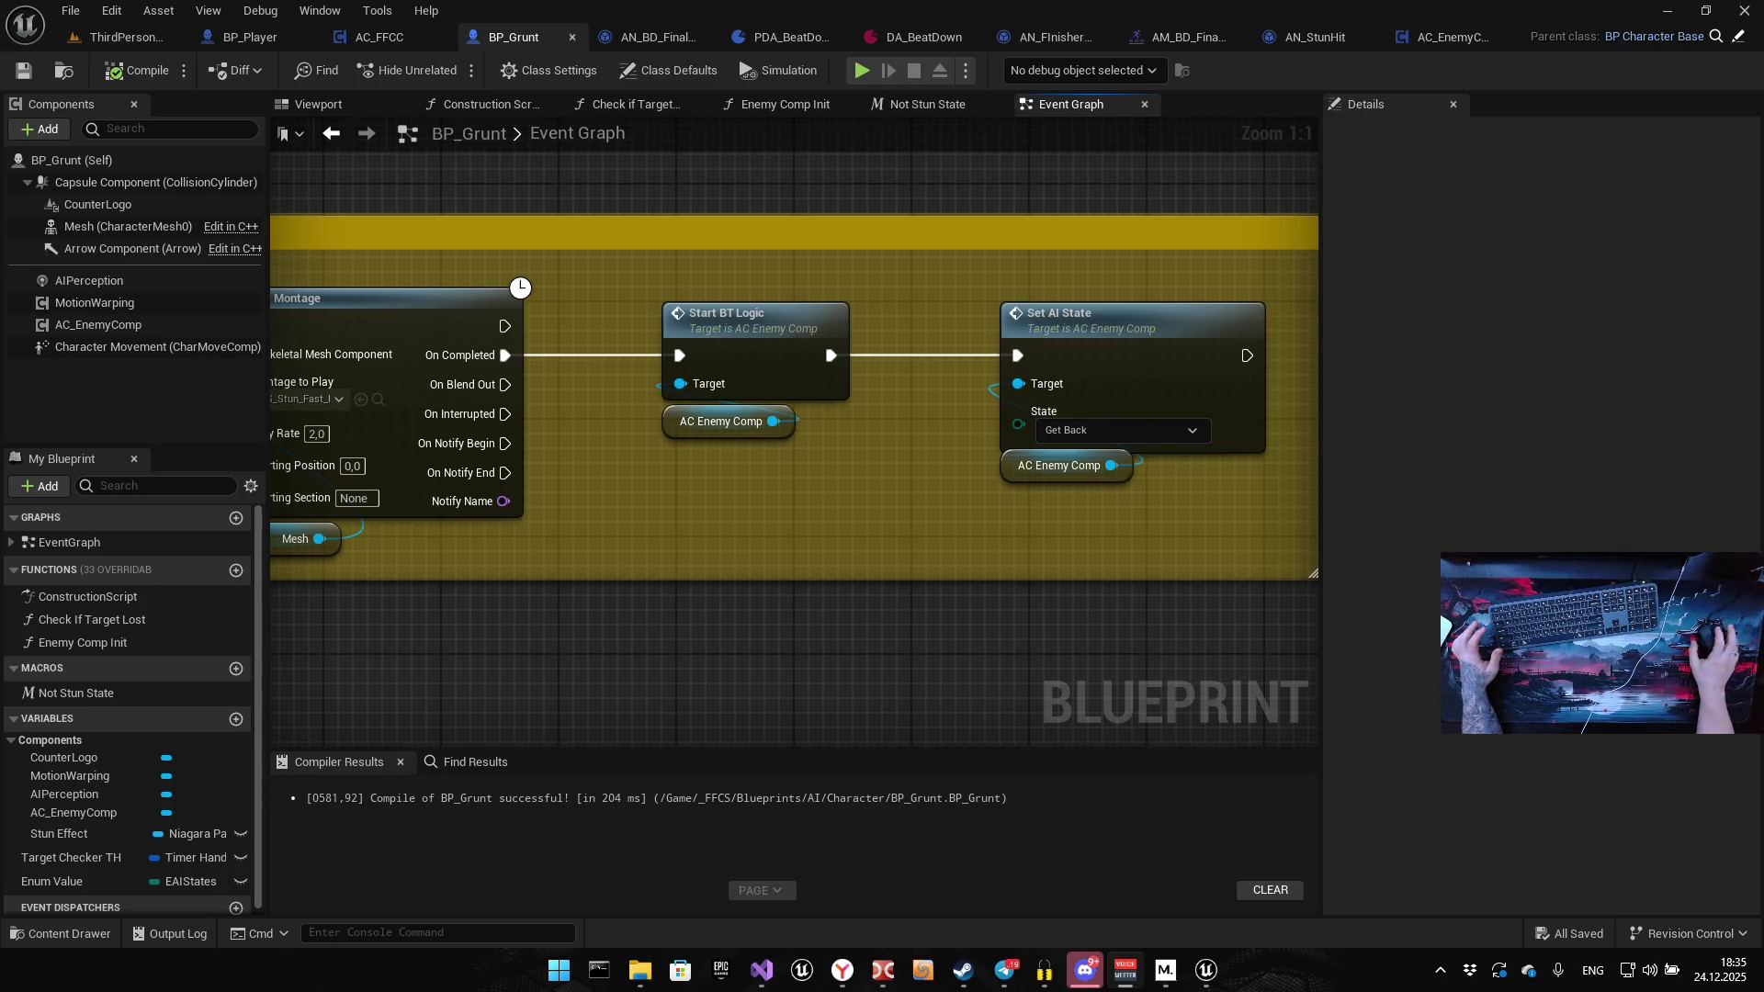
# Select the Not Stun State macro in the My Blueprint panel
pyautogui.moveTo(850, 594); pyautogui.dragTo(713, 565)
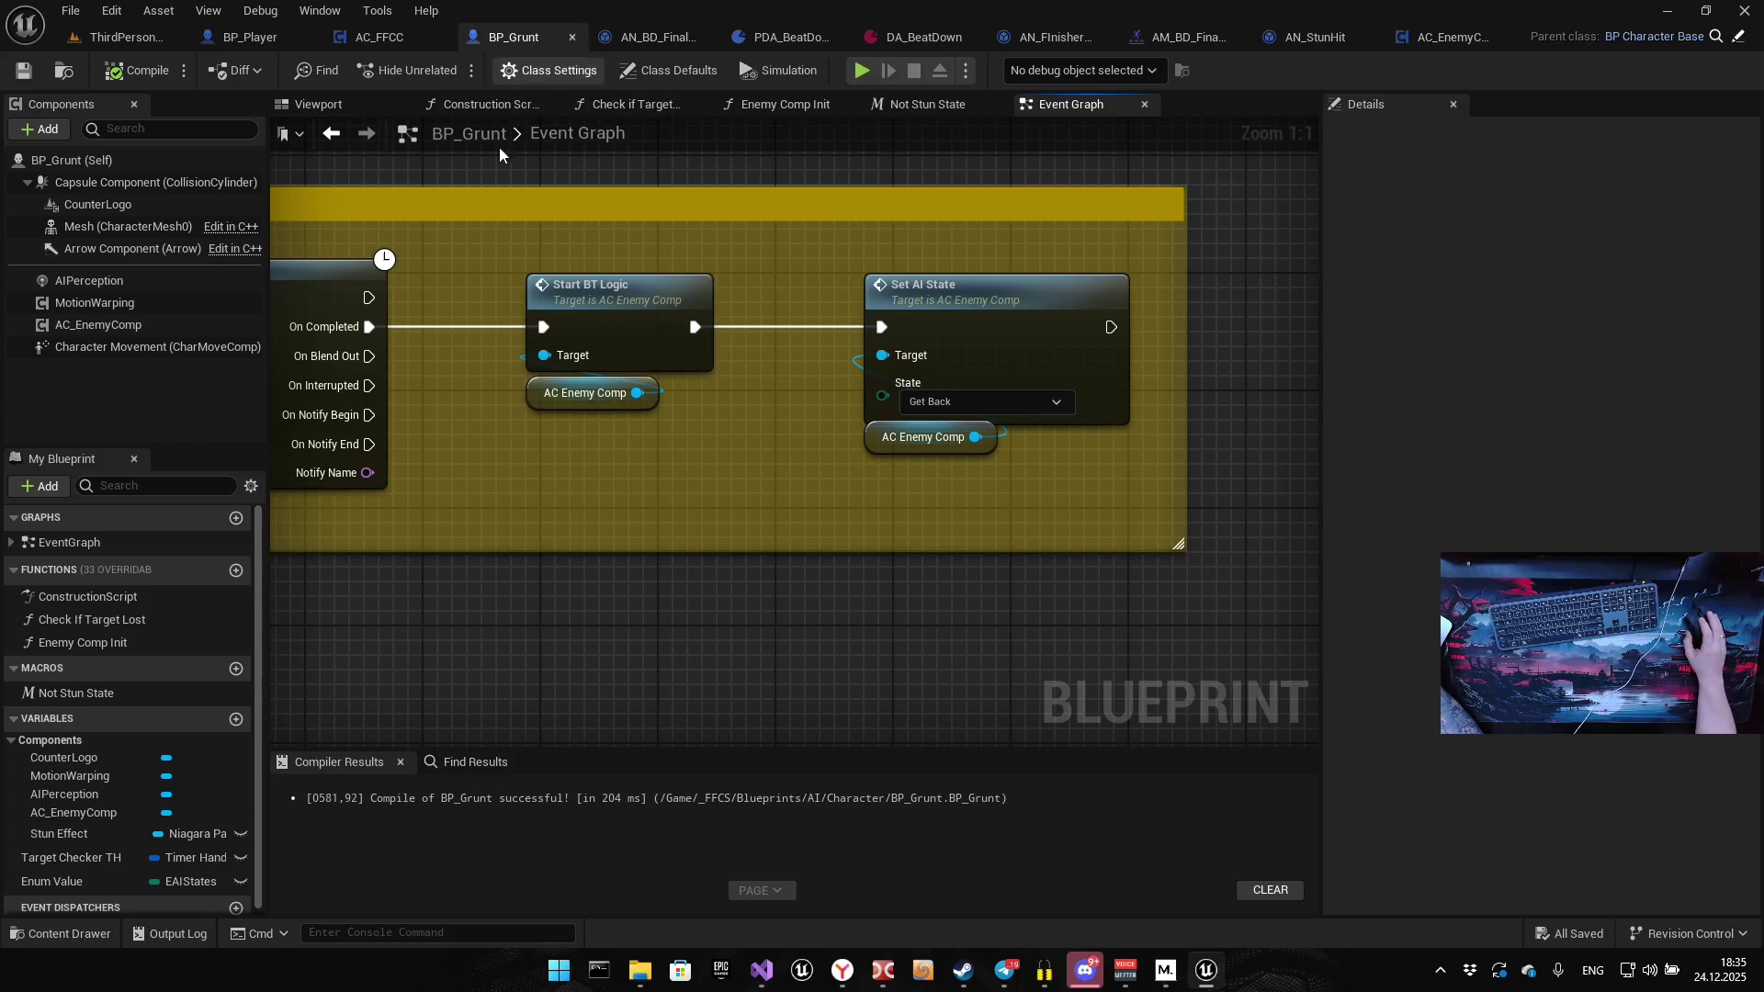
pyautogui.scroll(-4, 559, 392)
pyautogui.scroll(-5, 983, 399)
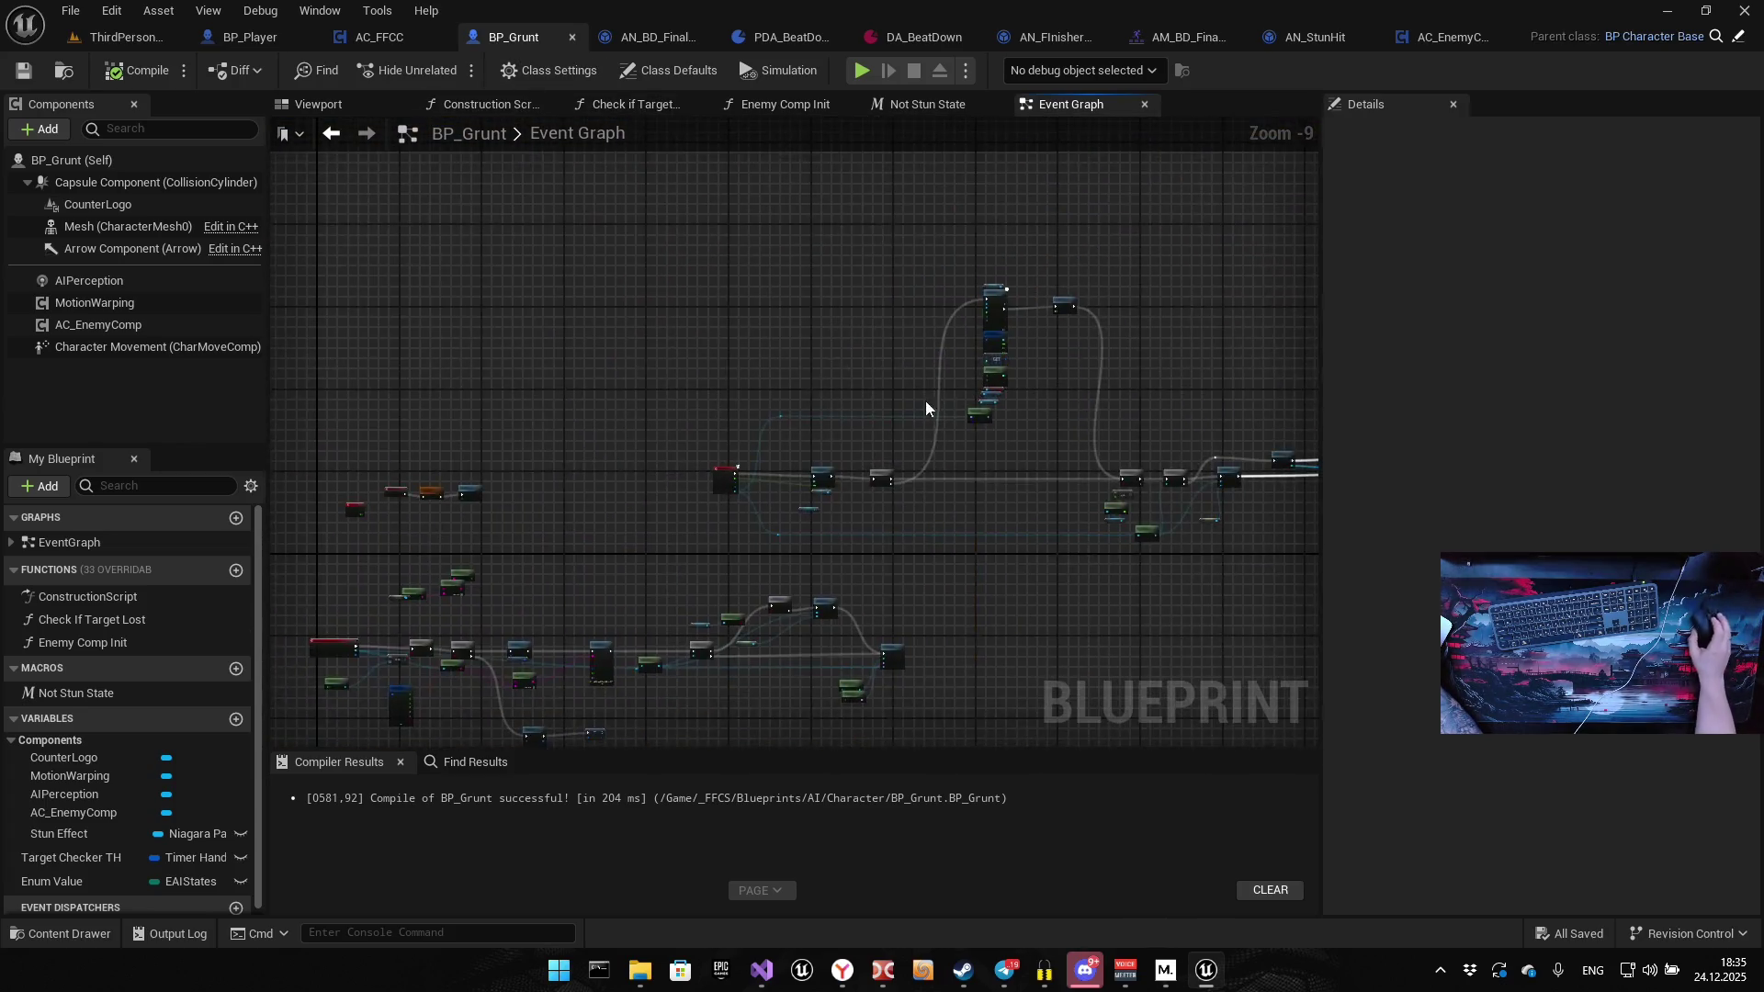
pyautogui.scroll(4, 1006, 496)
pyautogui.moveTo(989, 501); pyautogui.dragTo(634, 533)
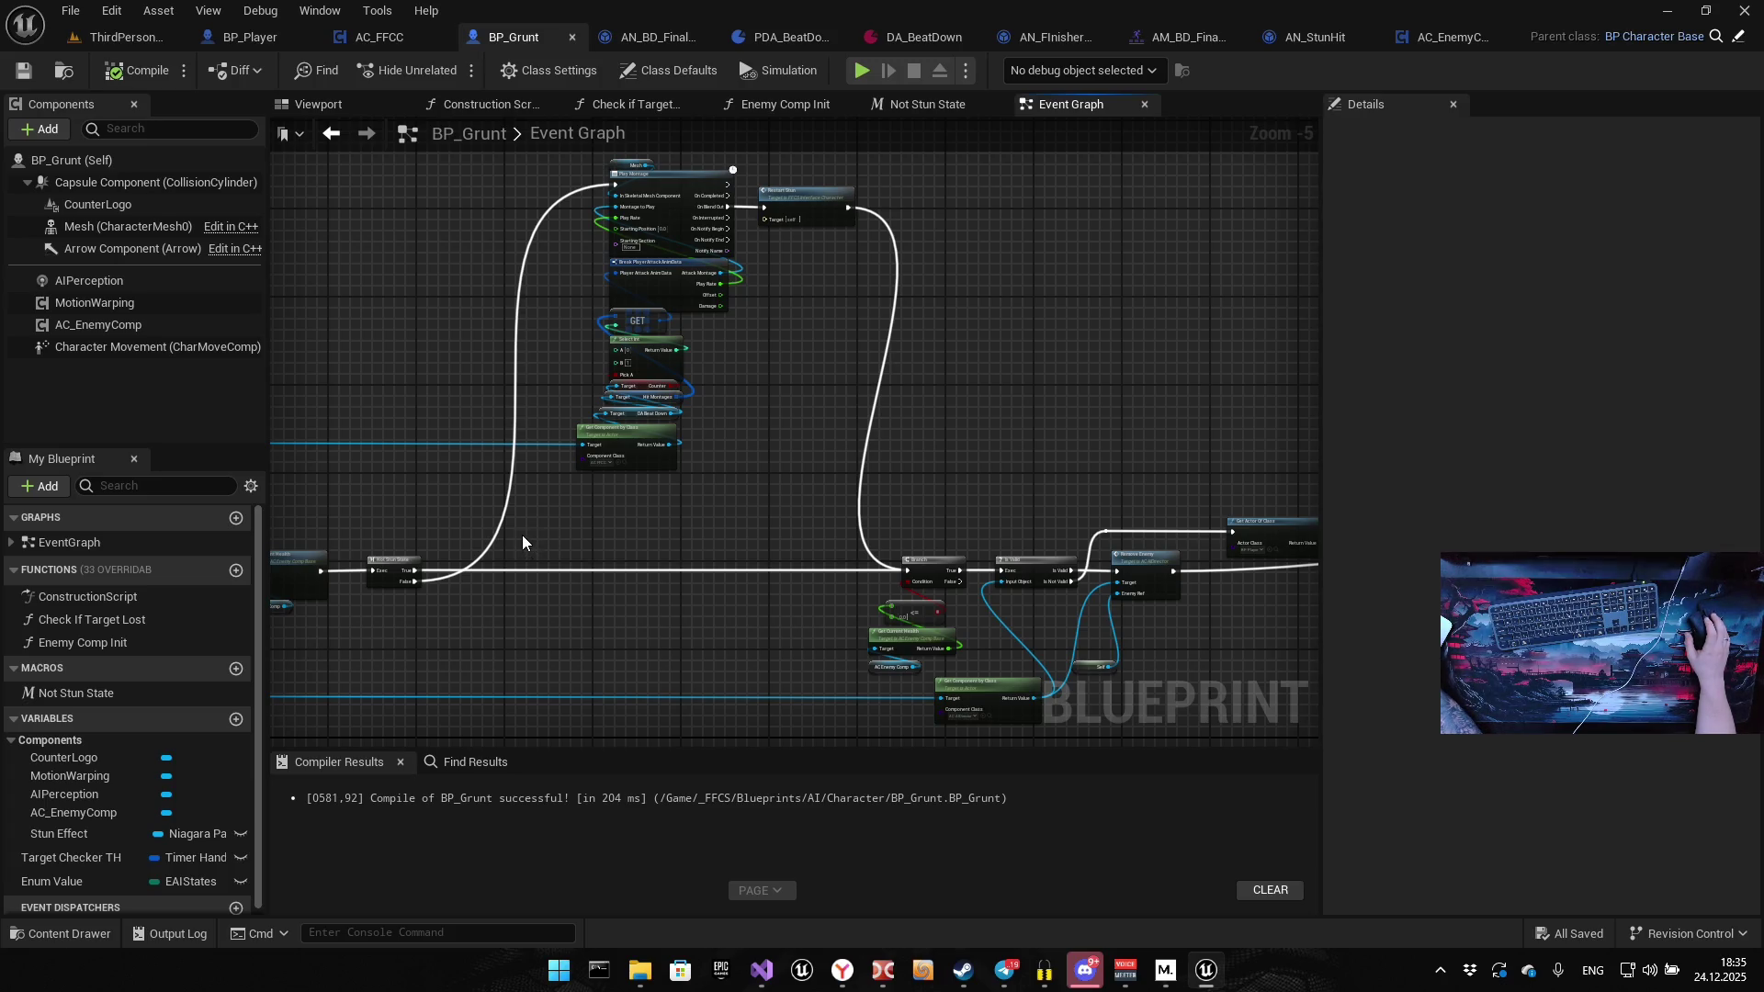
pyautogui.click(110, 718)
pyautogui.click(97, 693)
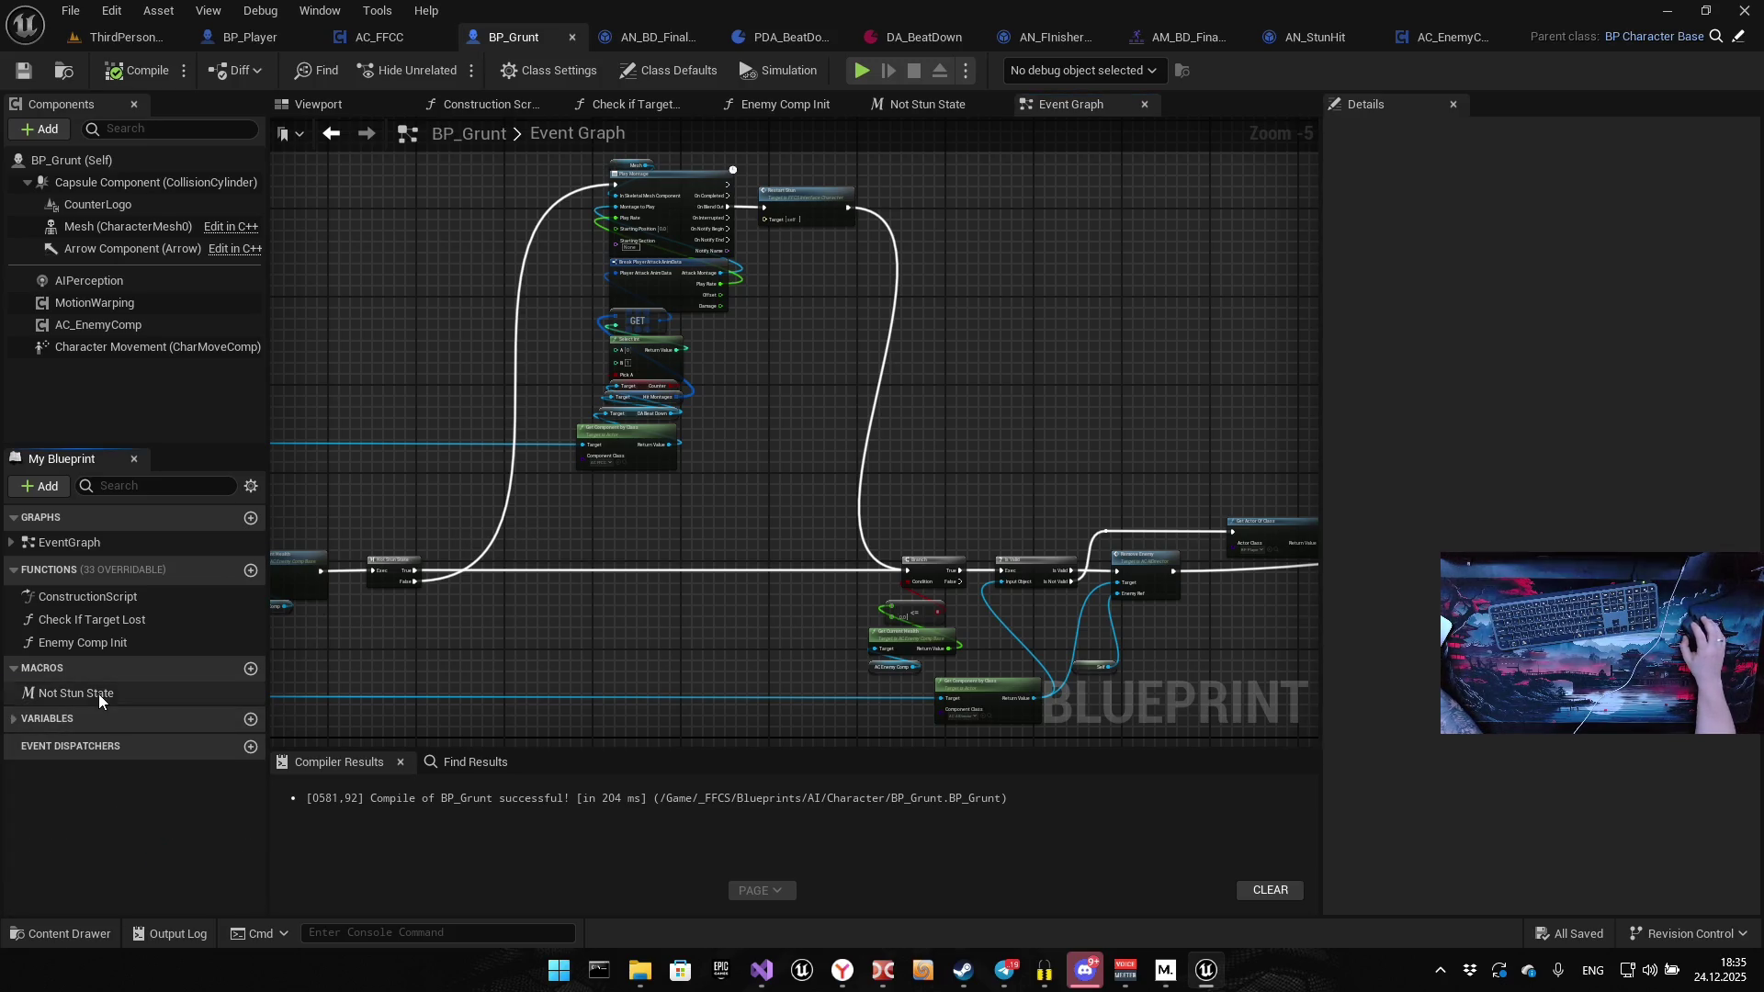
pyautogui.click(12, 721)
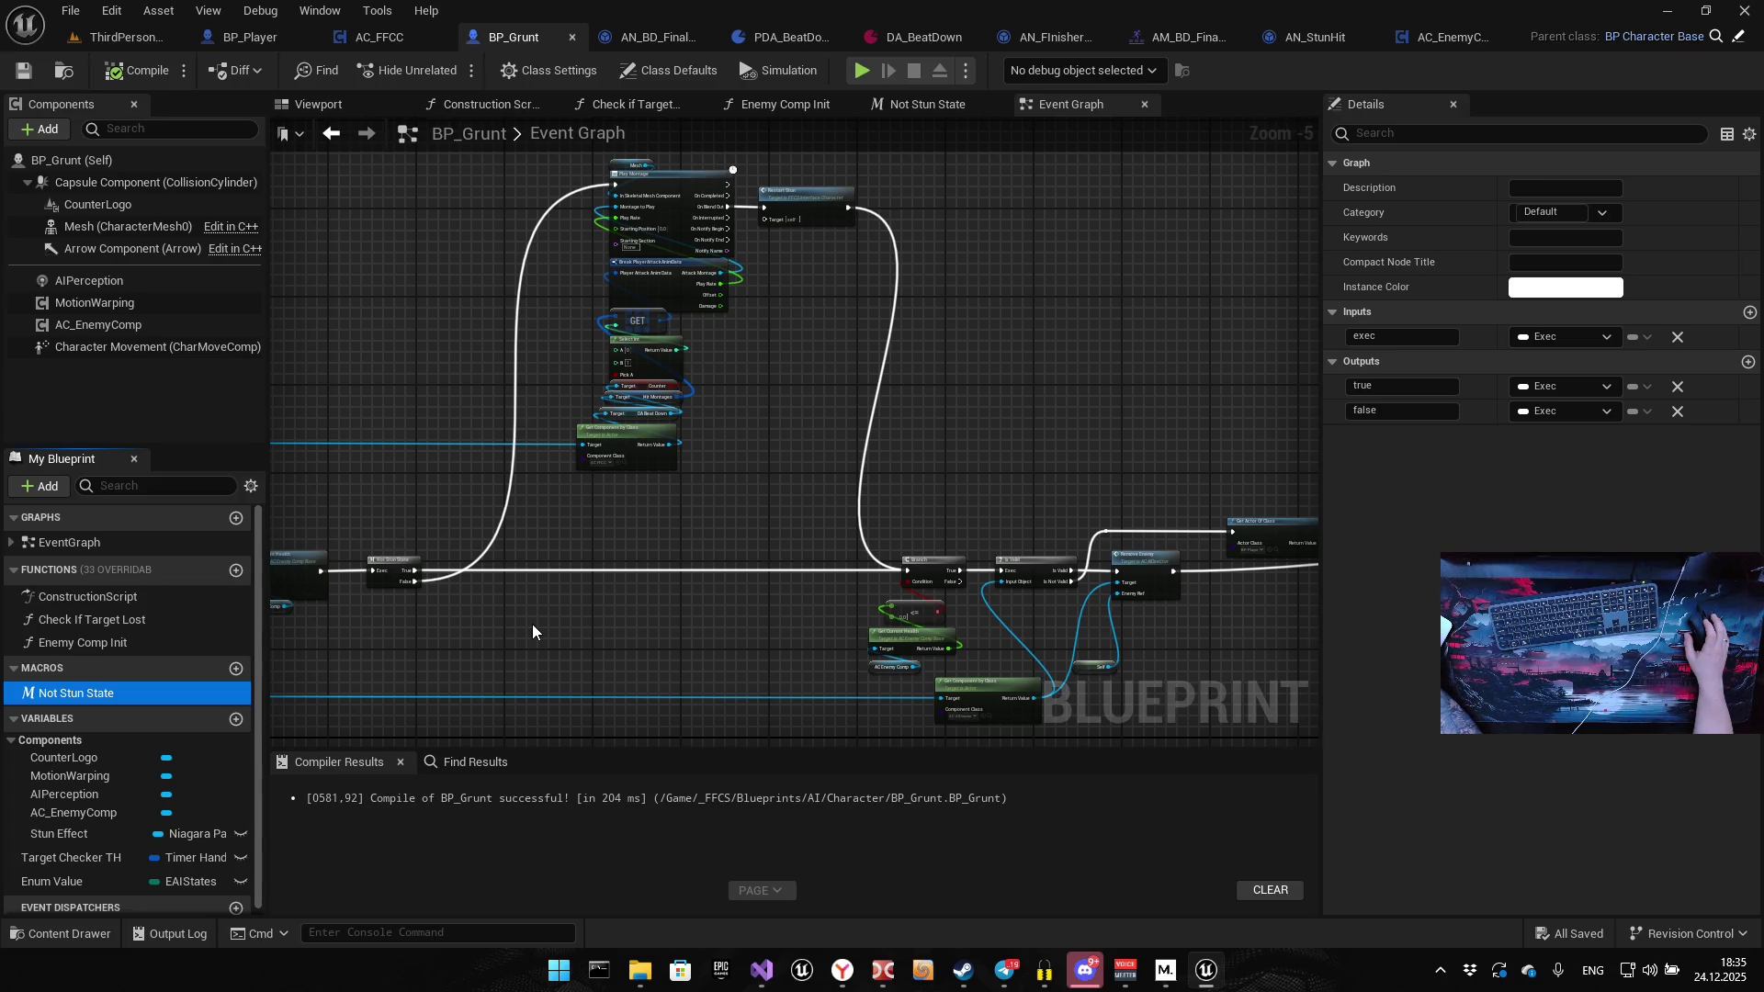
# Duplicate the macro and rename the copy to Not Stun Exit State
pyautogui.hotkey('ctrl', 'w')
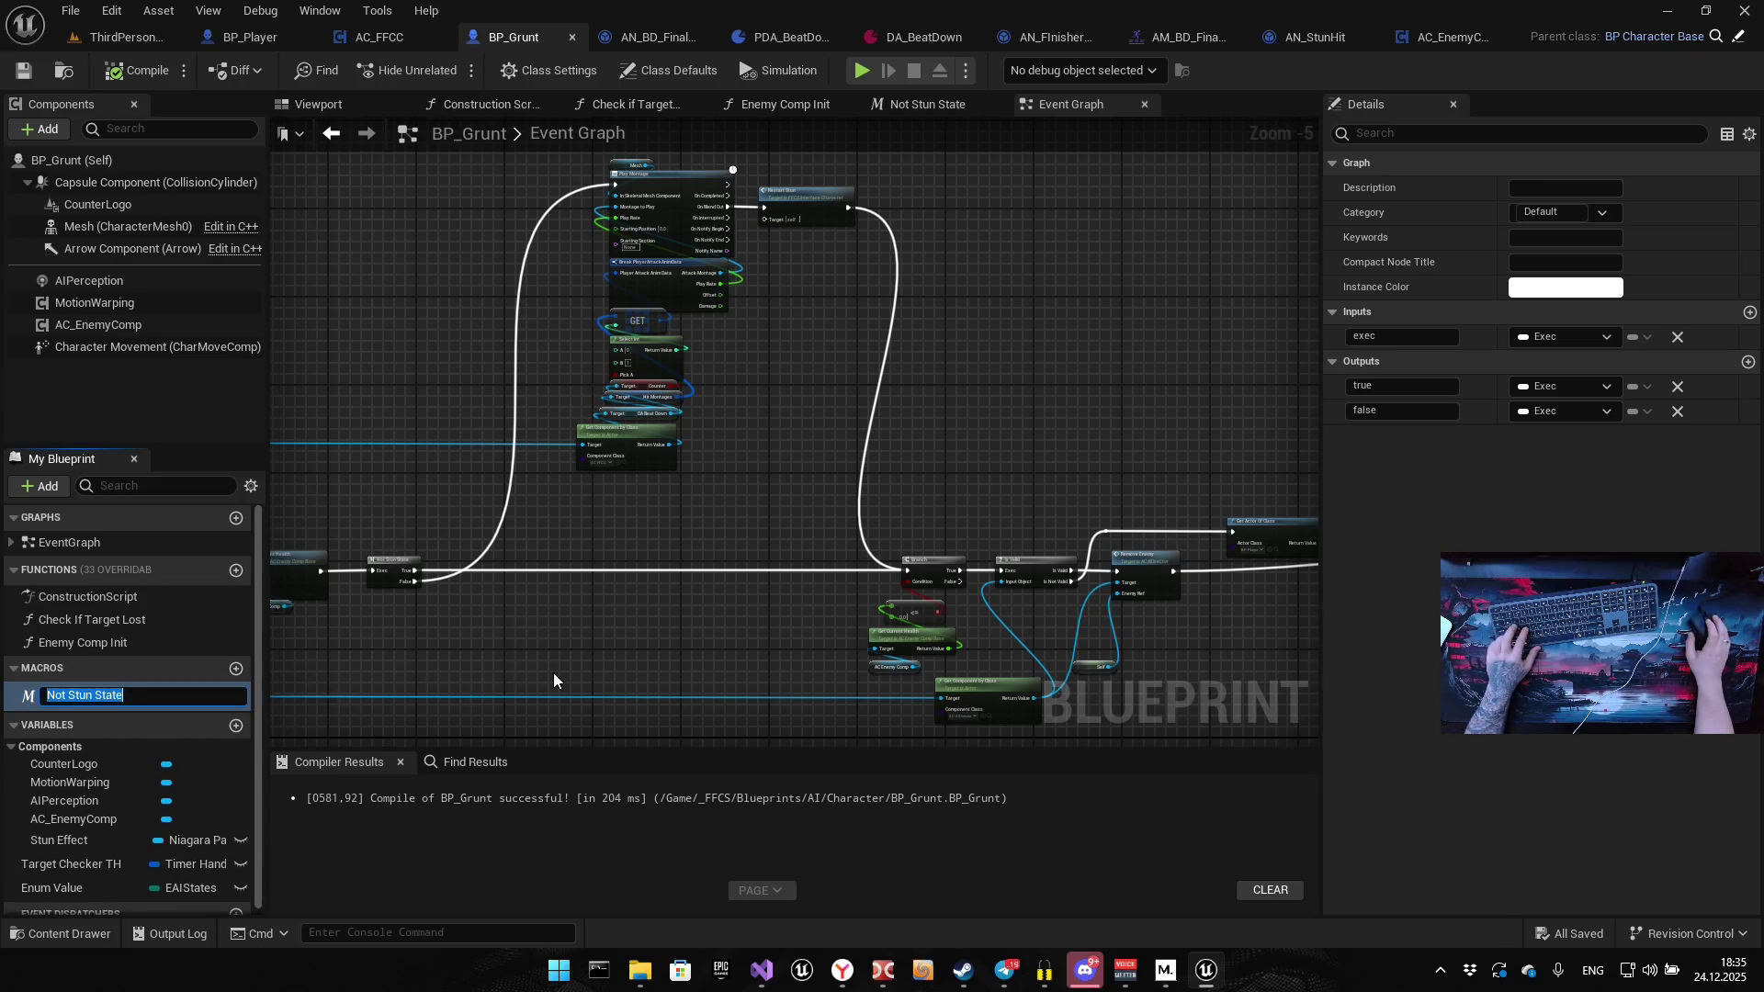
pyautogui.press('Left')
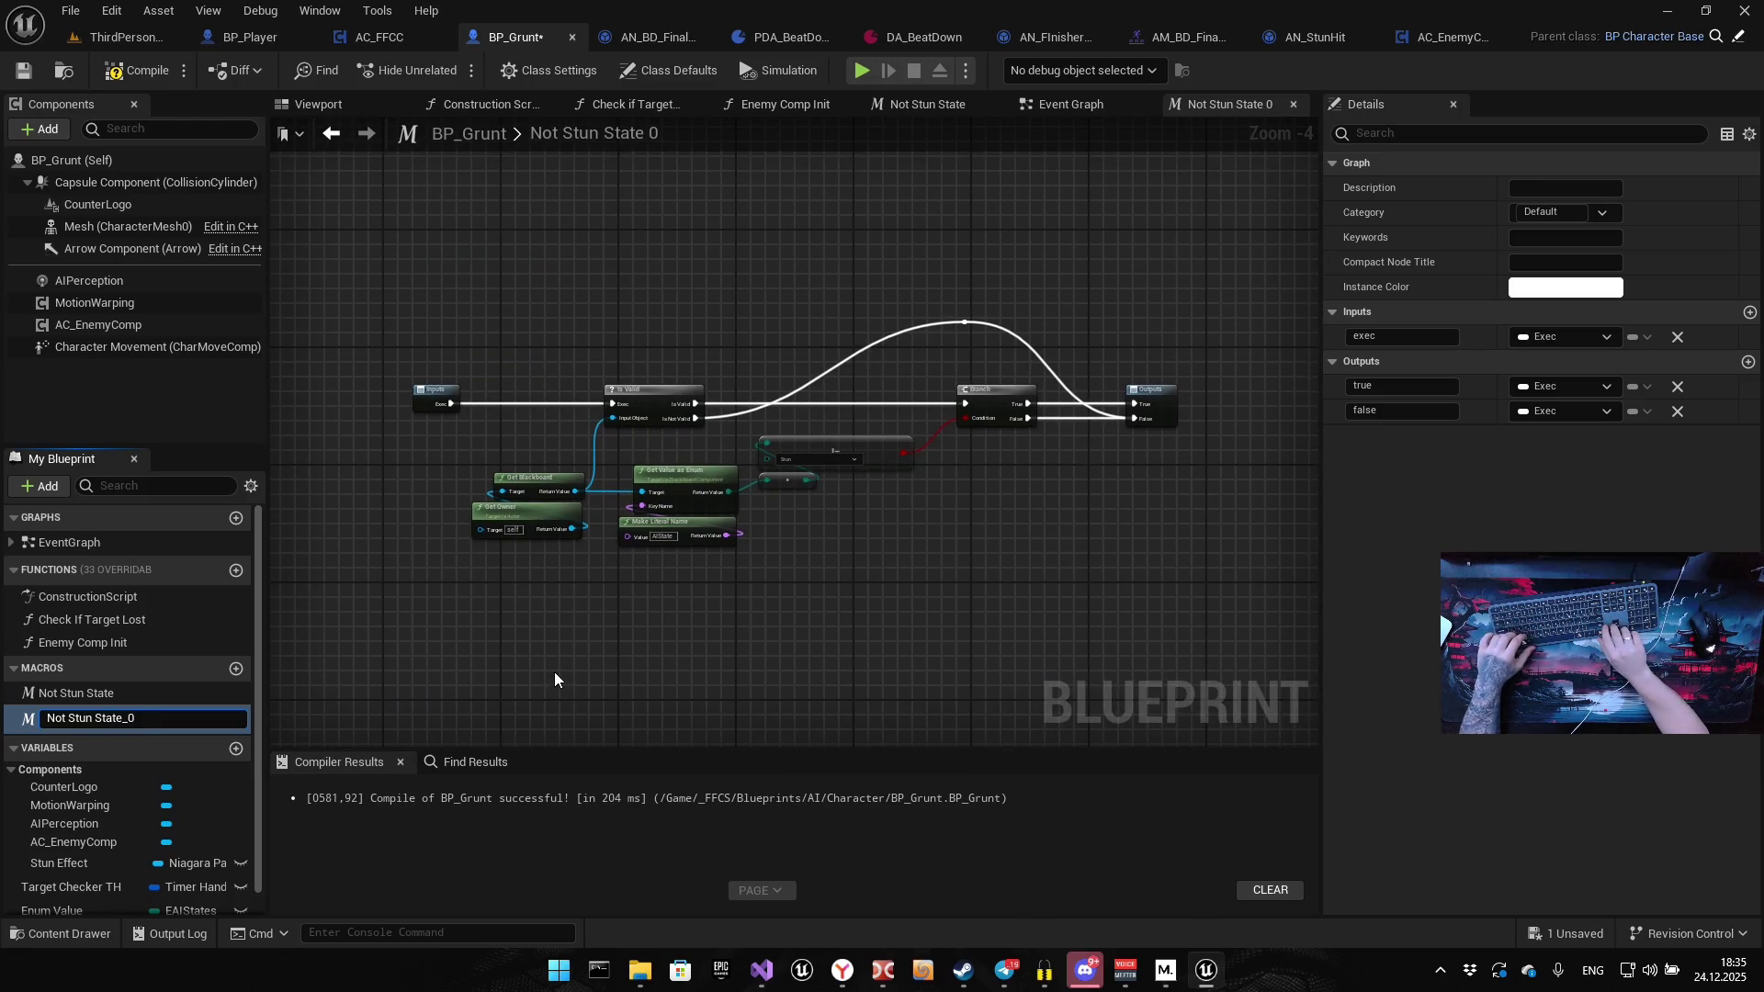
pyautogui.press('Delete')
pyautogui.press('BackSpace')
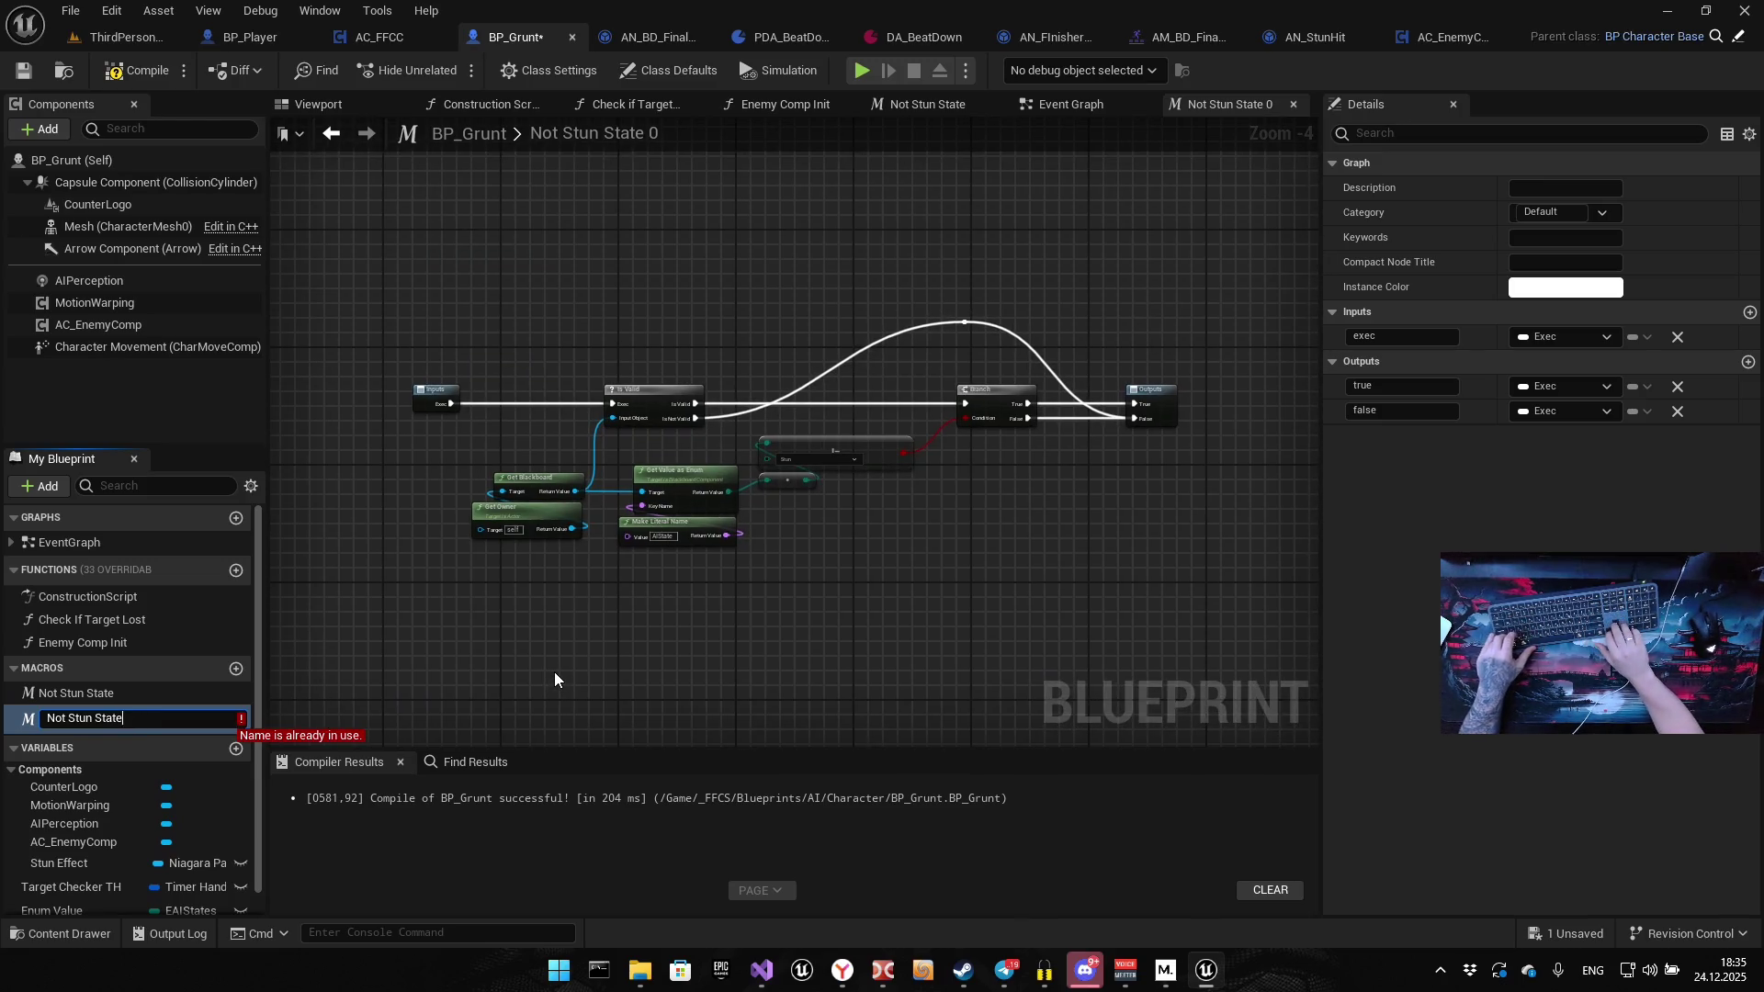
pyautogui.hotkey('ctrl', 'Left')
pyautogui.write('Exit')
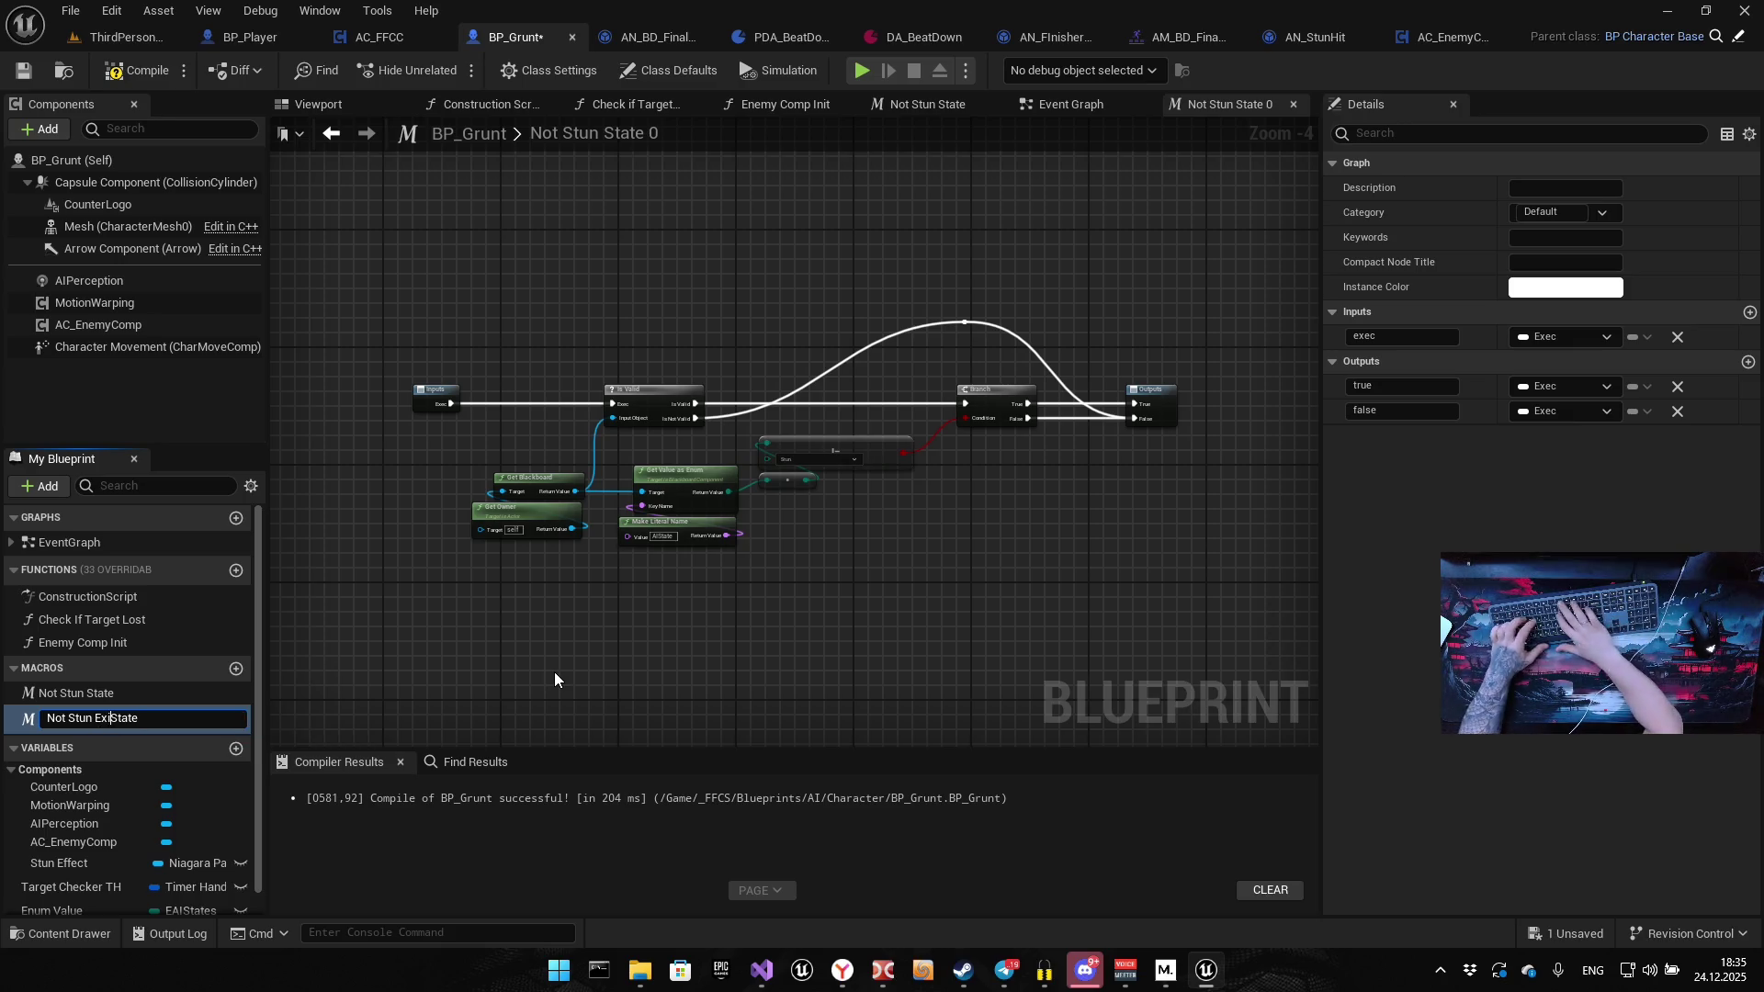
pyautogui.press('Return')
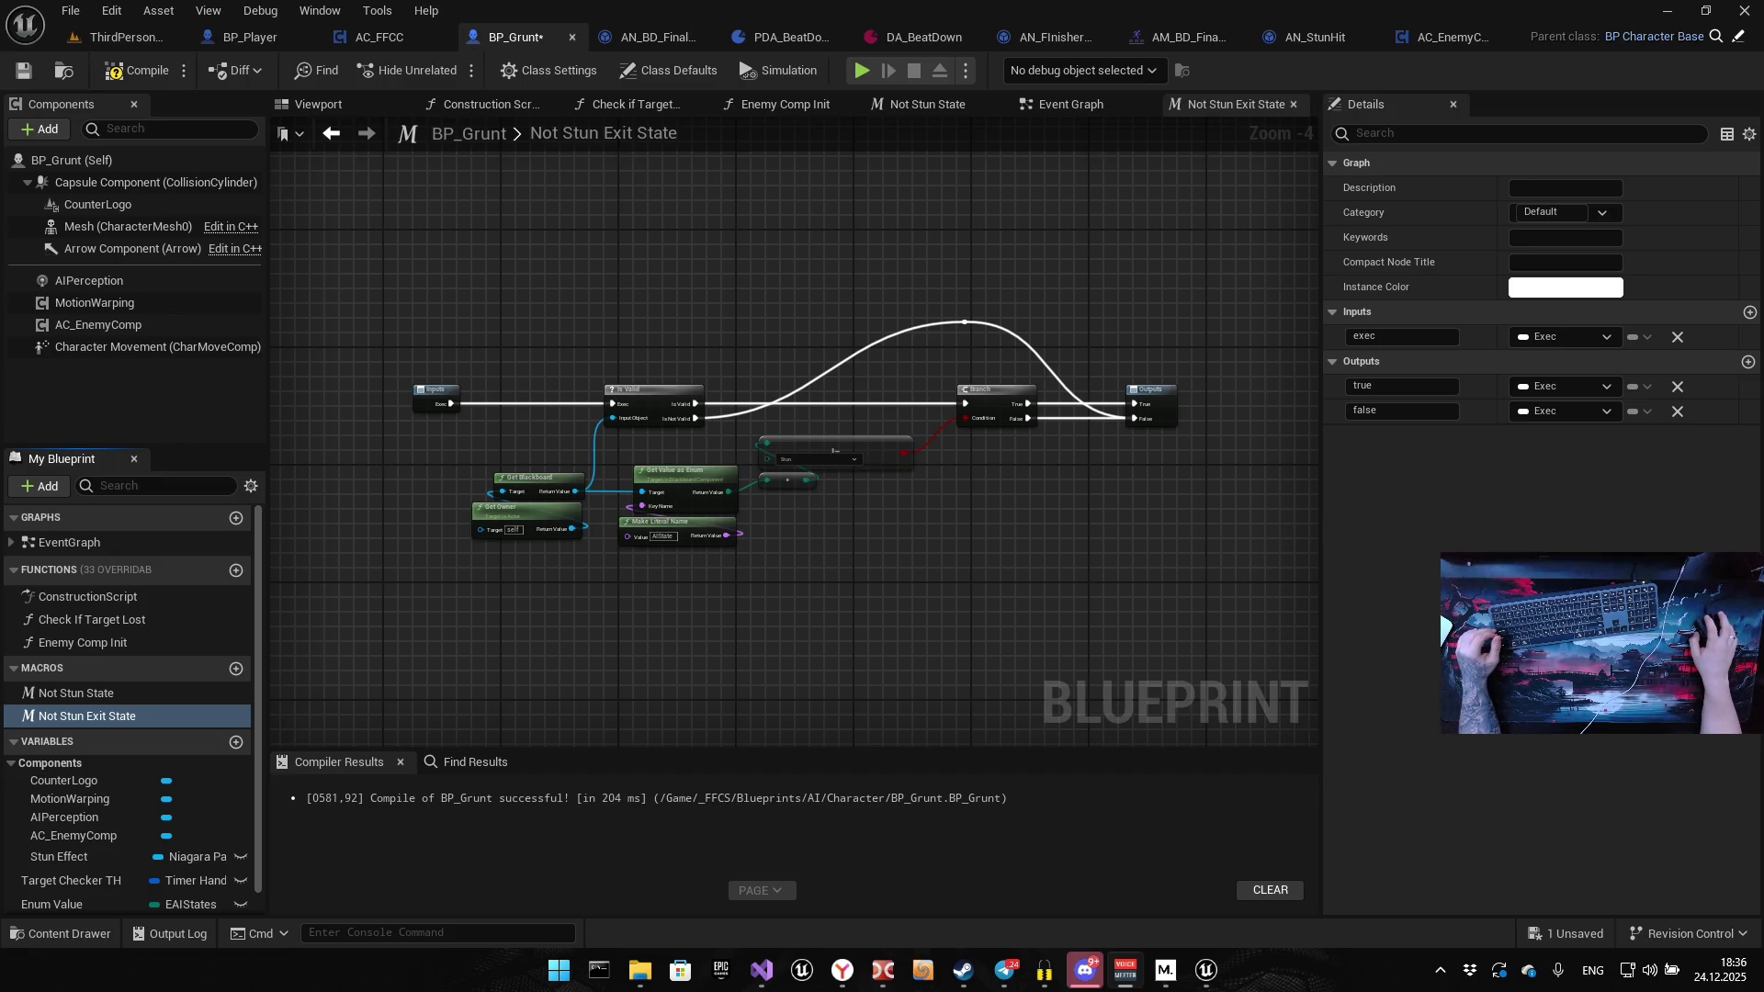
pyautogui.moveTo(840, 566); pyautogui.dragTo(713, 611)
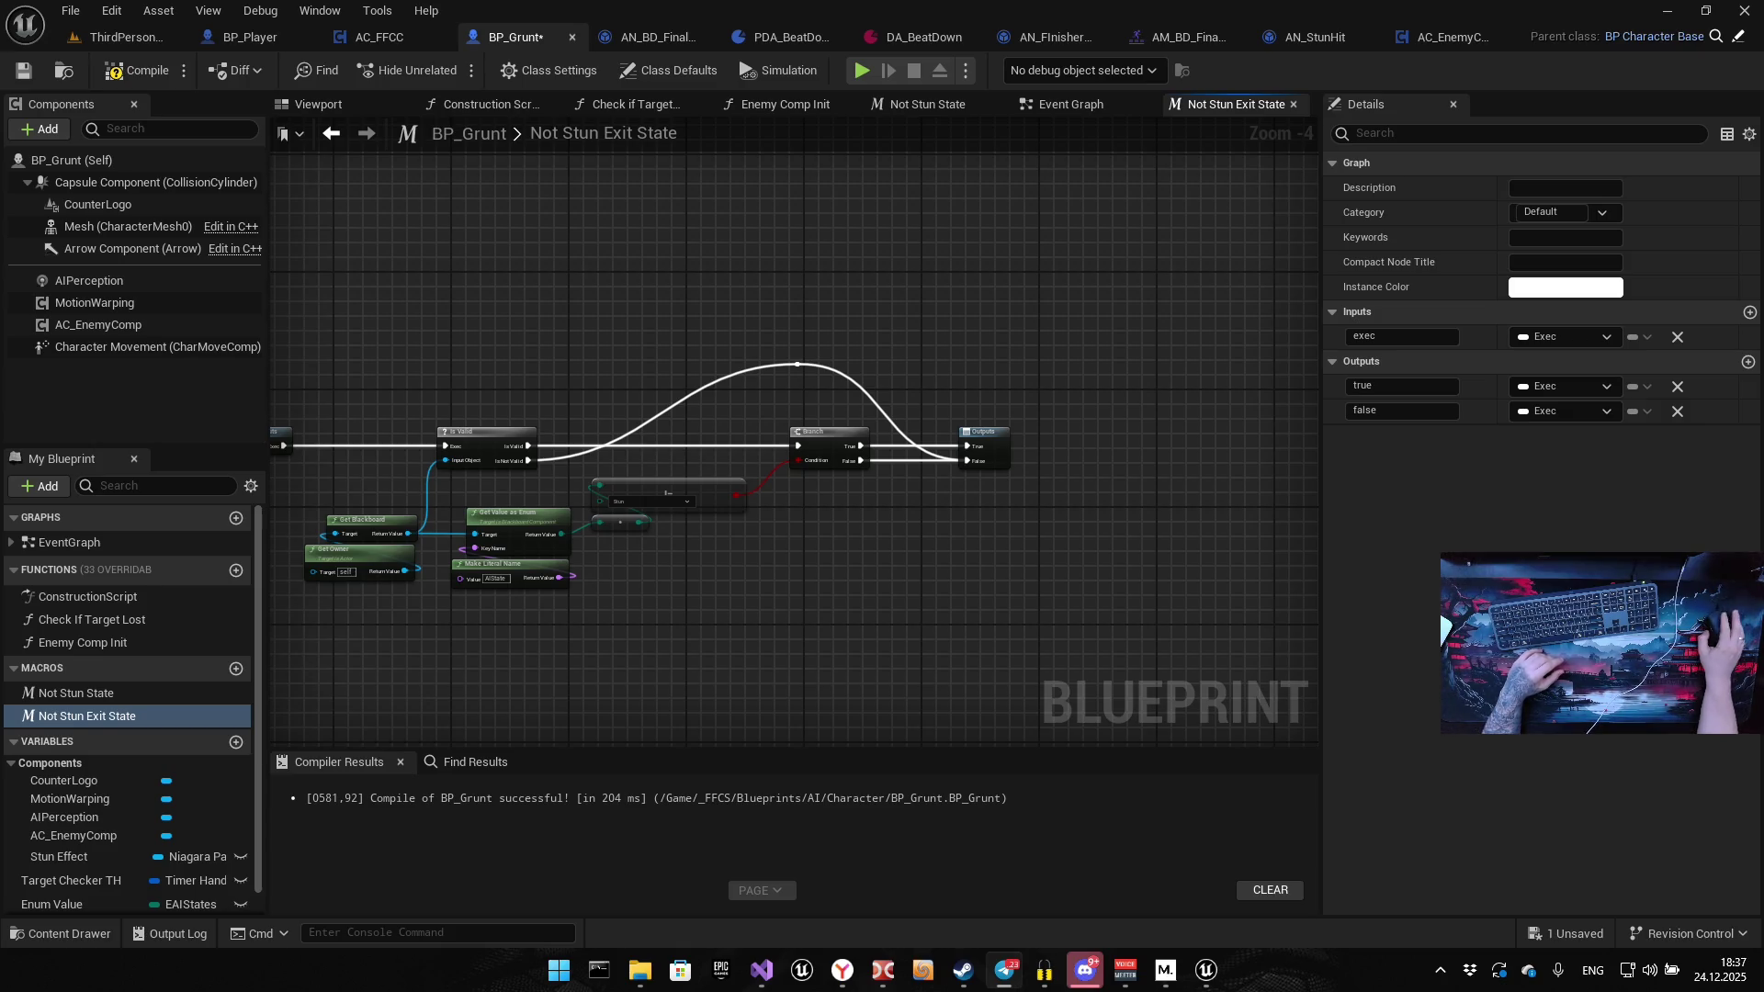
pyautogui.hotkey('alt', 'Tab')
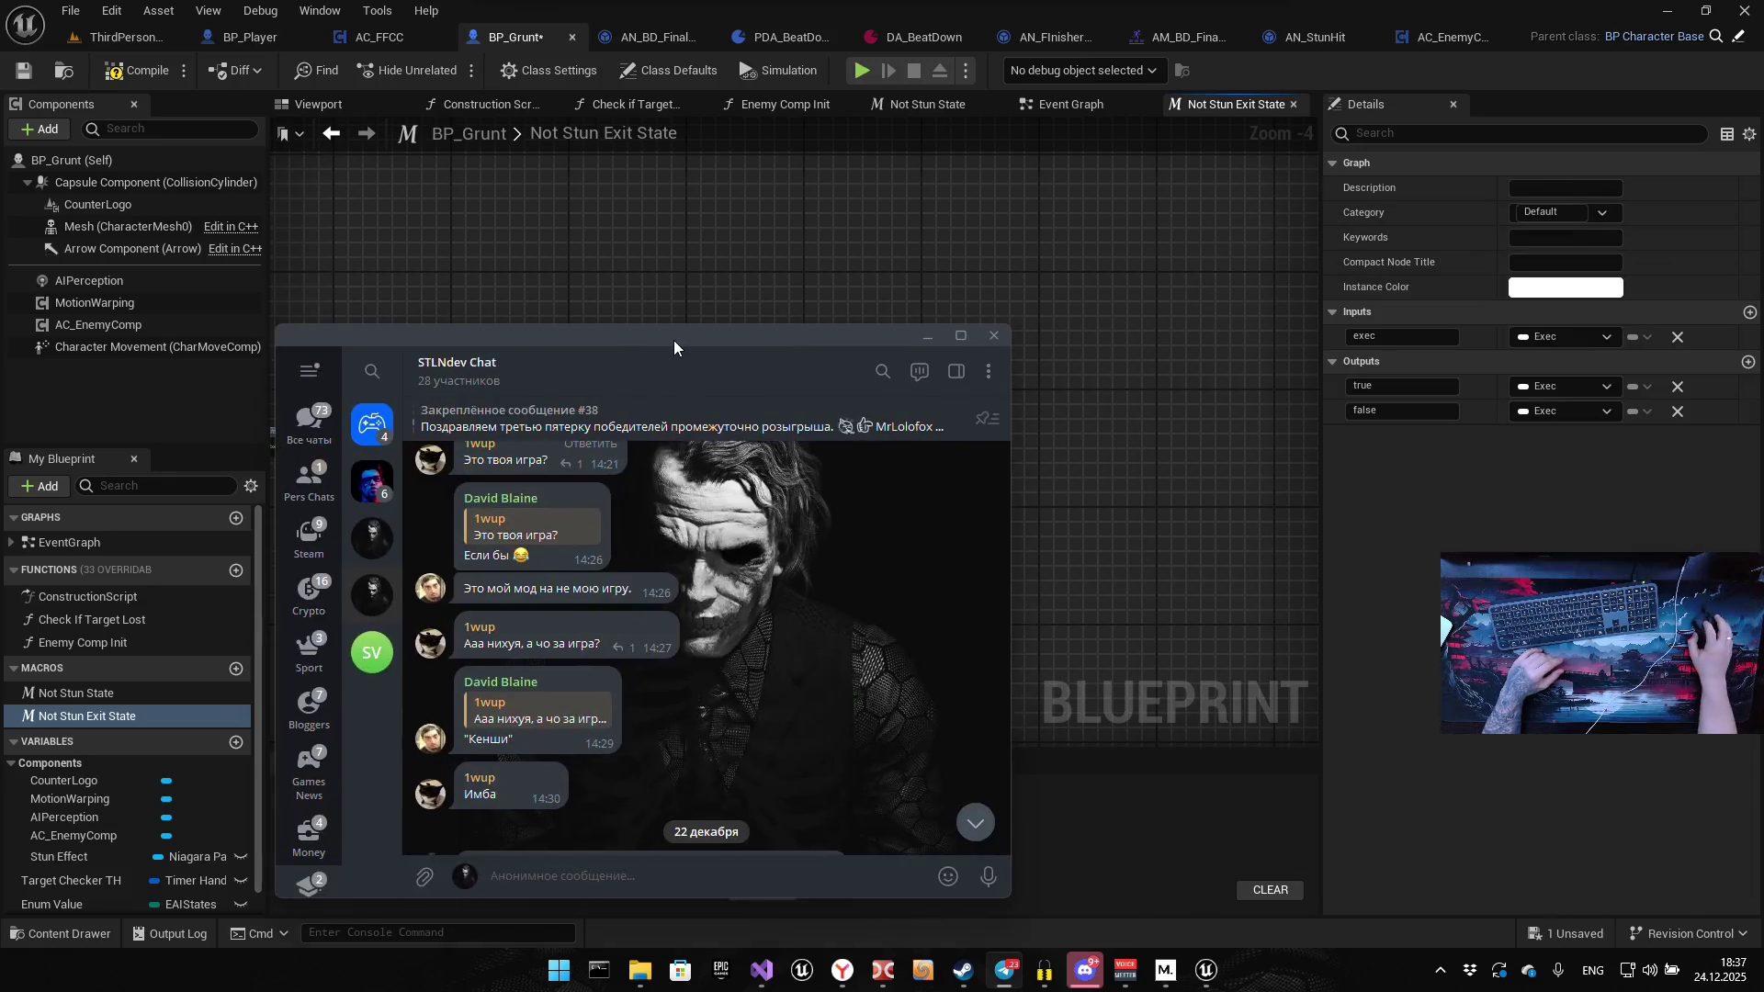
pyautogui.doubleClick(674, 340)
pyautogui.moveTo(1490, 827); pyautogui.dragTo(1485, 295)
pyautogui.scroll(4, 552, 474)
pyautogui.scroll(6, 542, 515)
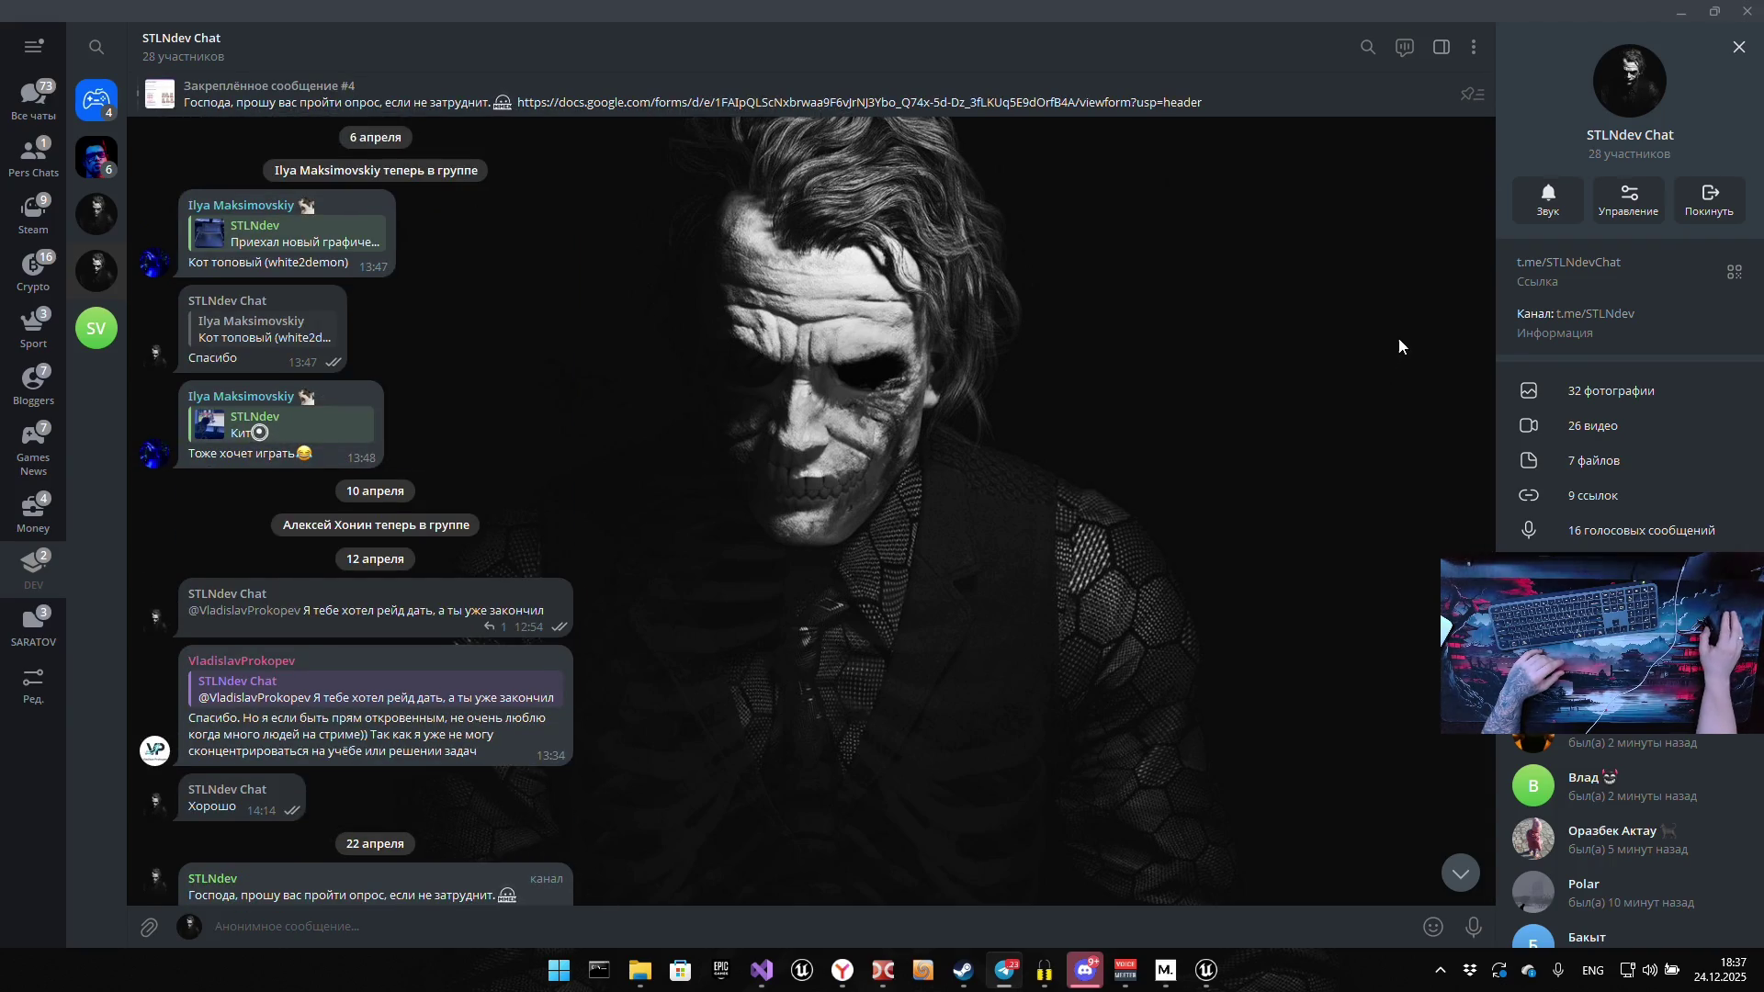
pyautogui.scroll(-5, 1400, 347)
pyautogui.moveTo(1490, 207)
pyautogui.mouseDown()
pyautogui.moveTo(1484, 318)
pyautogui.moveTo(1482, 302)
pyautogui.mouseUp()
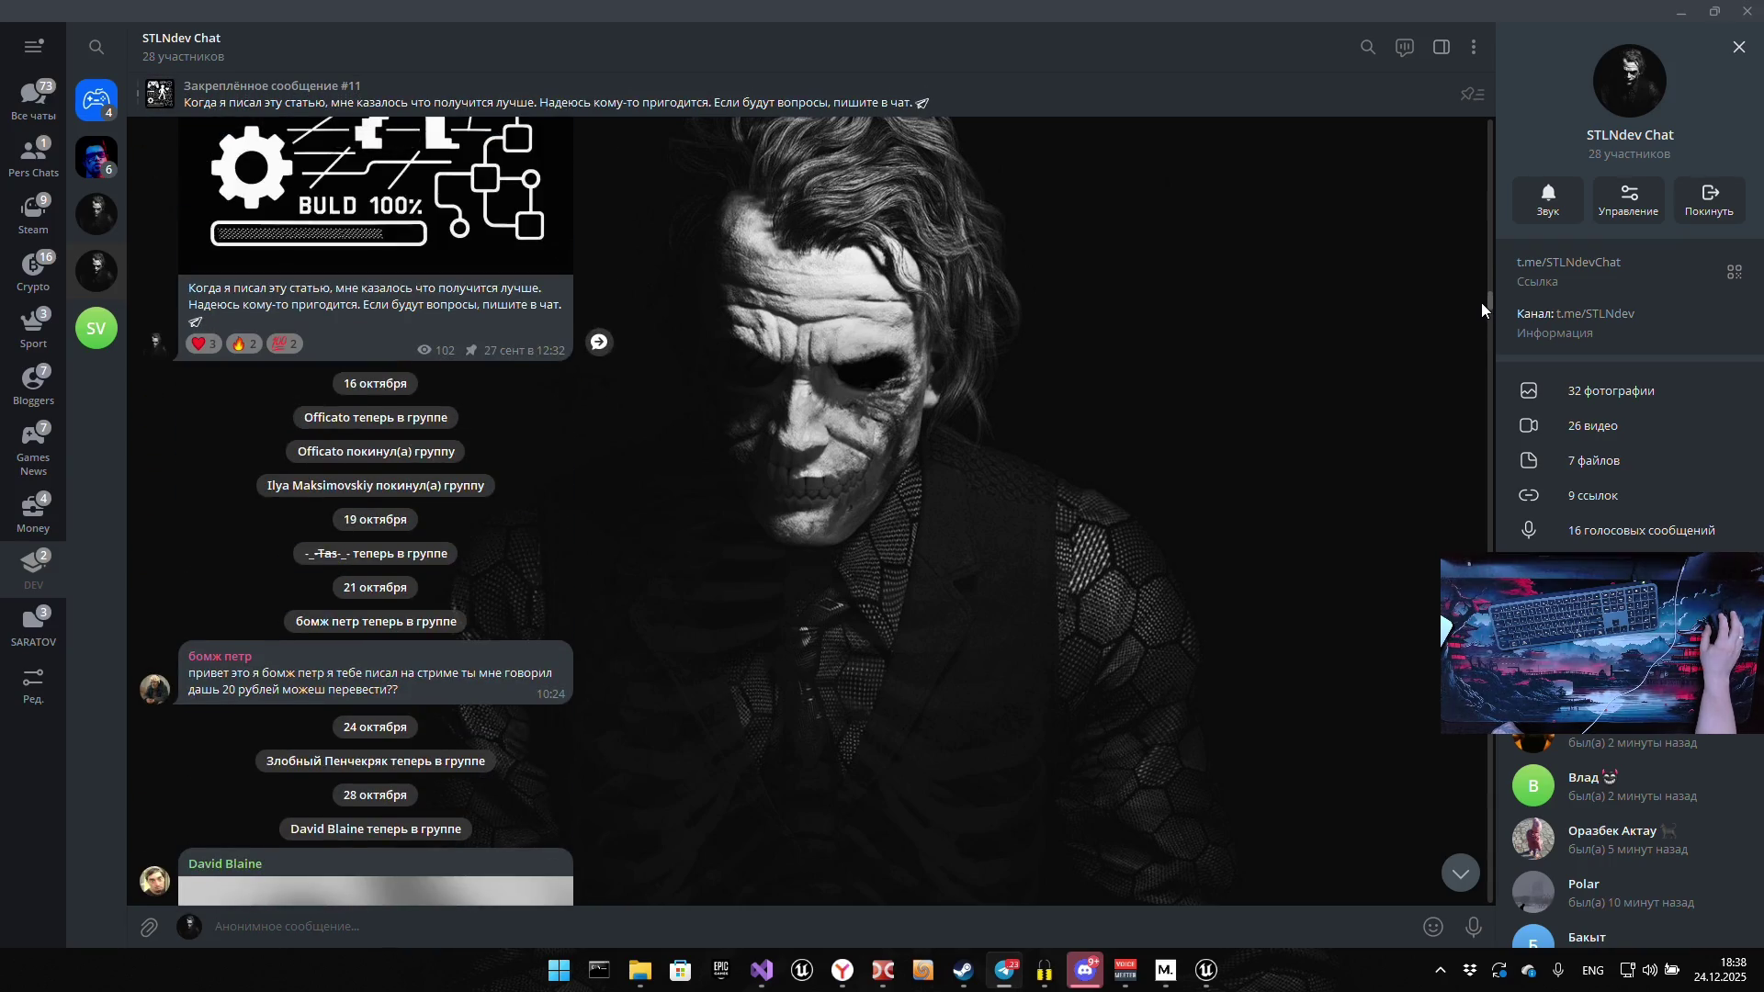
pyautogui.moveTo(1482, 303); pyautogui.dragTo(1477, 415)
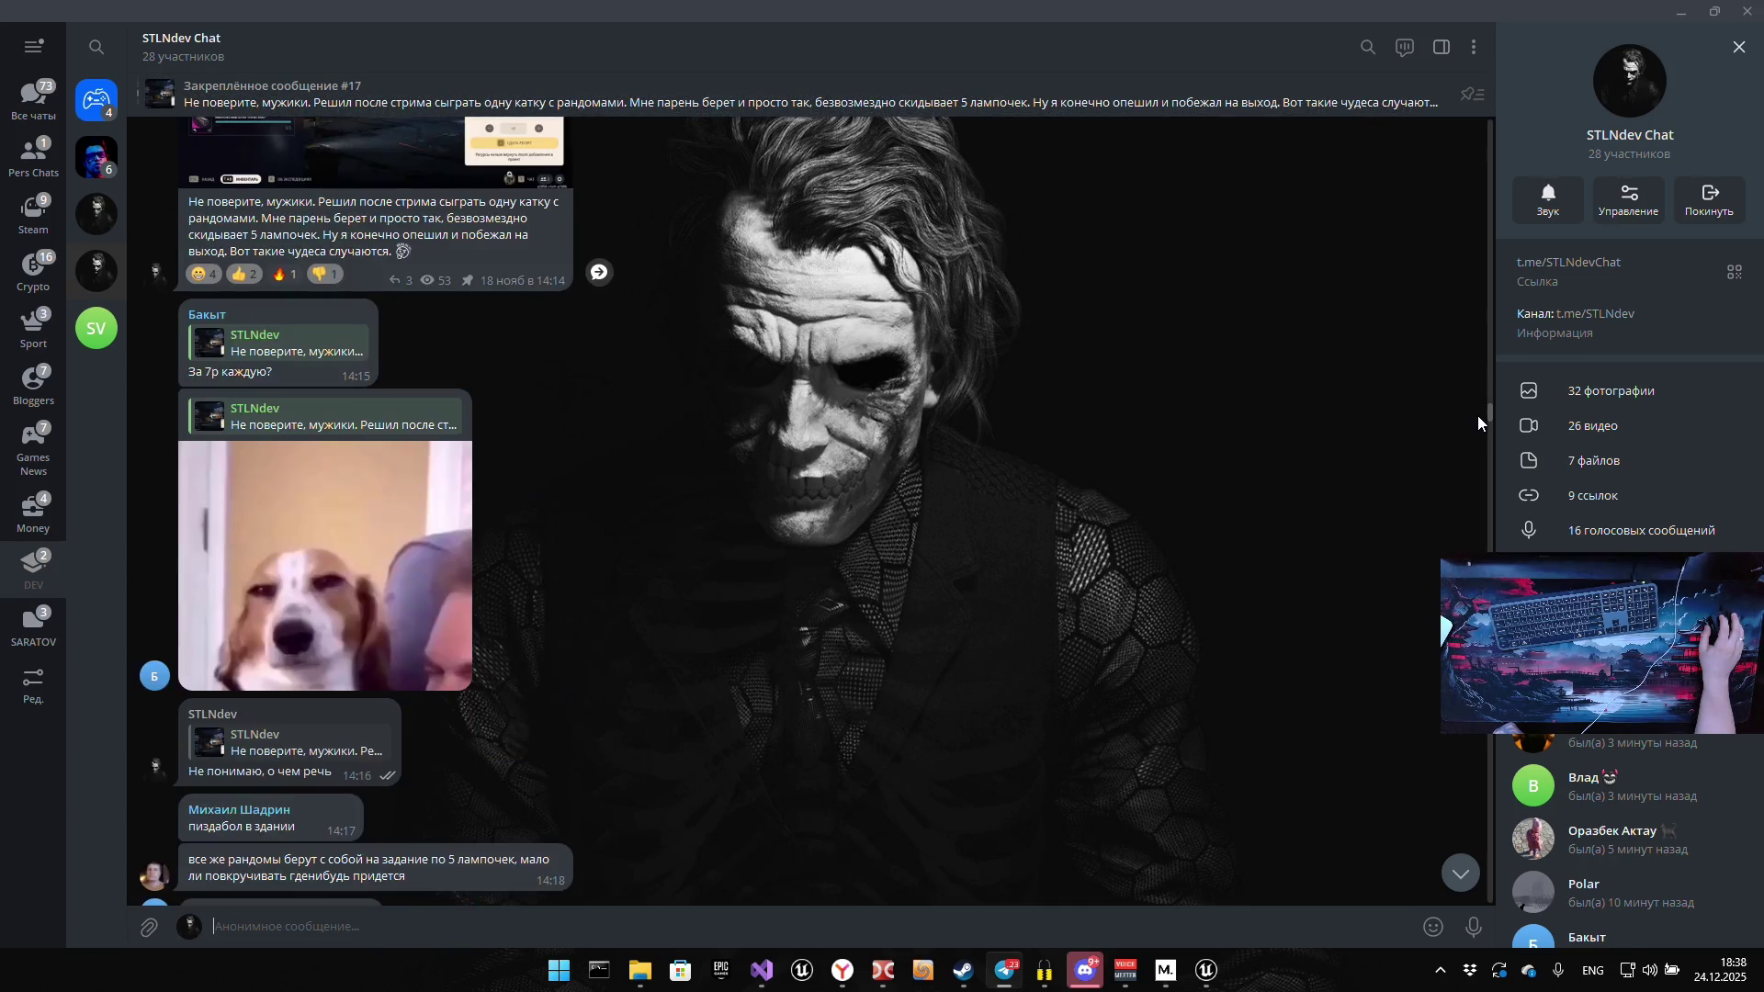
pyautogui.click(1461, 873)
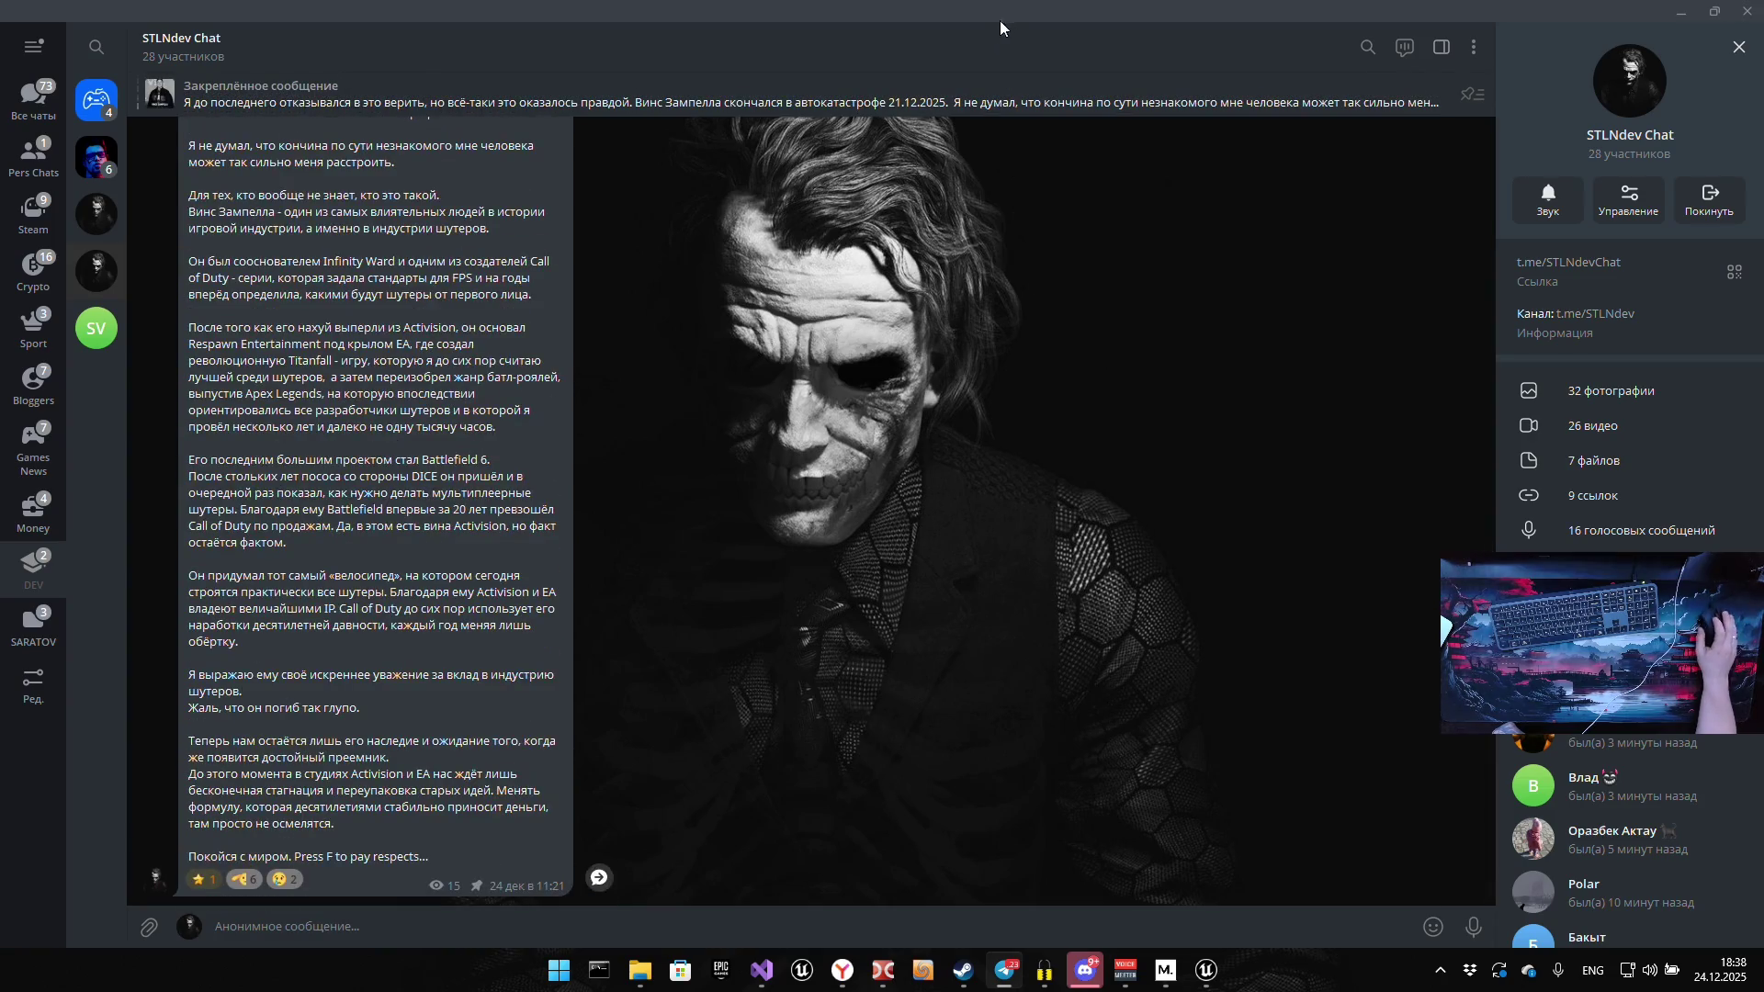
pyautogui.click(1681, 11)
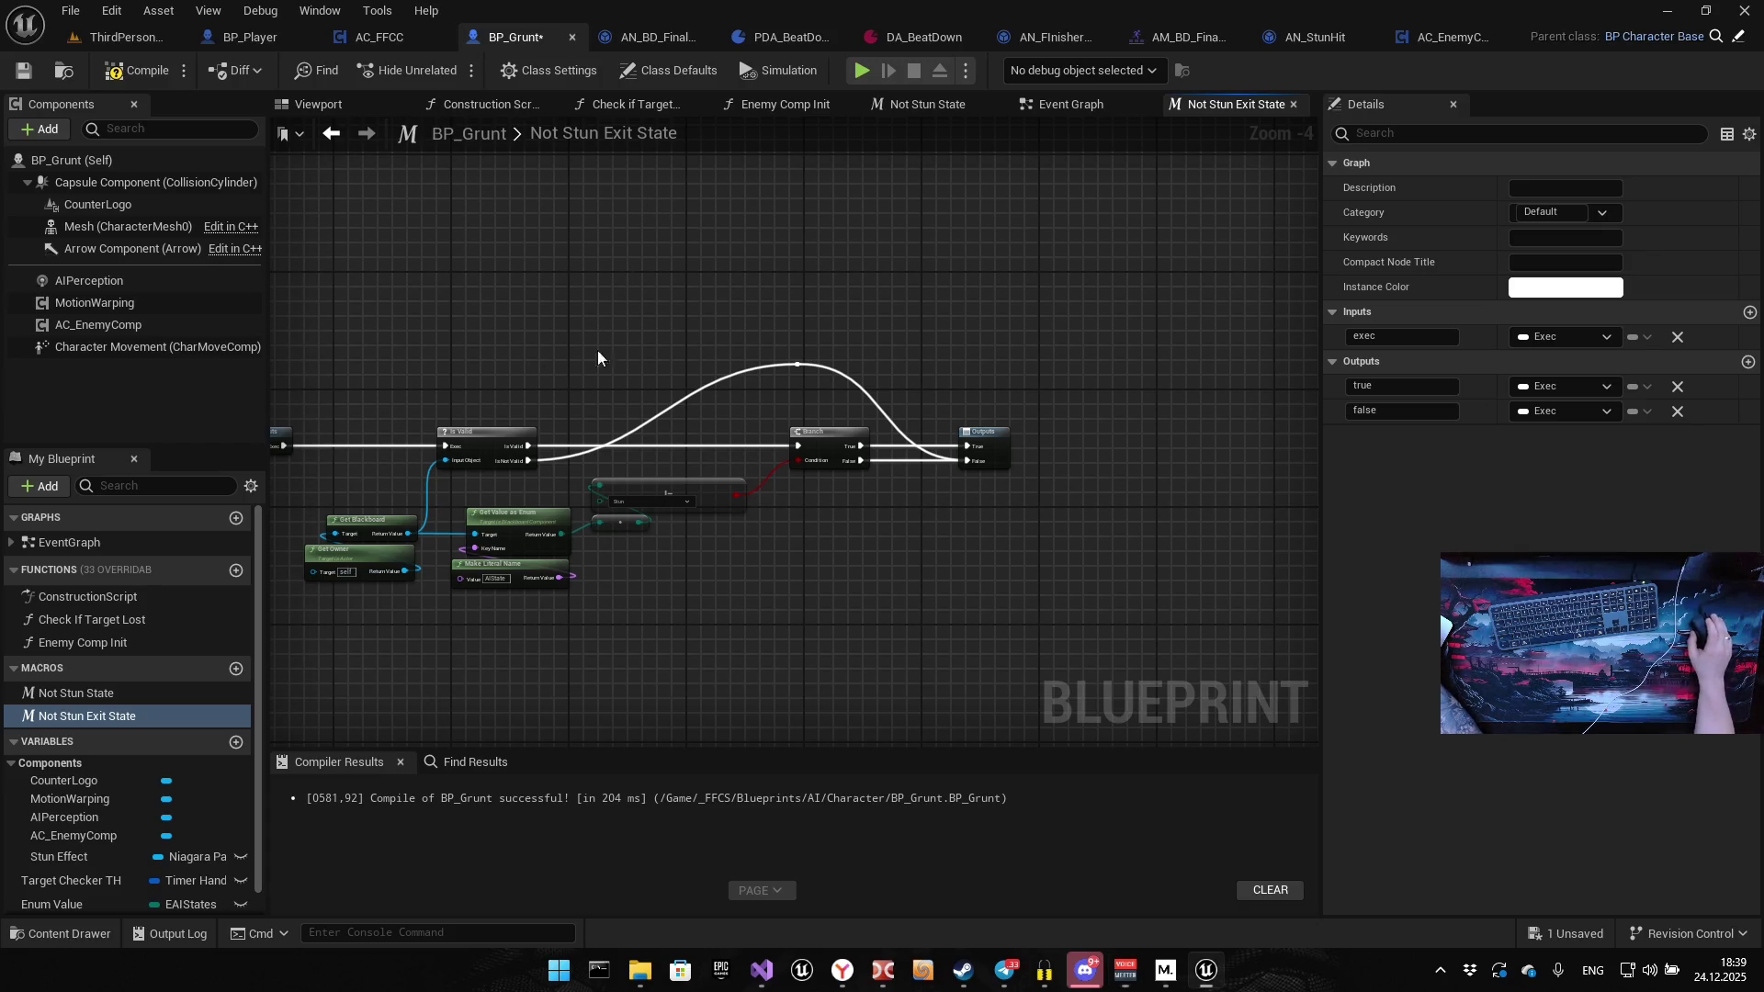
# Switch the enum compare node from Stun to Exit Stun and recompile BP_Grunt
pyautogui.scroll(5, 597, 367)
pyautogui.click(833, 496)
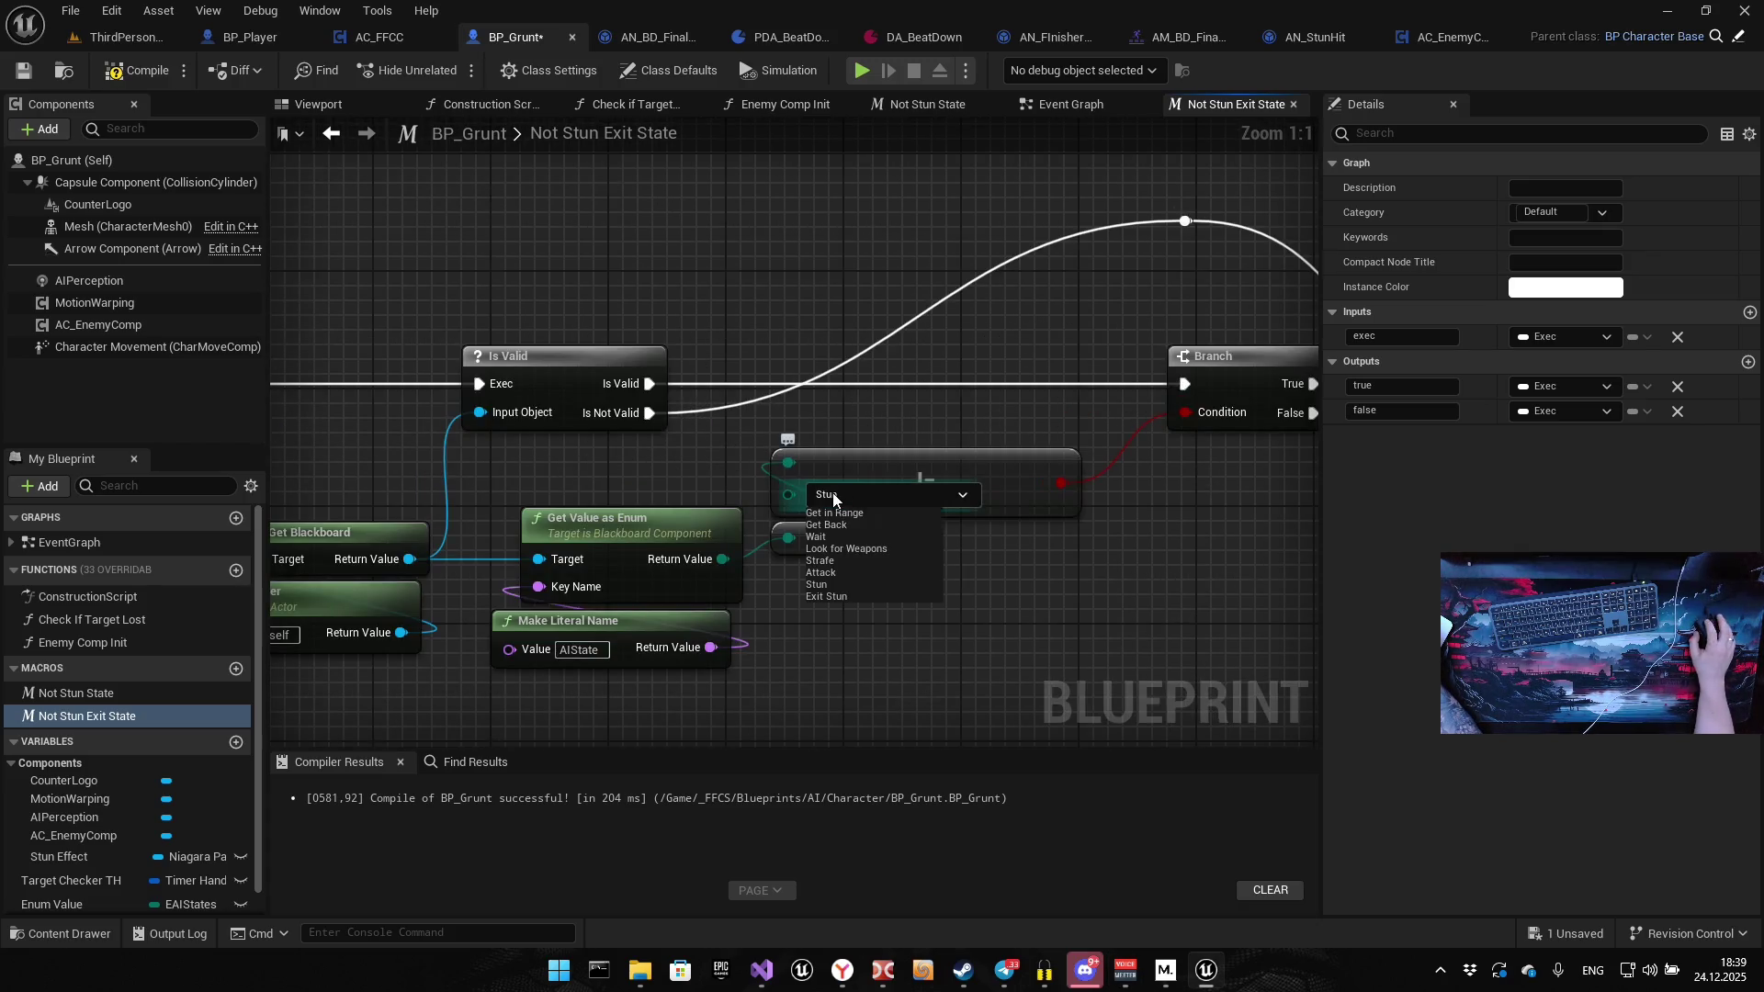
pyautogui.click(828, 595)
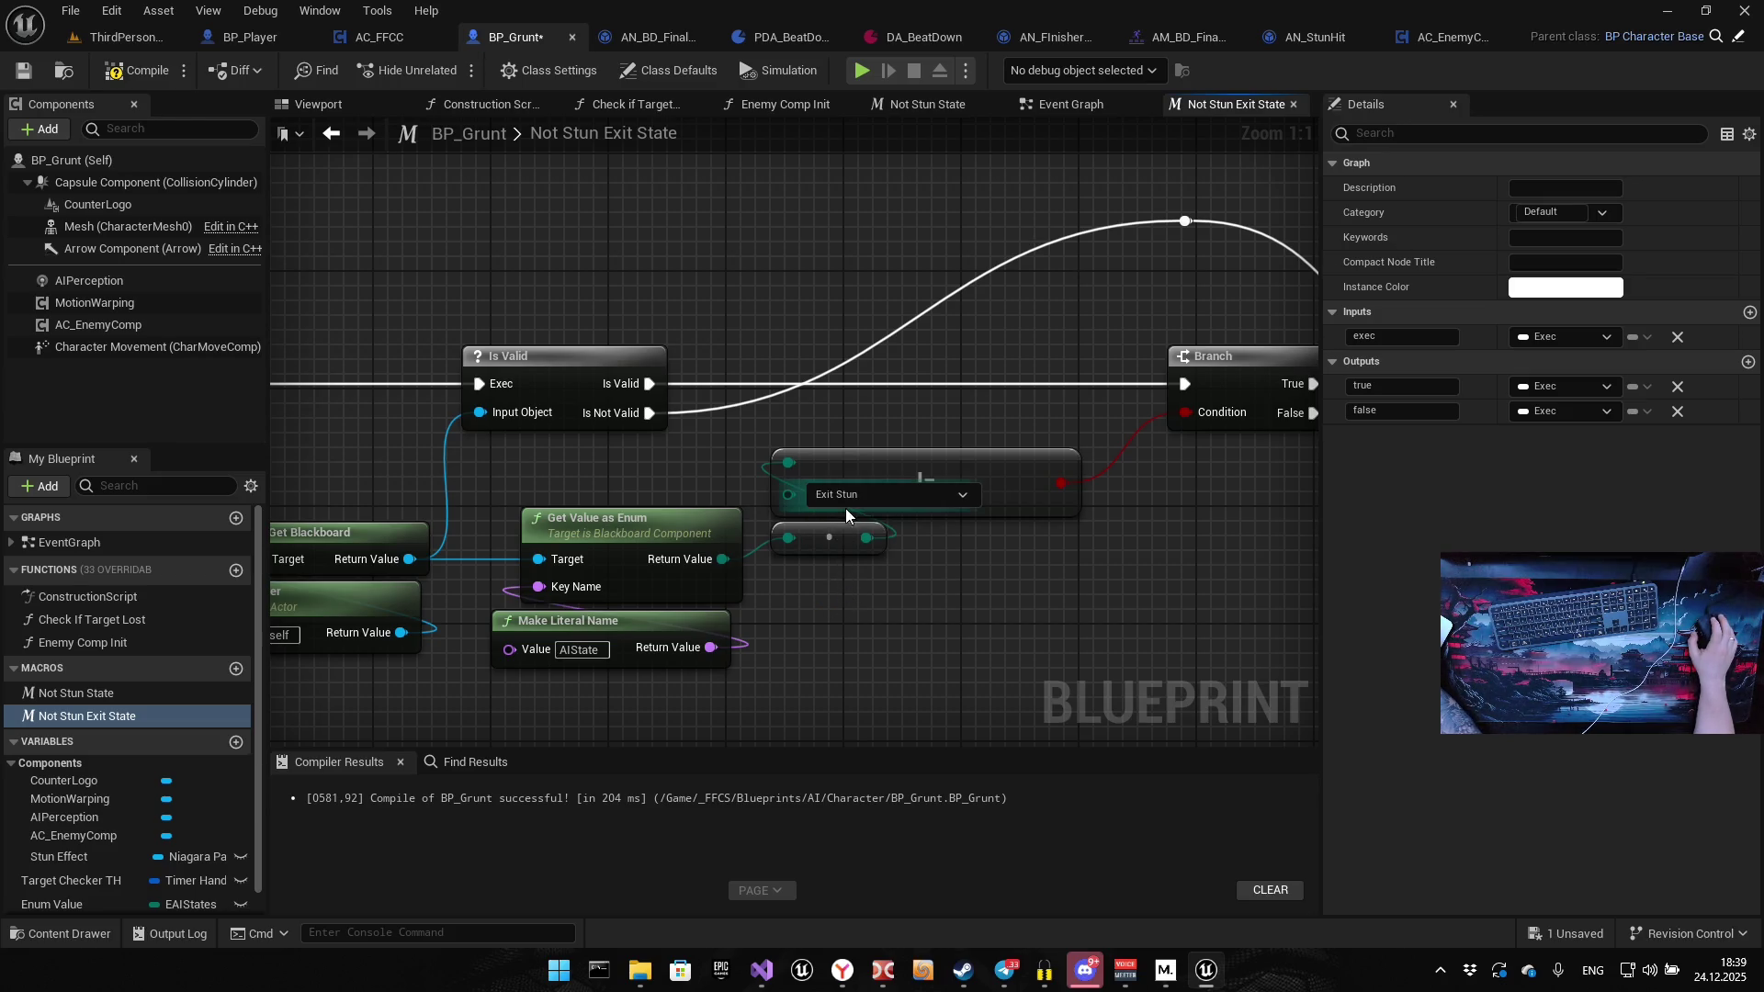
pyautogui.click(136, 71)
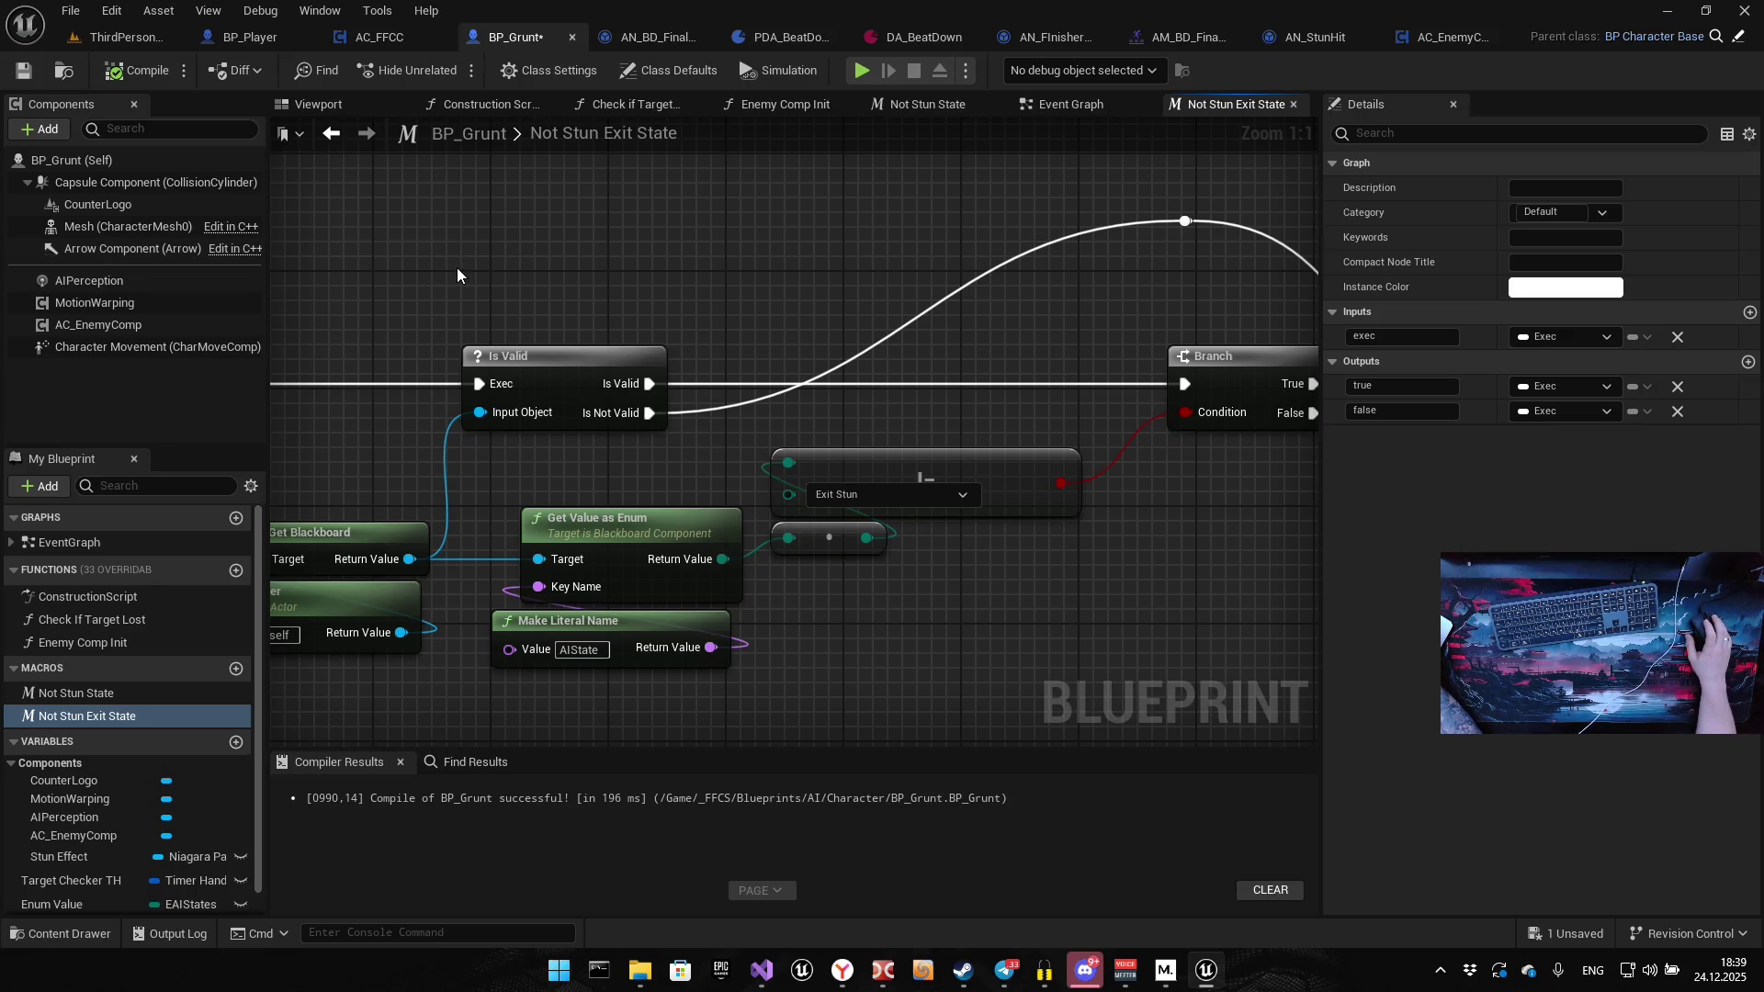
pyautogui.click(1075, 104)
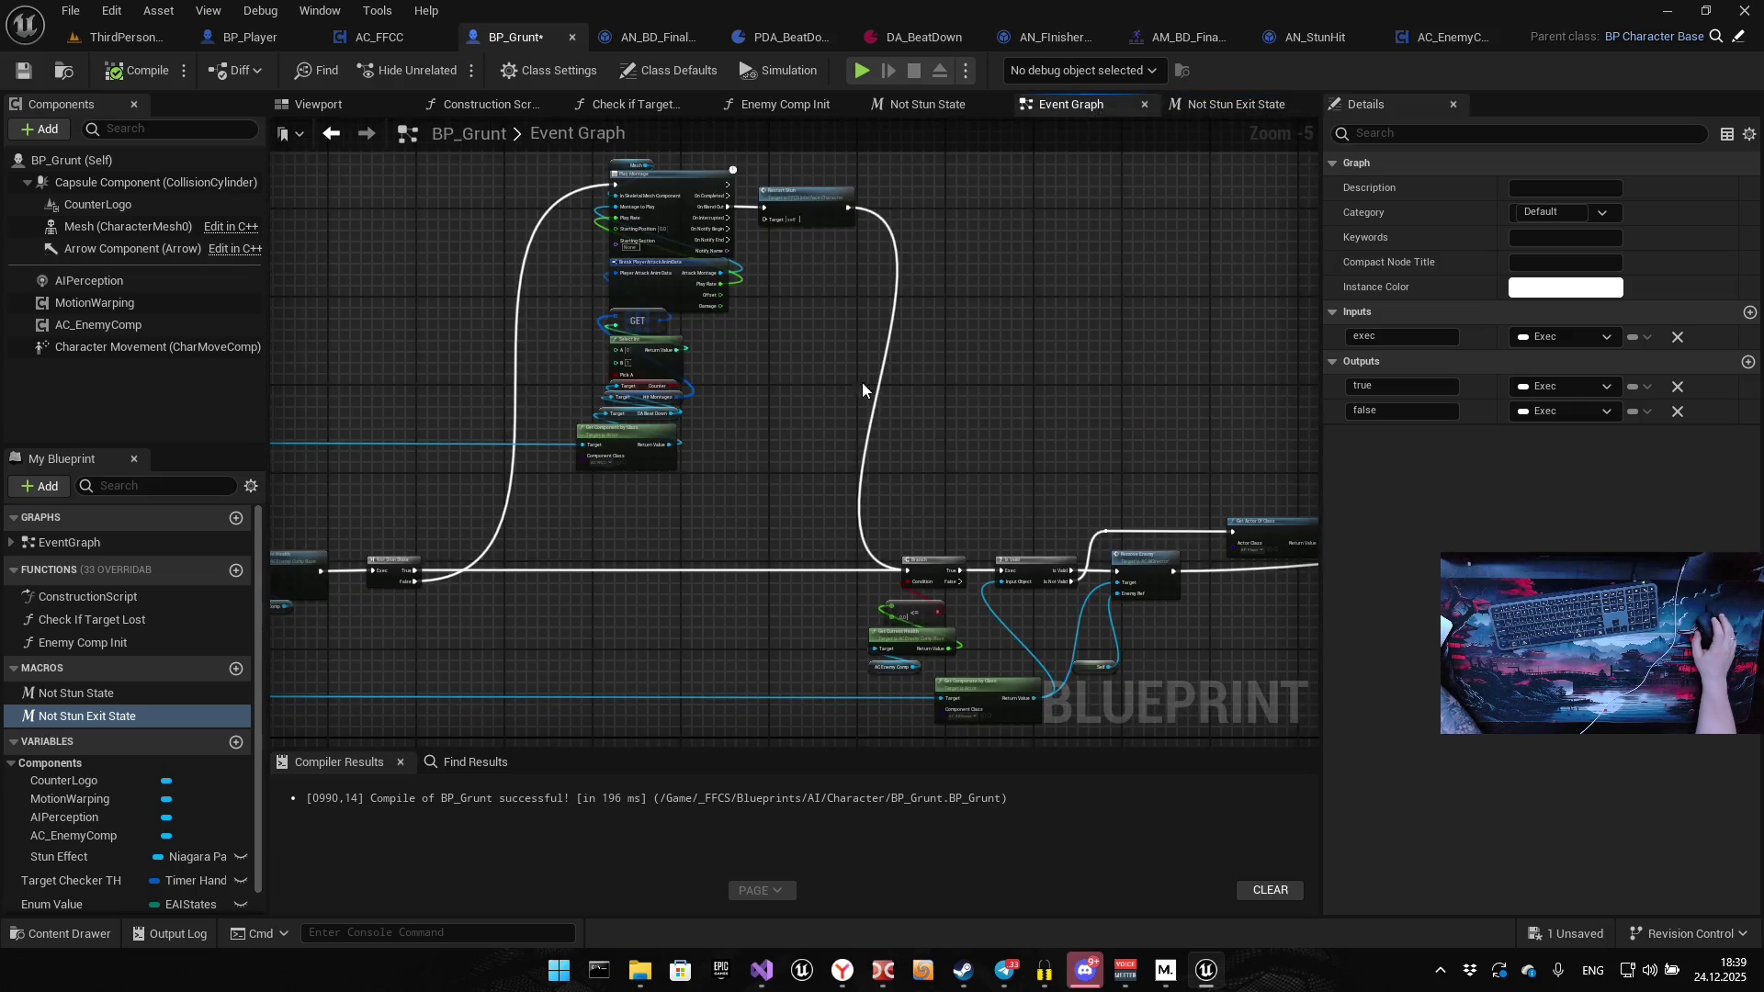
# Place Not Stun Exit State on the execution wire right after Not Stun State
pyautogui.scroll(5, 735, 441)
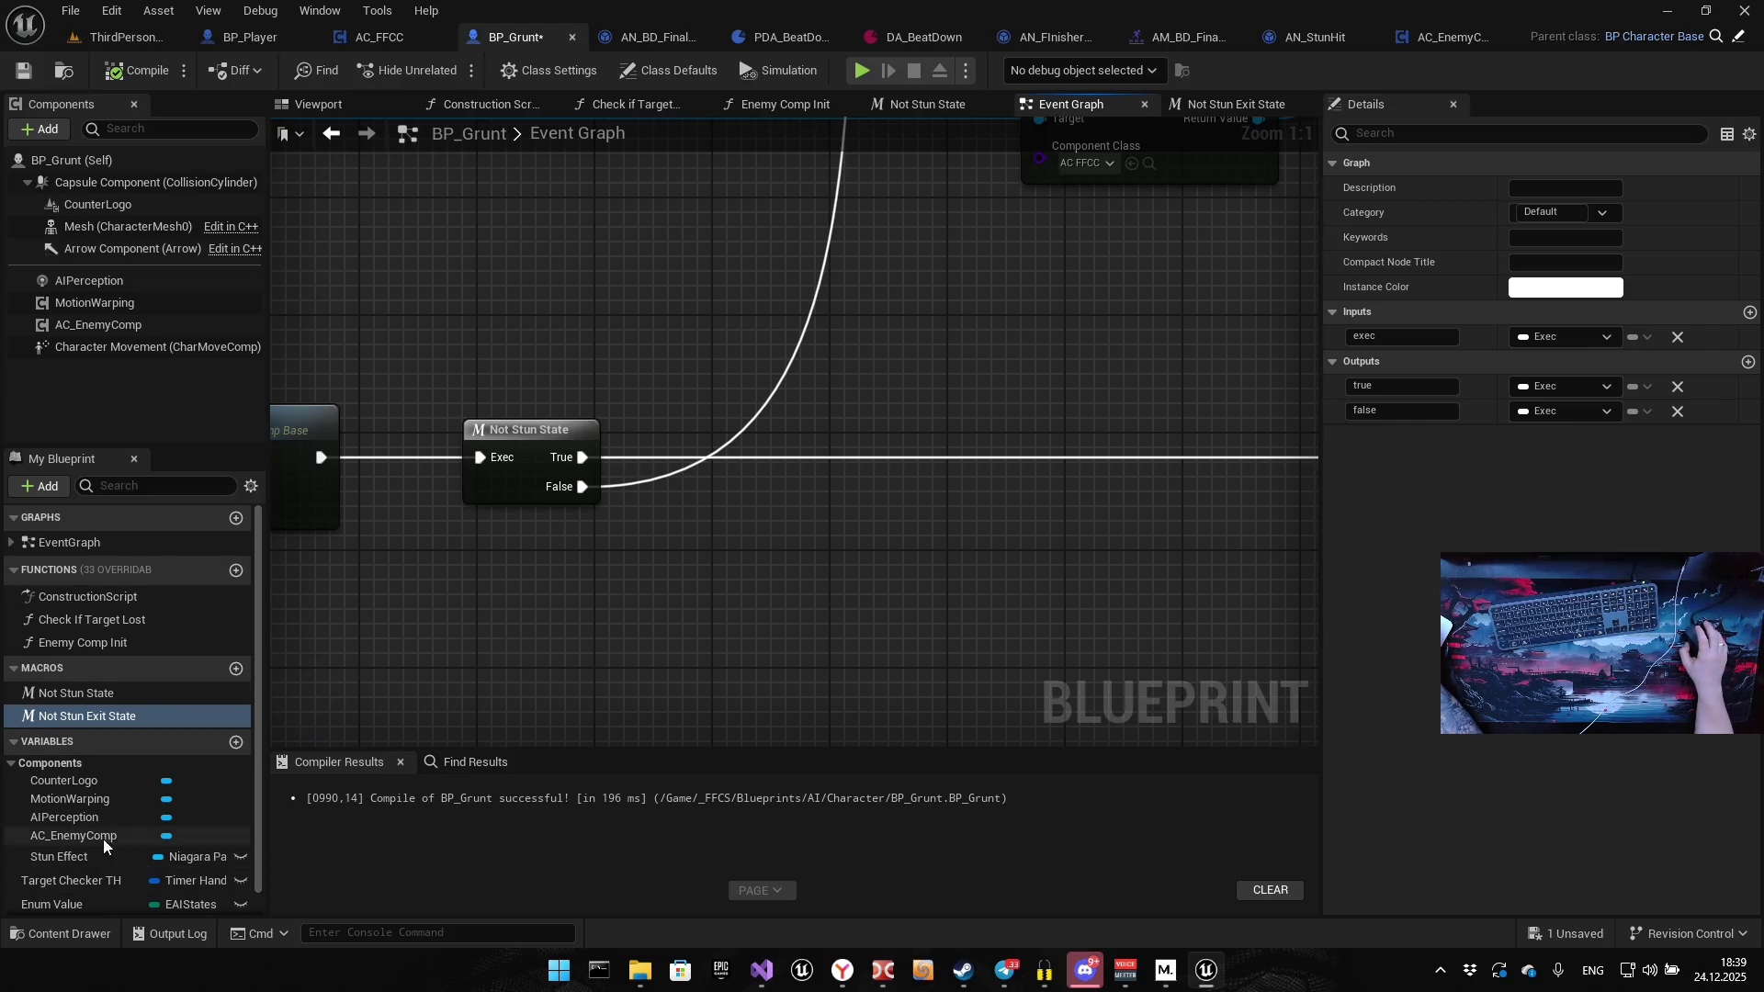
pyautogui.scroll(-1, 107, 901)
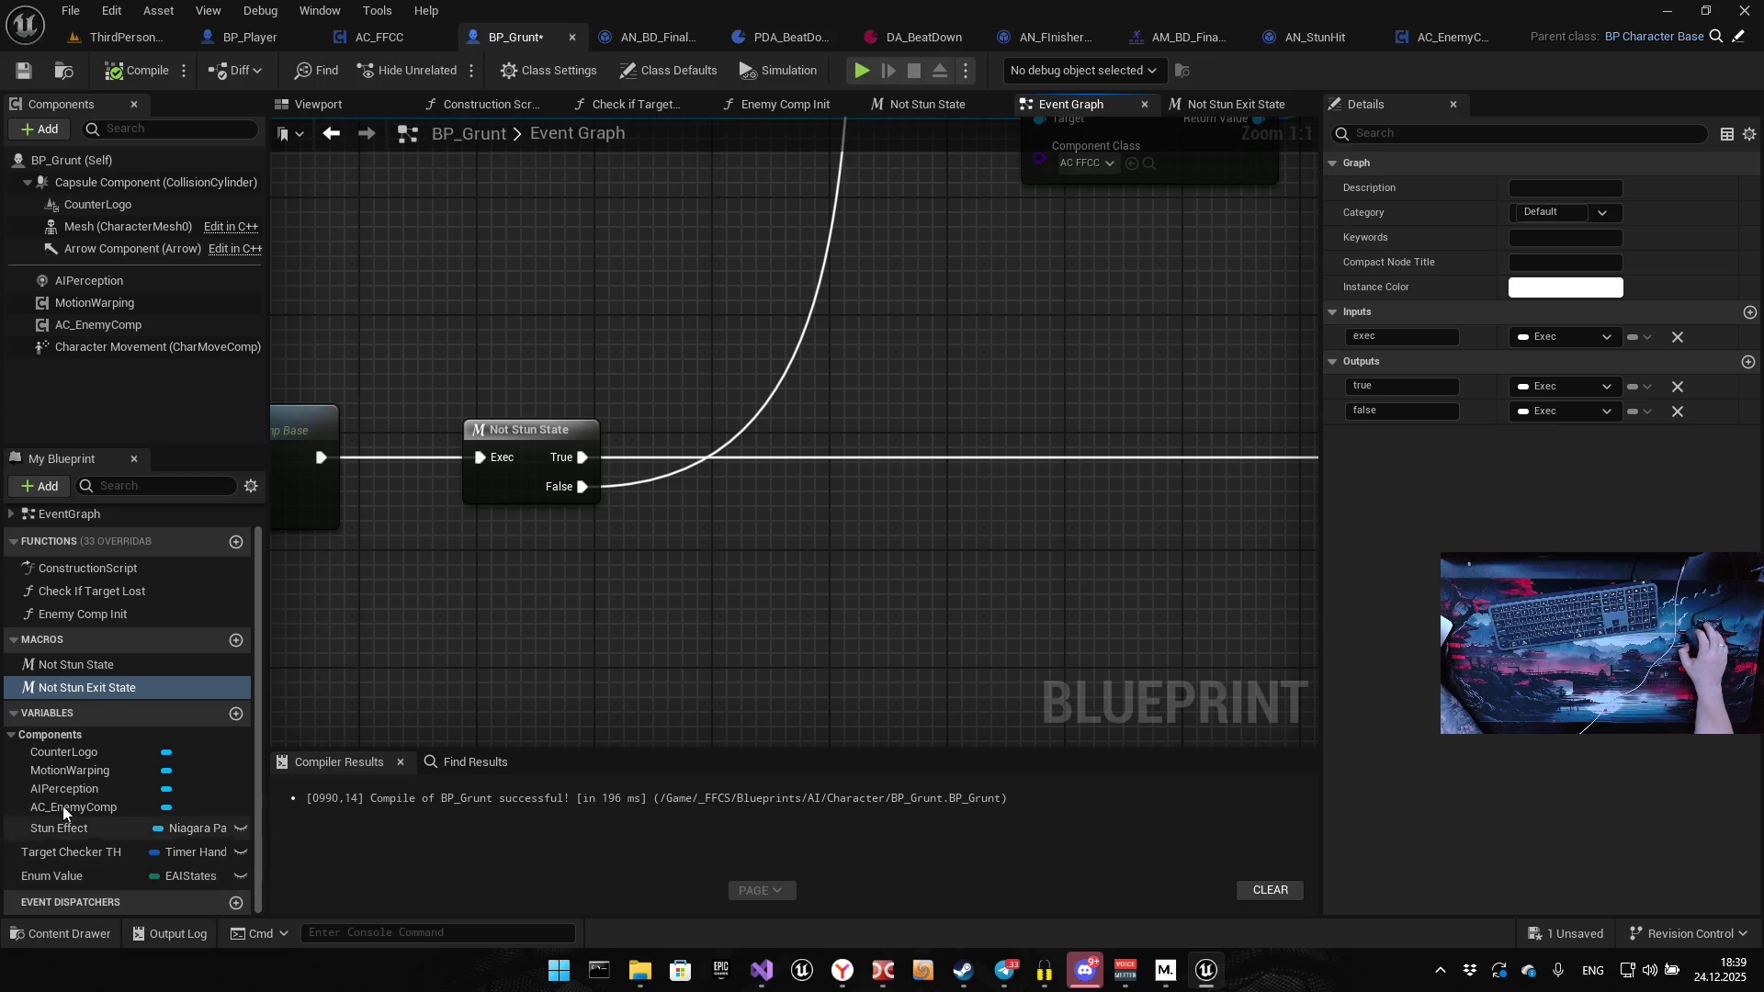
pyautogui.moveTo(112, 687)
pyautogui.mouseDown()
pyautogui.moveTo(692, 524)
pyautogui.moveTo(739, 449)
pyautogui.moveTo(583, 456)
pyautogui.mouseUp()
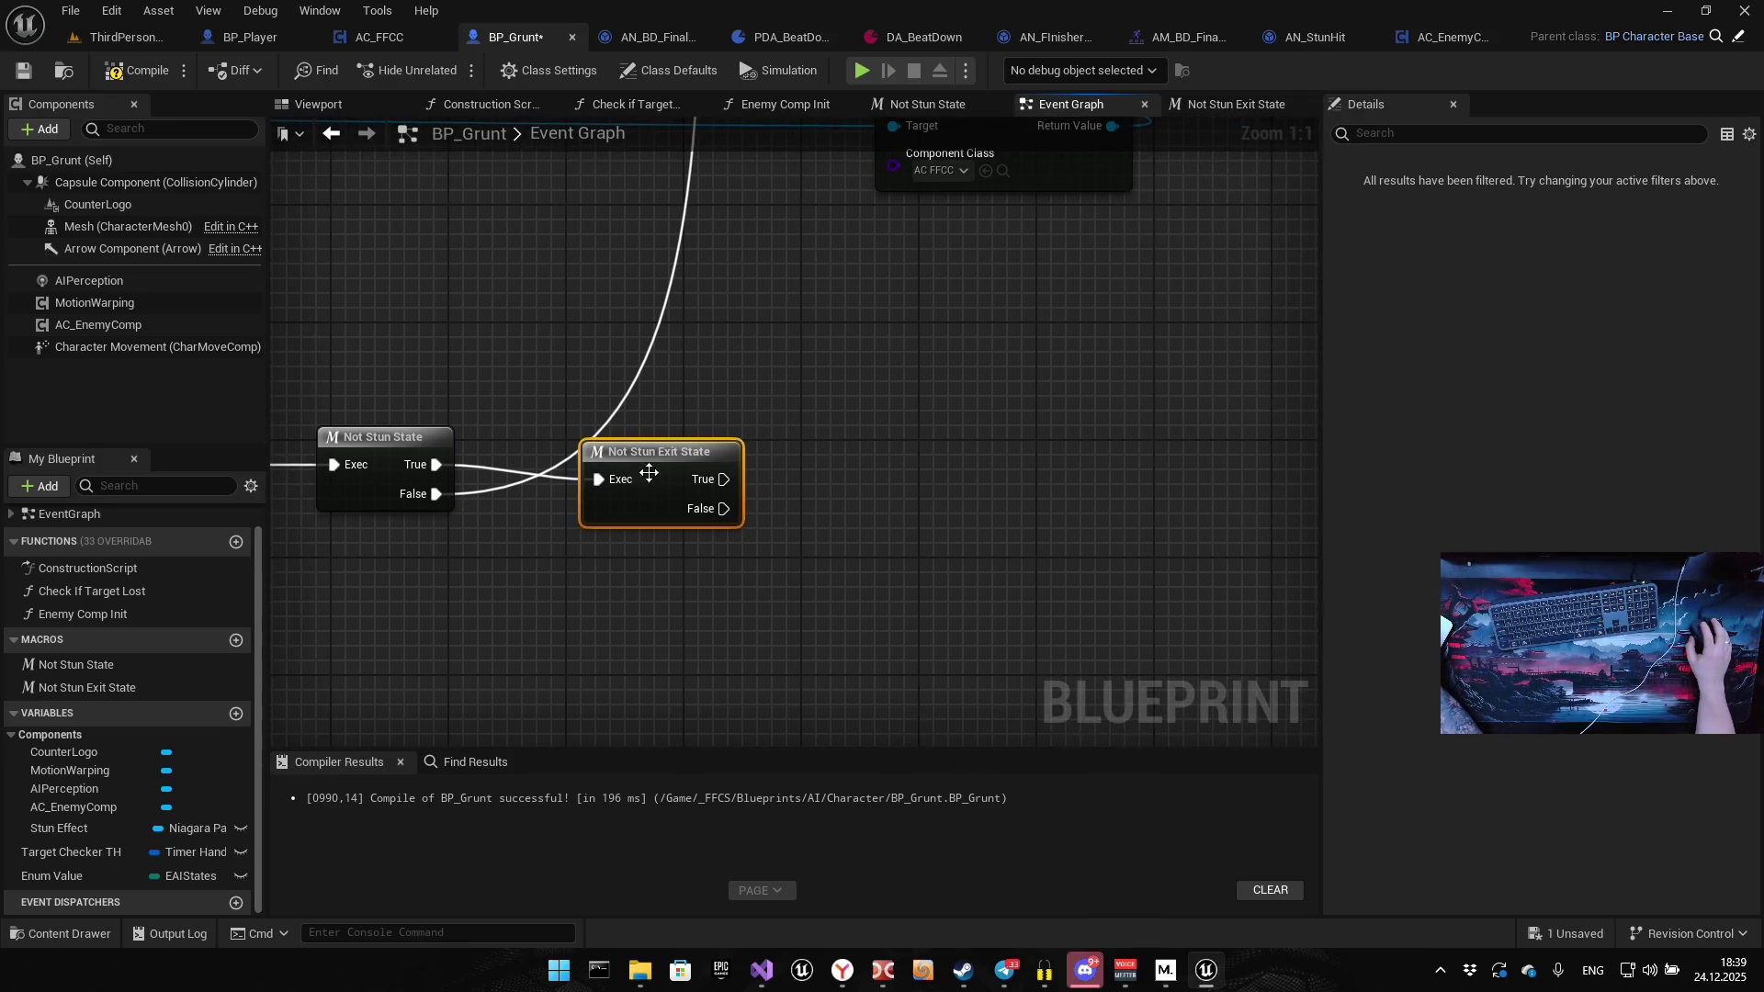
# Connect Not Stun Exit State's True output to the Branch's exec input
pyautogui.moveTo(919, 427)
pyautogui.mouseDown()
pyautogui.moveTo(688, 395)
pyautogui.moveTo(581, 417)
pyautogui.mouseUp()
pyautogui.scroll(-3, 581, 416)
pyautogui.moveTo(435, 441)
pyautogui.mouseDown()
pyautogui.moveTo(1073, 414)
pyautogui.moveTo(1119, 435)
pyautogui.mouseUp()
pyautogui.moveTo(456, 347); pyautogui.dragTo(654, 345)
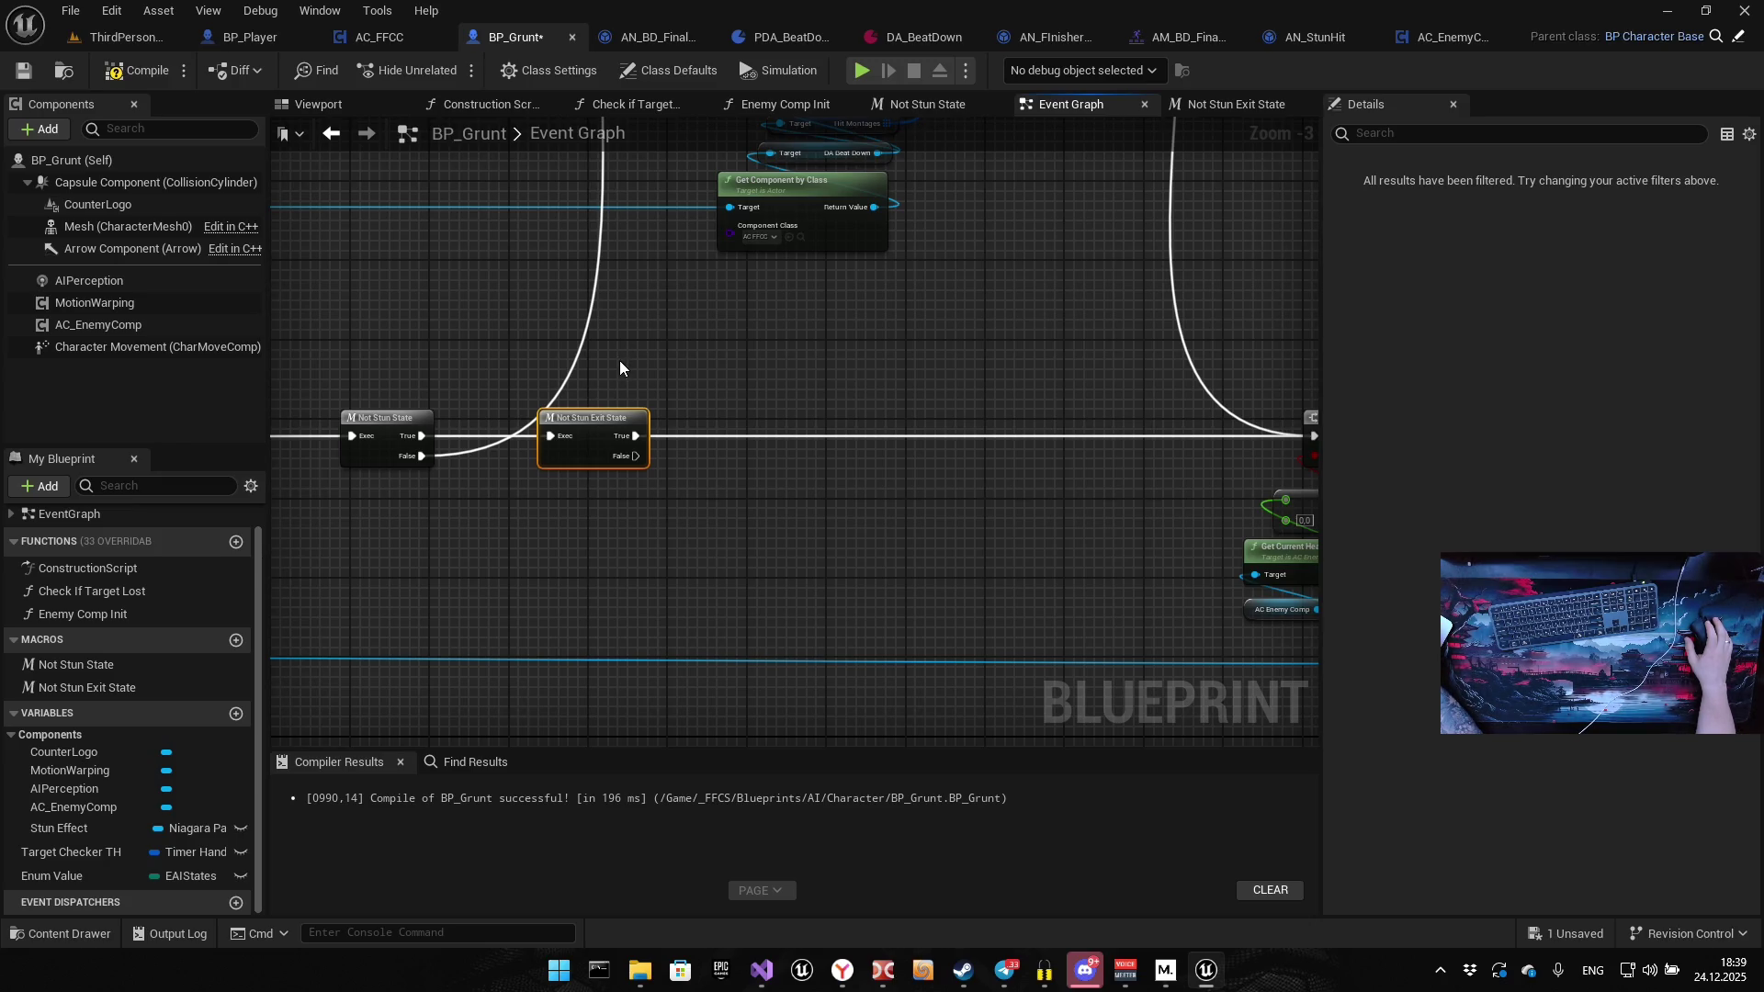
pyautogui.scroll(3, 612, 372)
pyautogui.moveTo(526, 305); pyautogui.dragTo(465, 622)
pyautogui.moveTo(511, 504)
pyautogui.mouseDown()
pyautogui.moveTo(465, 581)
pyautogui.moveTo(422, 585)
pyautogui.moveTo(590, 445)
pyautogui.moveTo(512, 543)
pyautogui.moveTo(546, 460)
pyautogui.mouseUp()
pyautogui.scroll(-6, 553, 489)
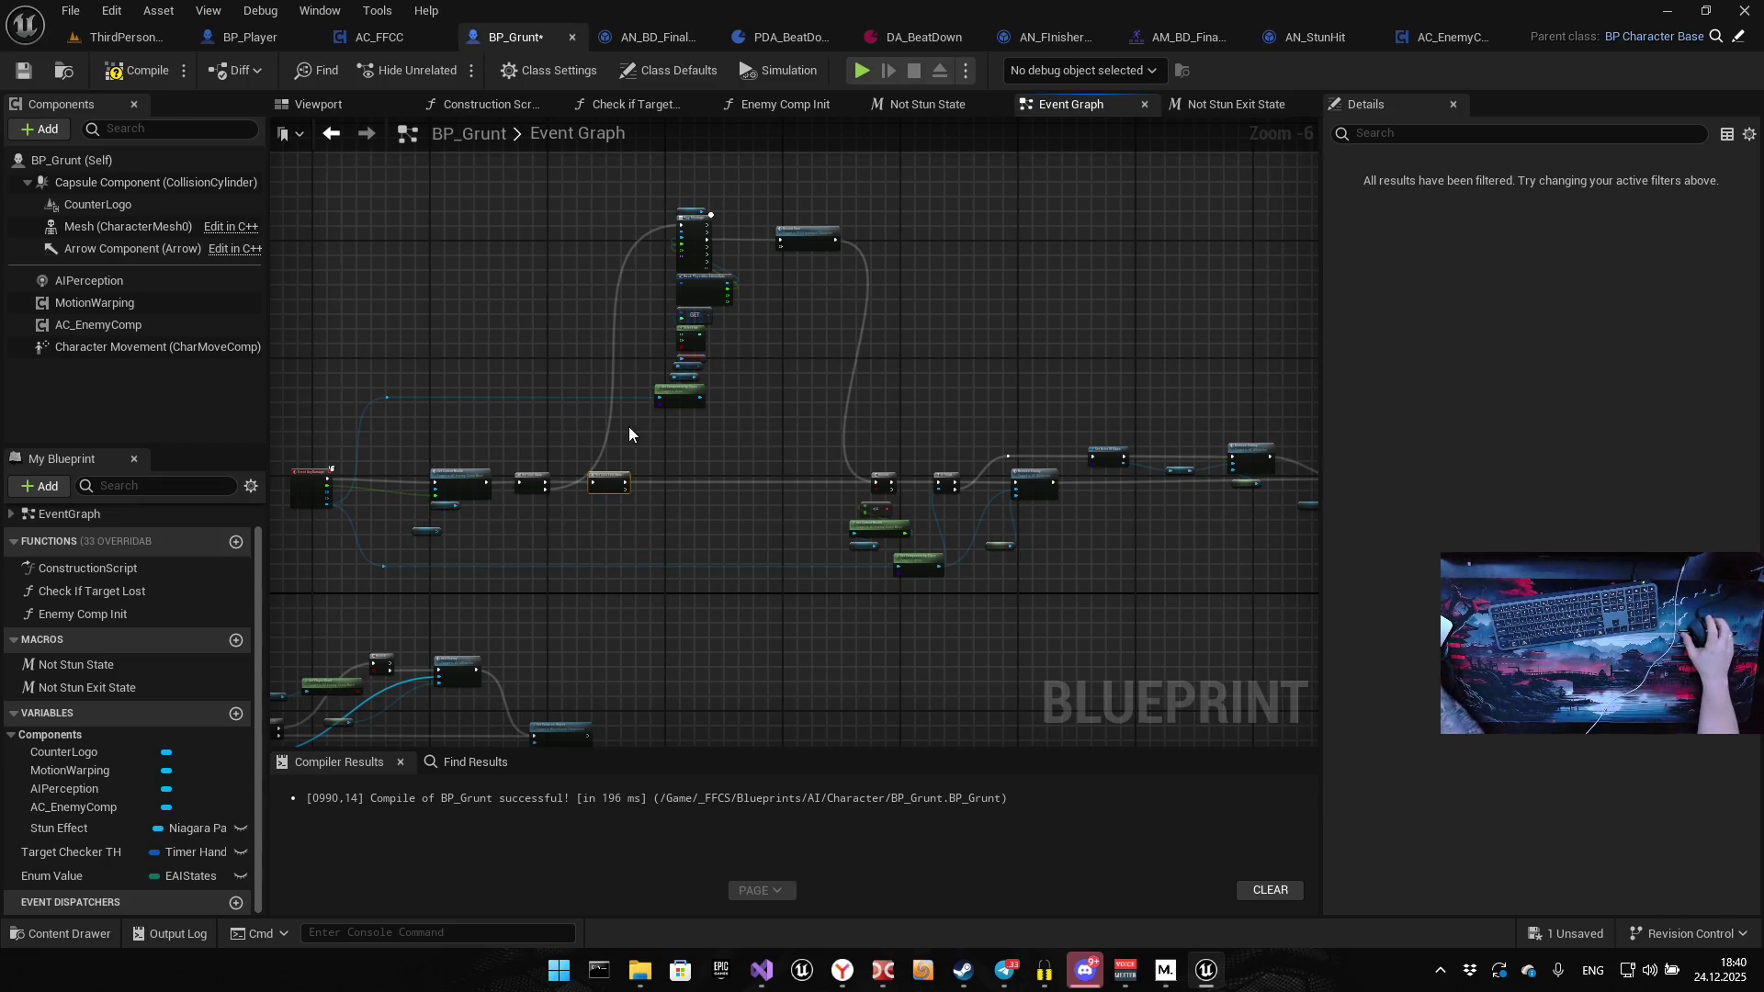
# Navigate the Event Graph to the Stop Stun comment box nodes
pyautogui.moveTo(628, 427); pyautogui.dragTo(751, 401)
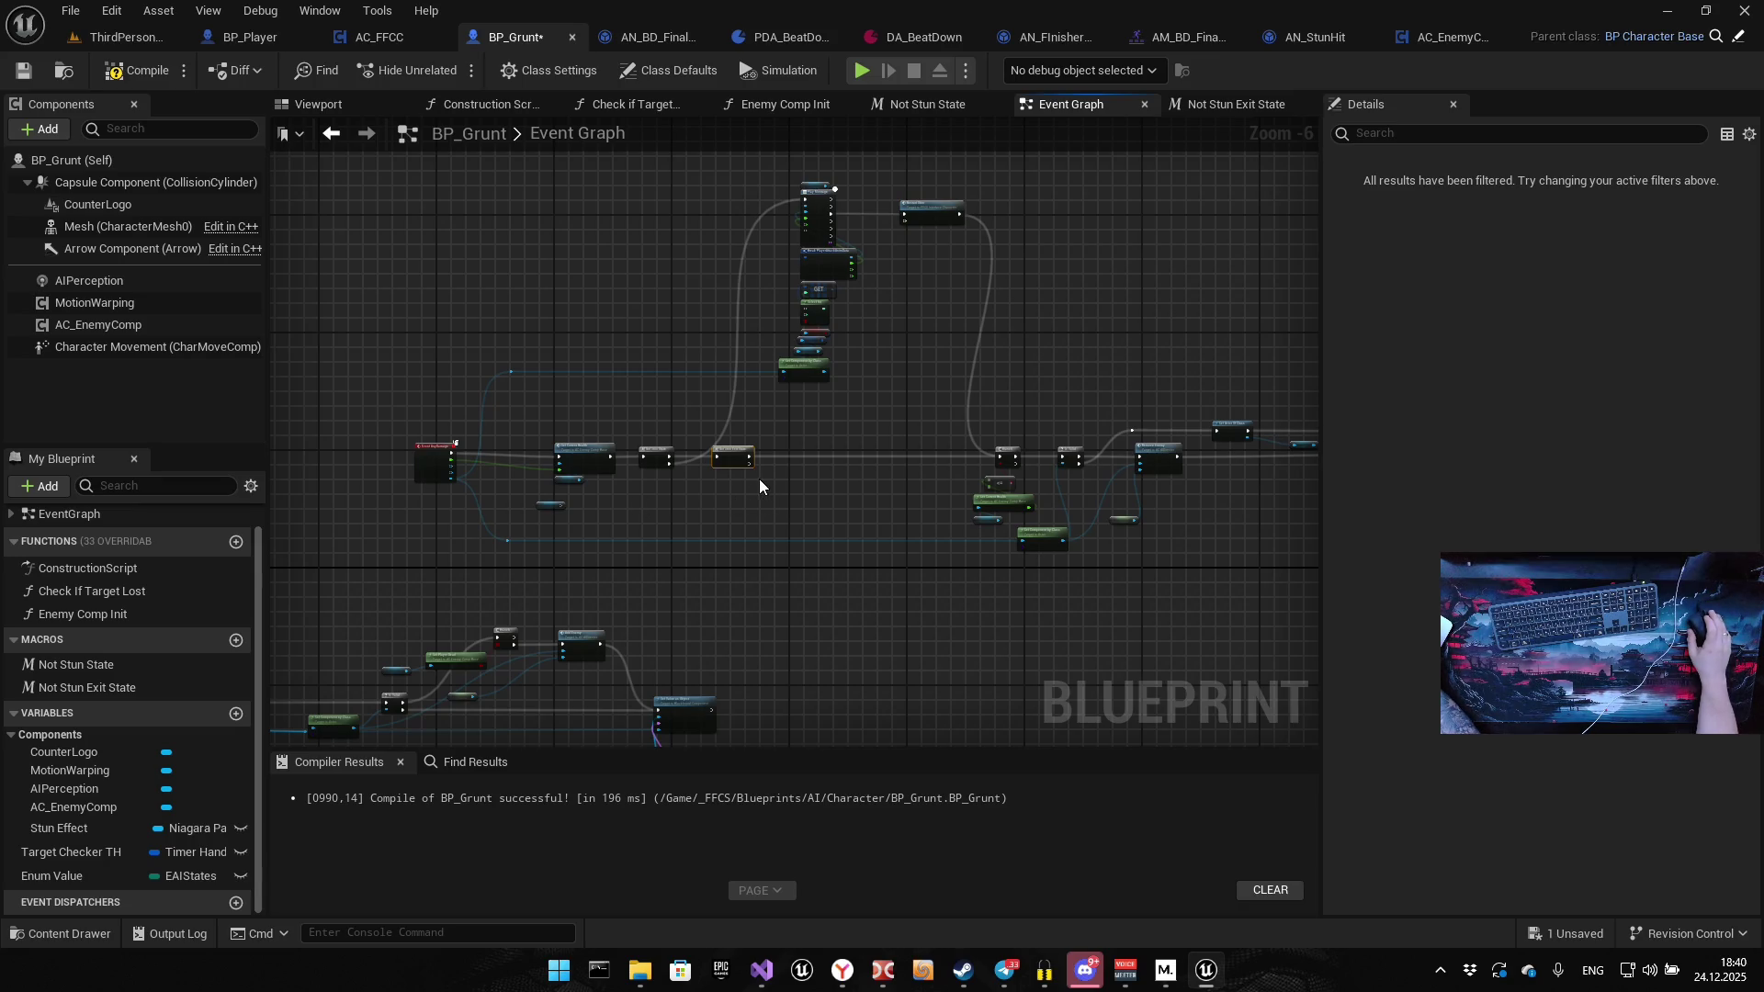
pyautogui.moveTo(588, 613); pyautogui.dragTo(930, 386)
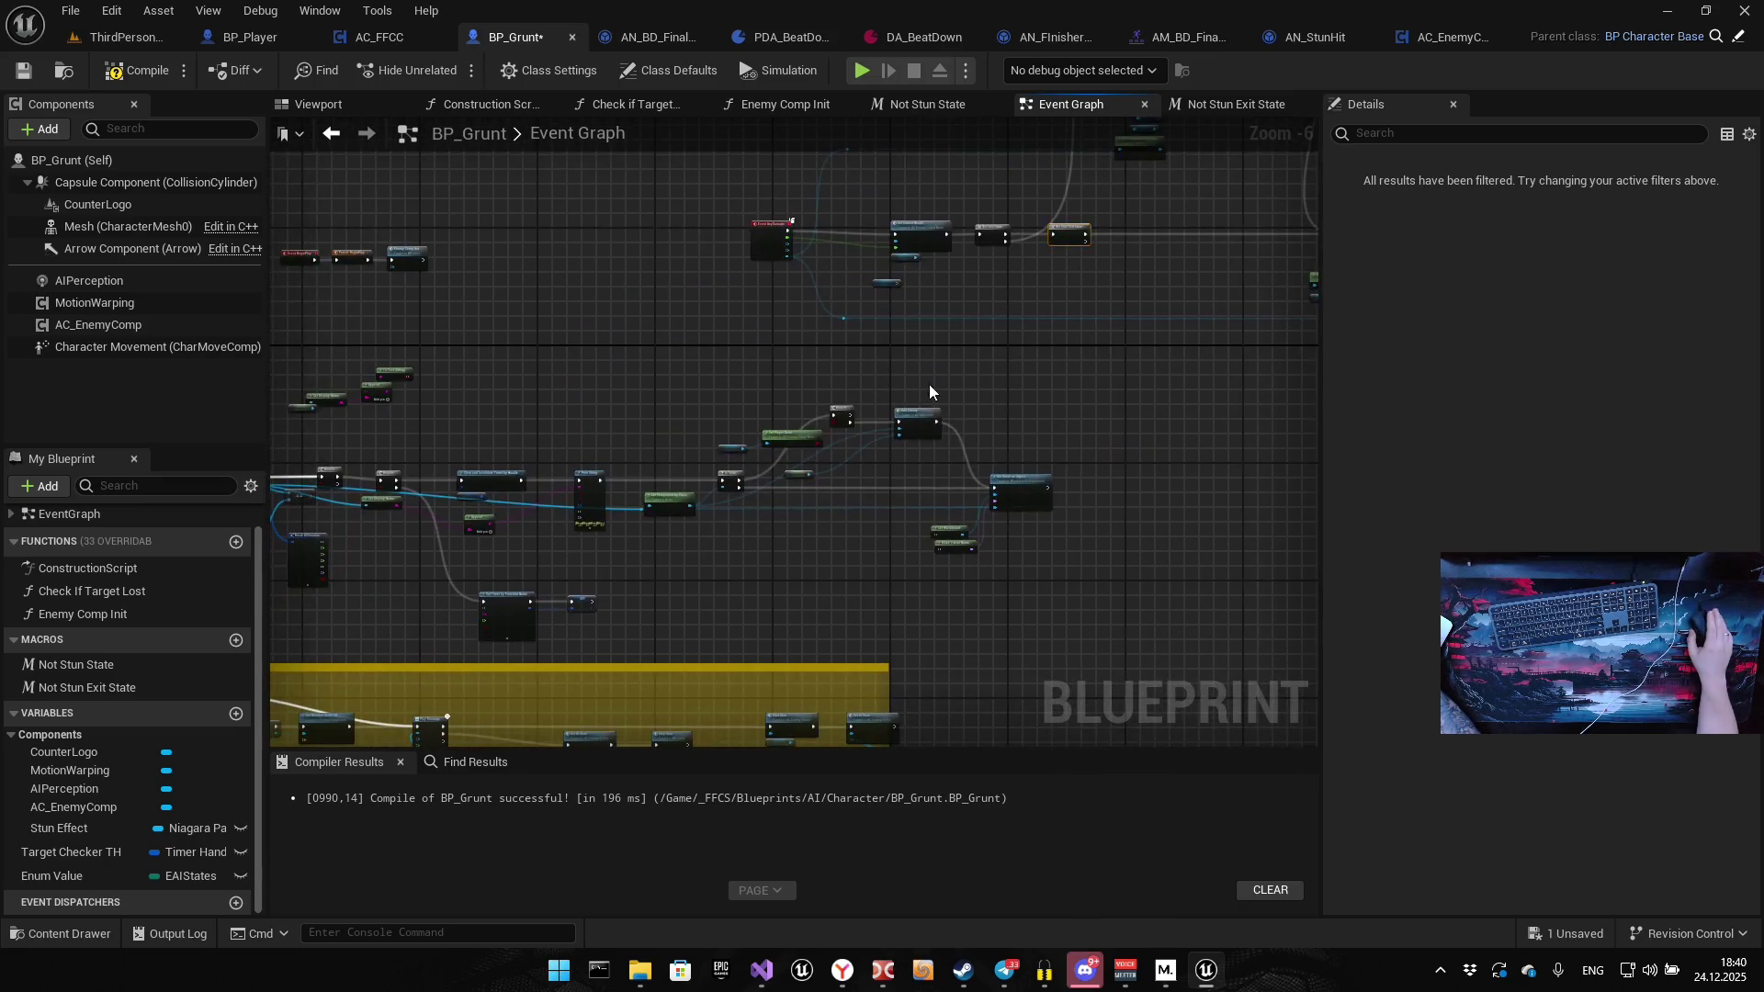
pyautogui.scroll(-5, 862, 469)
pyautogui.moveTo(604, 610); pyautogui.dragTo(770, 353)
pyautogui.scroll(7, 809, 386)
pyautogui.moveTo(814, 500); pyautogui.dragTo(868, 202)
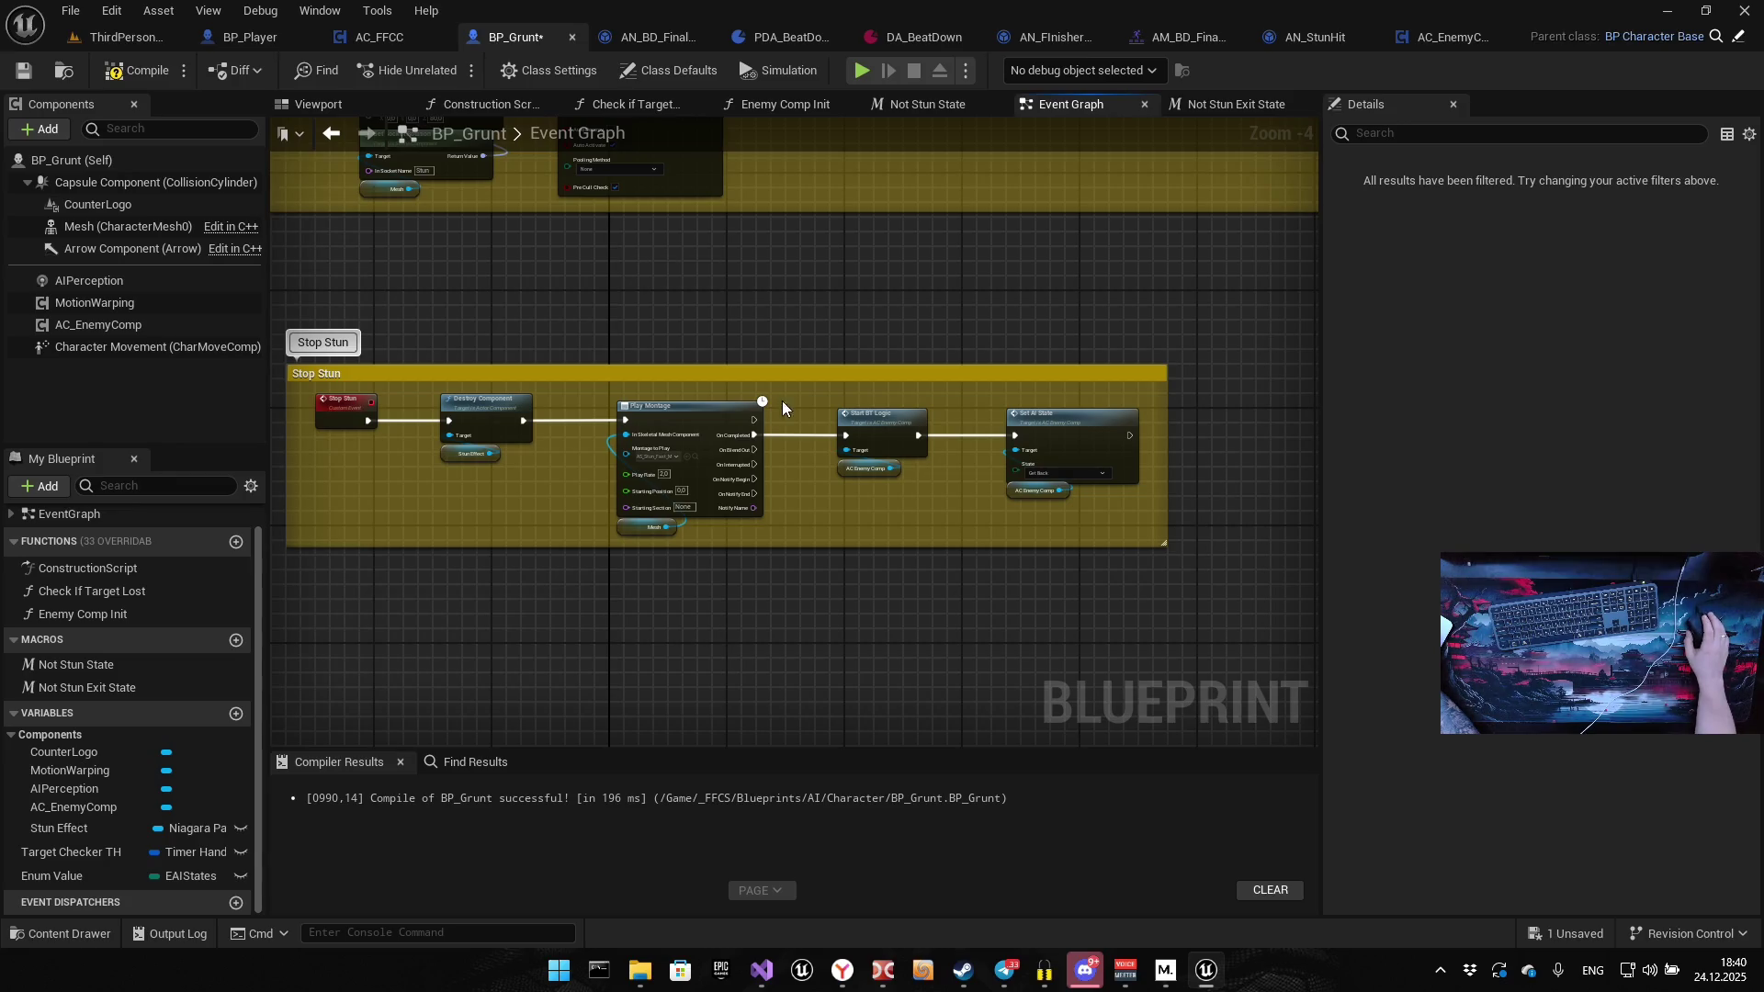
pyautogui.scroll(2, 1046, 432)
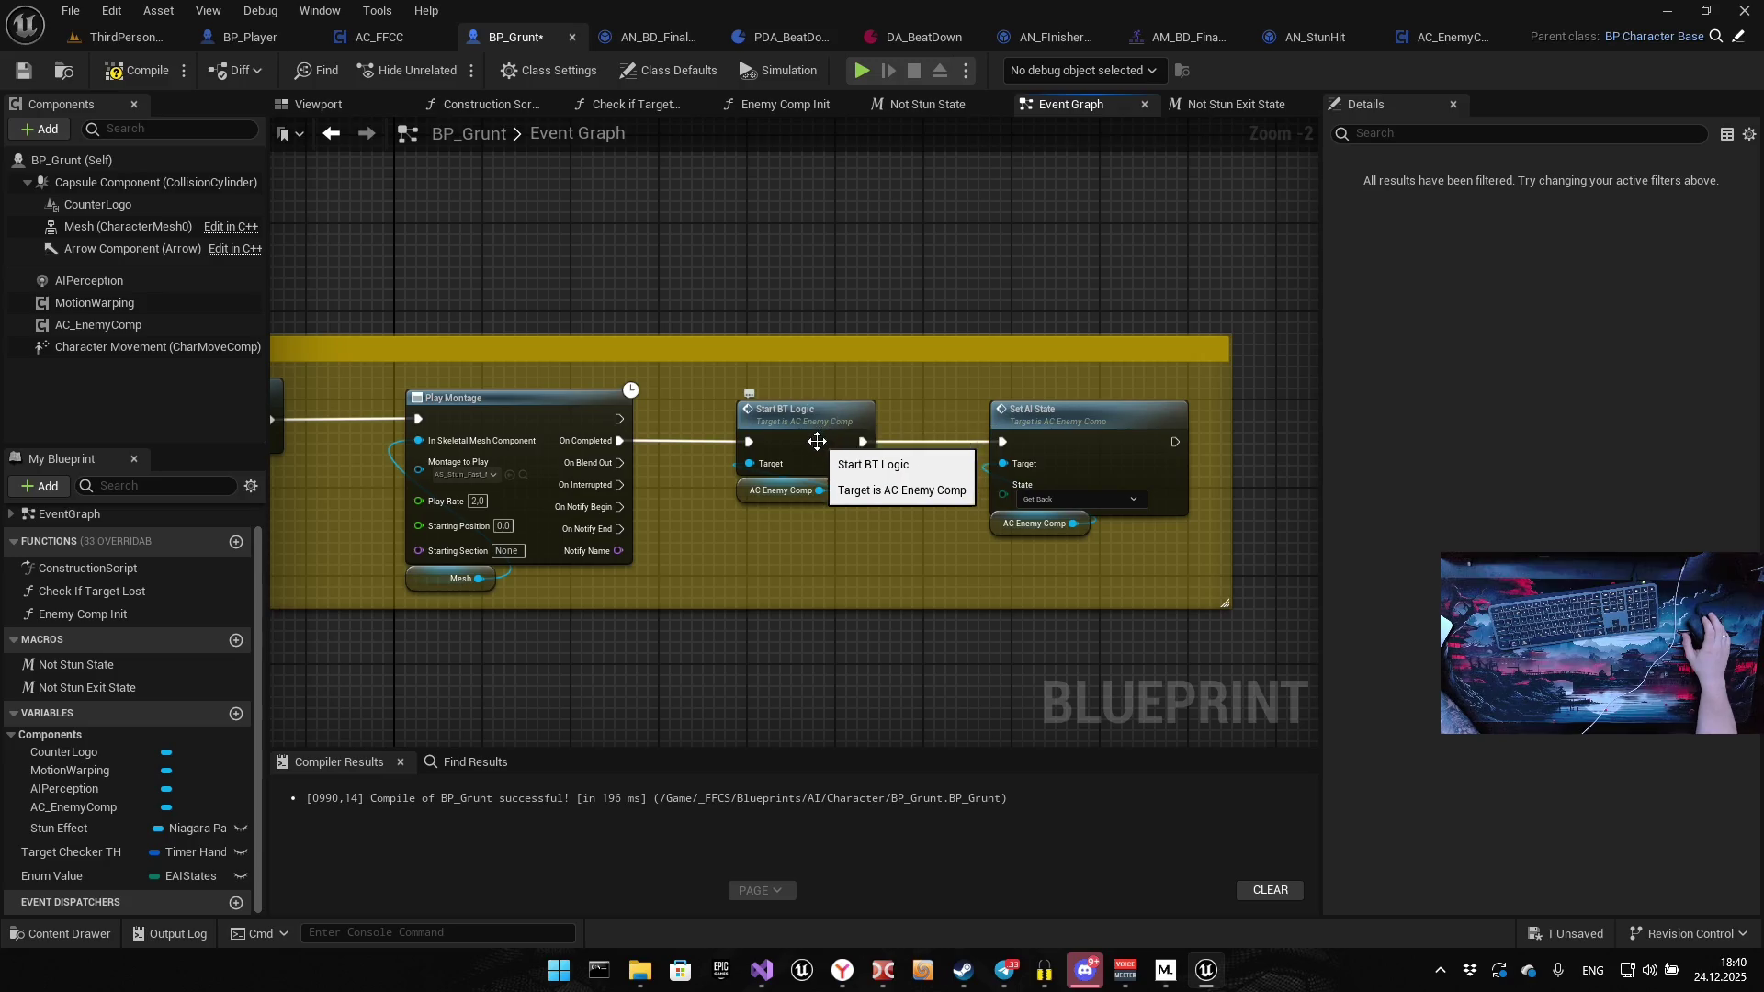
pyautogui.moveTo(651, 449); pyautogui.dragTo(780, 325)
pyautogui.scroll(-5, 775, 396)
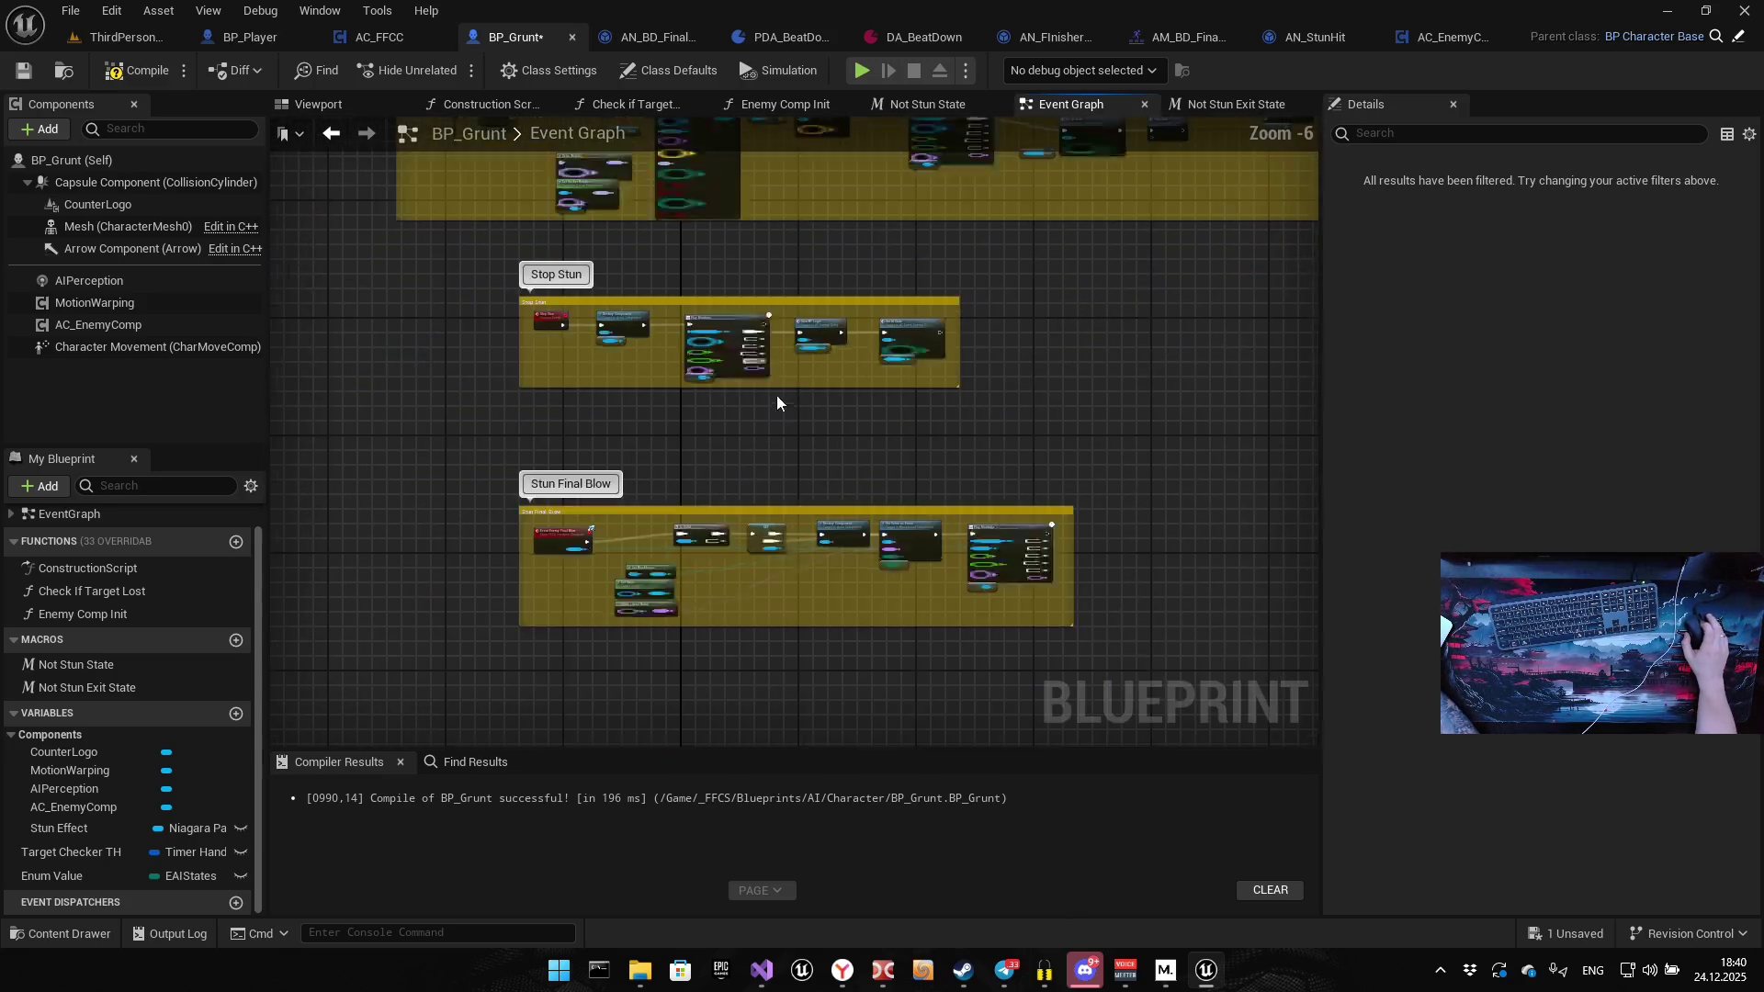
pyautogui.scroll(5, 705, 343)
pyautogui.scroll(2, 613, 347)
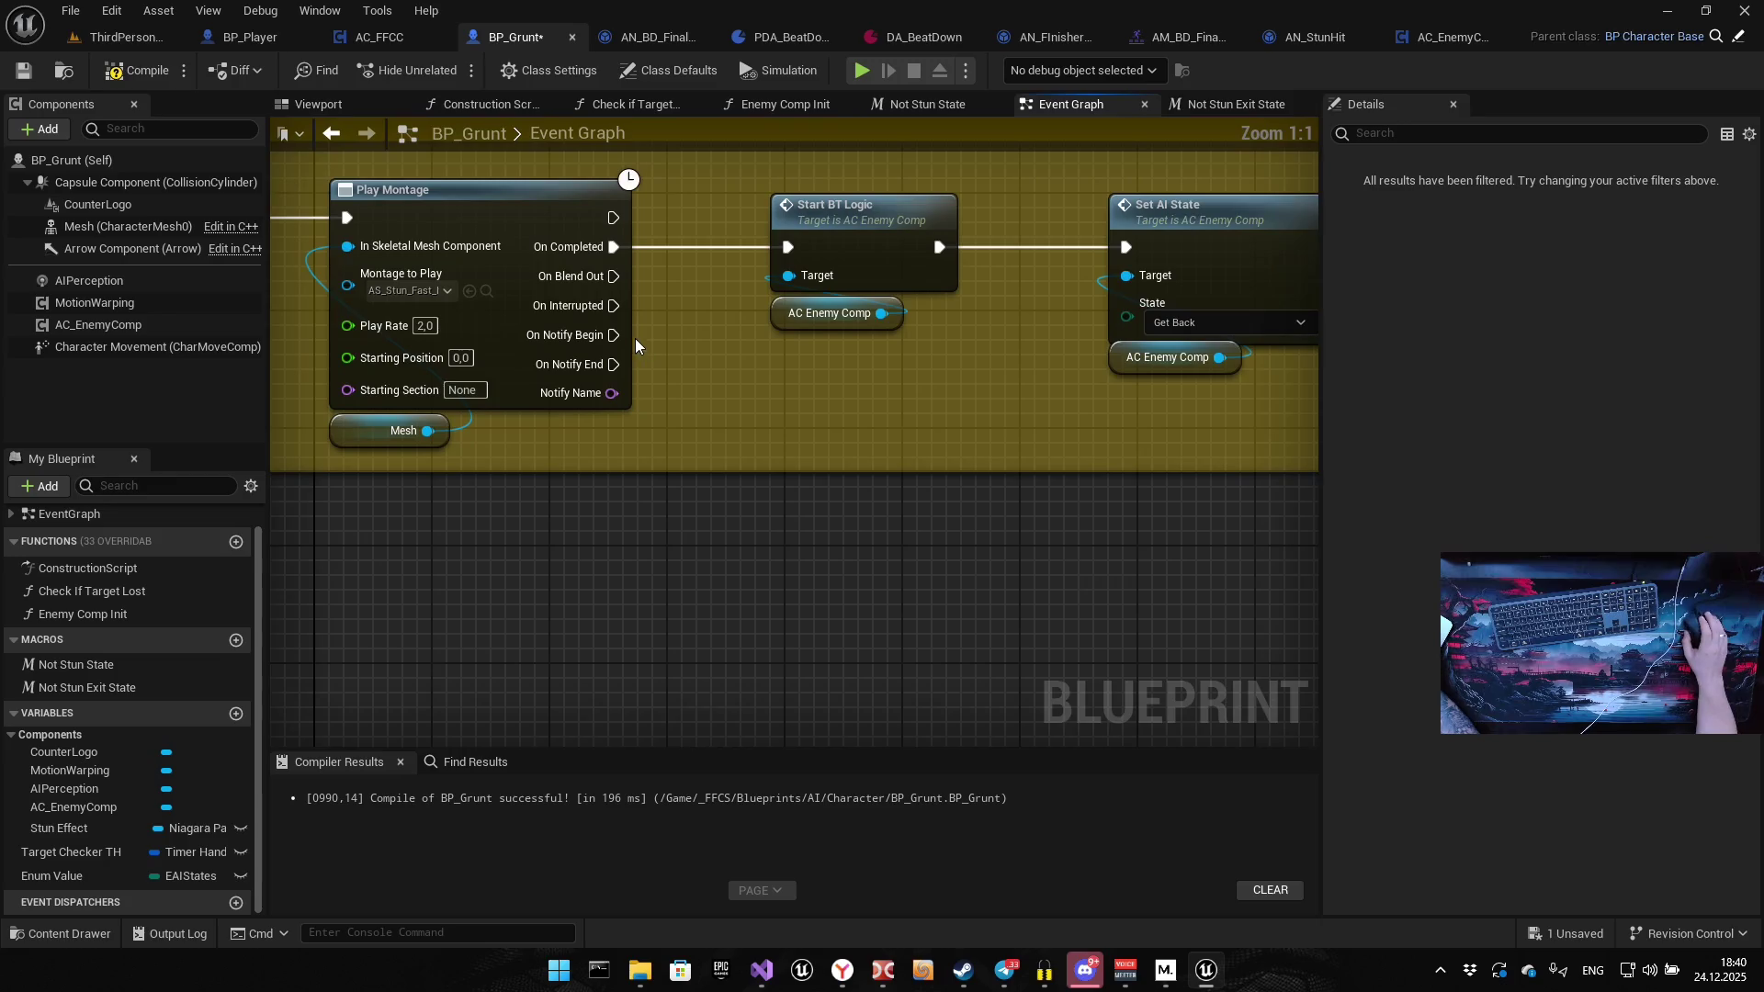
pyautogui.moveTo(571, 376)
pyautogui.mouseDown()
pyautogui.moveTo(593, 451)
pyautogui.moveTo(664, 516)
pyautogui.mouseUp()
pyautogui.click(869, 254)
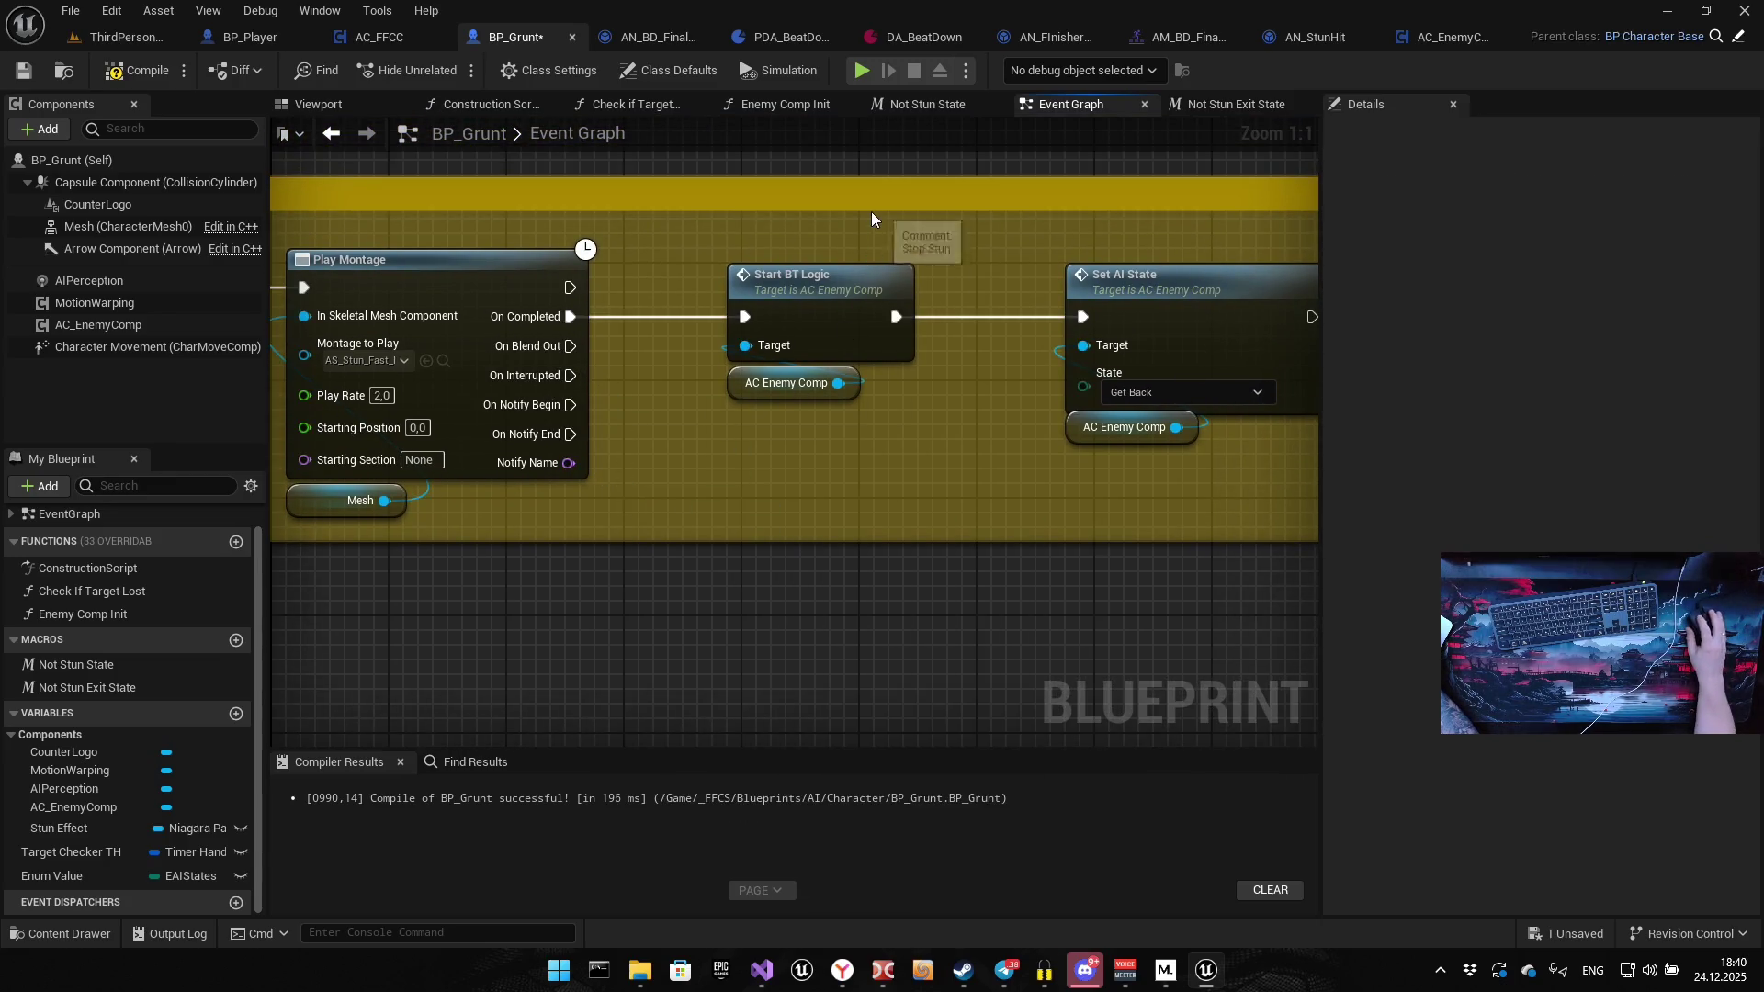
# Select Start BT Logic, Set AI State and their AC Enemy Comp references, and paste copies
pyautogui.moveTo(871, 212); pyautogui.dragTo(789, 382)
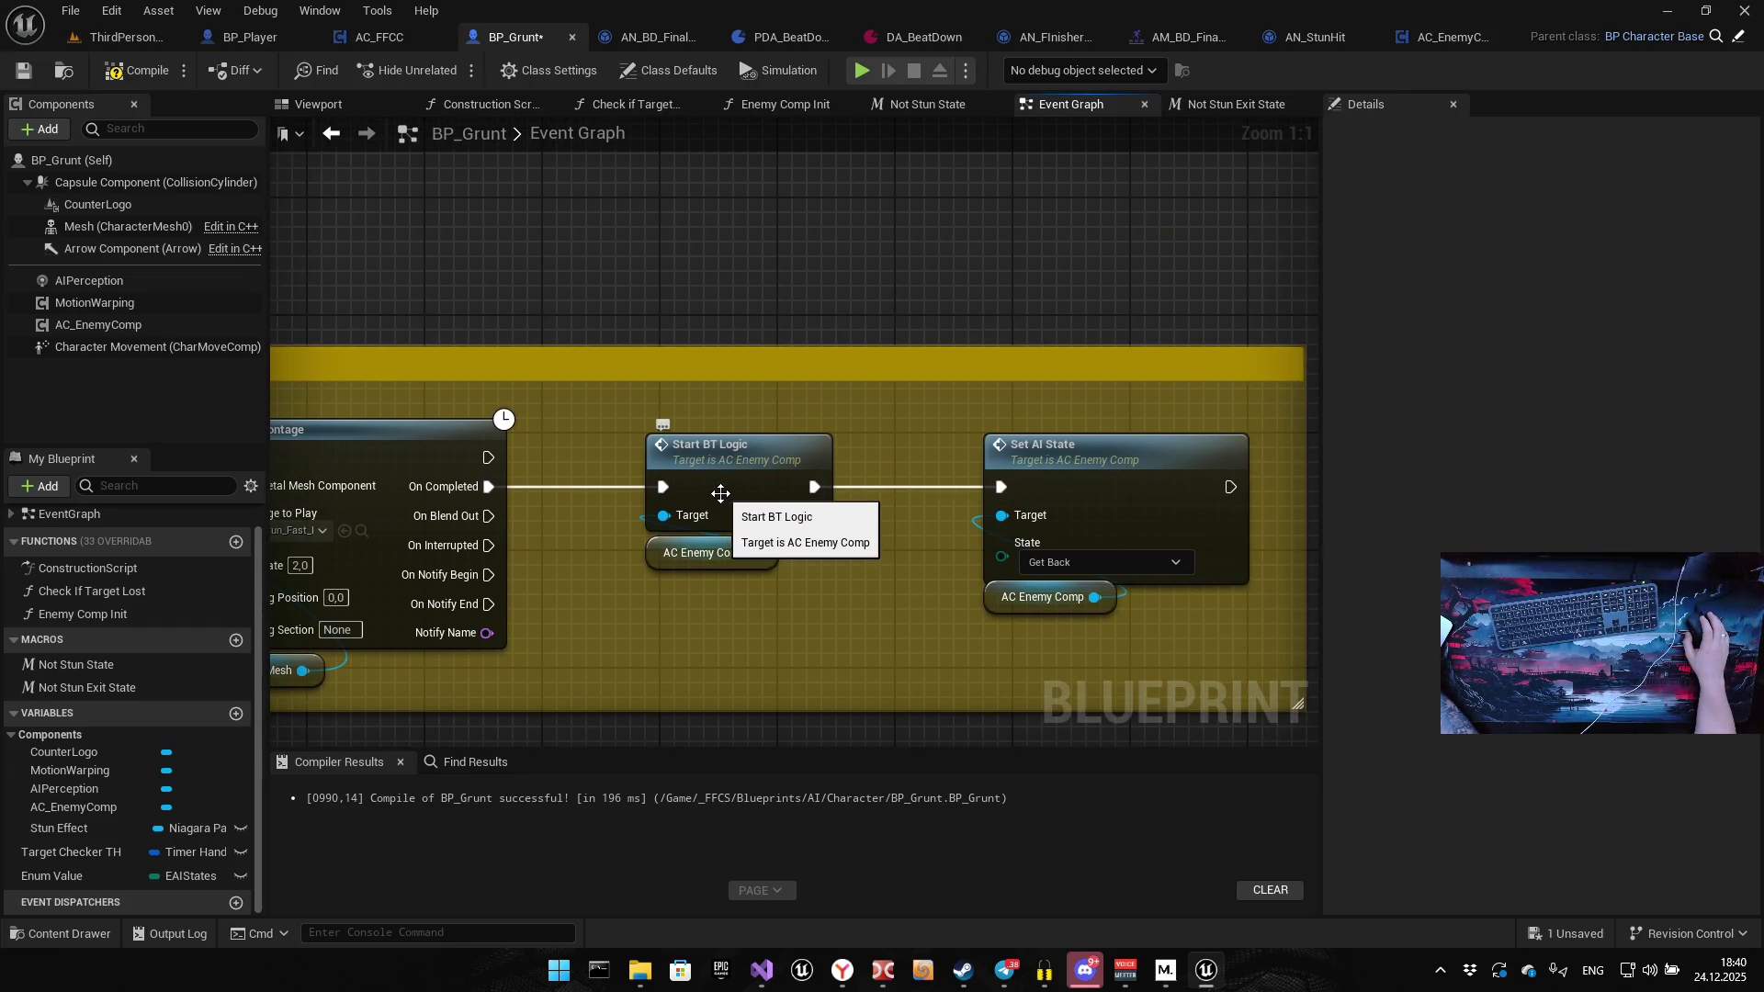
pyautogui.moveTo(748, 449)
pyautogui.mouseDown()
pyautogui.moveTo(412, 471)
pyautogui.moveTo(369, 595)
pyautogui.moveTo(377, 517)
pyautogui.moveTo(707, 265)
pyautogui.mouseUp()
pyautogui.moveTo(593, 241); pyautogui.dragTo(1084, 430)
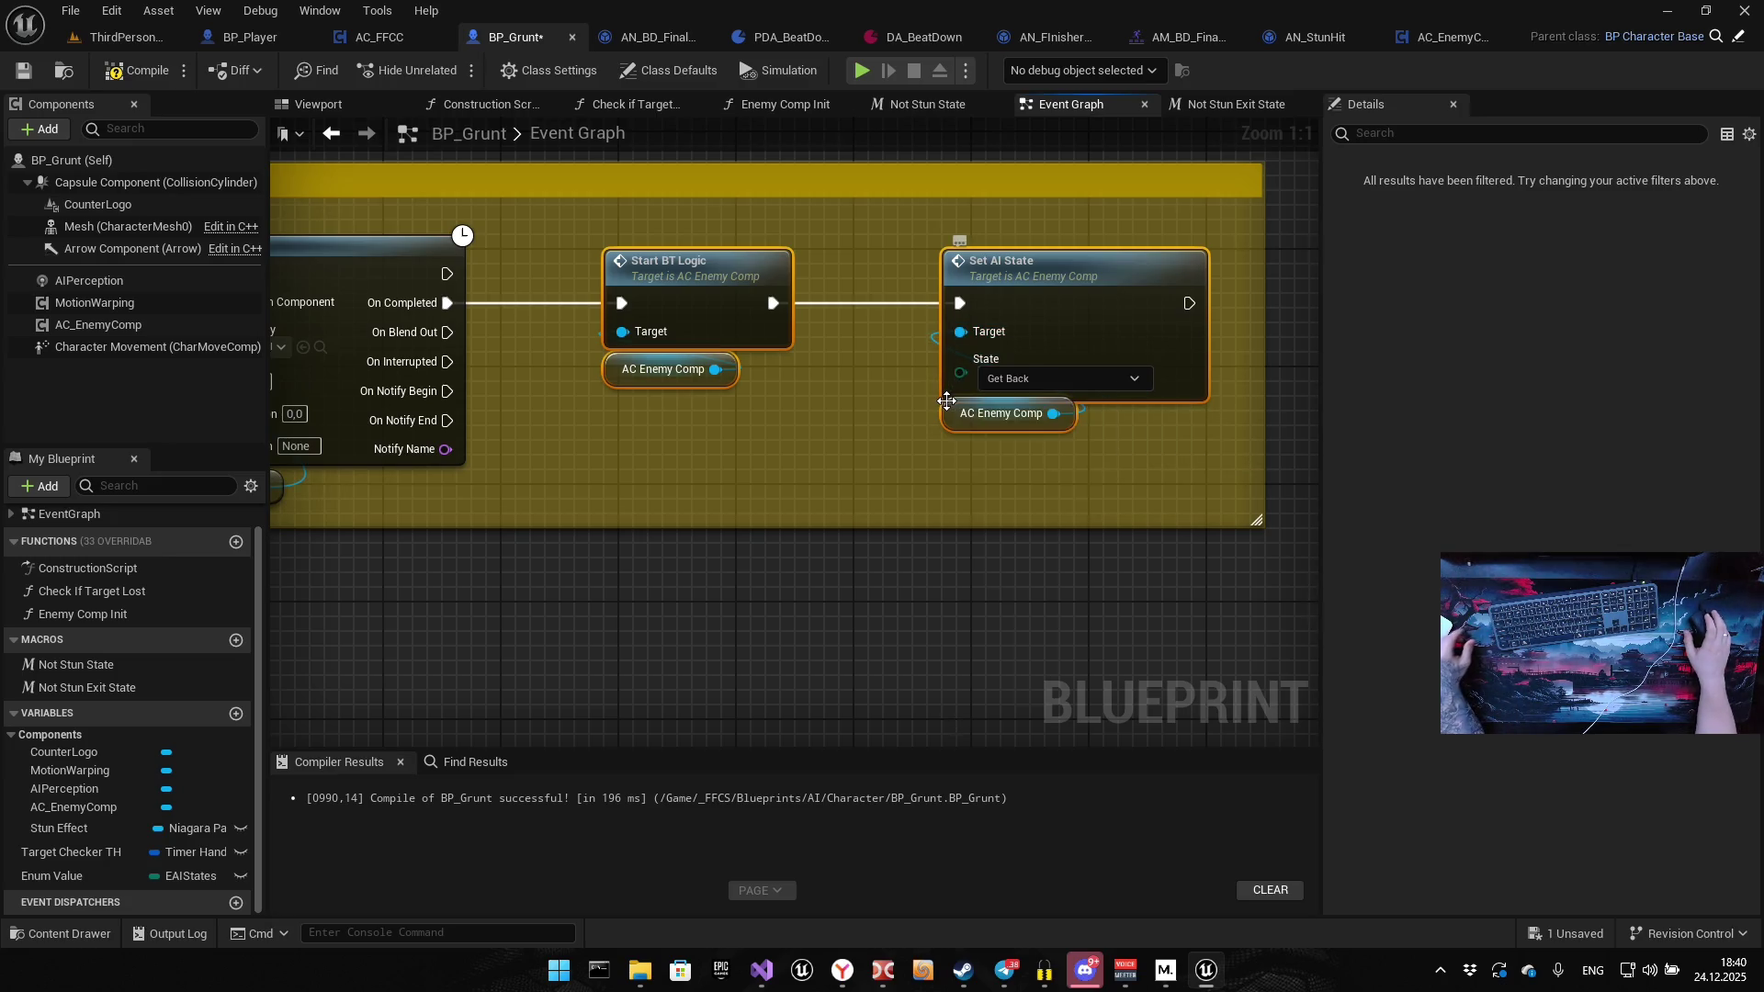
pyautogui.scroll(-6, 827, 478)
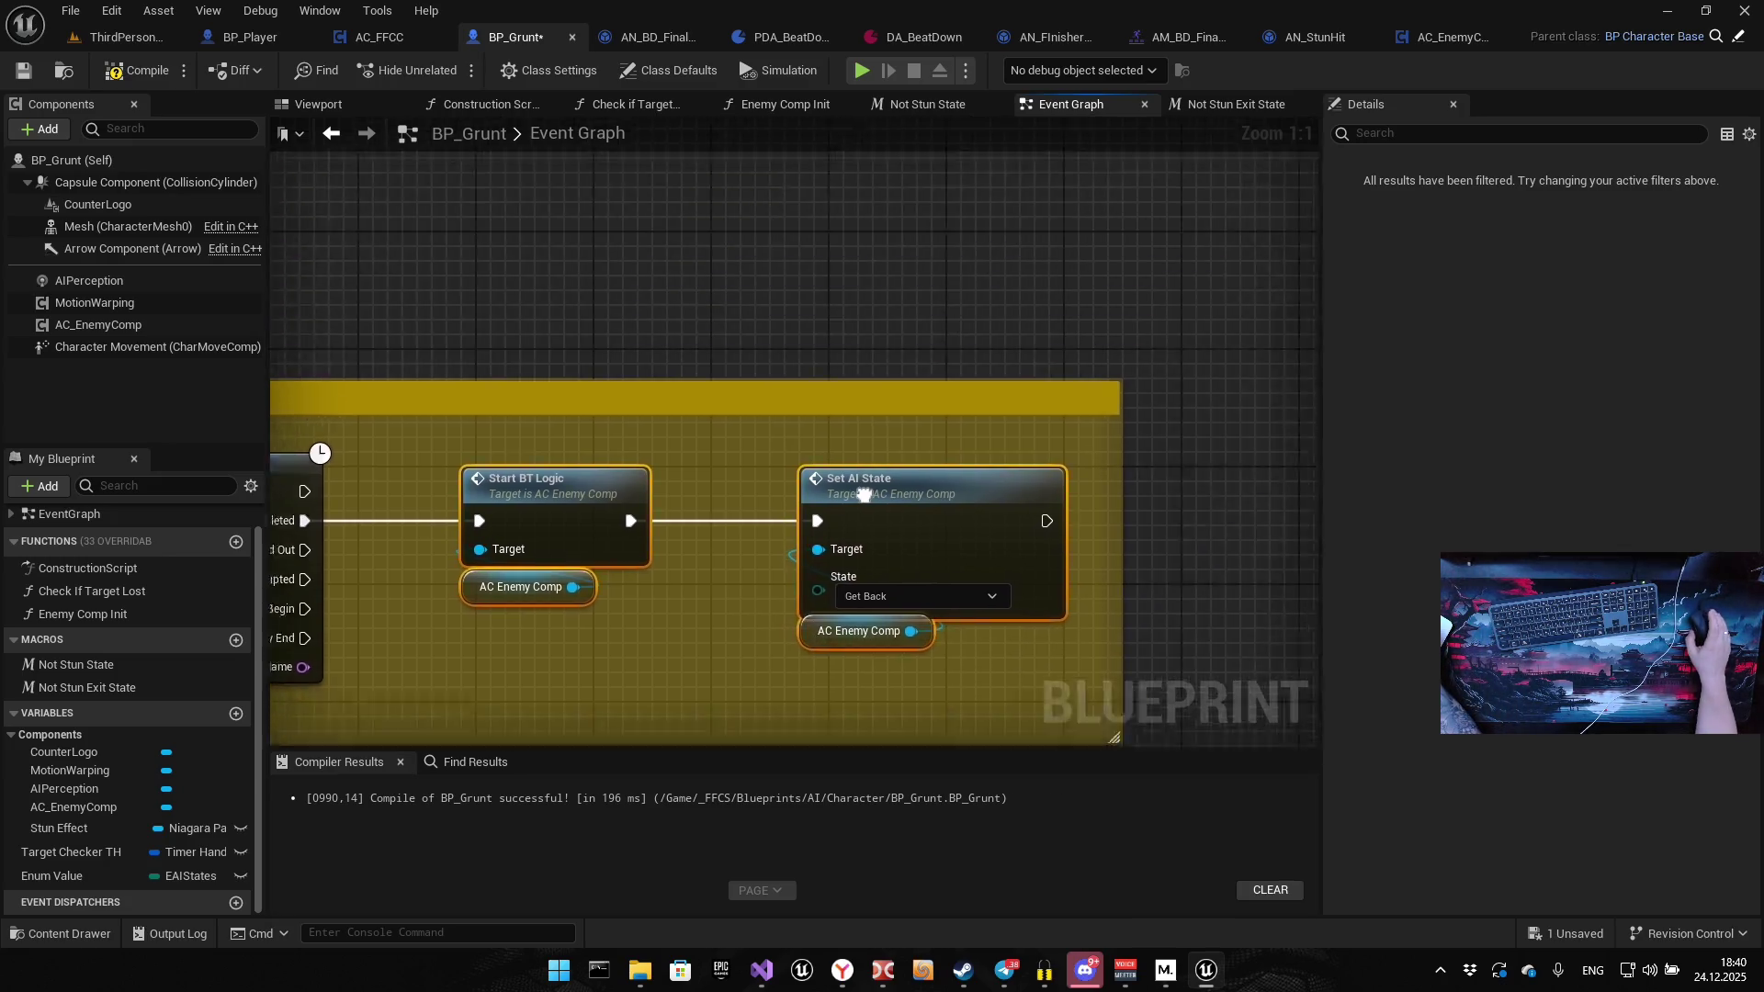
pyautogui.scroll(7, 735, 386)
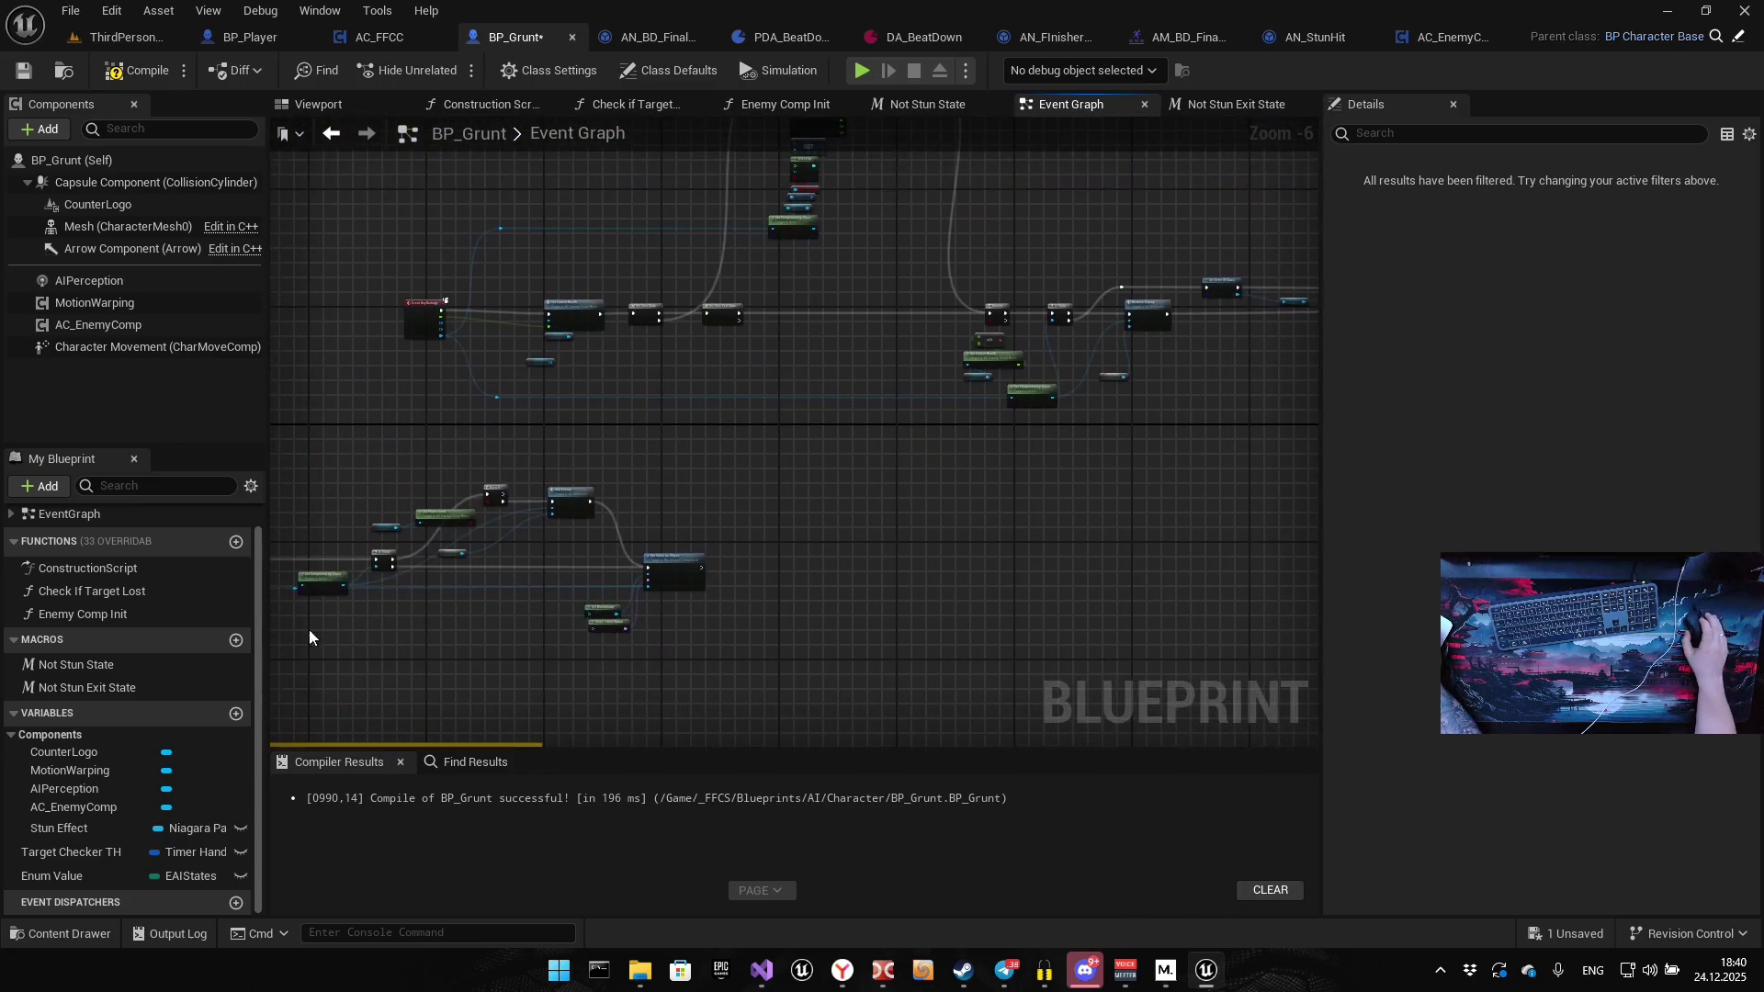
pyautogui.hotkey('ctrl', 'v')
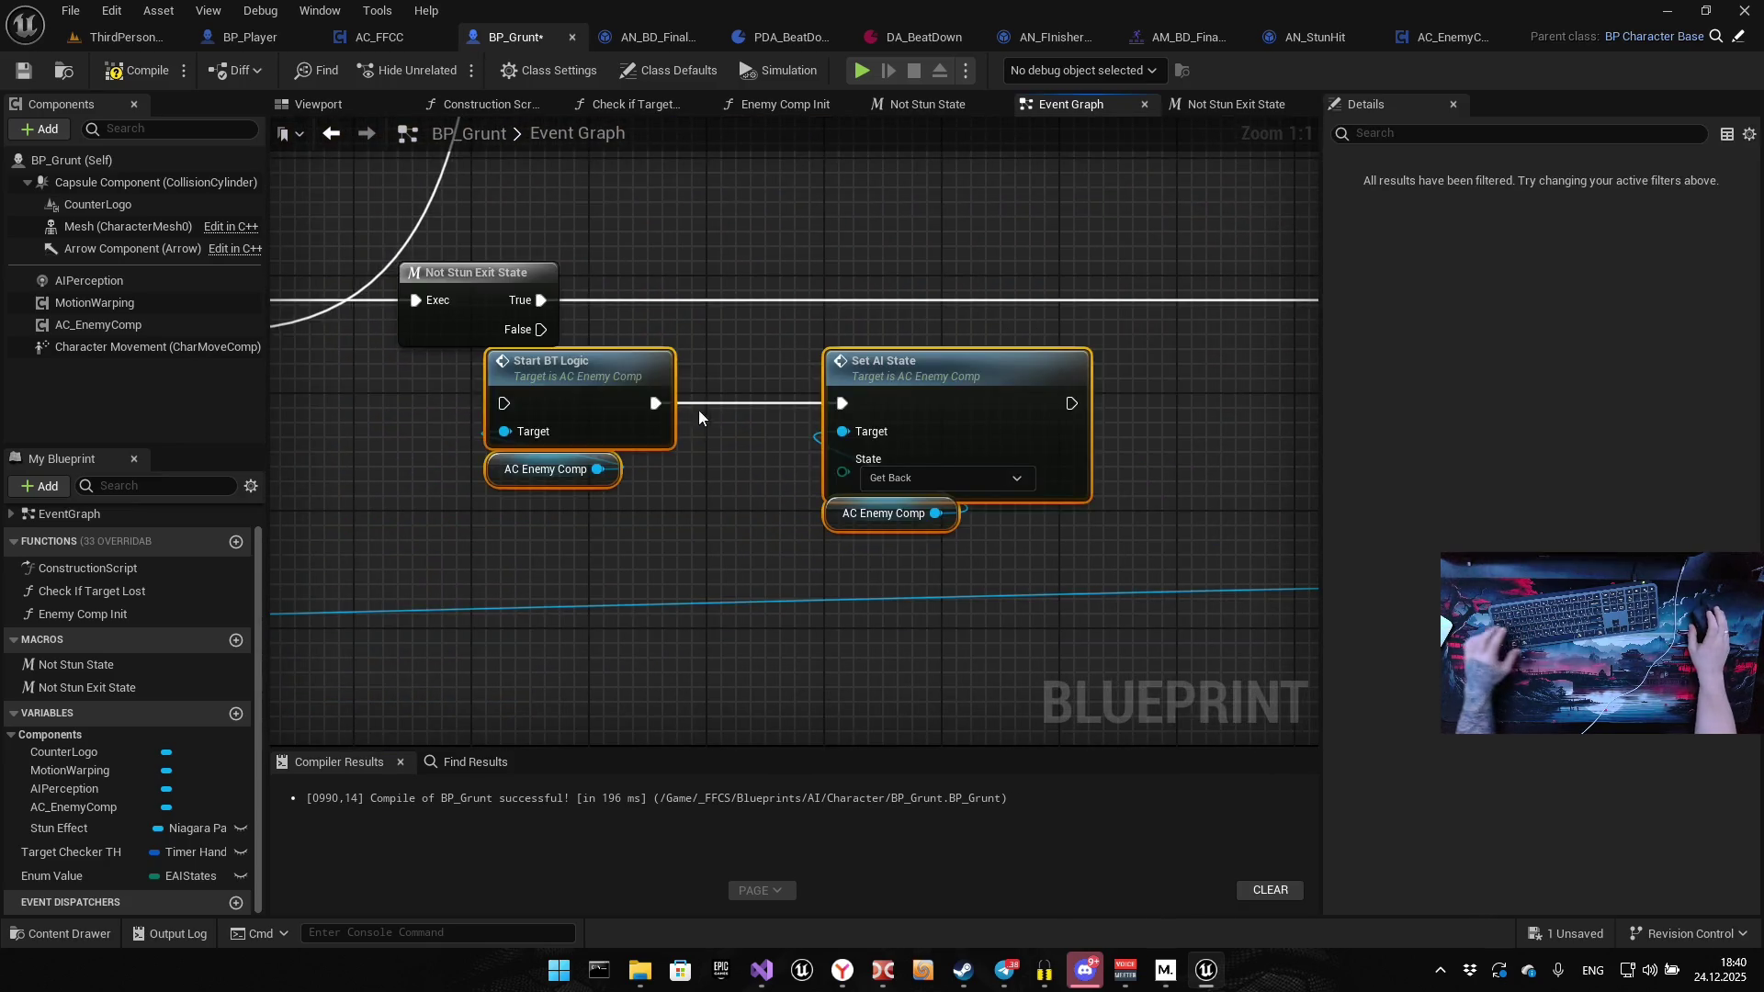
# Move the pasted nodes after Not Stun Exit State and set their AI state to Wait
pyautogui.moveTo(541, 329); pyautogui.dragTo(663, 433)
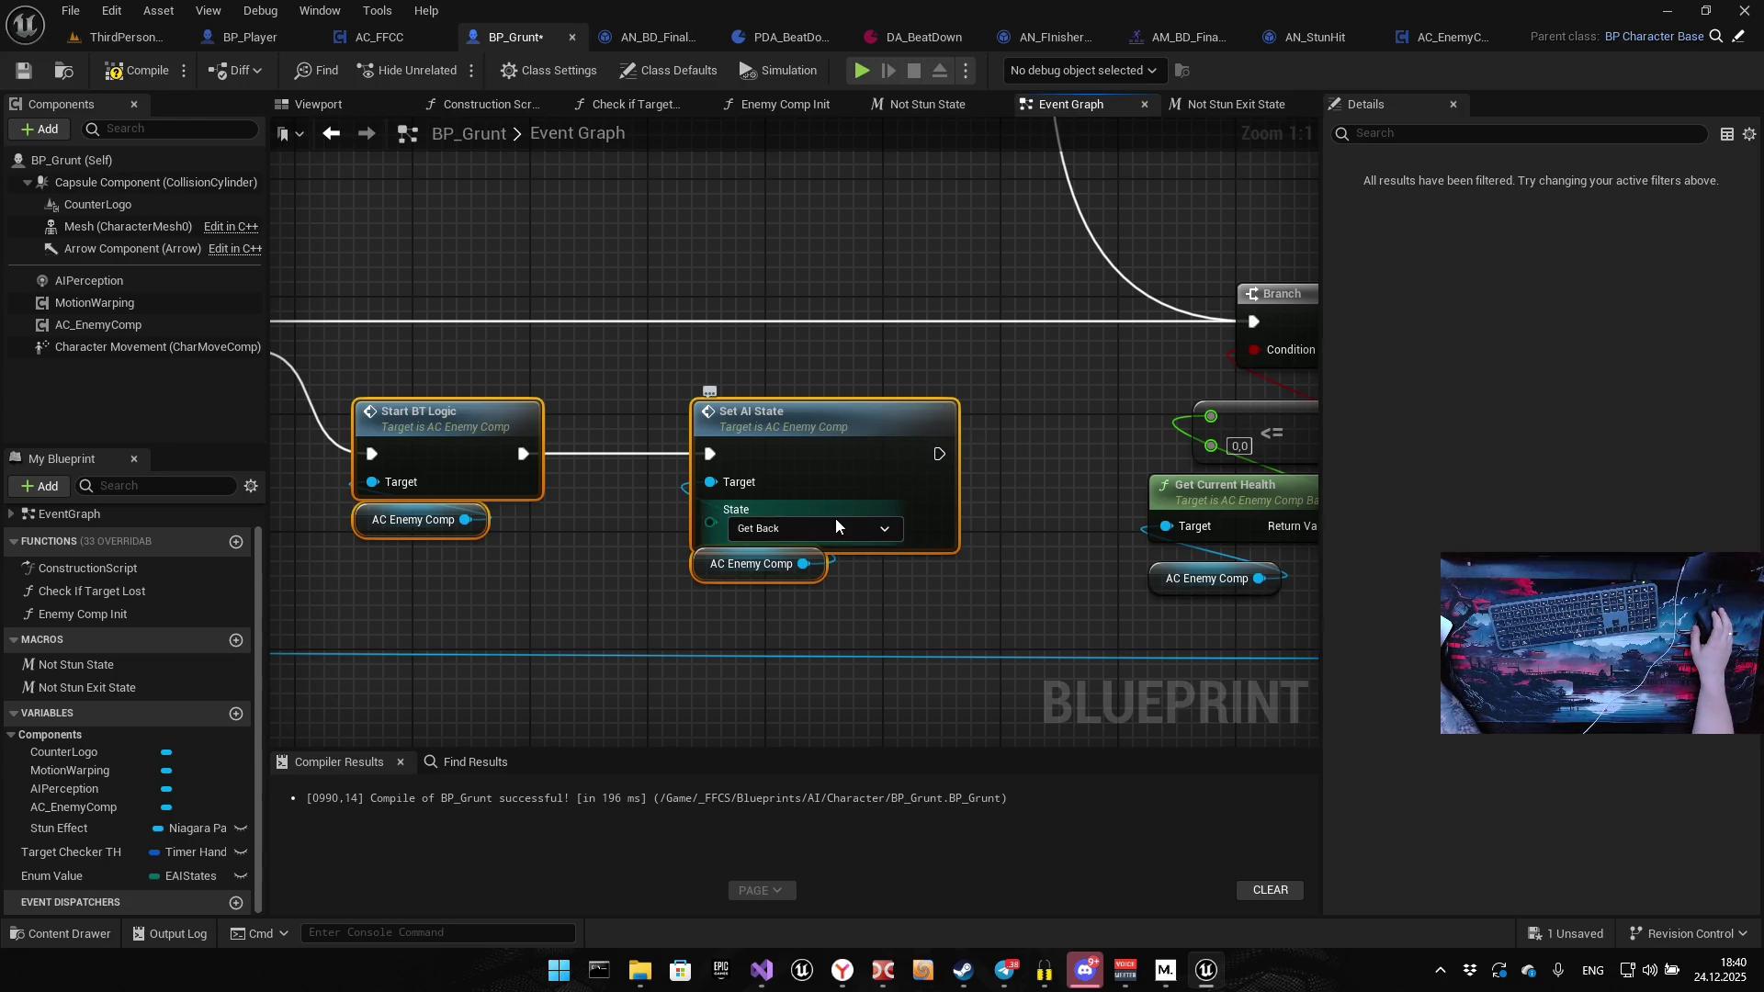
pyautogui.click(812, 531)
pyautogui.click(762, 619)
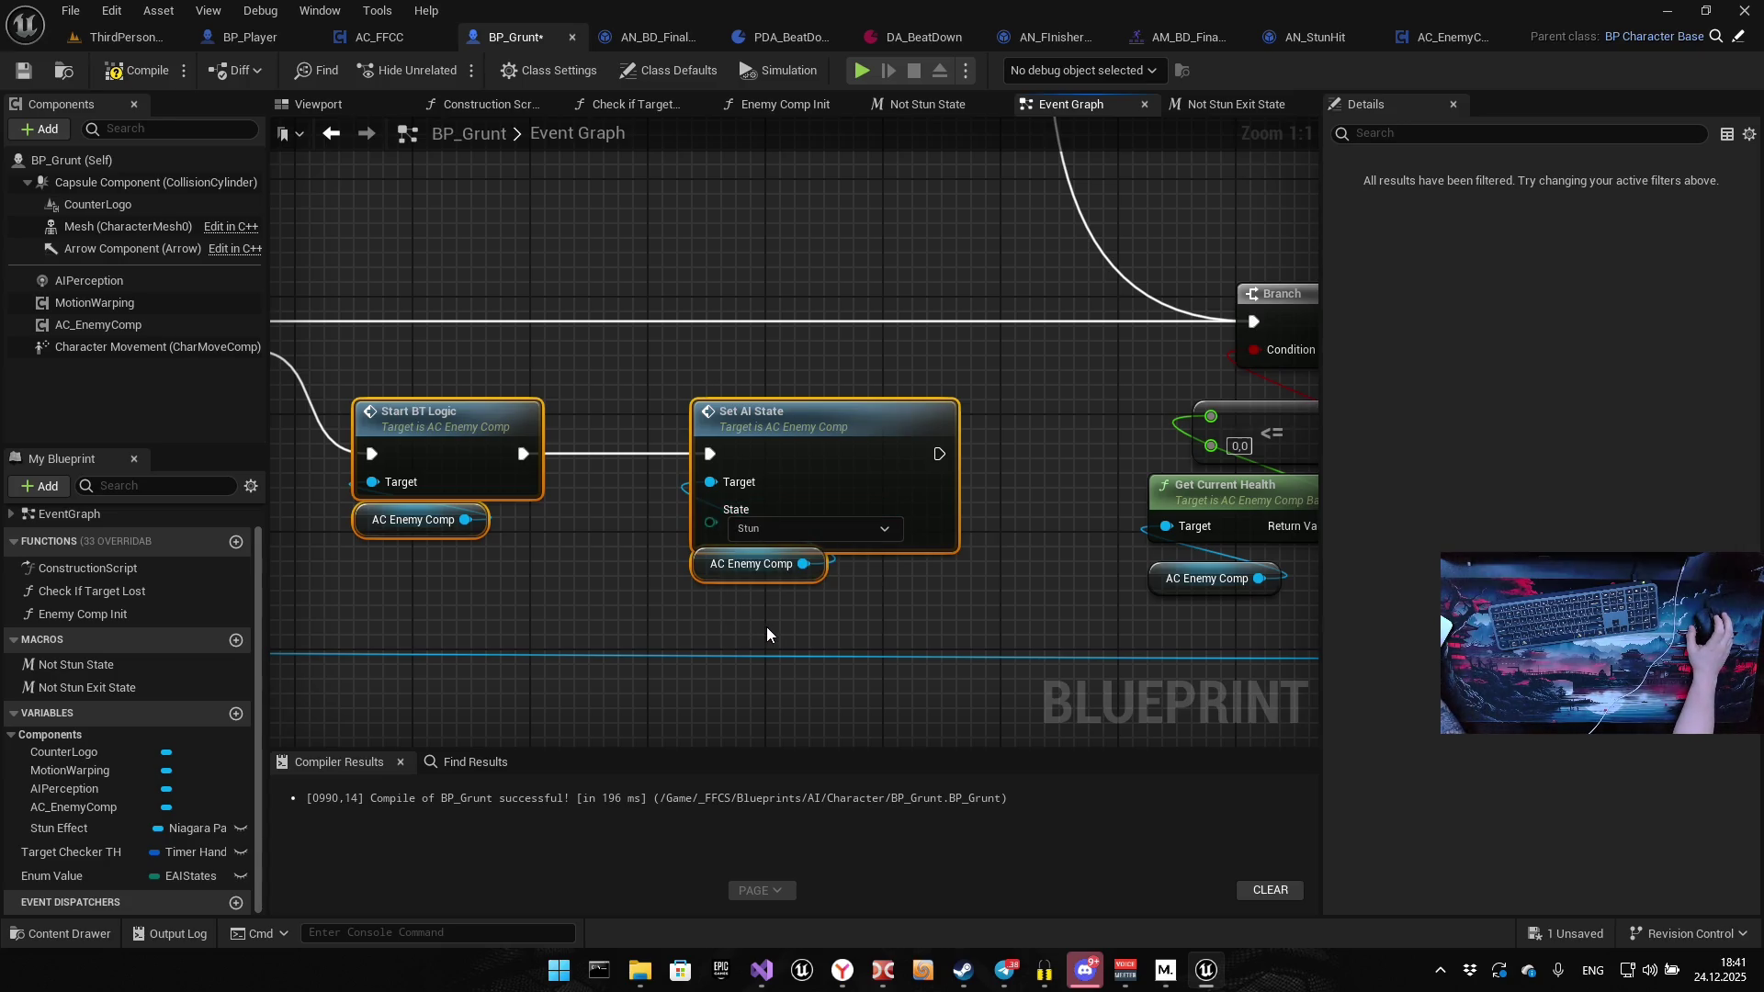
pyautogui.click(802, 528)
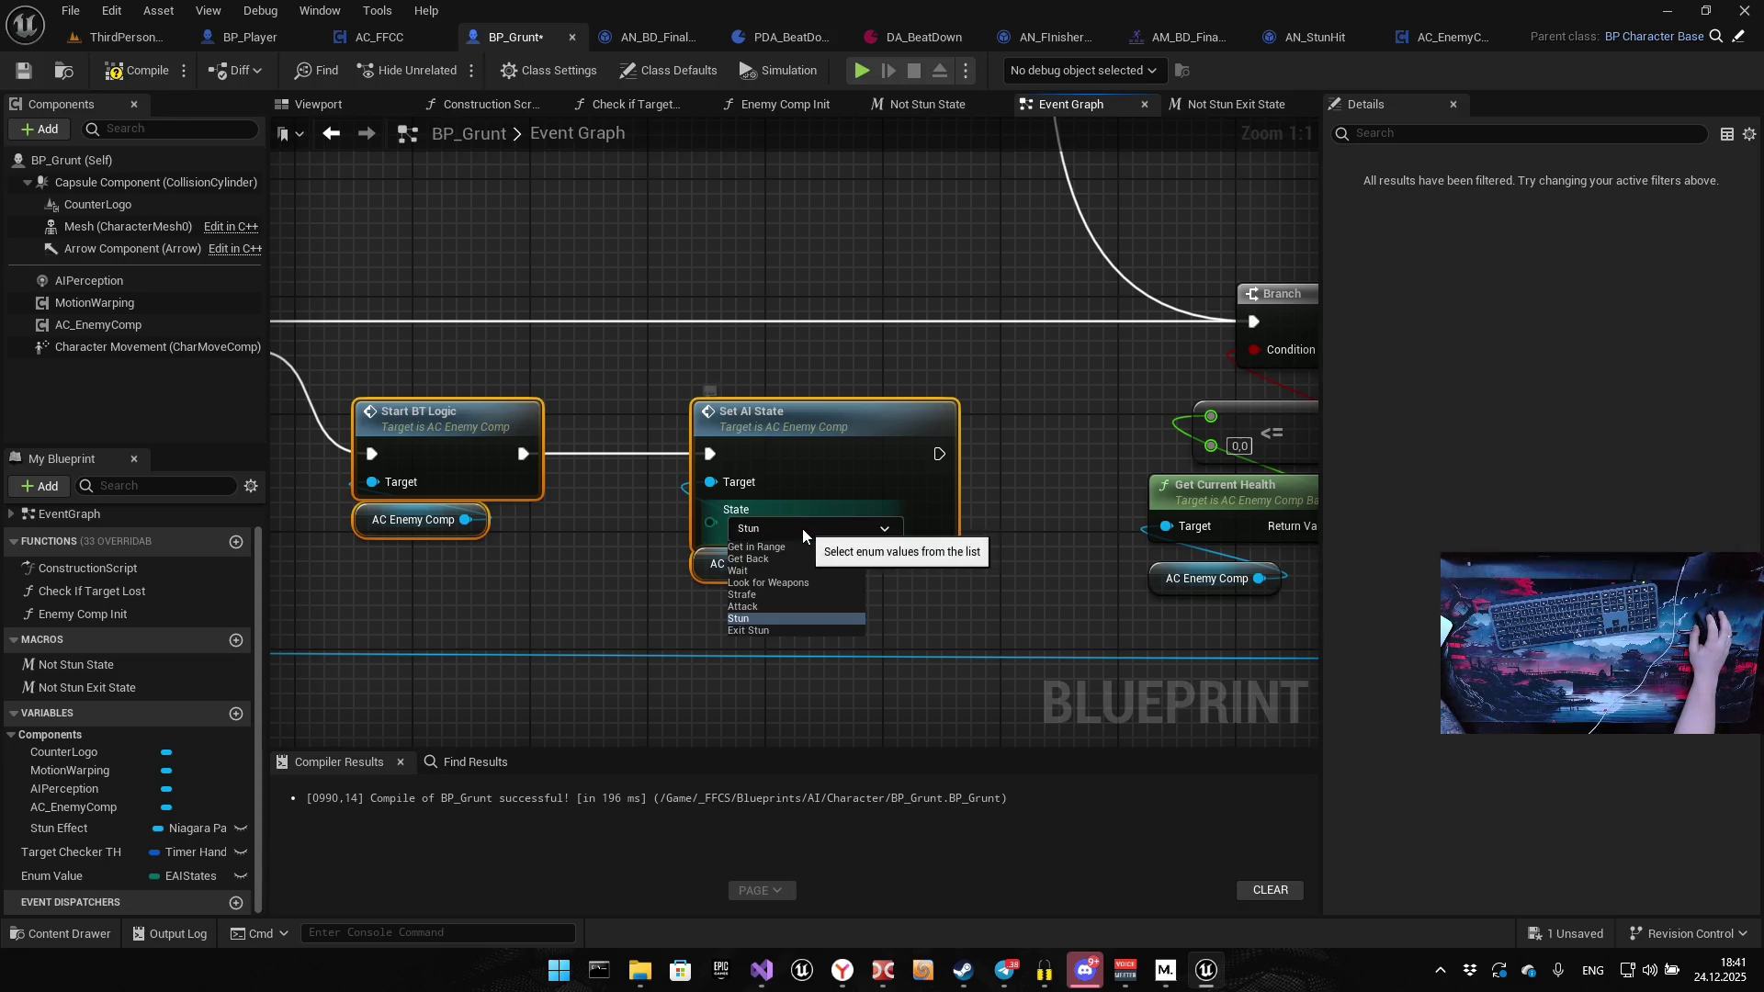
pyautogui.click(761, 571)
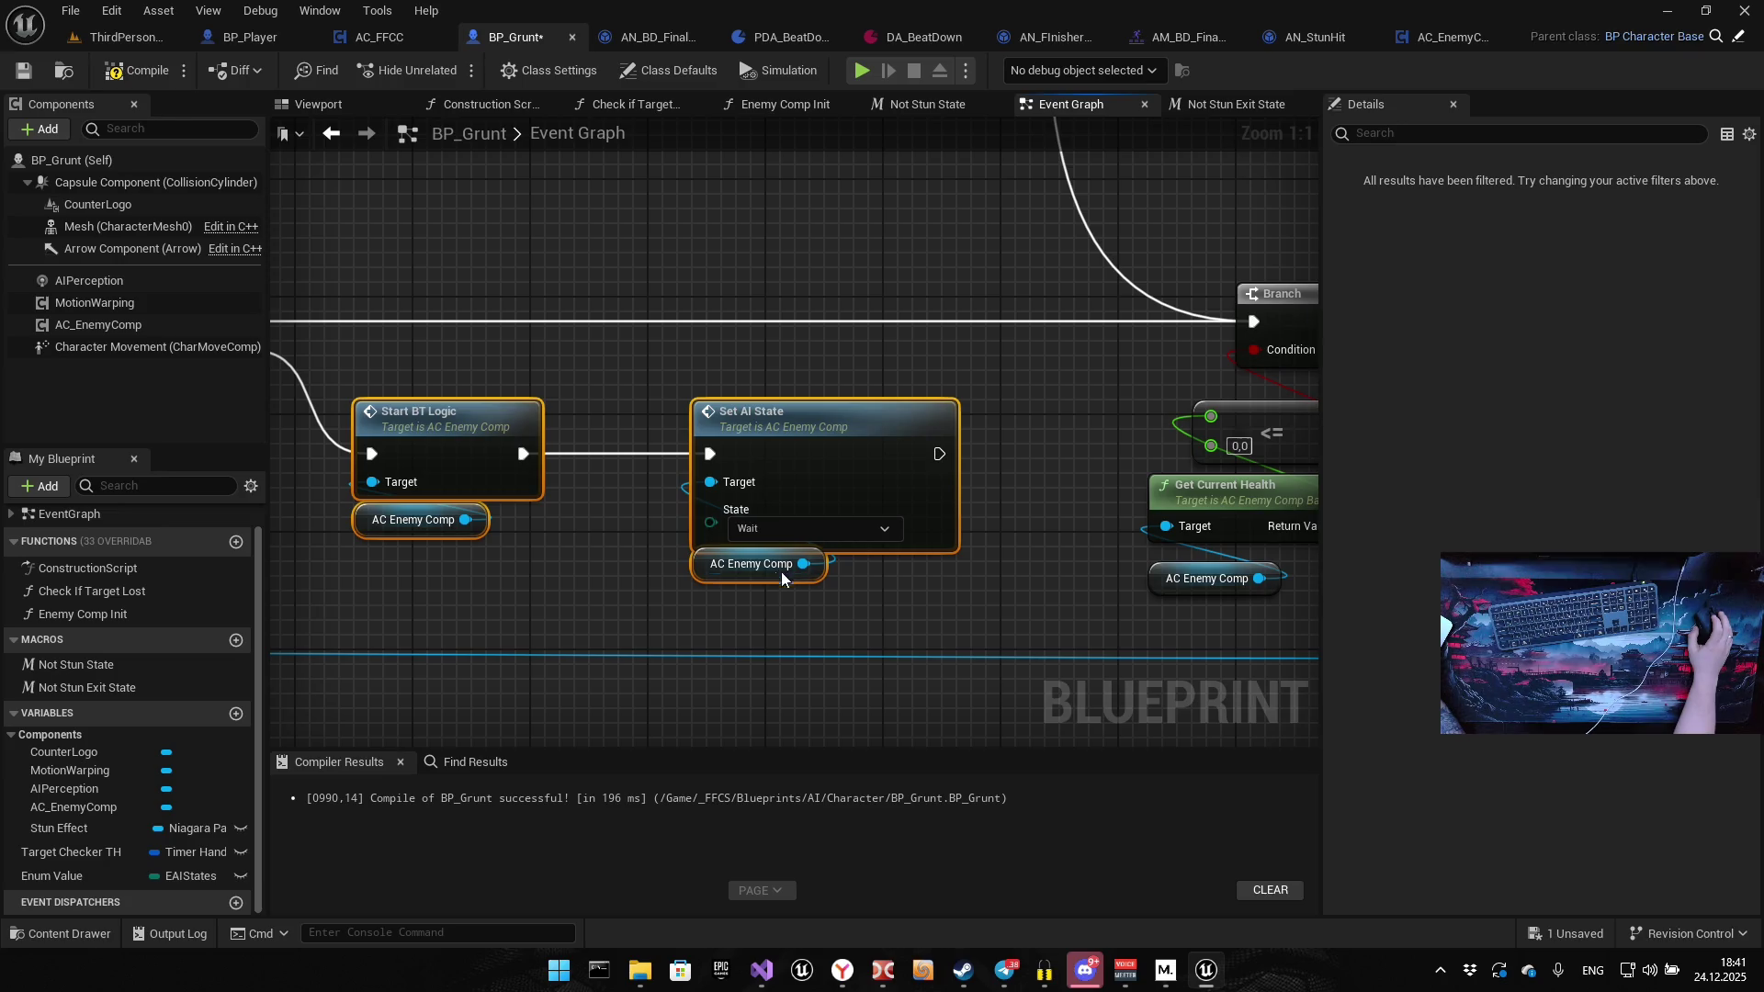
# Wire Set AI State's output into the Branch, then compile and save BP_Grunt
pyautogui.moveTo(937, 463)
pyautogui.mouseDown()
pyautogui.moveTo(624, 529)
pyautogui.moveTo(967, 384)
pyautogui.moveTo(940, 387)
pyautogui.mouseUp()
pyautogui.moveTo(589, 404); pyautogui.dragTo(724, 439)
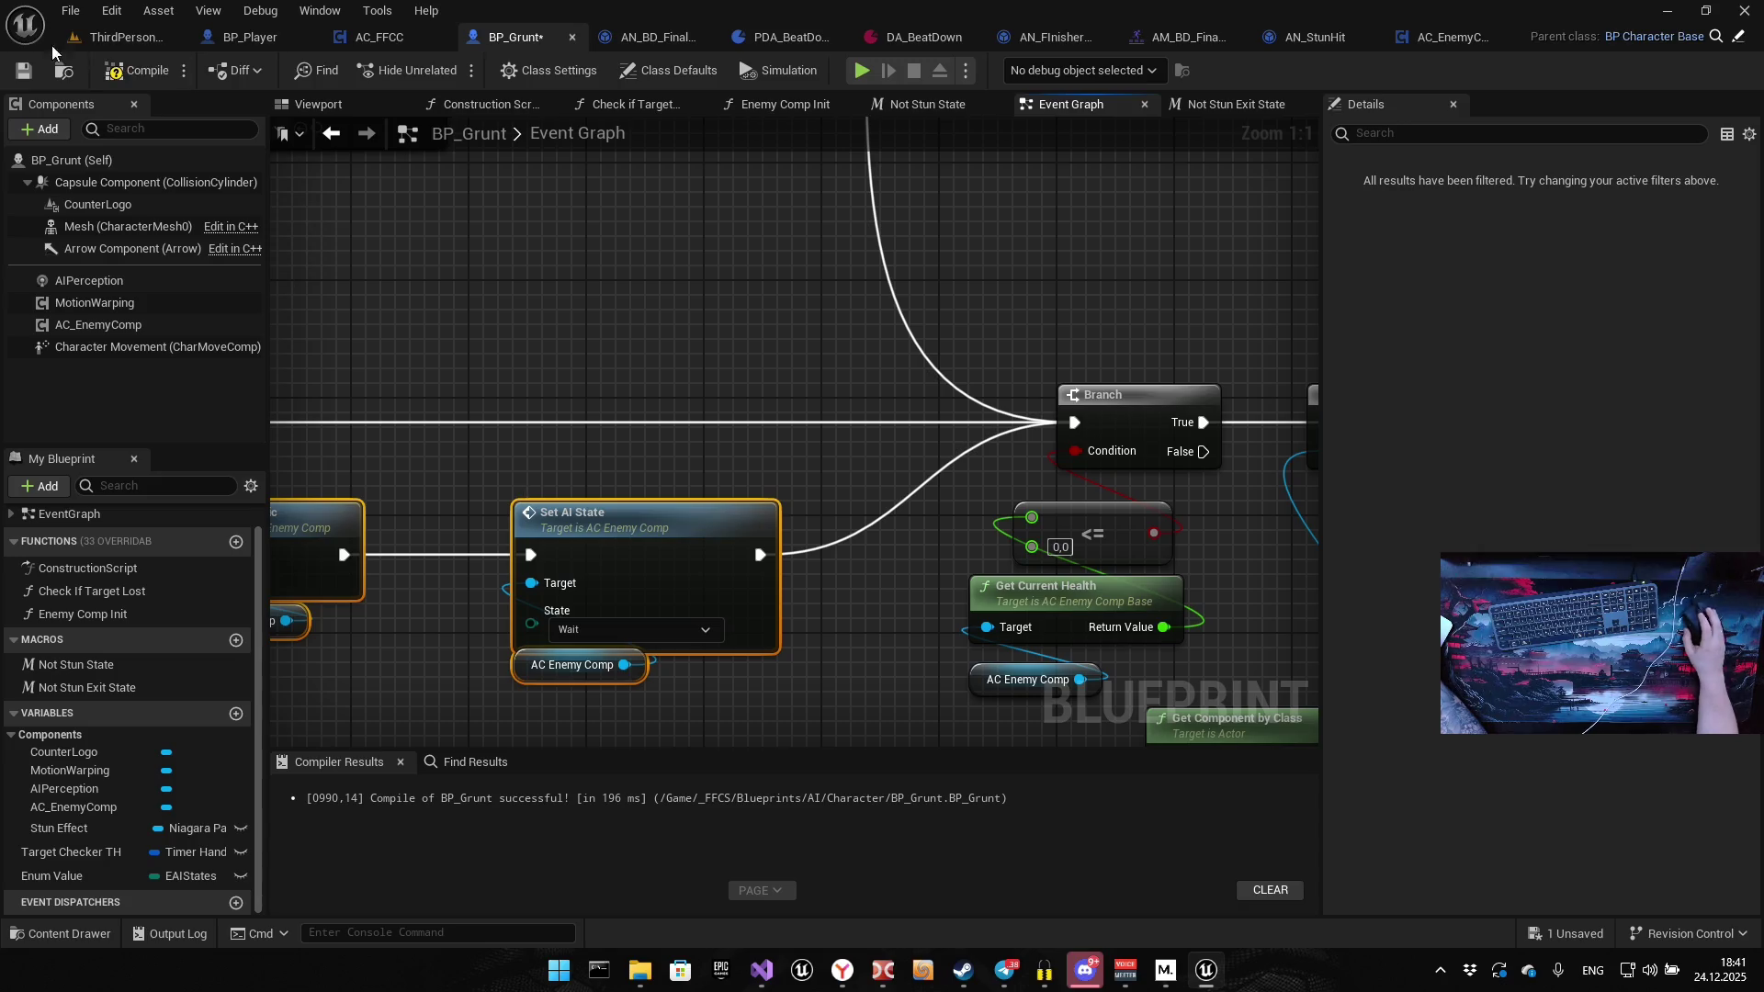
pyautogui.click(128, 75)
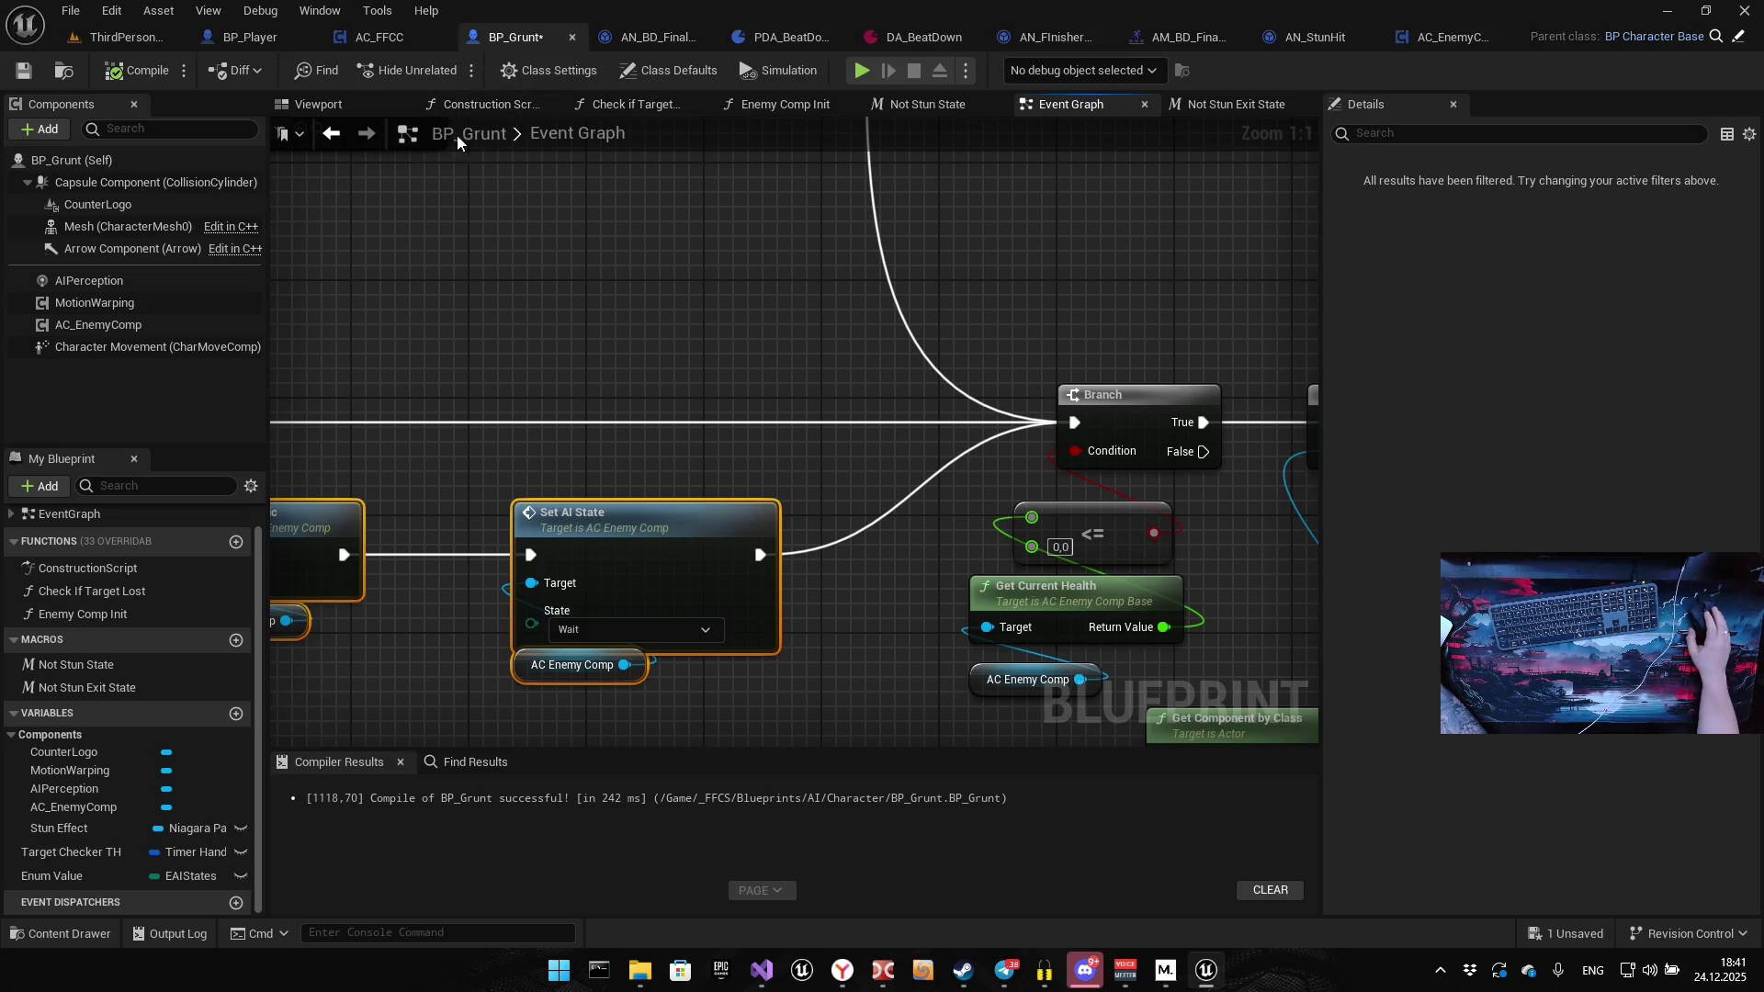
pyautogui.click(23, 71)
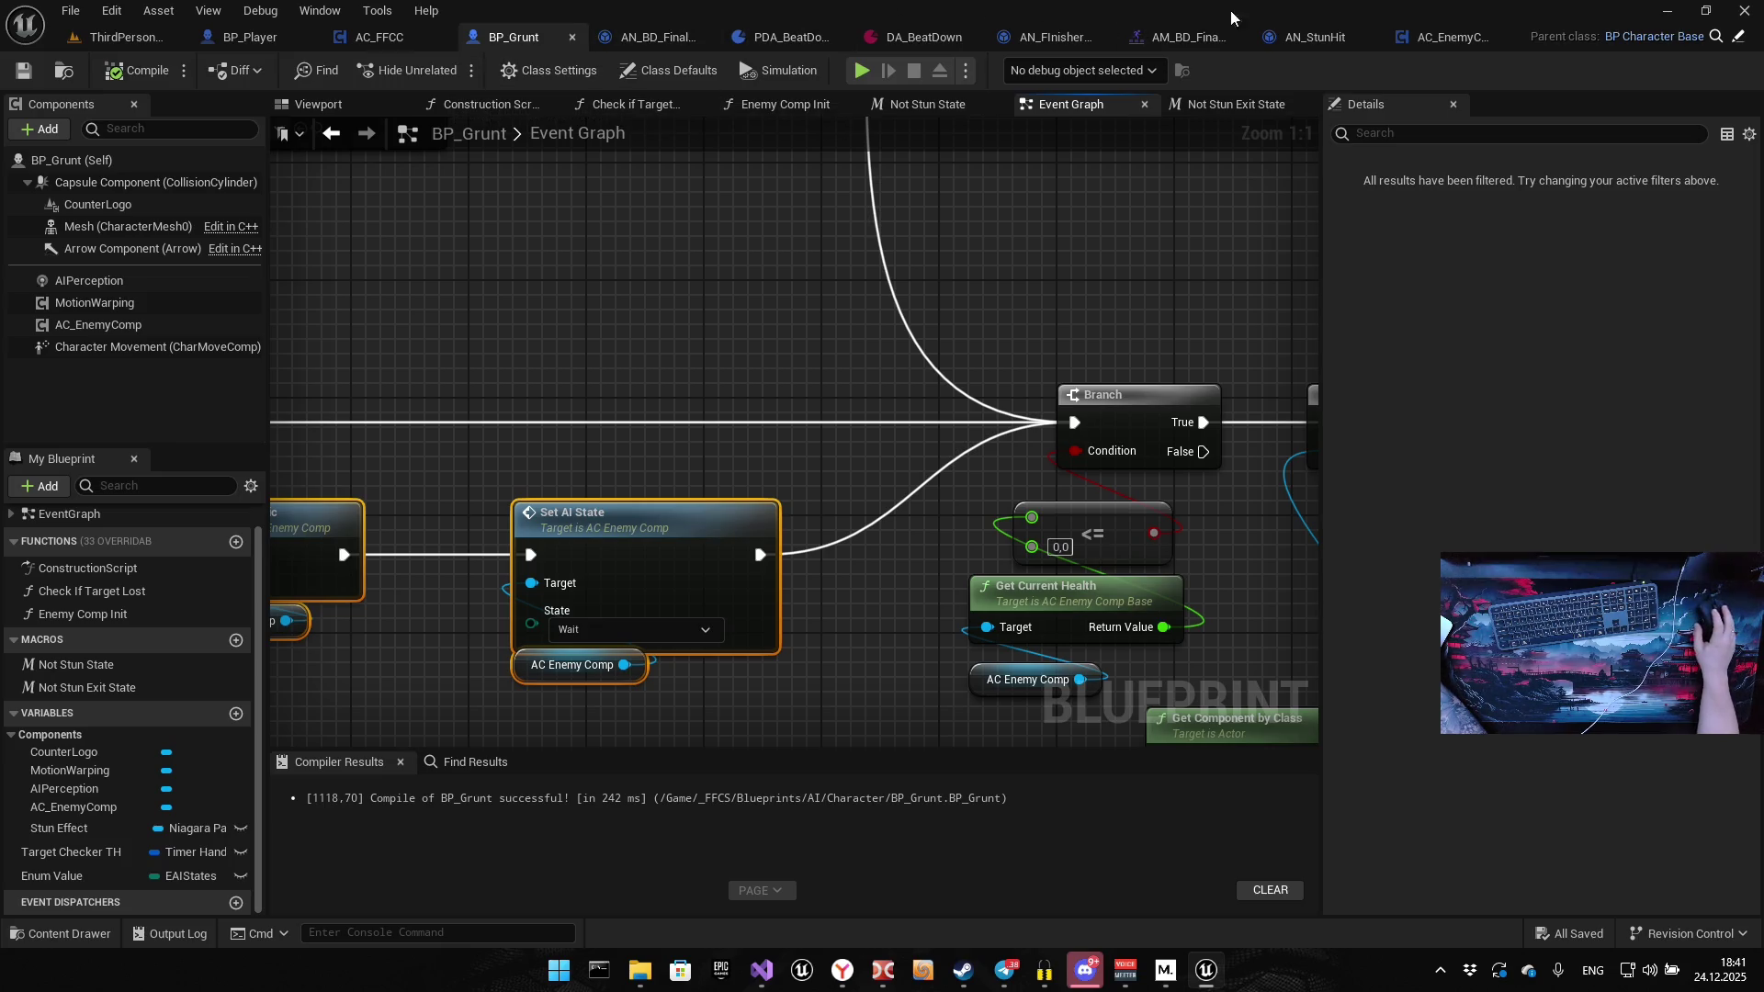
pyautogui.click(1447, 37)
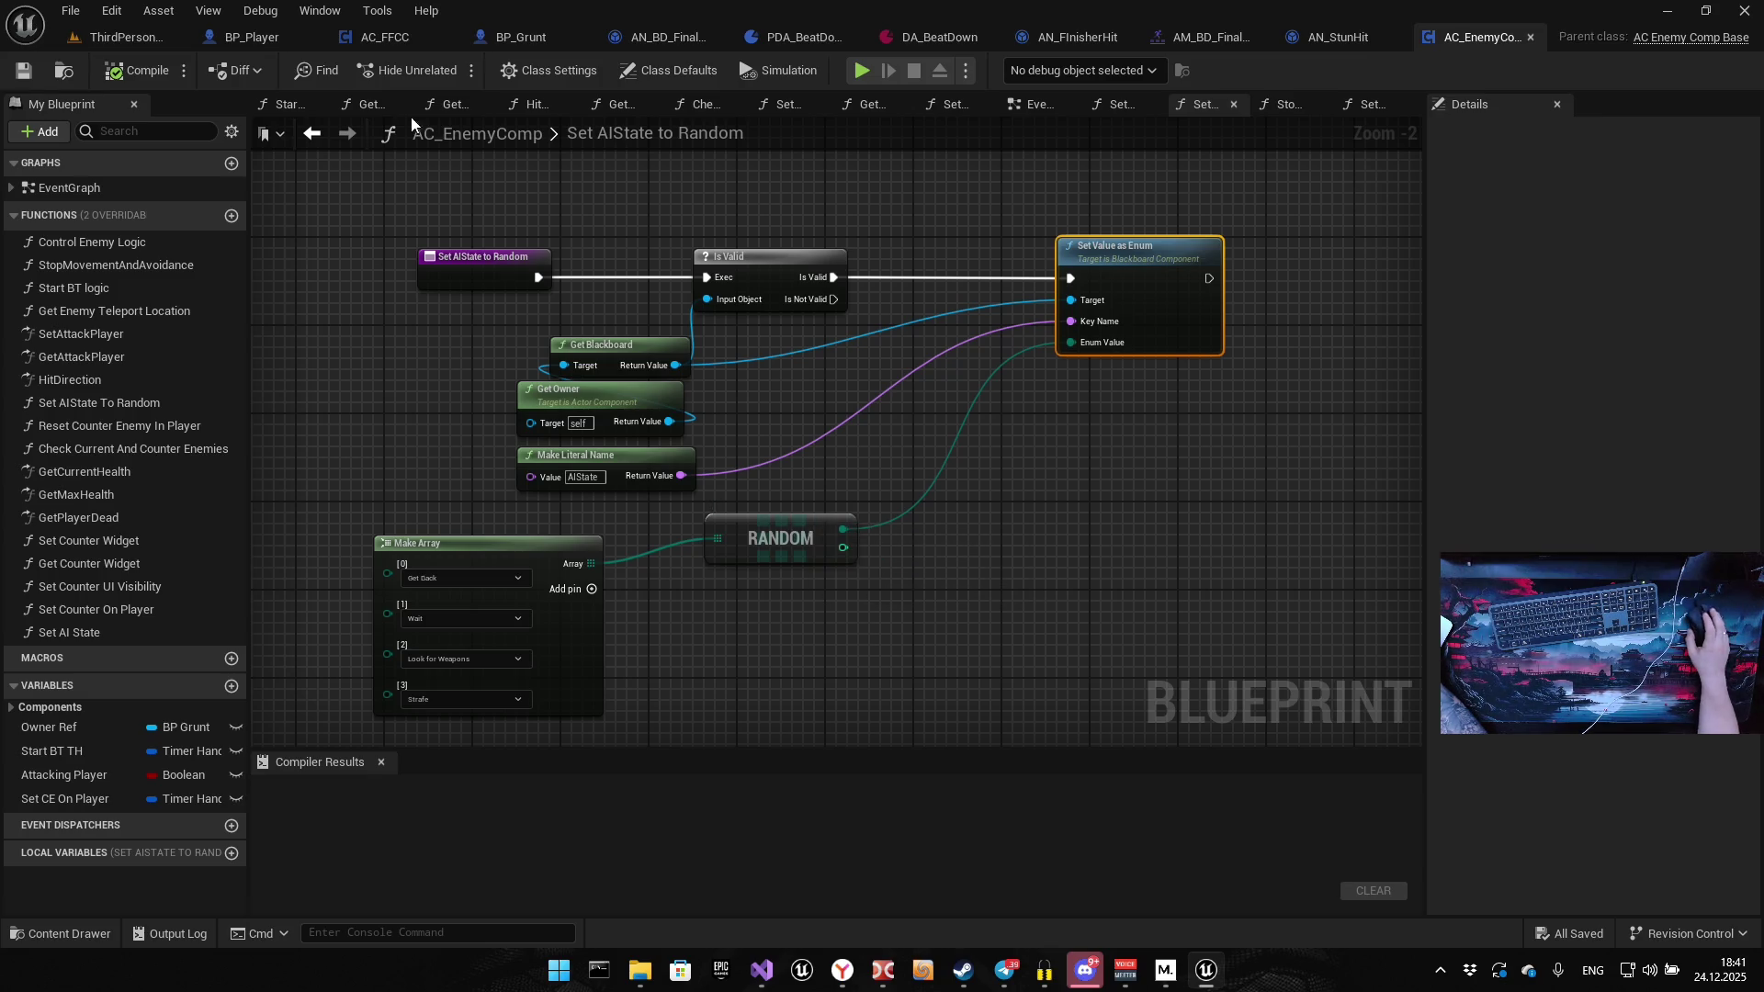
# Open AC_EnemyComp's Event Graph and close all graph tabs to its right
pyautogui.doubleClick(75, 188)
pyautogui.rightClick(1189, 110)
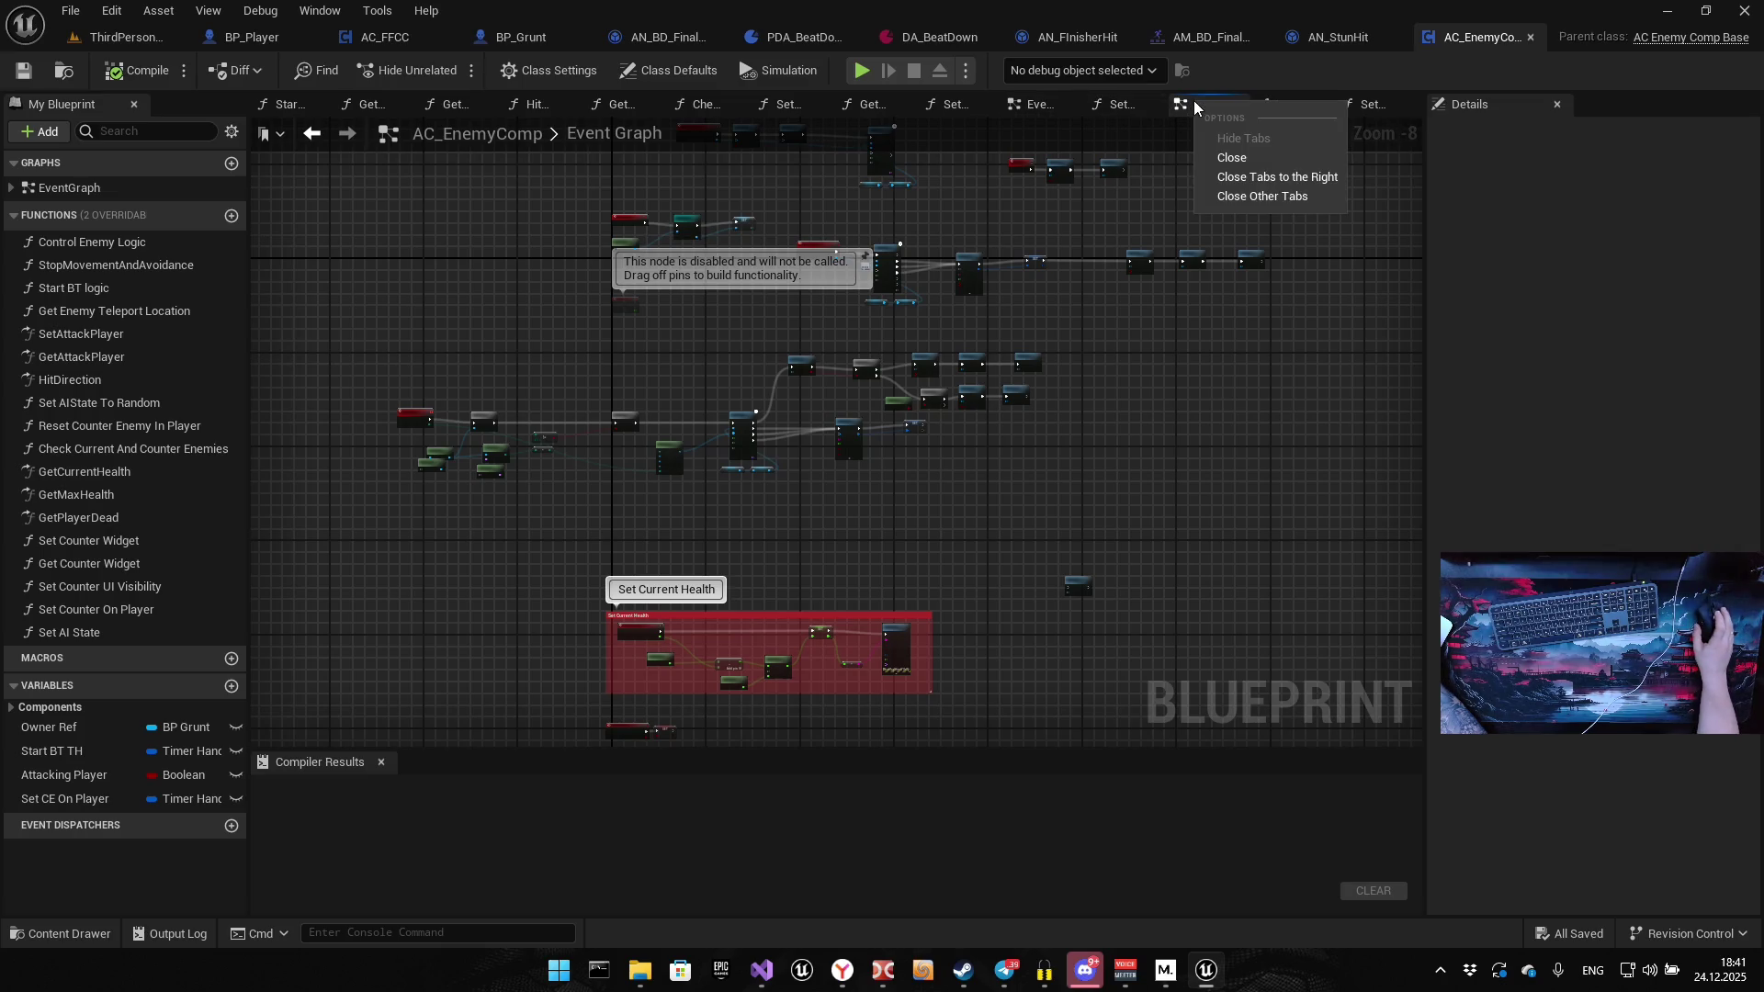
pyautogui.click(1261, 176)
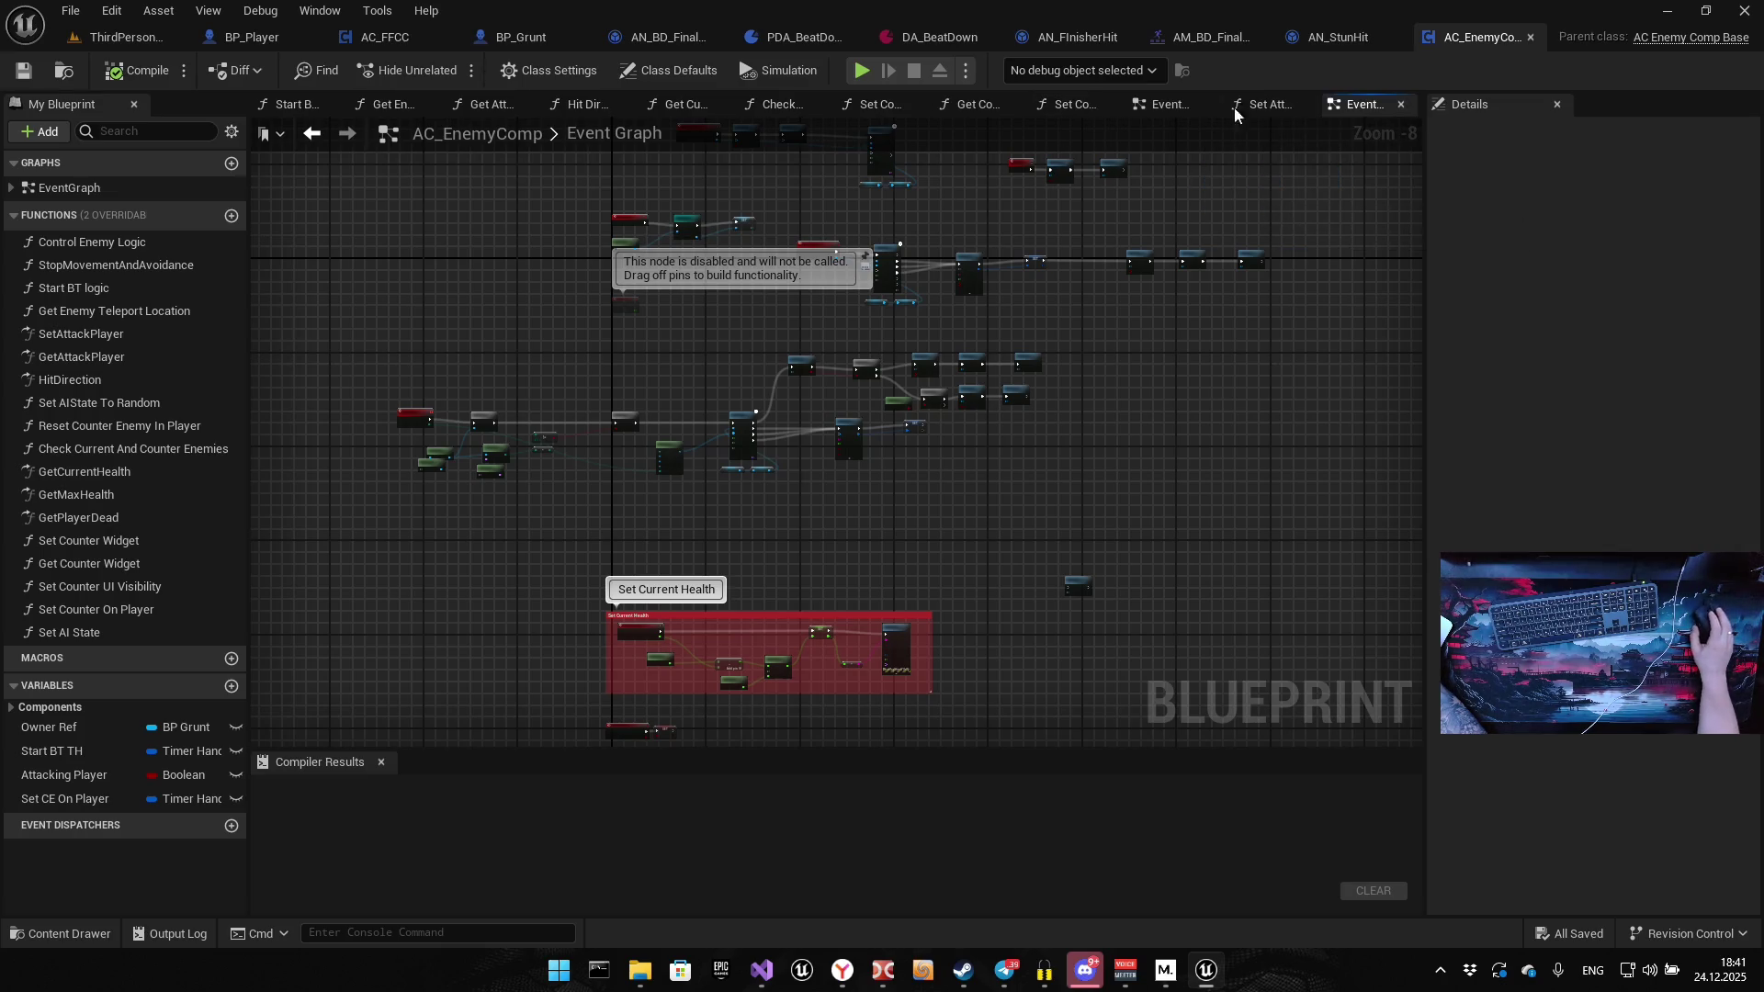
pyautogui.moveTo(1363, 101); pyautogui.dragTo(294, 112)
pyautogui.rightClick(287, 107)
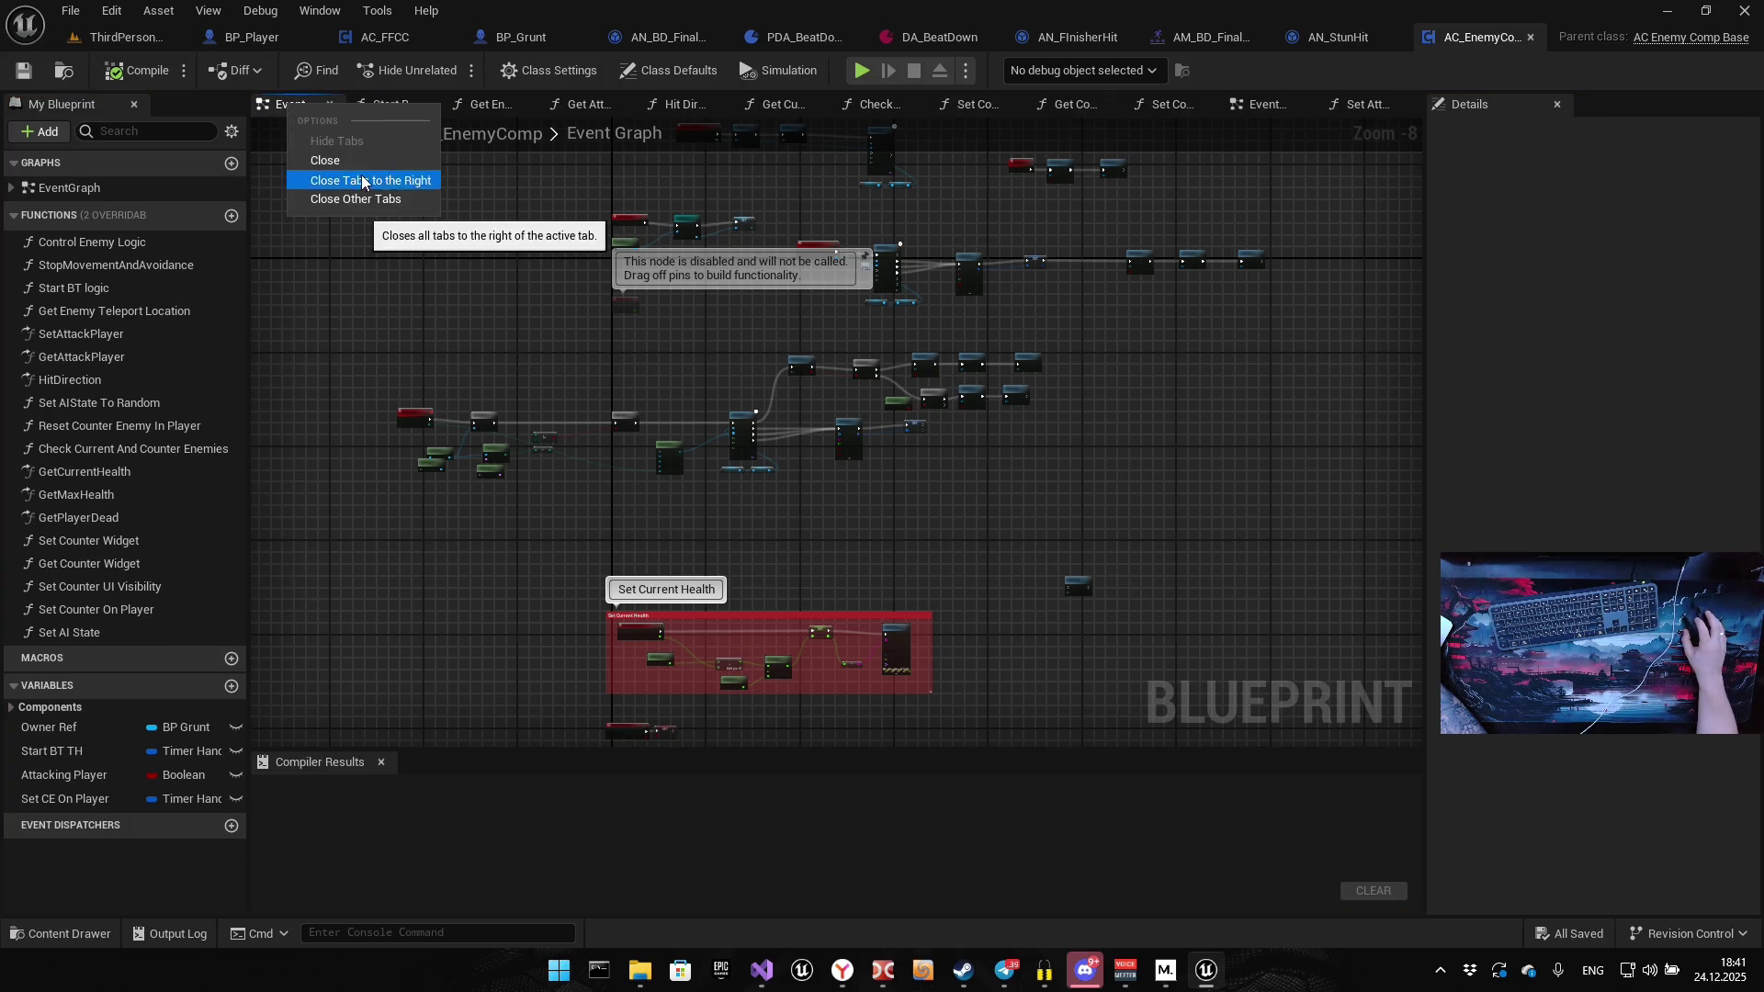
pyautogui.click(363, 179)
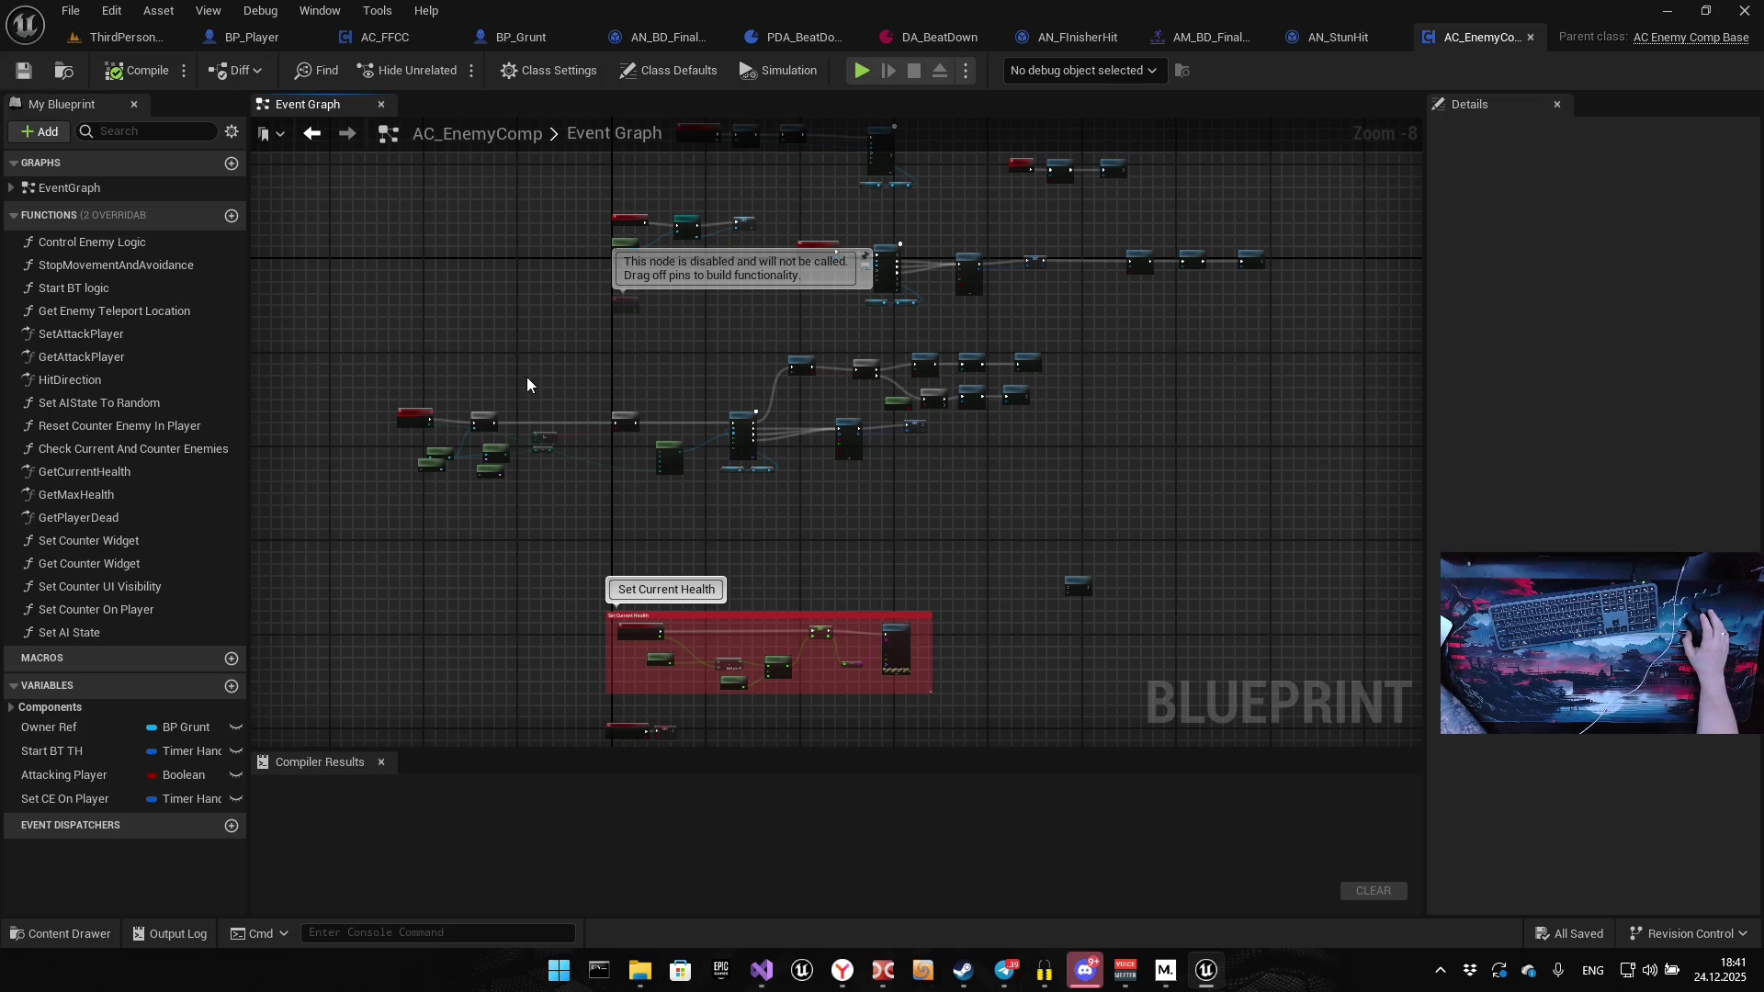
pyautogui.rightClick(321, 113)
pyautogui.click(331, 342)
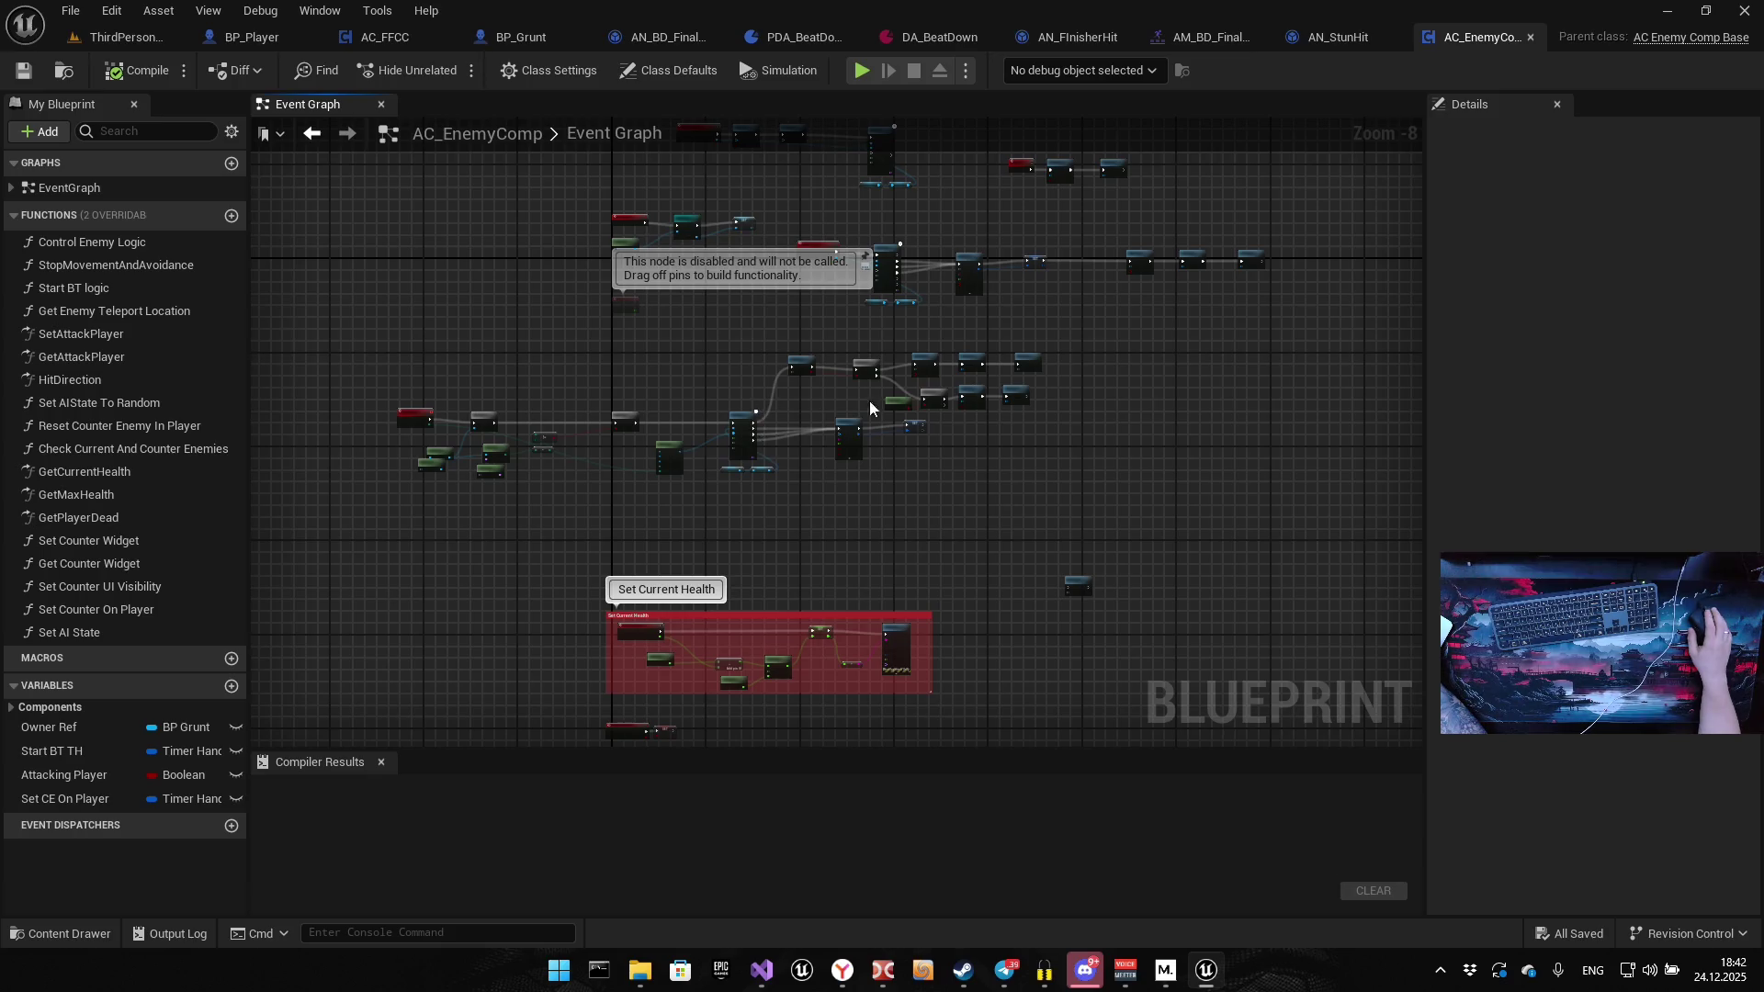
# Reposition the Set Timer by Function Name and SET nodes in the graph
pyautogui.scroll(-4, 871, 409)
pyautogui.scroll(11, 857, 413)
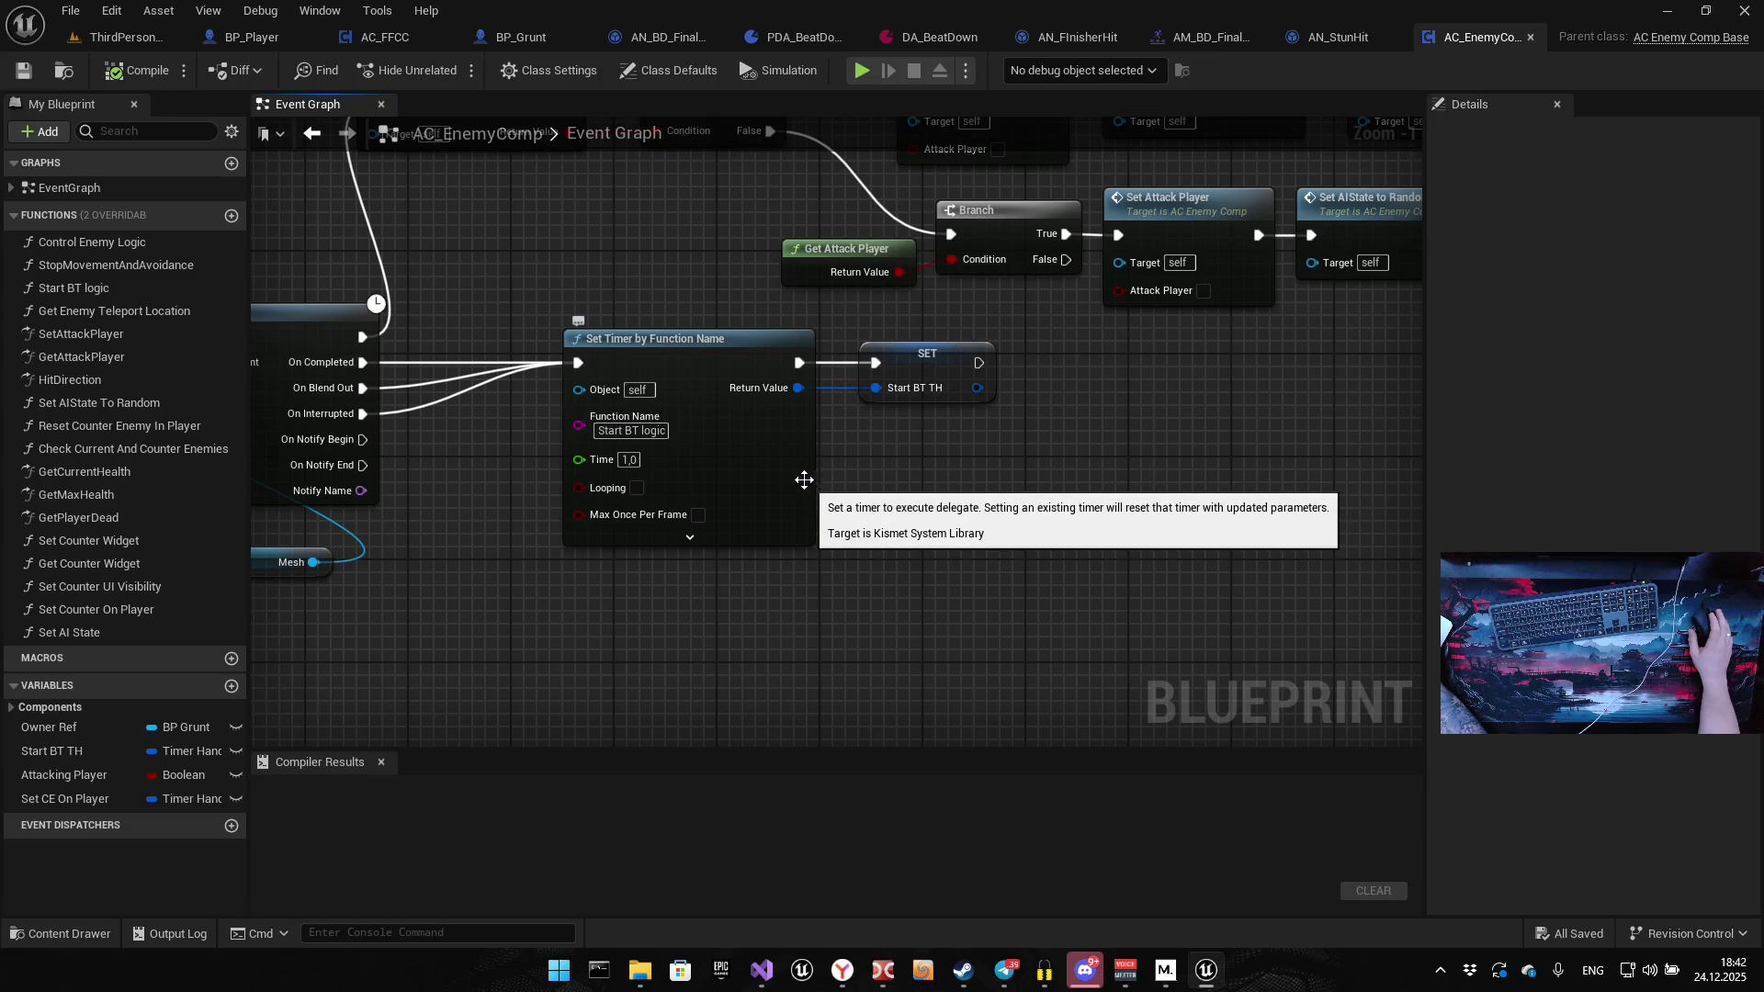
pyautogui.moveTo(582, 595)
pyautogui.mouseDown()
pyautogui.moveTo(1032, 367)
pyautogui.moveTo(1049, 382)
pyautogui.mouseUp()
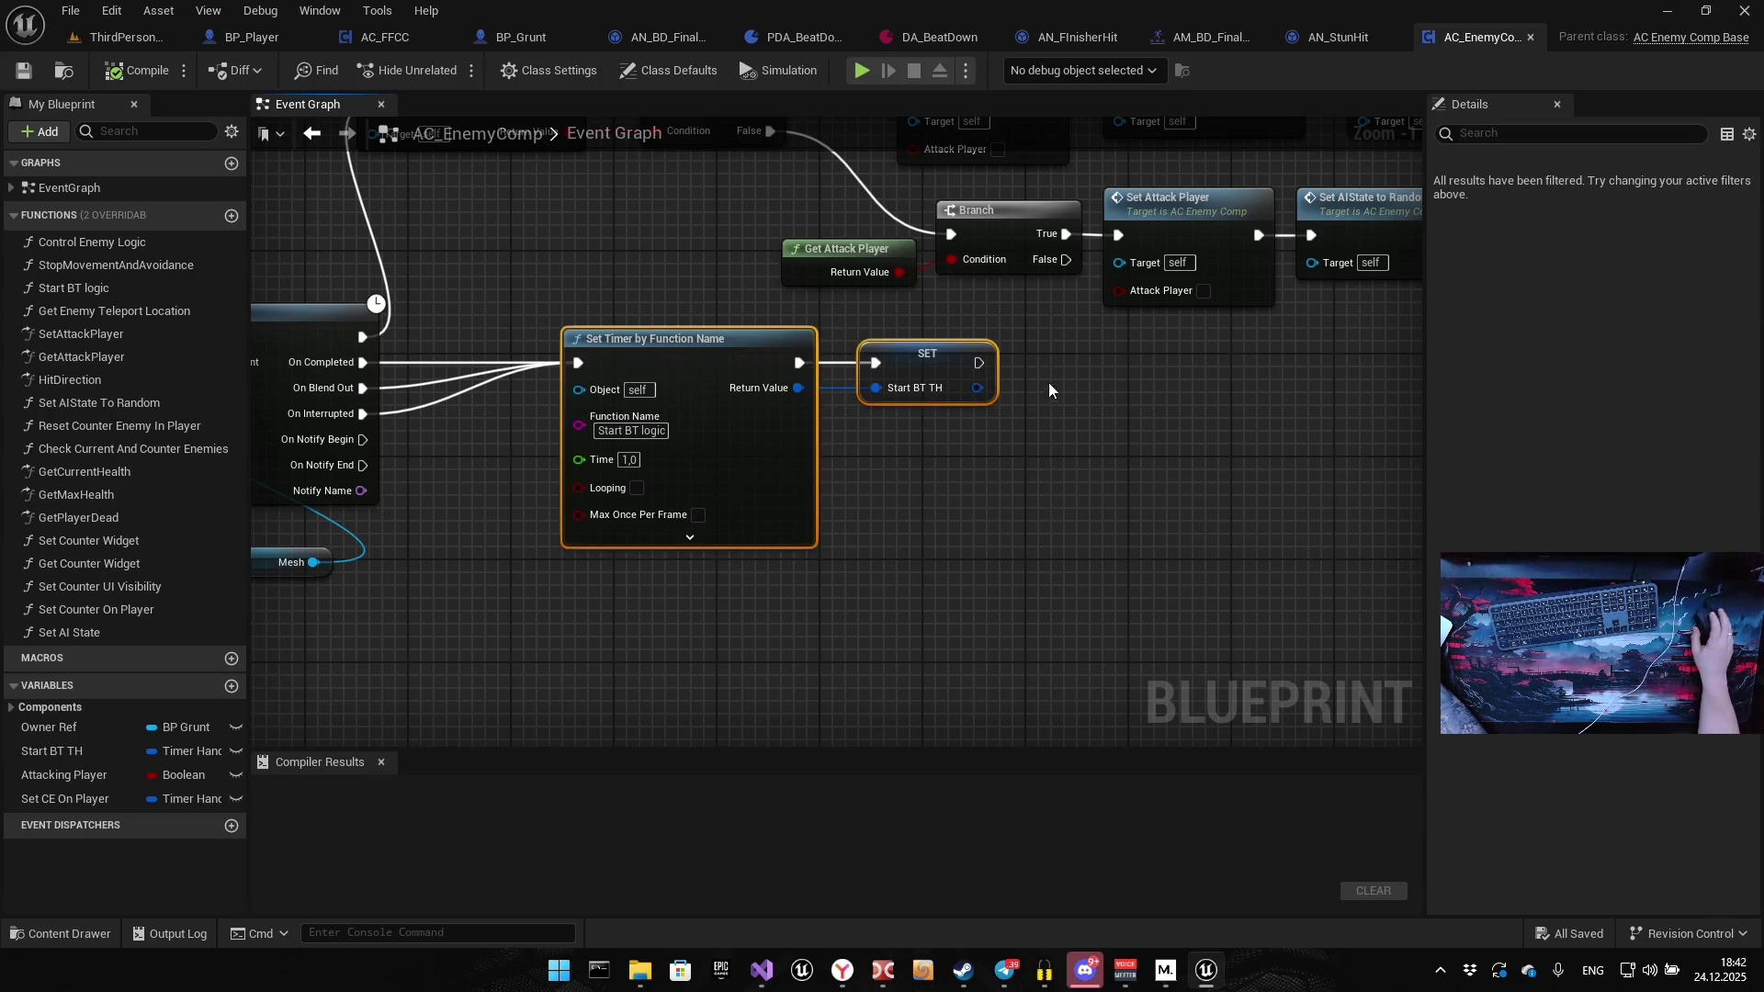
pyautogui.scroll(-3, 1022, 414)
pyautogui.moveTo(1141, 454); pyautogui.dragTo(1174, 379)
pyautogui.moveTo(957, 425); pyautogui.dragTo(801, 396)
pyautogui.moveTo(1062, 349); pyautogui.dragTo(928, 352)
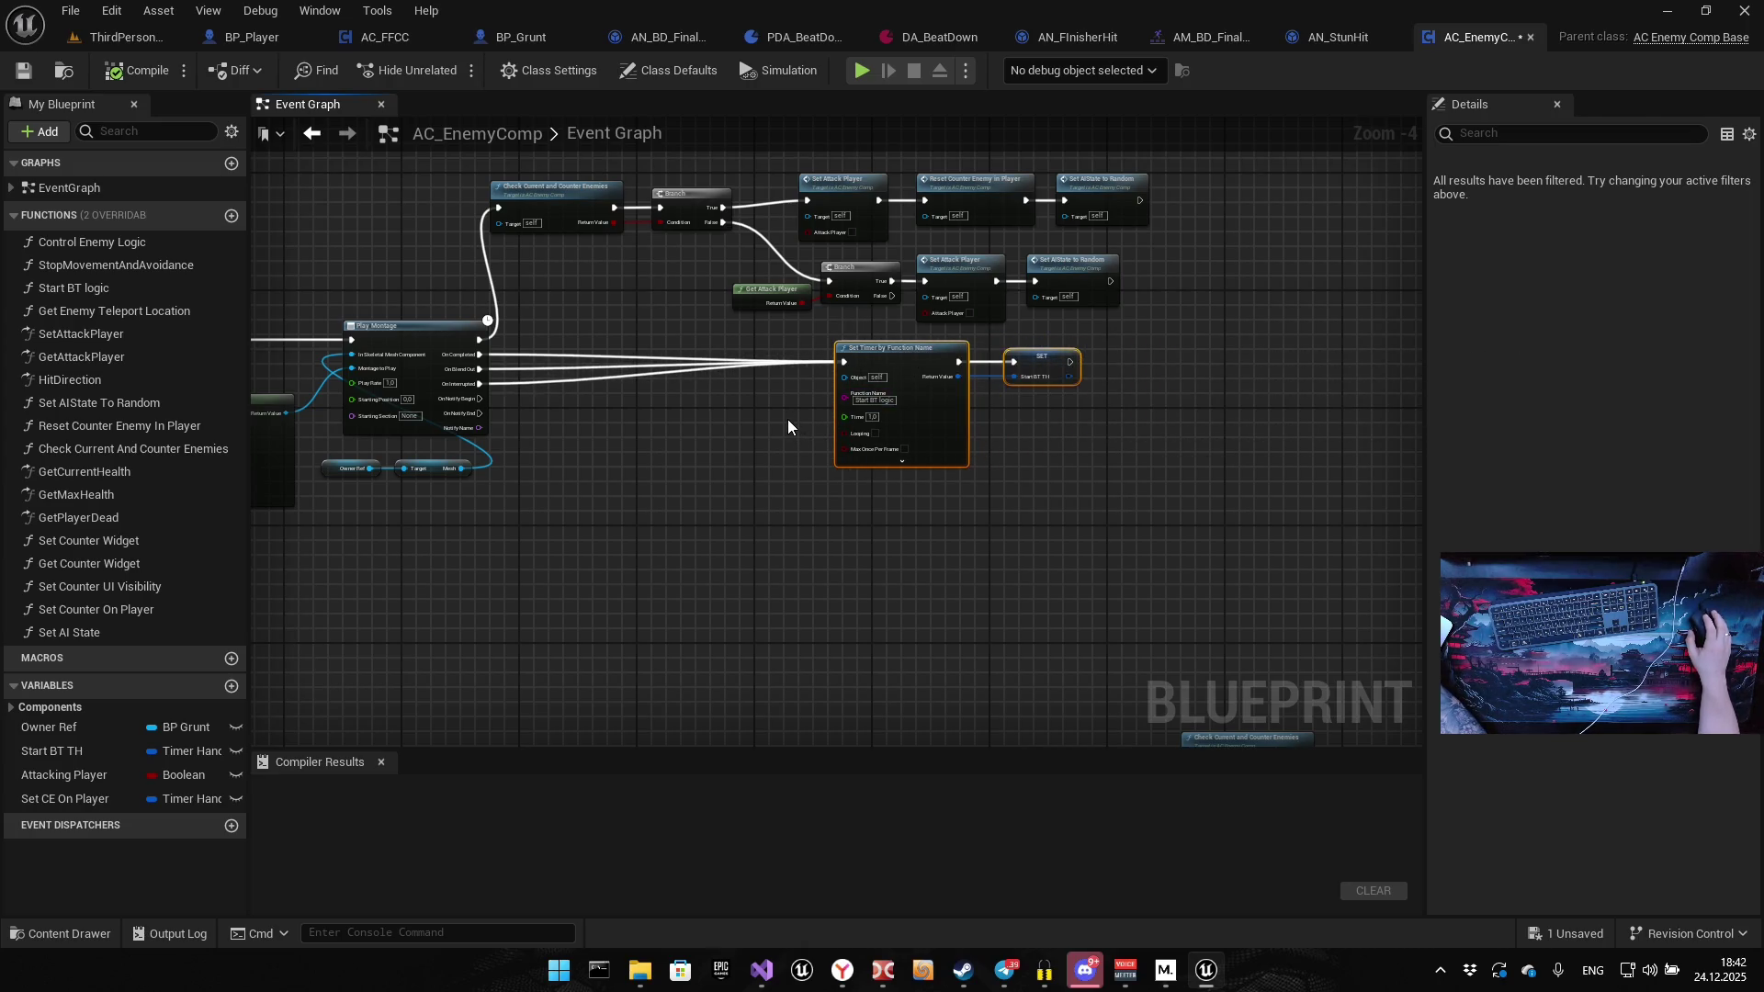
pyautogui.moveTo(601, 510); pyautogui.dragTo(599, 473)
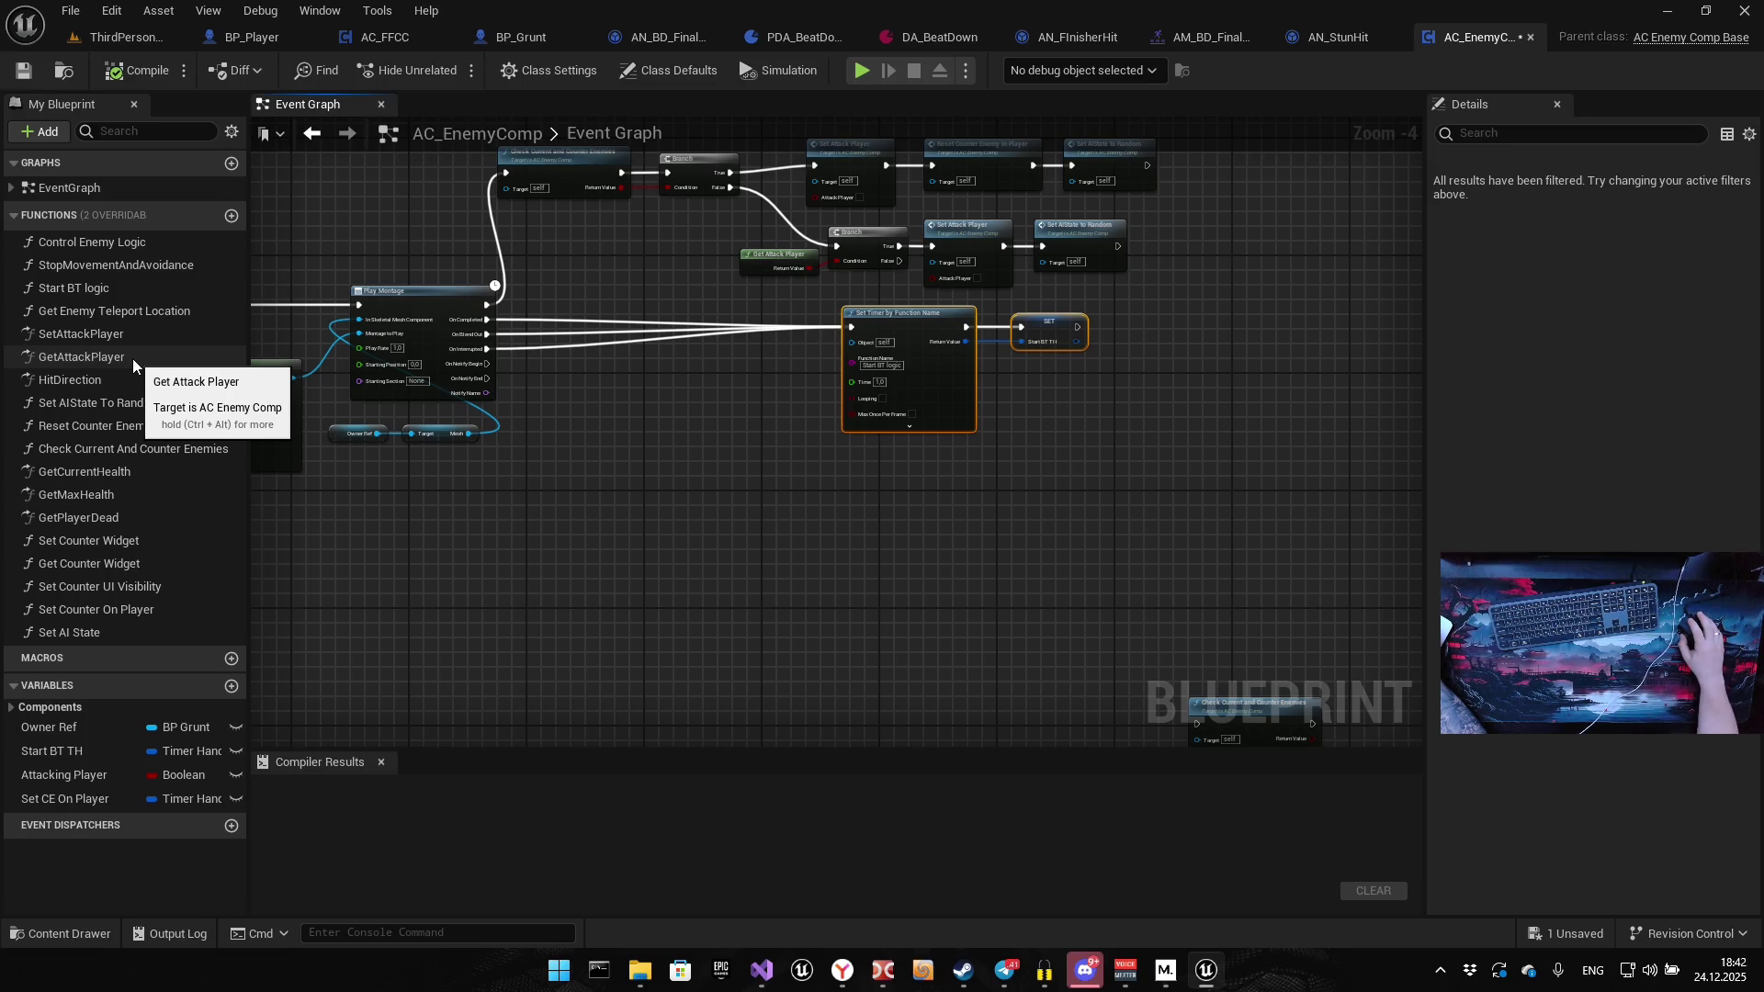
# View the Set Attack Player function graph, then return to the Event Graph
pyautogui.doubleClick(127, 336)
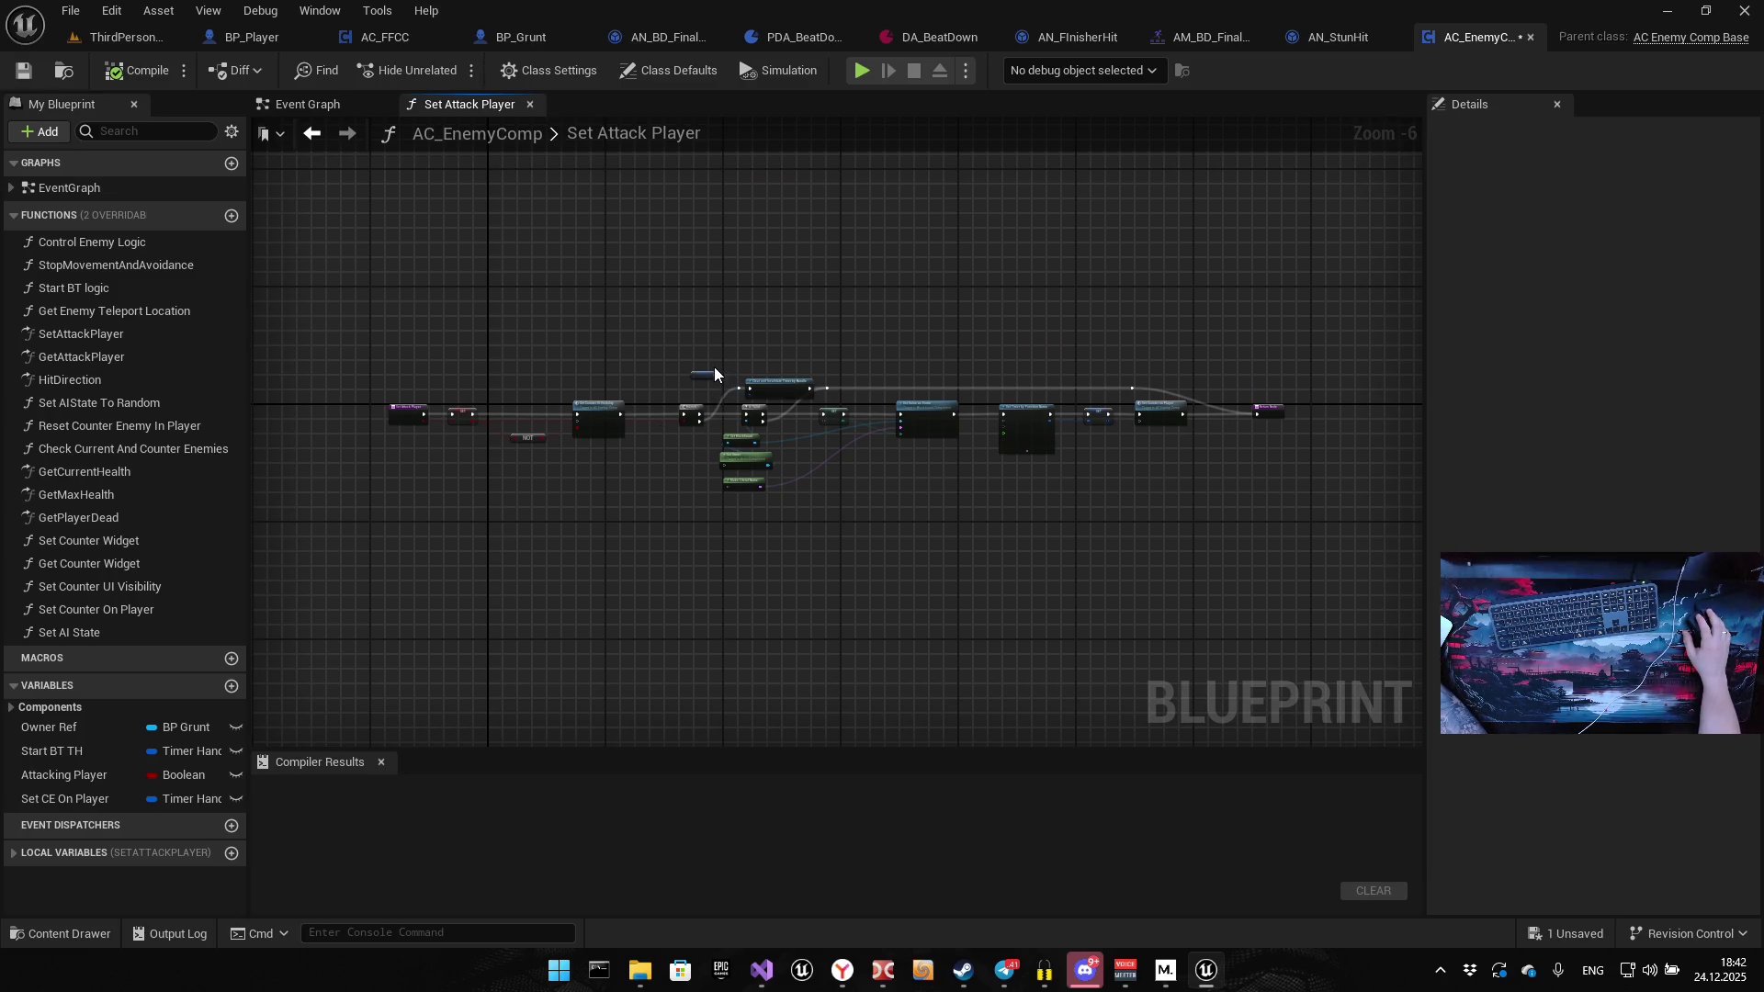
pyautogui.doubleClick(172, 186)
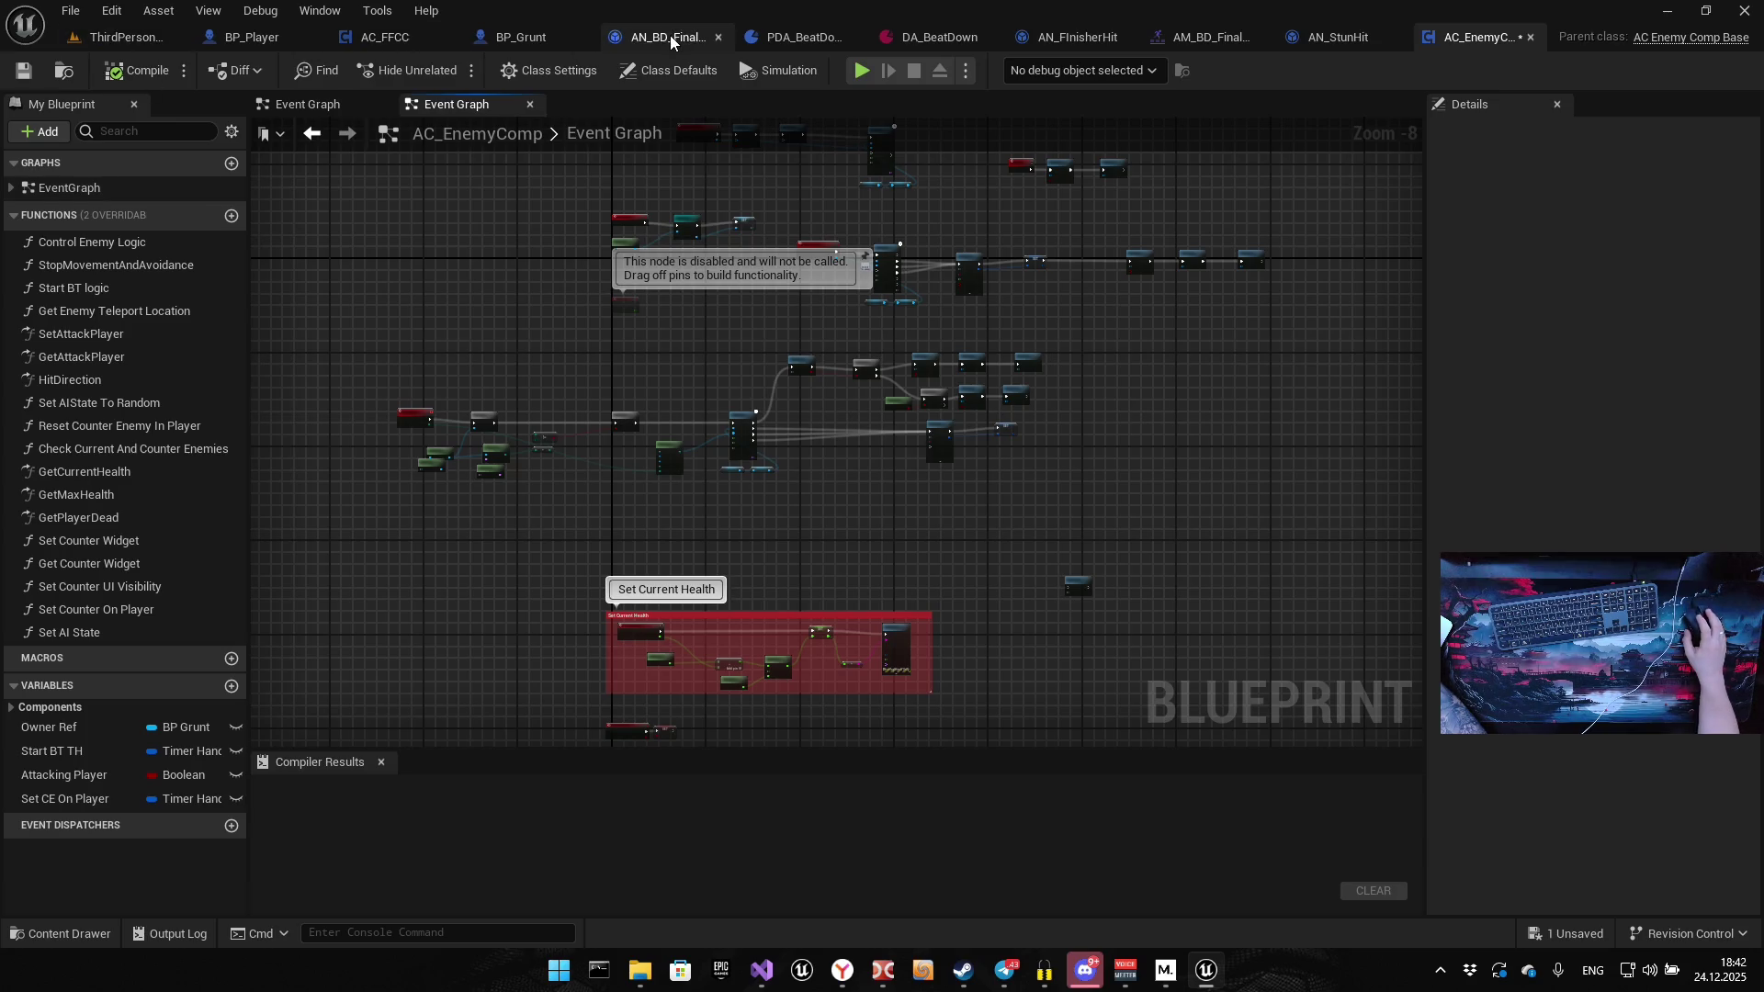
pyautogui.click(532, 39)
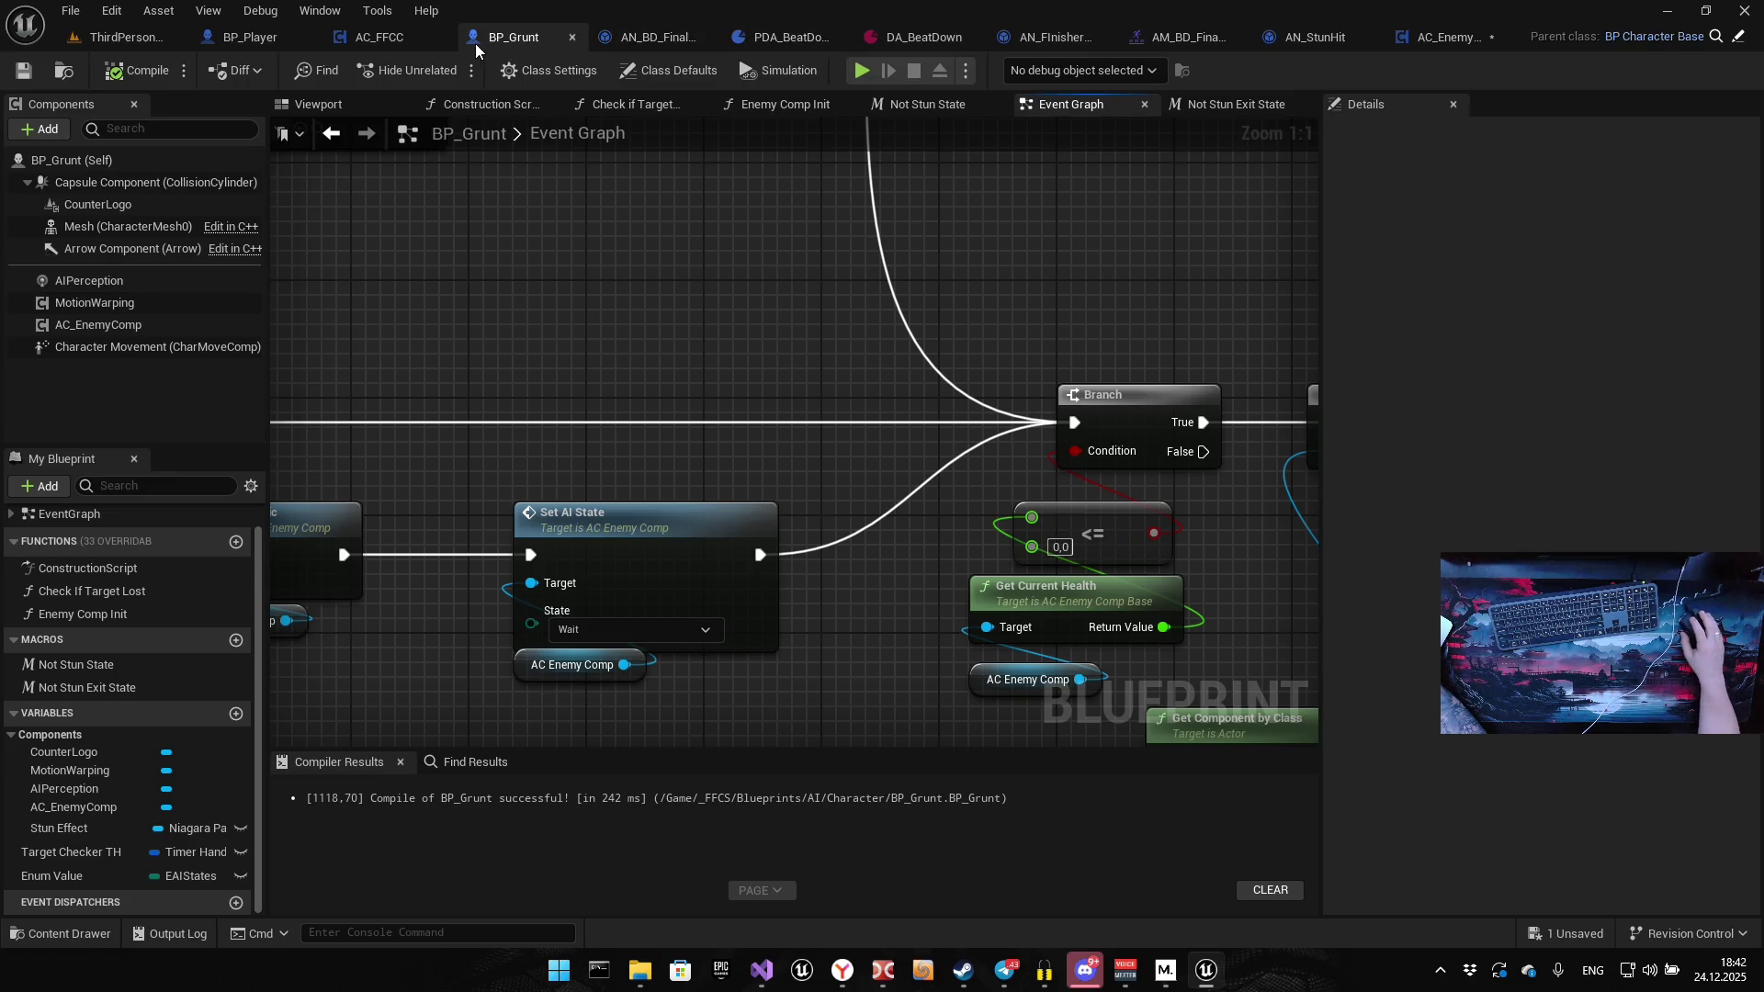
# Return to AC_EnemyComp and open its Set AI State function graph
pyautogui.click(1443, 39)
pyautogui.doubleClick(147, 632)
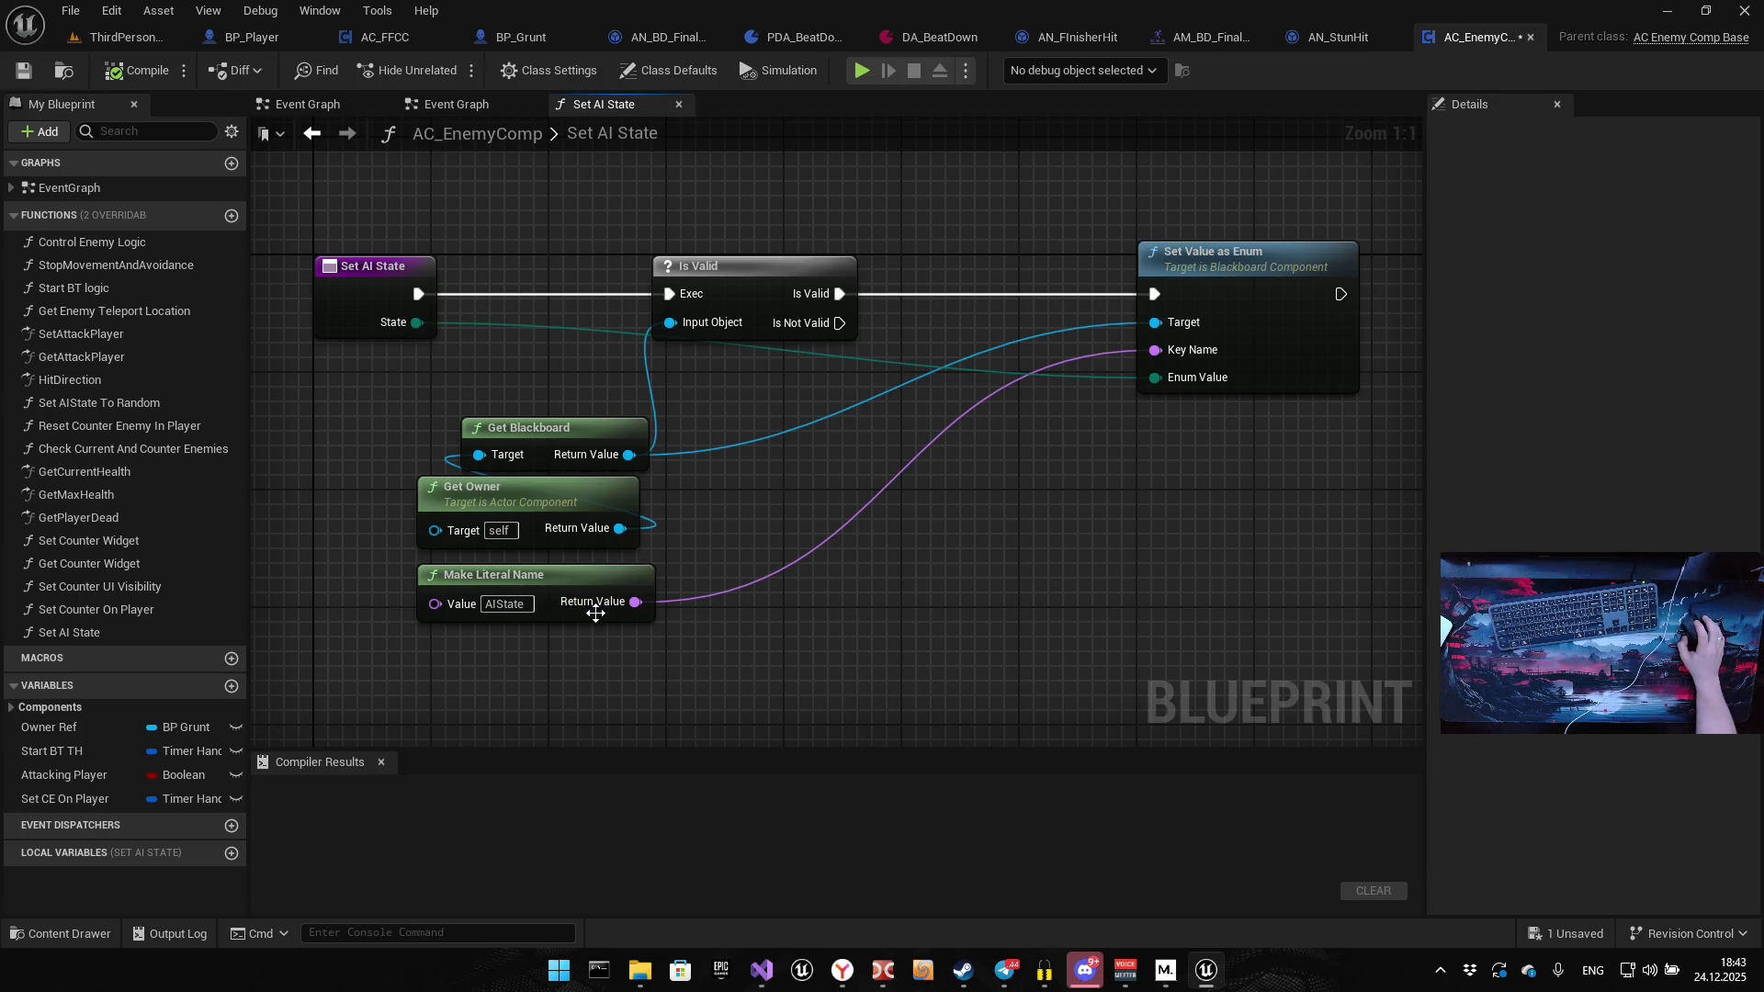
# Duplicate the Set AI State function and rename the copy to Get AI State
pyautogui.moveTo(576, 654); pyautogui.dragTo(836, 211)
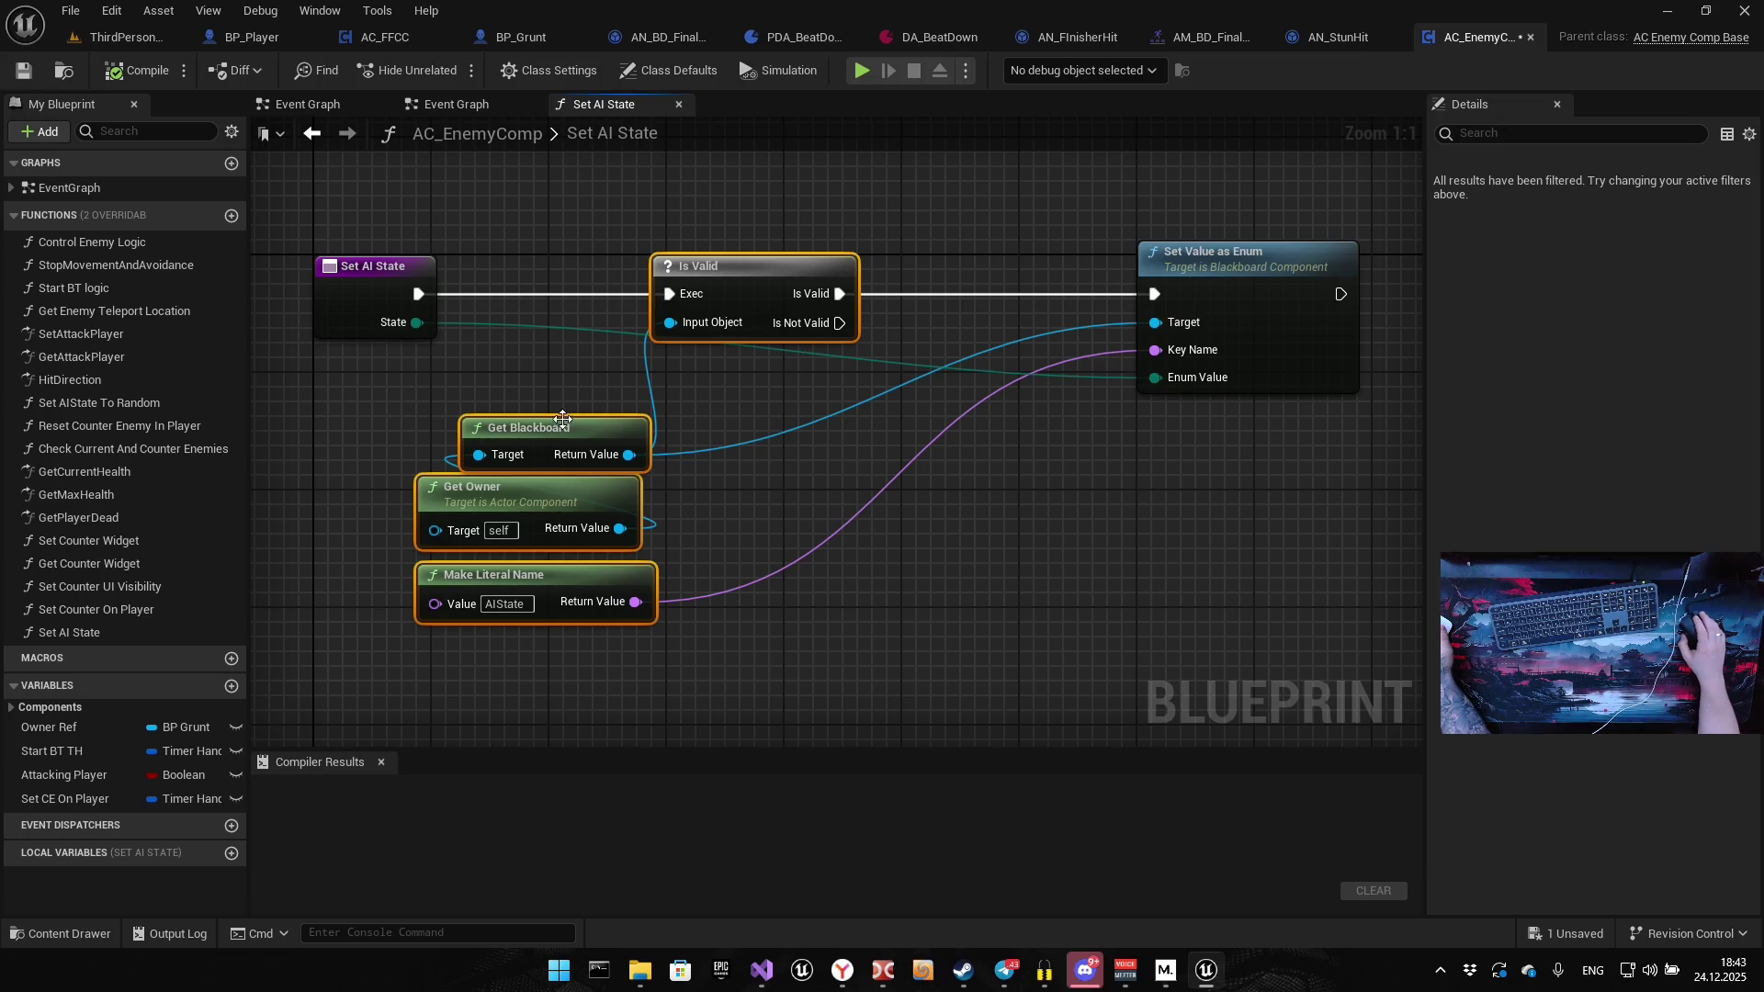
pyautogui.moveTo(313, 221)
pyautogui.mouseDown()
pyautogui.moveTo(849, 655)
pyautogui.moveTo(814, 658)
pyautogui.mouseUp()
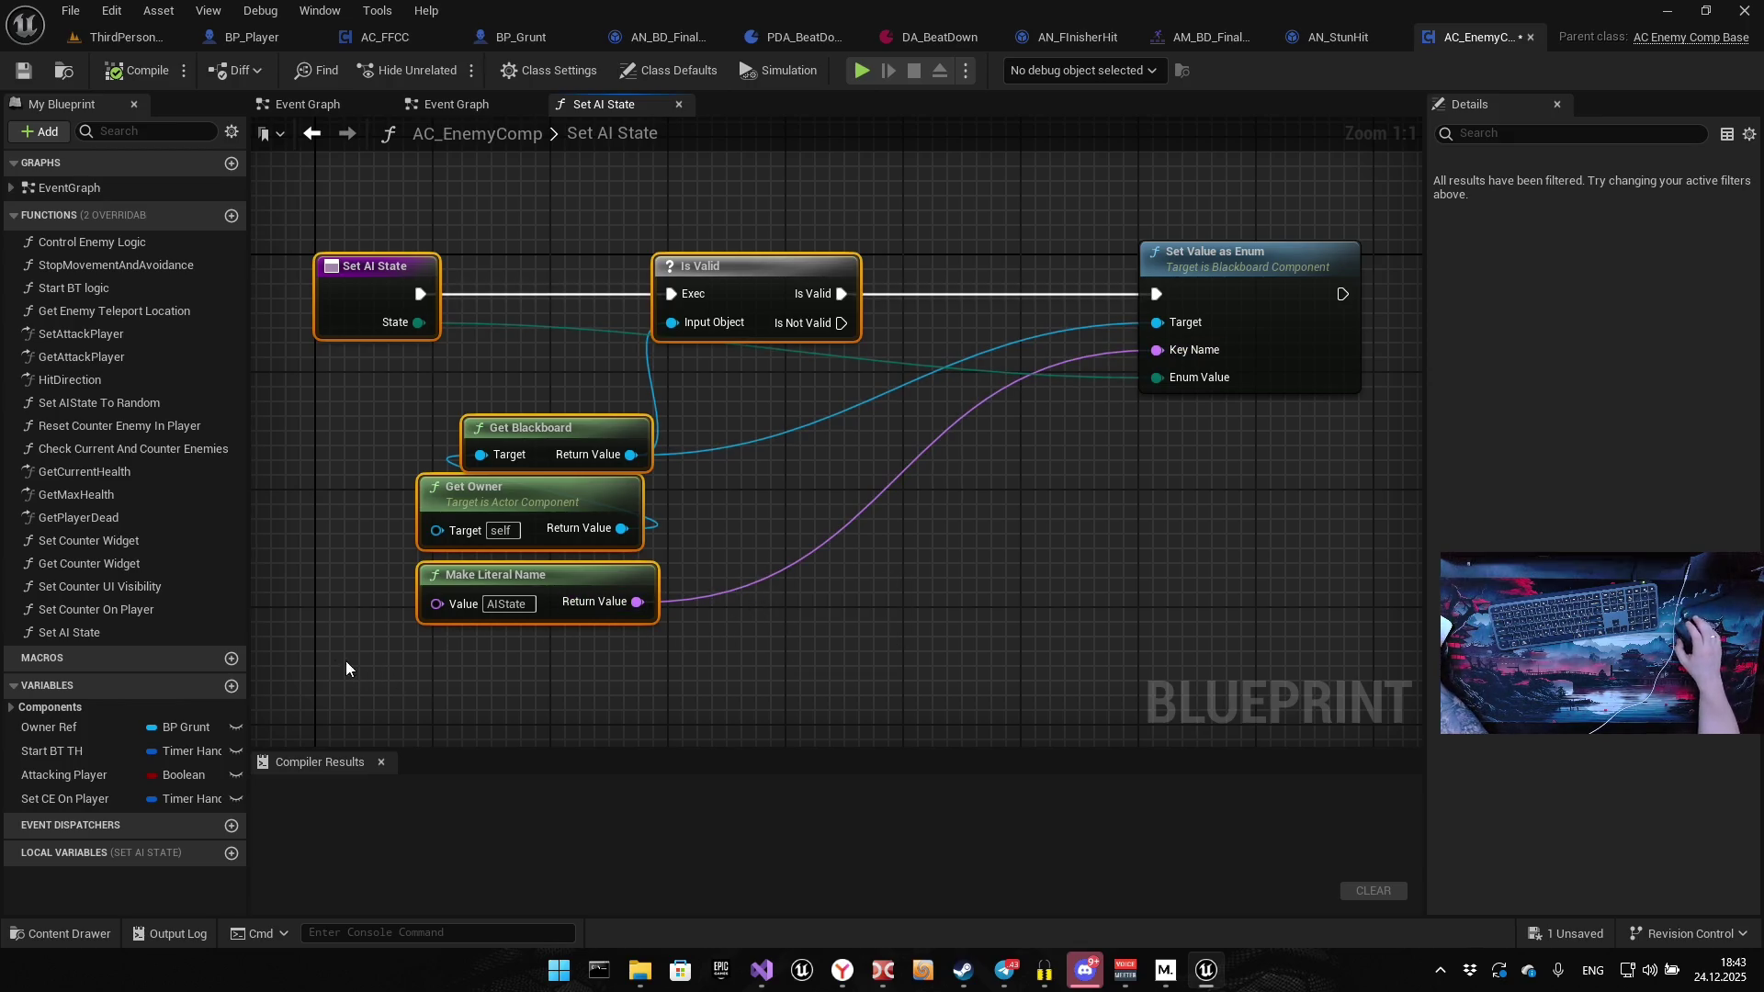
pyautogui.click(116, 632)
pyautogui.hotkey('ctrl', 'w')
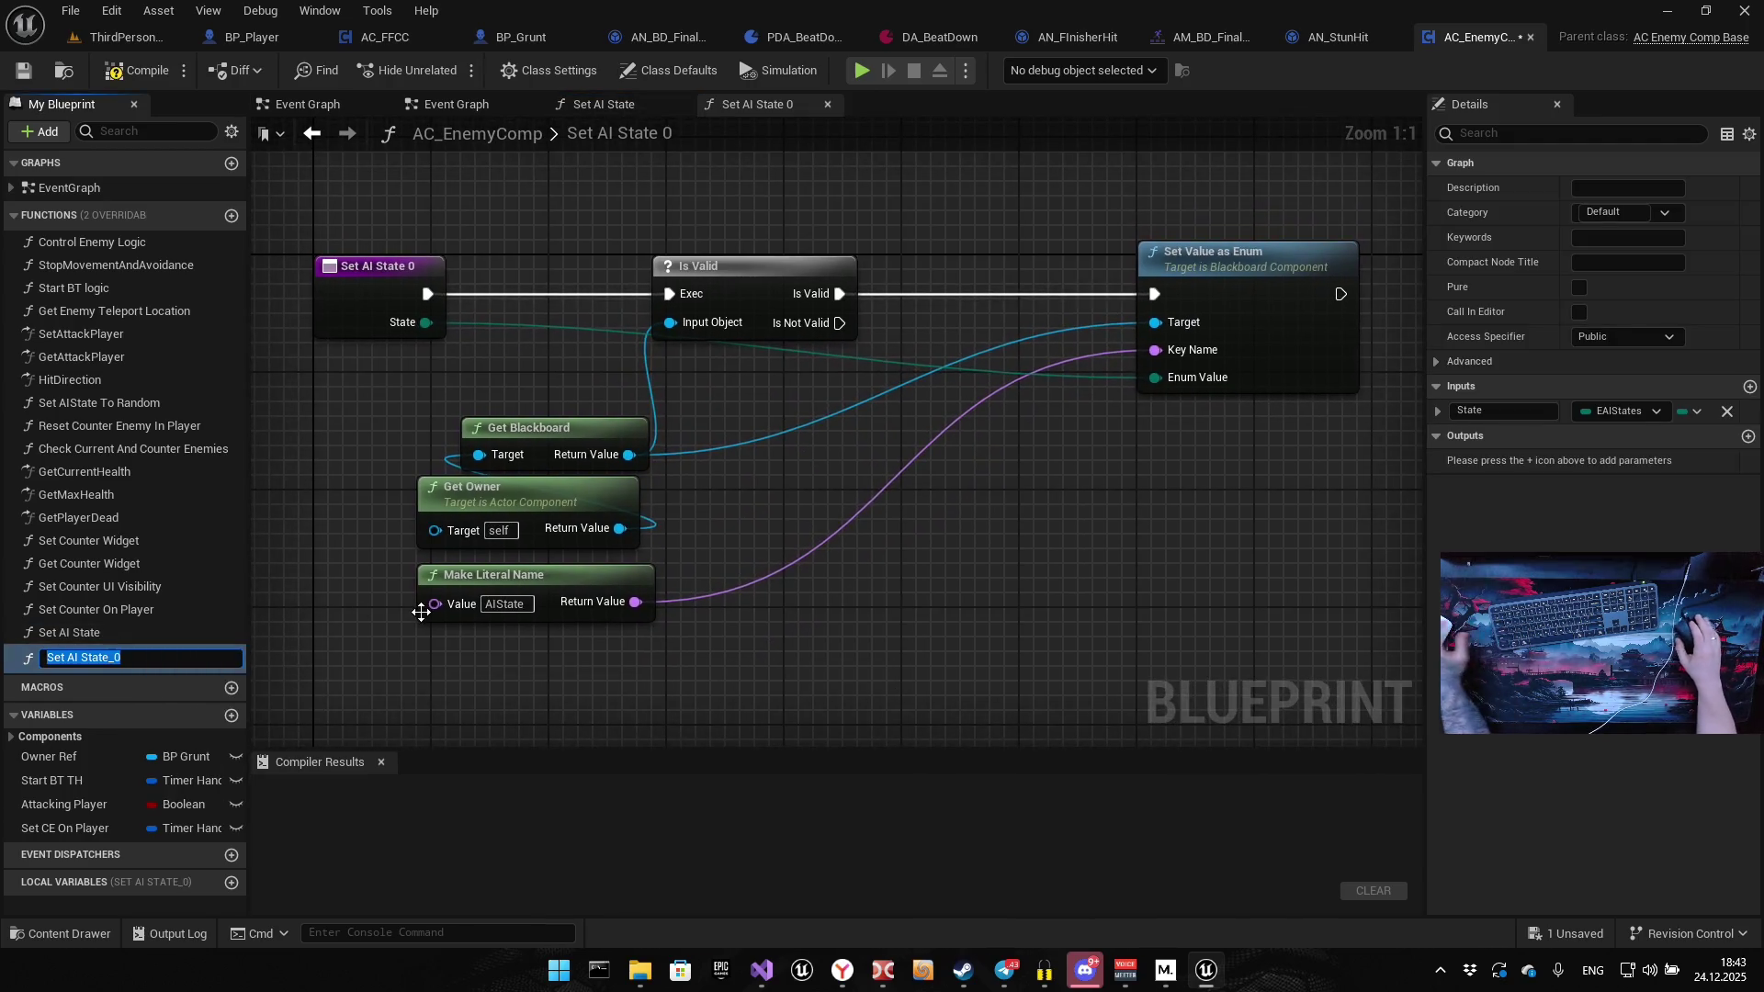
pyautogui.press('BackSpace')
pyautogui.hotkey('alt', 'shift')
pyautogui.write('Пуе')
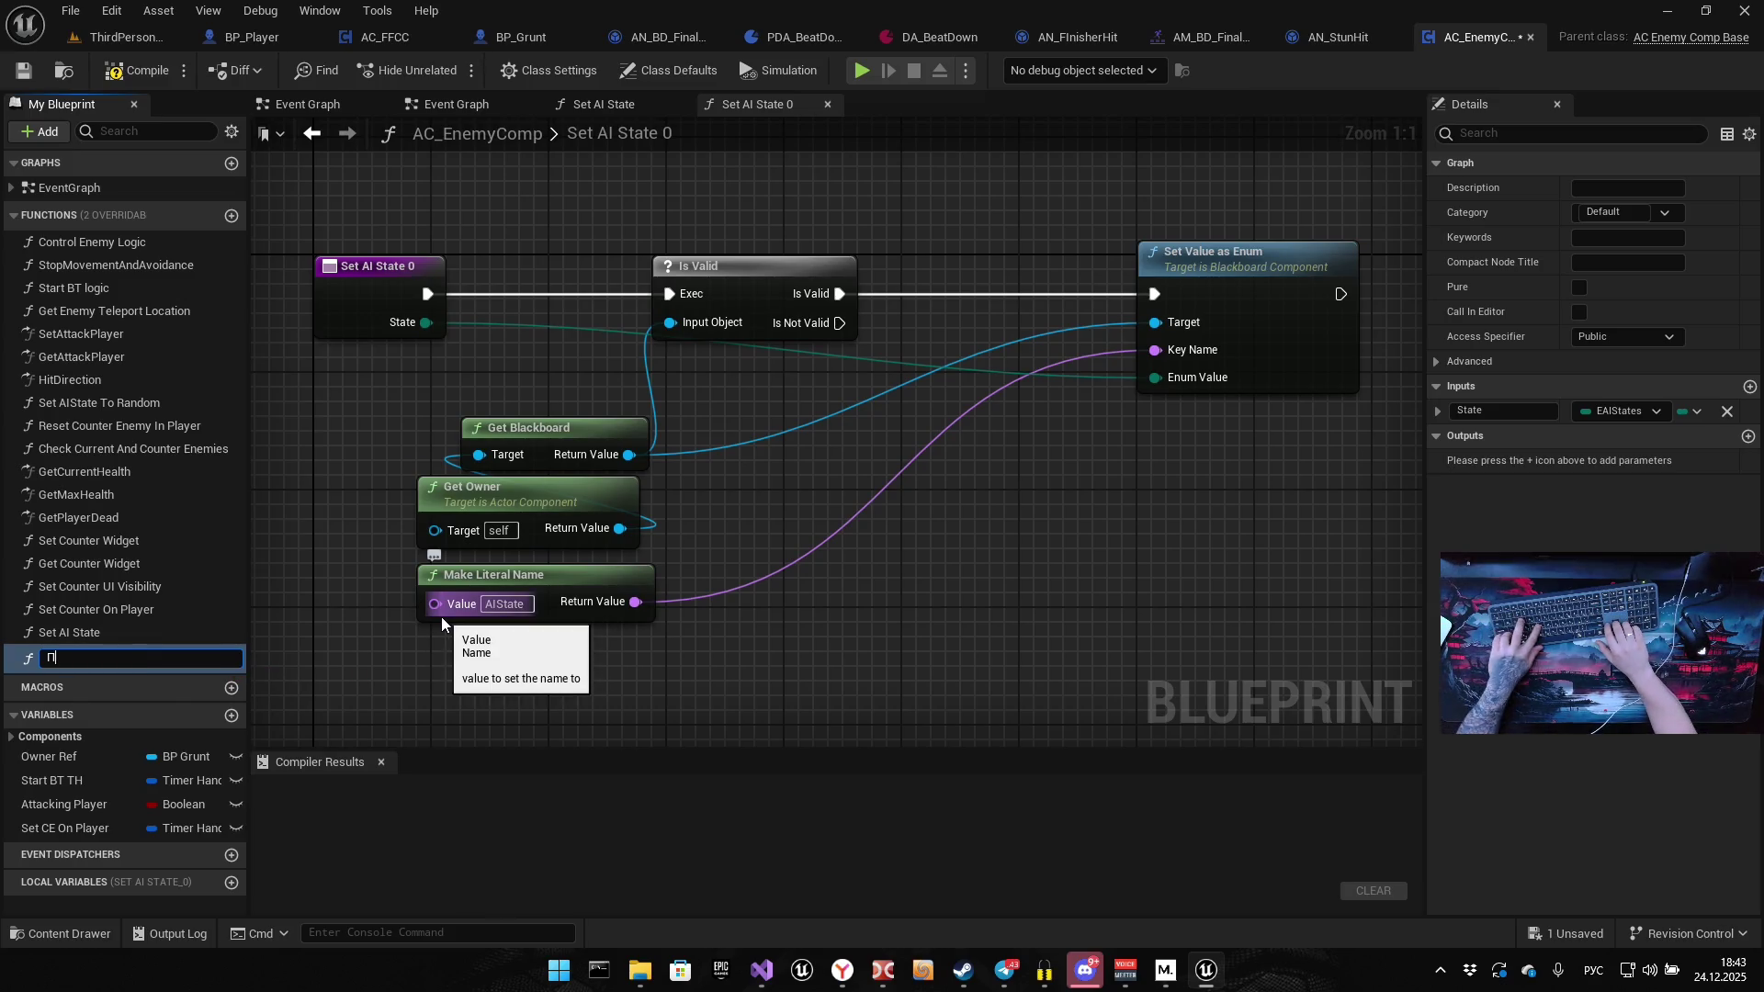
pyautogui.press('BackSpace')
pyautogui.press('BackSpace')
pyautogui.press('BackSpace')
pyautogui.hotkey('alt', 'shift')
pyautogui.write('Get AI State')
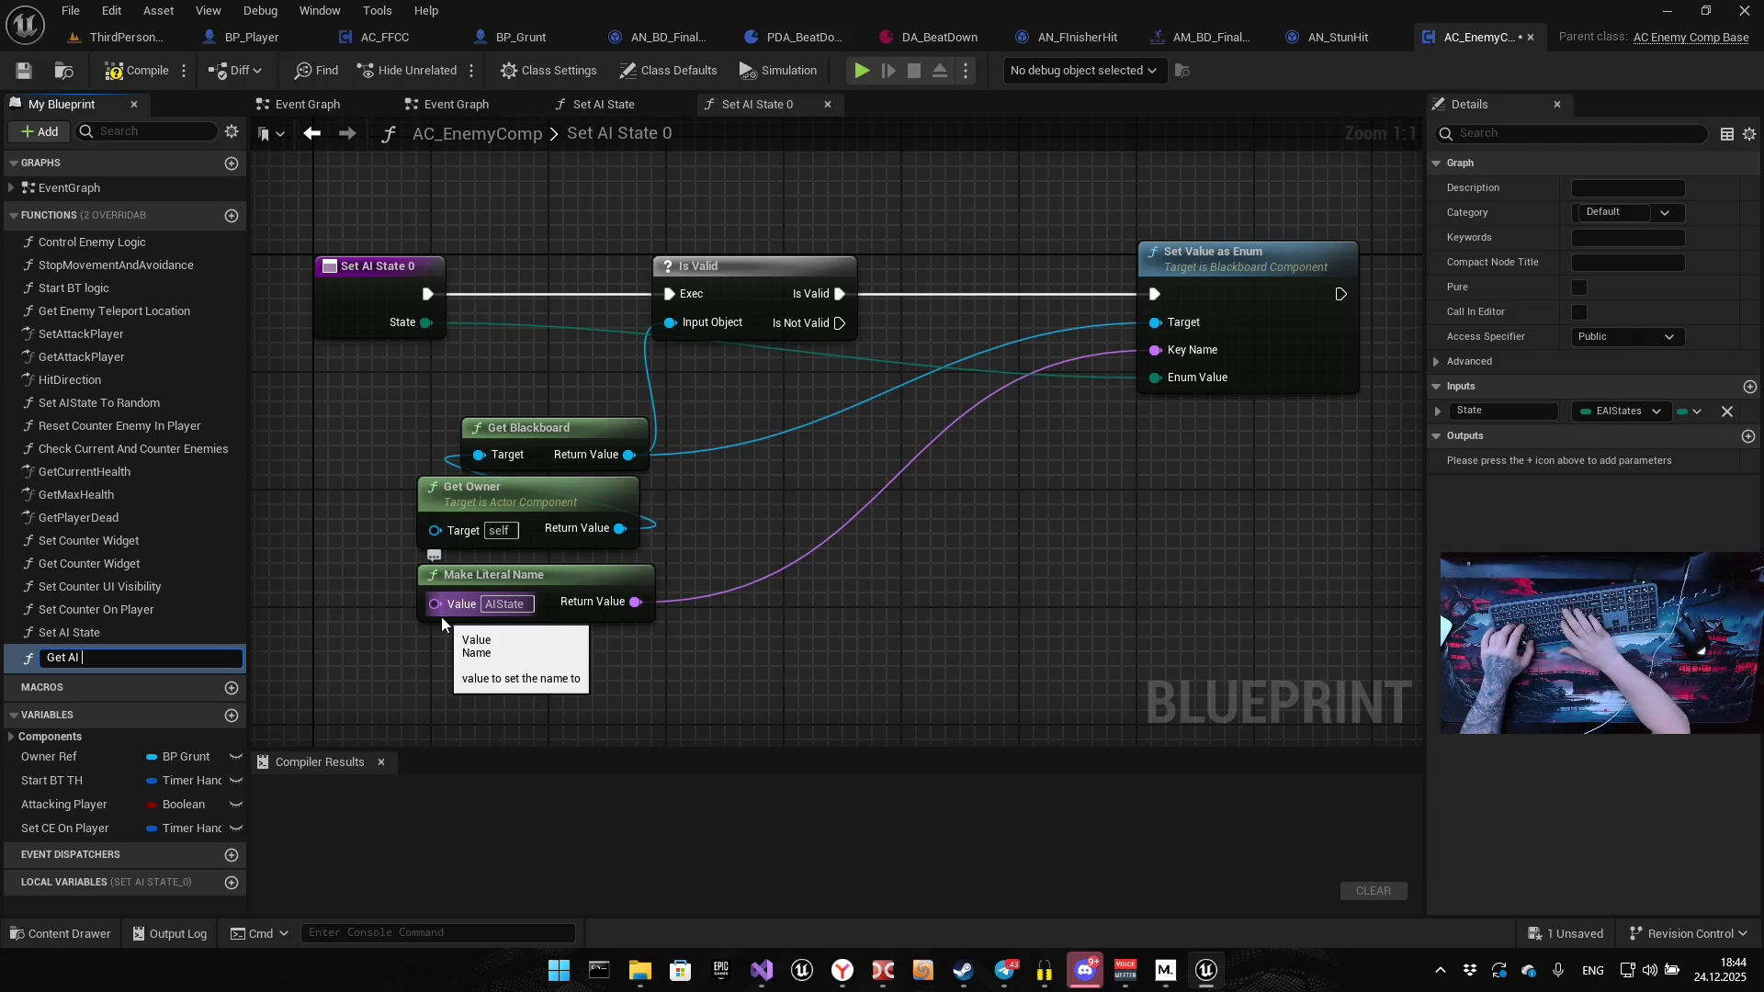
pyautogui.press('Return')
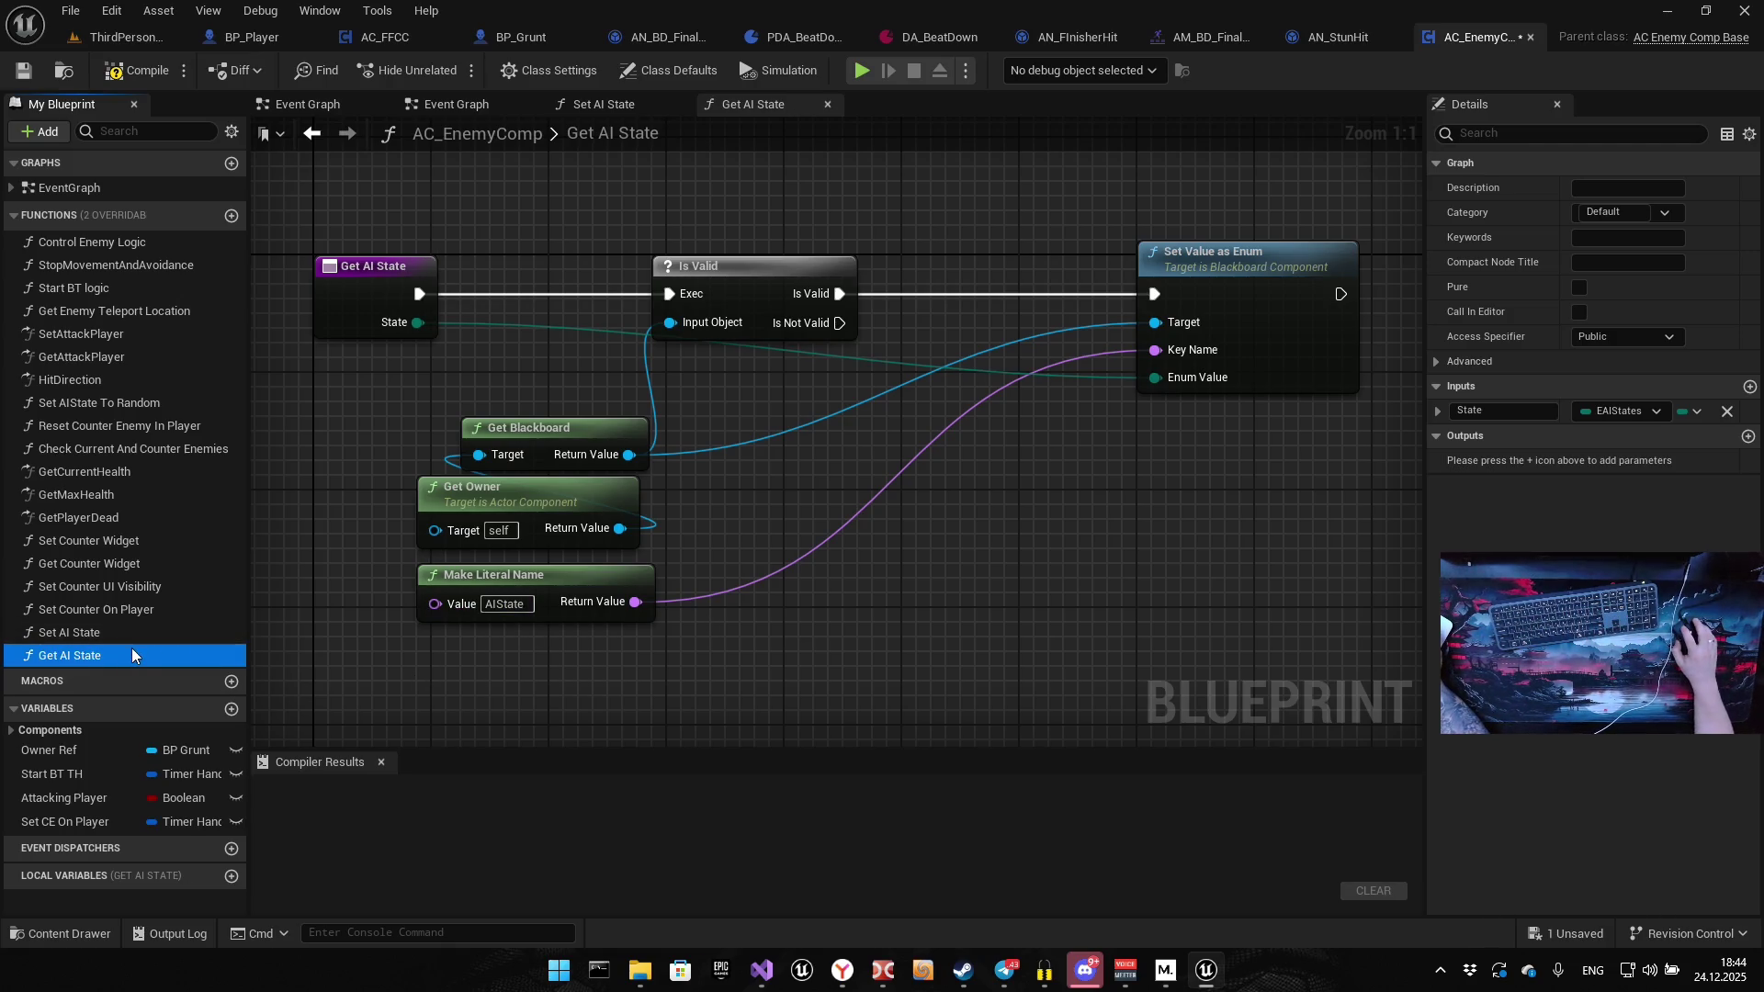
pyautogui.click(106, 632)
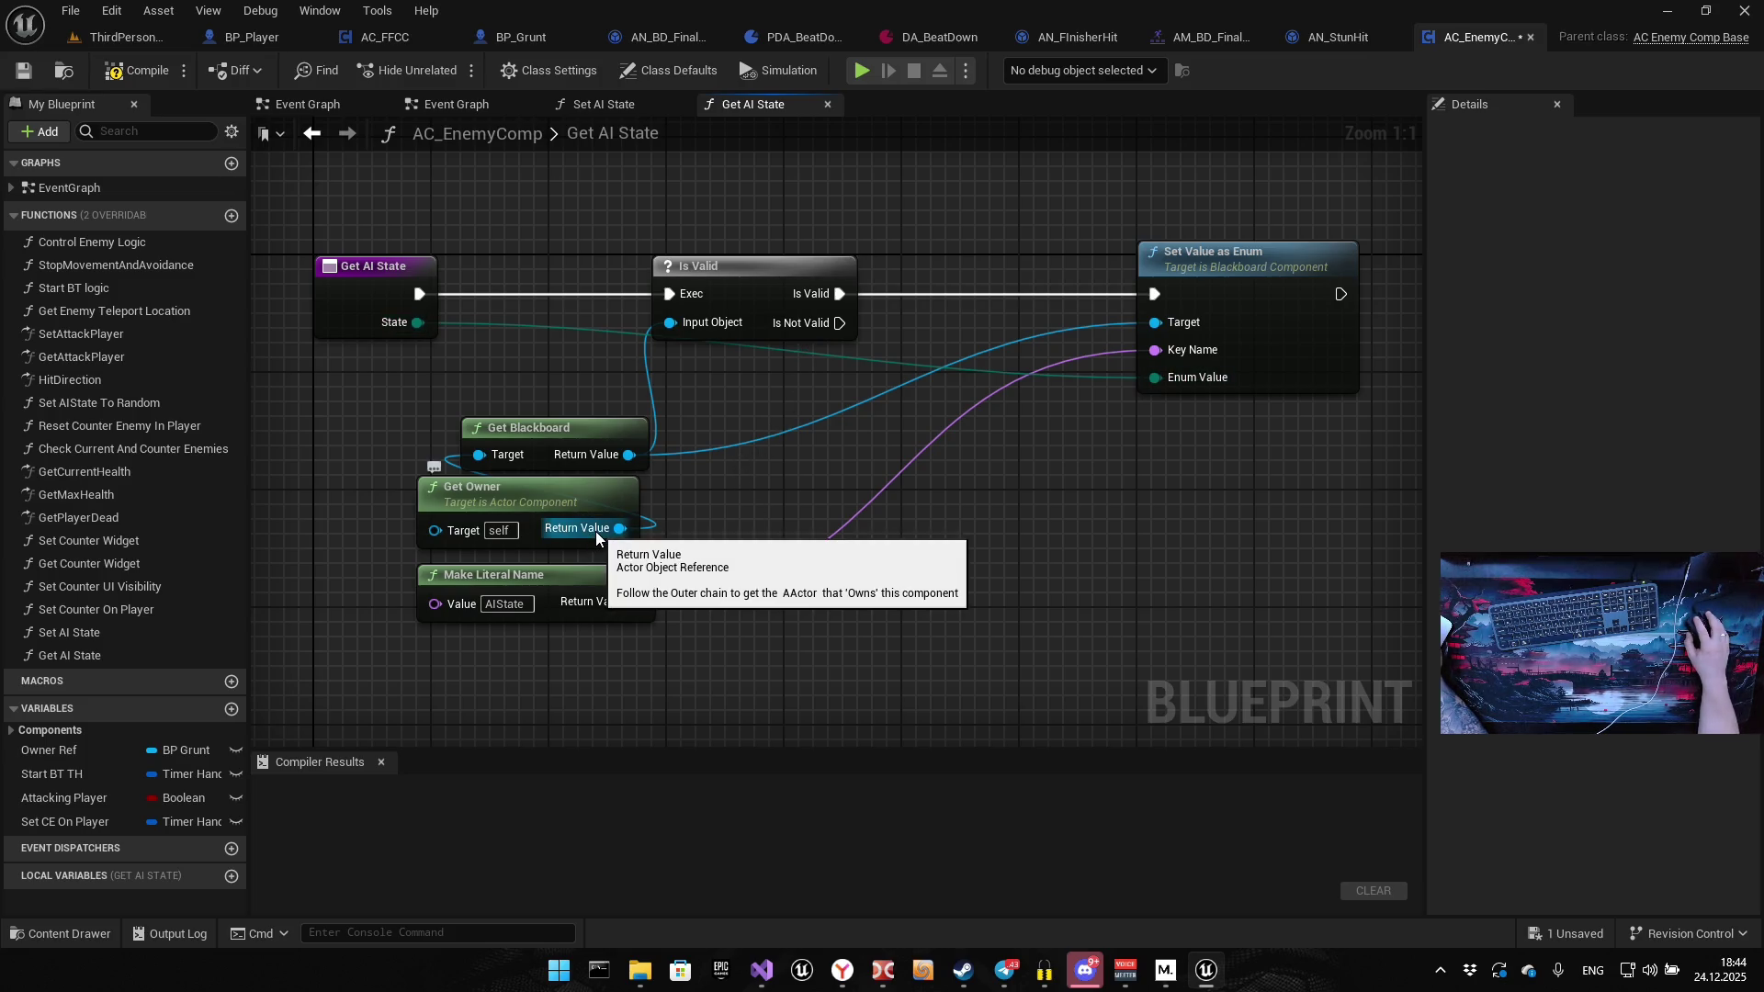
# Add a Get Value as Enum node from Get Blackboard's Return Value
pyautogui.moveTo(629, 454); pyautogui.dragTo(783, 520)
pyautogui.write('get')
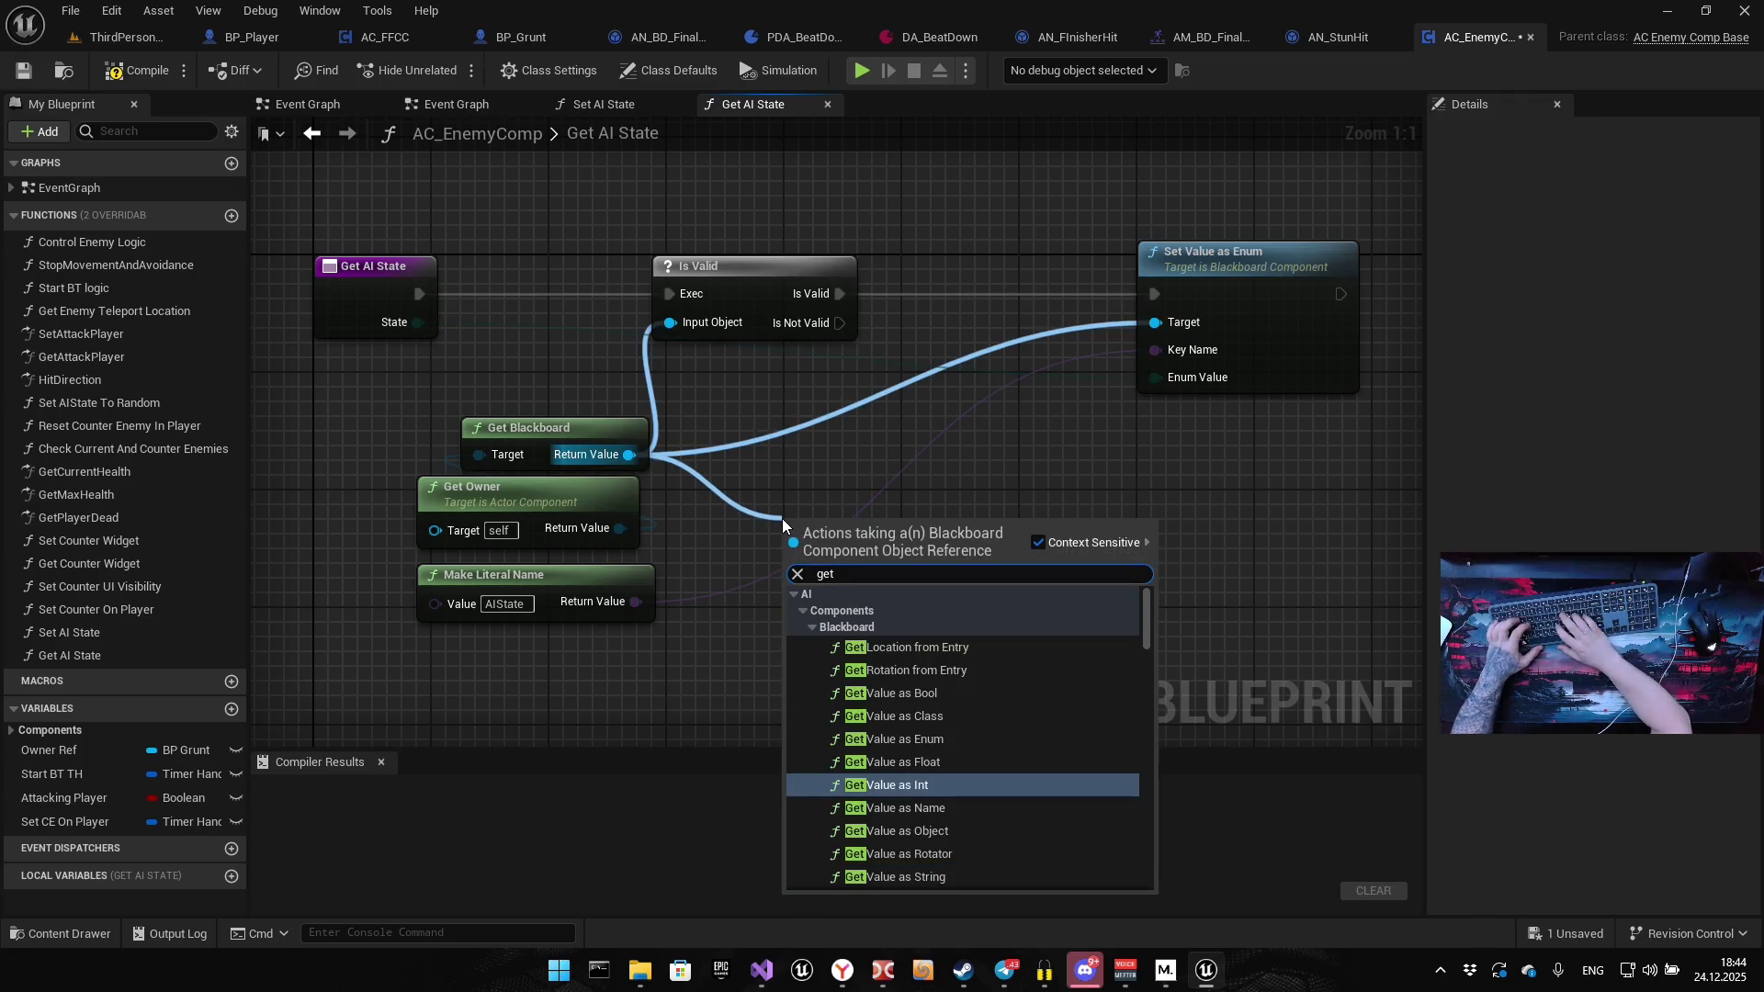
pyautogui.write('value as enum')
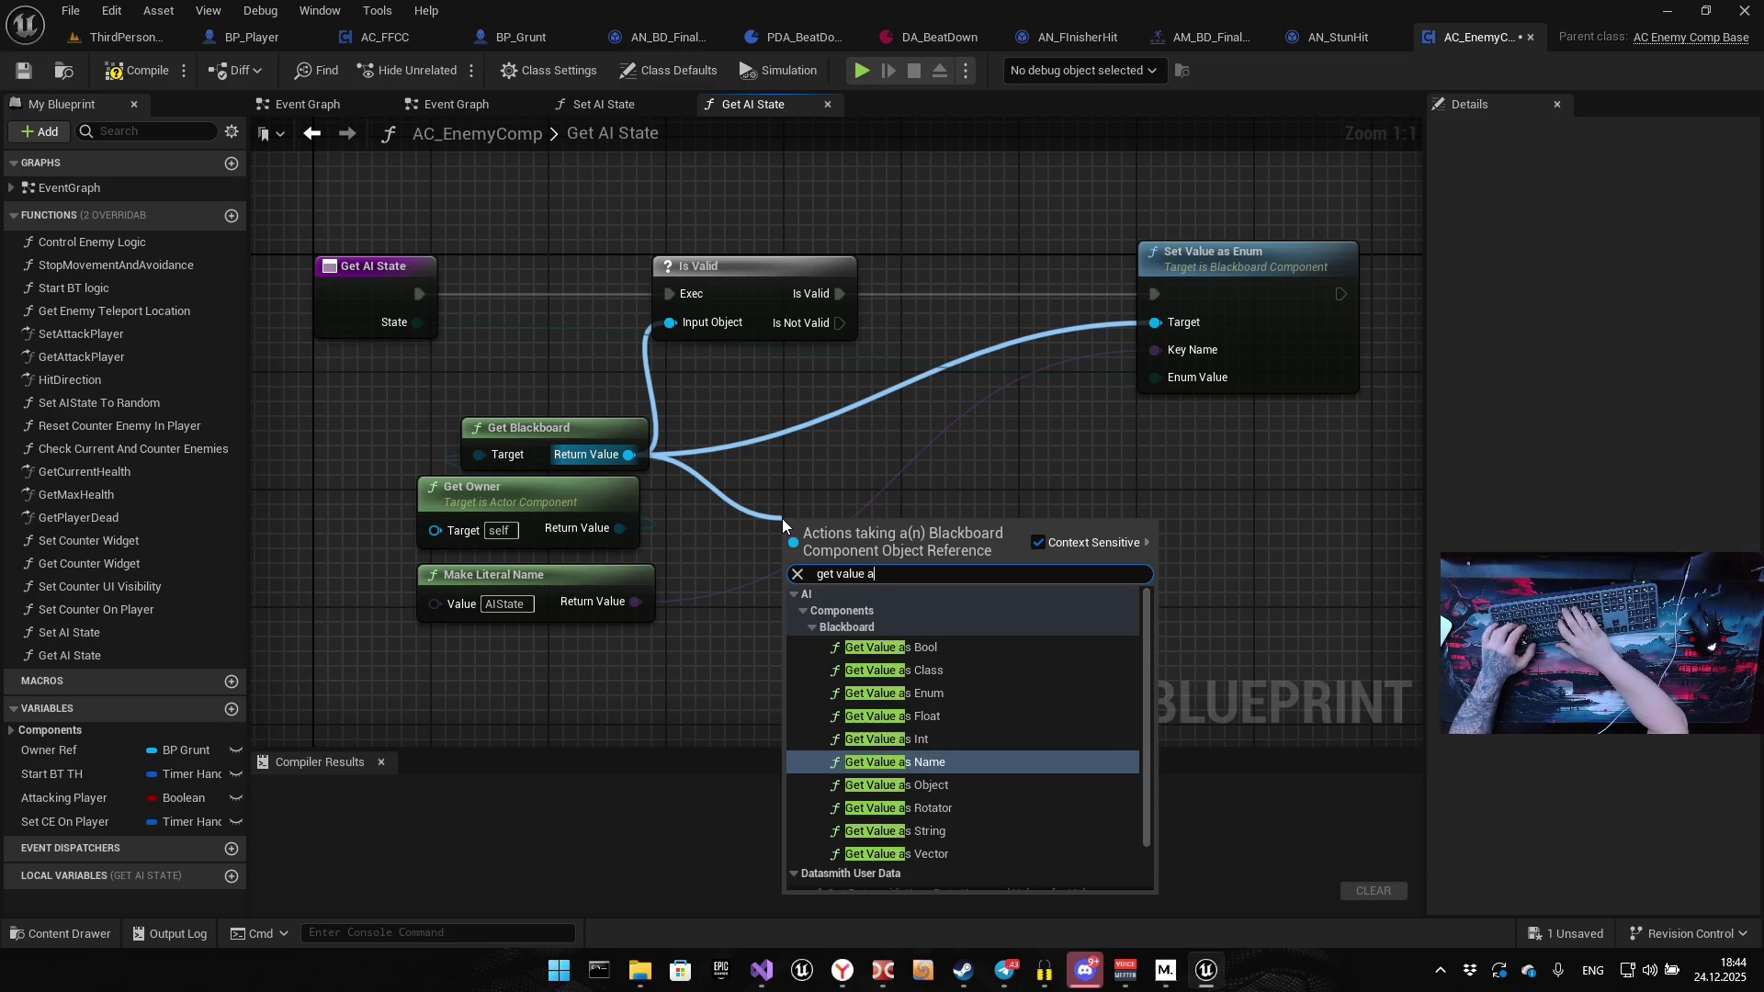
pyautogui.press('Return')
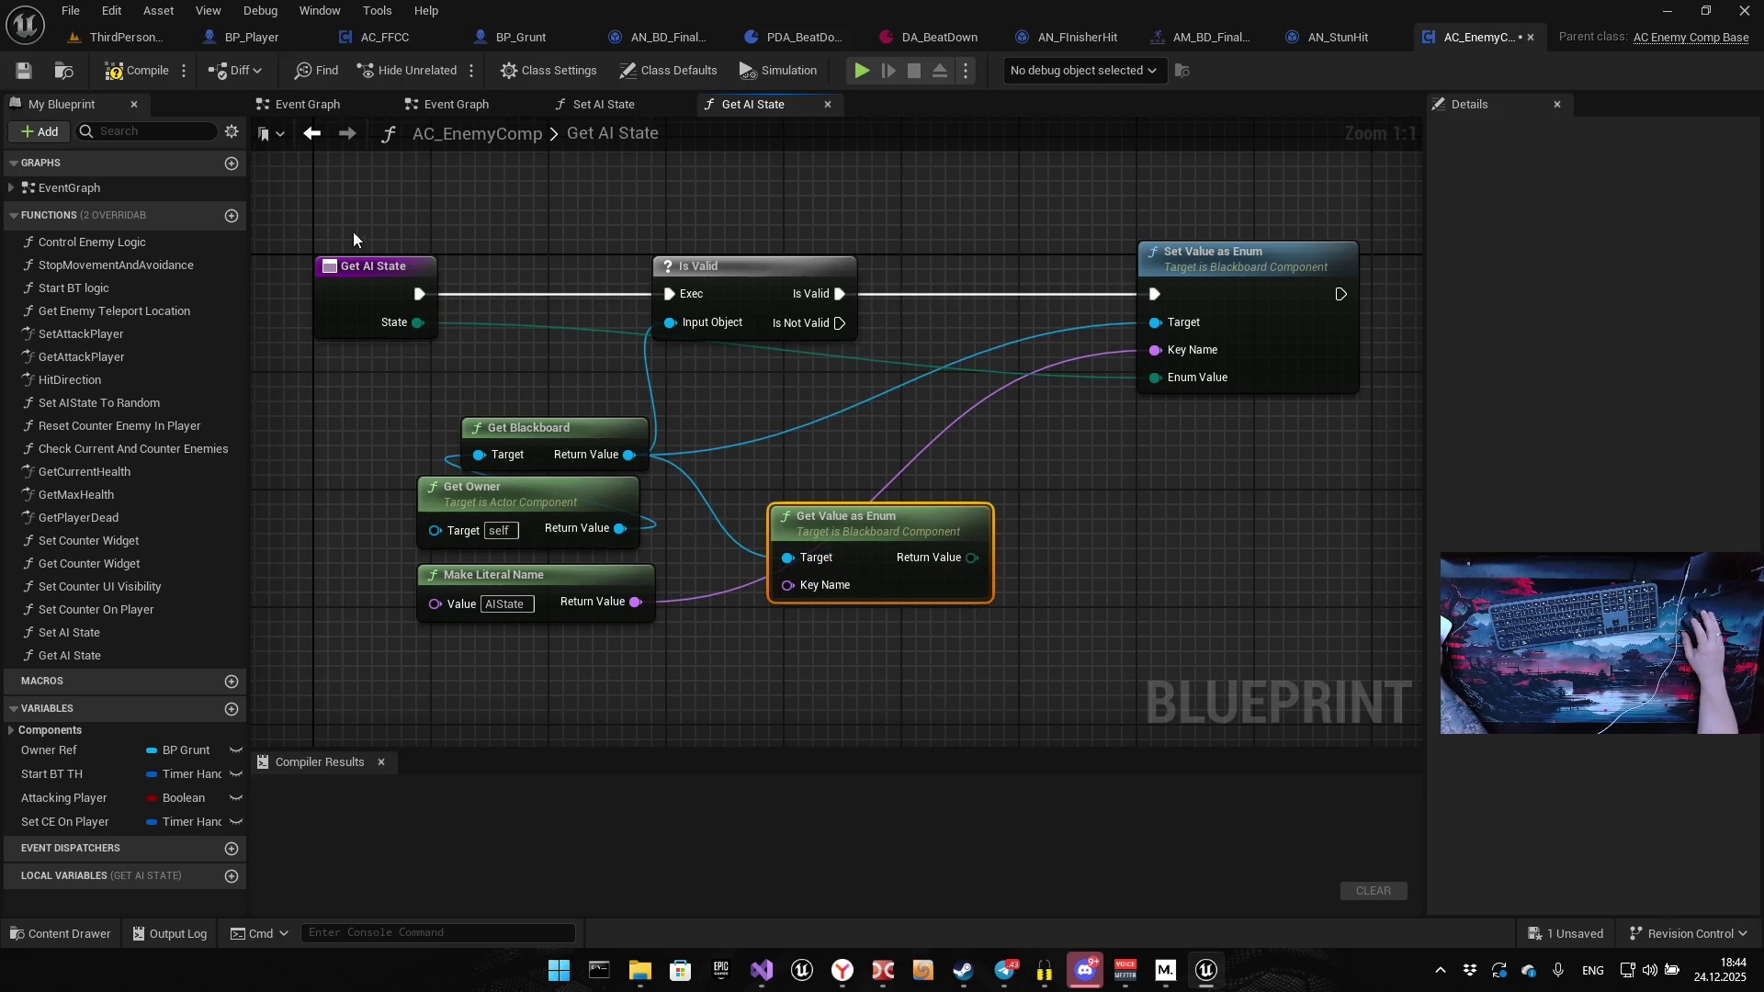
# Remove the State input from the Get AI State function
pyautogui.click(377, 294)
pyautogui.moveTo(649, 344); pyautogui.dragTo(918, 658)
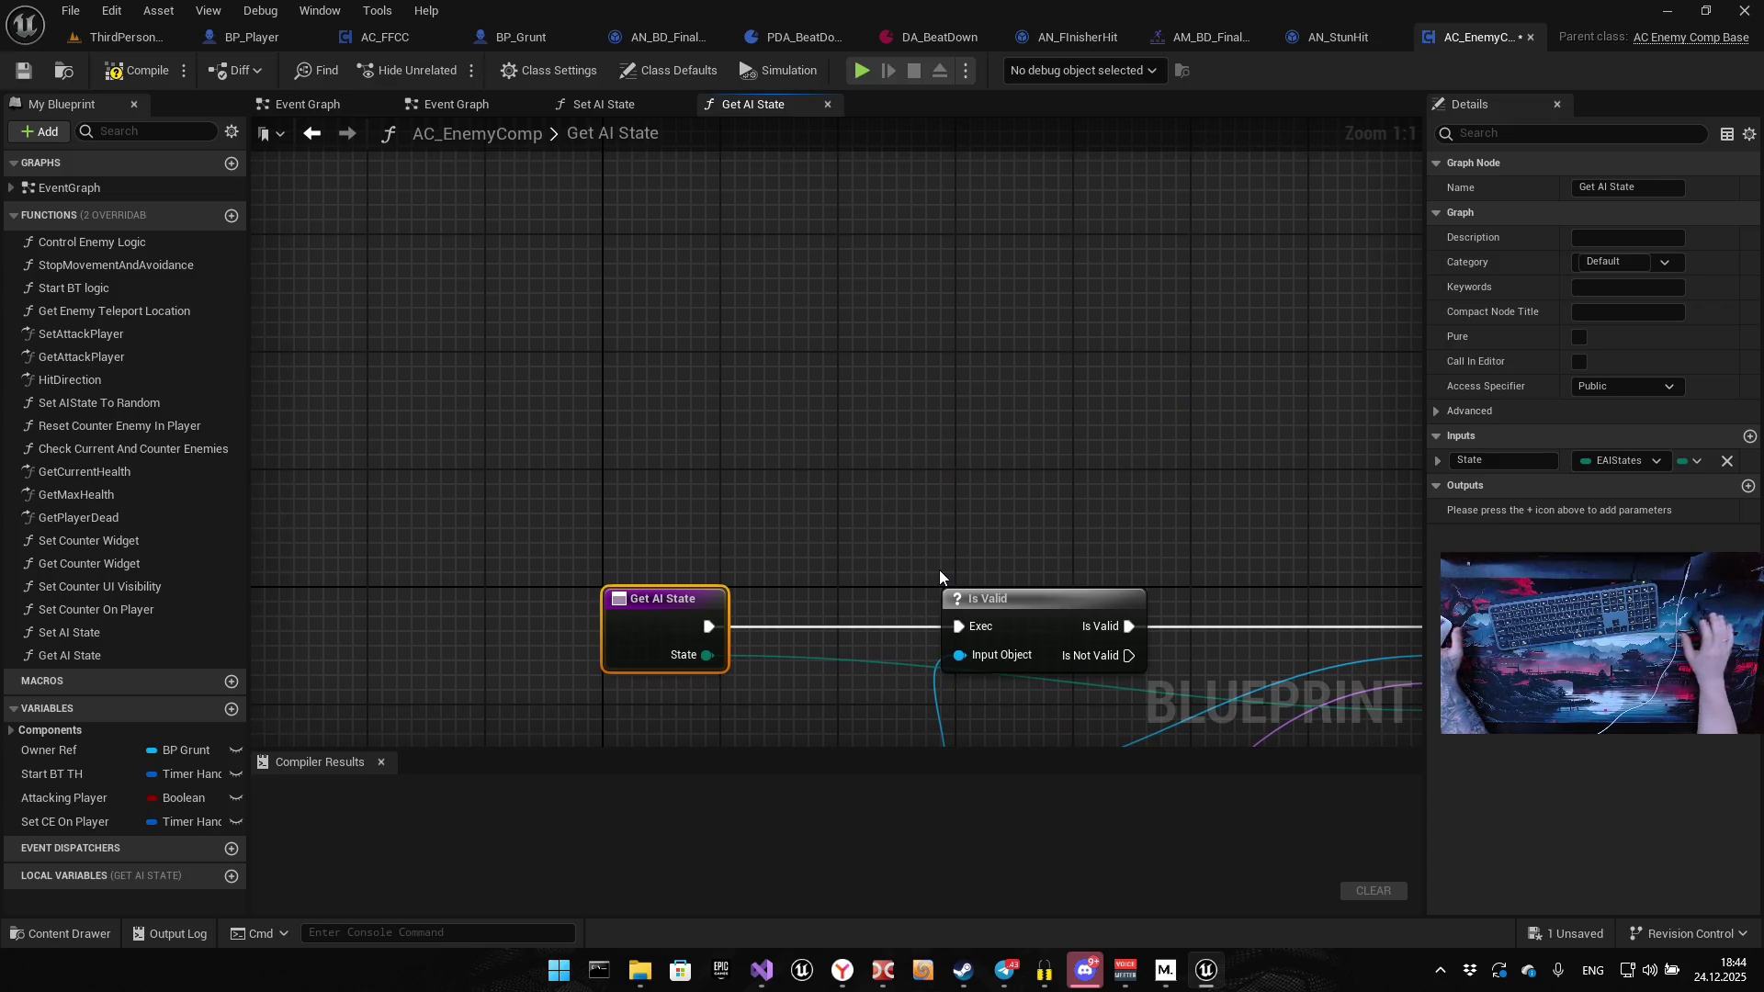
pyautogui.scroll(-2, 748, 427)
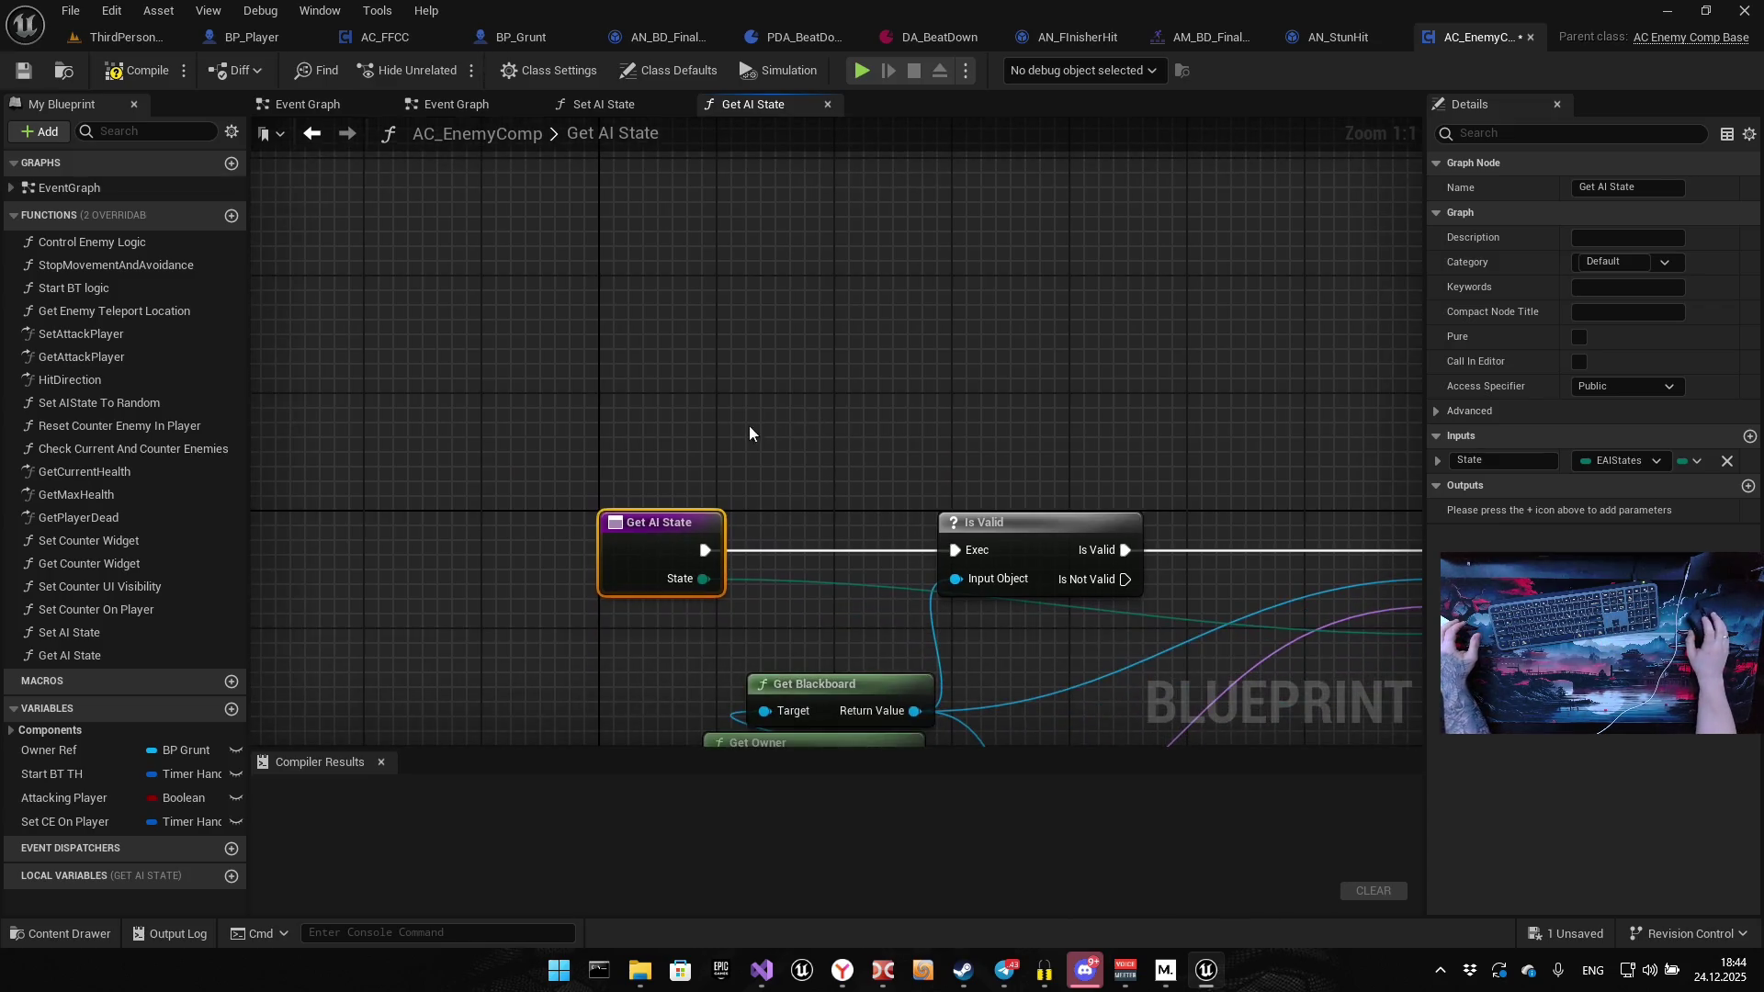
pyautogui.click(1728, 463)
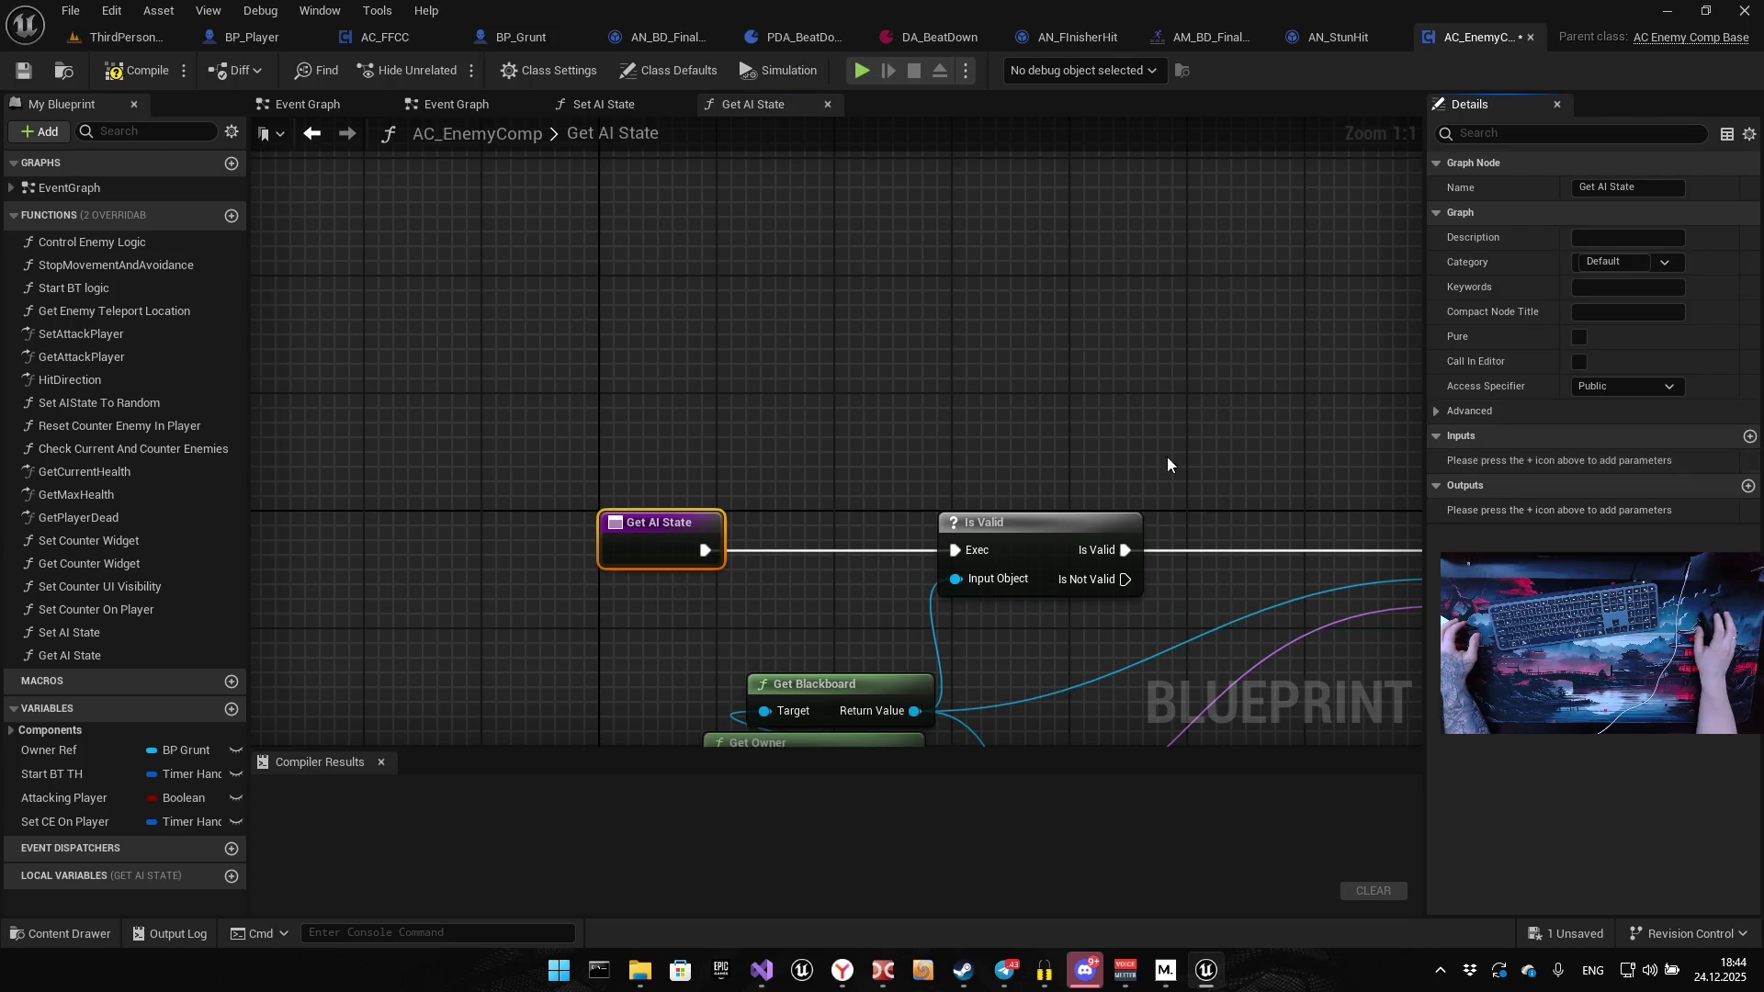
pyautogui.click(928, 426)
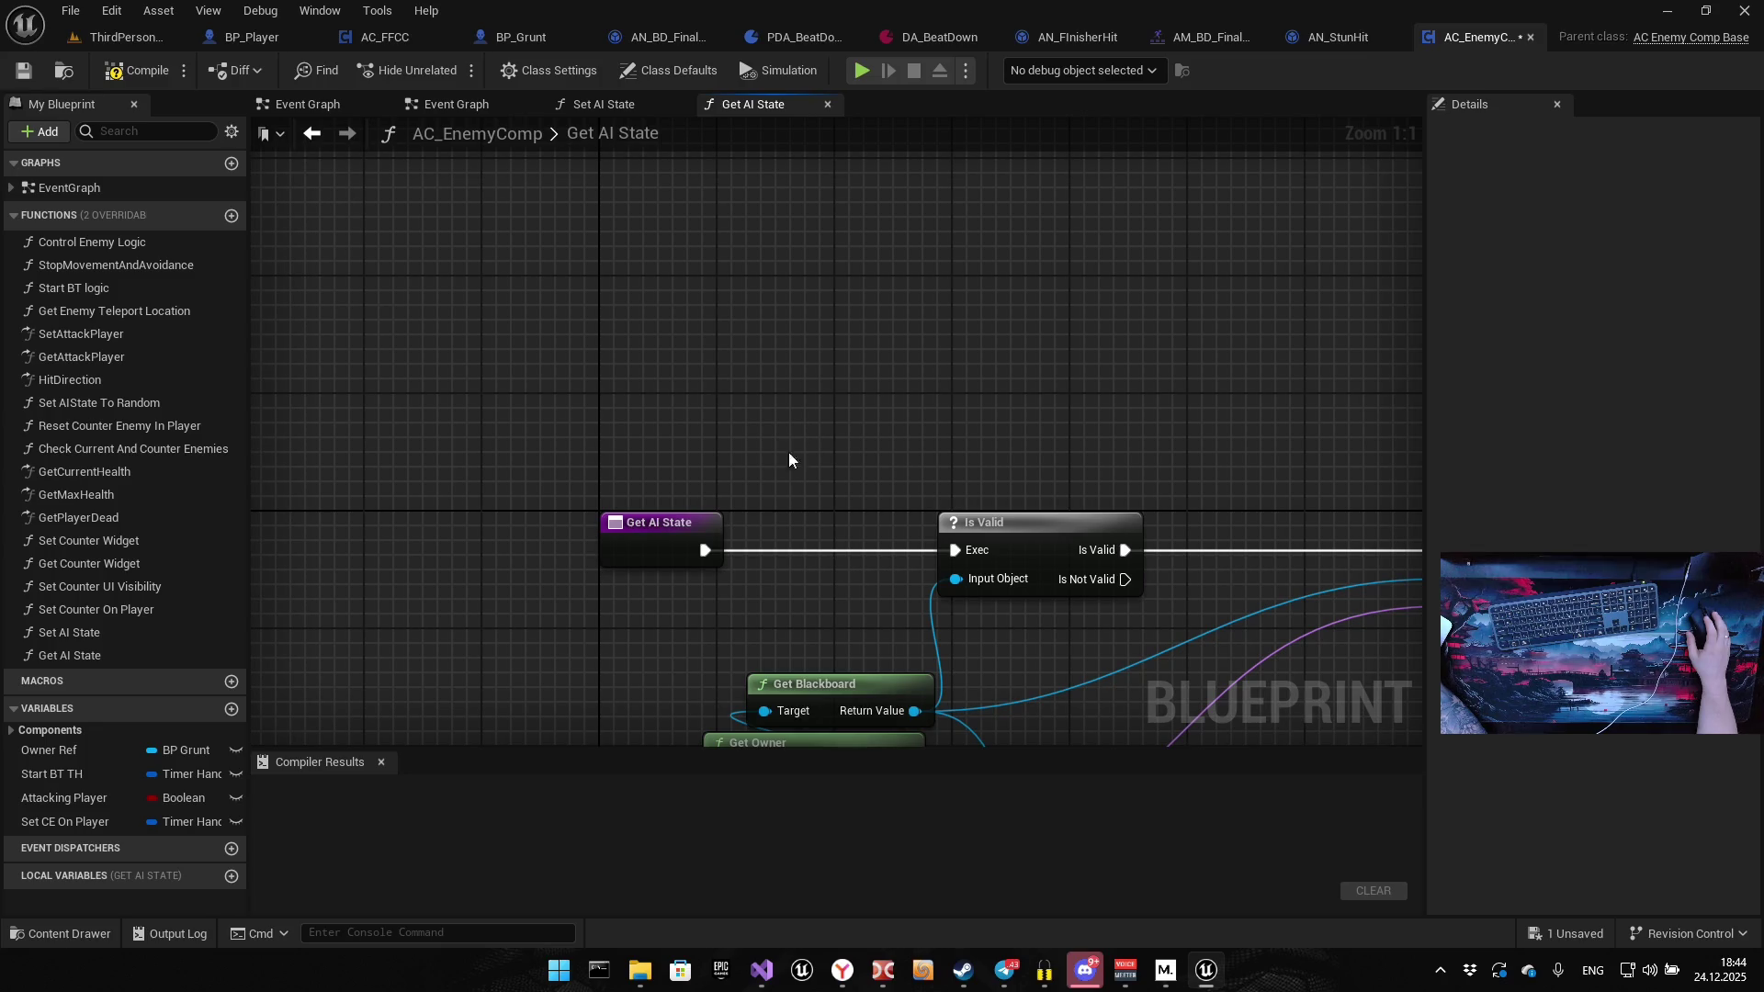
# Add a function output parameter of type EAIStates
pyautogui.click(672, 531)
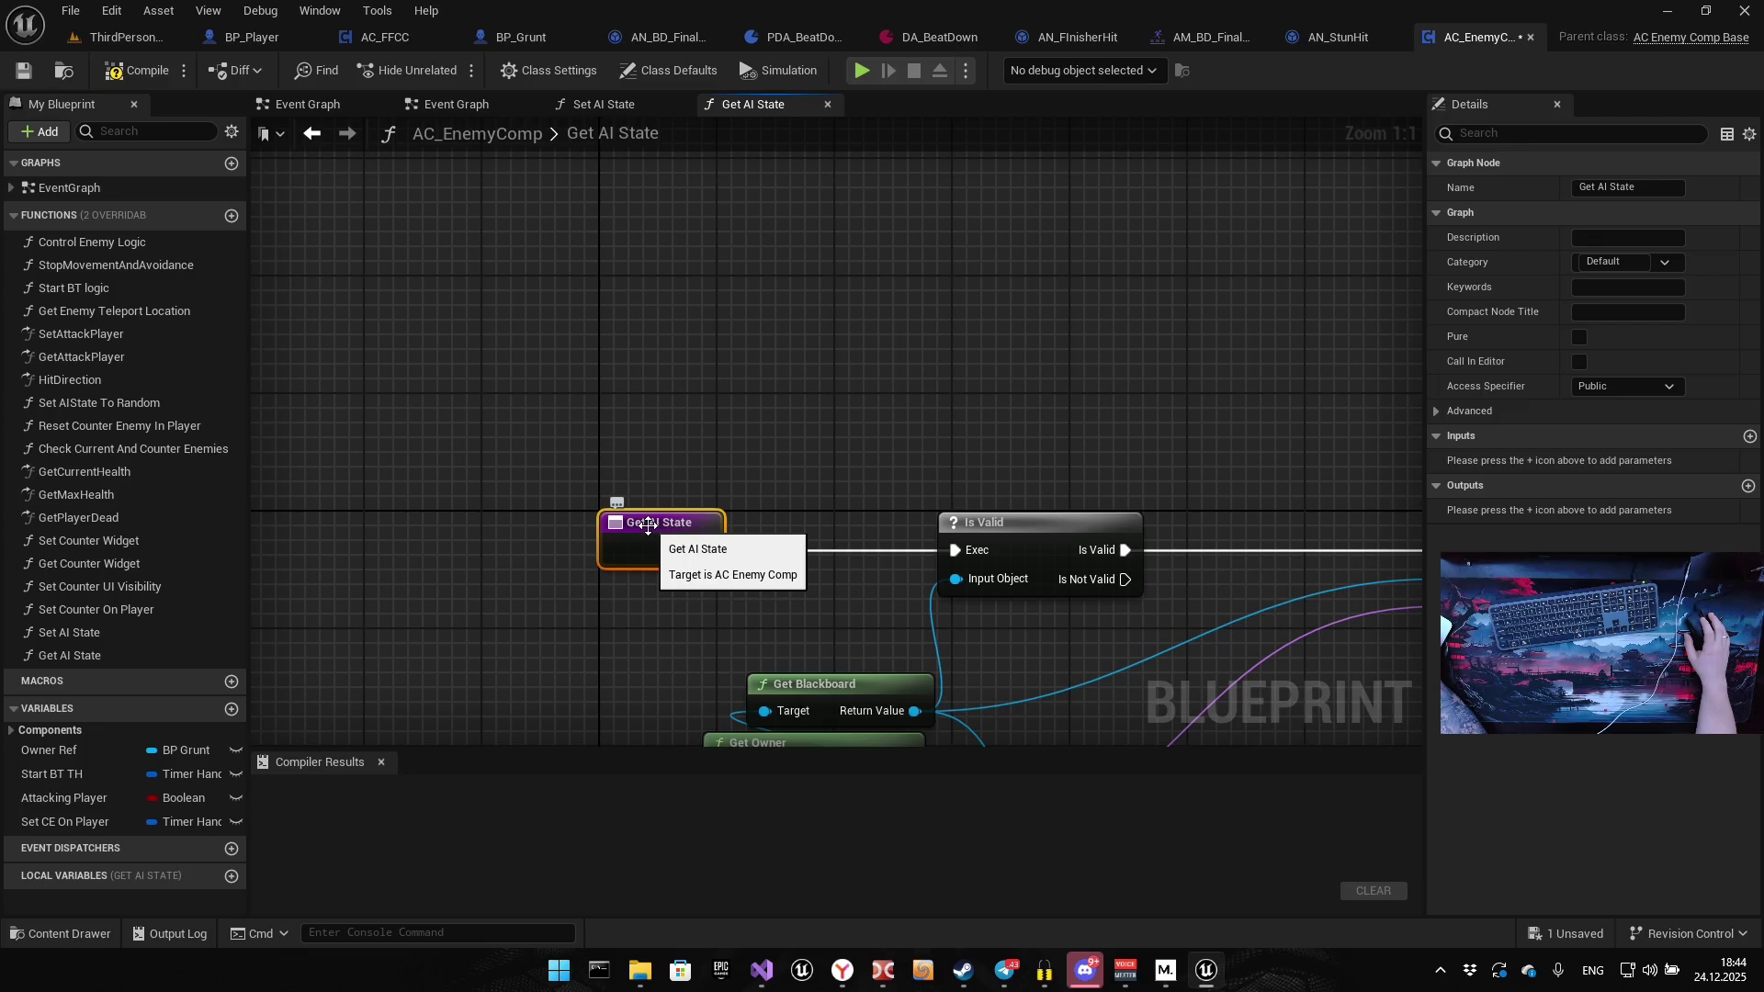
pyautogui.click(1748, 488)
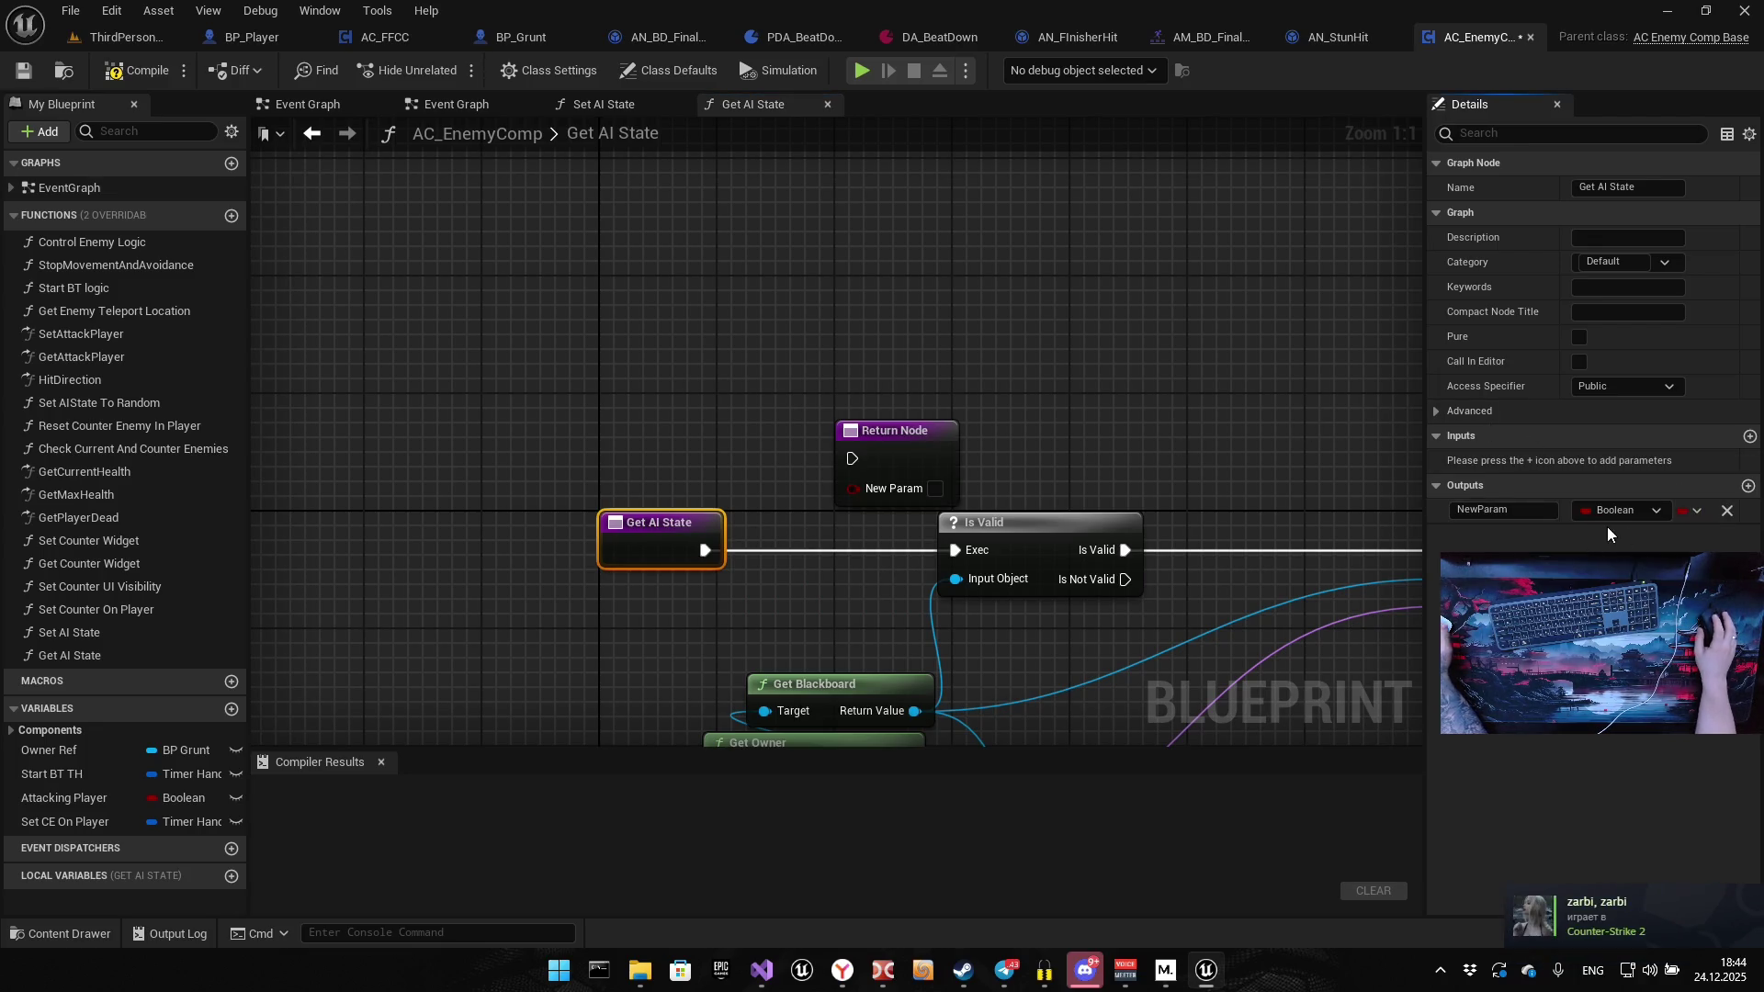
pyautogui.click(1619, 511)
pyautogui.write('istate')
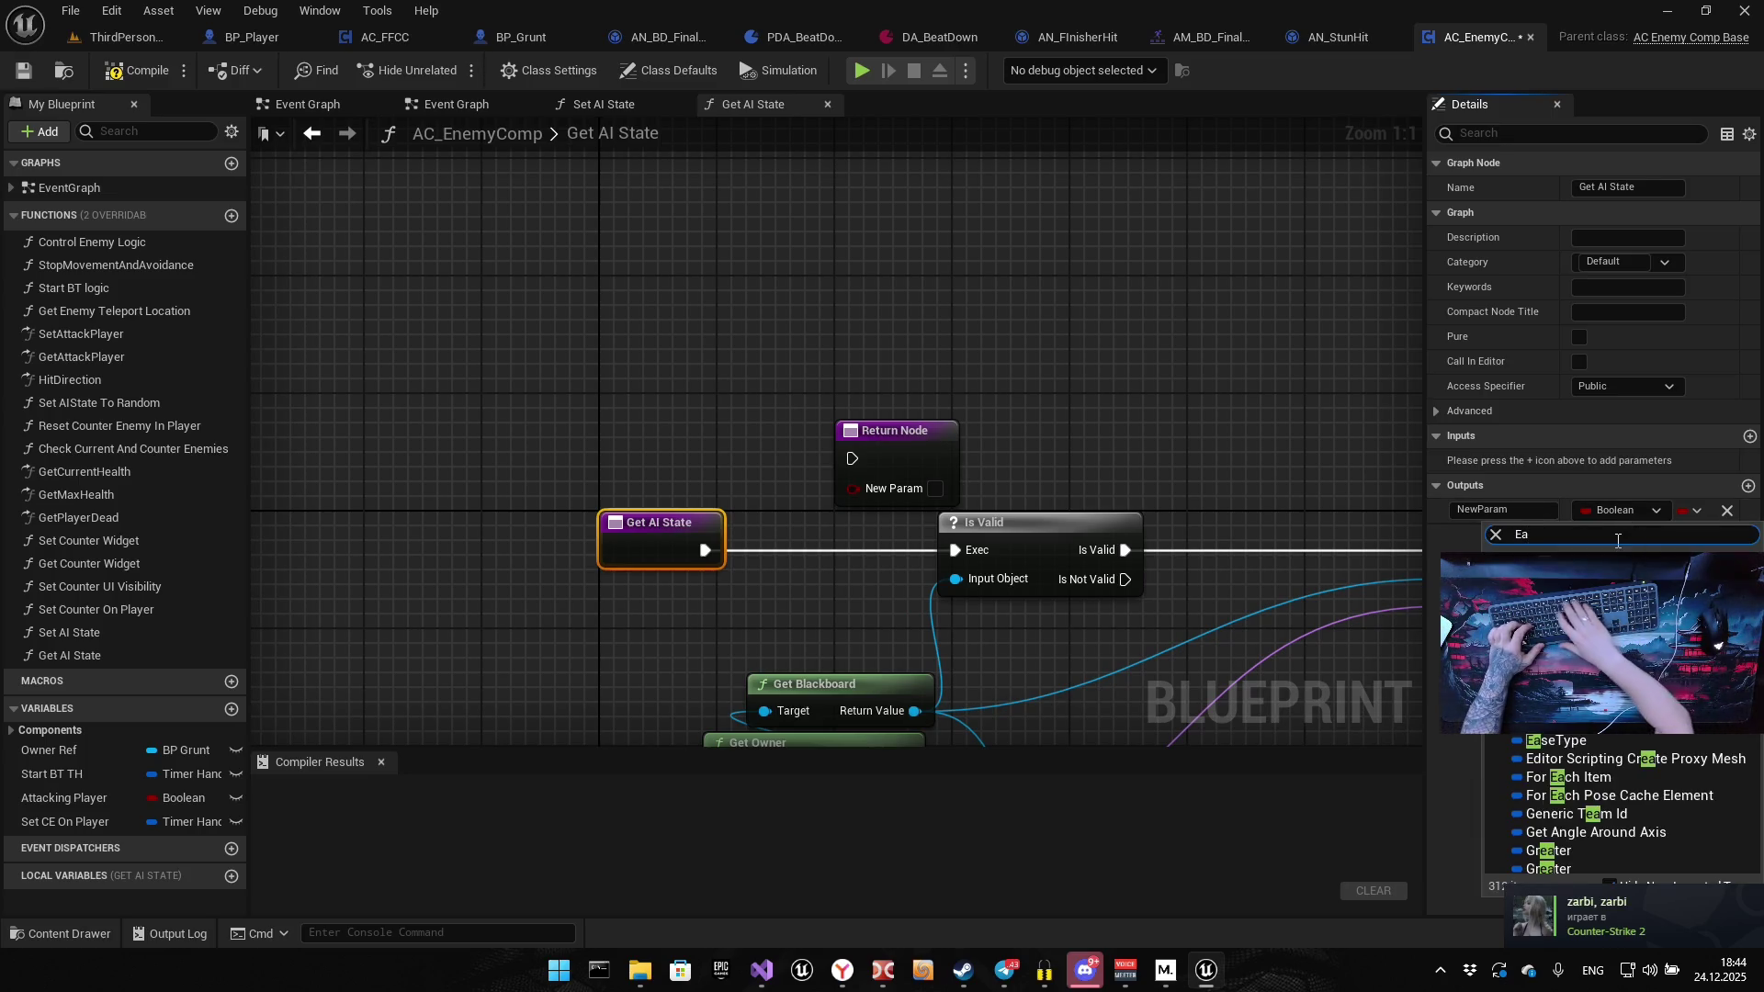
pyautogui.press('Return')
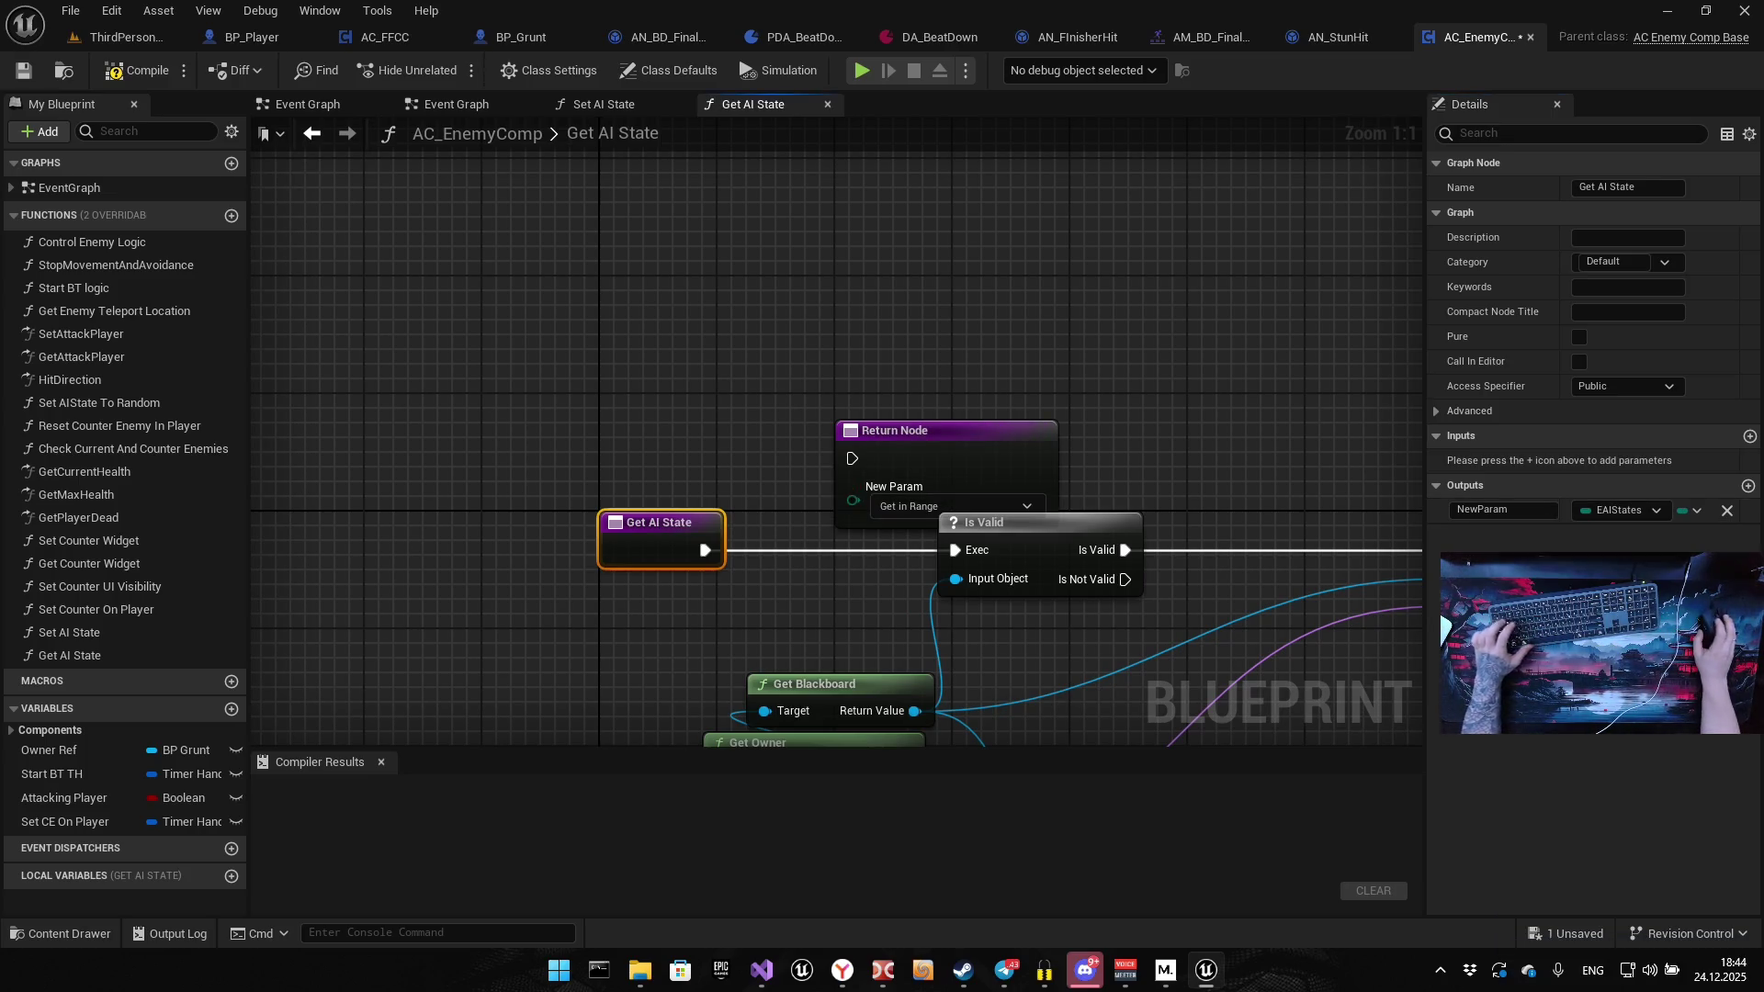
# Place the Return Node after Set Value as Enum and wire the enum result and execution into it
pyautogui.click(941, 411)
pyautogui.moveTo(884, 380); pyautogui.dragTo(1193, 278)
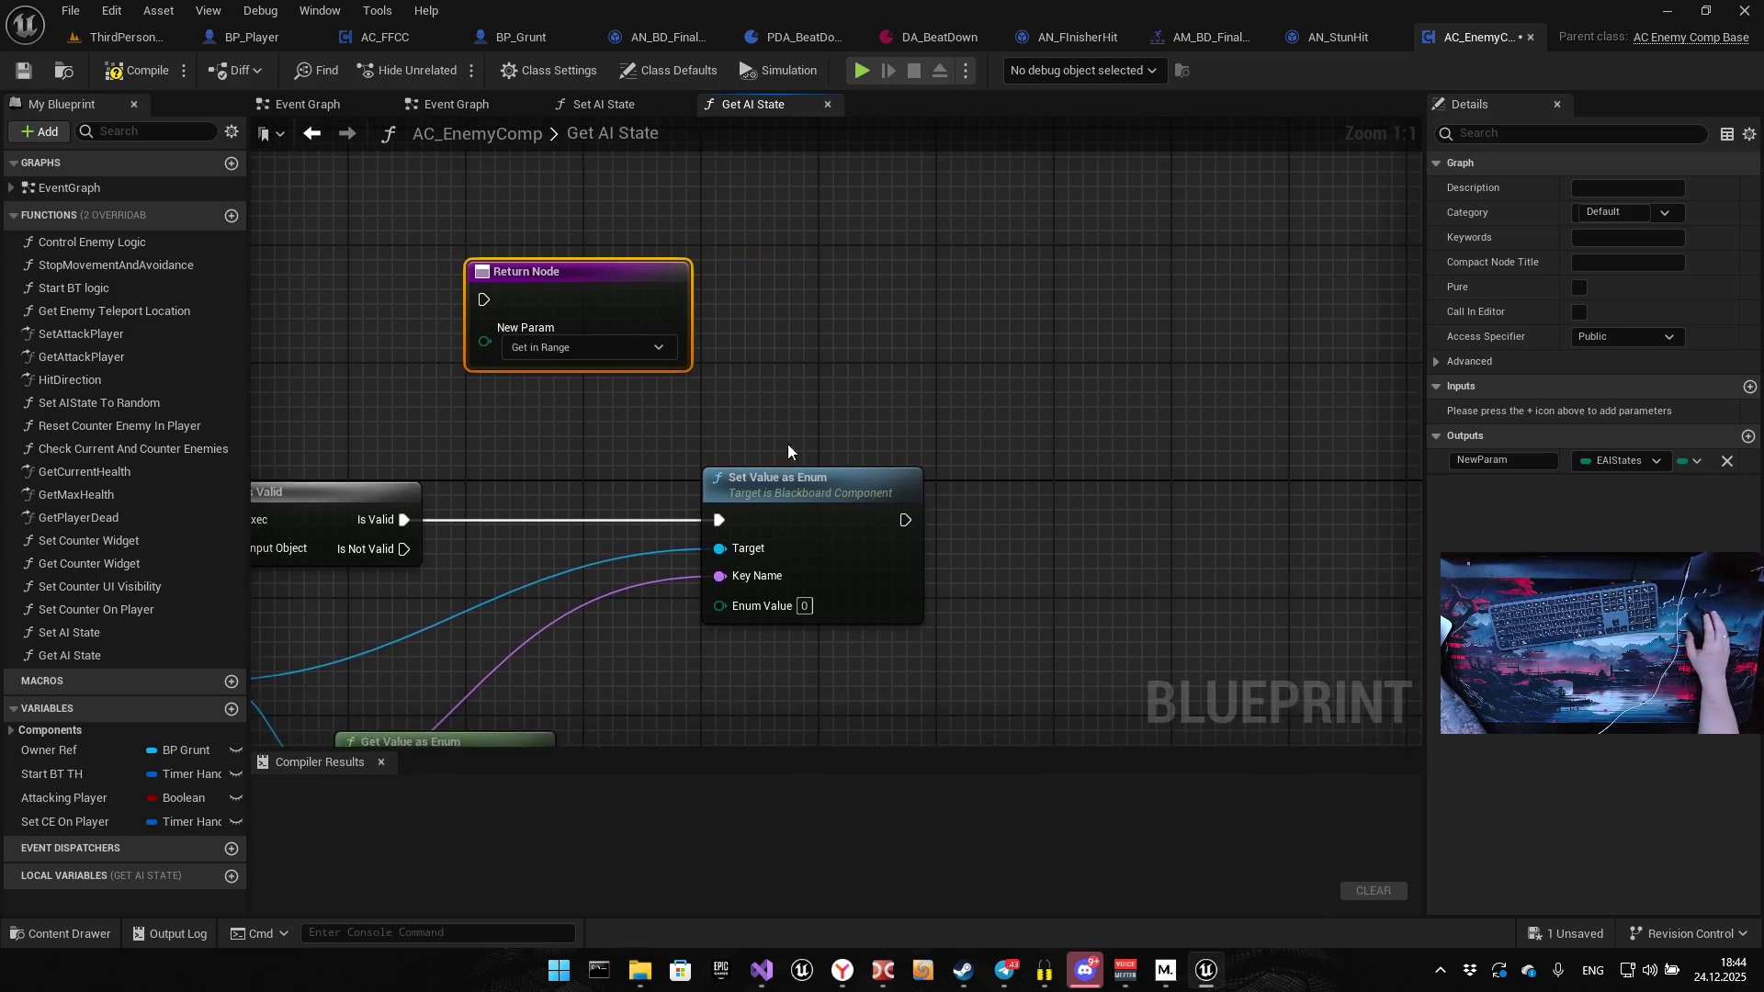
pyautogui.scroll(-3, 786, 444)
pyautogui.moveTo(662, 333); pyautogui.dragTo(1089, 494)
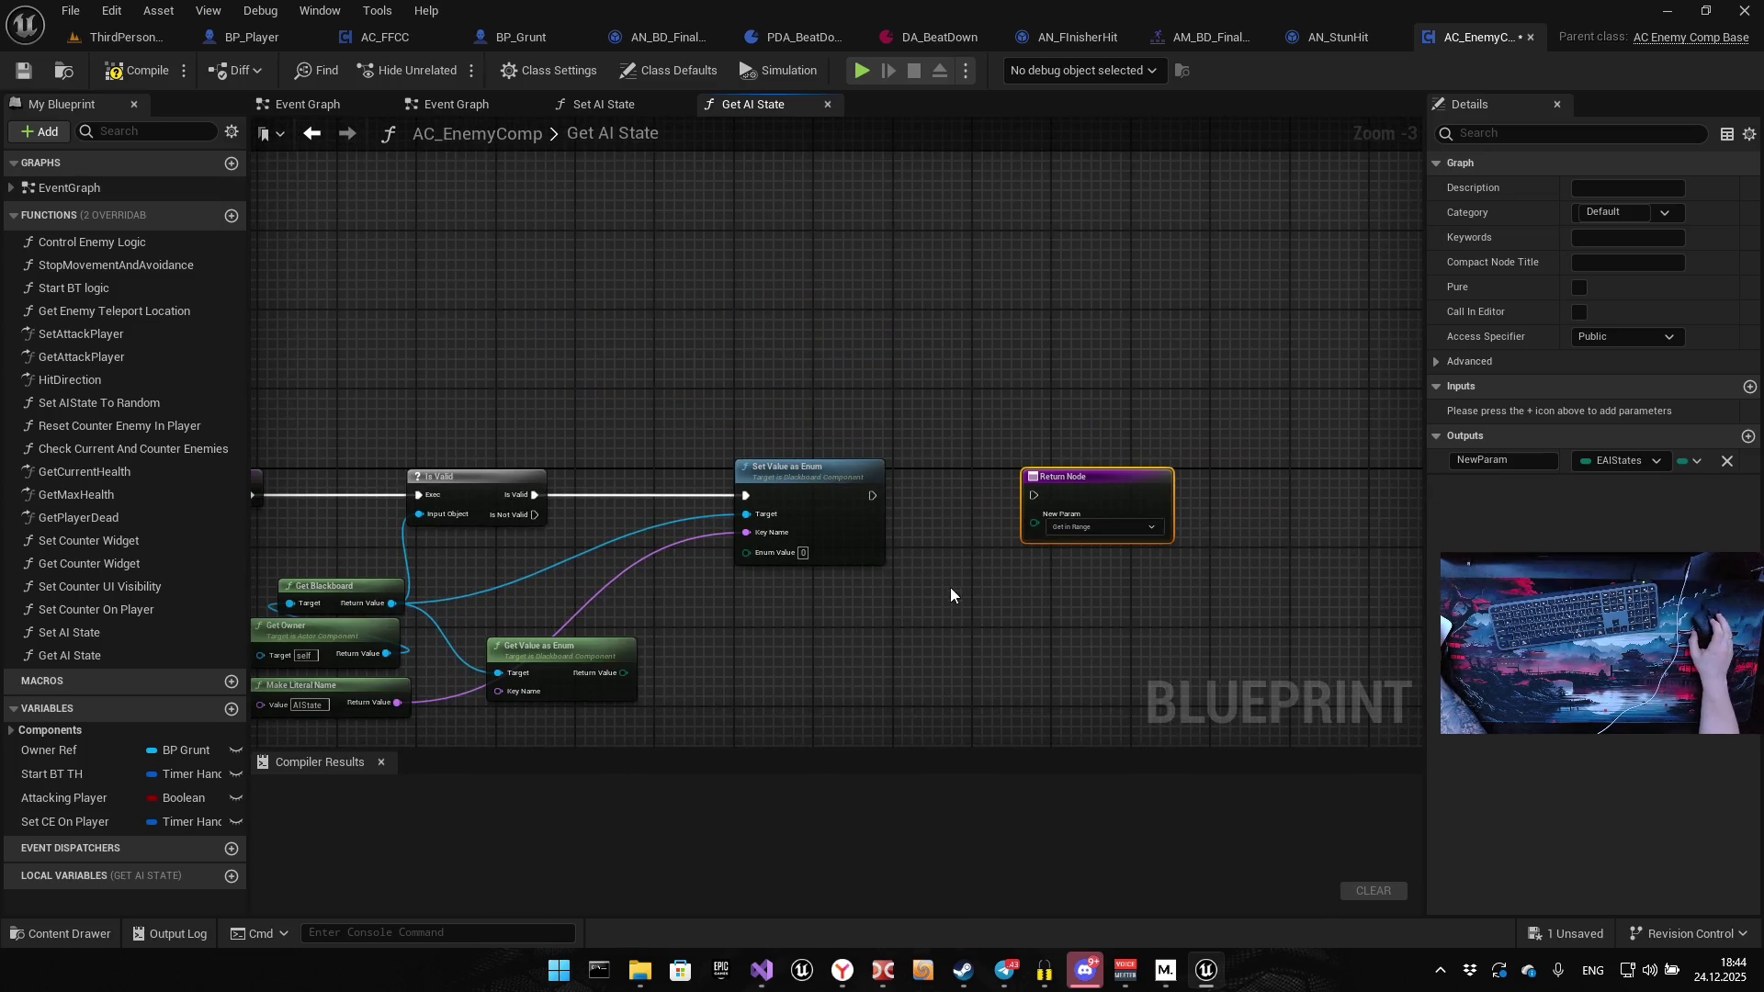
pyautogui.moveTo(953, 598); pyautogui.dragTo(702, 565)
pyautogui.moveTo(552, 571); pyautogui.dragTo(990, 427)
pyautogui.moveTo(732, 467)
pyautogui.mouseDown()
pyautogui.moveTo(863, 583)
pyautogui.moveTo(862, 559)
pyautogui.mouseUp()
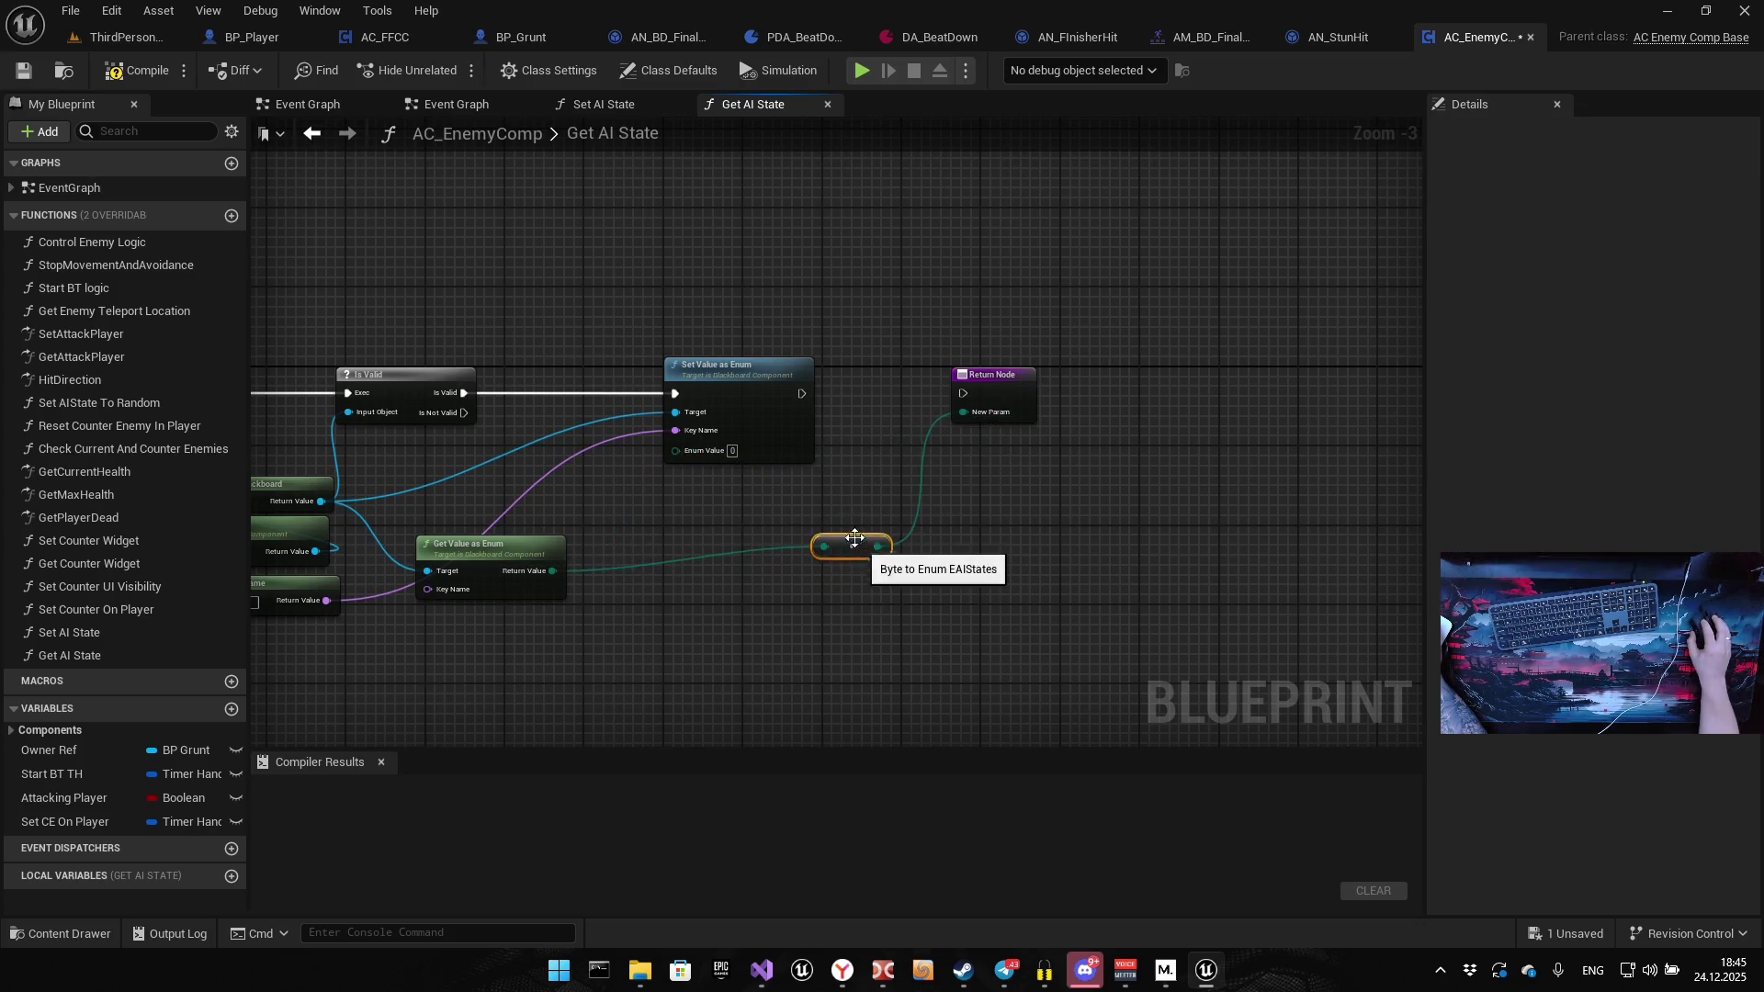
pyautogui.scroll(3, 834, 478)
pyautogui.moveTo(785, 351)
pyautogui.mouseDown()
pyautogui.moveTo(1128, 355)
pyautogui.moveTo(1023, 351)
pyautogui.mouseUp()
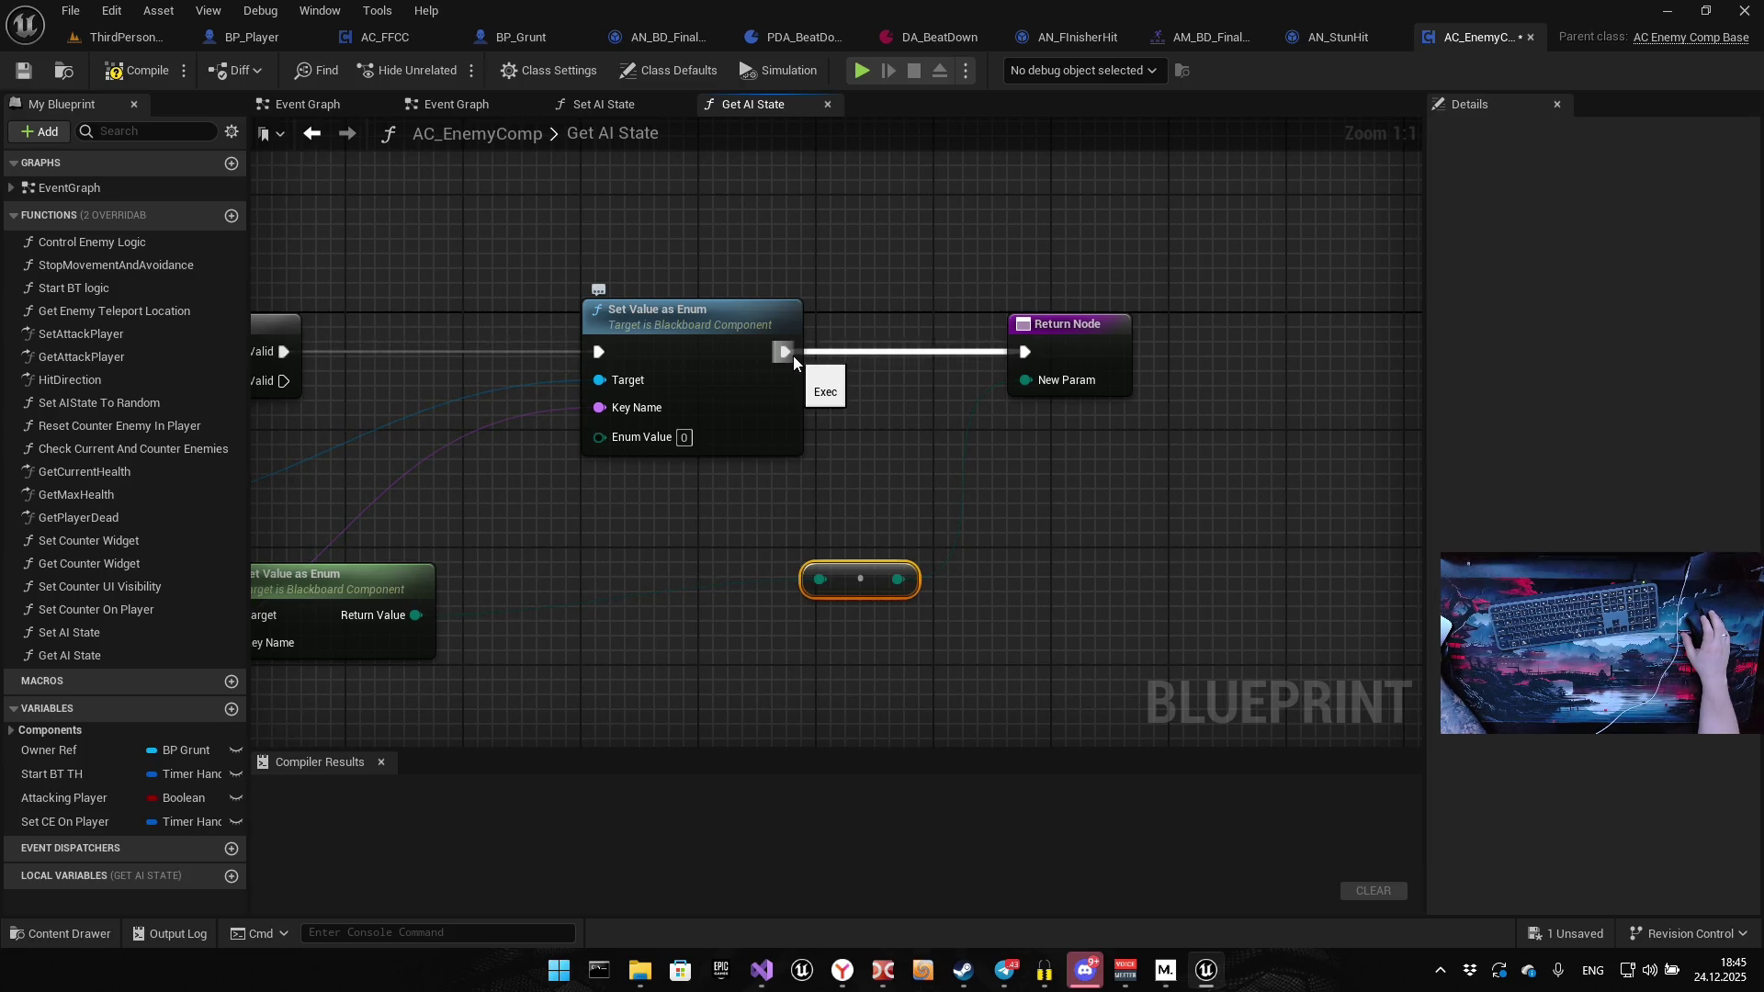
# Rename the function's output to AI State
pyautogui.click(1075, 326)
pyautogui.click(1532, 462)
pyautogui.hotkey('ctrl', 'a')
pyautogui.write('Ai Stat')
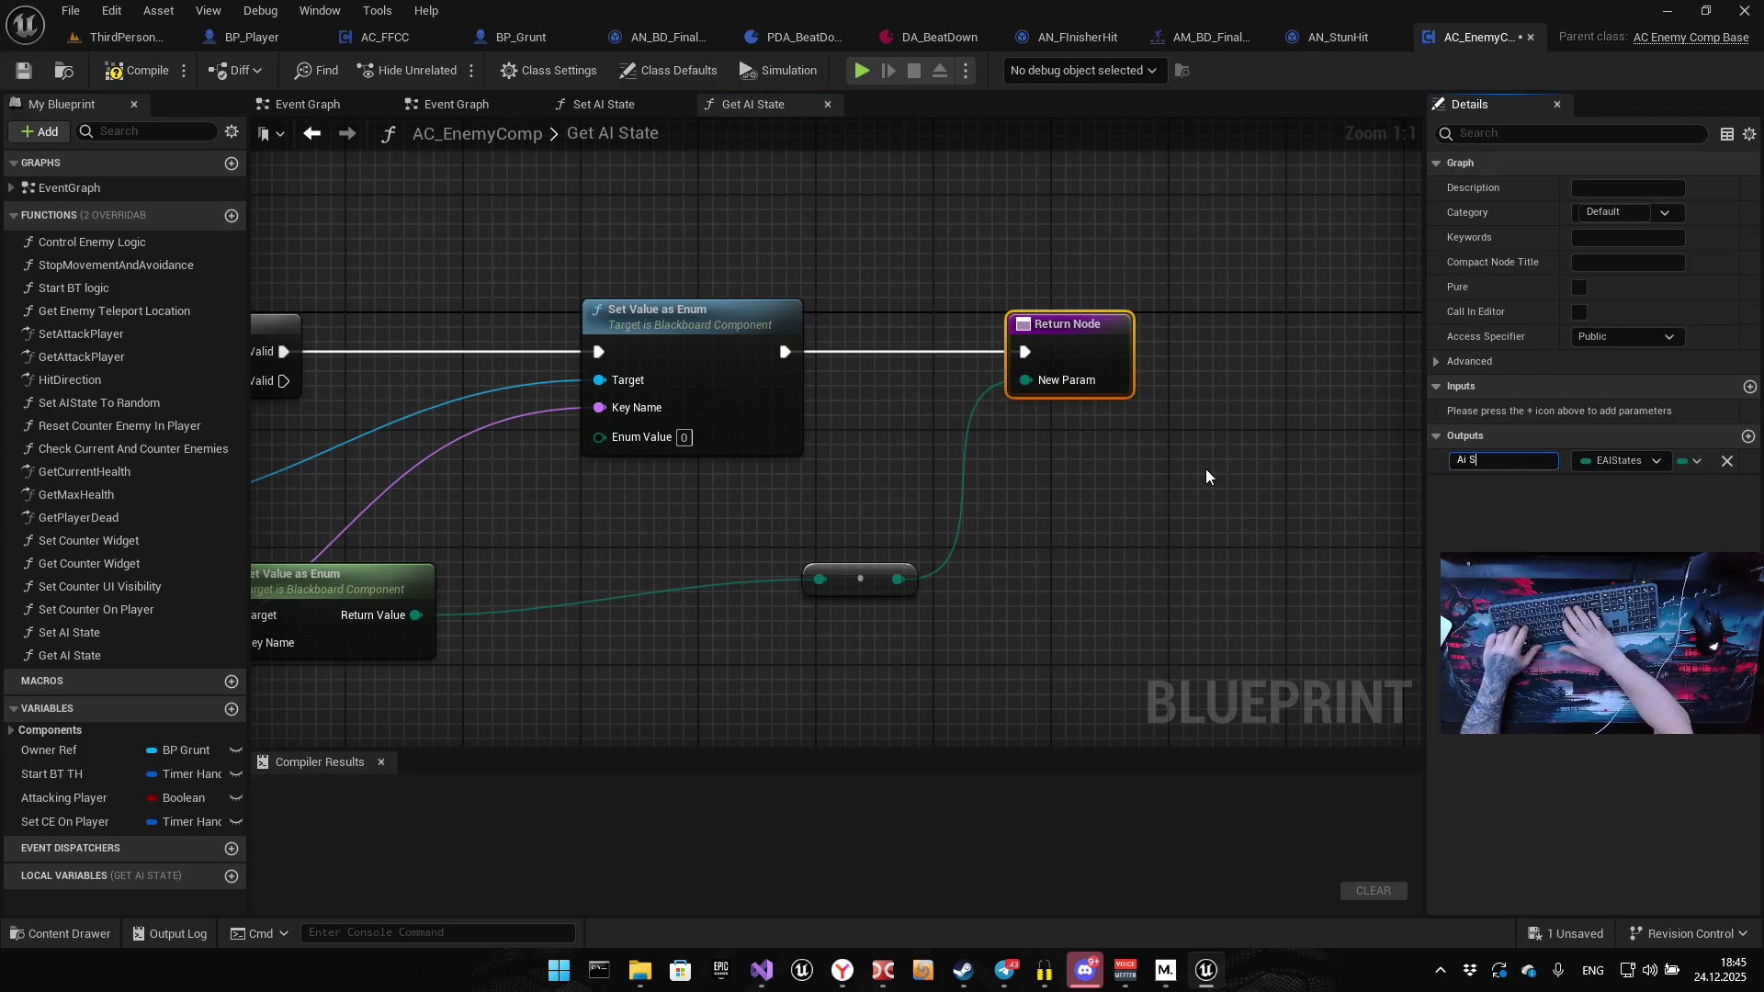
pyautogui.press('BackSpace')
pyautogui.press('BackSpace')
pyautogui.press('BackSpace')
pyautogui.write('I')
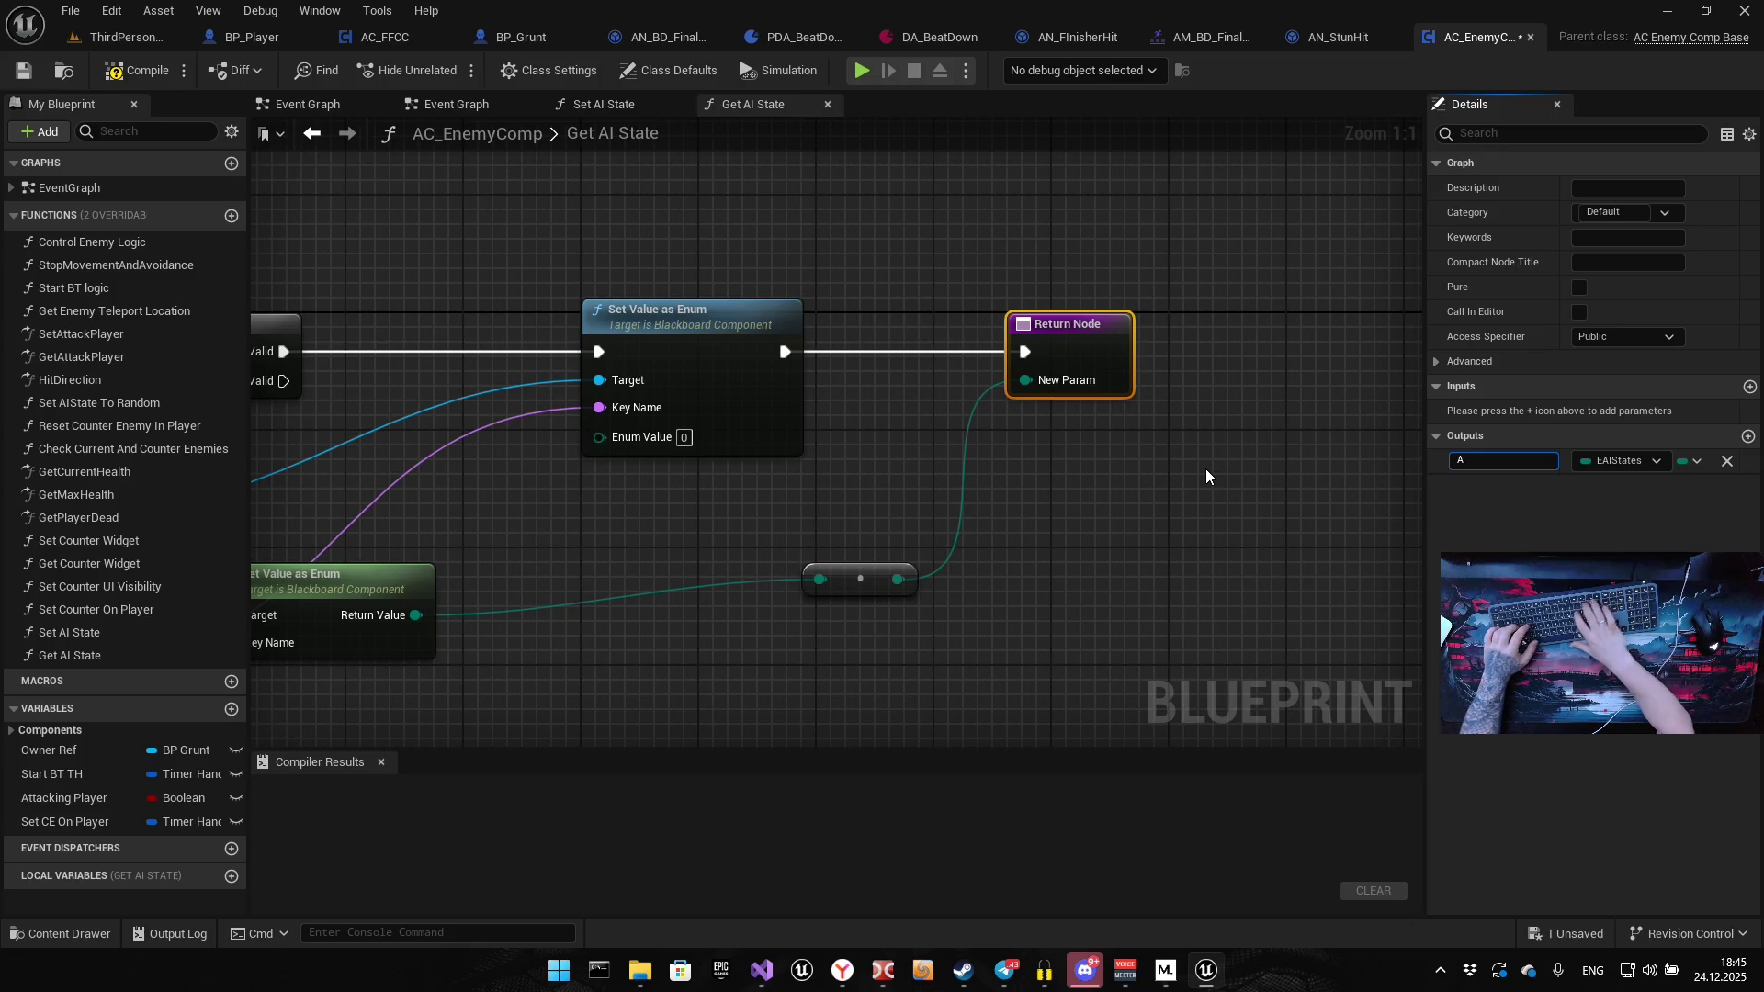
pyautogui.write(' State')
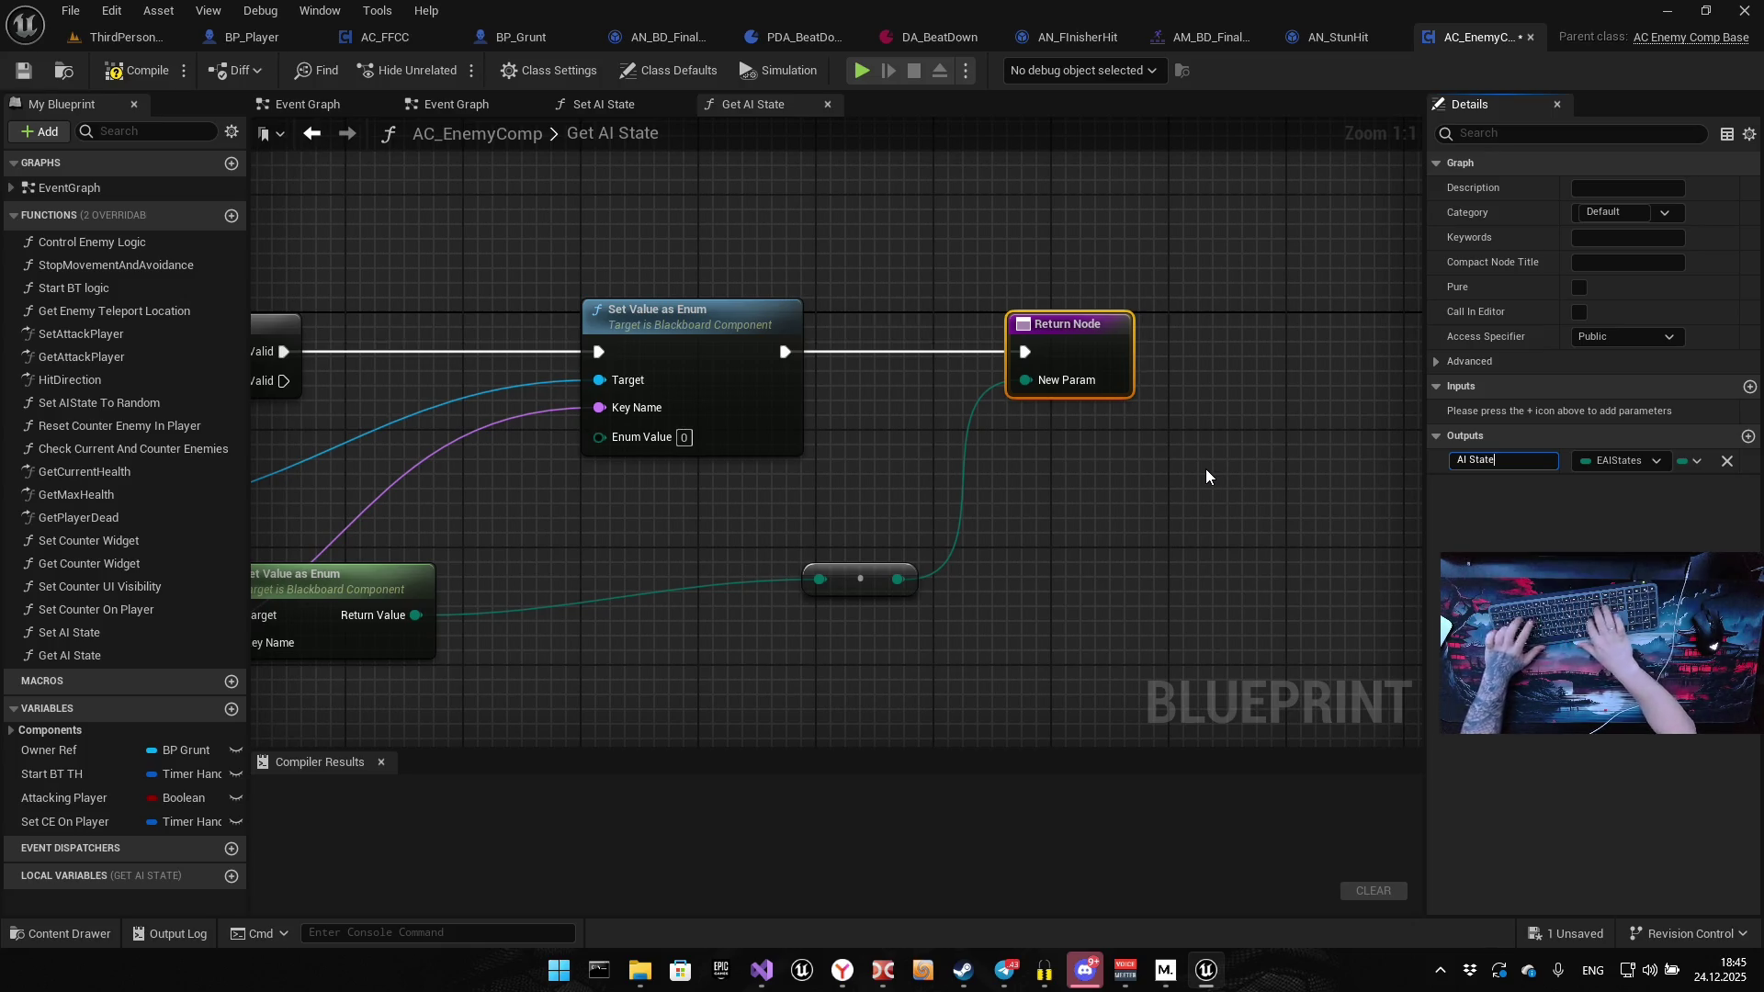
pyautogui.press('Return')
pyautogui.scroll(-5, 774, 454)
pyautogui.scroll(5, 796, 422)
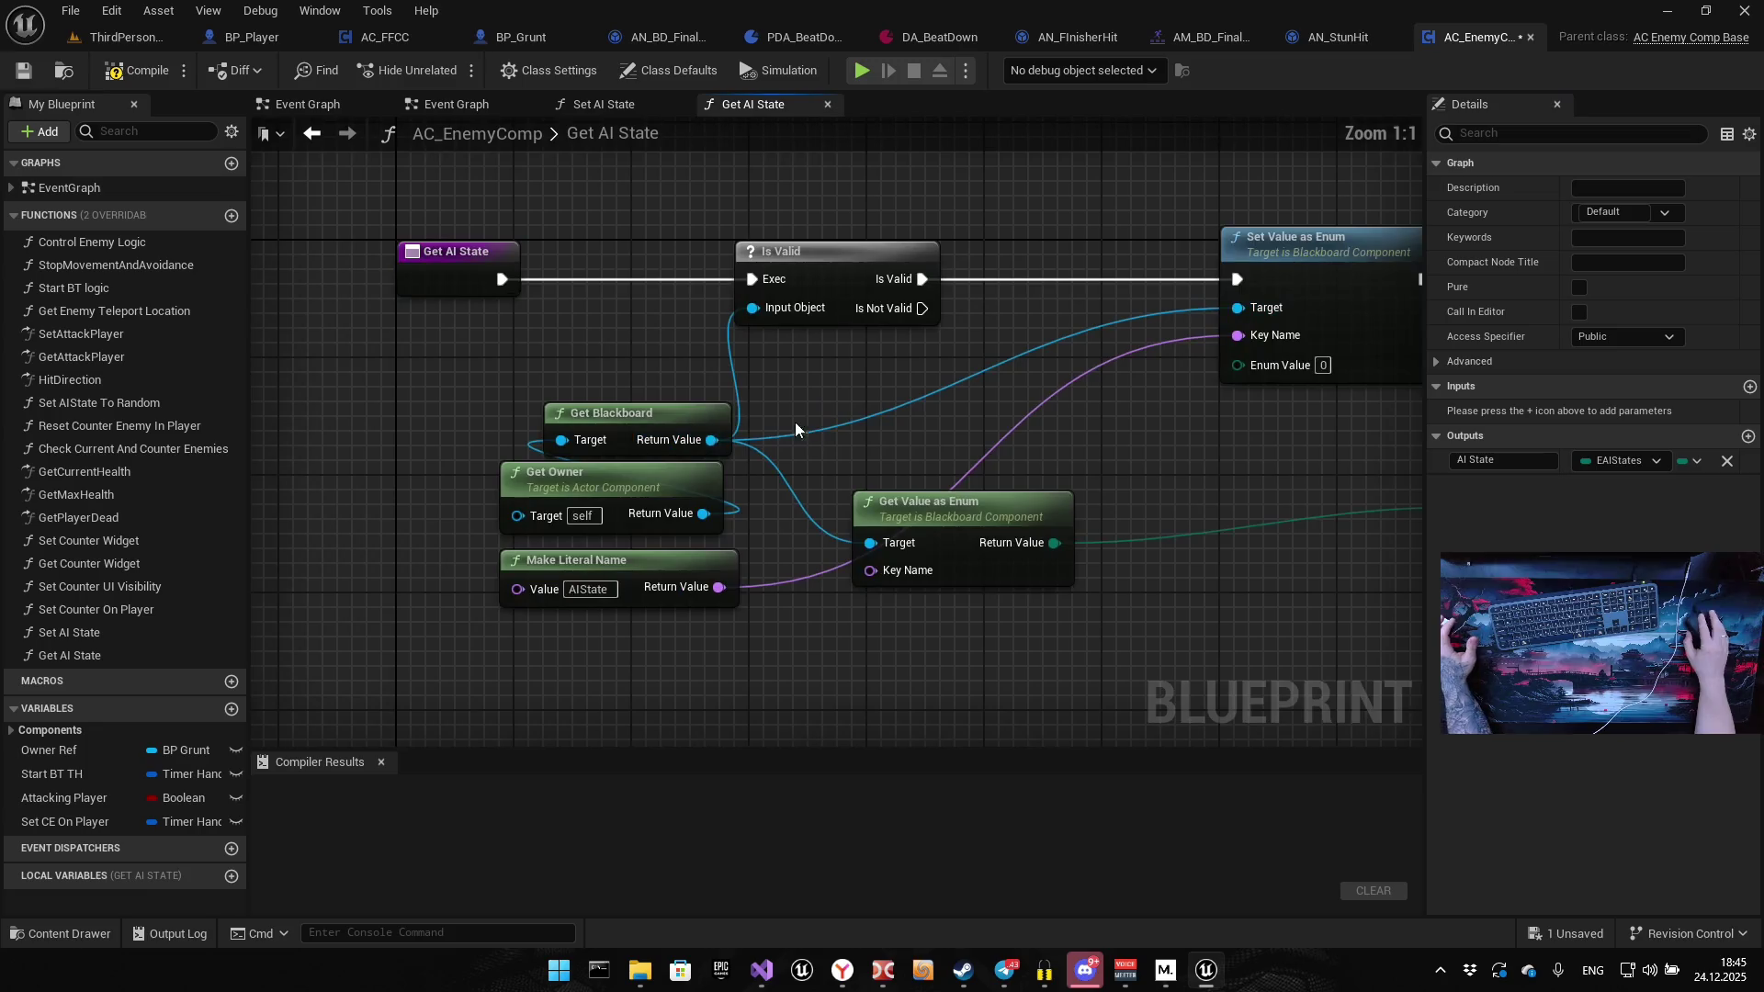
# Feed the AIState name into Get Value as Enum's Key Name and delete Set Value as Enum
pyautogui.click(480, 280)
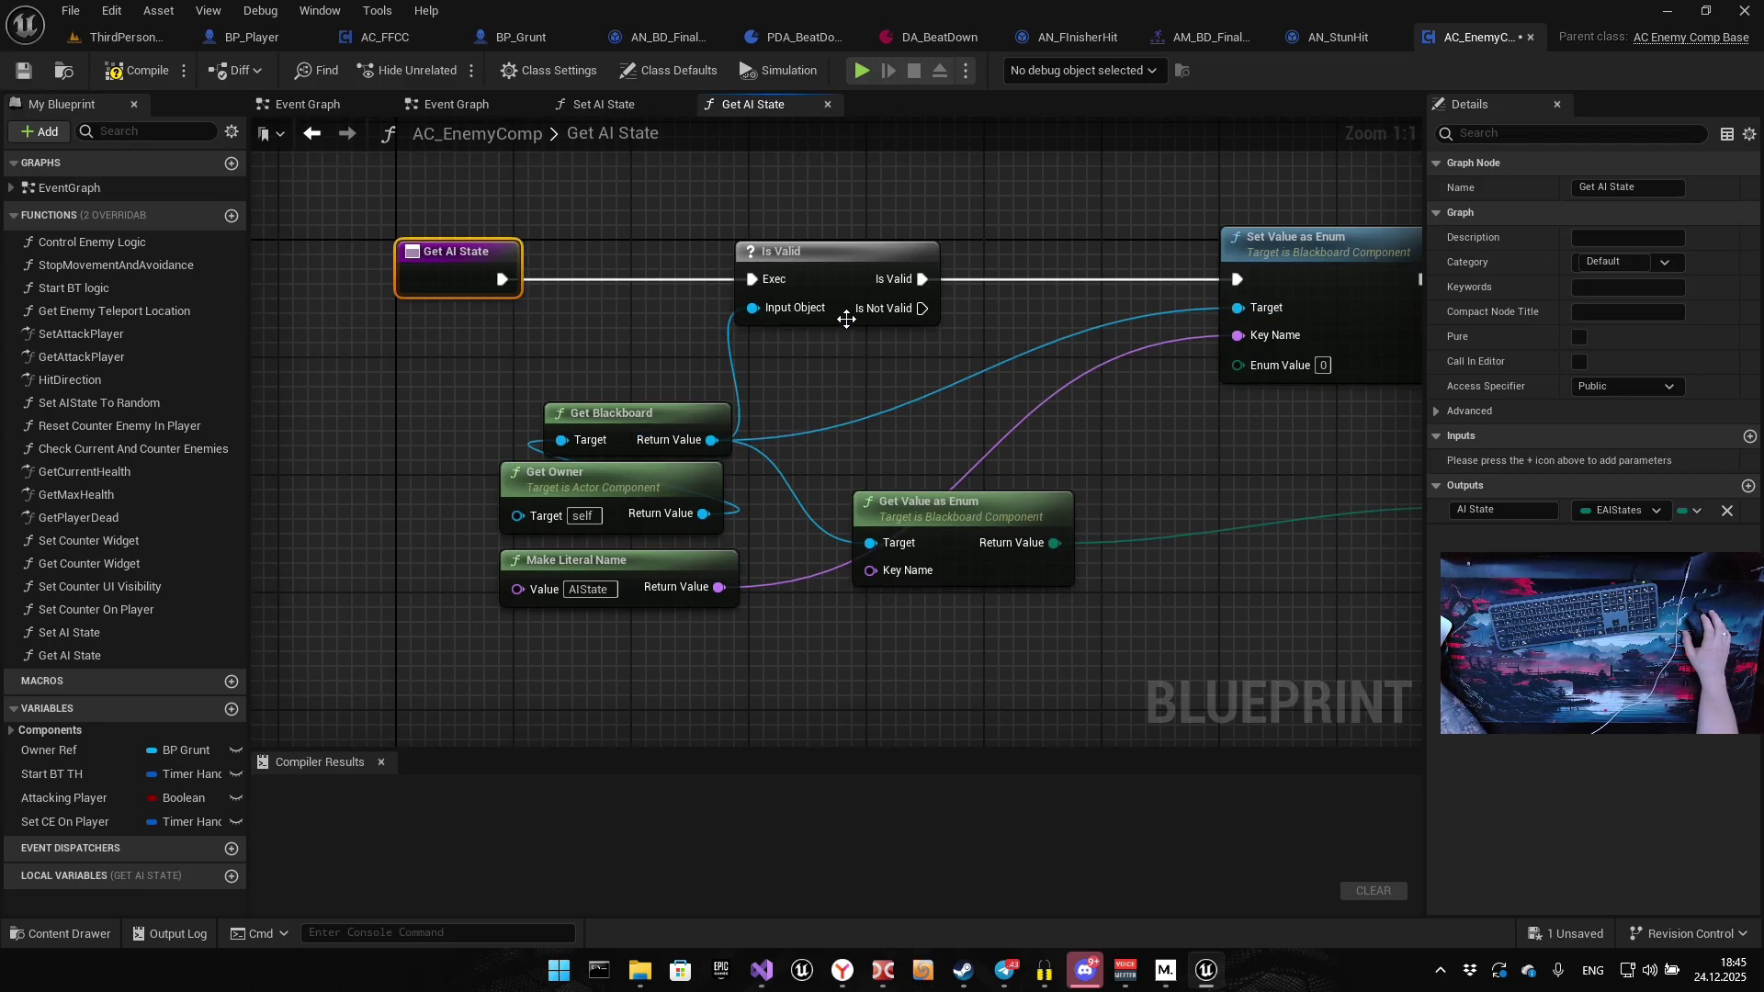
pyautogui.moveTo(627, 407); pyautogui.dragTo(798, 393)
pyautogui.moveTo(890, 334); pyautogui.dragTo(1035, 334)
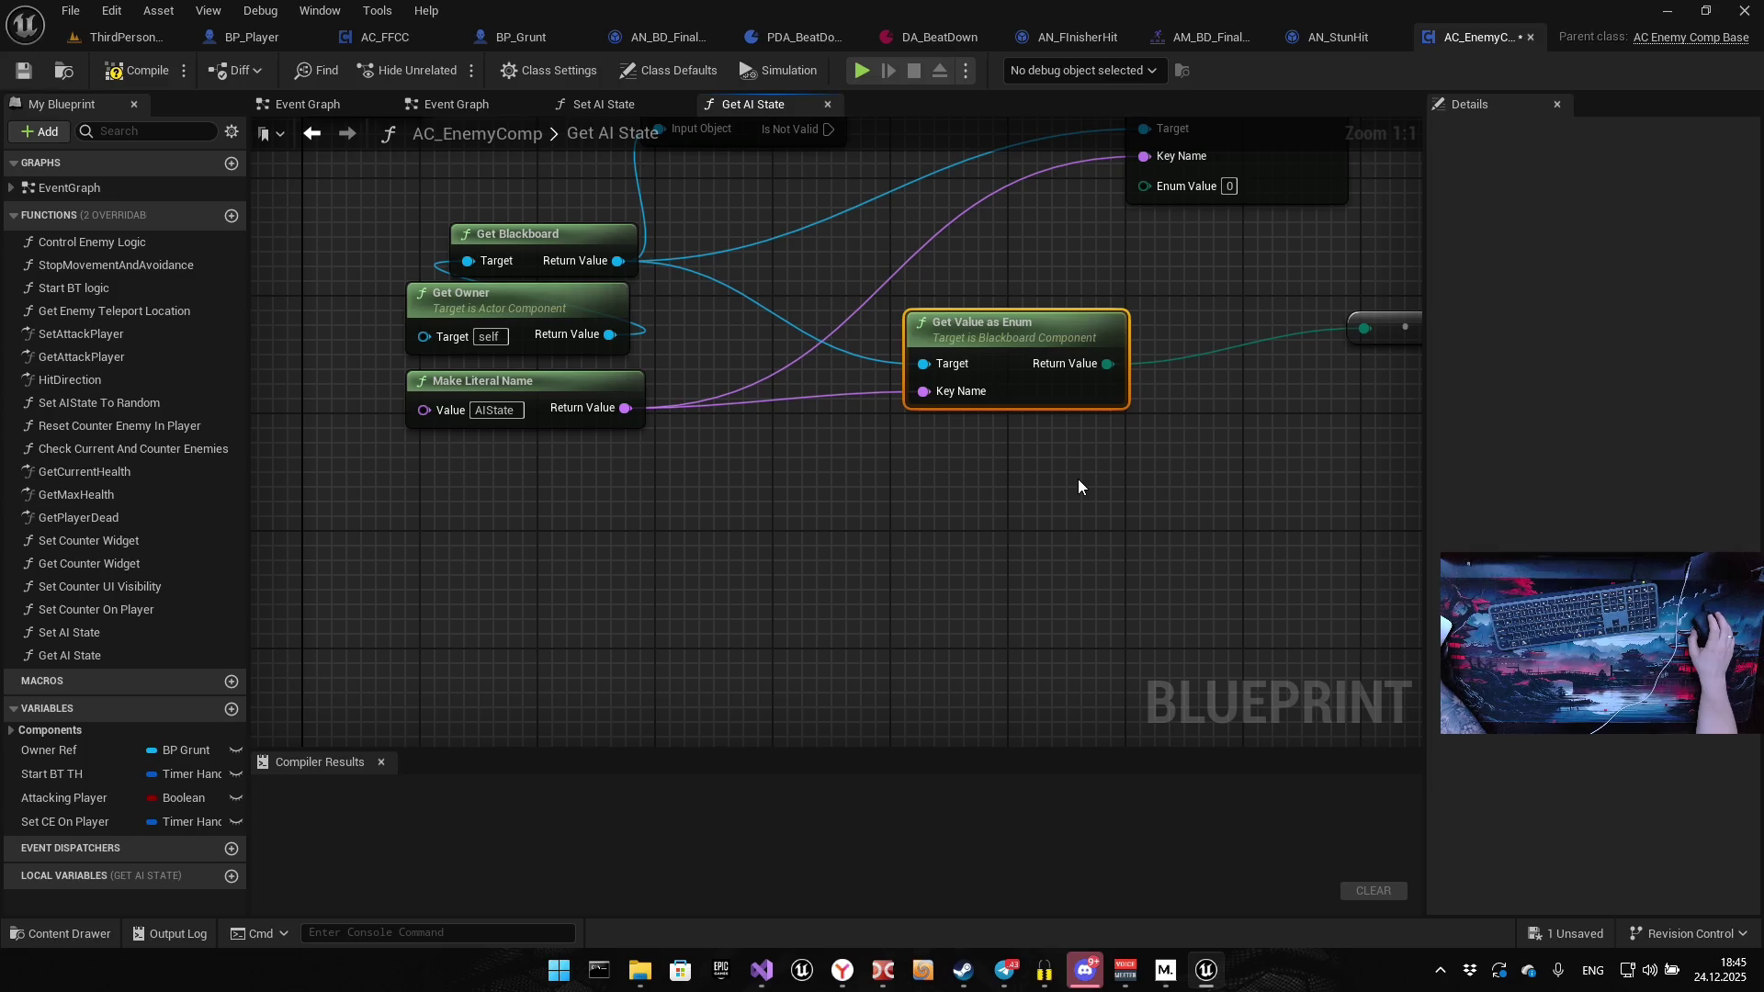
pyautogui.moveTo(1165, 451); pyautogui.dragTo(843, 557)
pyautogui.click(928, 185)
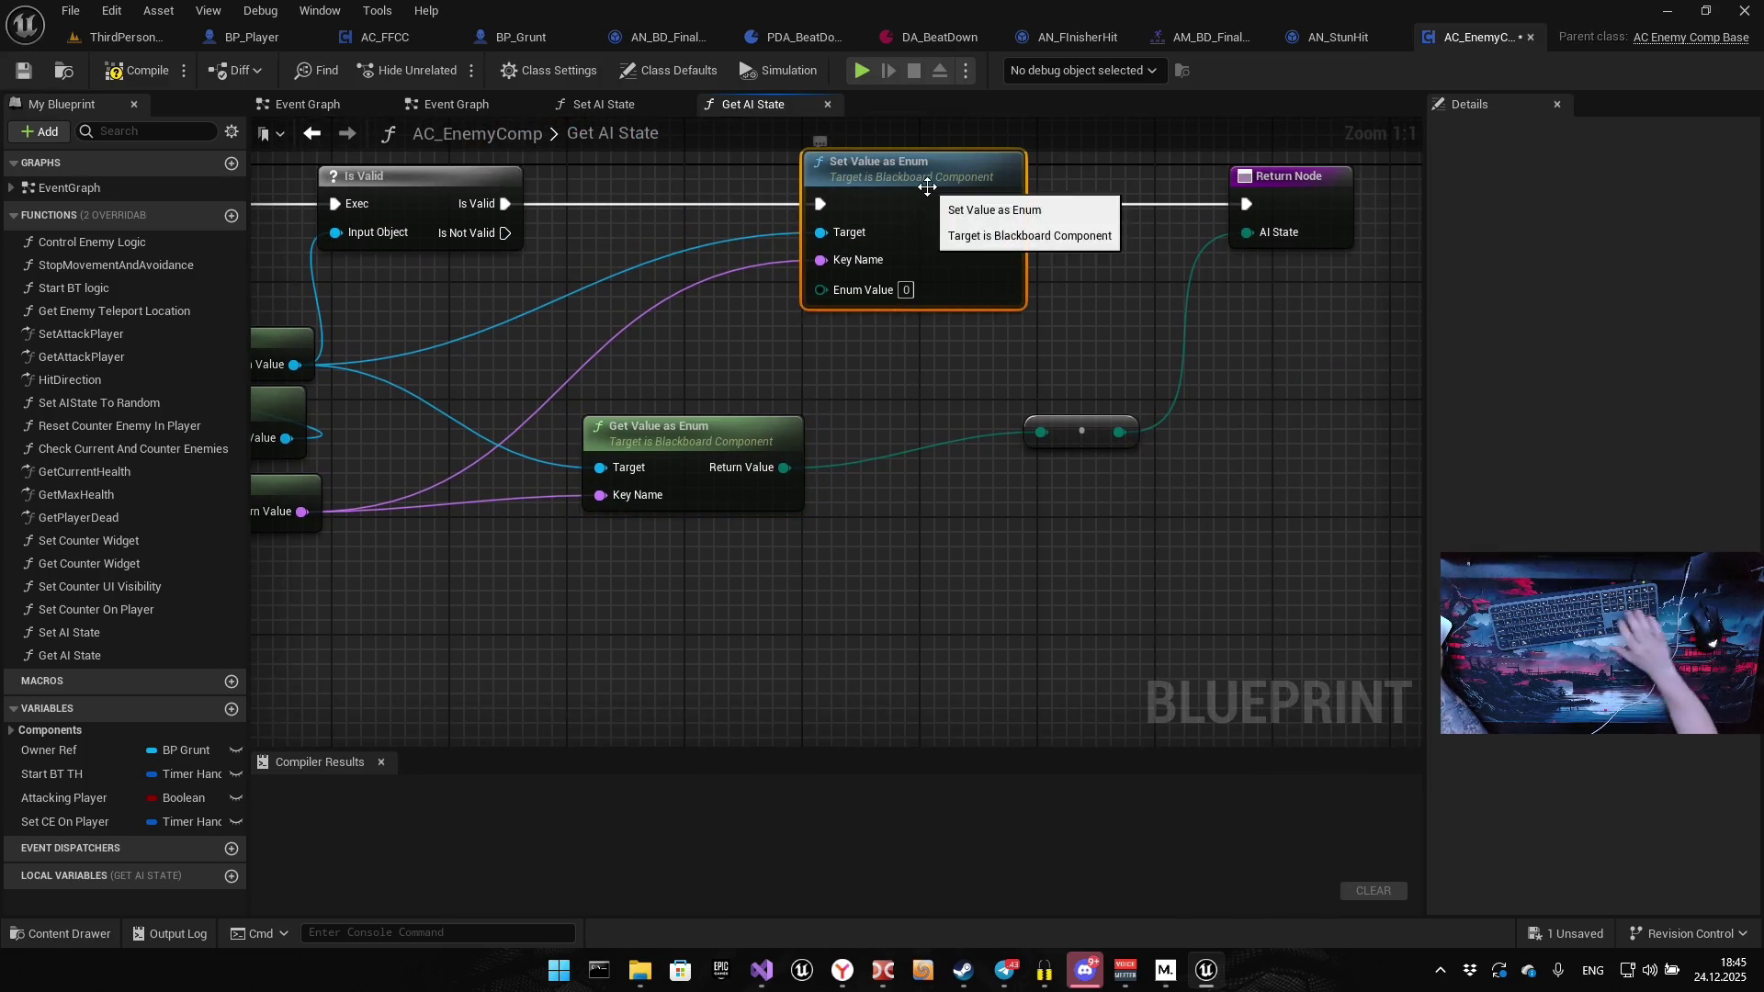
pyautogui.press('Delete')
# Link Is Valid's success output to the Return Node and tidy the function layout
pyautogui.moveTo(849, 202); pyautogui.dragTo(805, 478)
pyautogui.moveTo(460, 485)
pyautogui.mouseDown()
pyautogui.moveTo(1218, 497)
pyautogui.moveTo(1200, 485)
pyautogui.mouseUp()
pyautogui.moveTo(951, 572); pyautogui.dragTo(997, 420)
pyautogui.moveTo(761, 562)
pyautogui.mouseDown()
pyautogui.moveTo(788, 515)
pyautogui.moveTo(780, 465)
pyautogui.mouseUp()
pyautogui.moveTo(1064, 575); pyautogui.dragTo(1020, 482)
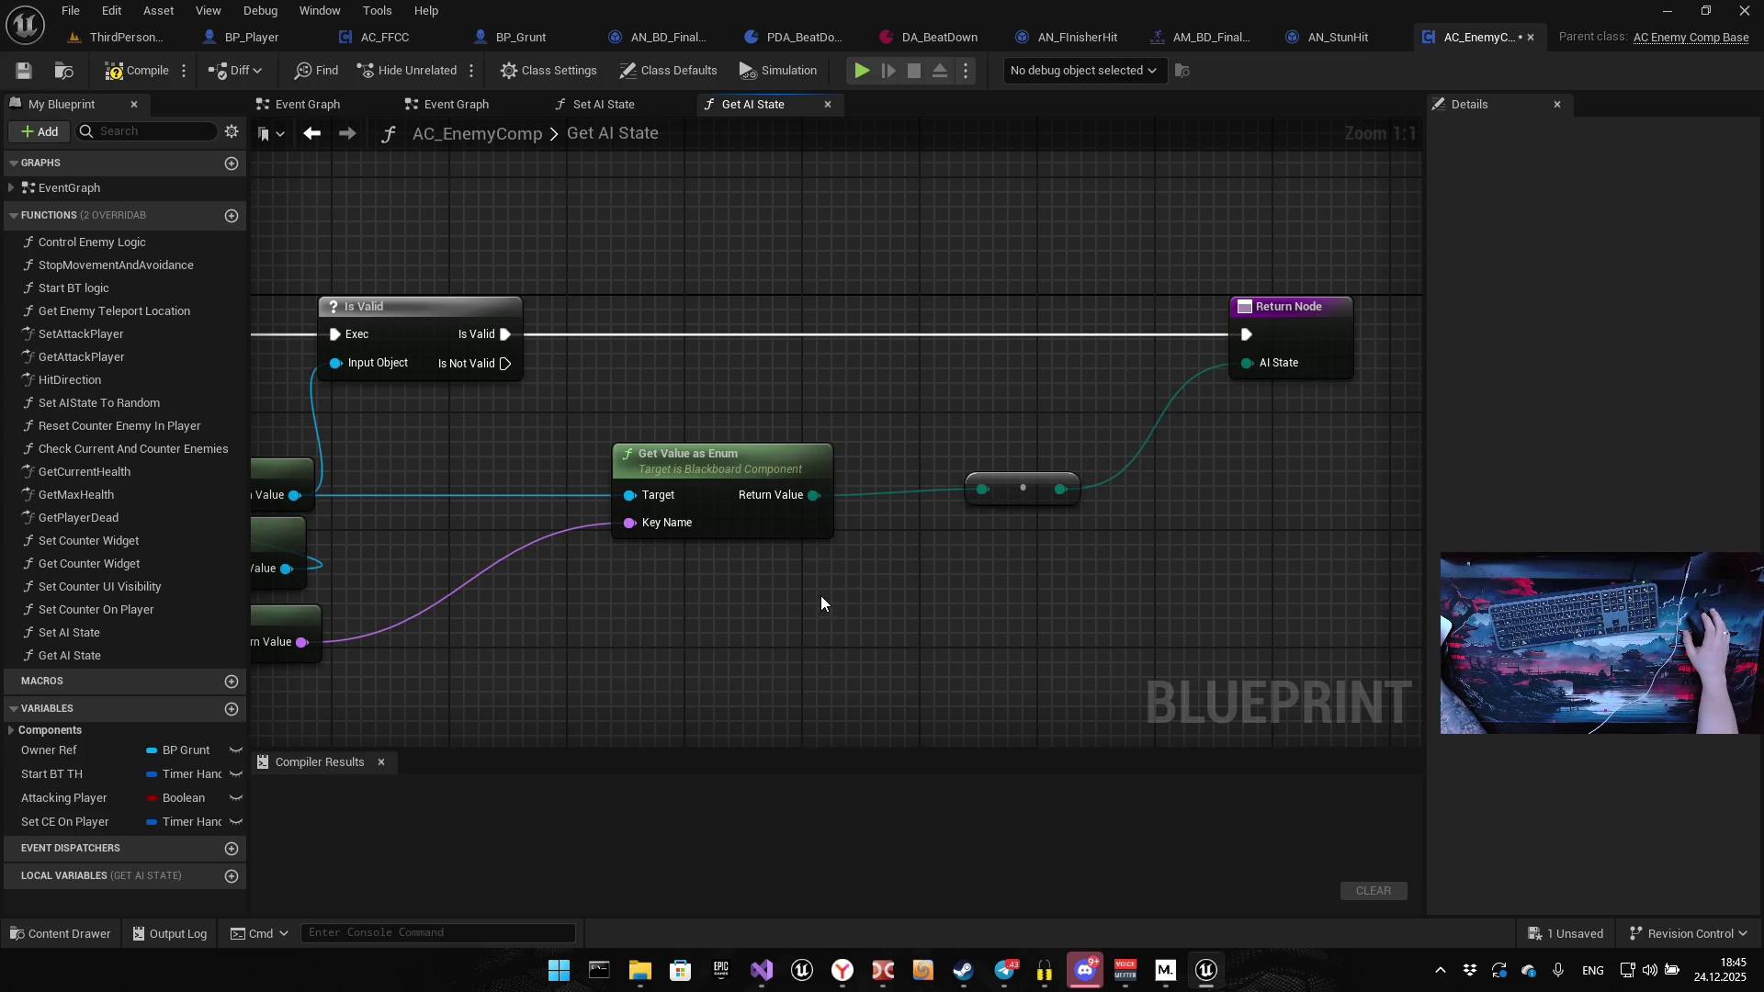
pyautogui.moveTo(821, 604)
pyautogui.mouseDown()
pyautogui.moveTo(859, 670)
pyautogui.moveTo(988, 604)
pyautogui.moveTo(970, 542)
pyautogui.moveTo(629, 550)
pyautogui.moveTo(644, 548)
pyautogui.mouseUp()
pyautogui.moveTo(1250, 447)
pyautogui.mouseDown()
pyautogui.moveTo(763, 449)
pyautogui.moveTo(880, 439)
pyautogui.mouseUp()
pyautogui.press('Home')
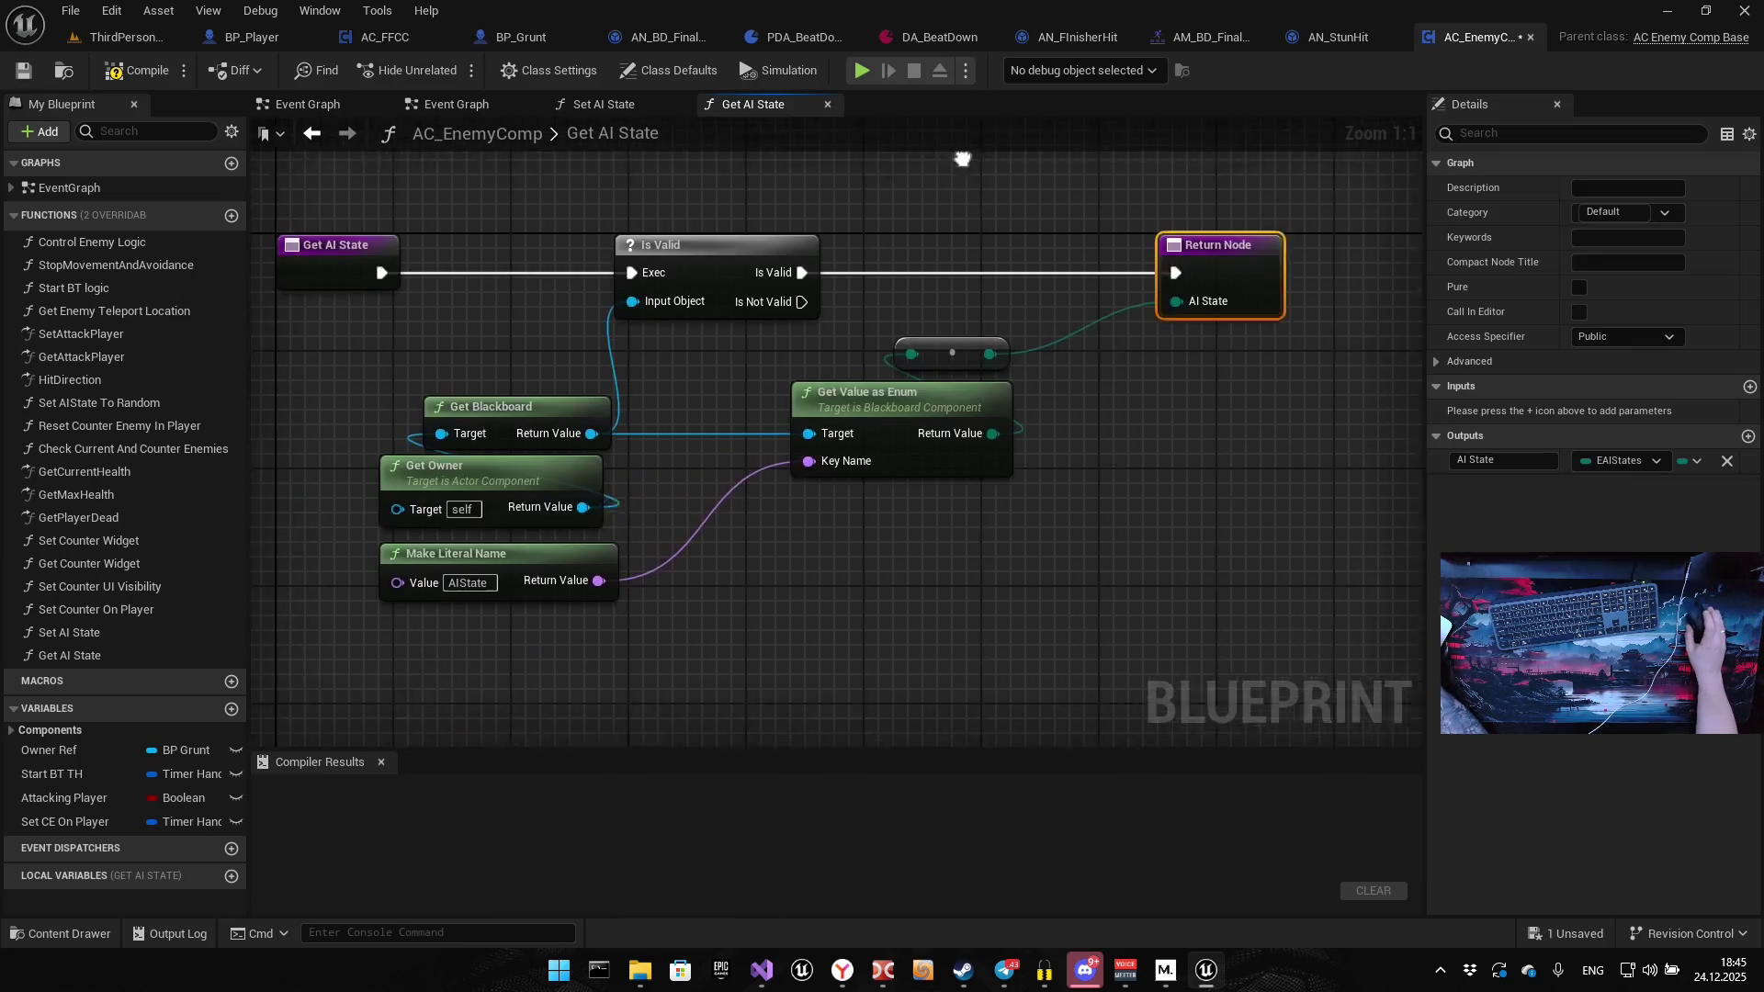
# Compile and save AC_EnemyComp, then return to its Event Graph
pyautogui.click(138, 70)
pyautogui.click(36, 81)
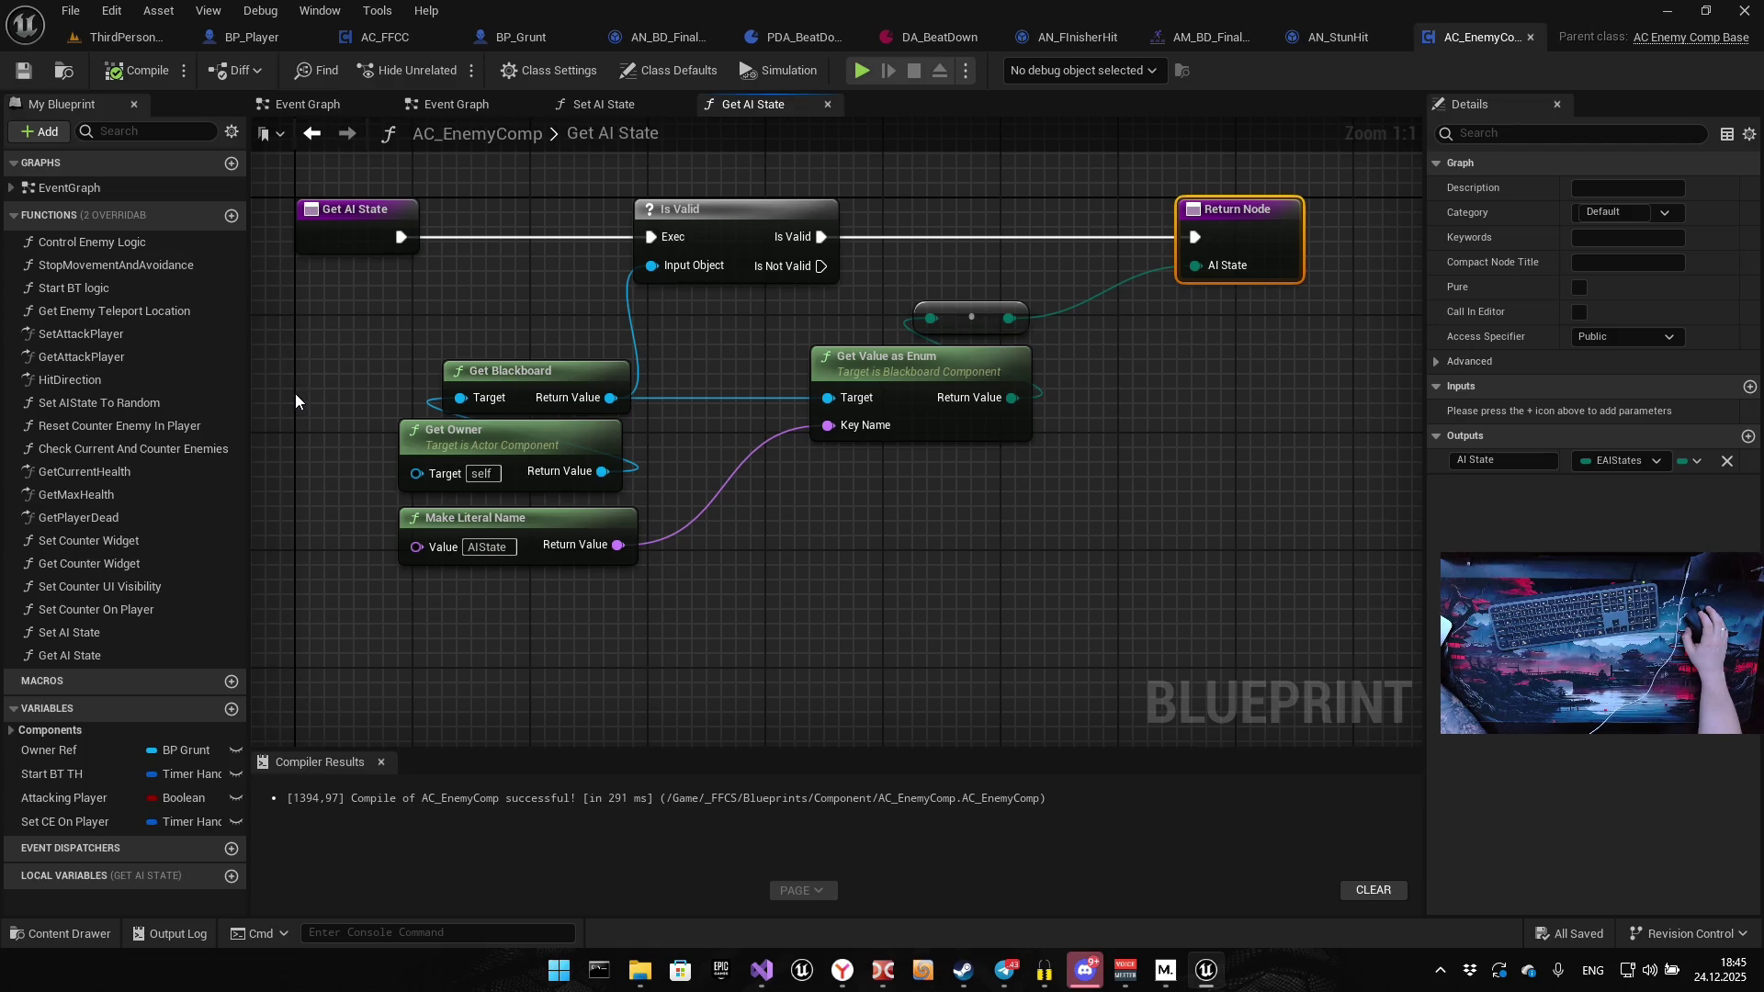
pyautogui.click(423, 109)
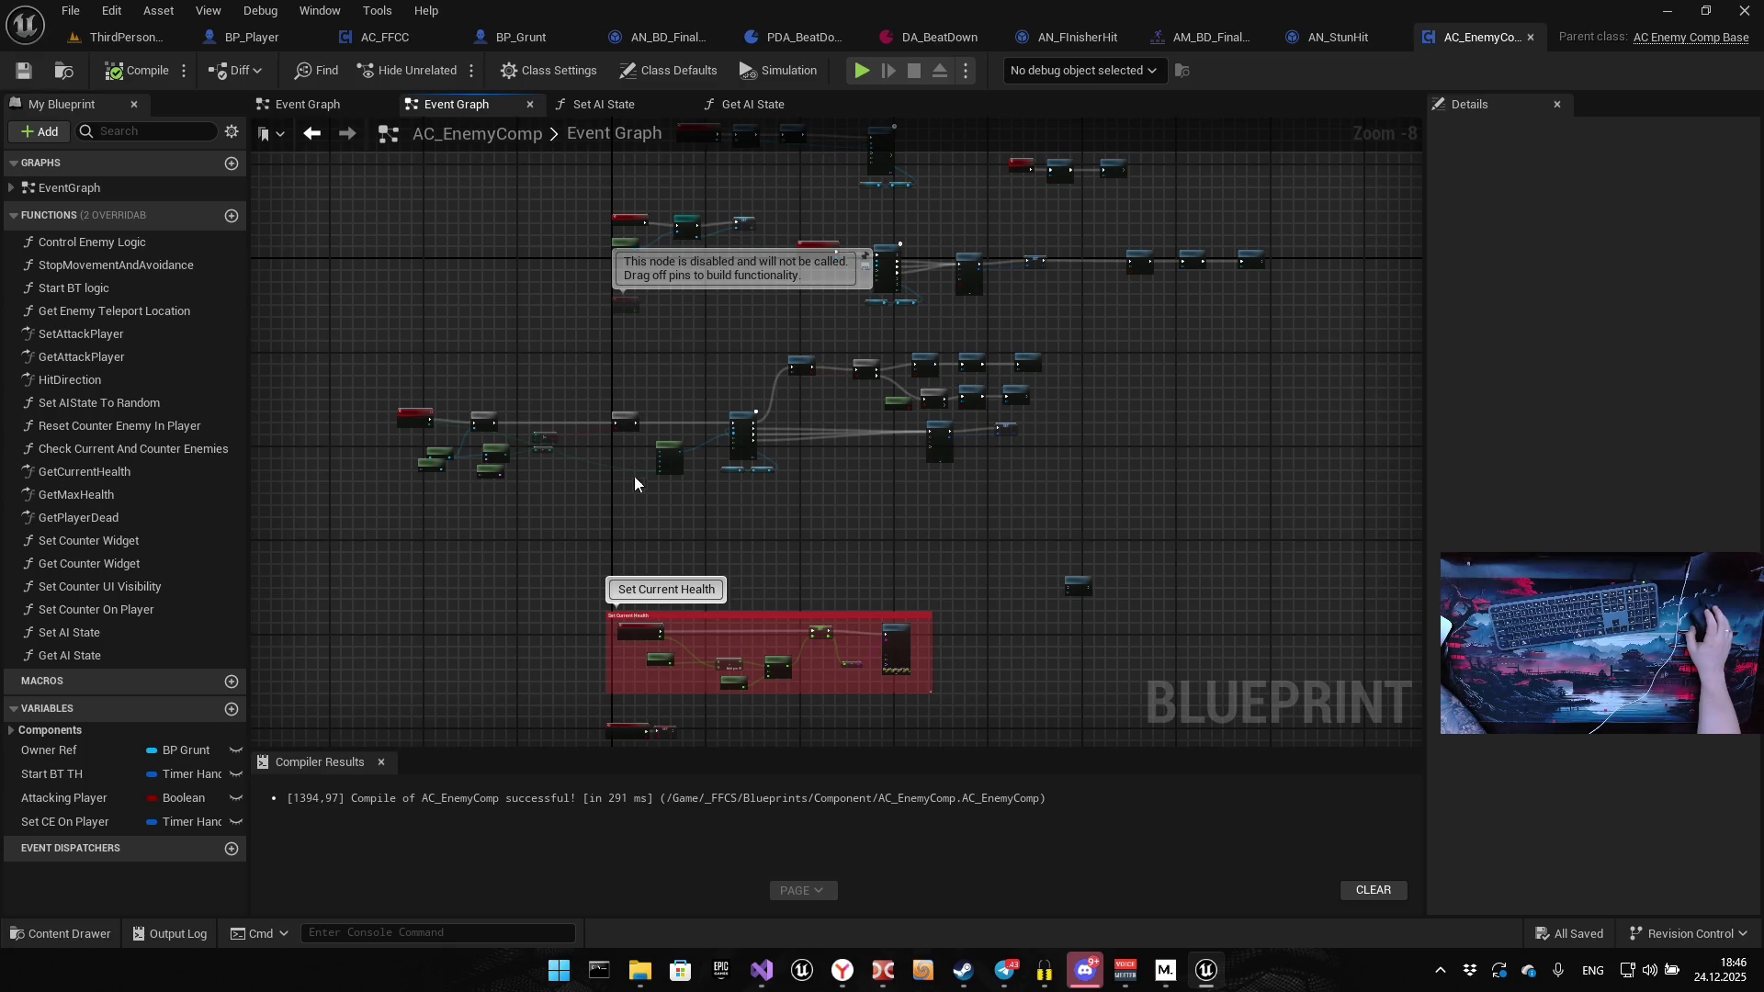
# Insert a Get AI State call ahead of Set Timer by Function Name, rerouting the incoming execution wires through it
pyautogui.scroll(8, 649, 360)
pyautogui.moveTo(57, 655)
pyautogui.mouseDown()
pyautogui.moveTo(634, 409)
pyautogui.moveTo(653, 445)
pyautogui.mouseUp()
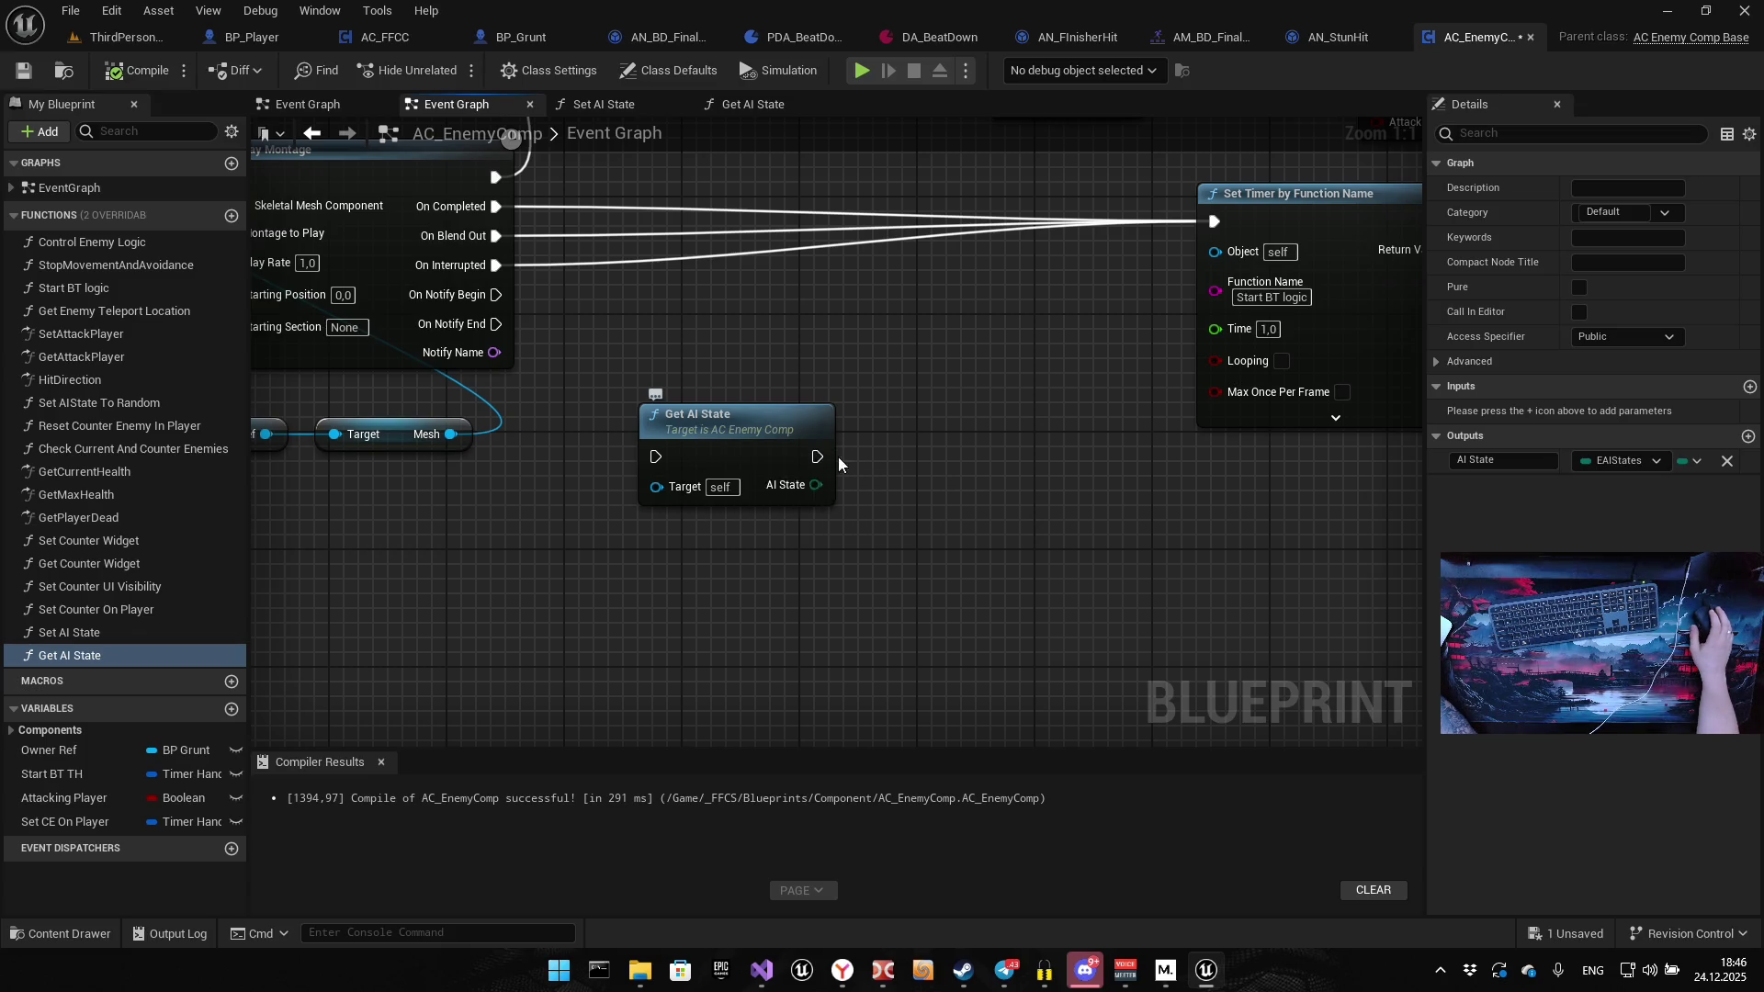
pyautogui.moveTo(838, 455); pyautogui.dragTo(634, 523)
pyautogui.keyDown('alt'); pyautogui.click(1010, 289); pyautogui.keyUp('alt')
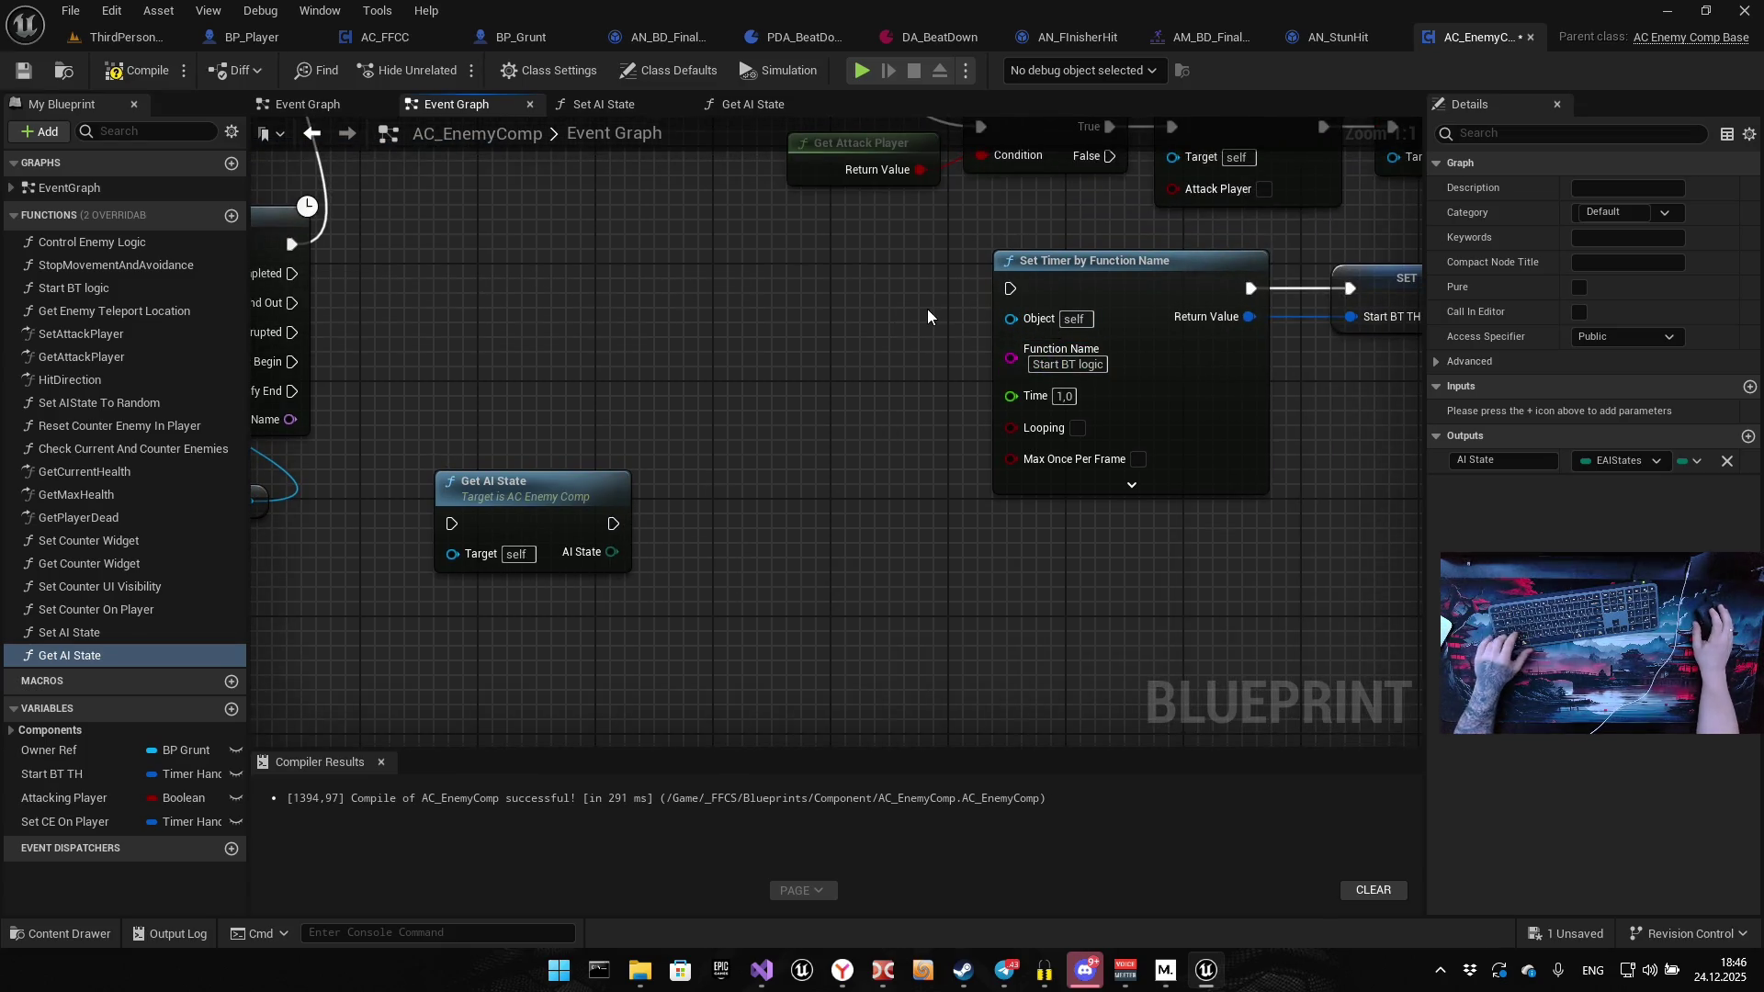
pyautogui.hotkey('ctrl', 'z')
pyautogui.moveTo(1011, 288)
pyautogui.mouseDown()
pyautogui.moveTo(478, 535)
pyautogui.moveTo(452, 523)
pyautogui.moveTo(712, 259)
pyautogui.mouseUp()
pyautogui.moveTo(805, 289); pyautogui.dragTo(1011, 288)
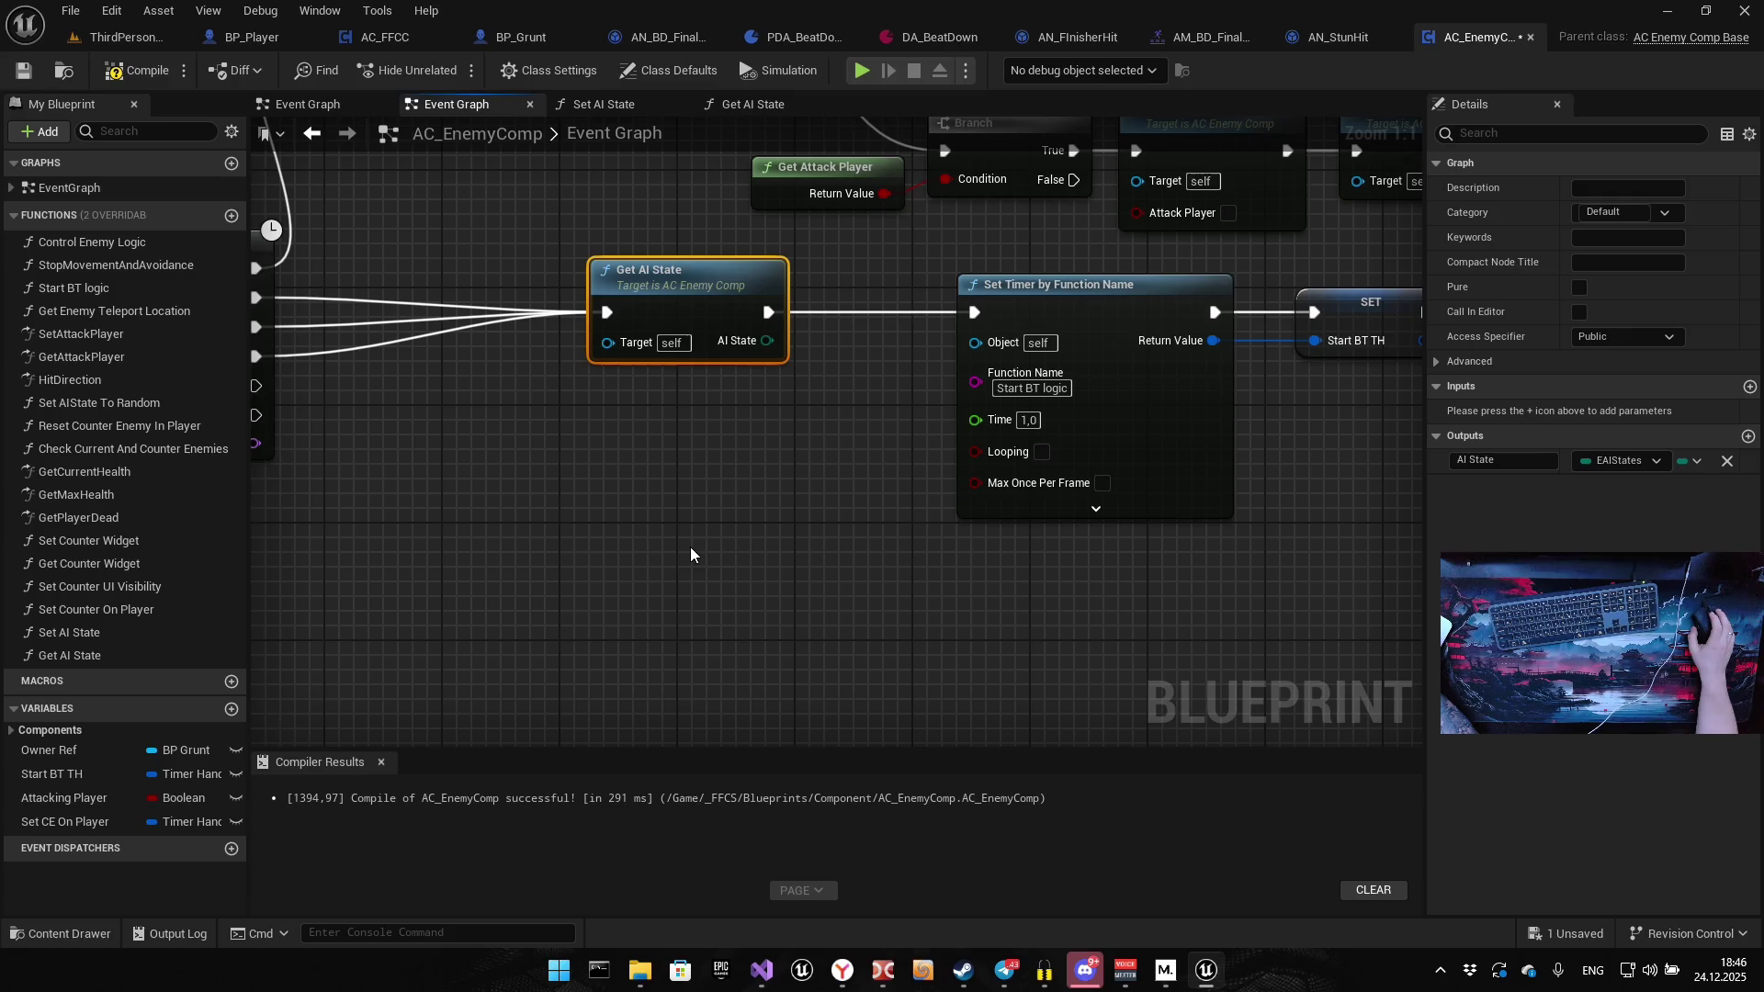
pyautogui.moveTo(687, 564); pyautogui.dragTo(724, 482)
pyautogui.moveTo(726, 235)
pyautogui.mouseDown()
pyautogui.moveTo(575, 247)
pyautogui.moveTo(700, 357)
pyautogui.mouseUp()
# Add a Not Equal (Enum) node comparing AI State against Exit Stun
pyautogui.write('Not e')
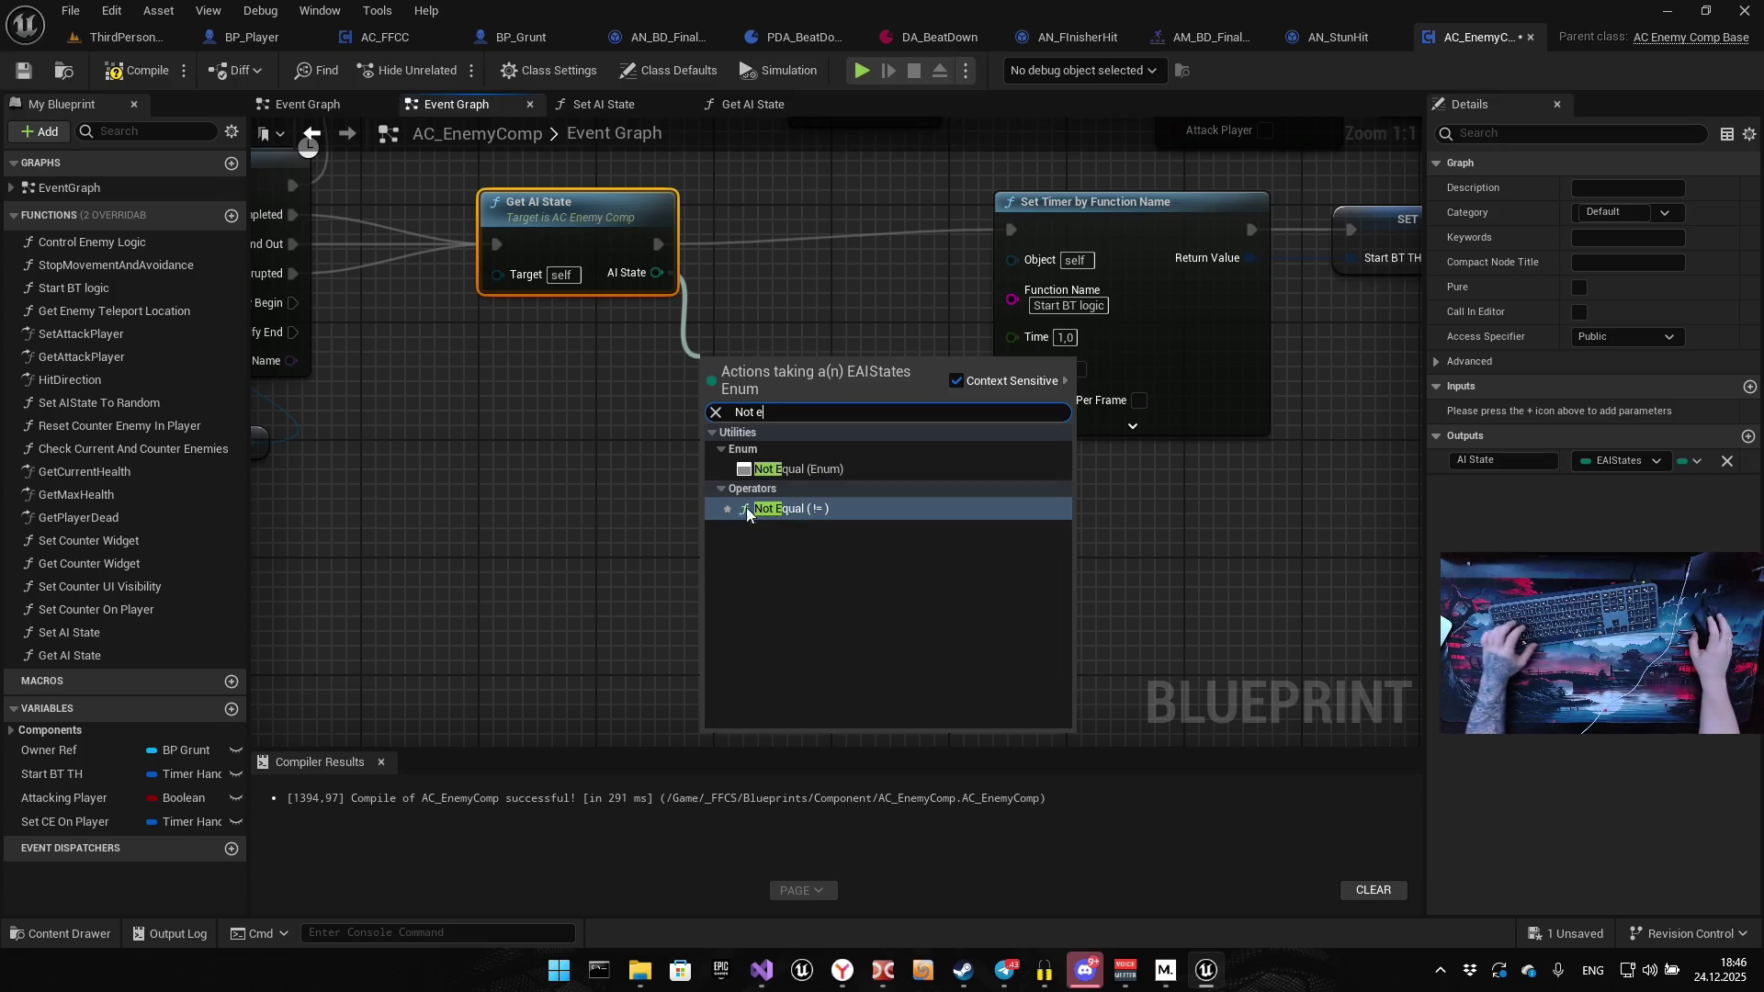
pyautogui.click(799, 470)
pyautogui.moveTo(813, 514); pyautogui.dragTo(652, 489)
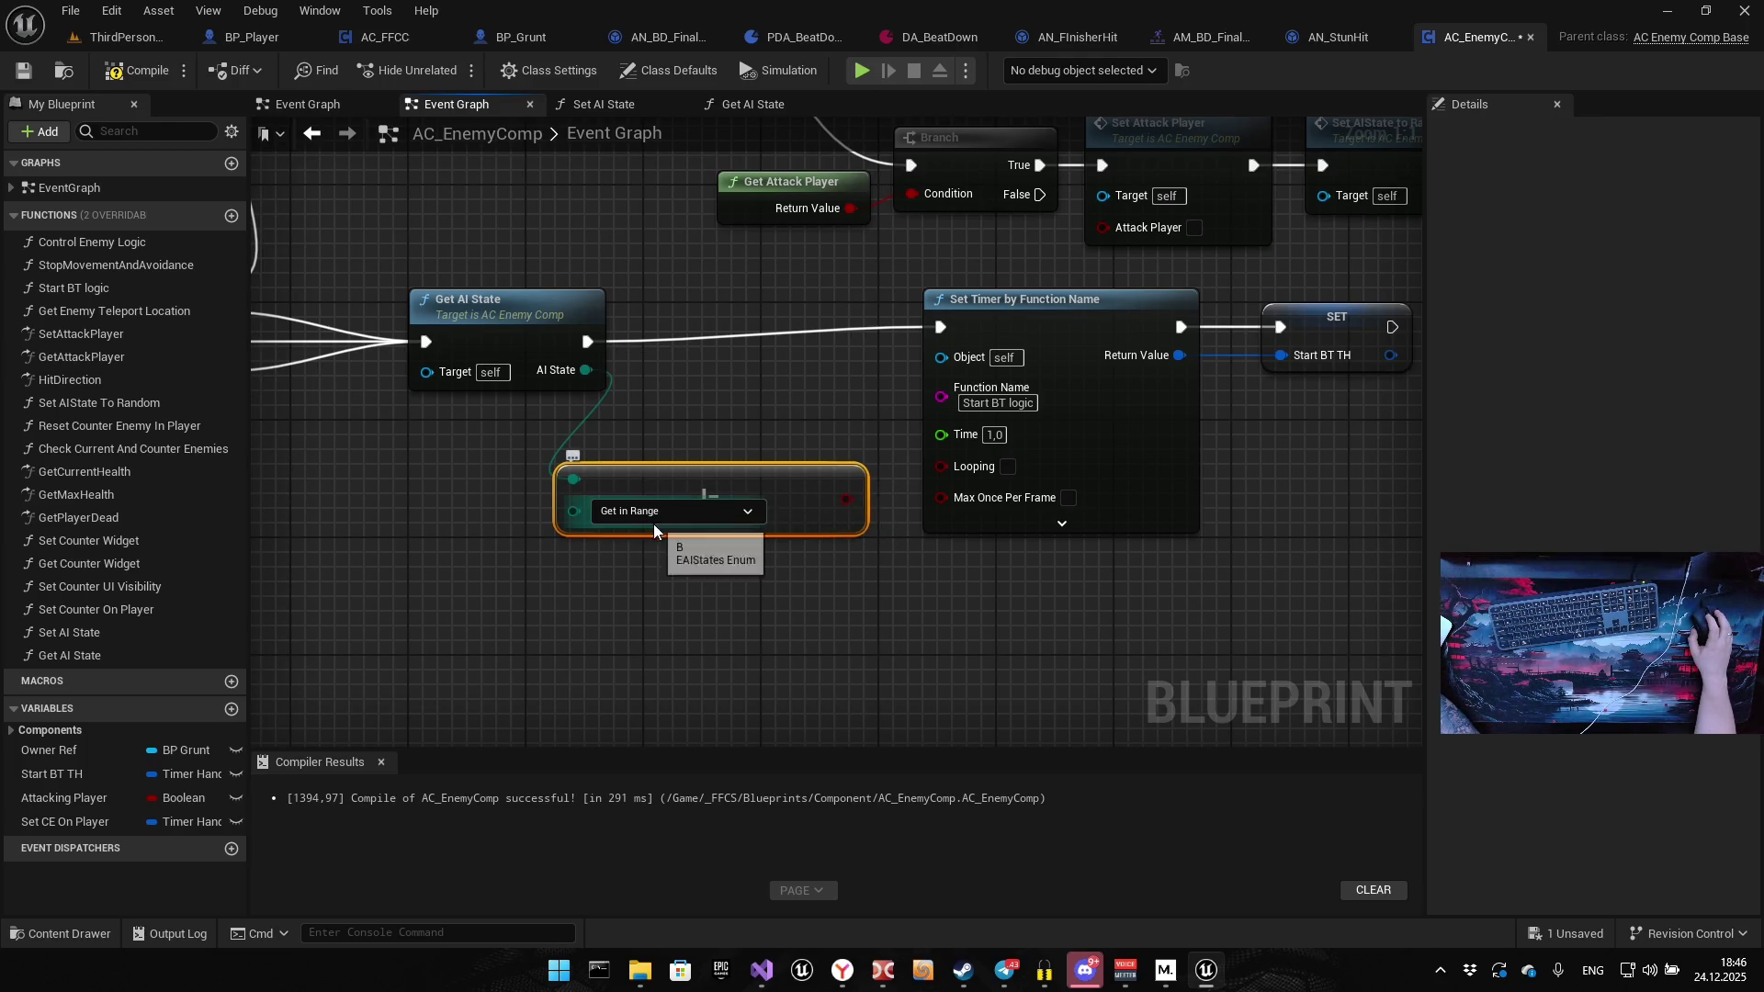
pyautogui.click(676, 515)
pyautogui.click(625, 605)
pyautogui.moveTo(846, 527); pyautogui.dragTo(750, 577)
pyautogui.moveTo(1014, 590); pyautogui.dragTo(594, 593)
# Shift the Set Timer and SET nodes right and attach an AND node to the Exit Stun result
pyautogui.click(684, 511)
pyautogui.keyDown('shift'); pyautogui.click(845, 366); pyautogui.keyUp('shift')
pyautogui.moveTo(646, 359)
pyautogui.mouseDown()
pyautogui.moveTo(1159, 344)
pyautogui.moveTo(1160, 359)
pyautogui.mouseUp()
pyautogui.moveTo(516, 539)
pyautogui.mouseDown()
pyautogui.moveTo(807, 504)
pyautogui.moveTo(763, 496)
pyautogui.mouseUp()
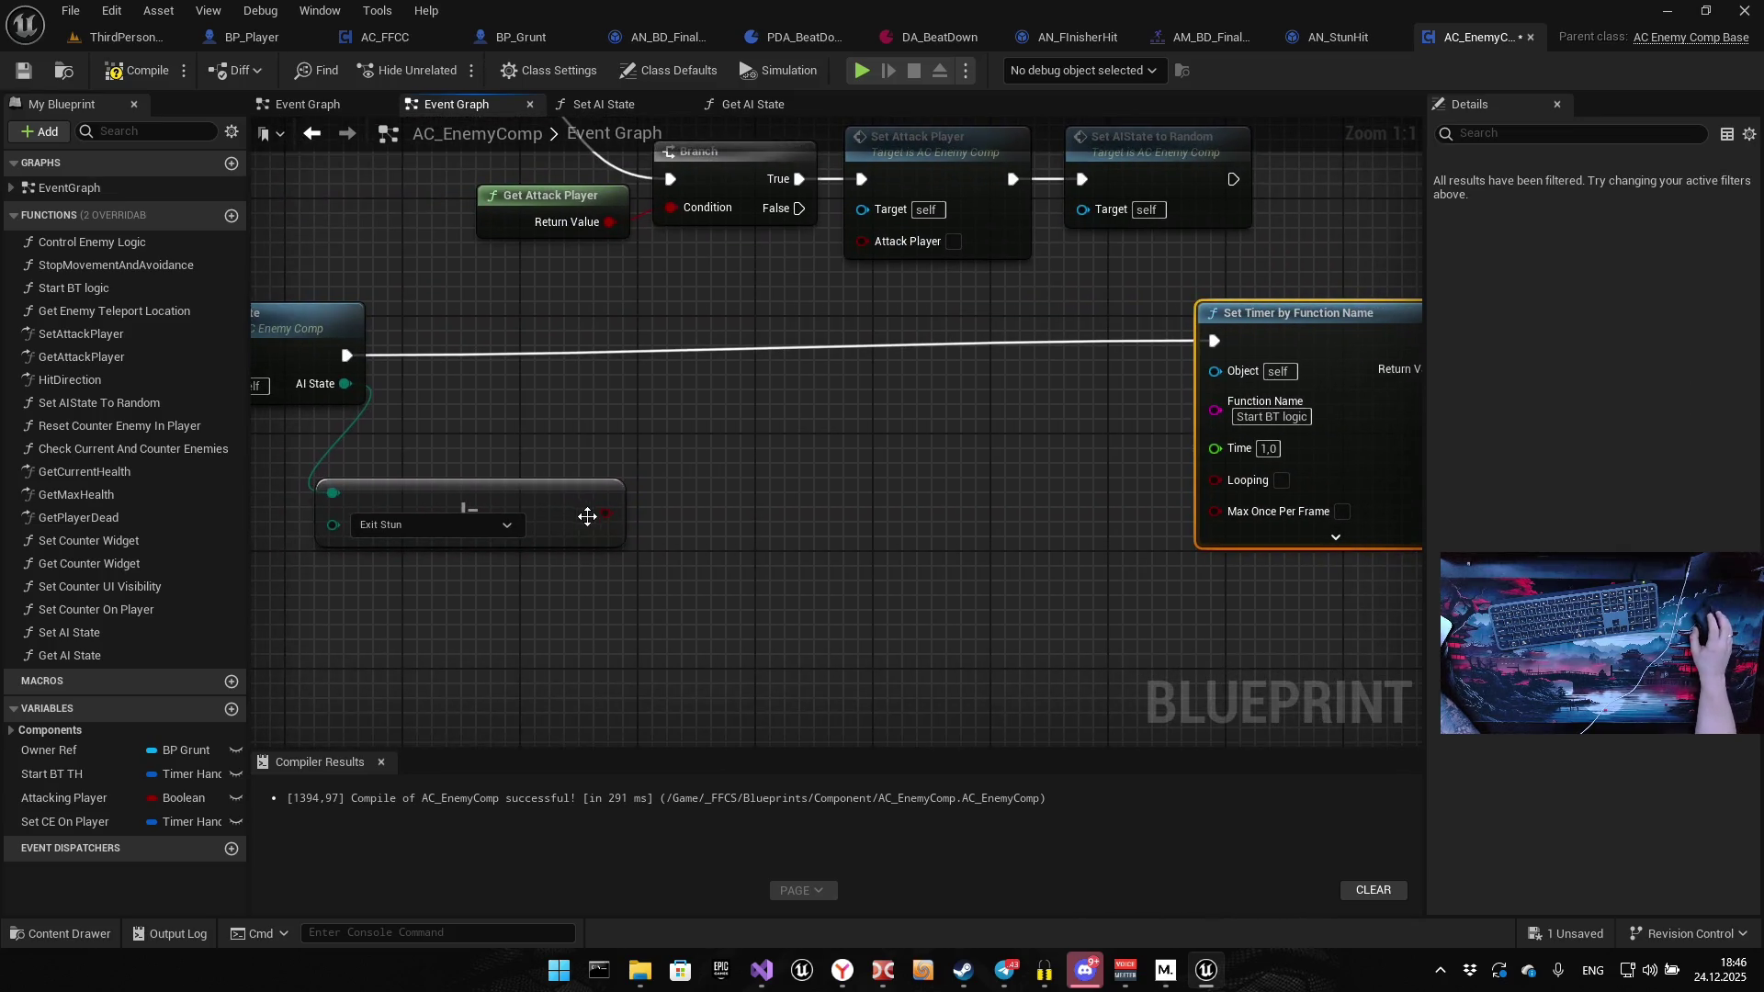
pyautogui.moveTo(603, 519); pyautogui.dragTo(665, 576)
pyautogui.write('a')
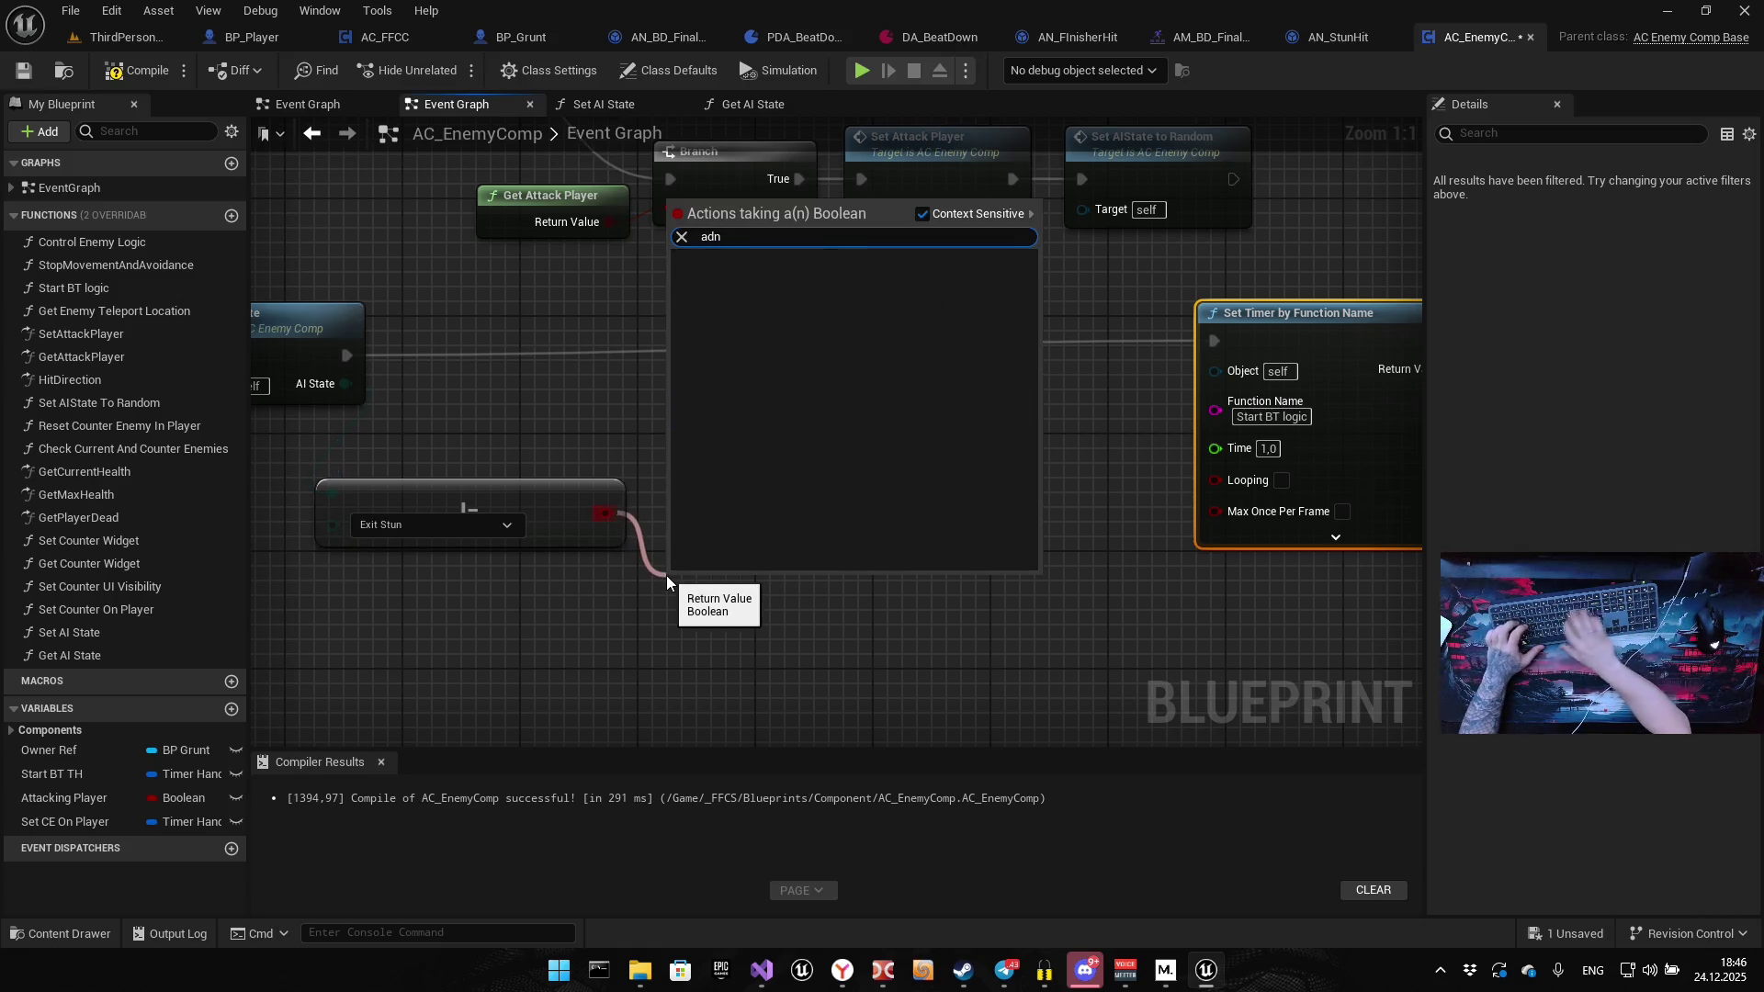
pyautogui.write('nd')
pyautogui.press('Return')
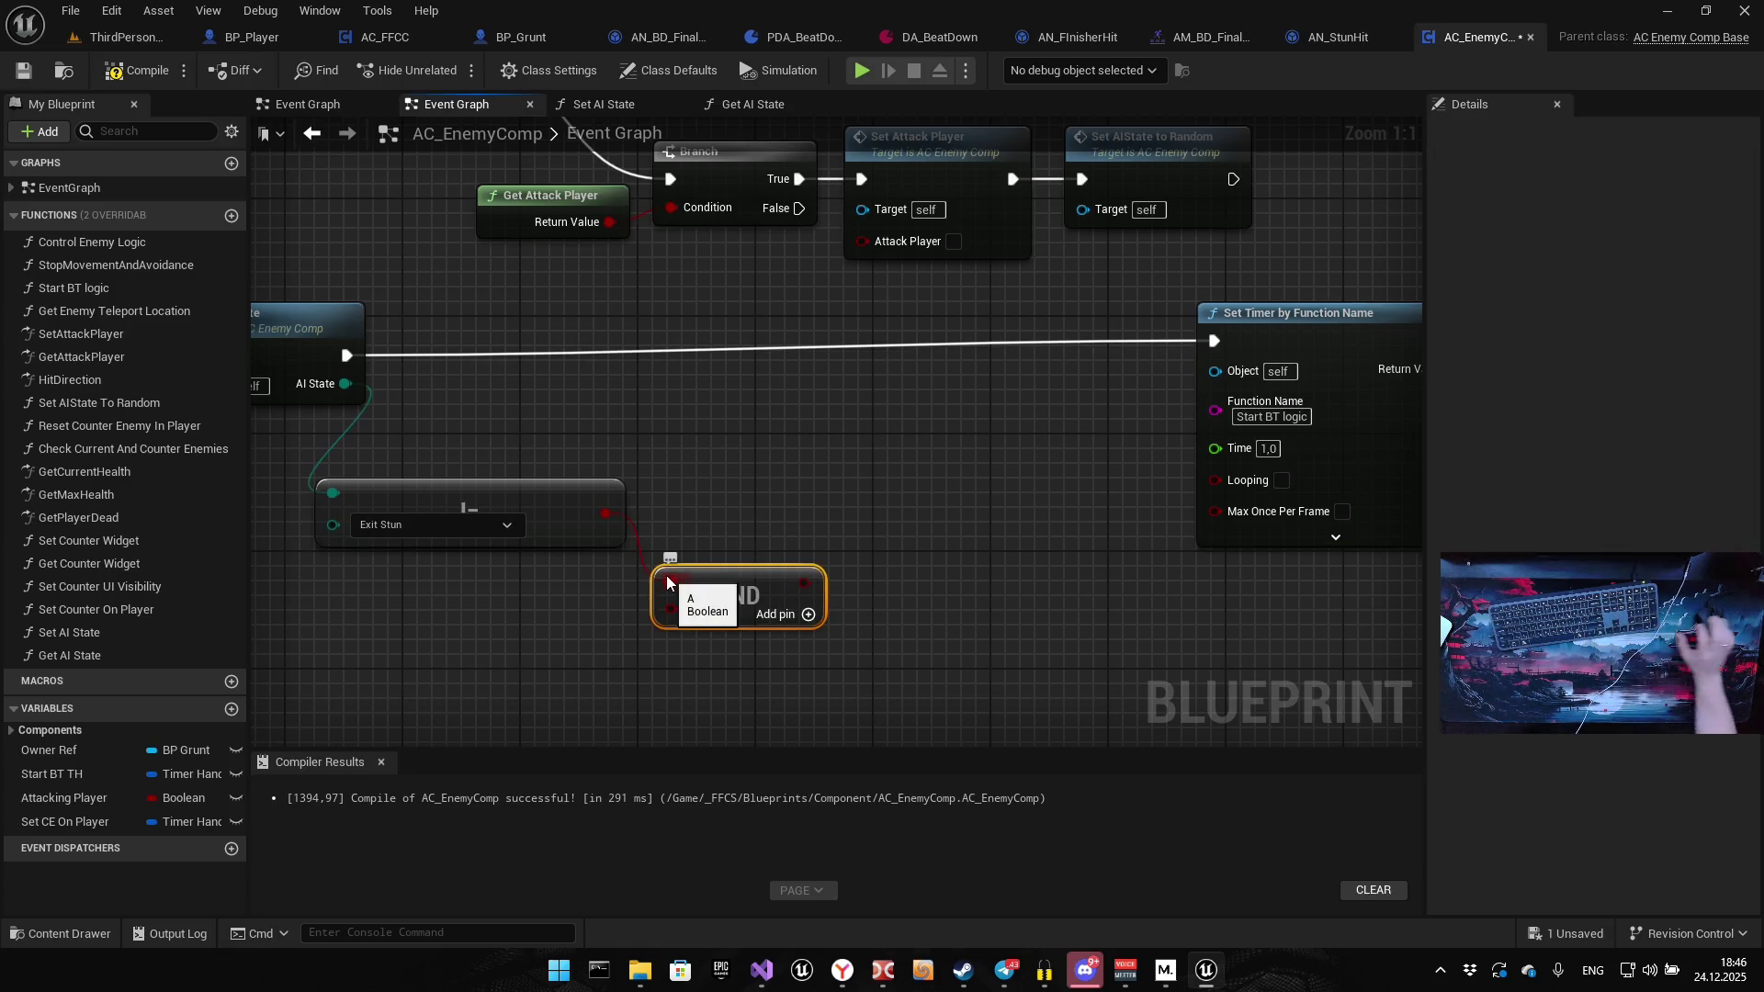
pyautogui.moveTo(497, 495); pyautogui.dragTo(689, 407)
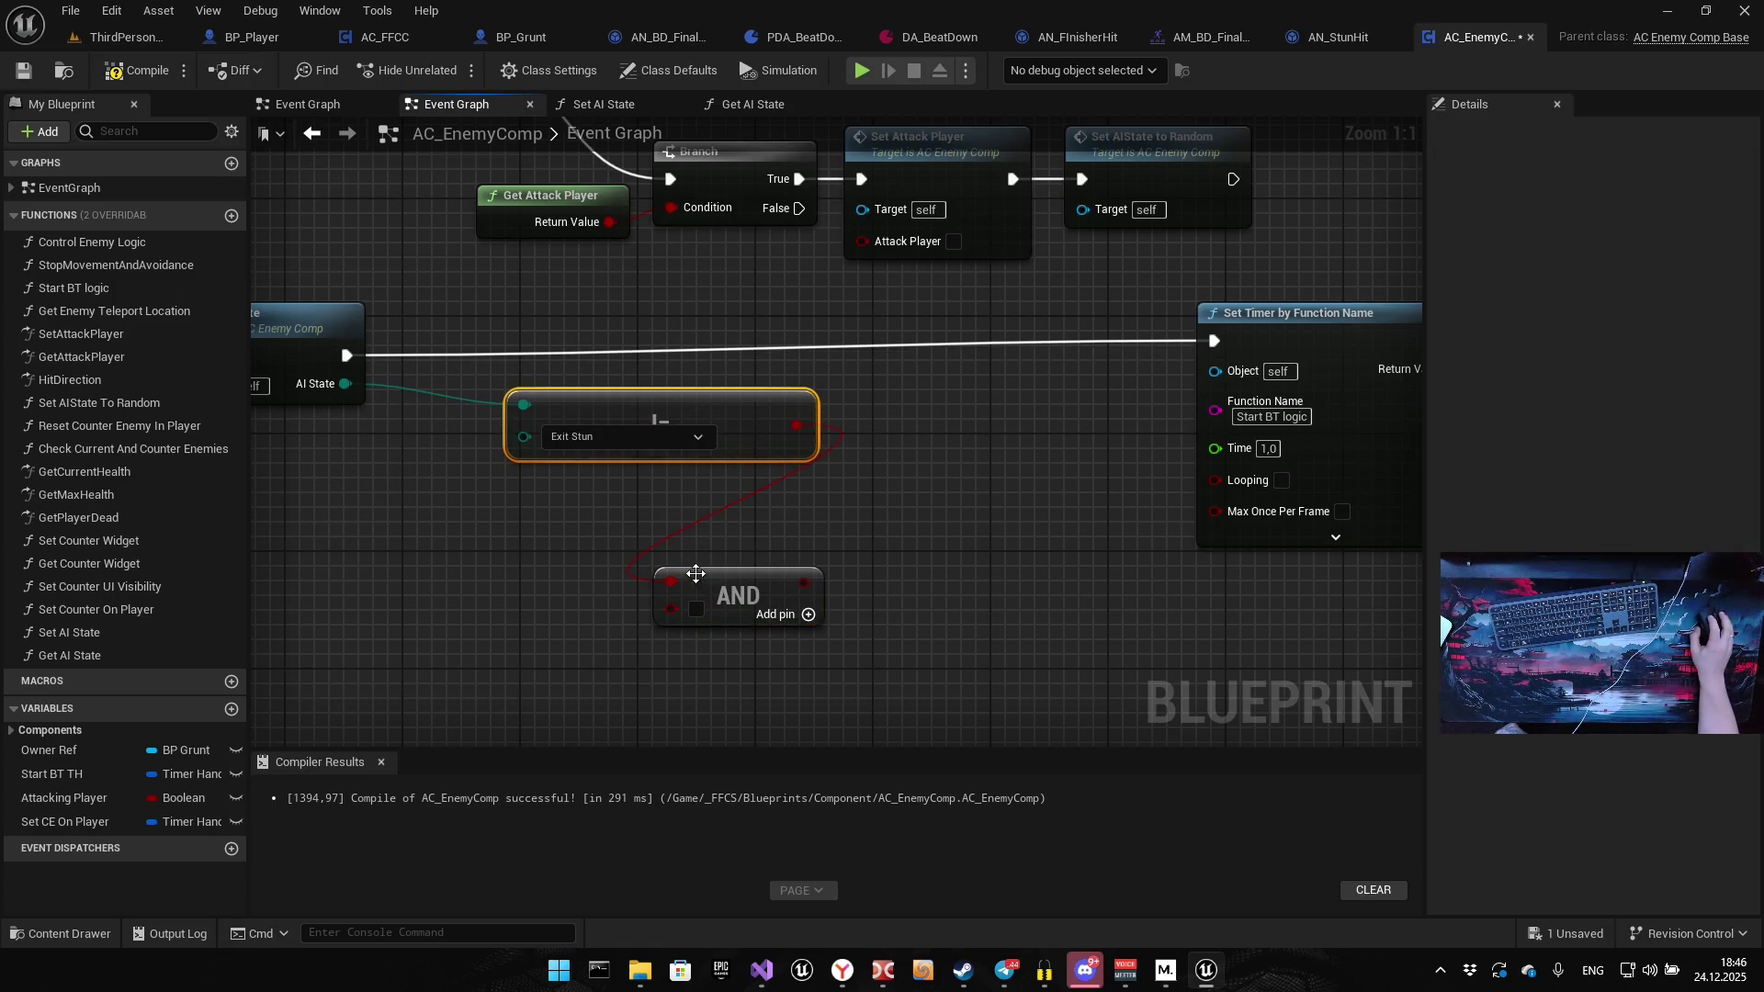
pyautogui.moveTo(739, 596); pyautogui.dragTo(812, 537)
# Add a second != check against Stun into the AND, then delete both temporary nodes
pyautogui.moveTo(338, 389); pyautogui.dragTo(410, 533)
pyautogui.write('!=')
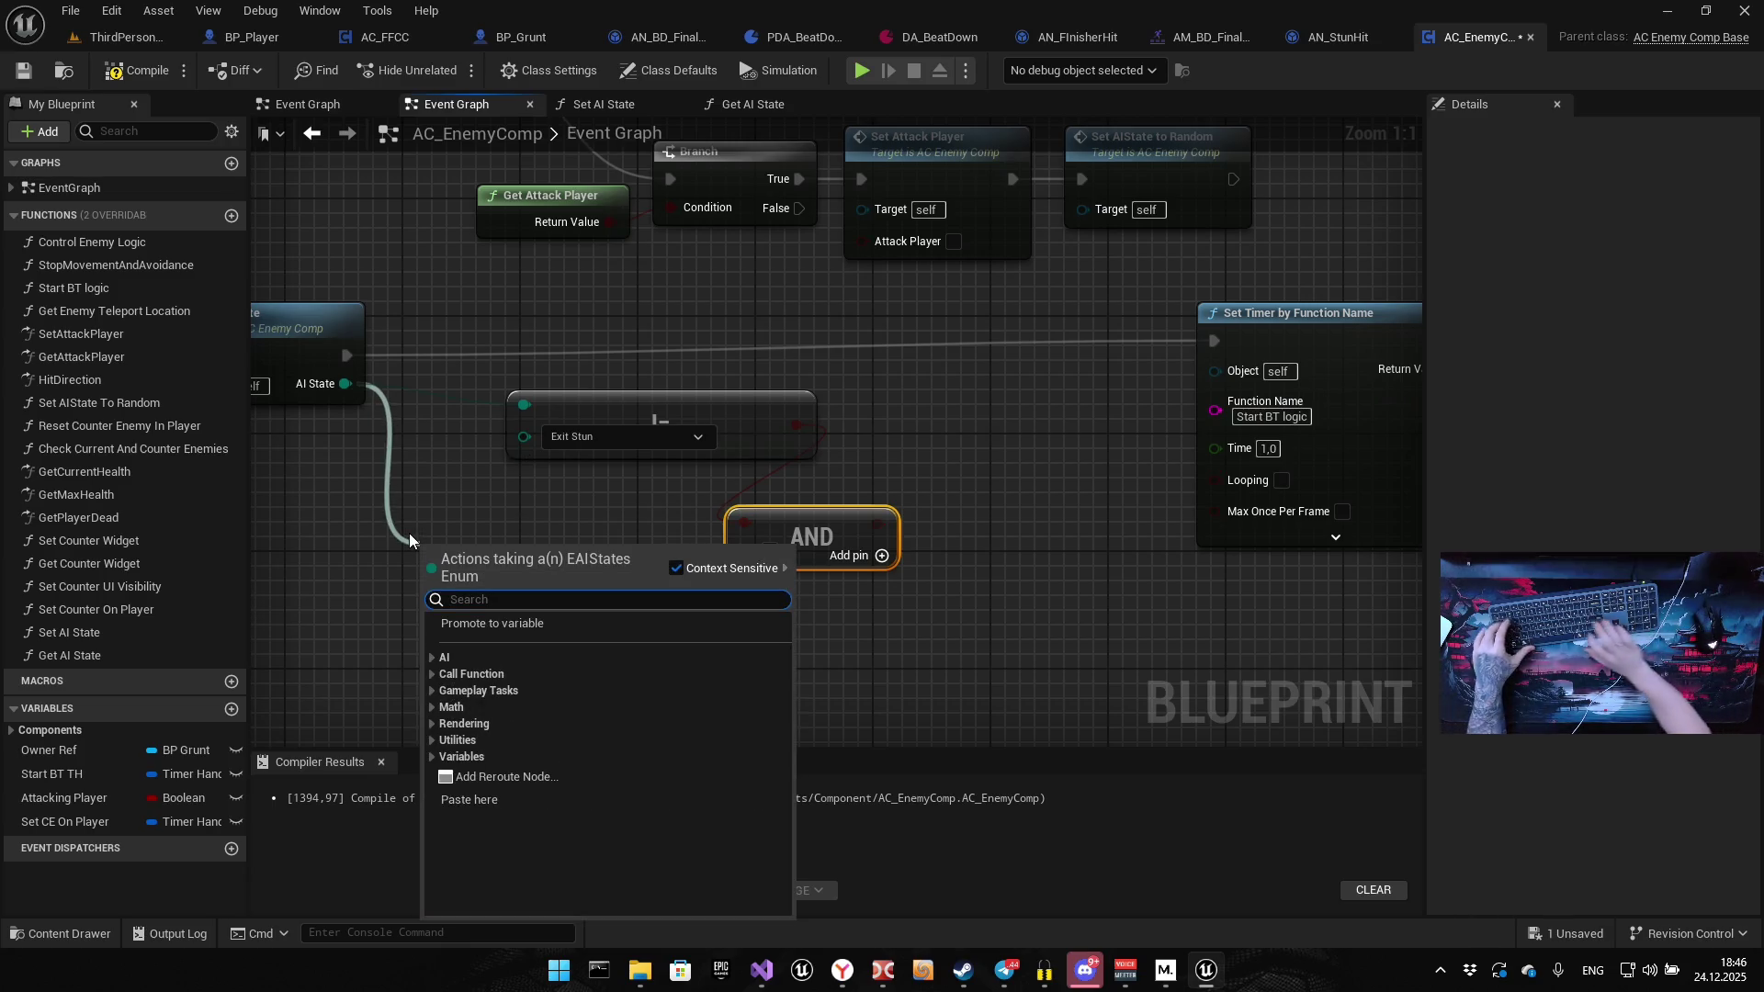
pyautogui.press('Up')
pyautogui.press('Return')
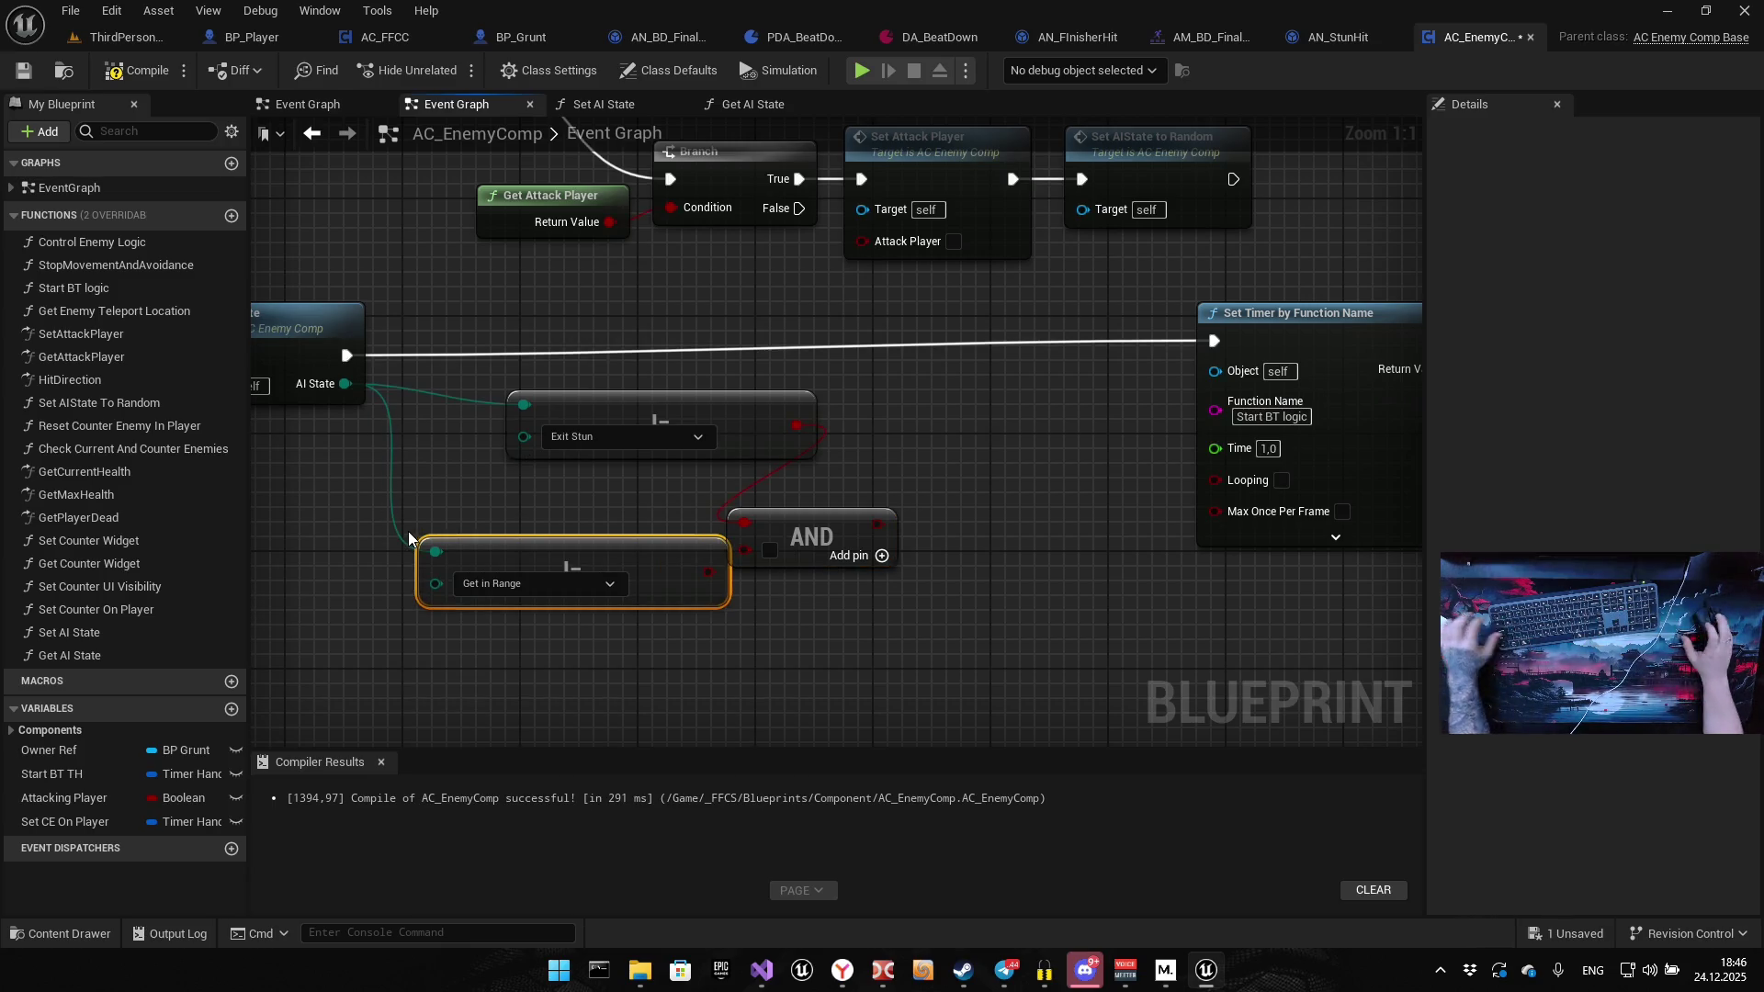
pyautogui.moveTo(618, 494)
pyautogui.mouseDown()
pyautogui.moveTo(591, 537)
pyautogui.moveTo(854, 344)
pyautogui.moveTo(588, 482)
pyautogui.moveTo(699, 377)
pyautogui.moveTo(678, 377)
pyautogui.mouseUp()
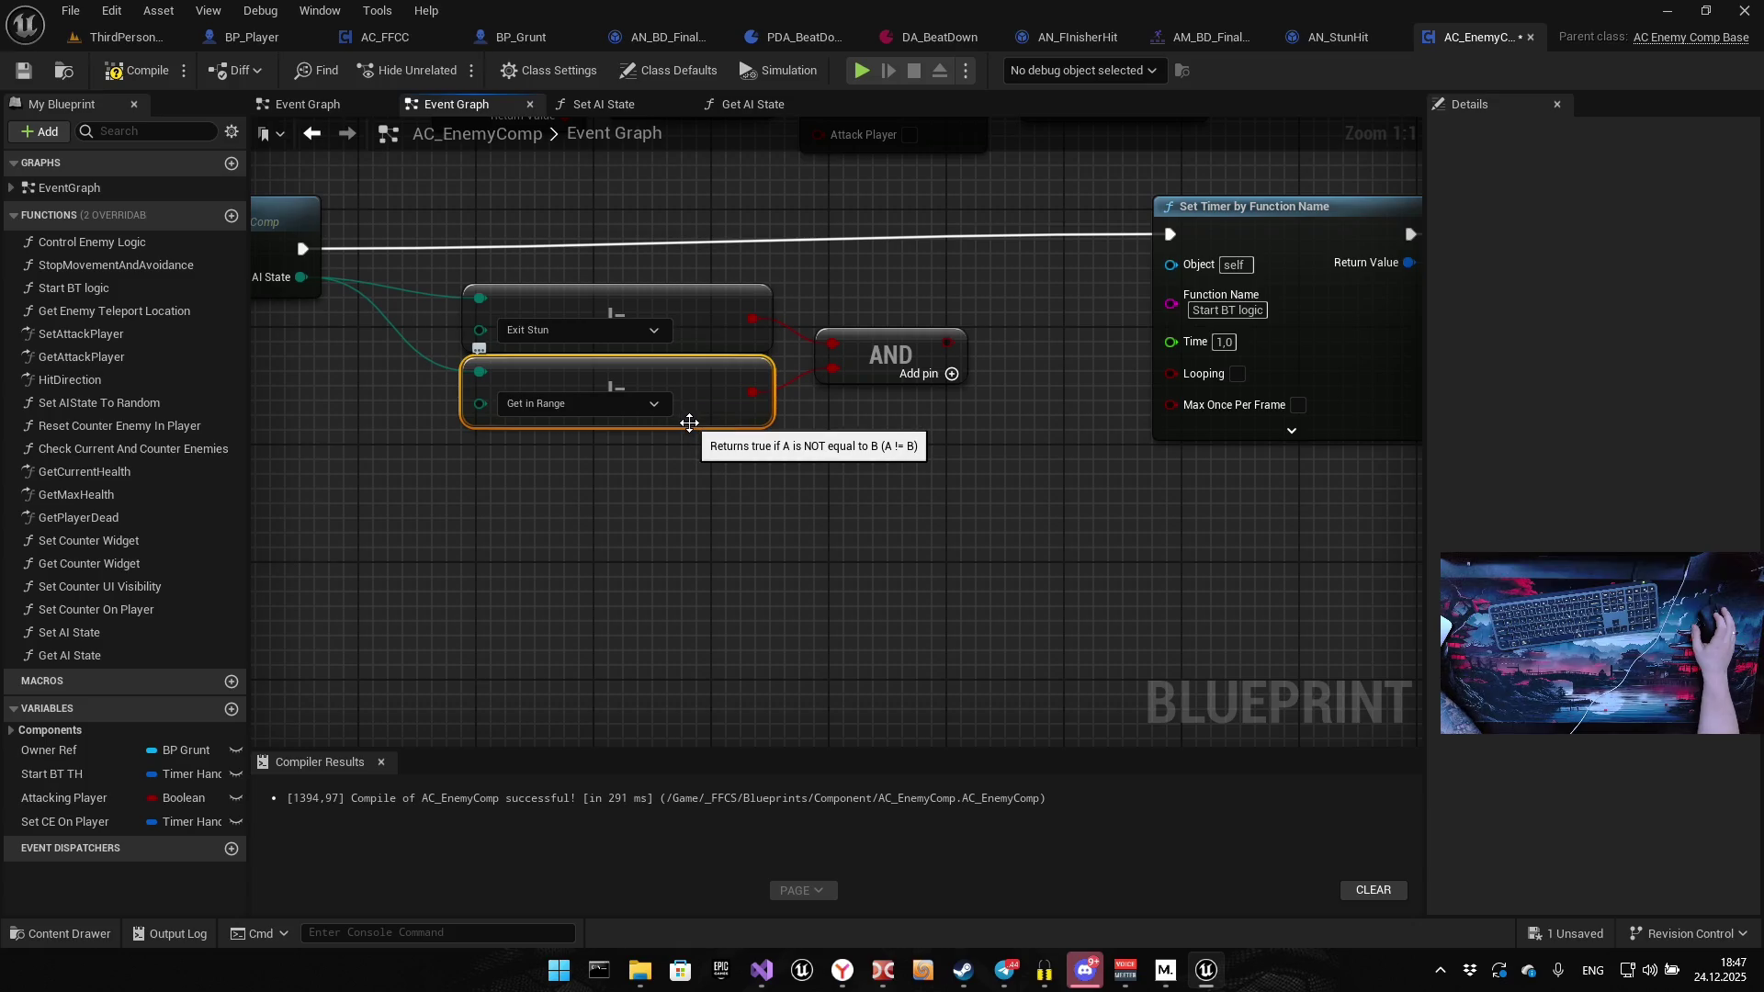
pyautogui.click(655, 410)
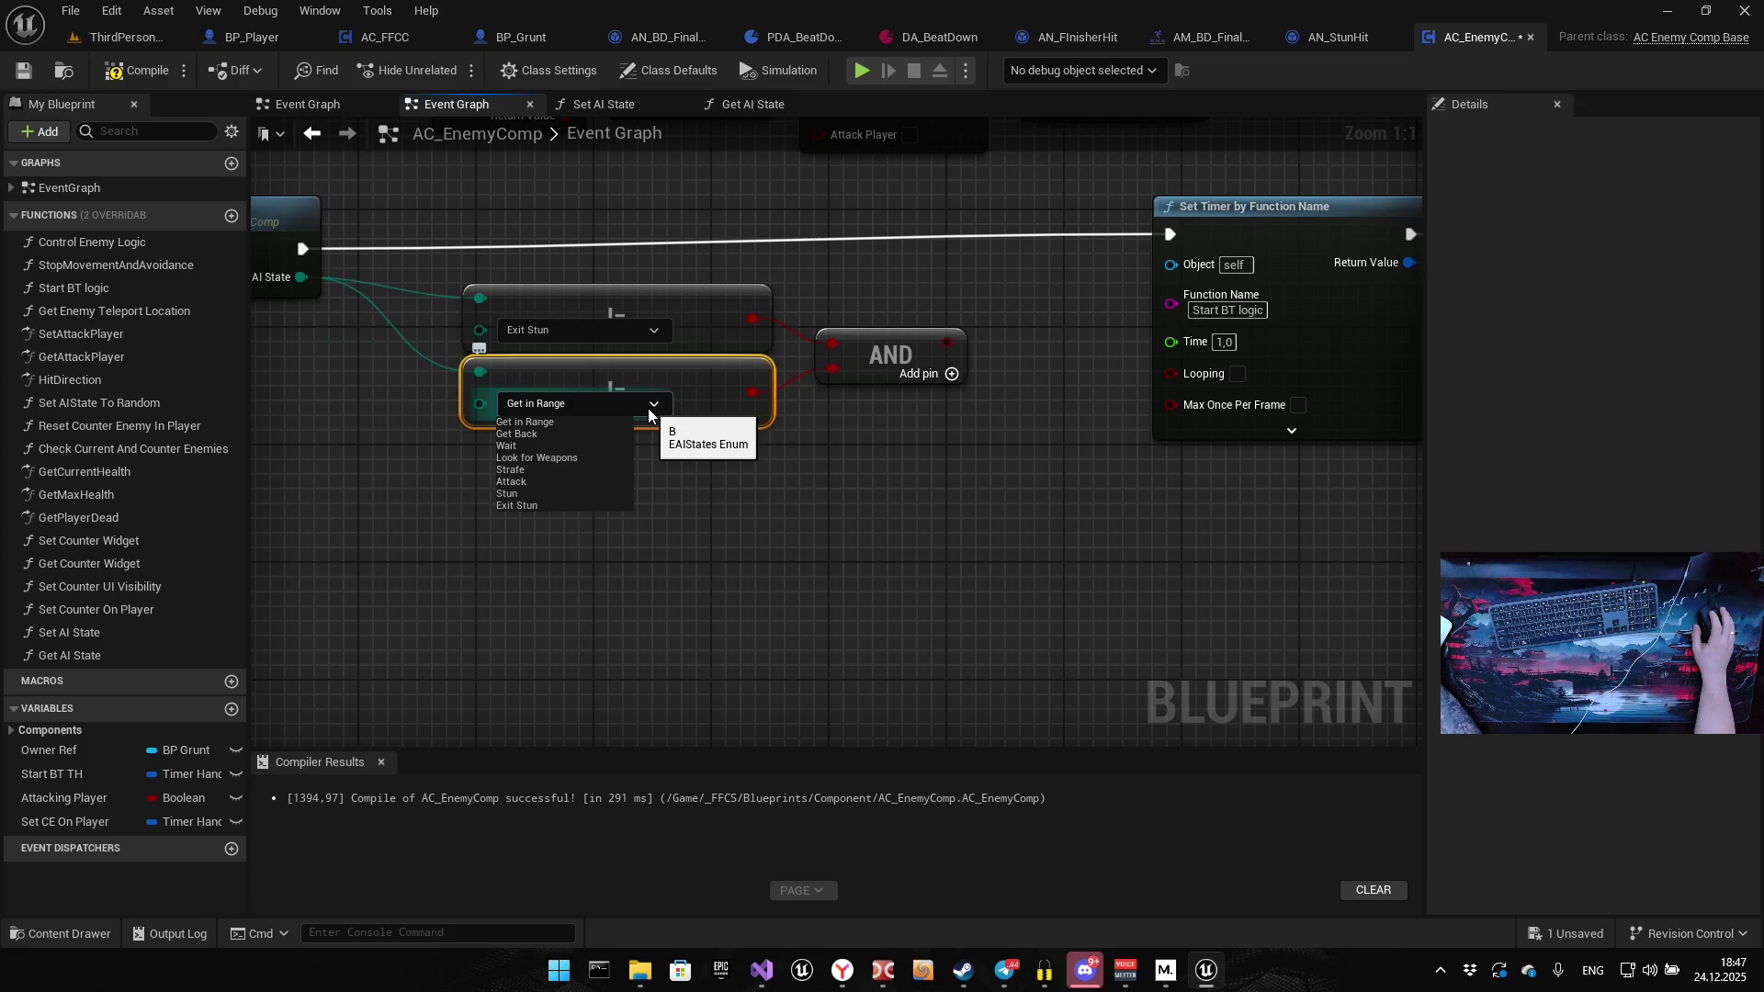
pyautogui.click(531, 496)
pyautogui.moveTo(728, 513); pyautogui.dragTo(731, 548)
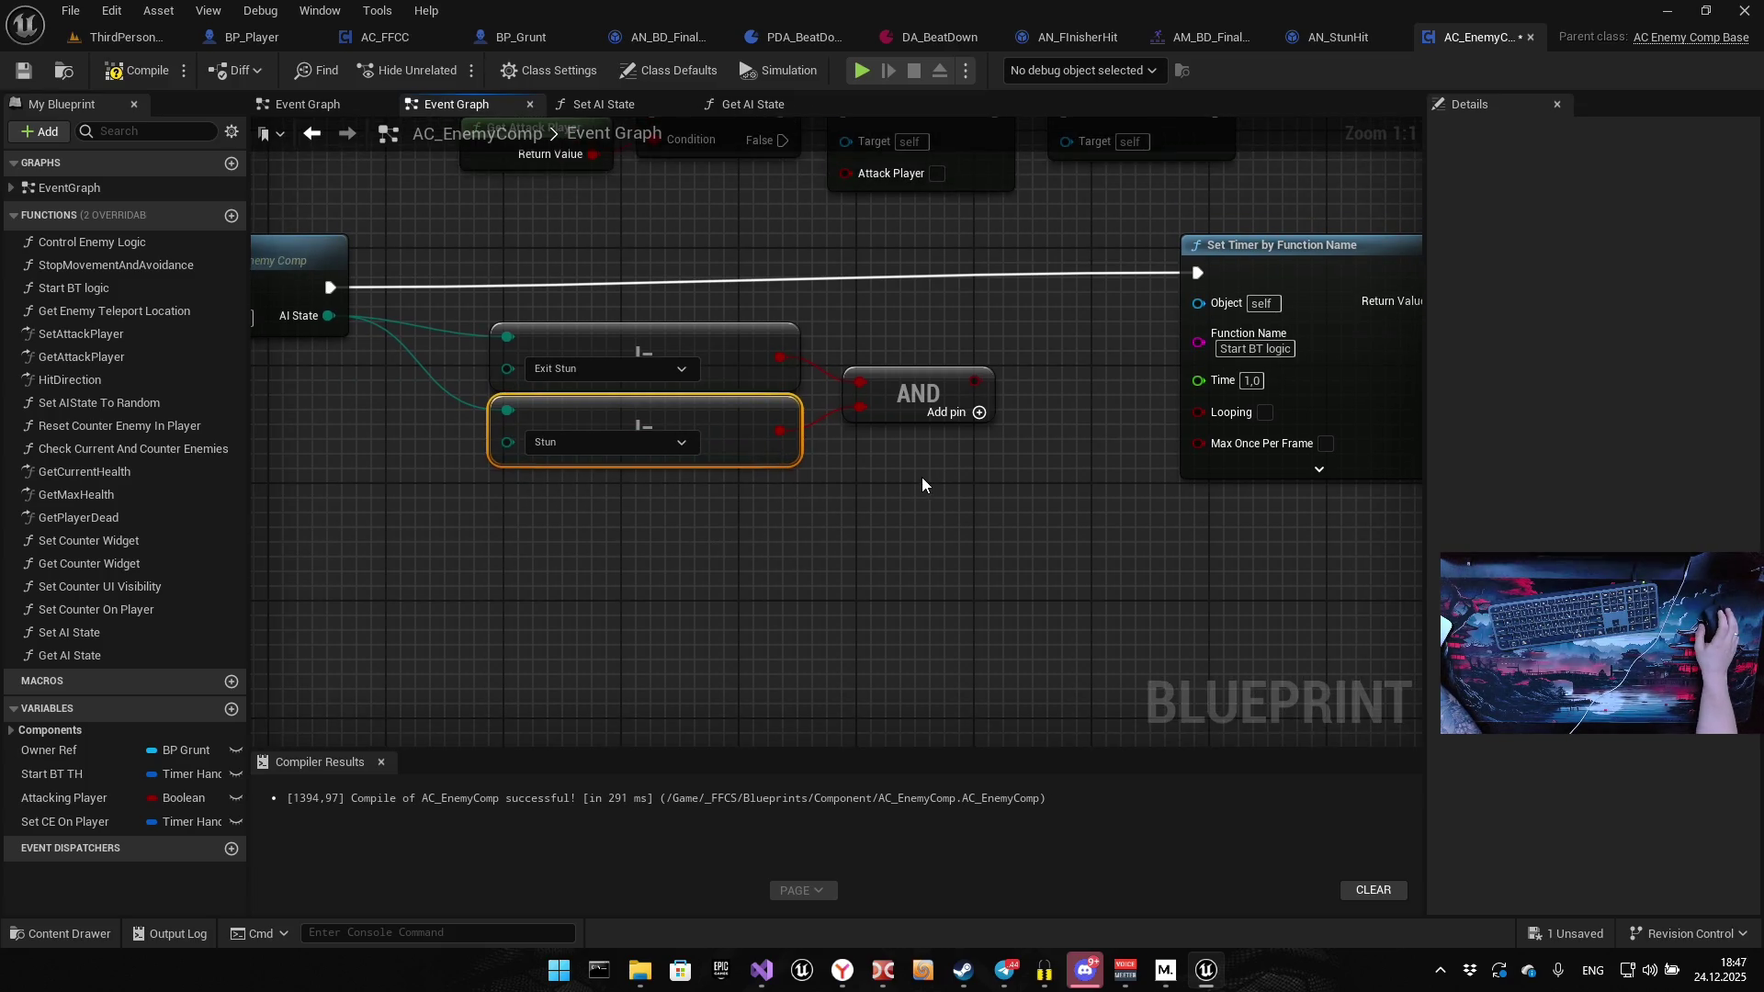
pyautogui.moveTo(885, 477)
pyautogui.mouseDown()
pyautogui.moveTo(833, 544)
pyautogui.moveTo(943, 481)
pyautogui.mouseUp()
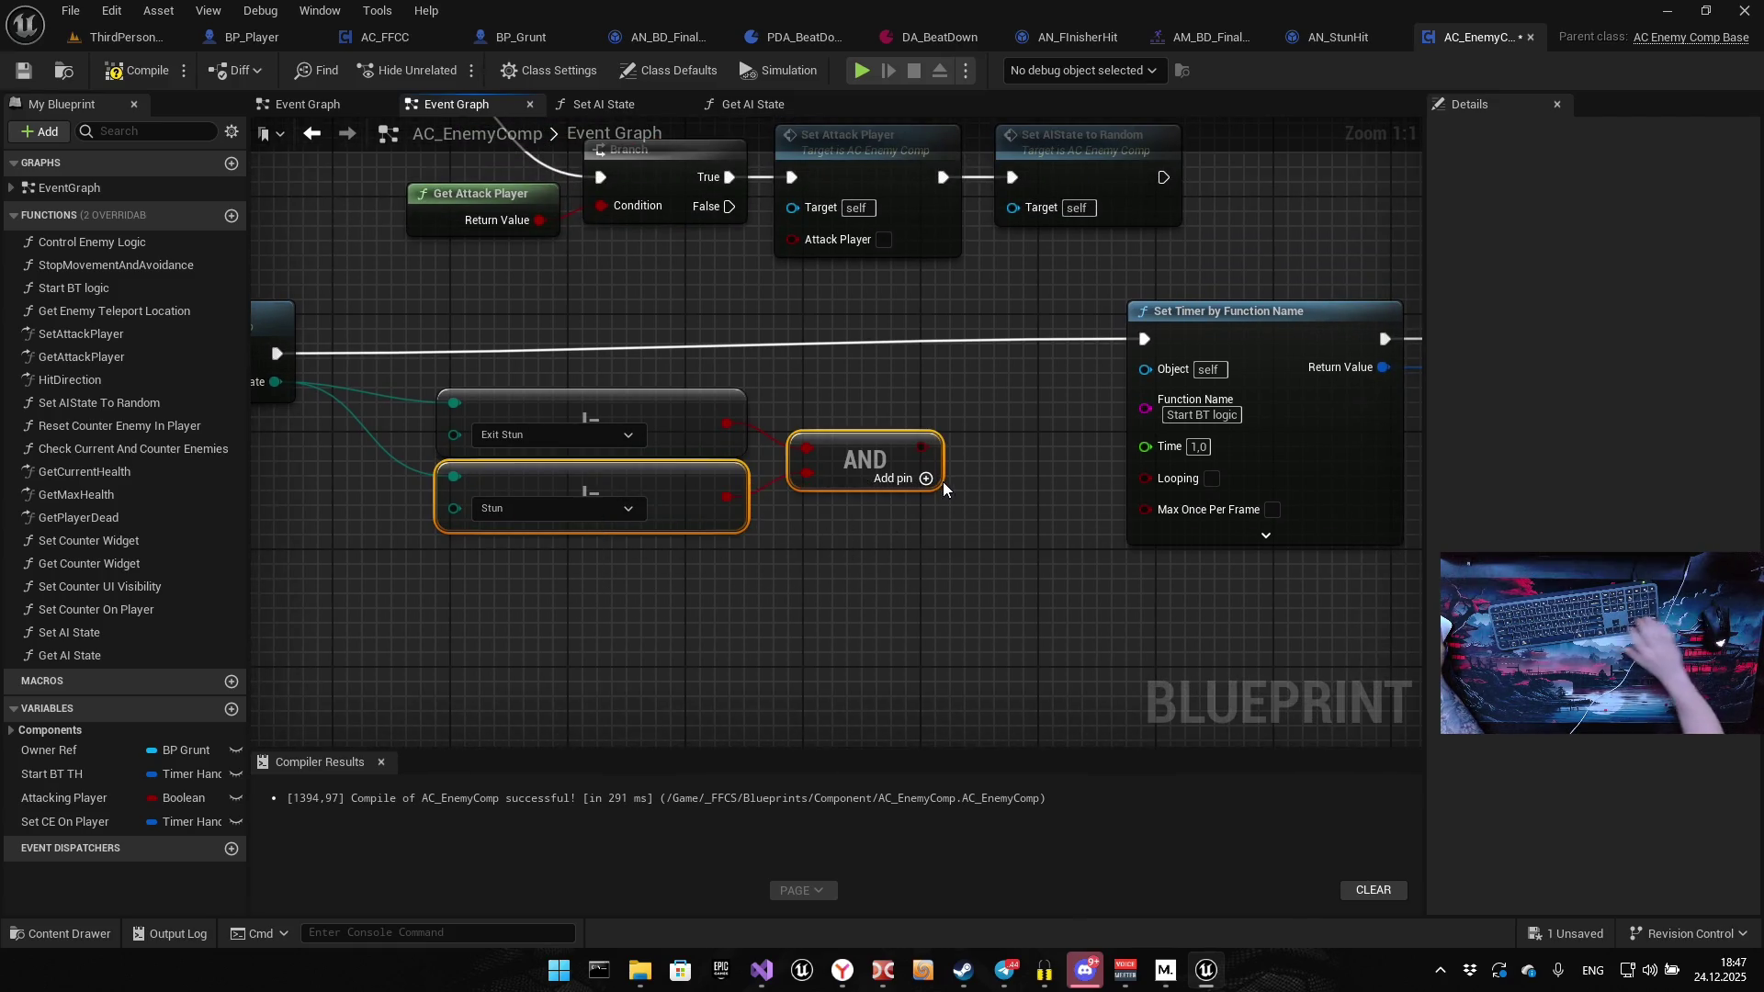
pyautogui.press('Delete')
pyautogui.moveTo(650, 410); pyautogui.dragTo(630, 477)
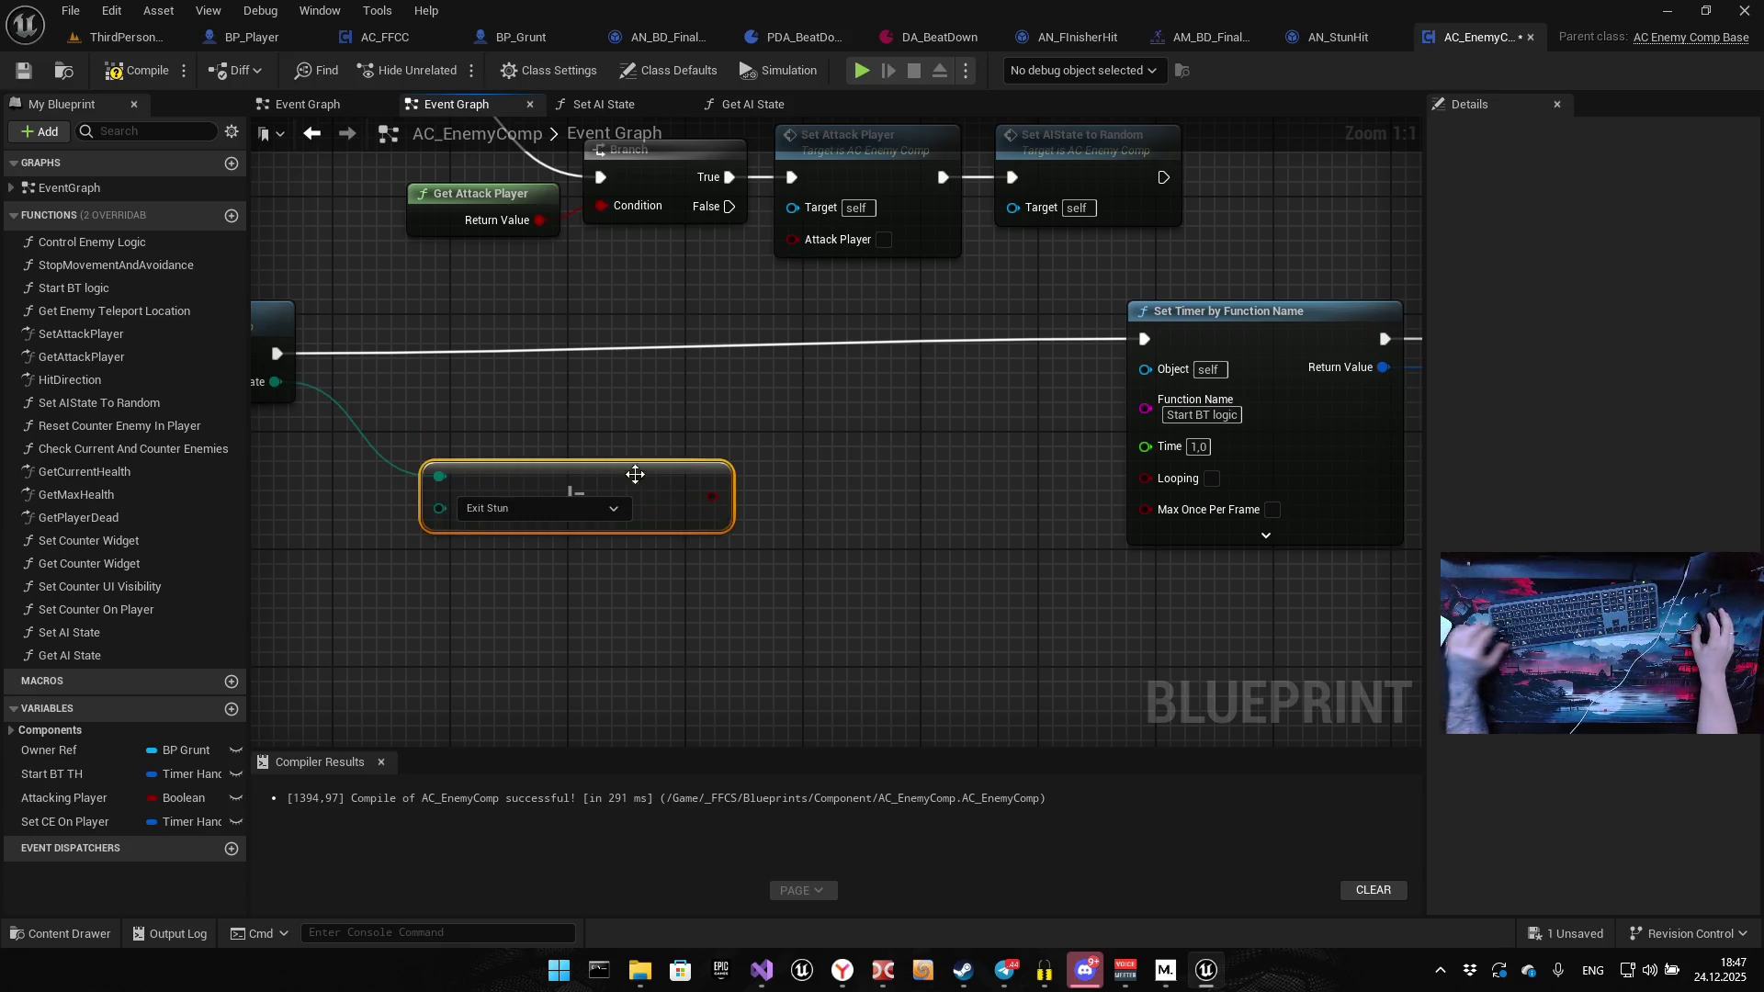
# Add a Branch after Get AI State using the Exit Stun check, with True driving Set Timer
pyautogui.click(796, 374)
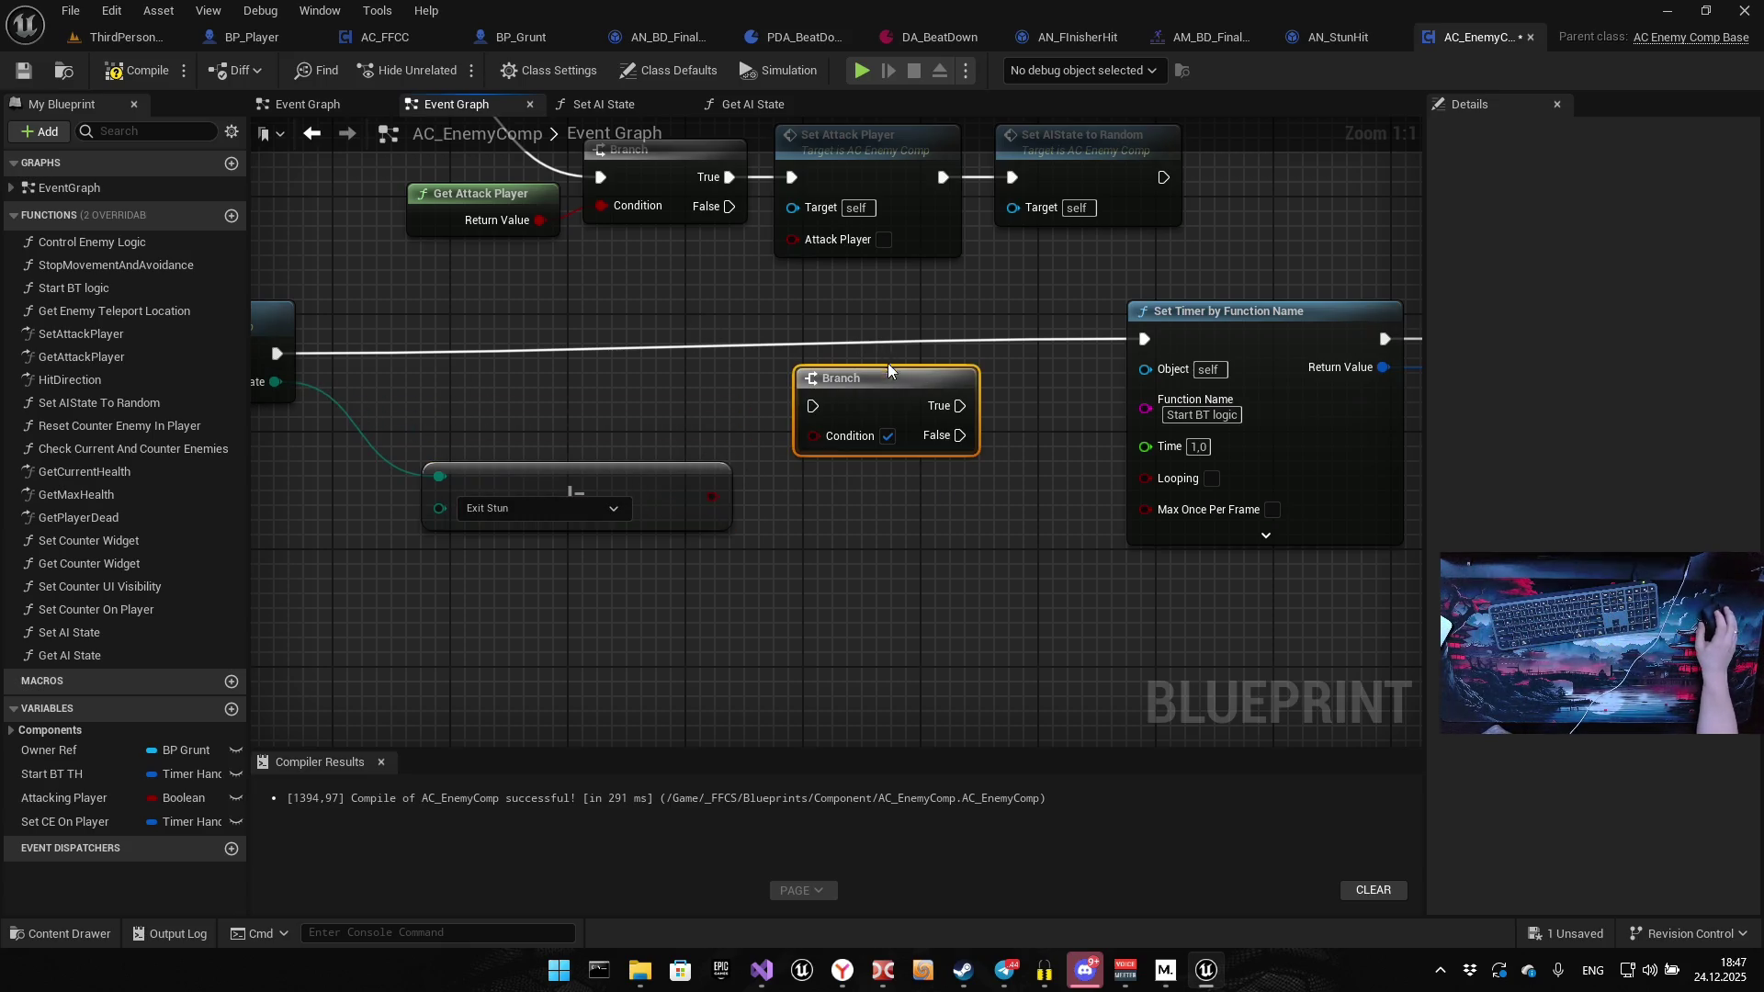
pyautogui.moveTo(887, 369); pyautogui.dragTo(749, 317)
pyautogui.moveTo(278, 354); pyautogui.dragTo(674, 355)
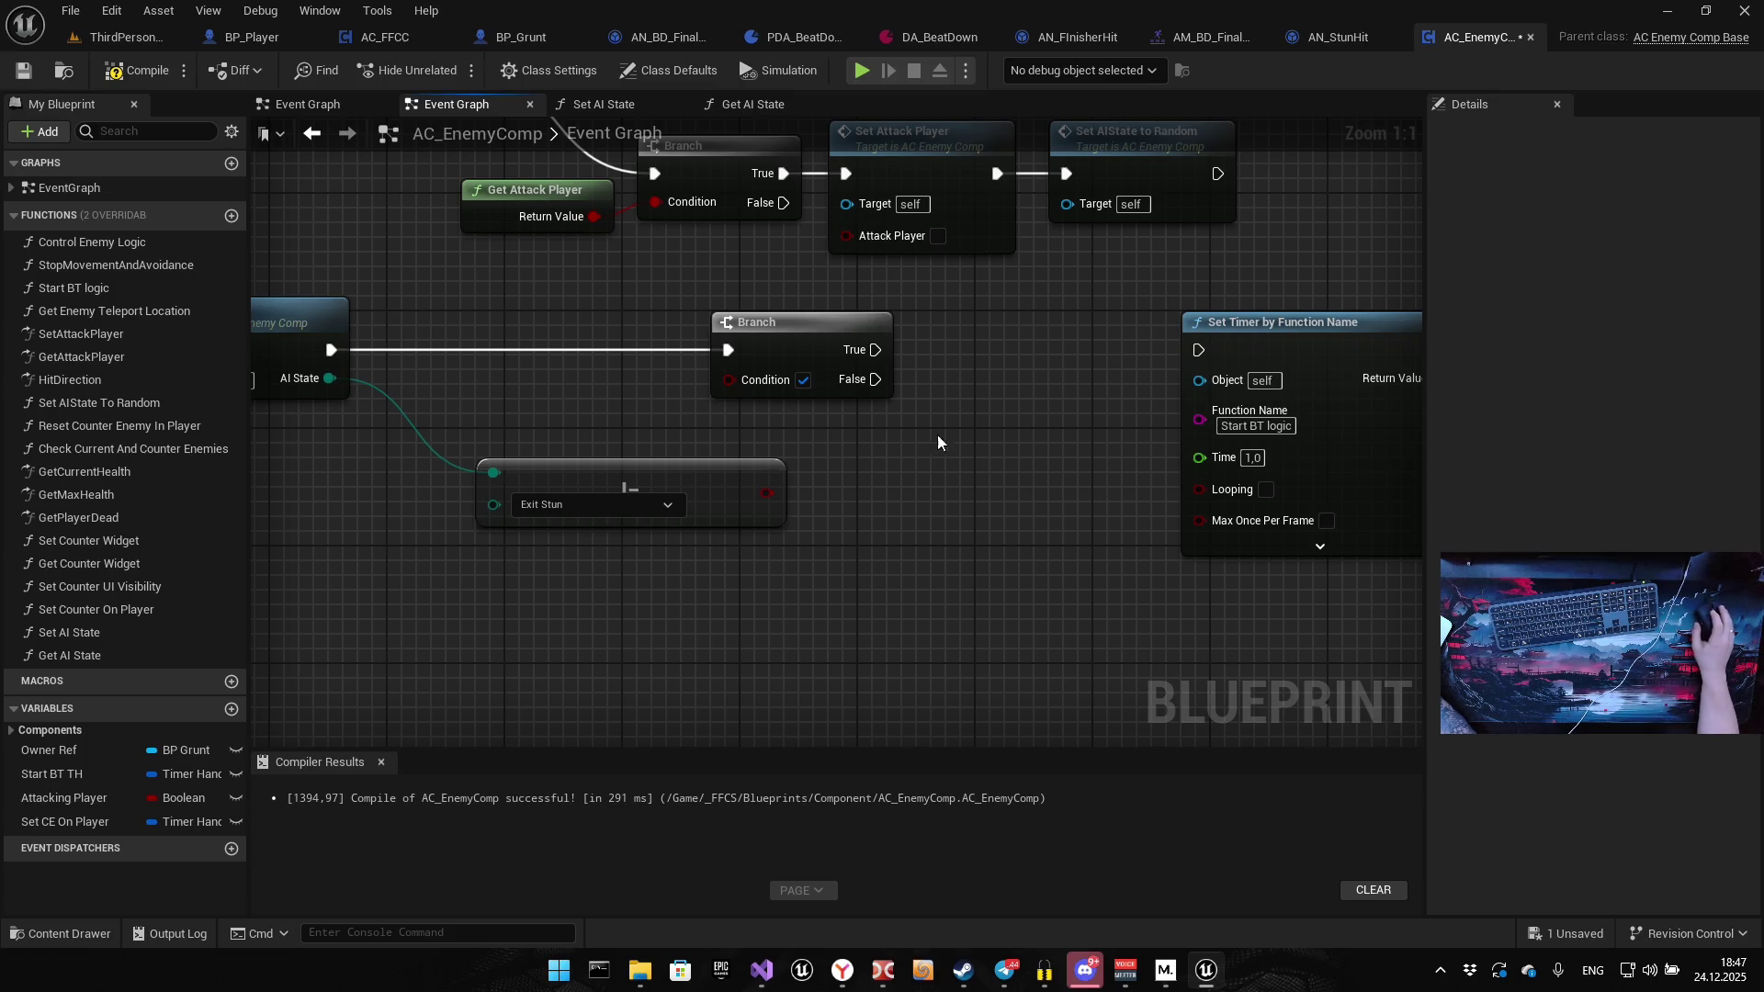
pyautogui.moveTo(764, 497); pyautogui.dragTo(729, 379)
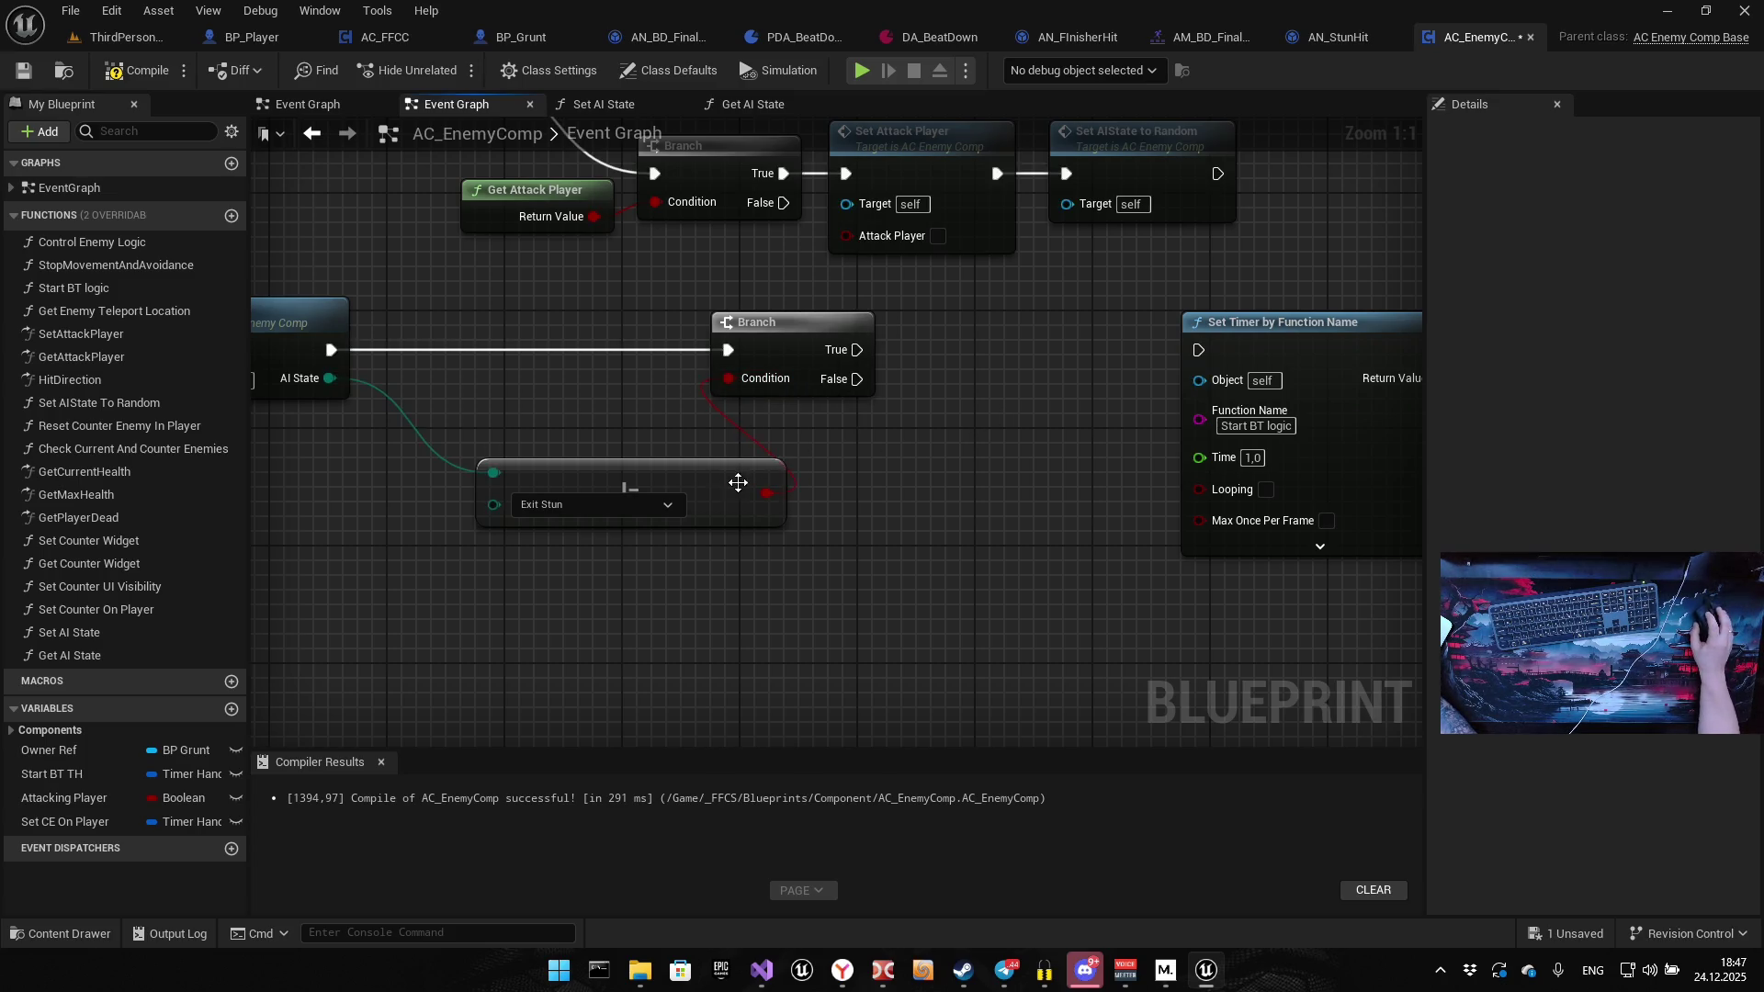
pyautogui.moveTo(746, 478); pyautogui.dragTo(645, 410)
pyautogui.moveTo(807, 333); pyautogui.dragTo(835, 334)
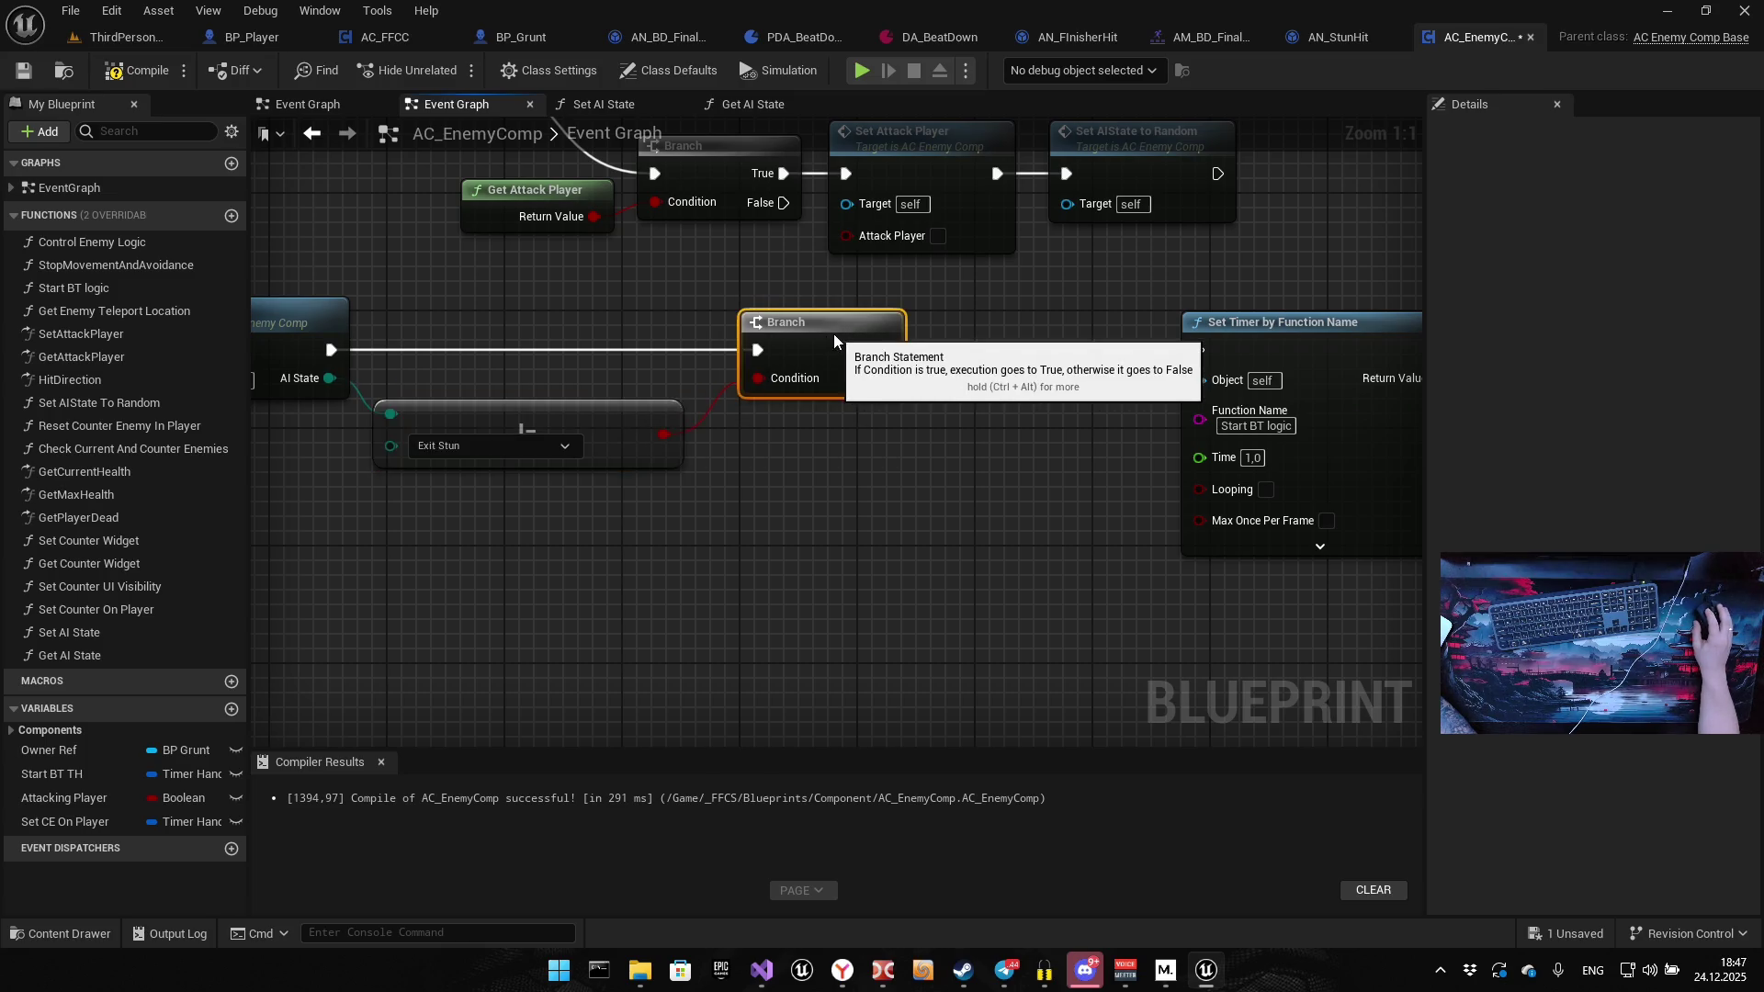
pyautogui.moveTo(1000, 498); pyautogui.dragTo(757, 494)
pyautogui.moveTo(631, 347); pyautogui.dragTo(944, 348)
# Nudge the SET node into place, compile and save, and launch a Play session
pyautogui.moveTo(764, 477); pyautogui.dragTo(673, 480)
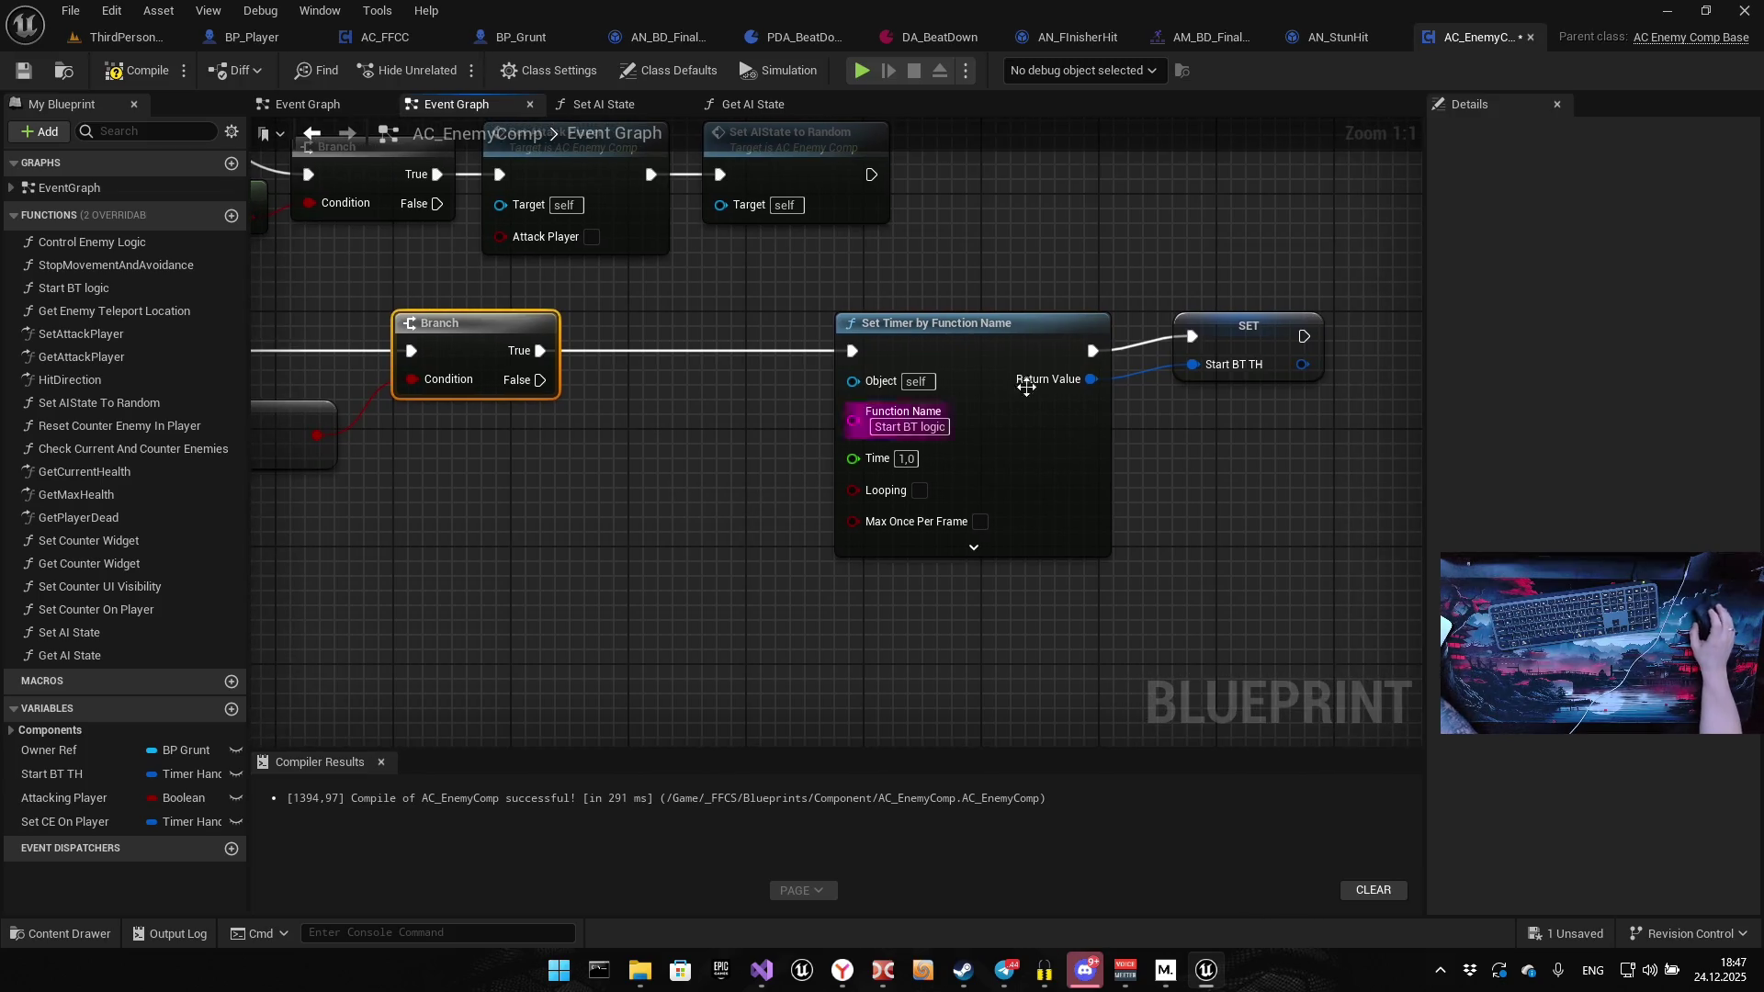
pyautogui.moveTo(1236, 336); pyautogui.dragTo(1226, 350)
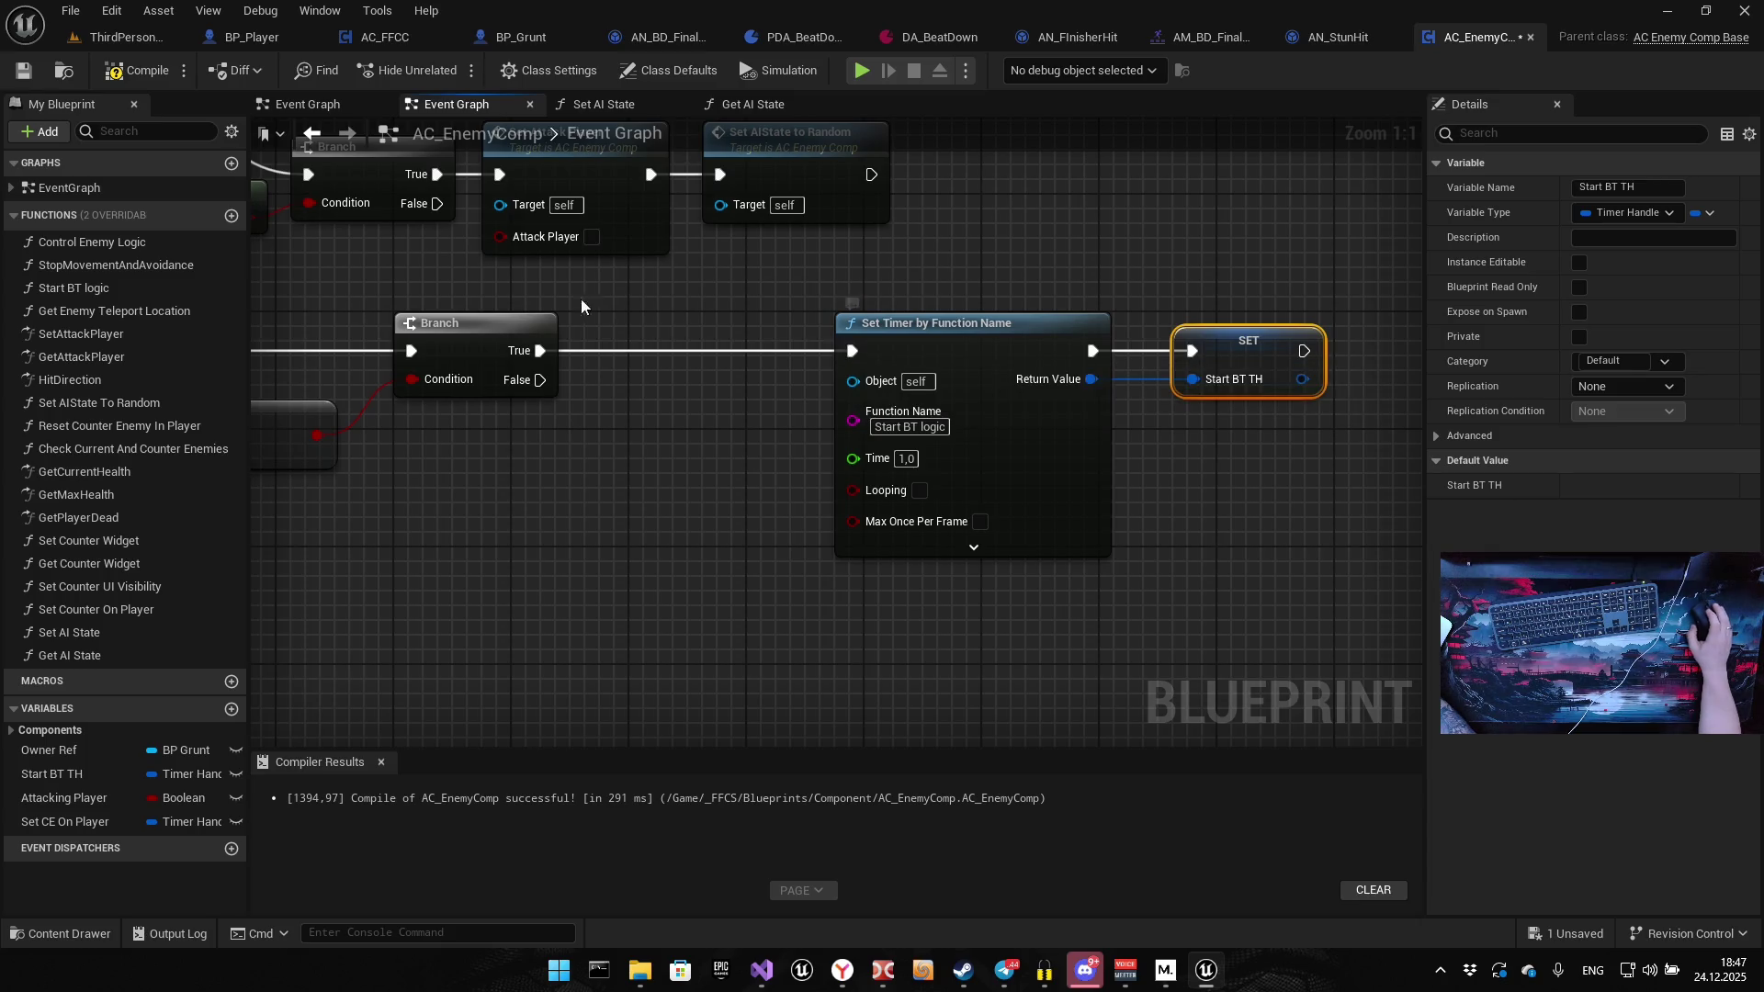
pyautogui.click(126, 74)
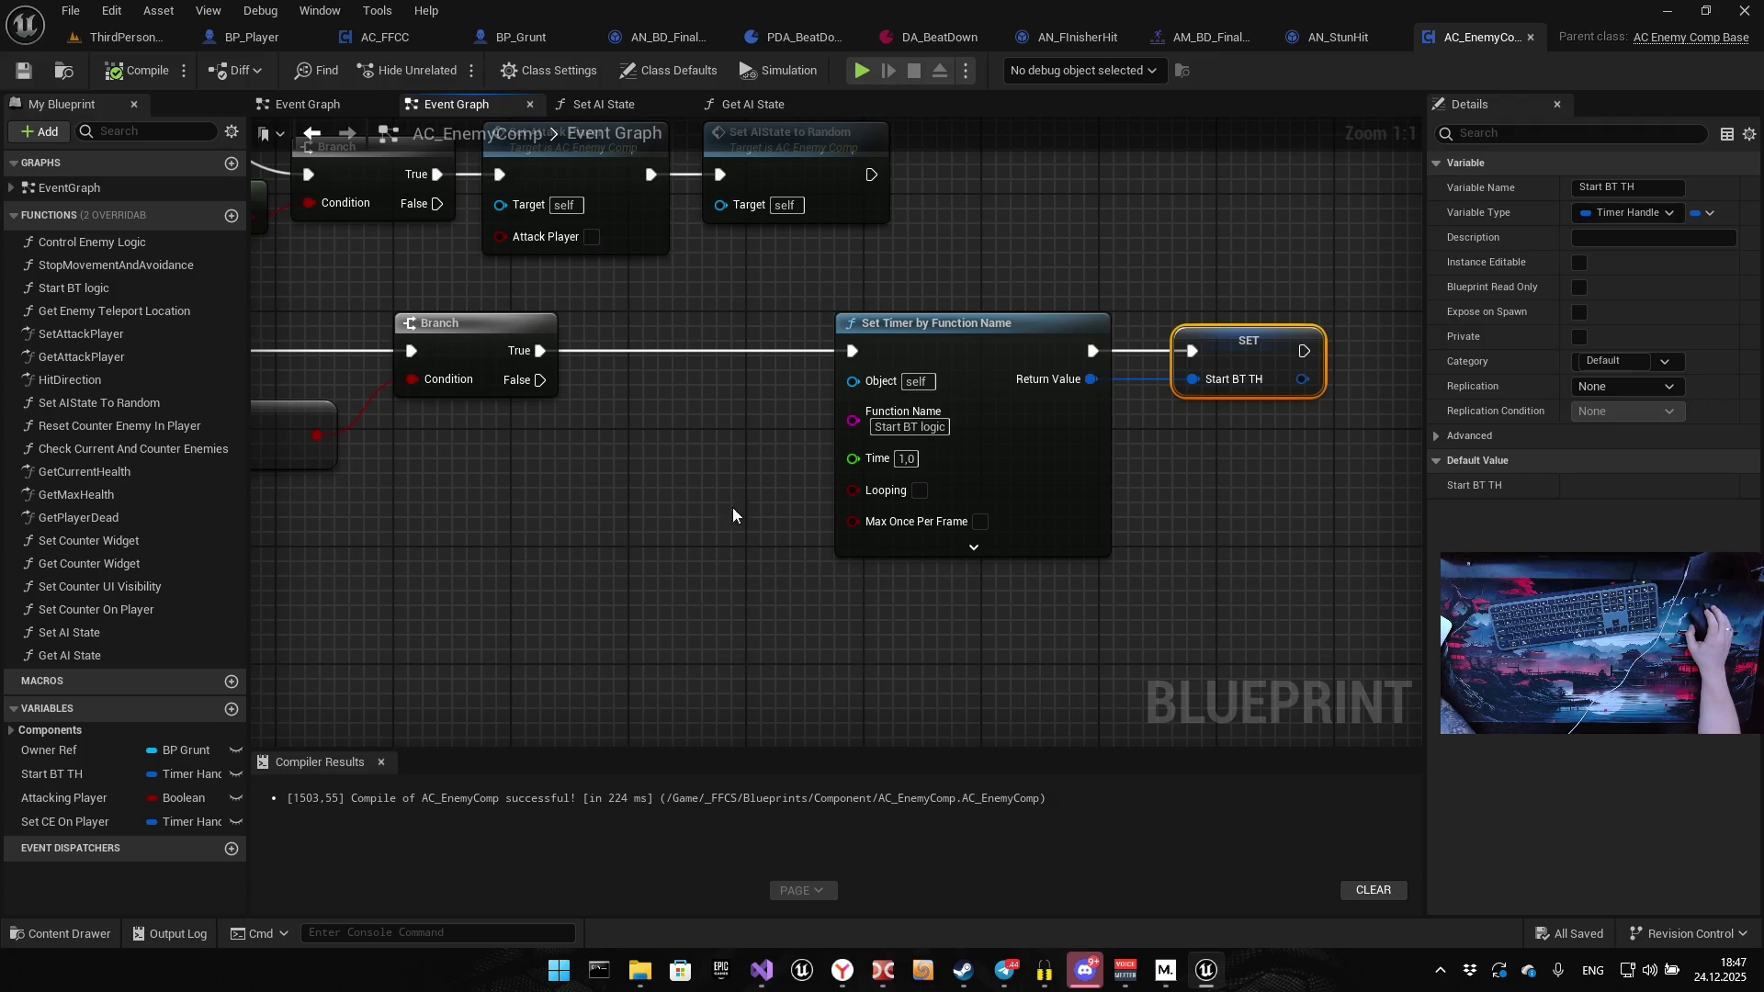
pyautogui.click(862, 70)
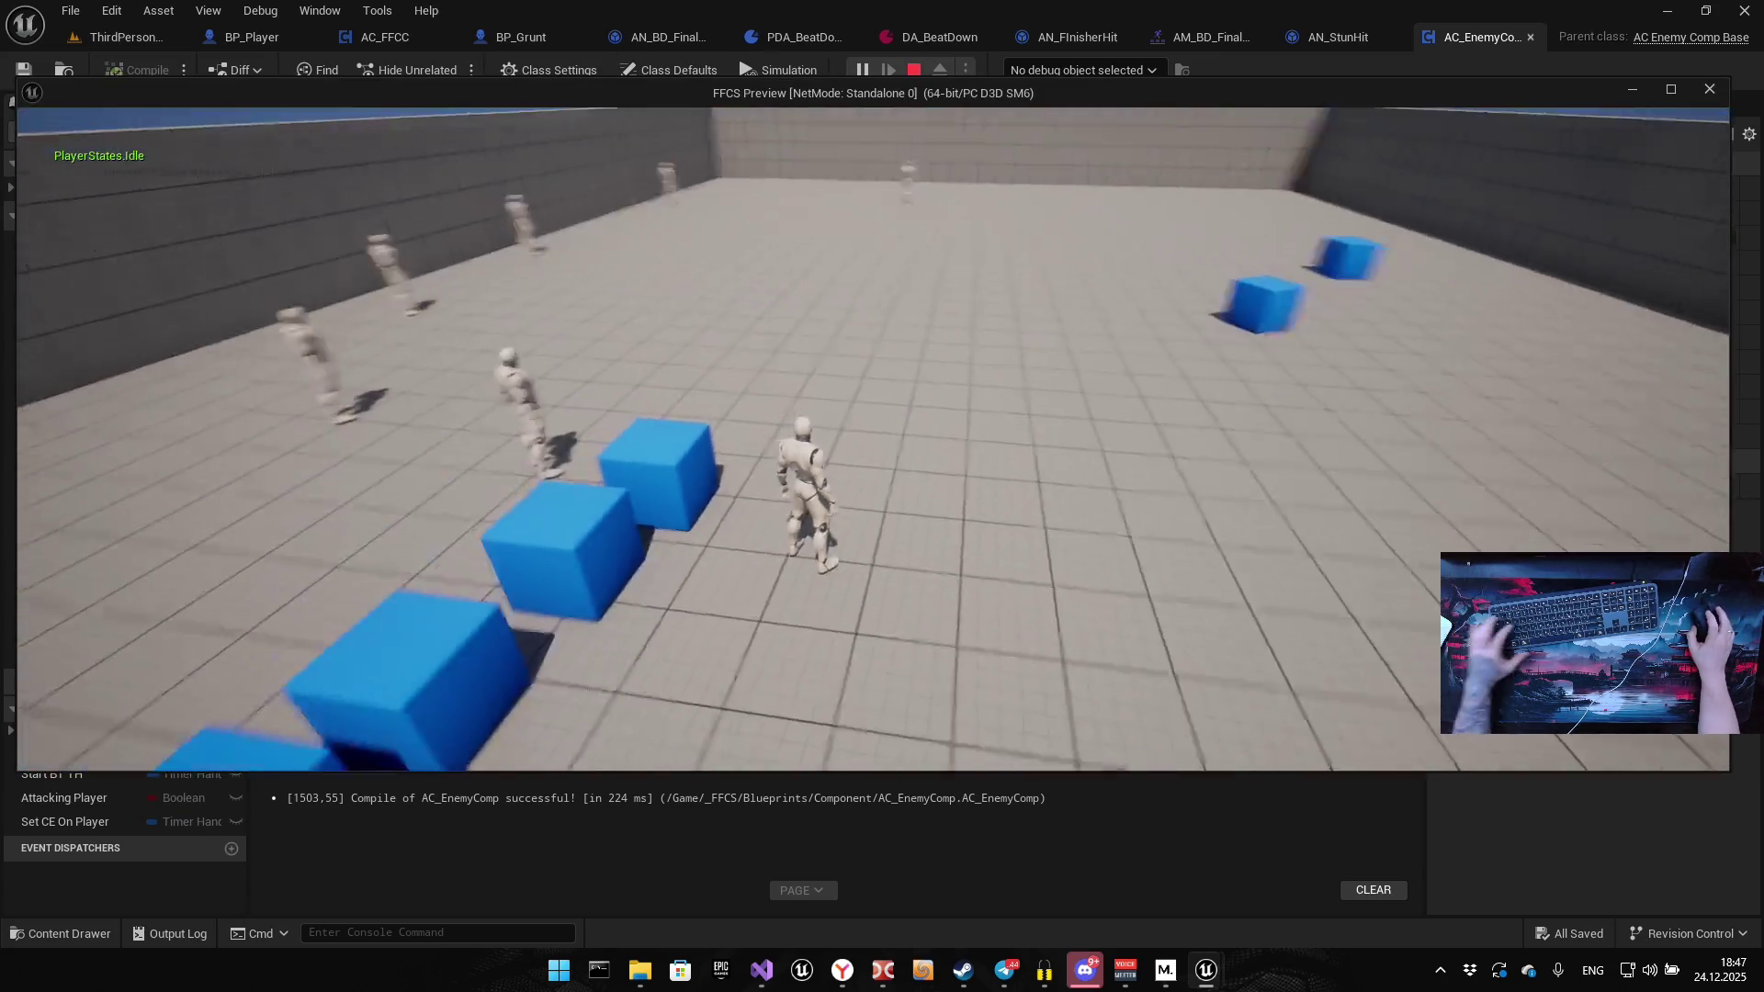
# Turn on the AI gameplay debugger overlay and stun the grunts to watch their AI state
pyautogui.press("'")
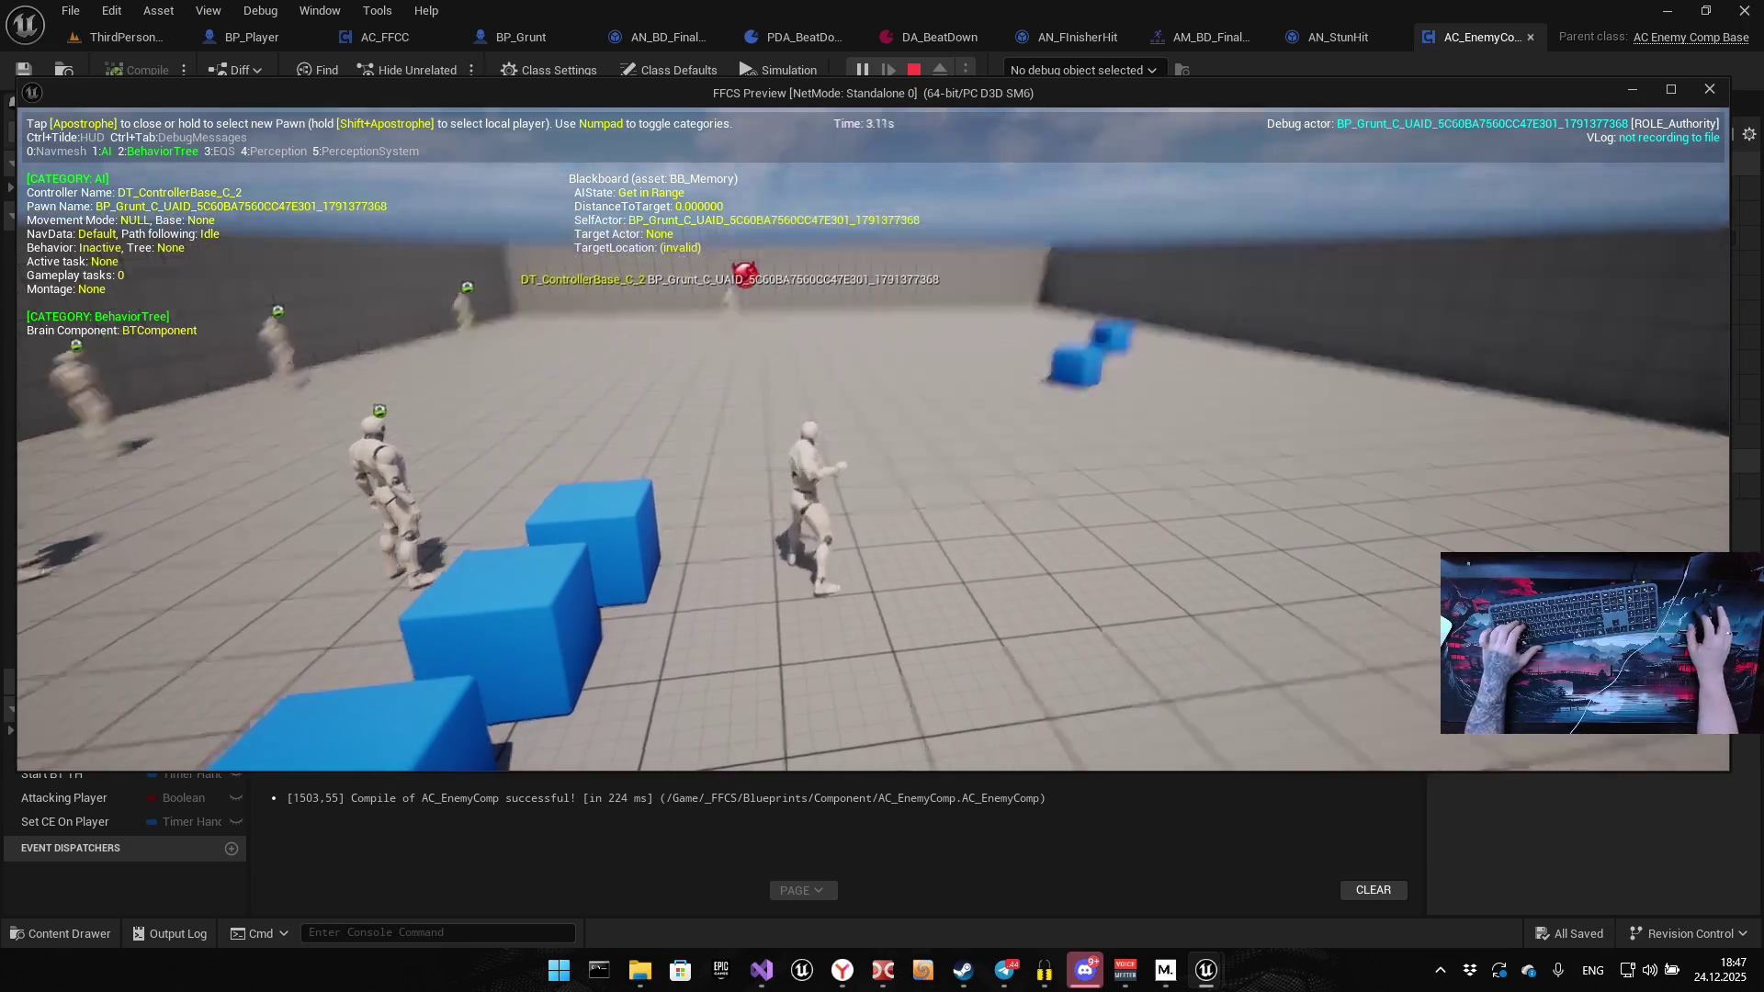
pyautogui.click(872, 439)
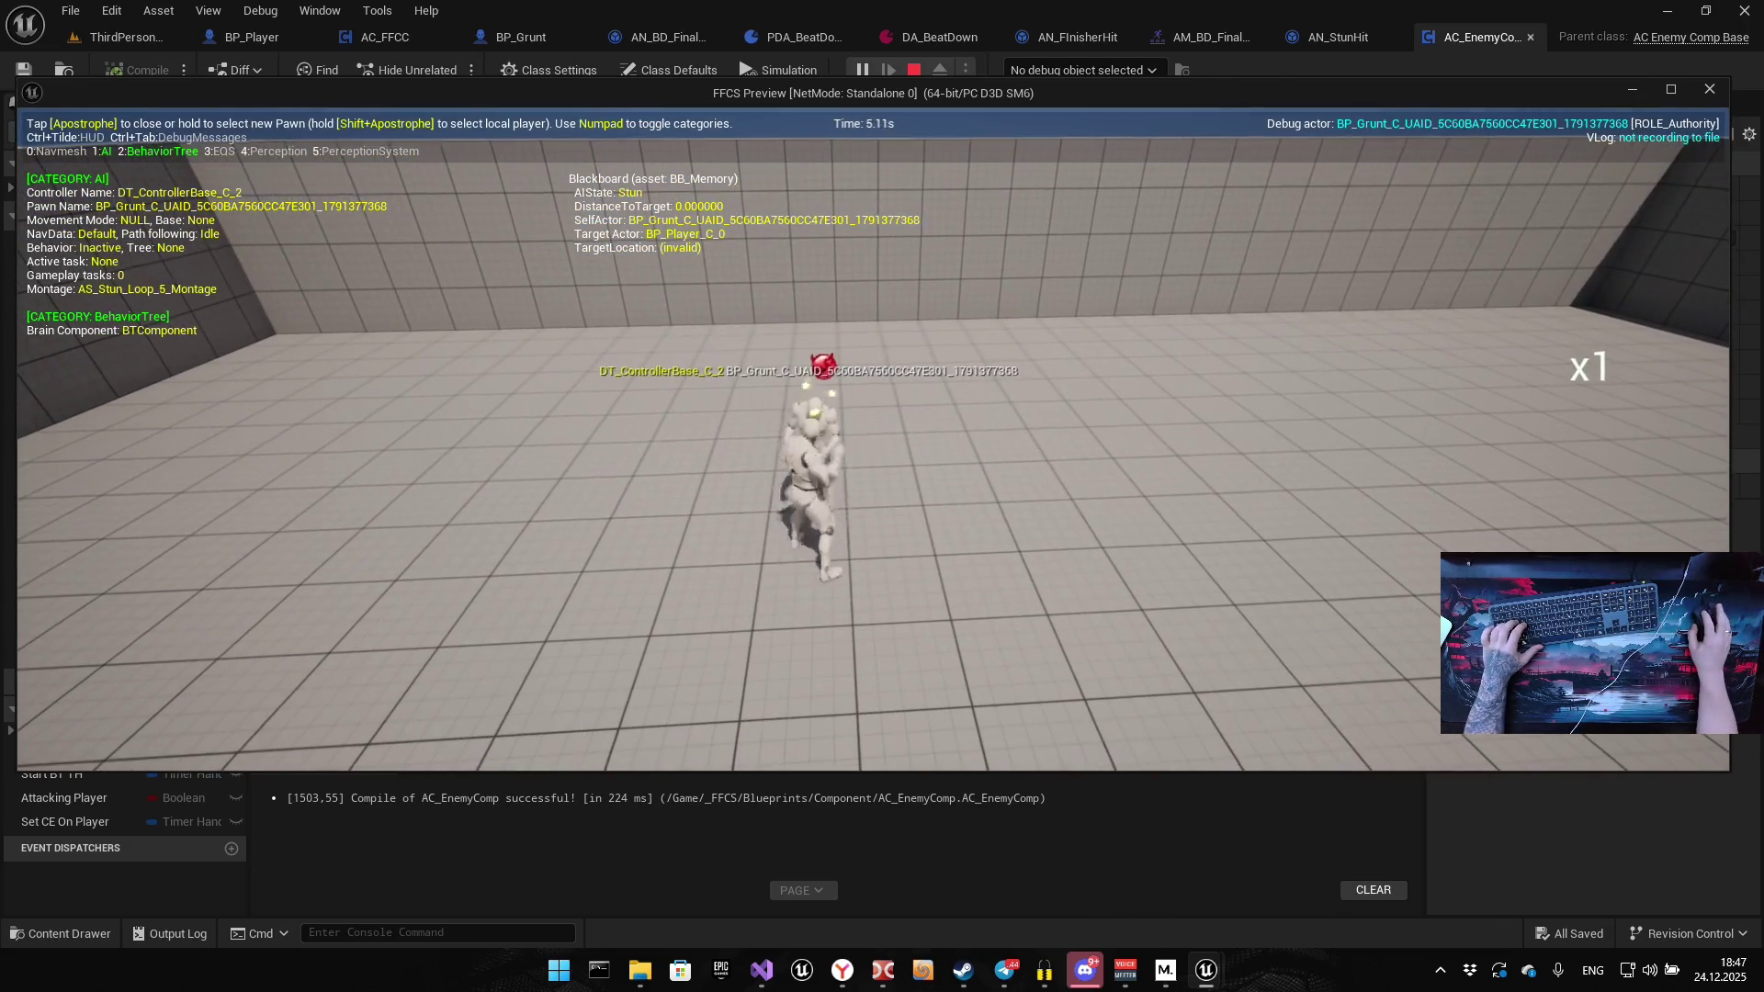
pyautogui.press('s')
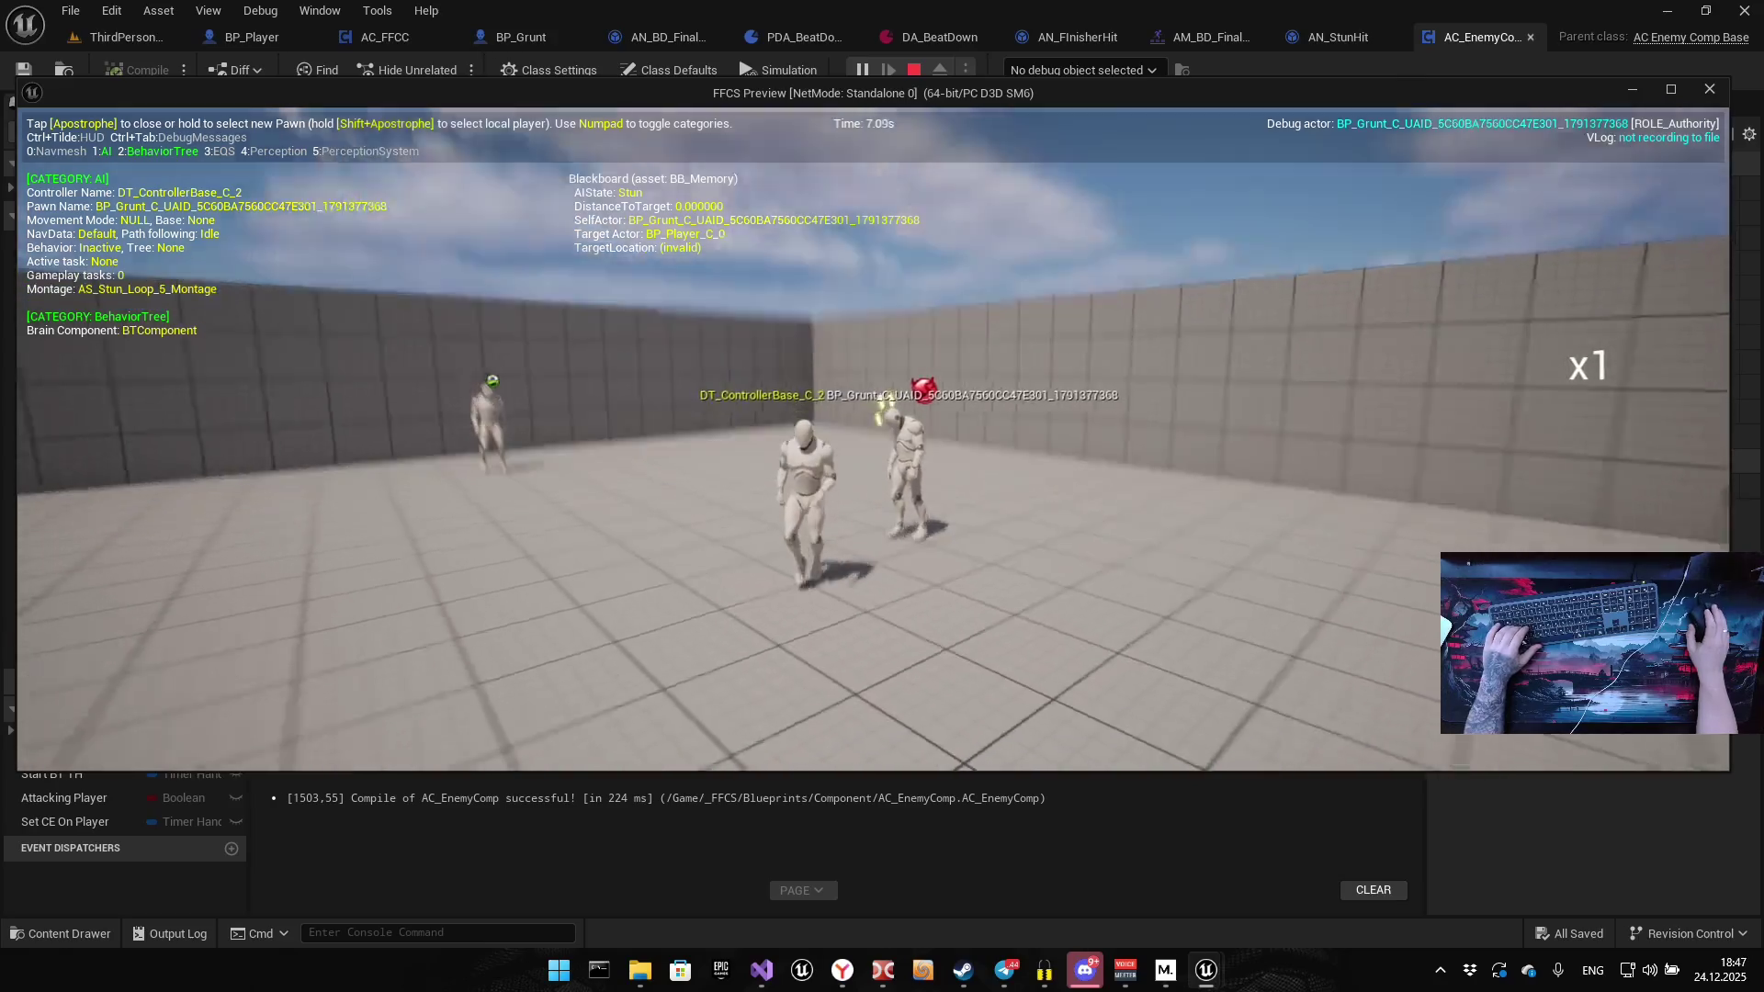
pyautogui.press('s')
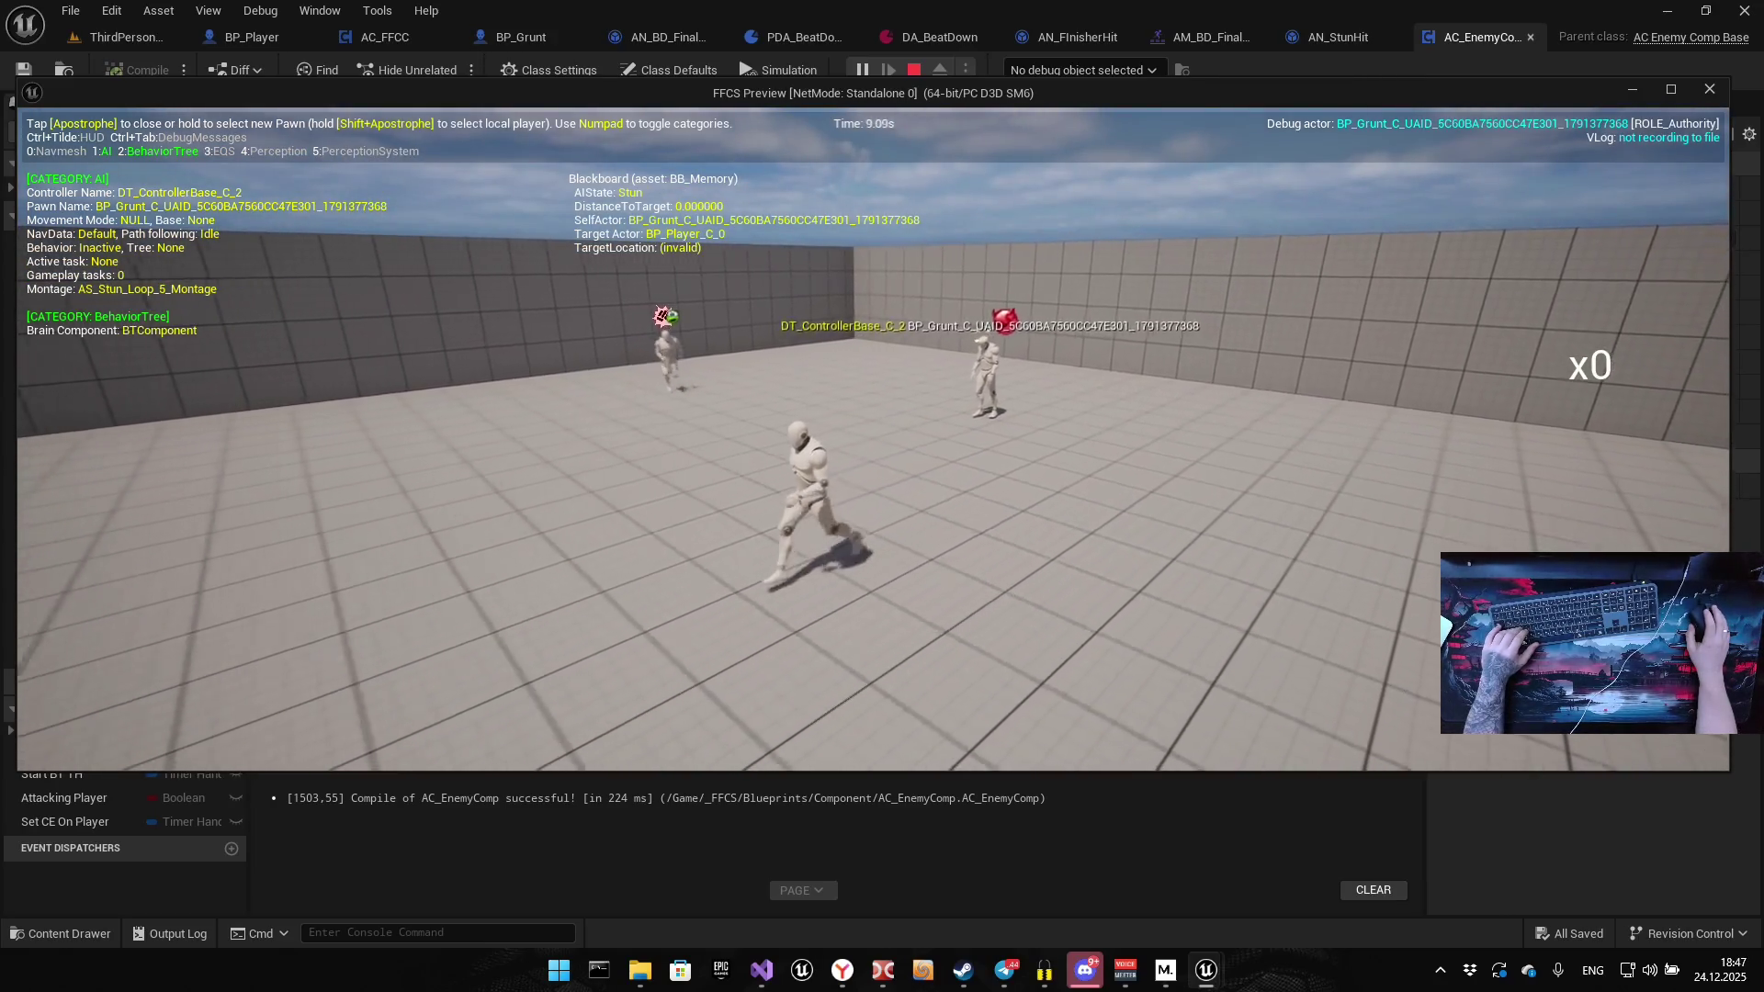
pyautogui.click(873, 439)
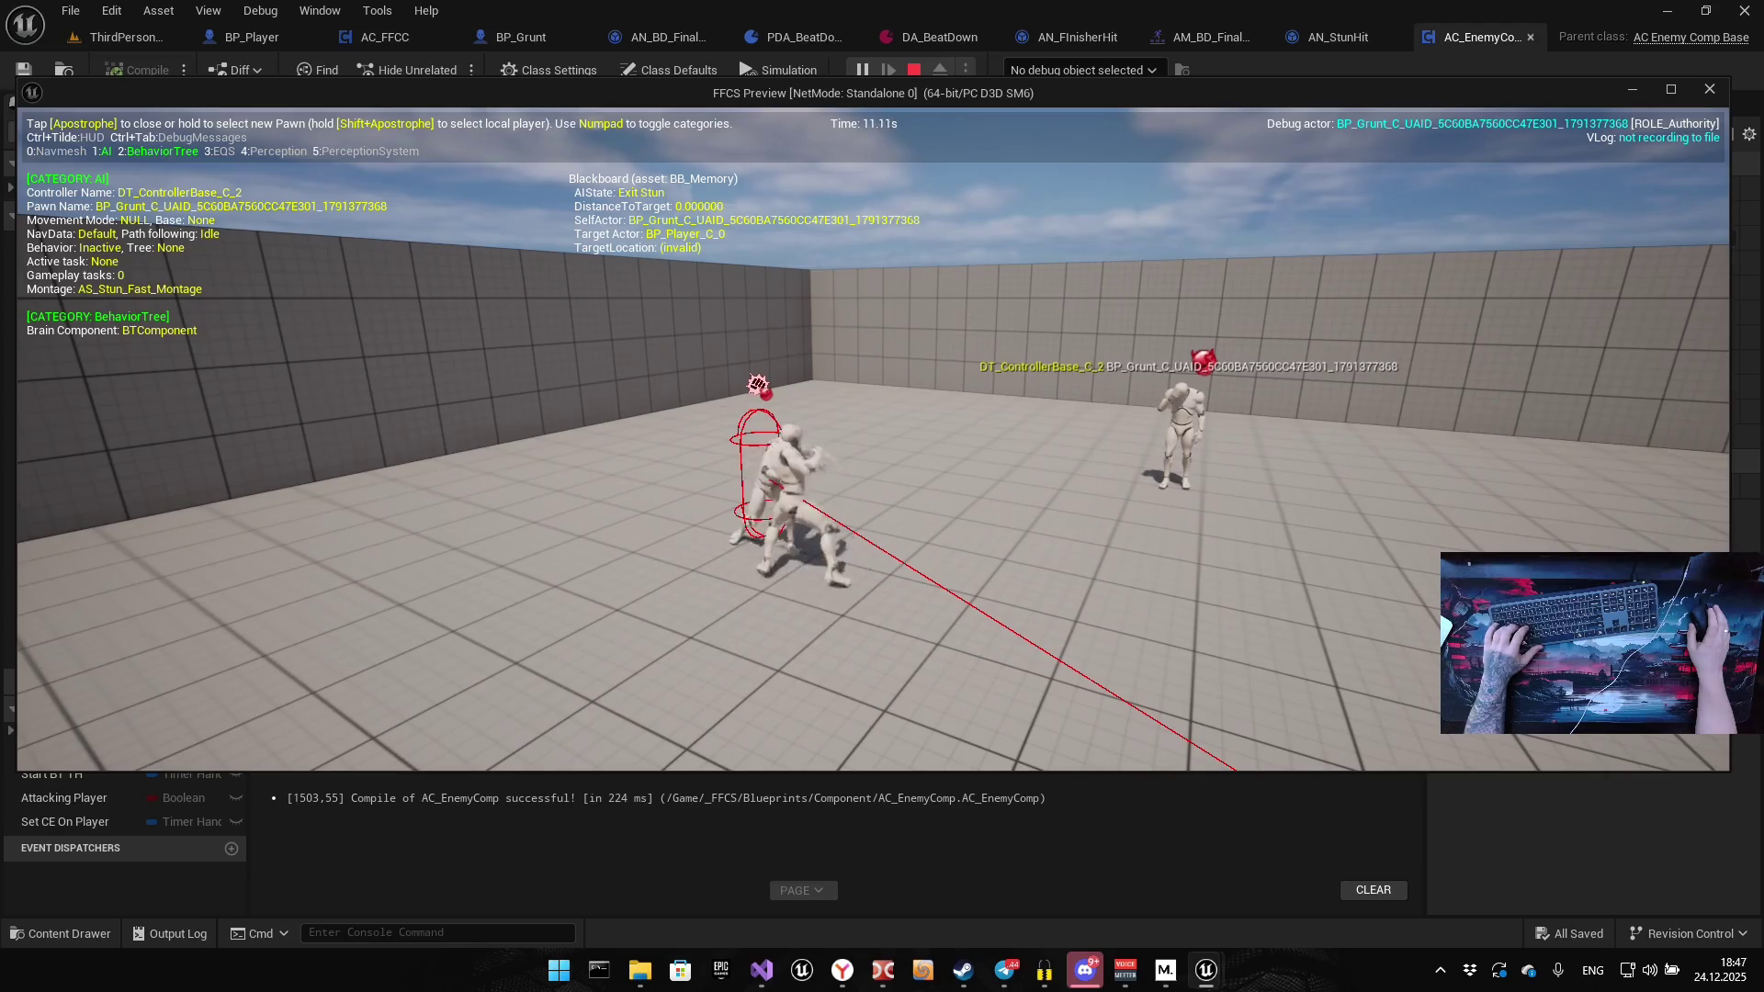
pyautogui.press('s')
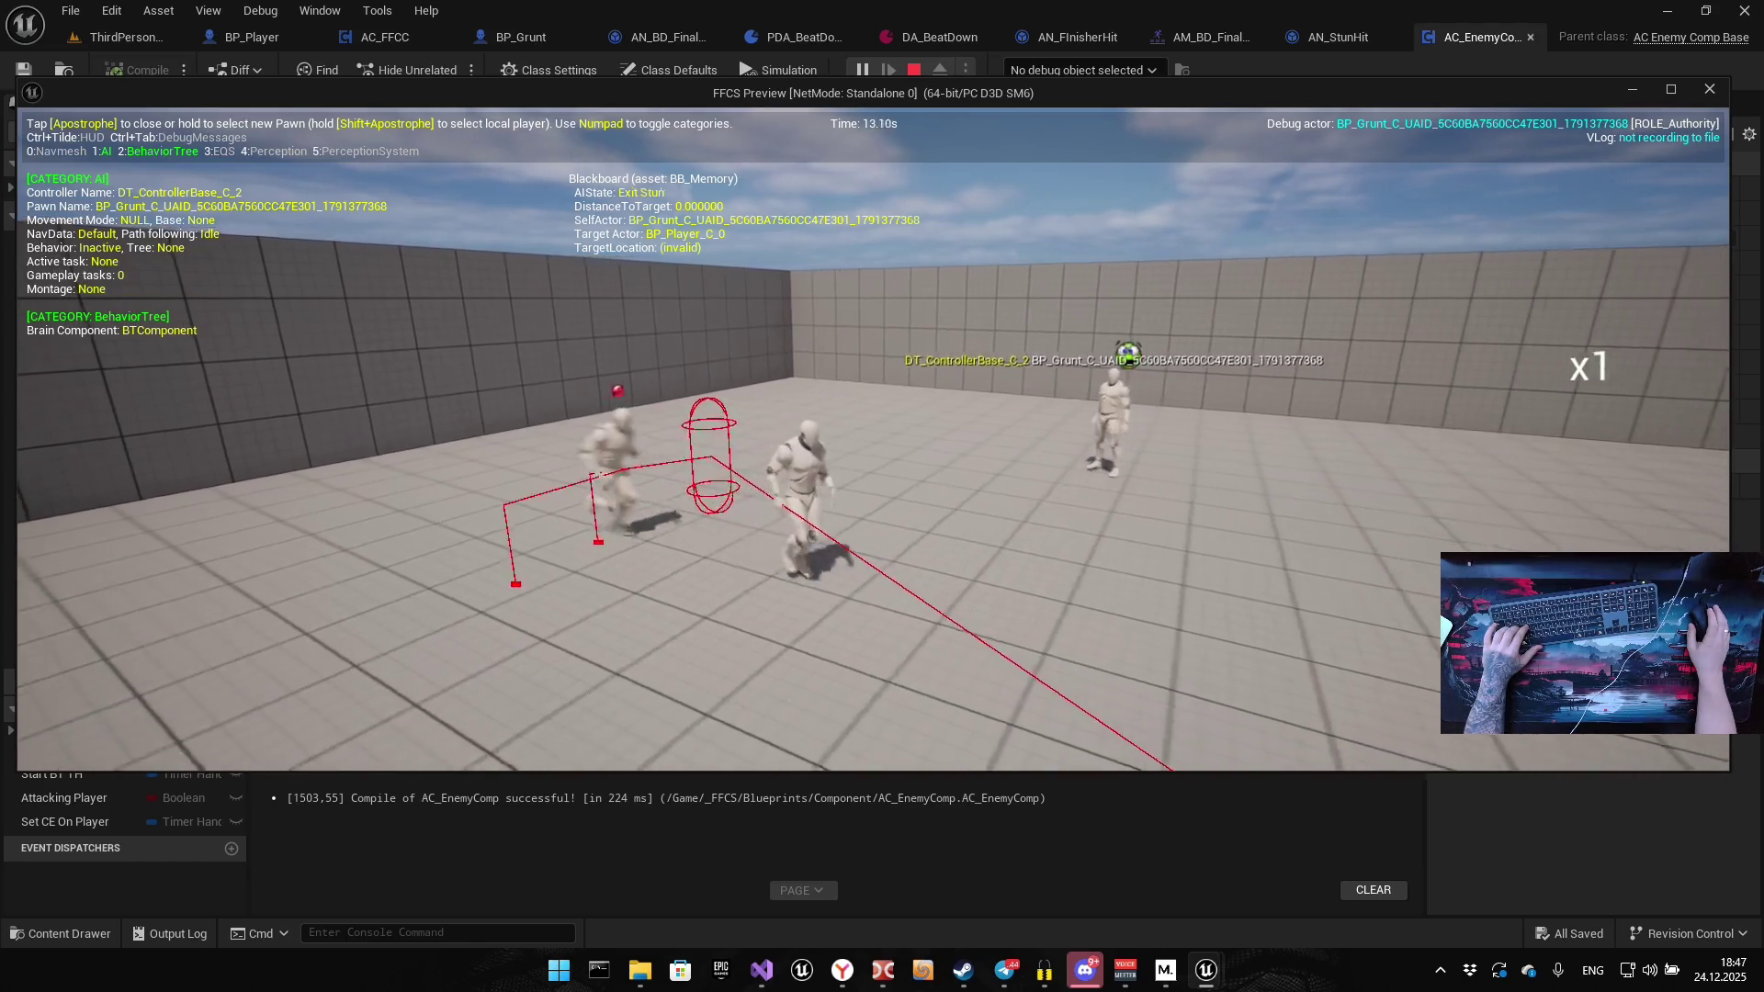
# Run among the grunts while watching the overlay, then stop the play session with Escape
pyautogui.press('w')
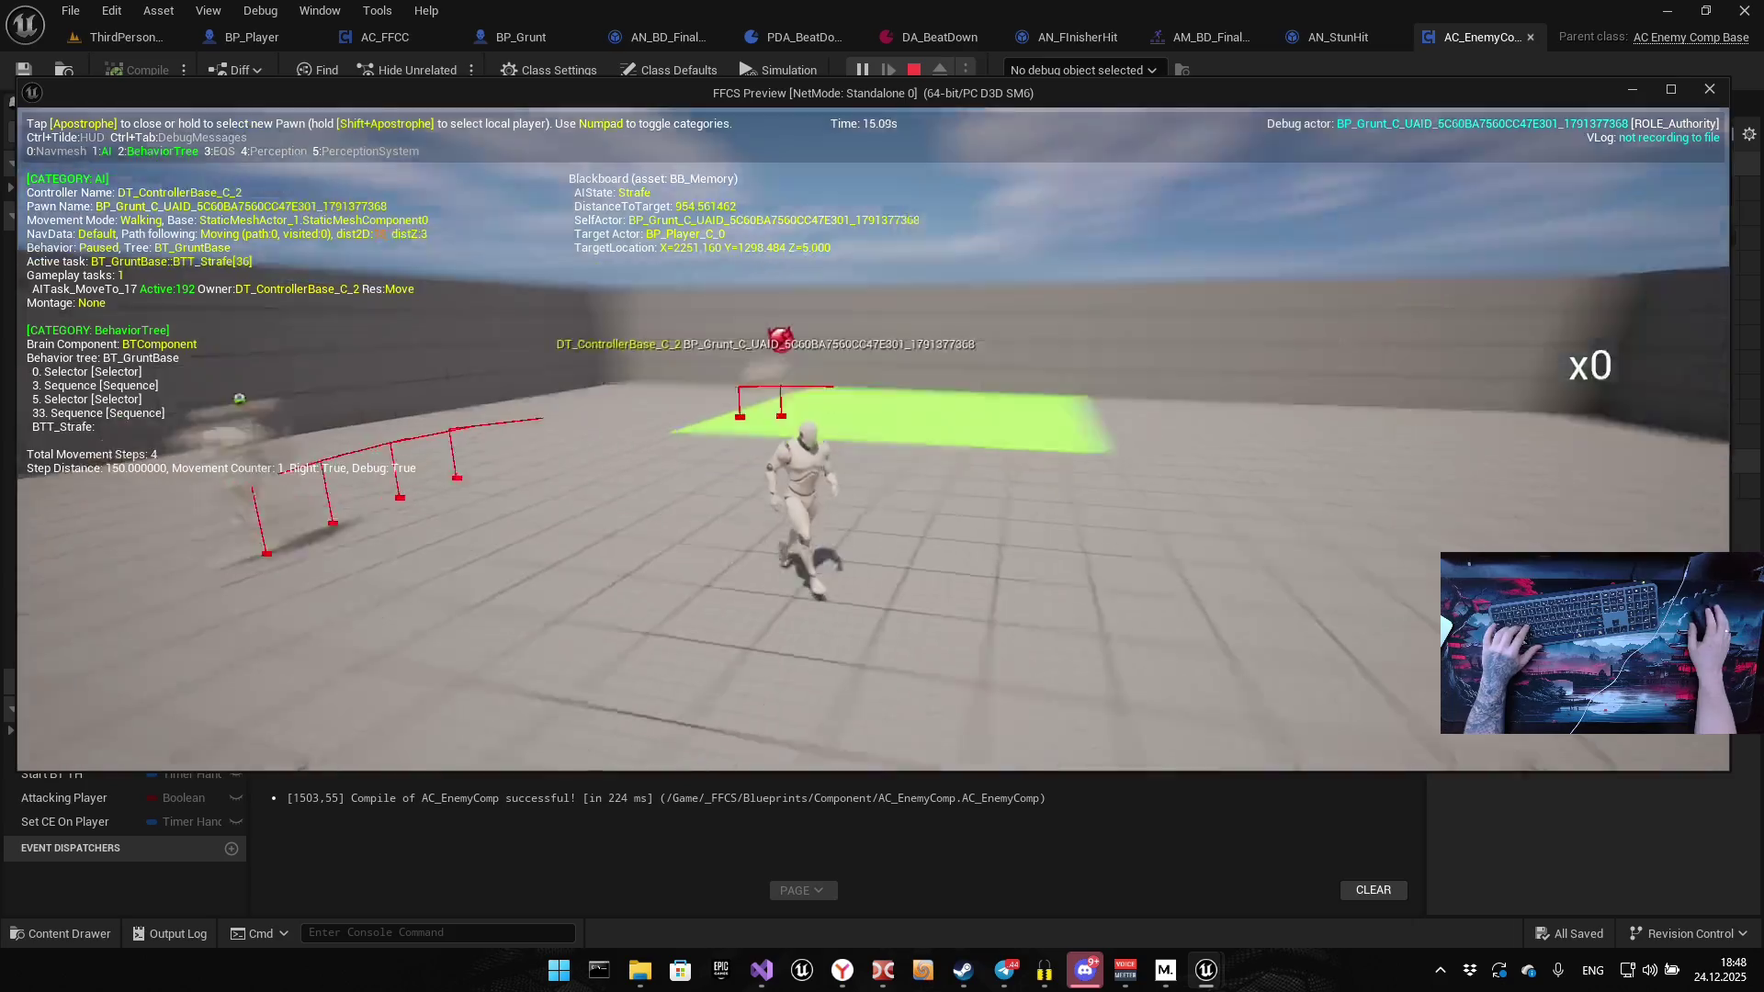
pyautogui.press('w')
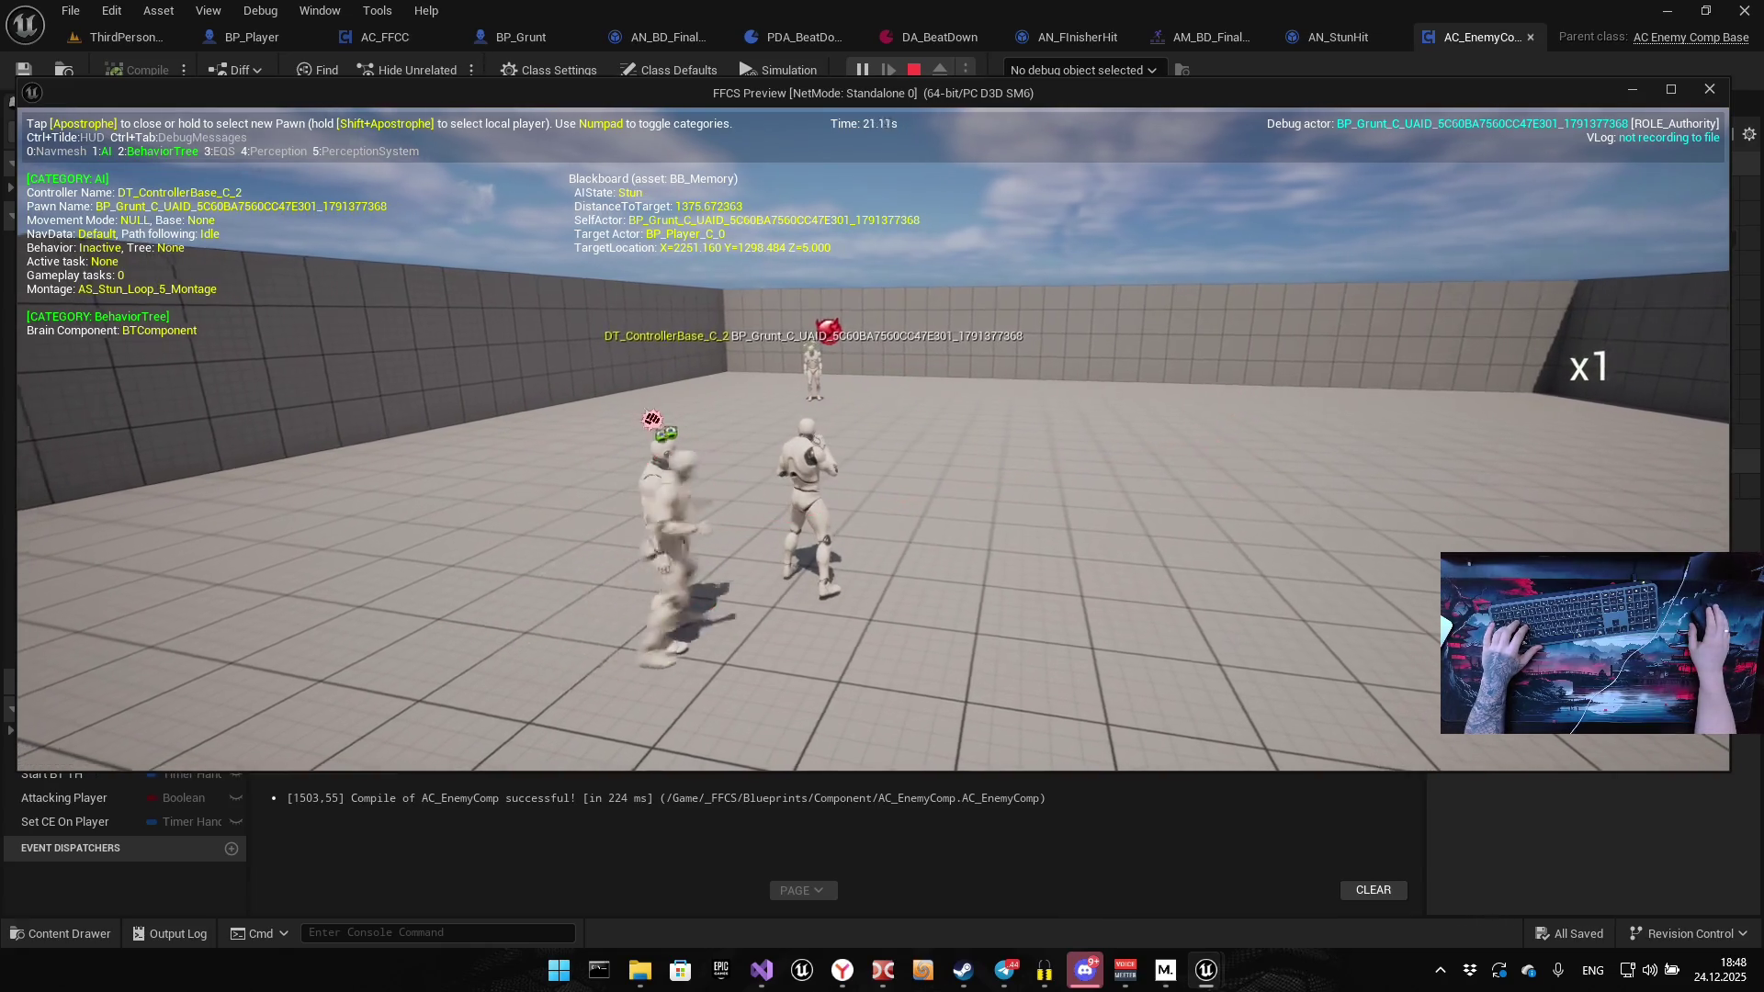
pyautogui.press('w')
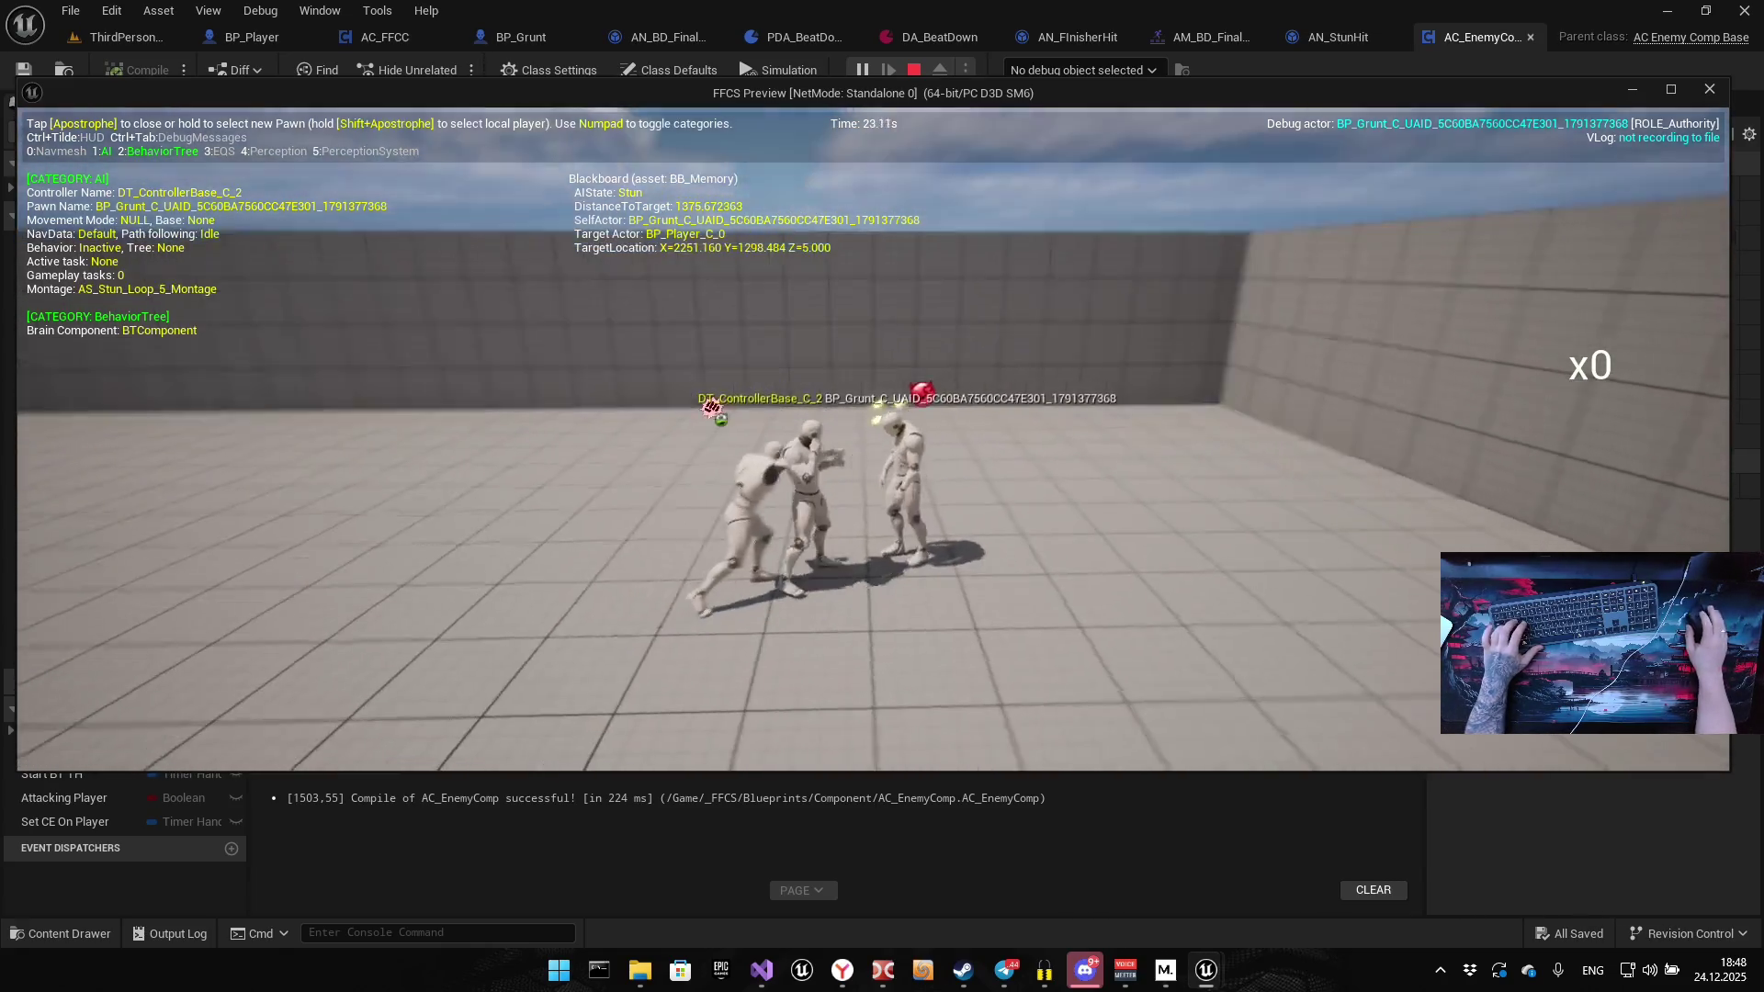
pyautogui.press('w')
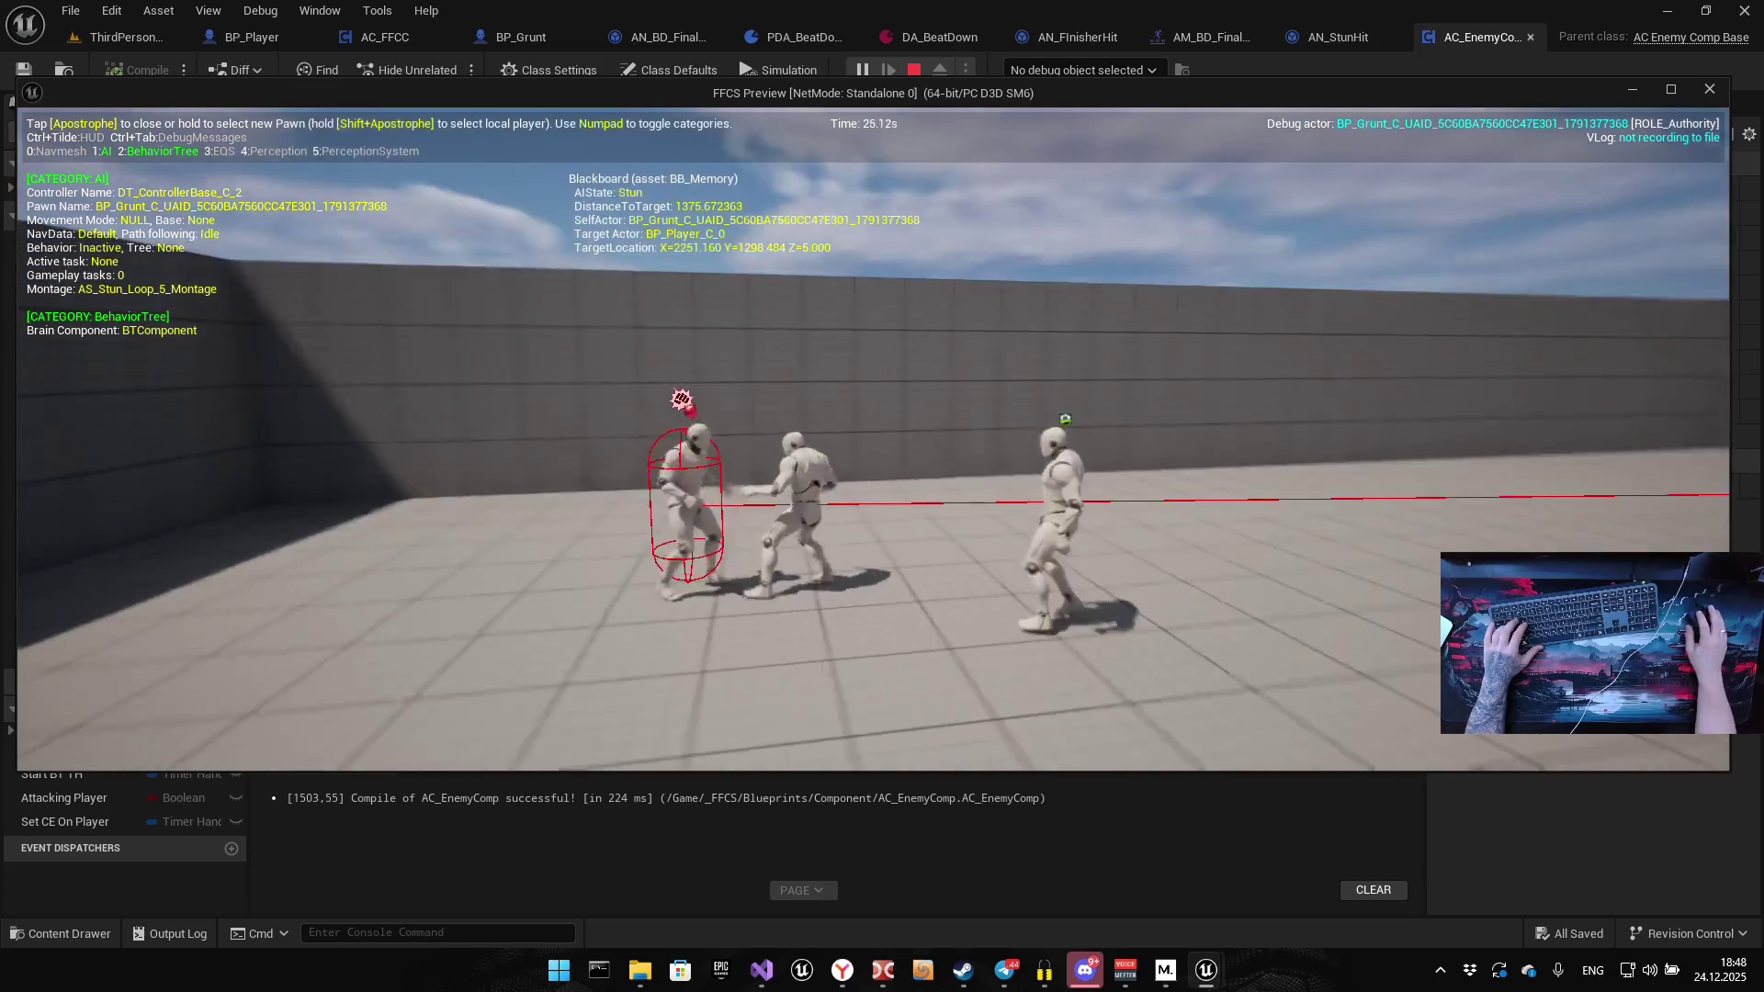
pyautogui.press('w')
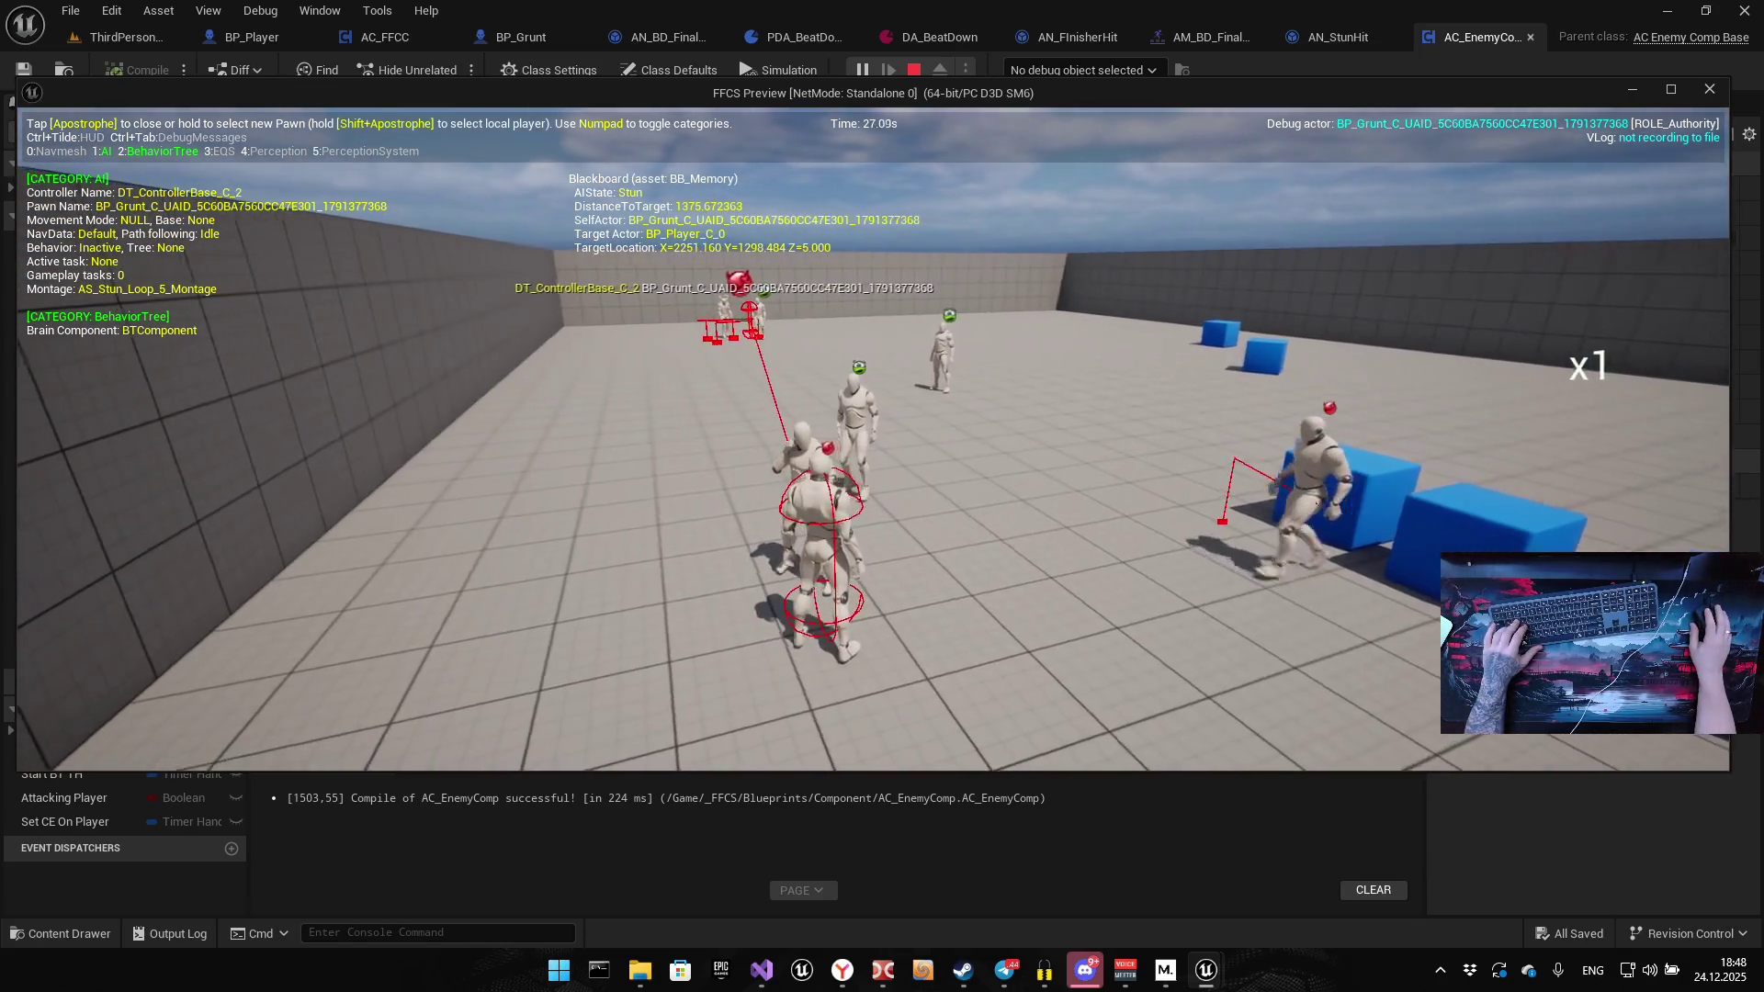
pyautogui.press('w')
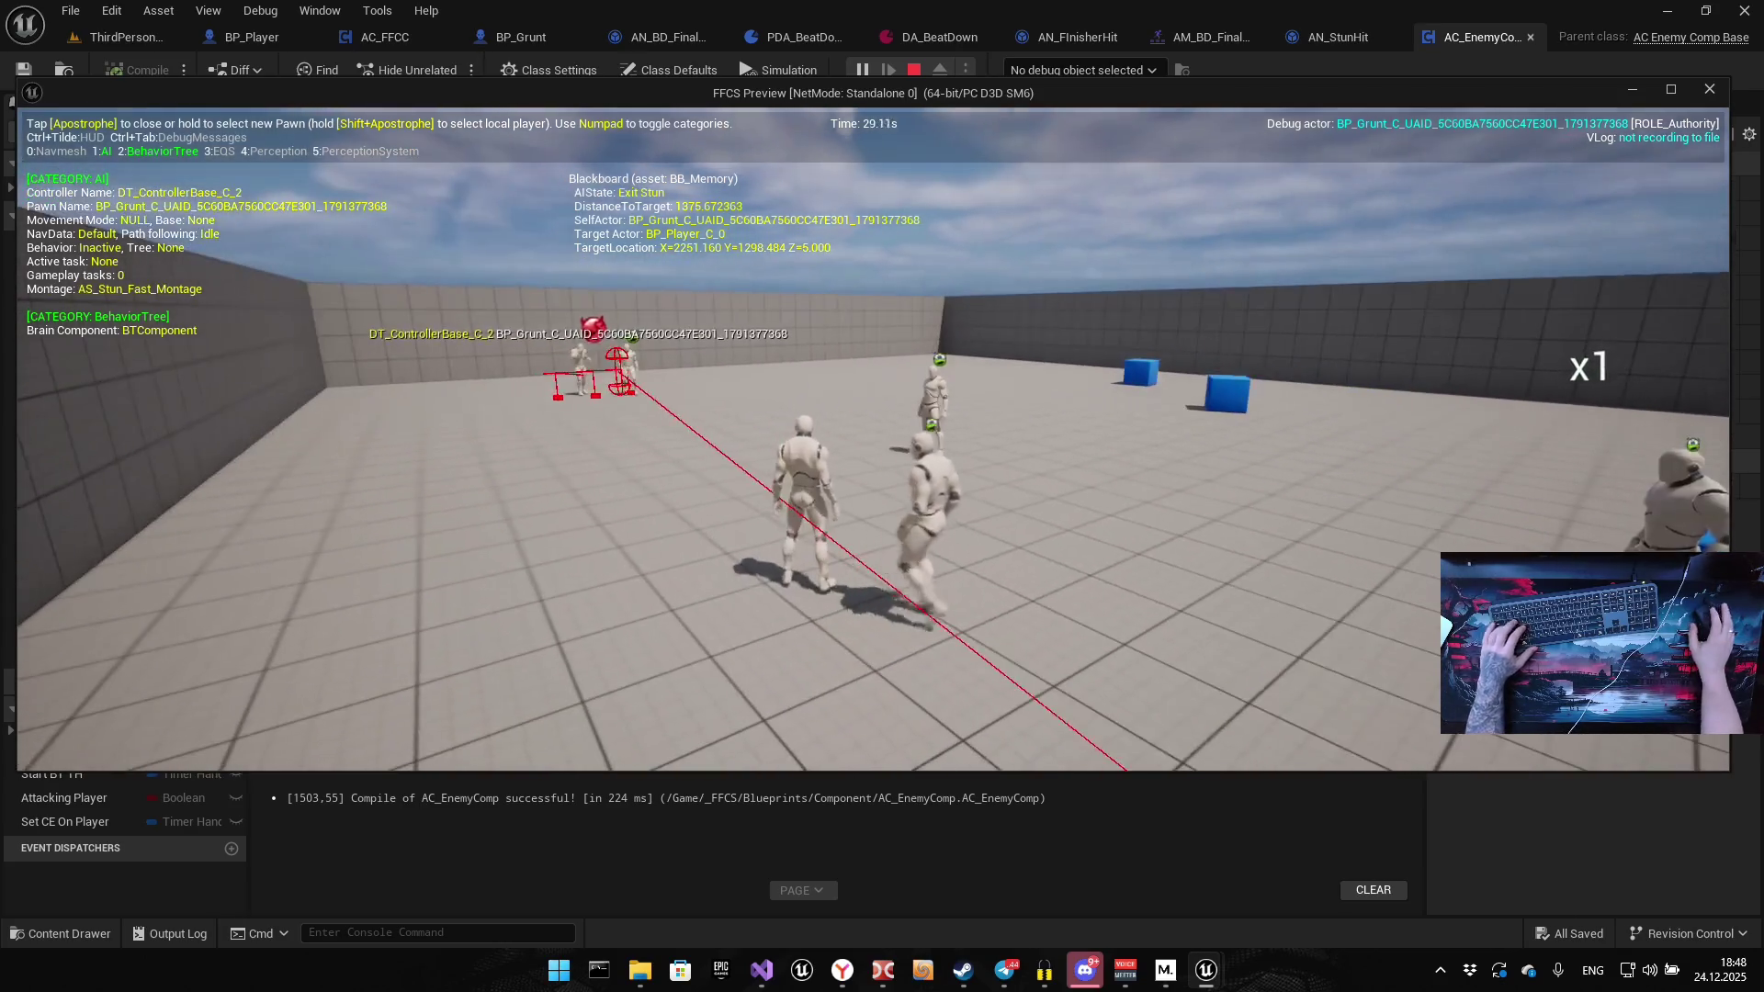
pyautogui.press('w')
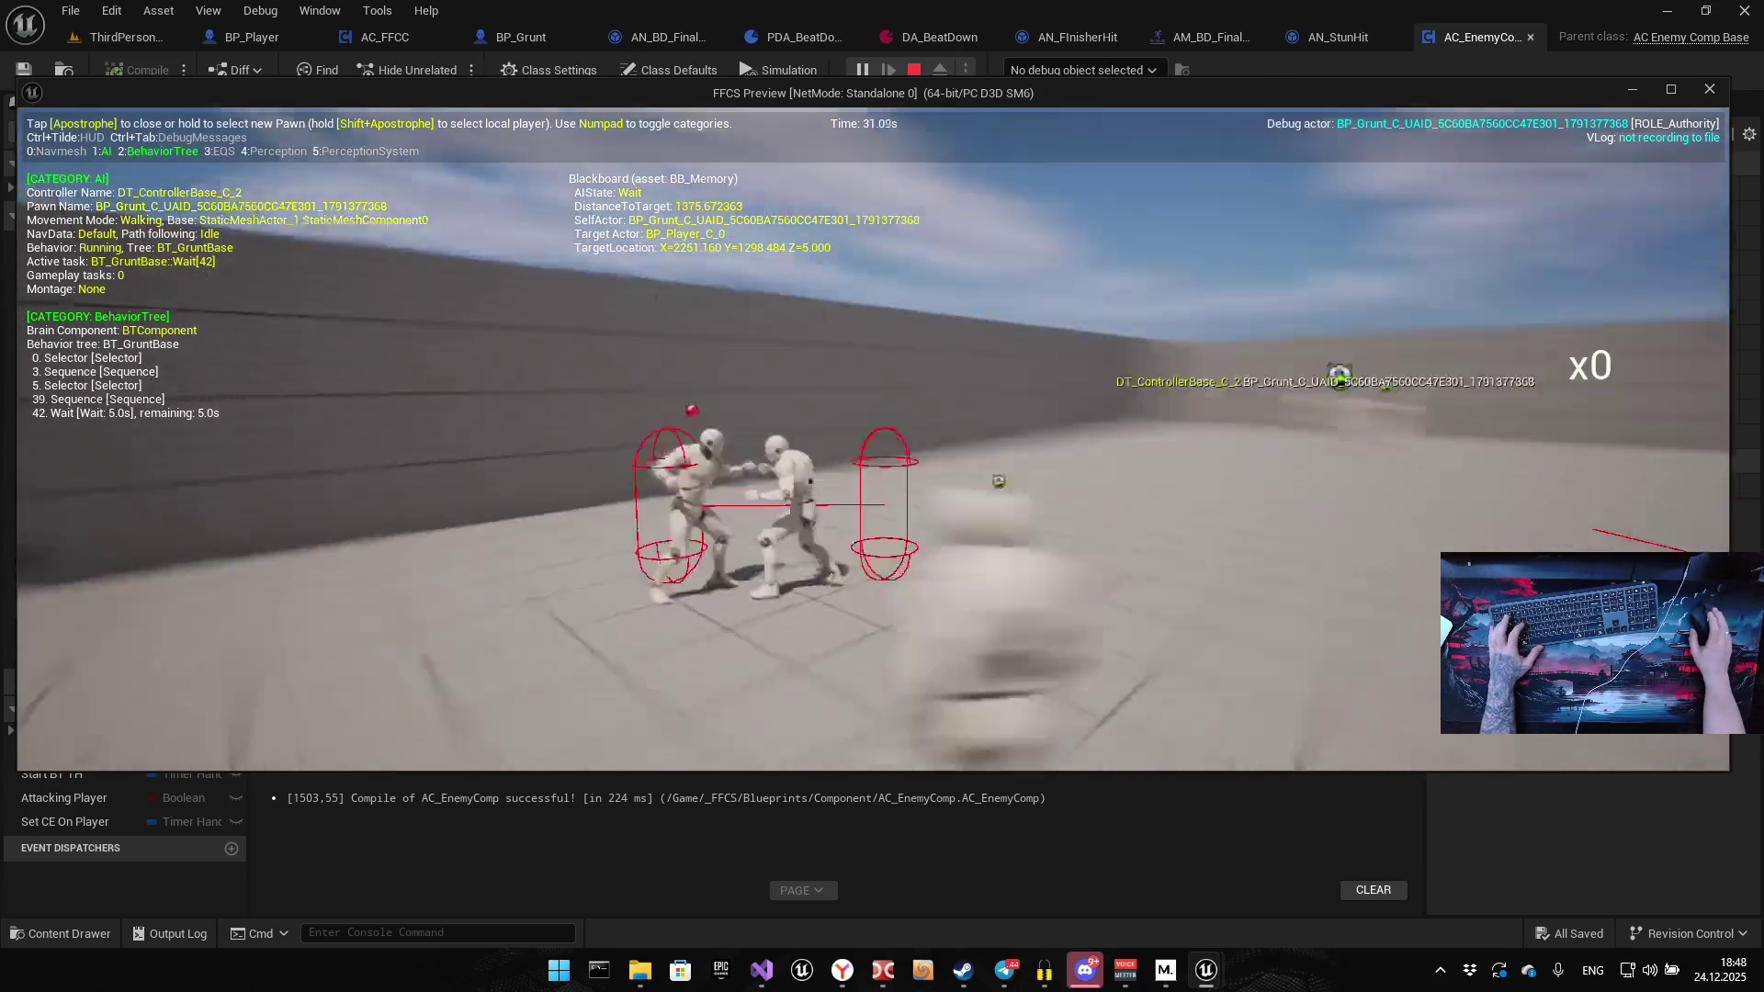
pyautogui.press('w')
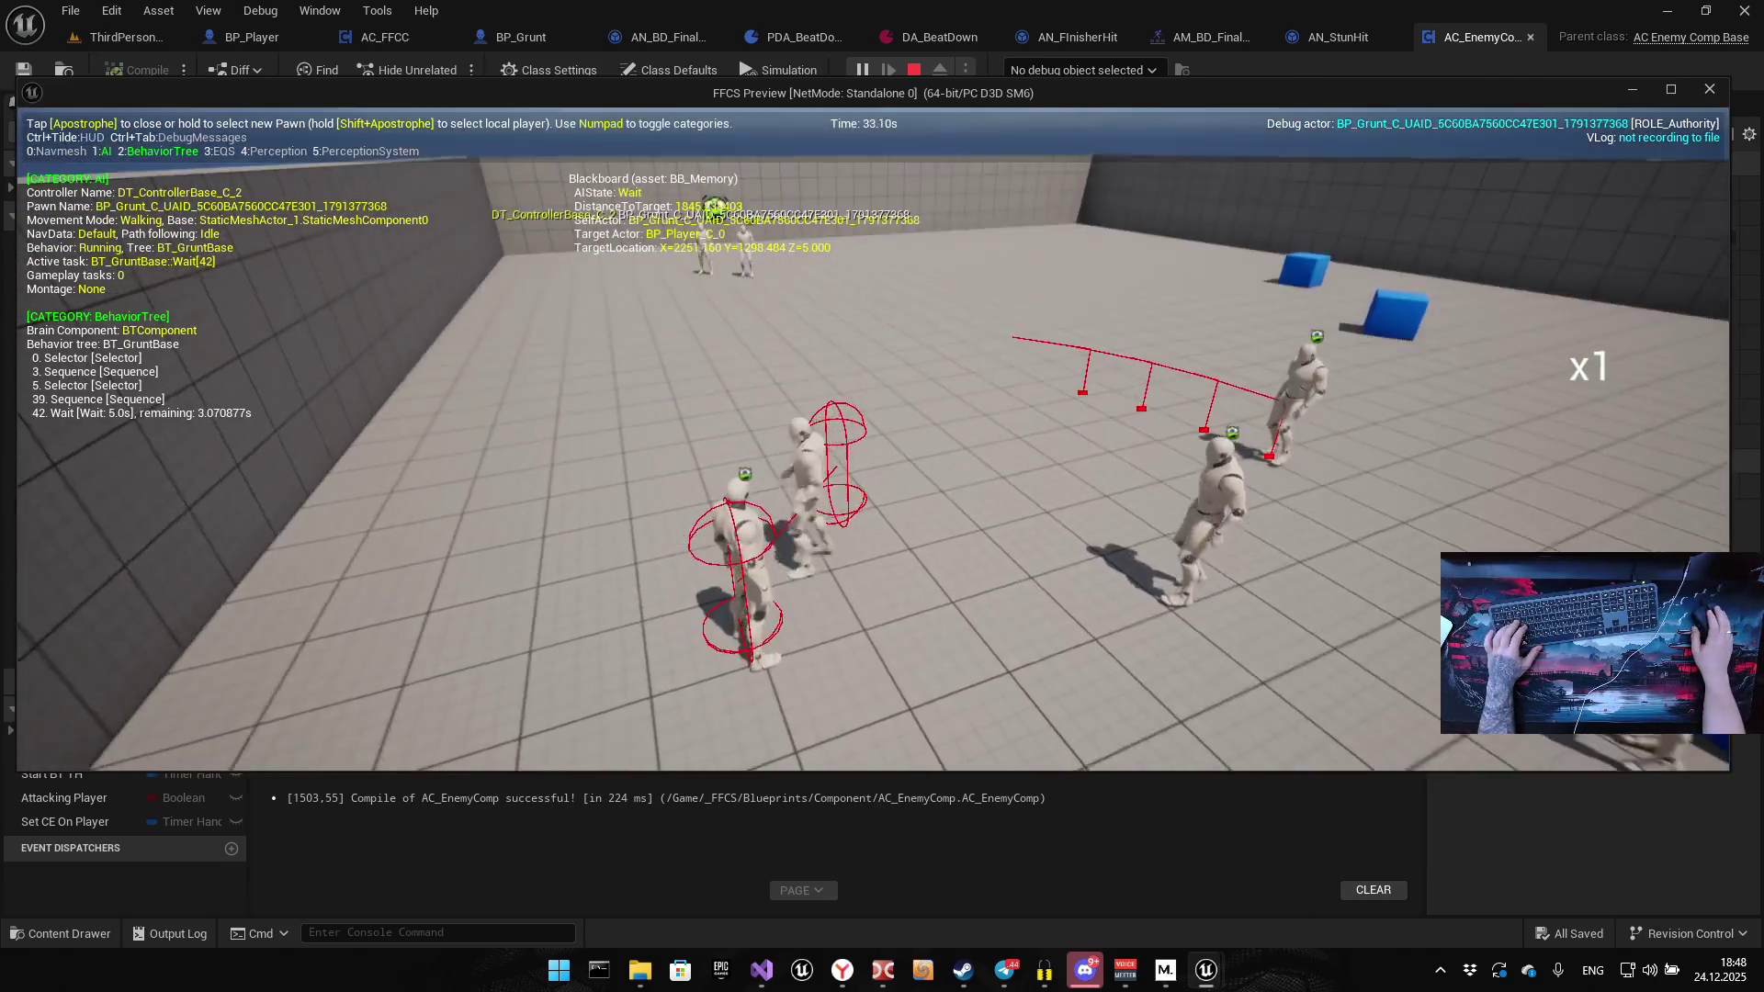
pyautogui.press('w')
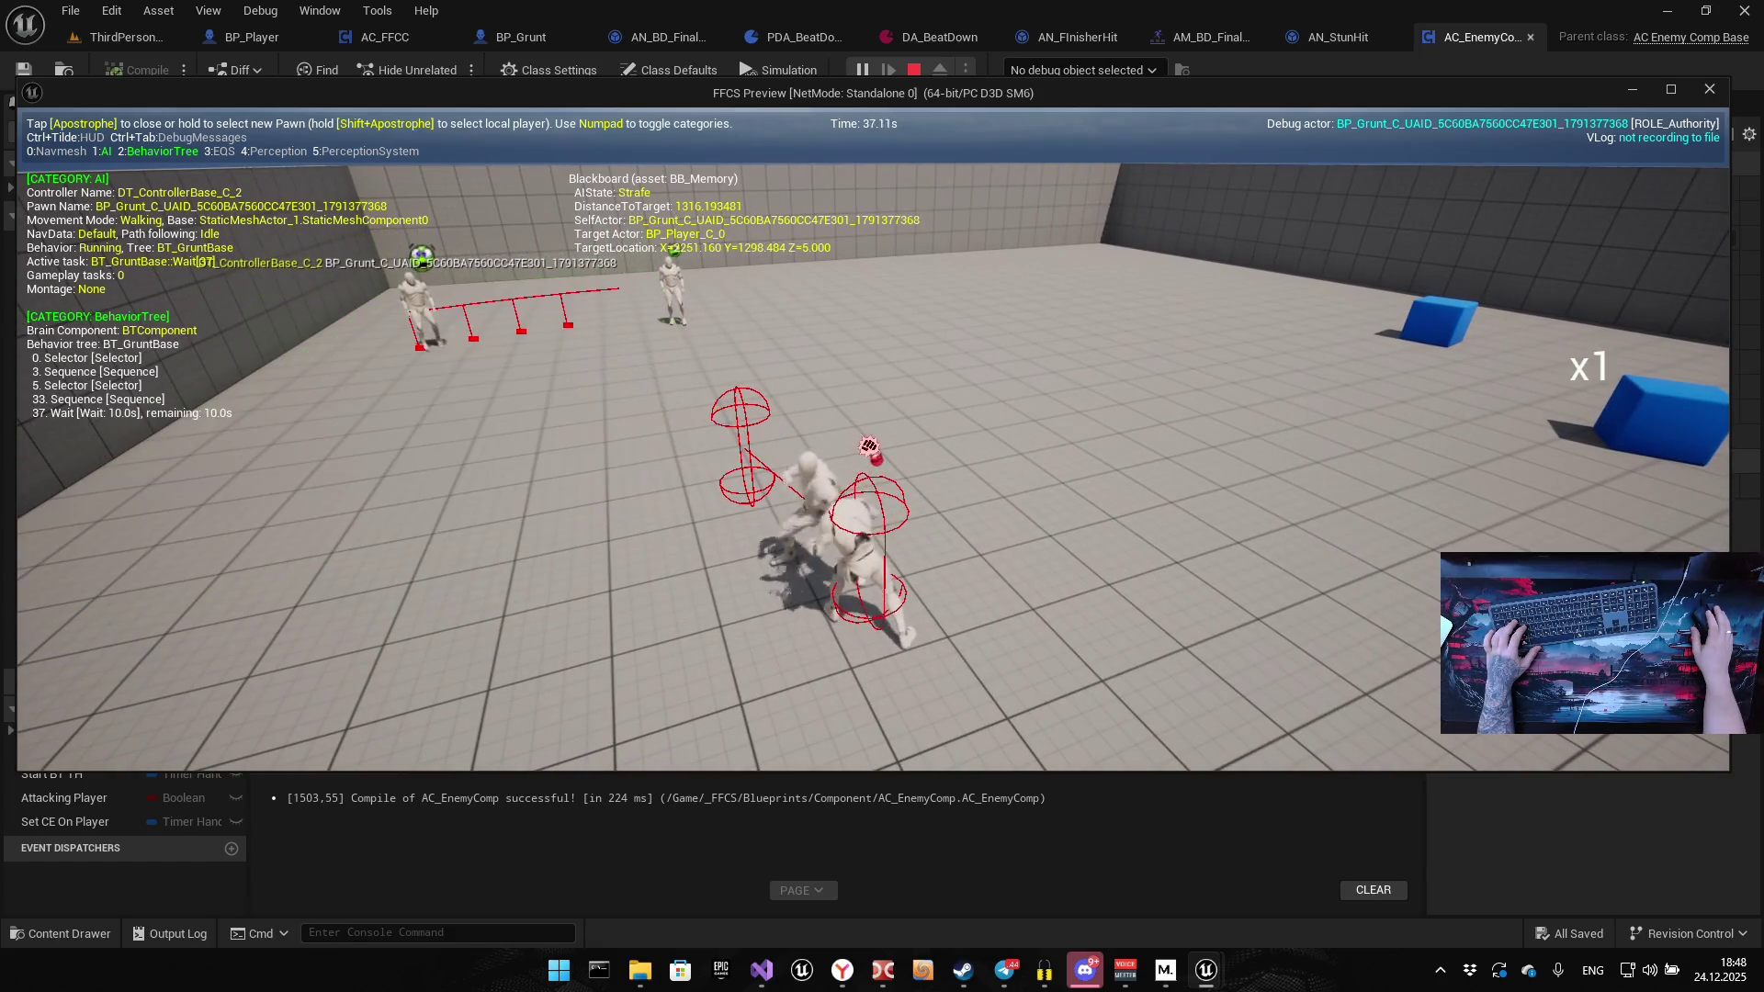
pyautogui.press('Escape')
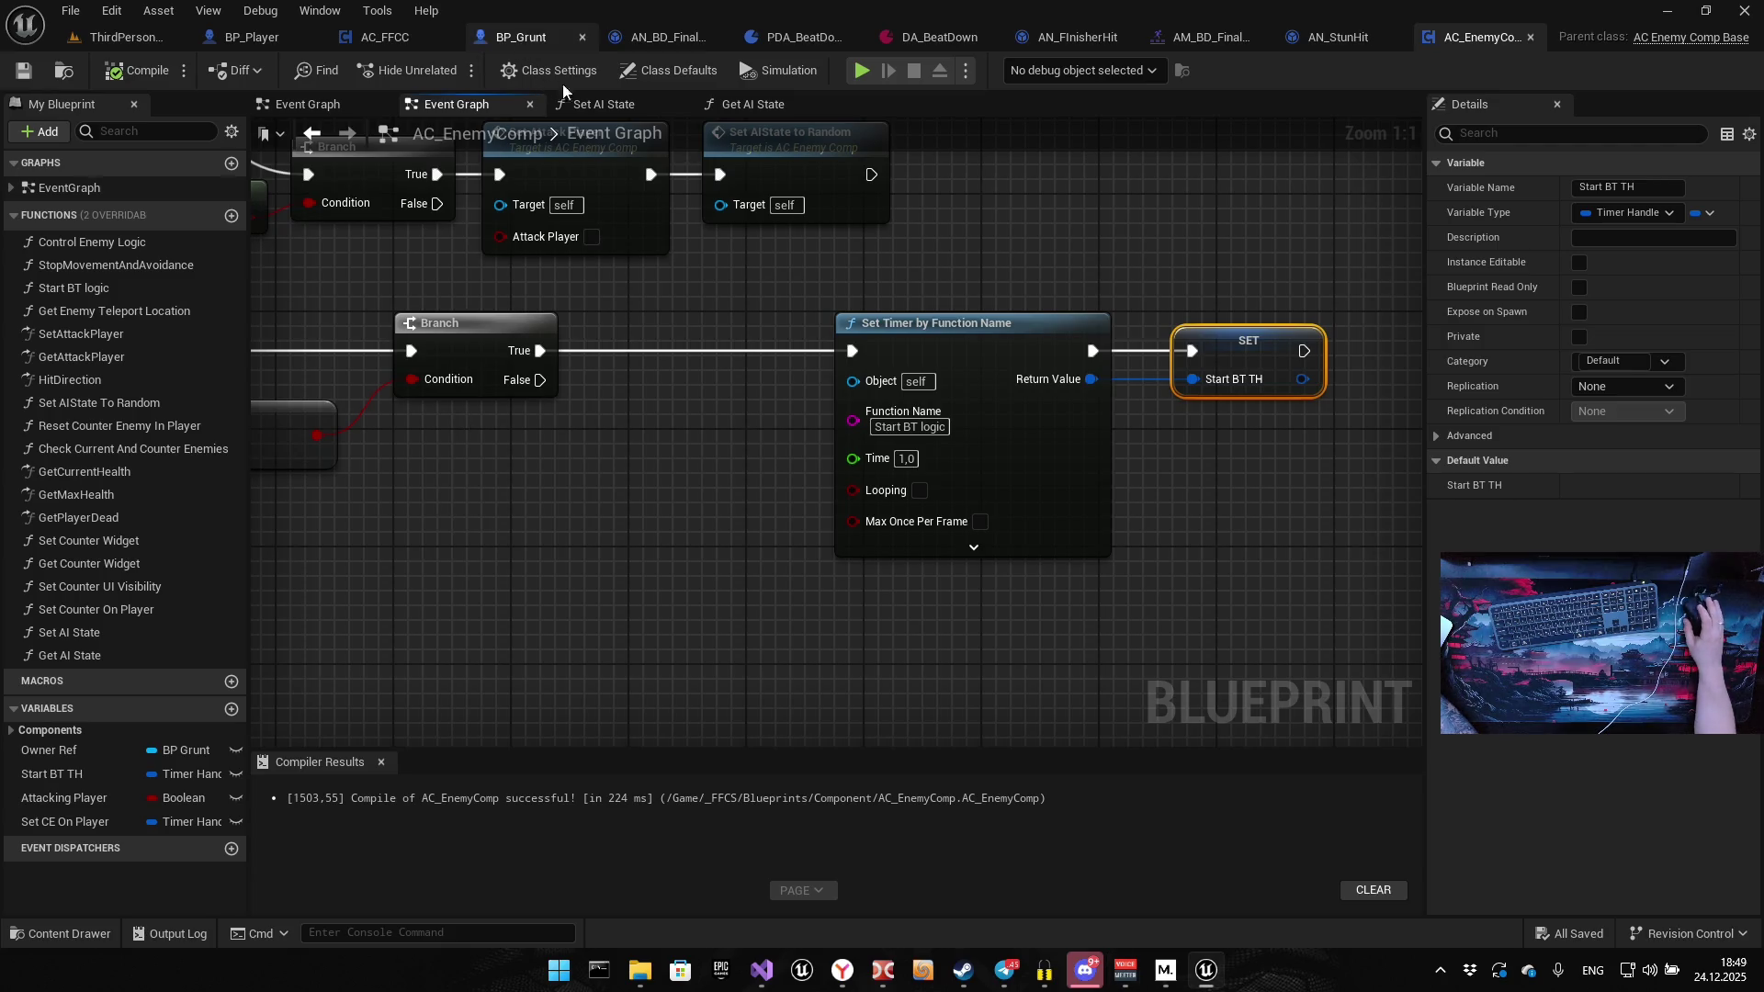
# Open BP_Grunt's Event Graph and inspect the Start BT Logic, Branch and Is Valid nodes
pyautogui.click(533, 37)
pyautogui.moveTo(774, 406); pyautogui.dragTo(853, 342)
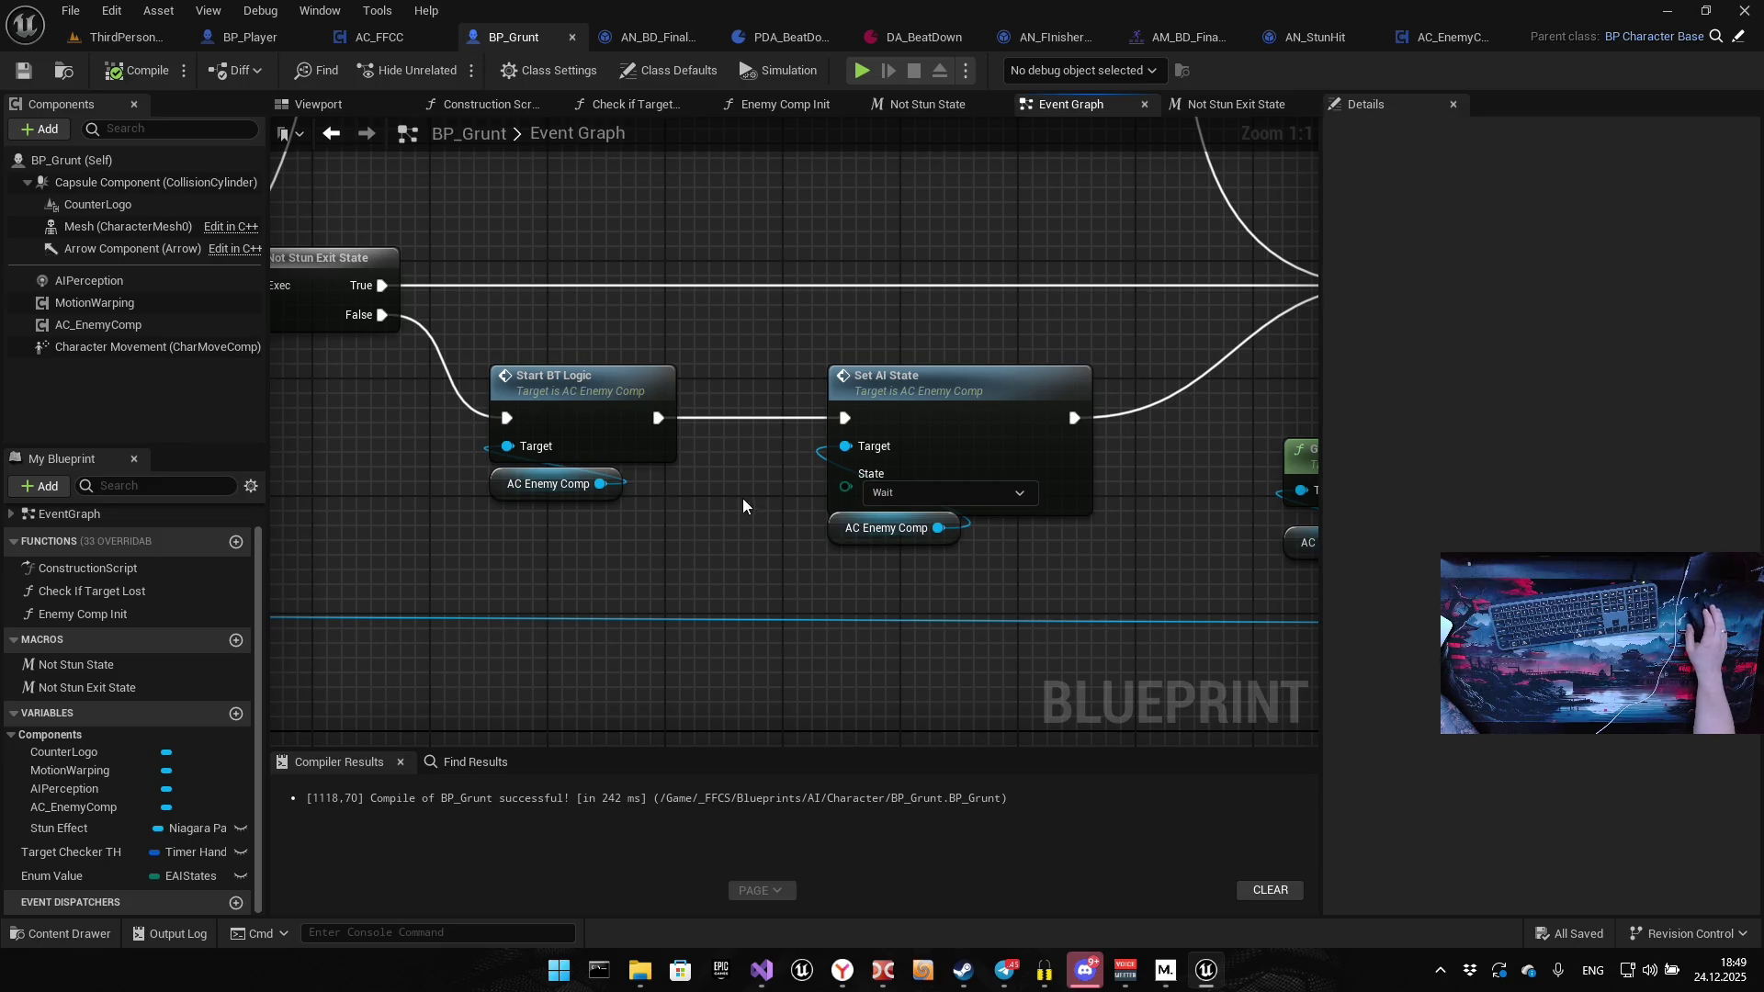
pyautogui.moveTo(744, 500); pyautogui.dragTo(474, 579)
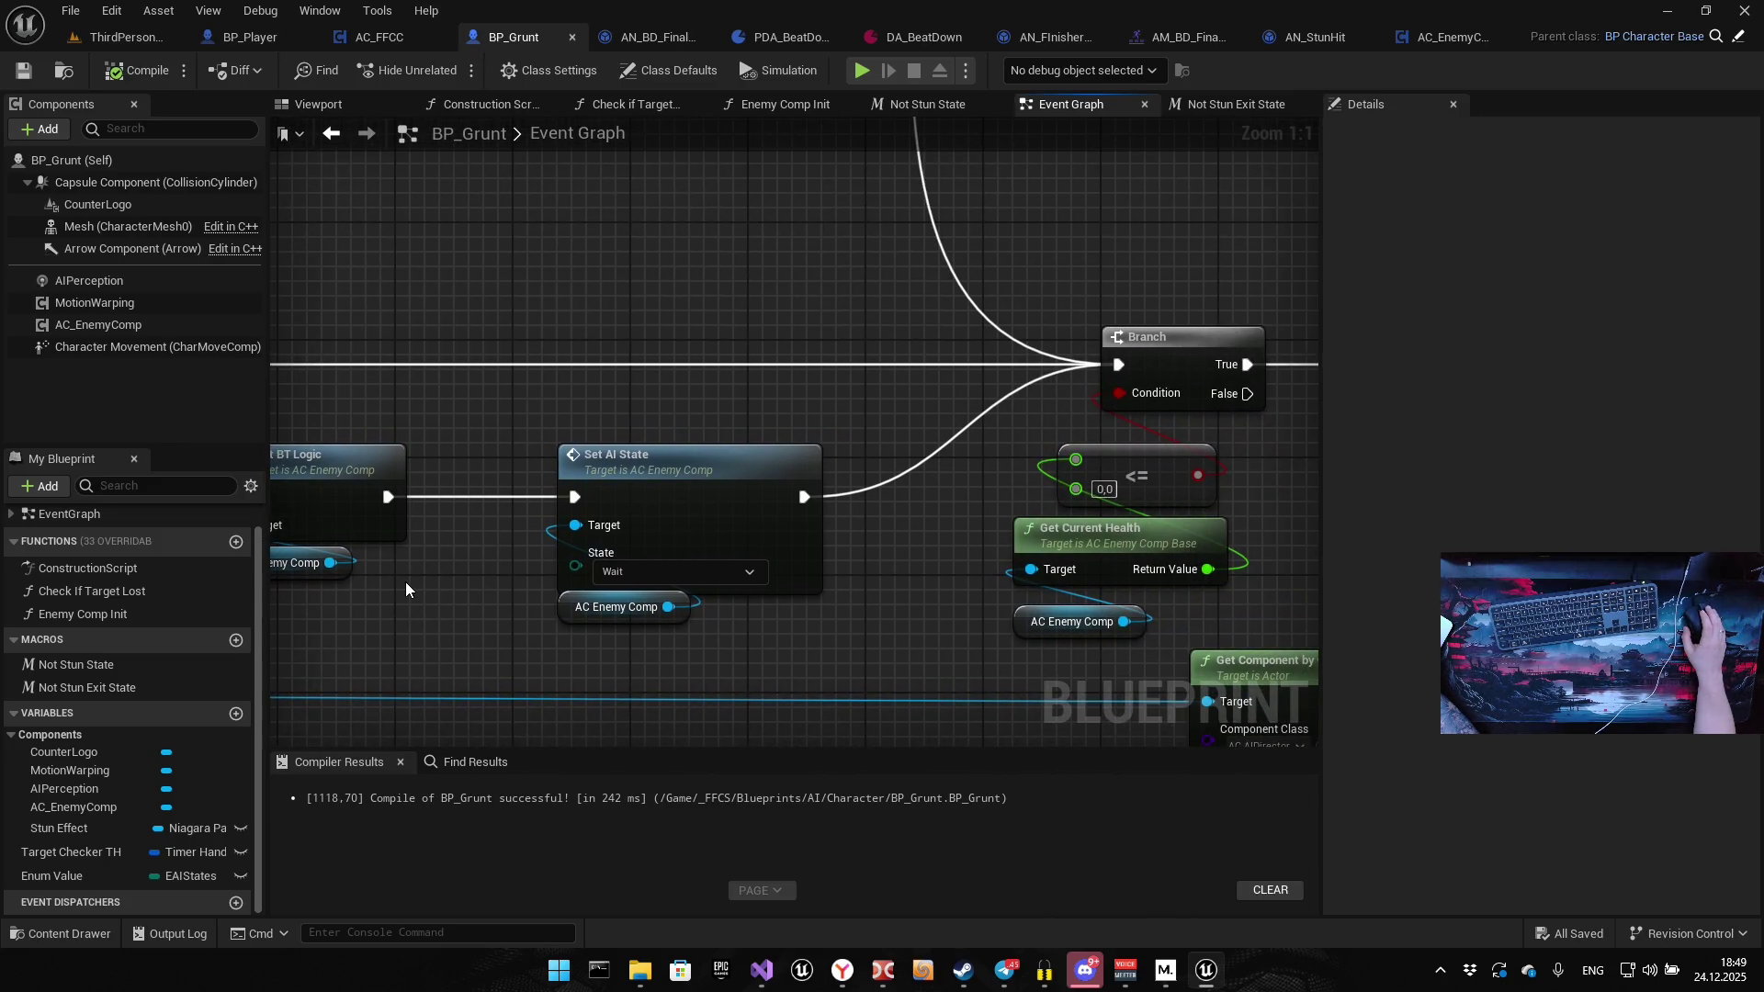
pyautogui.moveTo(575, 571)
pyautogui.mouseDown()
pyautogui.moveTo(370, 595)
pyautogui.moveTo(700, 583)
pyautogui.mouseUp()
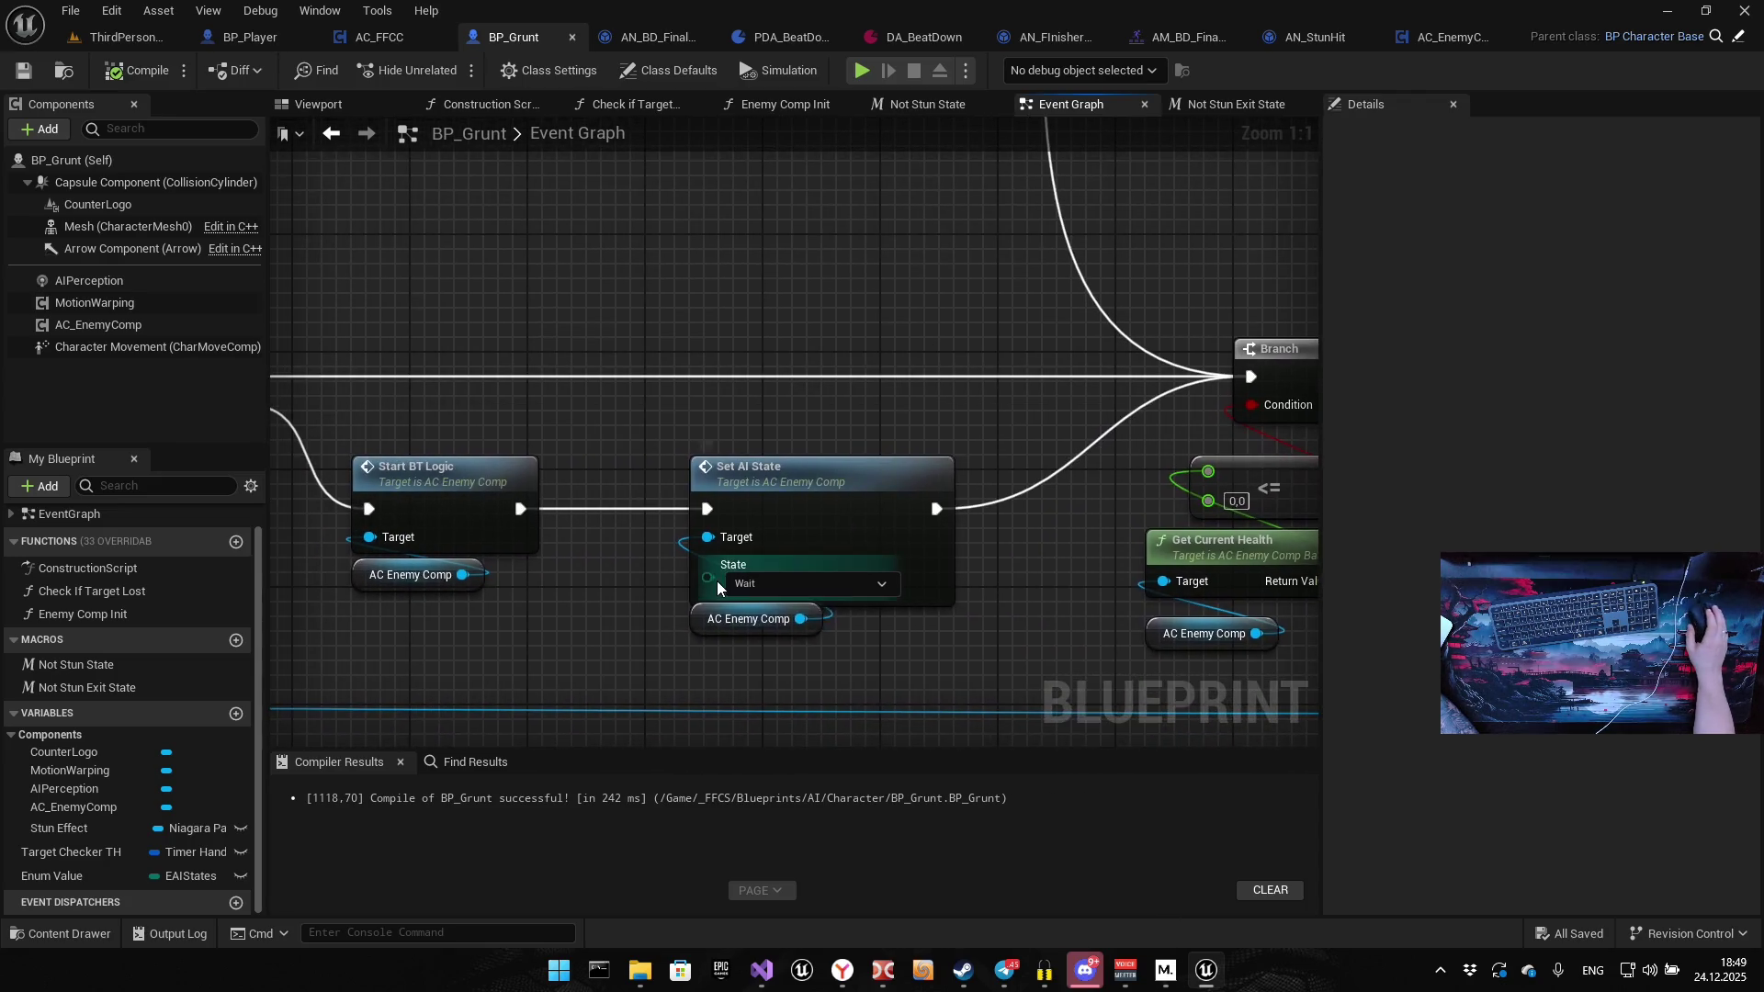
pyautogui.scroll(1, 725, 606)
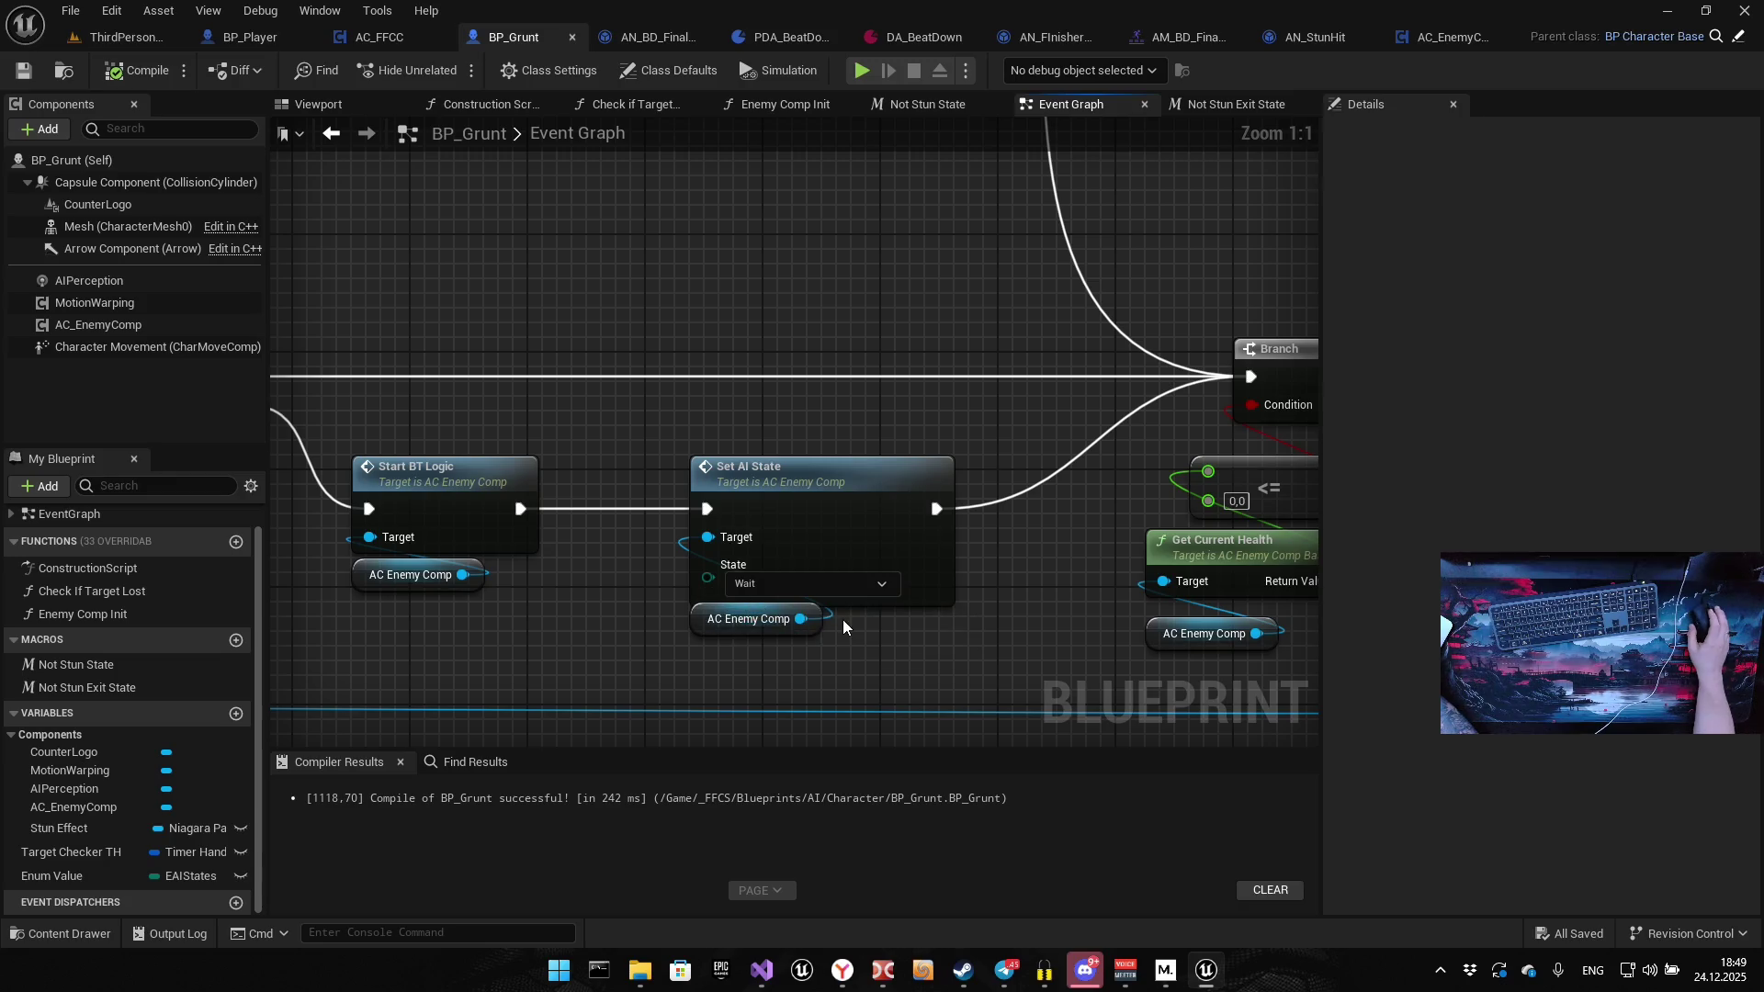
pyautogui.moveTo(842, 620)
pyautogui.mouseDown()
pyautogui.moveTo(511, 597)
pyautogui.moveTo(271, 510)
pyautogui.mouseUp()
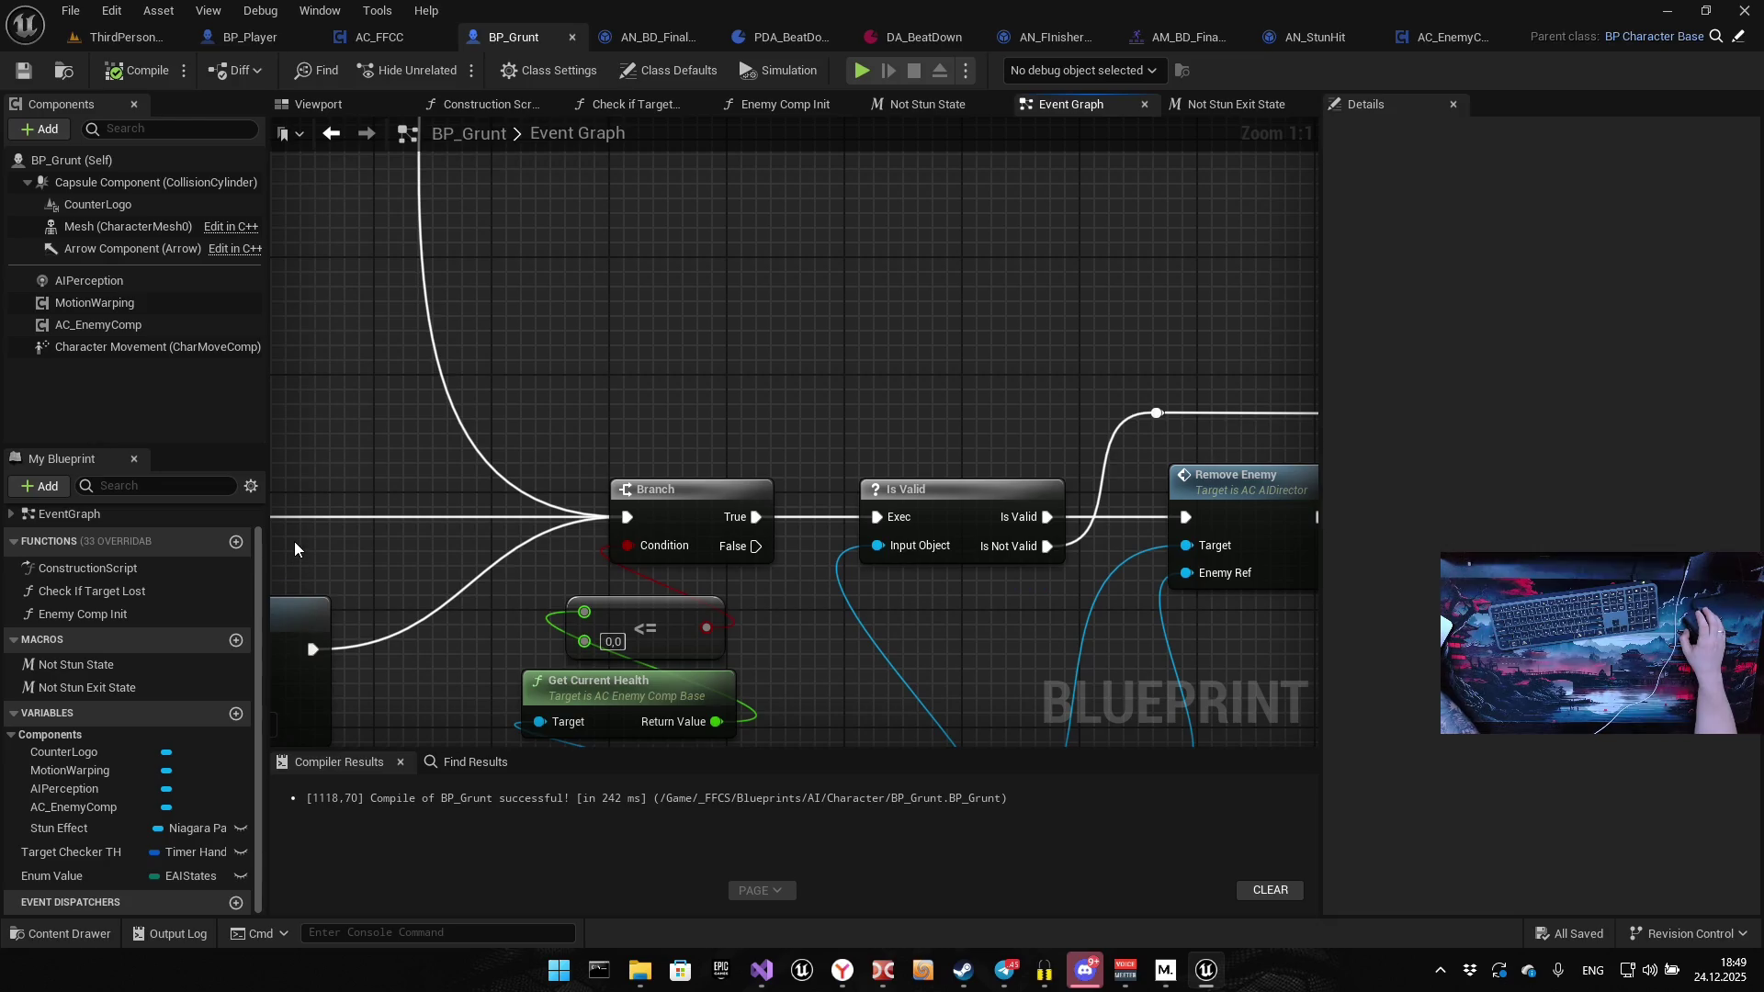
pyautogui.scroll(-2, 138, 597)
pyautogui.scroll(2, 184, 643)
pyautogui.scroll(-5, 750, 474)
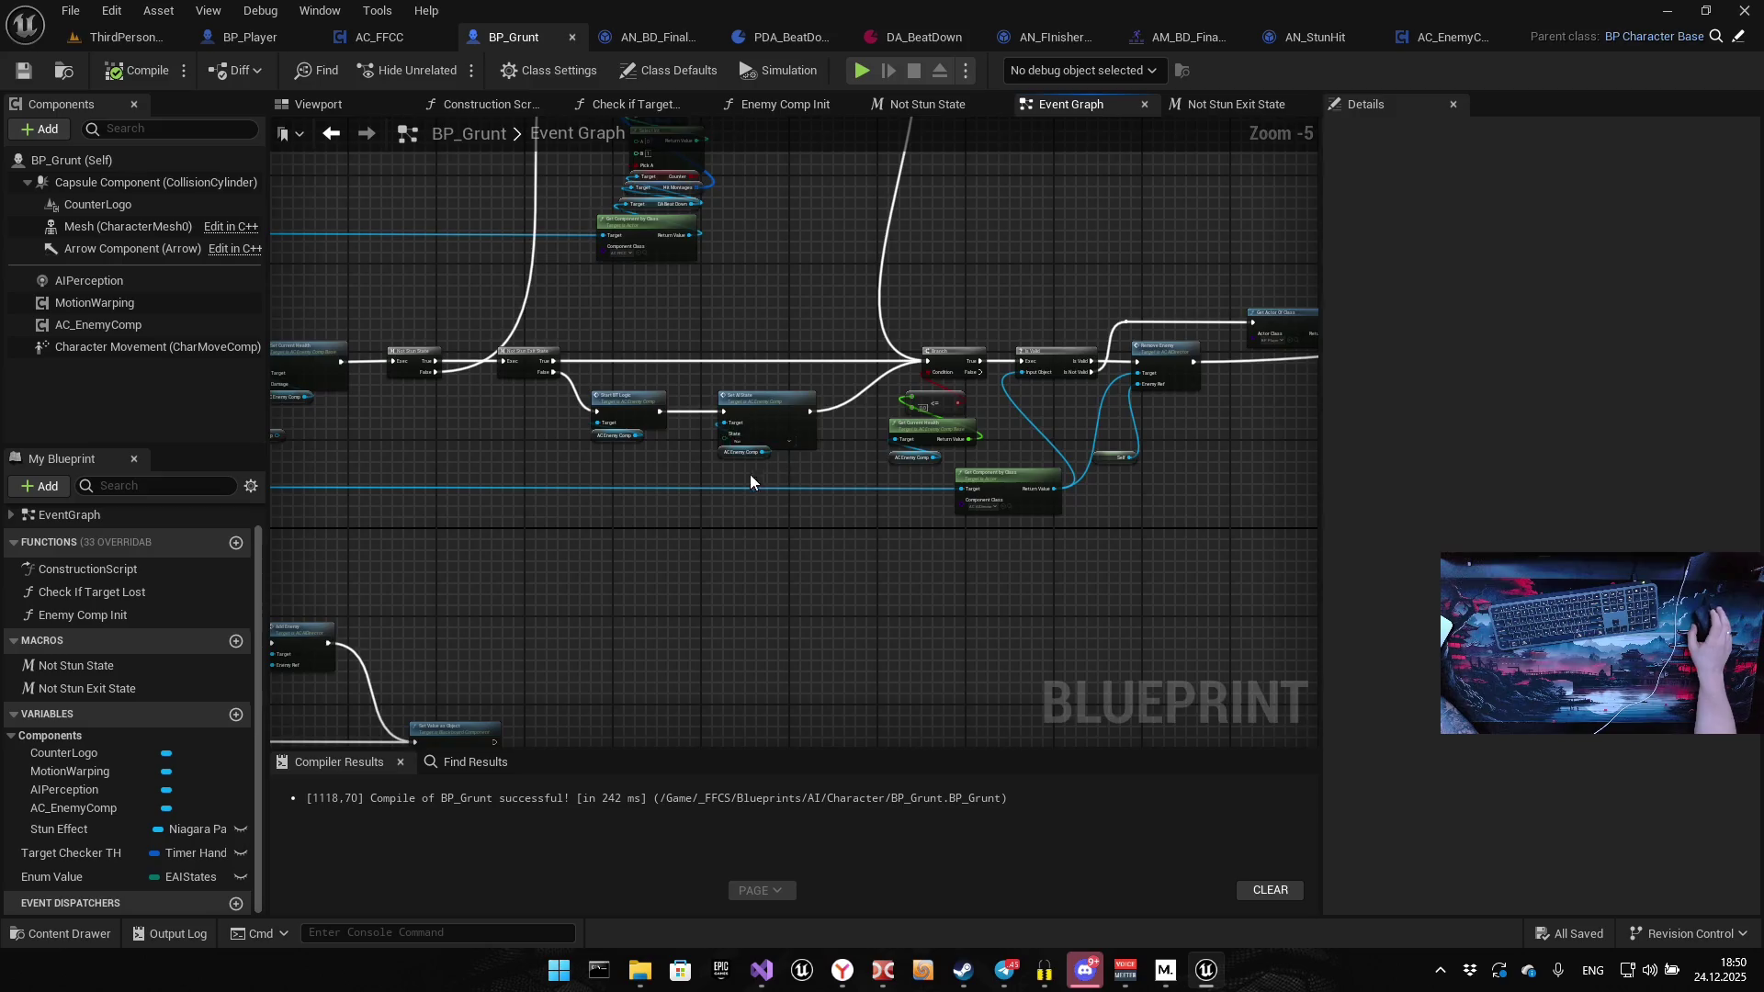
pyautogui.scroll(-6, 750, 474)
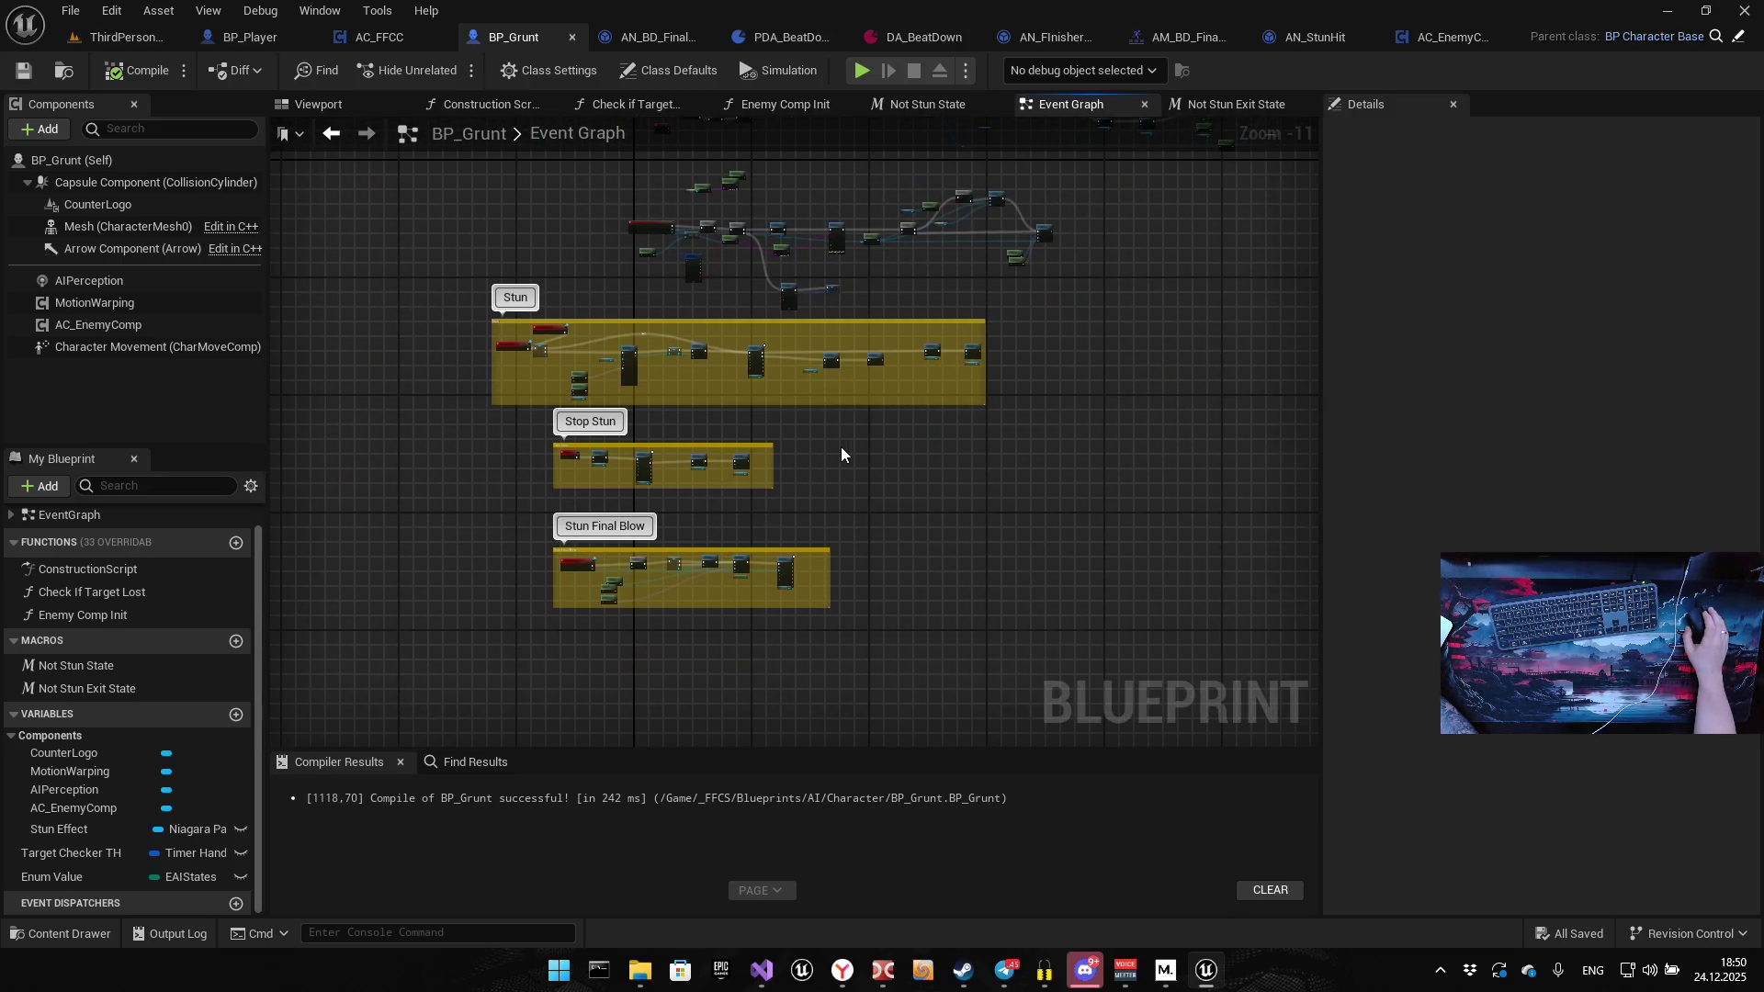
pyautogui.scroll(6, 768, 430)
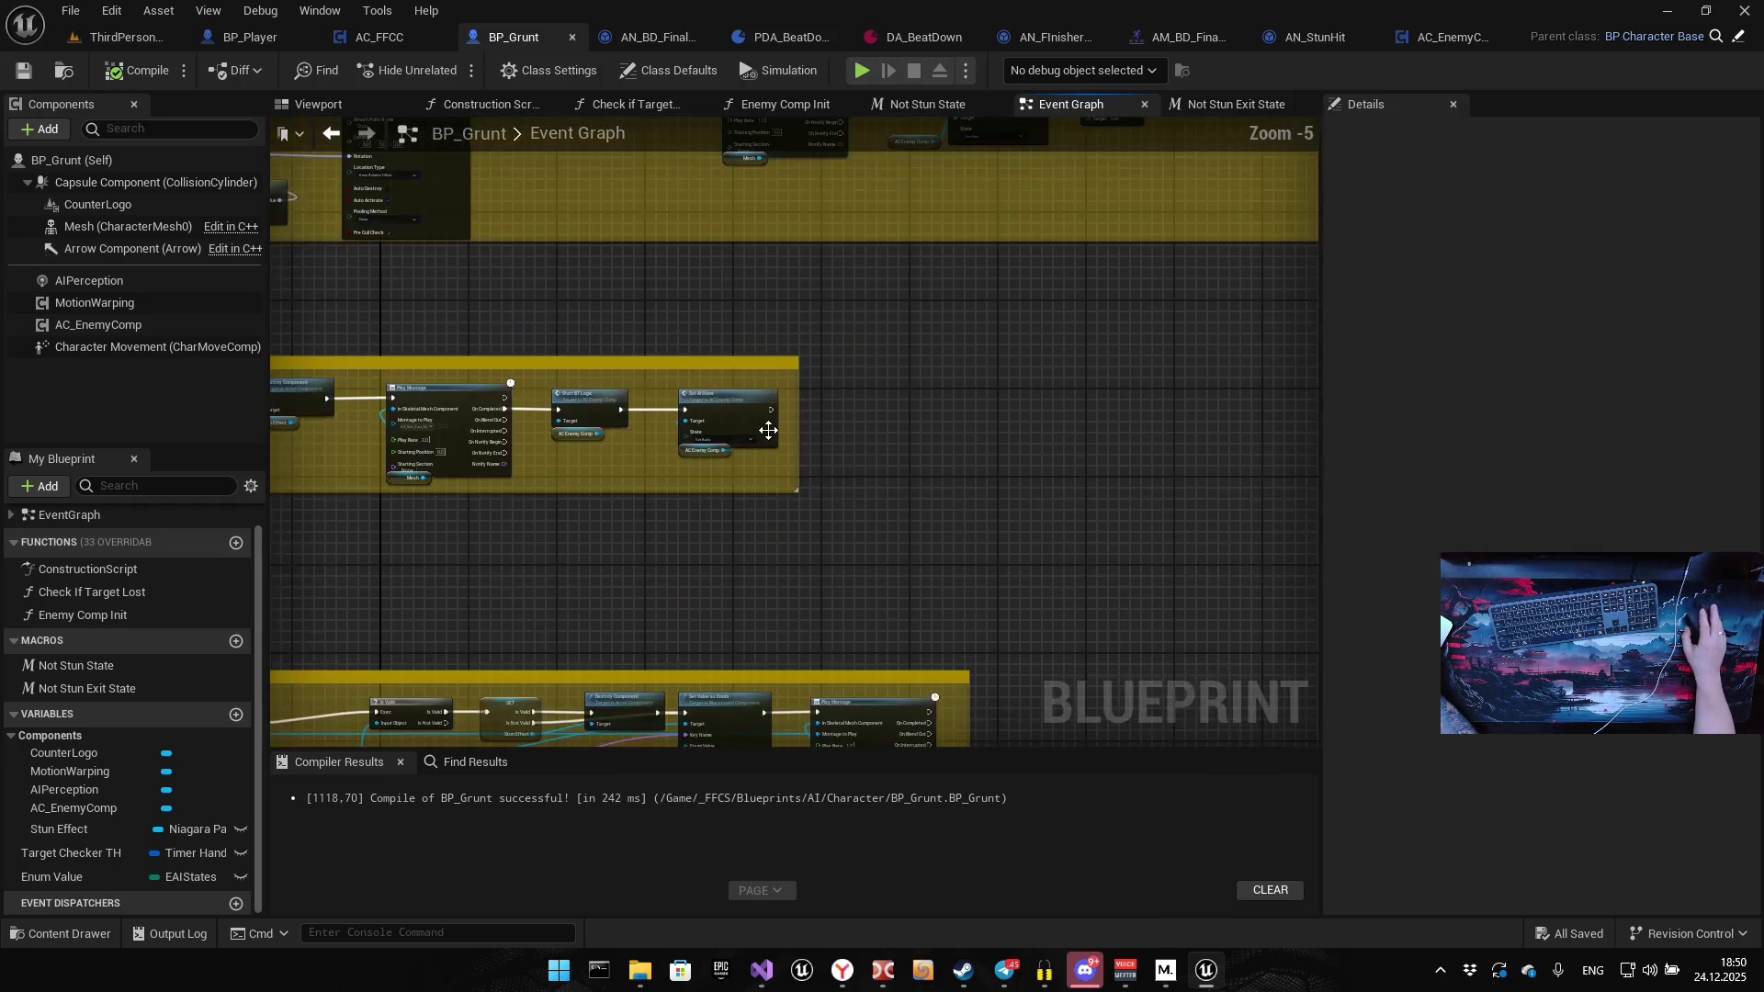
pyautogui.scroll(4, 680, 446)
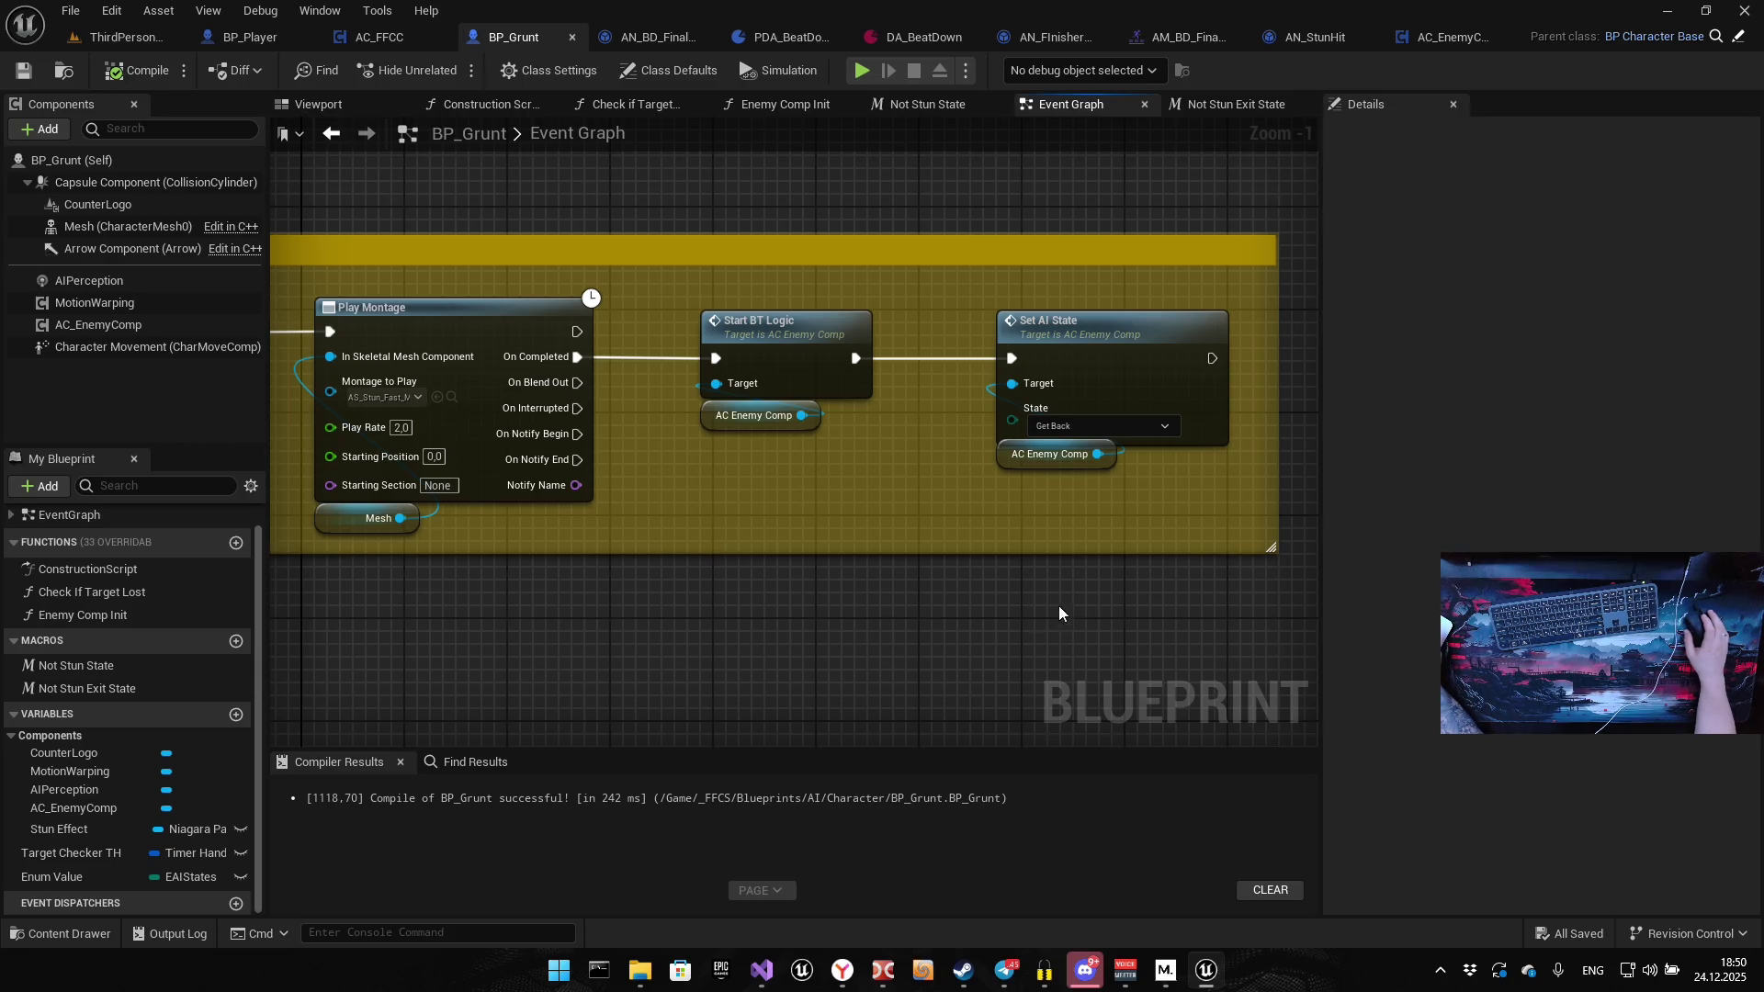
# Widen the stun comment box past the Play Montage node and review the Start Stun and Set AI State nodes
pyautogui.moveTo(1017, 455)
pyautogui.mouseDown()
pyautogui.moveTo(952, 354)
pyautogui.moveTo(902, 421)
pyautogui.moveTo(976, 442)
pyautogui.moveTo(740, 425)
pyautogui.moveTo(913, 425)
pyautogui.mouseUp()
pyautogui.scroll(-4, 914, 425)
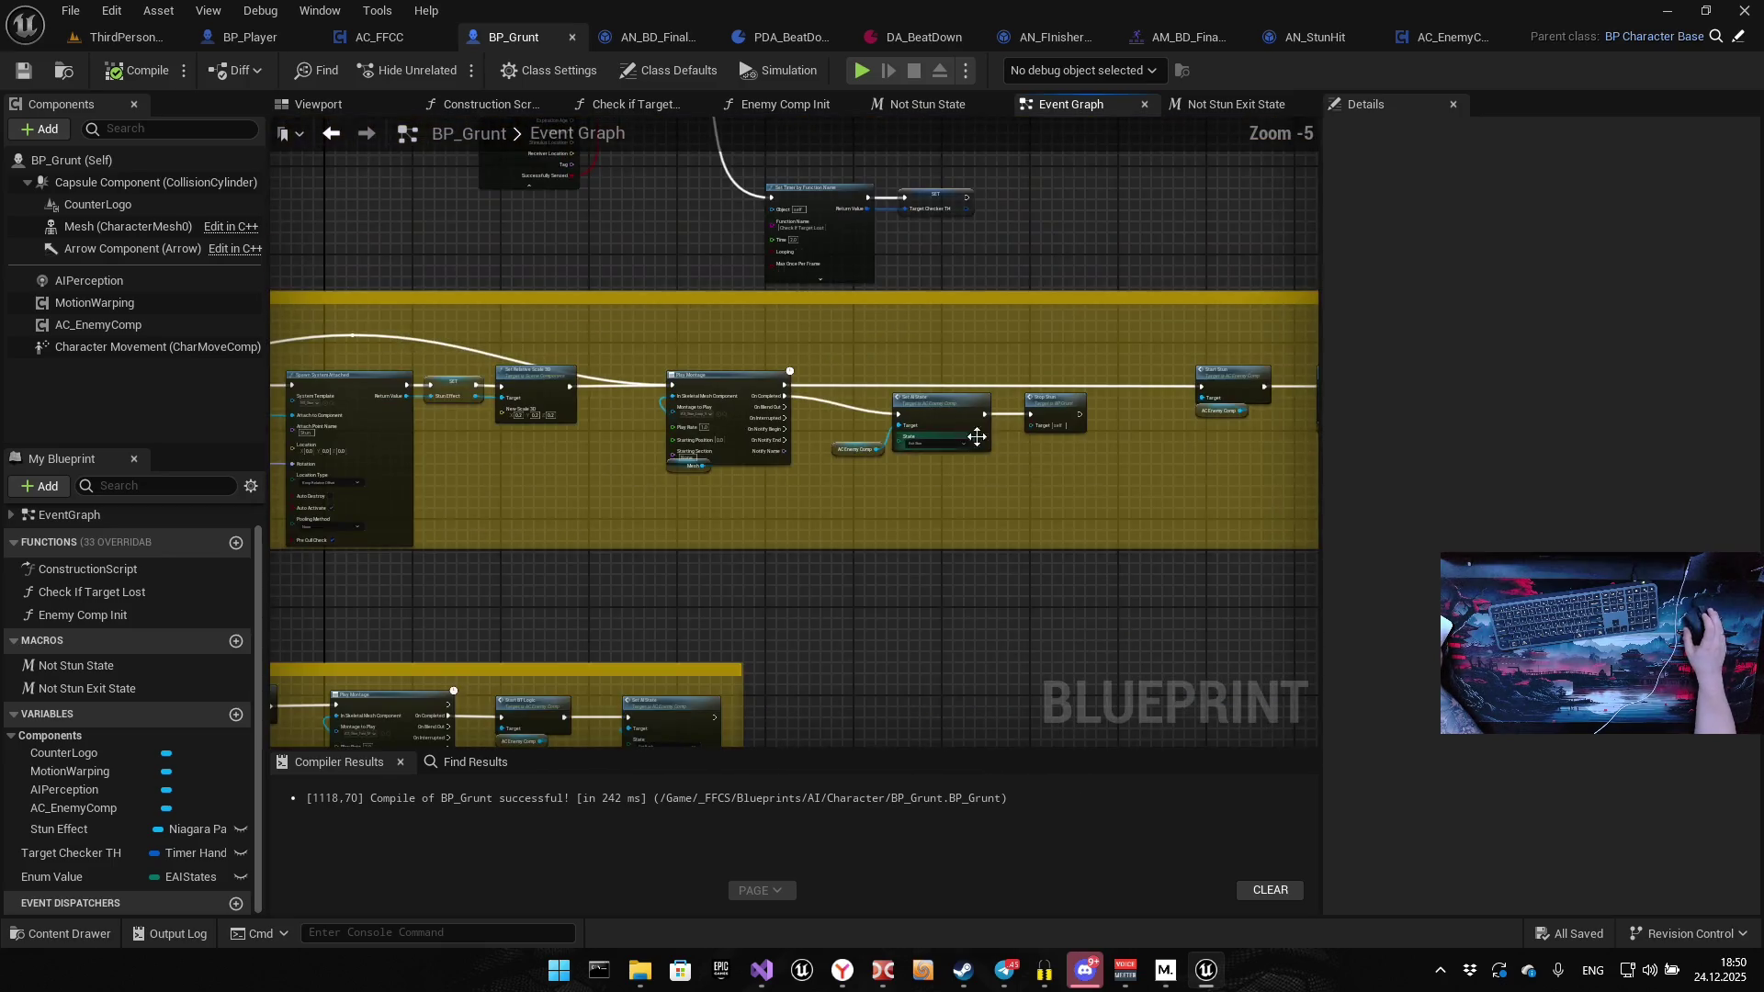
pyautogui.scroll(3, 1250, 377)
pyautogui.moveTo(1150, 441); pyautogui.dragTo(1320, 443)
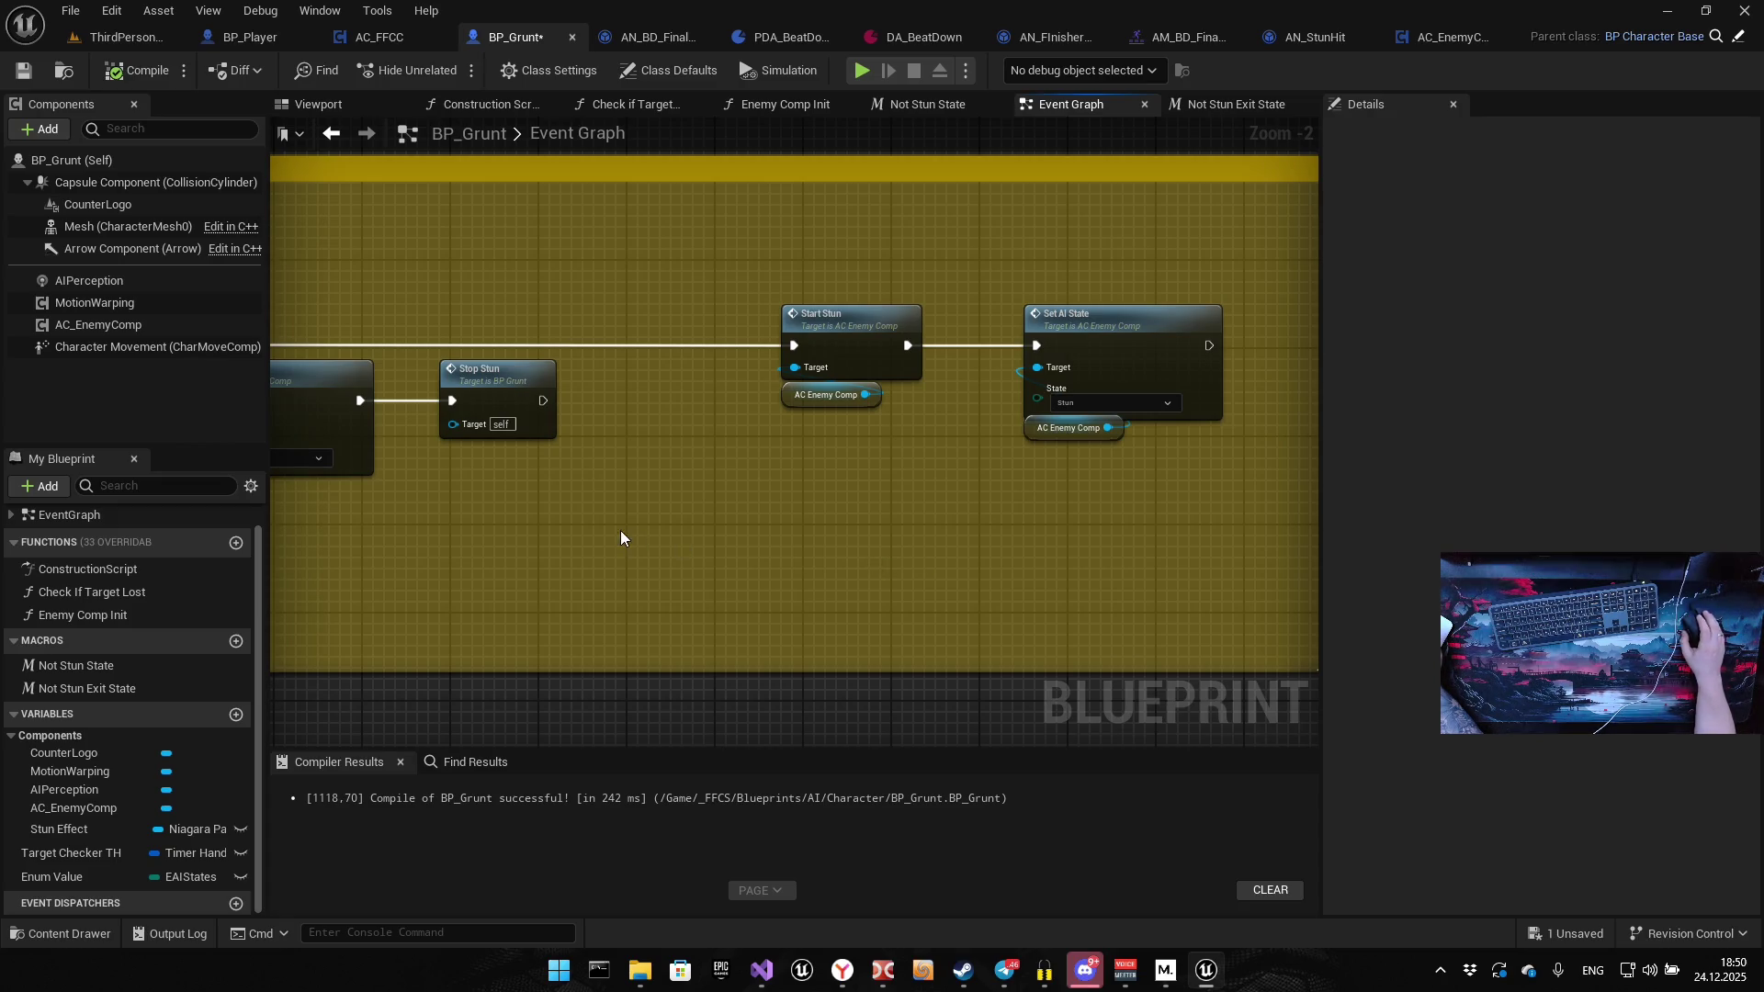
pyautogui.moveTo(620, 531); pyautogui.dragTo(1142, 507)
pyautogui.moveTo(543, 459)
pyautogui.mouseDown()
pyautogui.moveTo(1195, 443)
pyautogui.moveTo(1135, 431)
pyautogui.mouseUp()
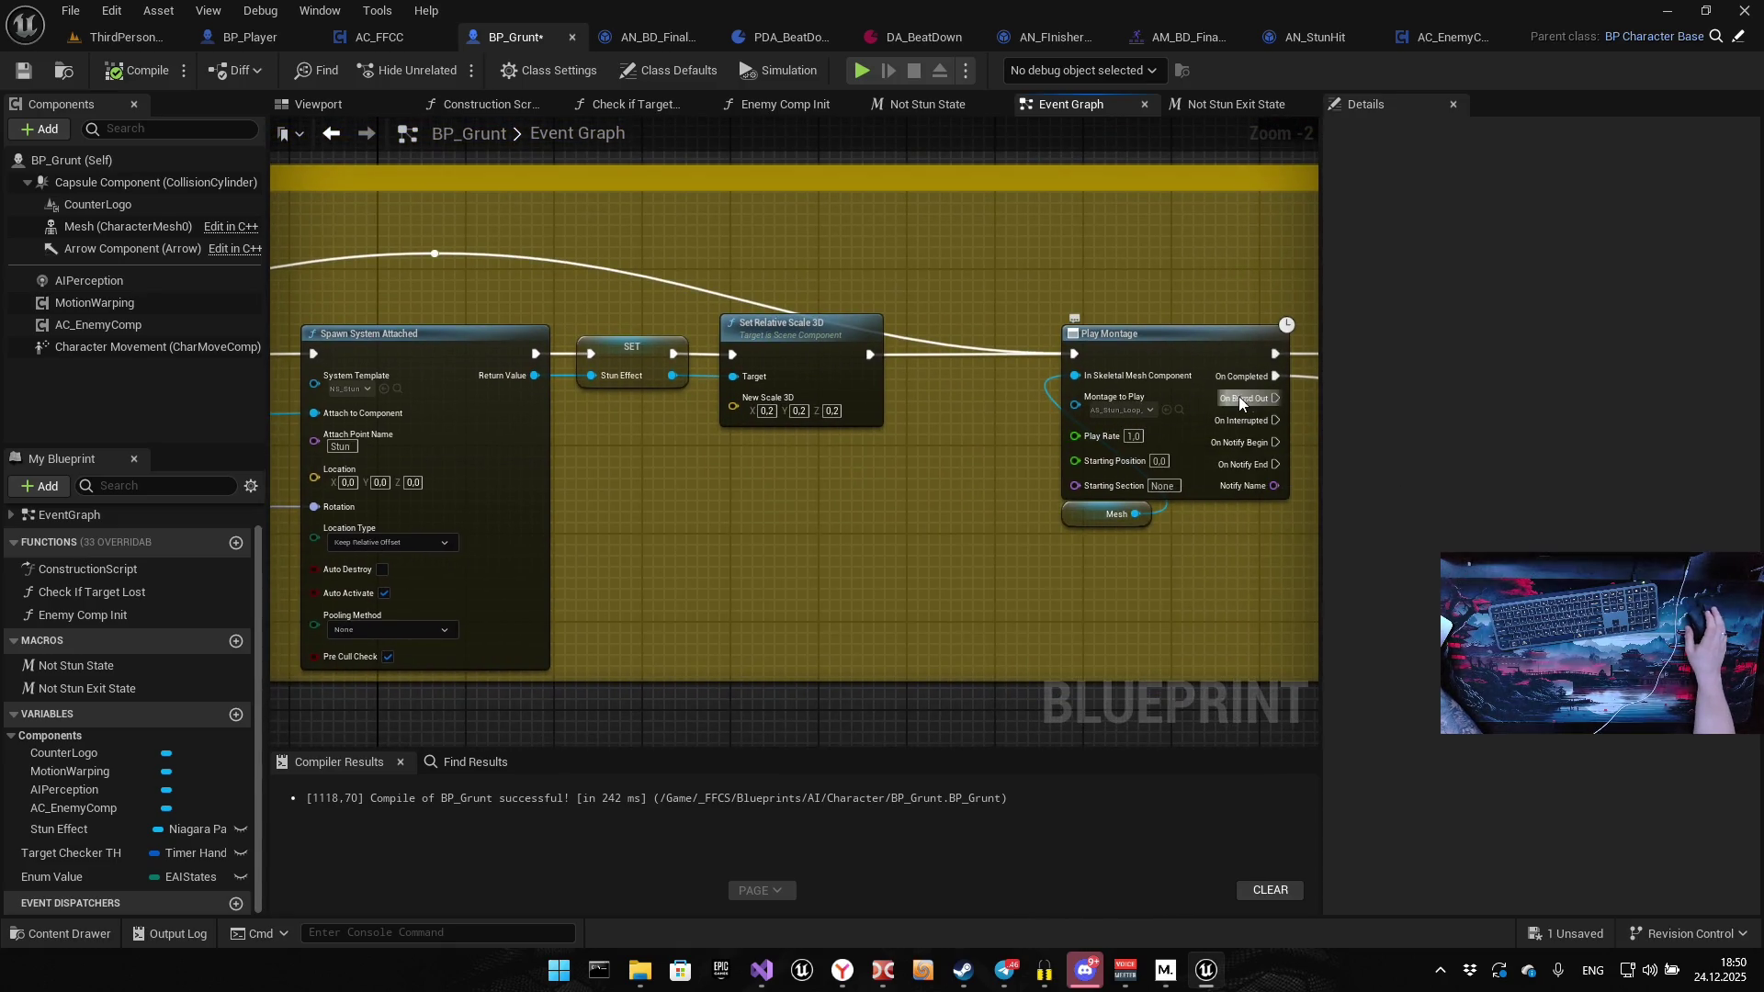
pyautogui.moveTo(1320, 403)
pyautogui.mouseDown()
pyautogui.moveTo(679, 500)
pyautogui.moveTo(956, 461)
pyautogui.moveTo(427, 393)
pyautogui.mouseUp()
pyautogui.scroll(2, 779, 423)
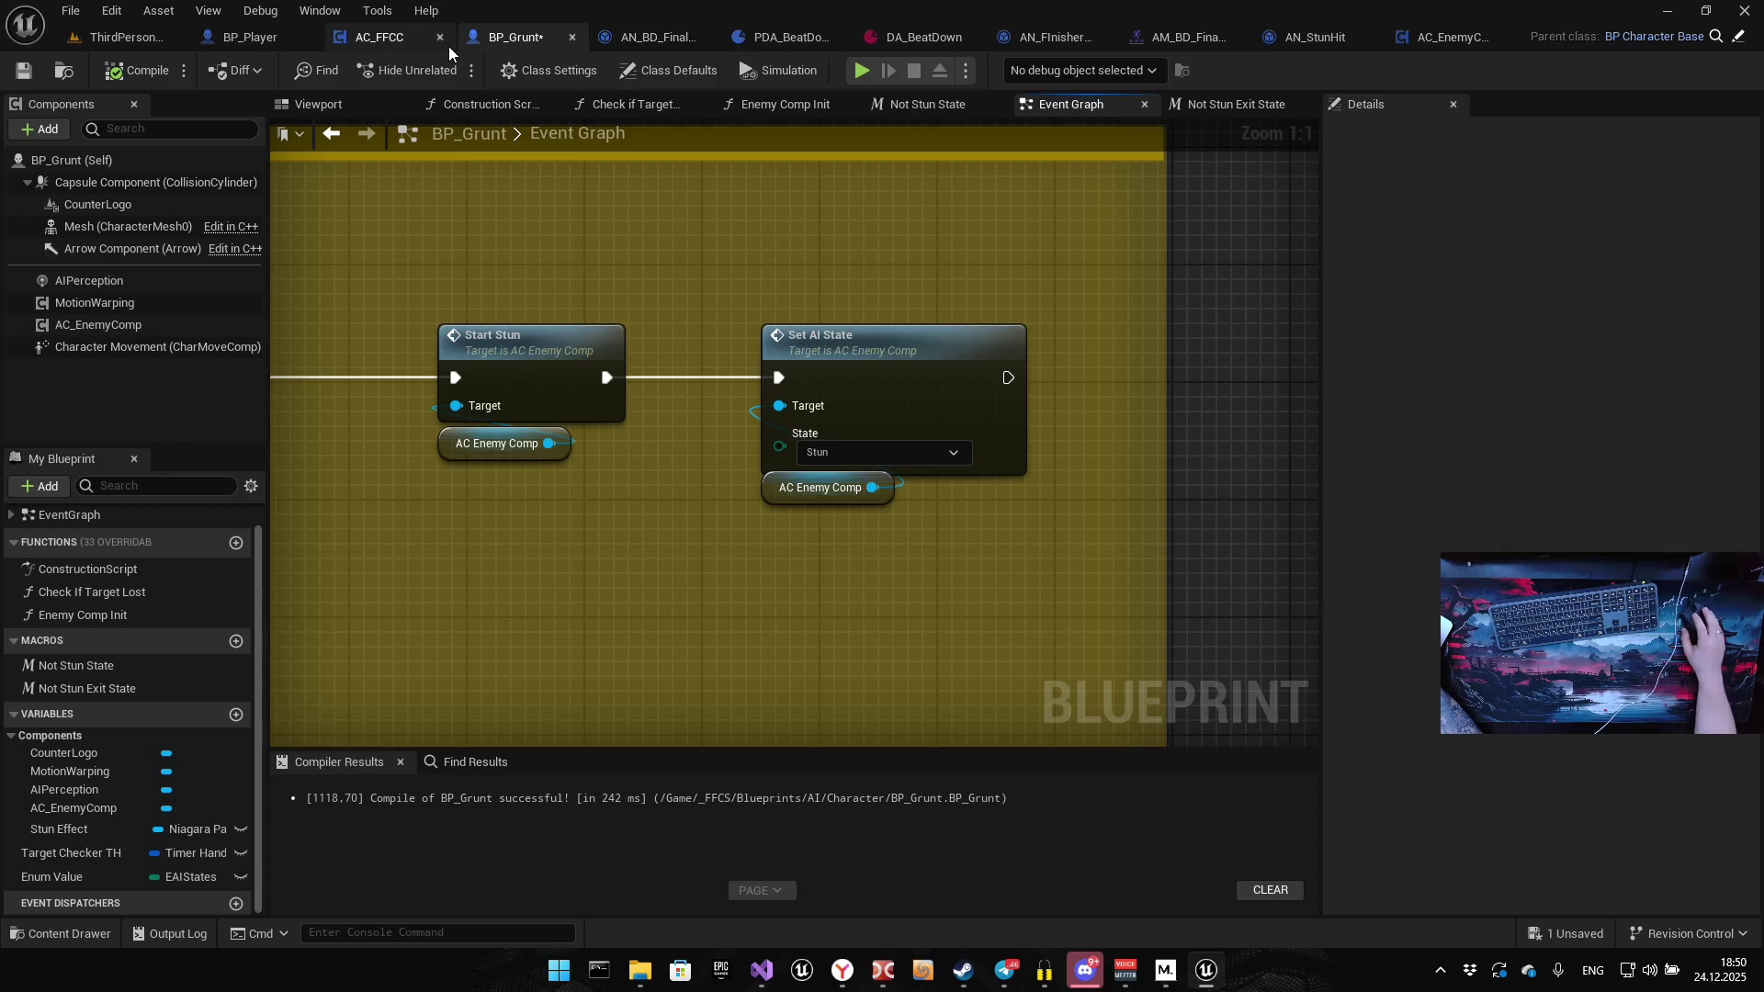
pyautogui.click(1453, 47)
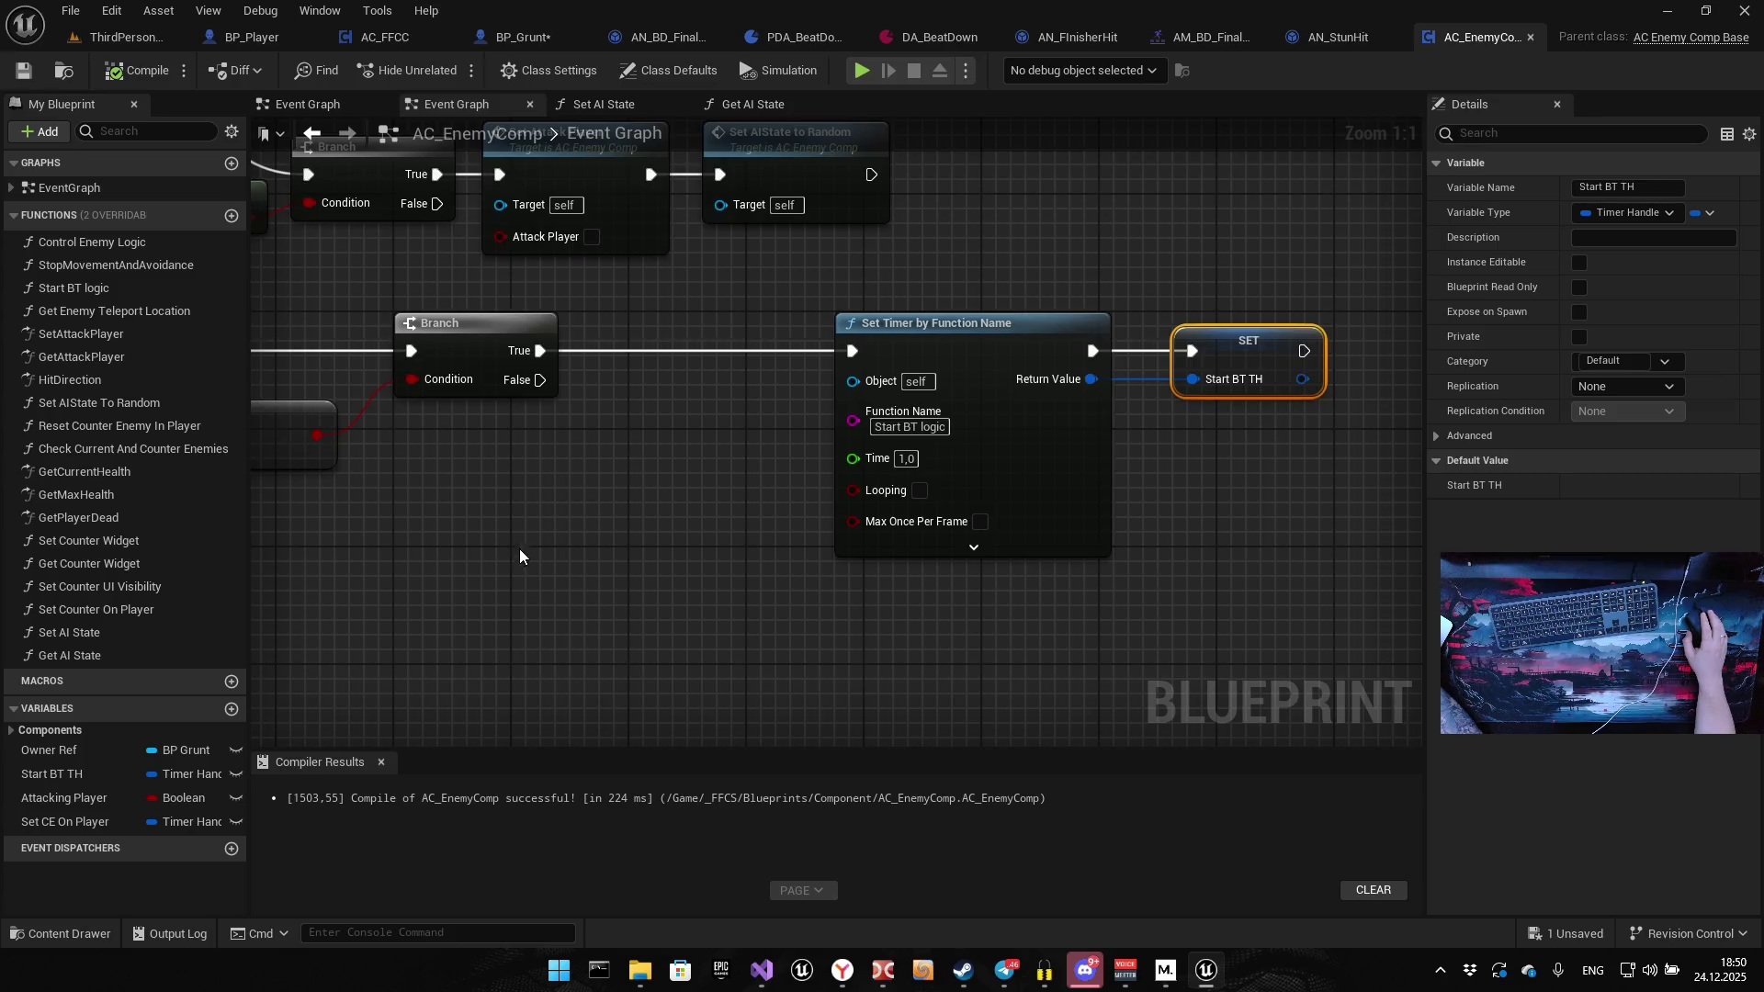
# Add a Not Equal (Enum) node off AI State set to Stun
pyautogui.scroll(-5, 520, 548)
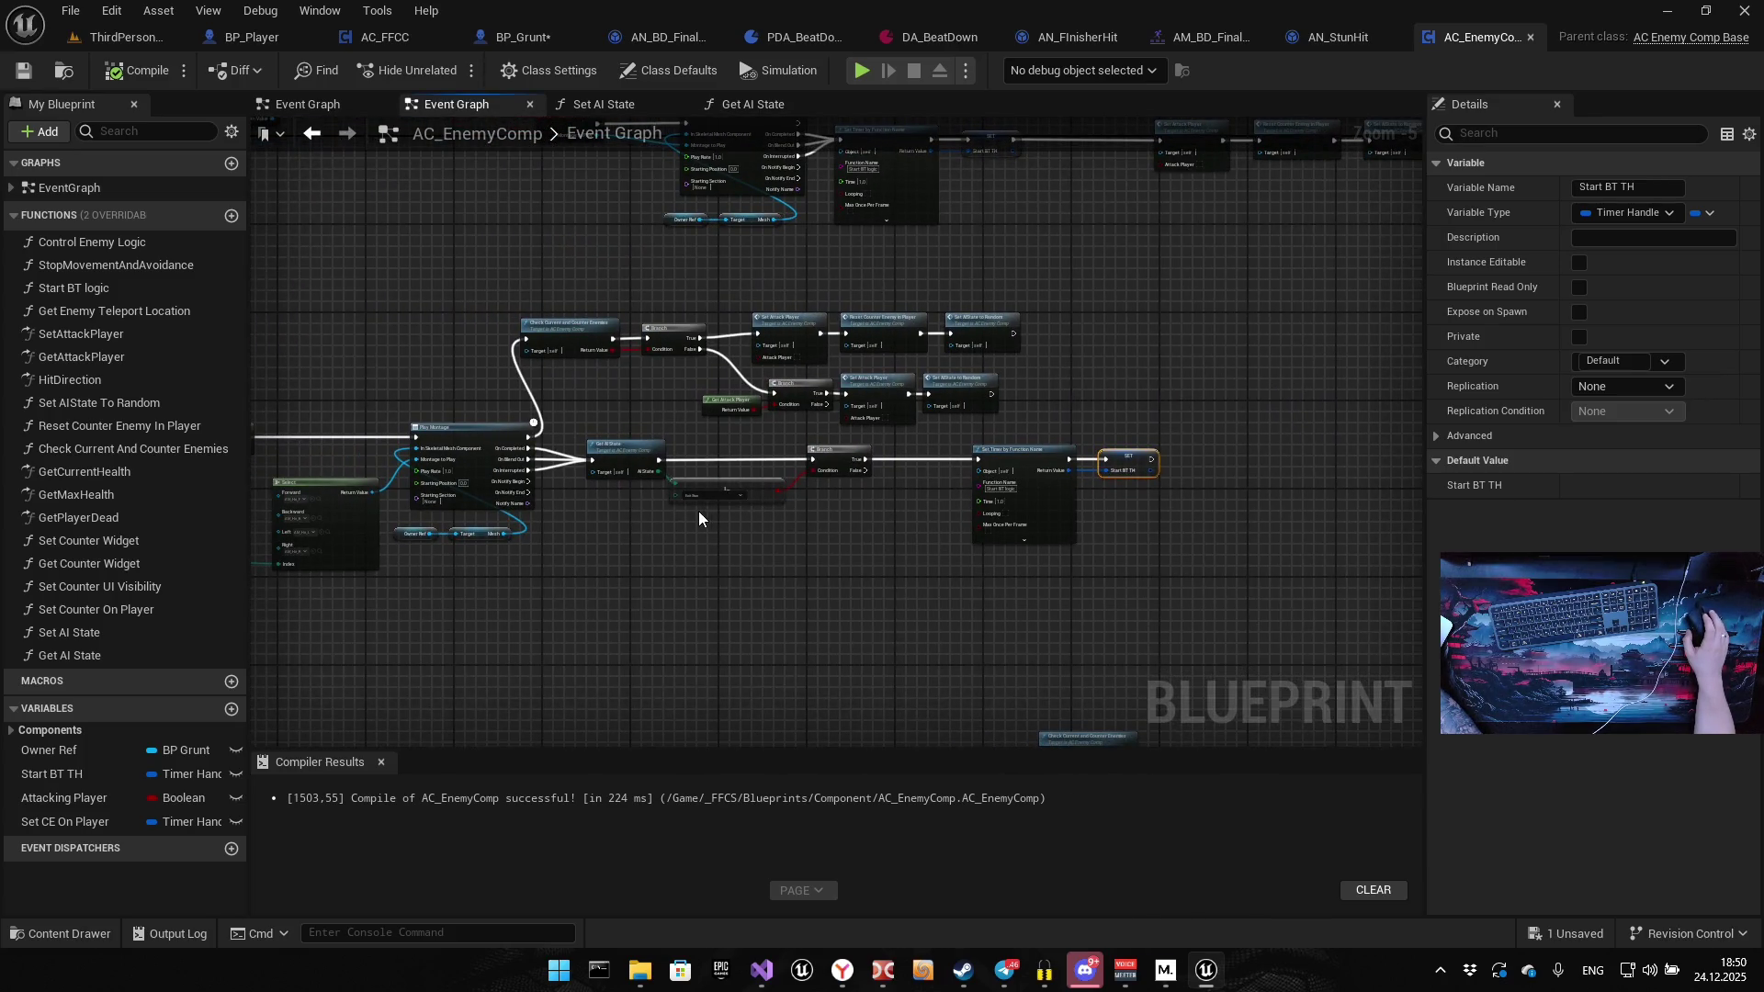
pyautogui.scroll(5, 699, 513)
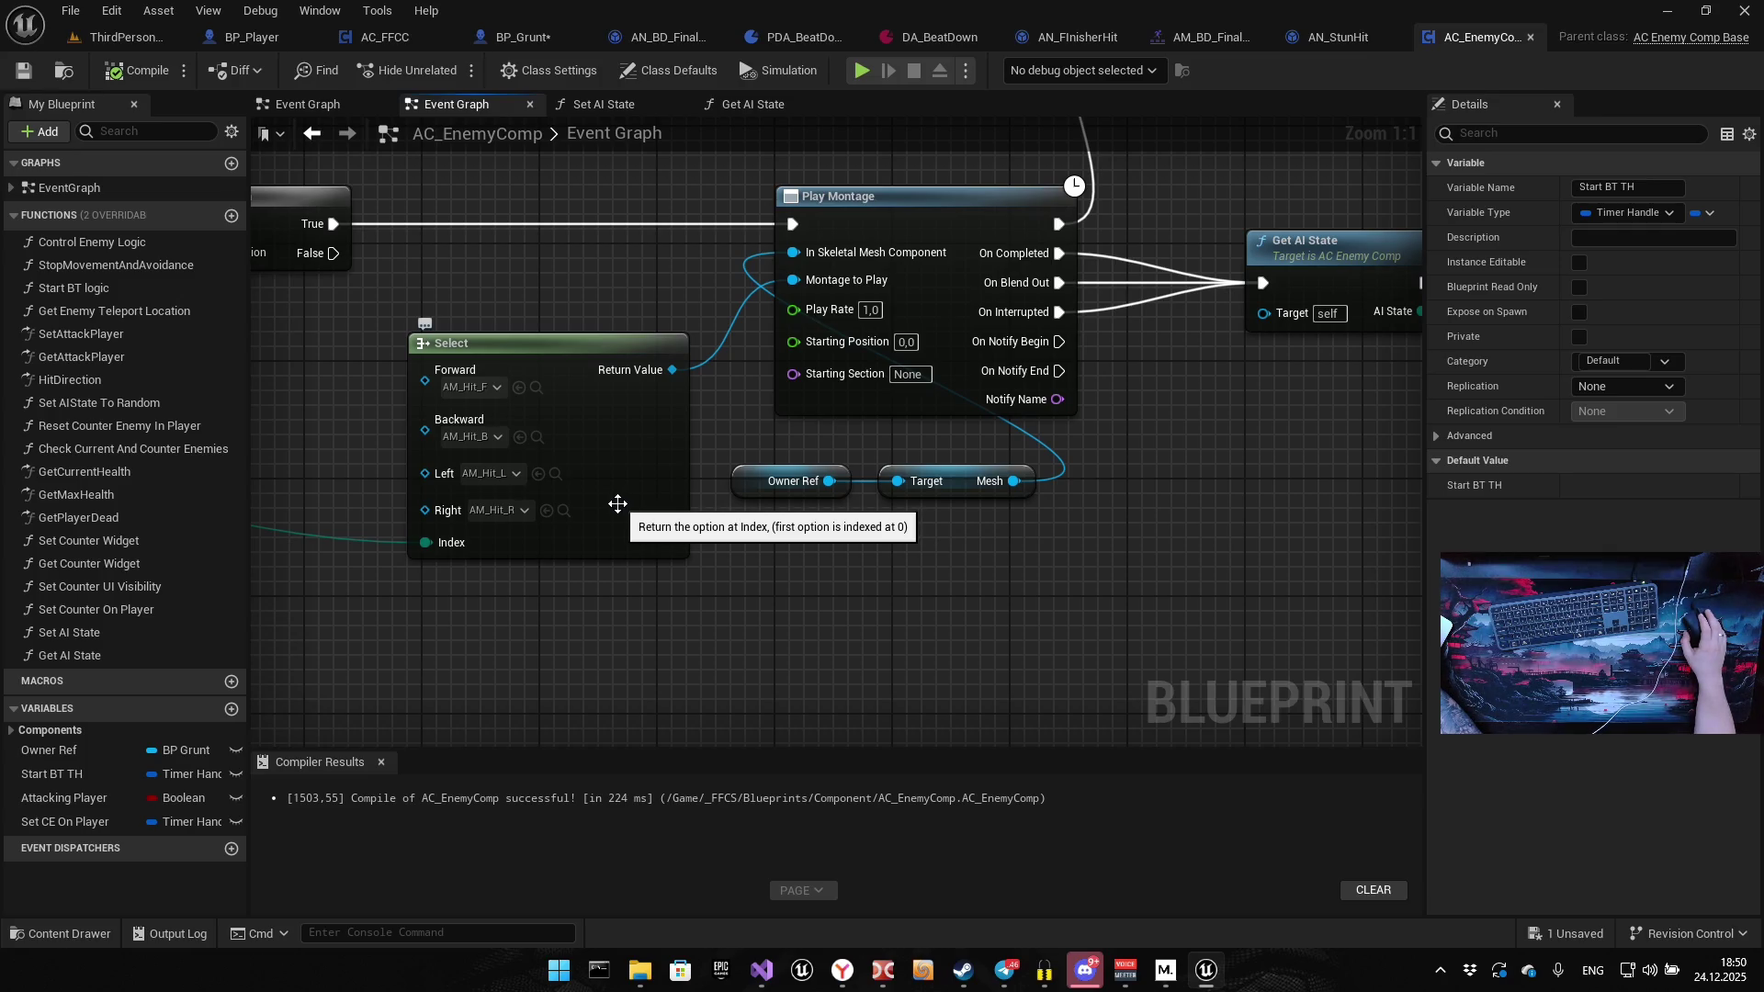
pyautogui.moveTo(651, 491)
pyautogui.mouseDown()
pyautogui.moveTo(386, 524)
pyautogui.moveTo(689, 426)
pyautogui.mouseUp()
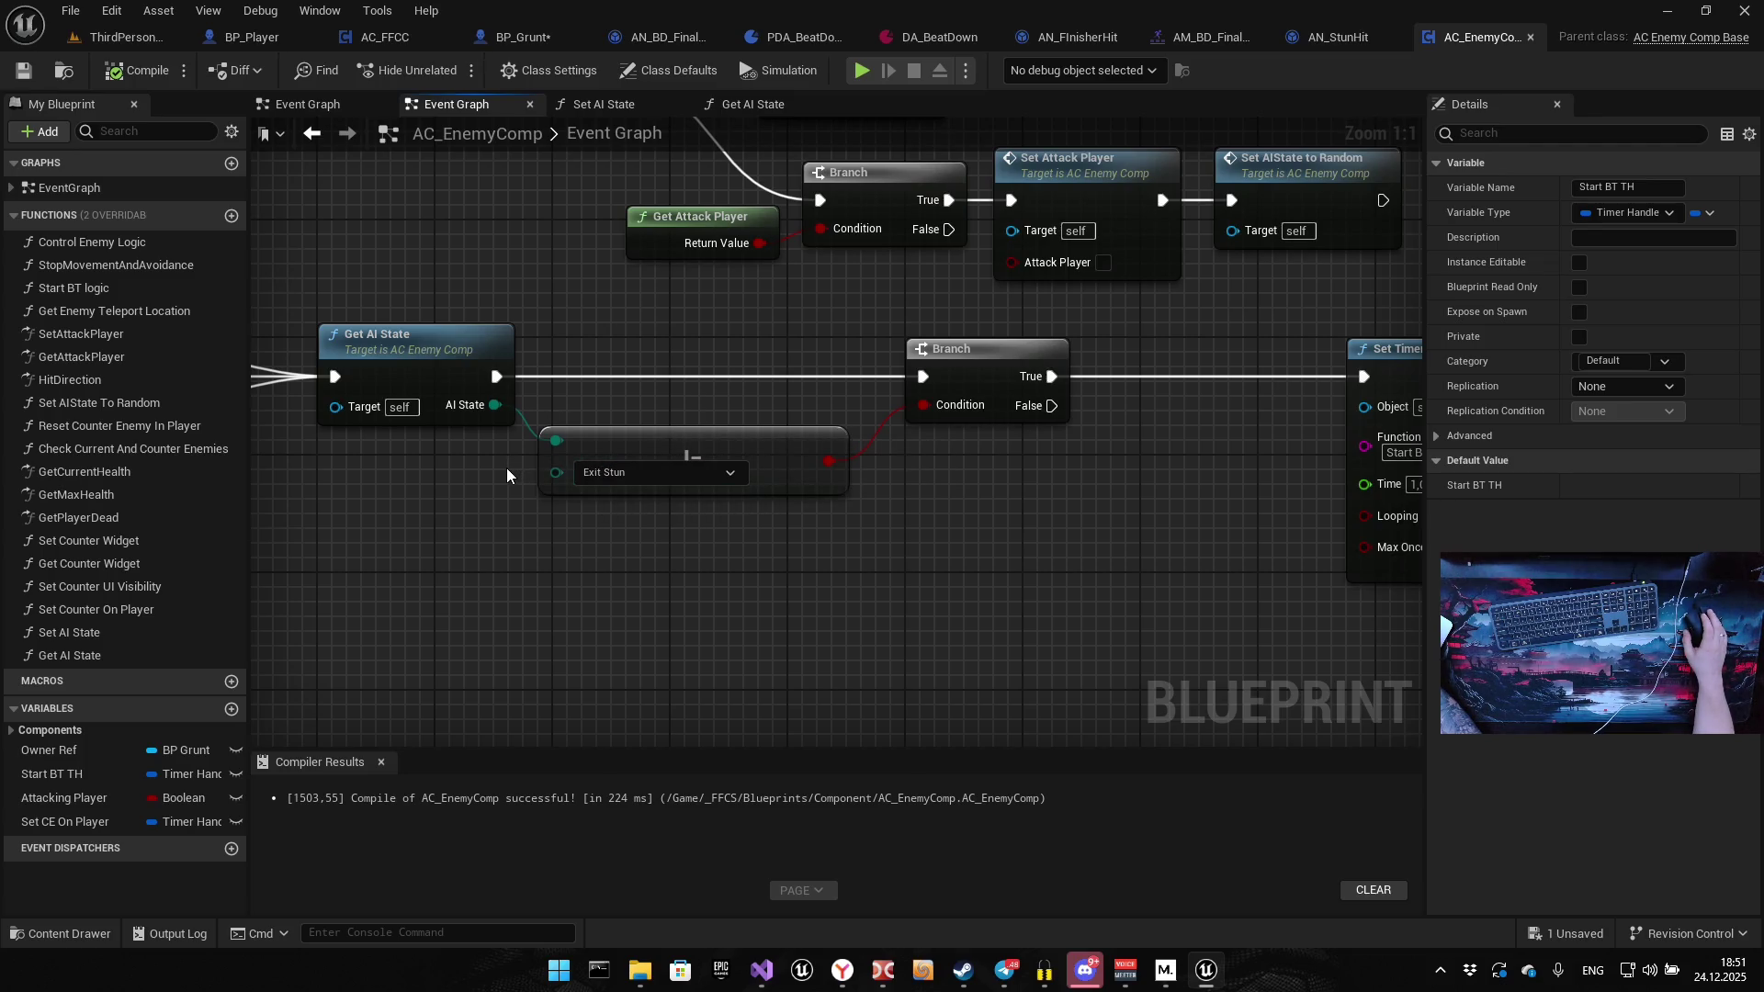
pyautogui.moveTo(496, 405); pyautogui.dragTo(520, 581)
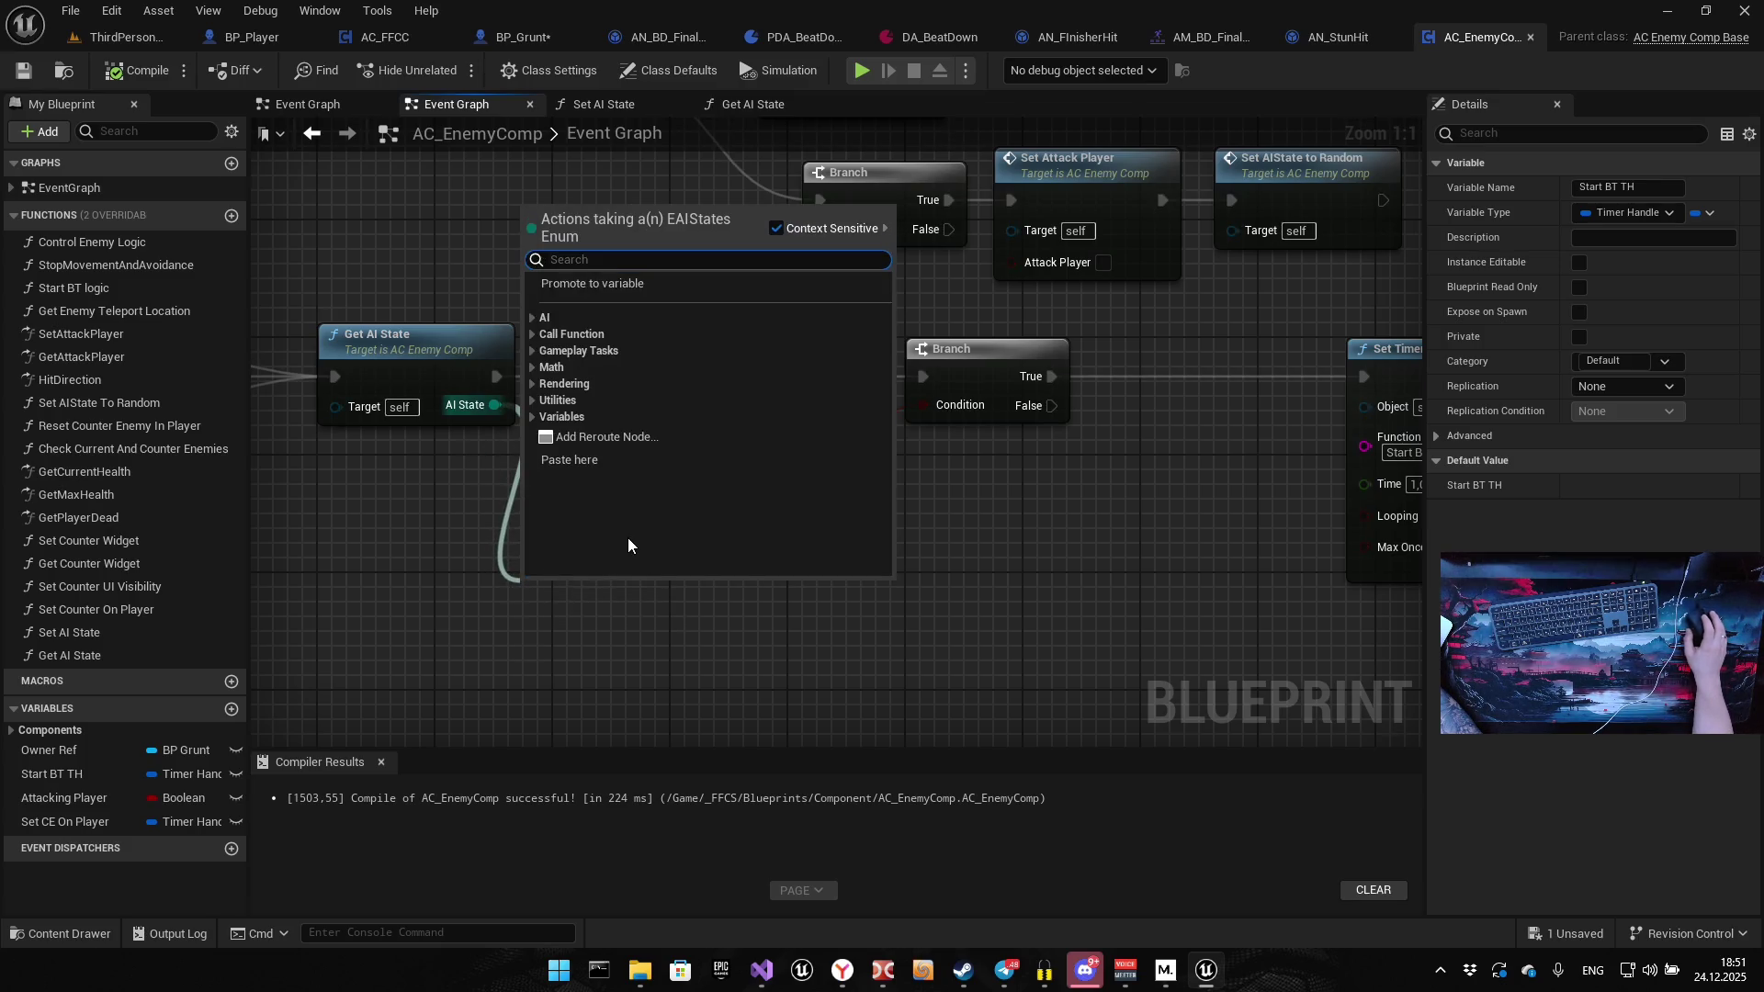
pyautogui.write('!=')
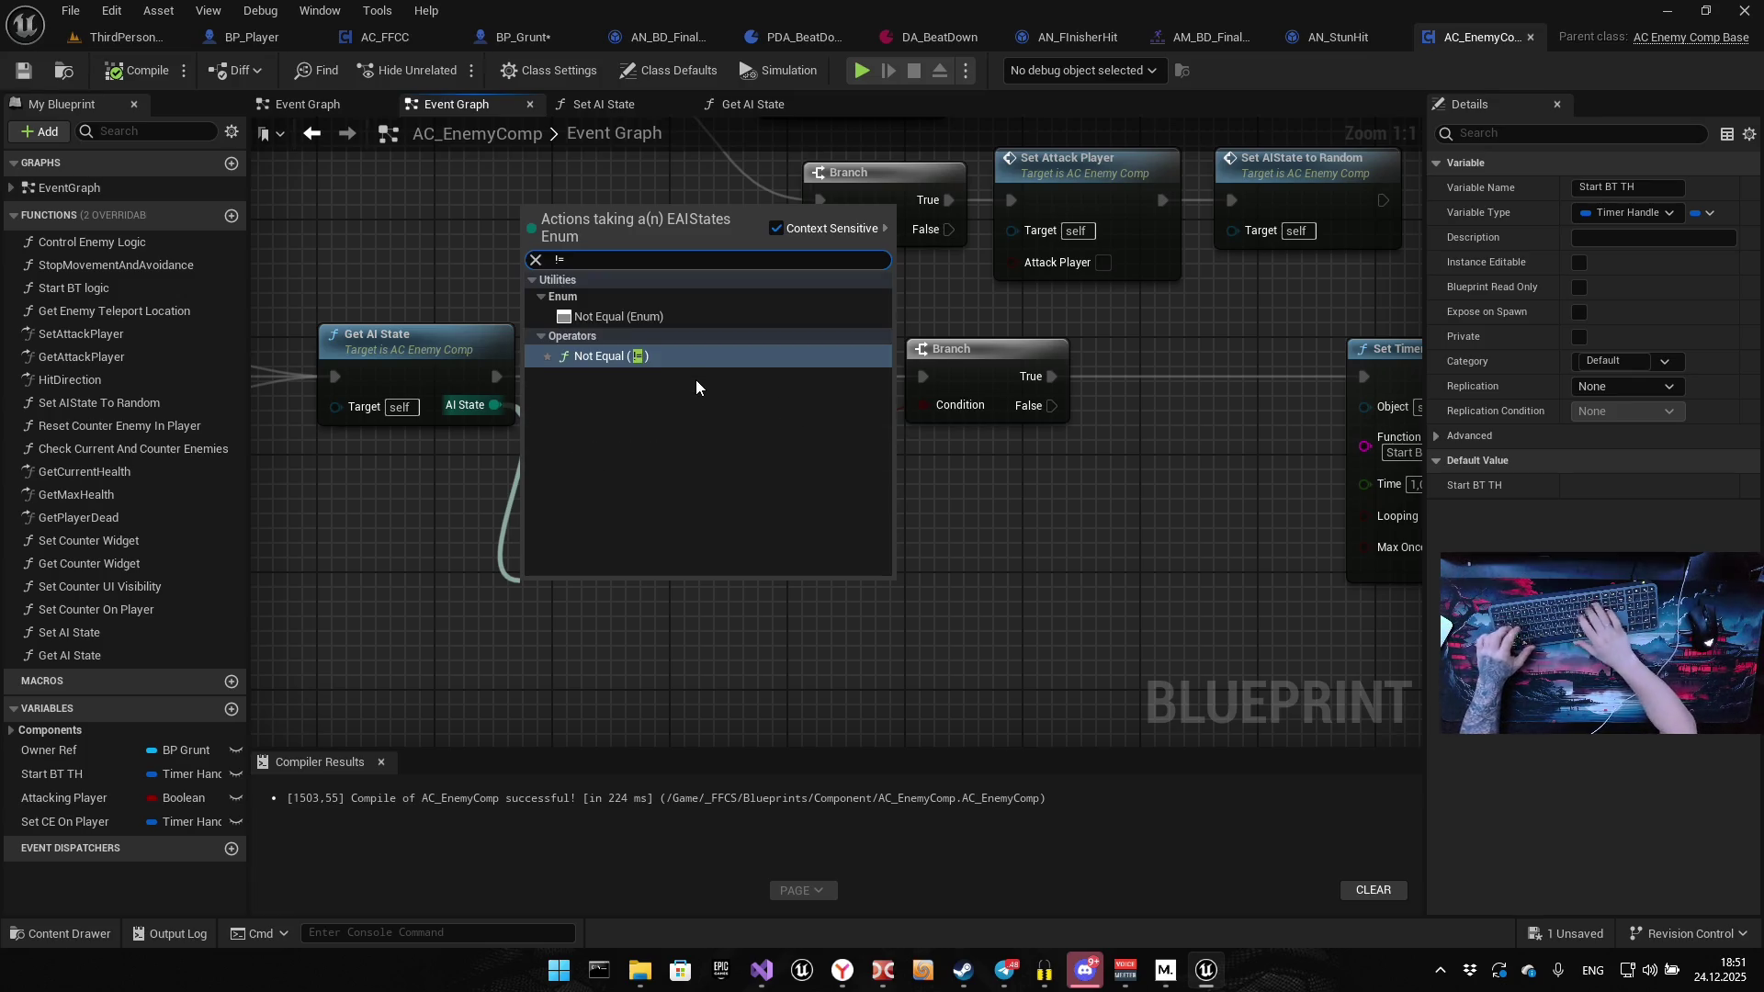
pyautogui.press('Up')
pyautogui.press('Return')
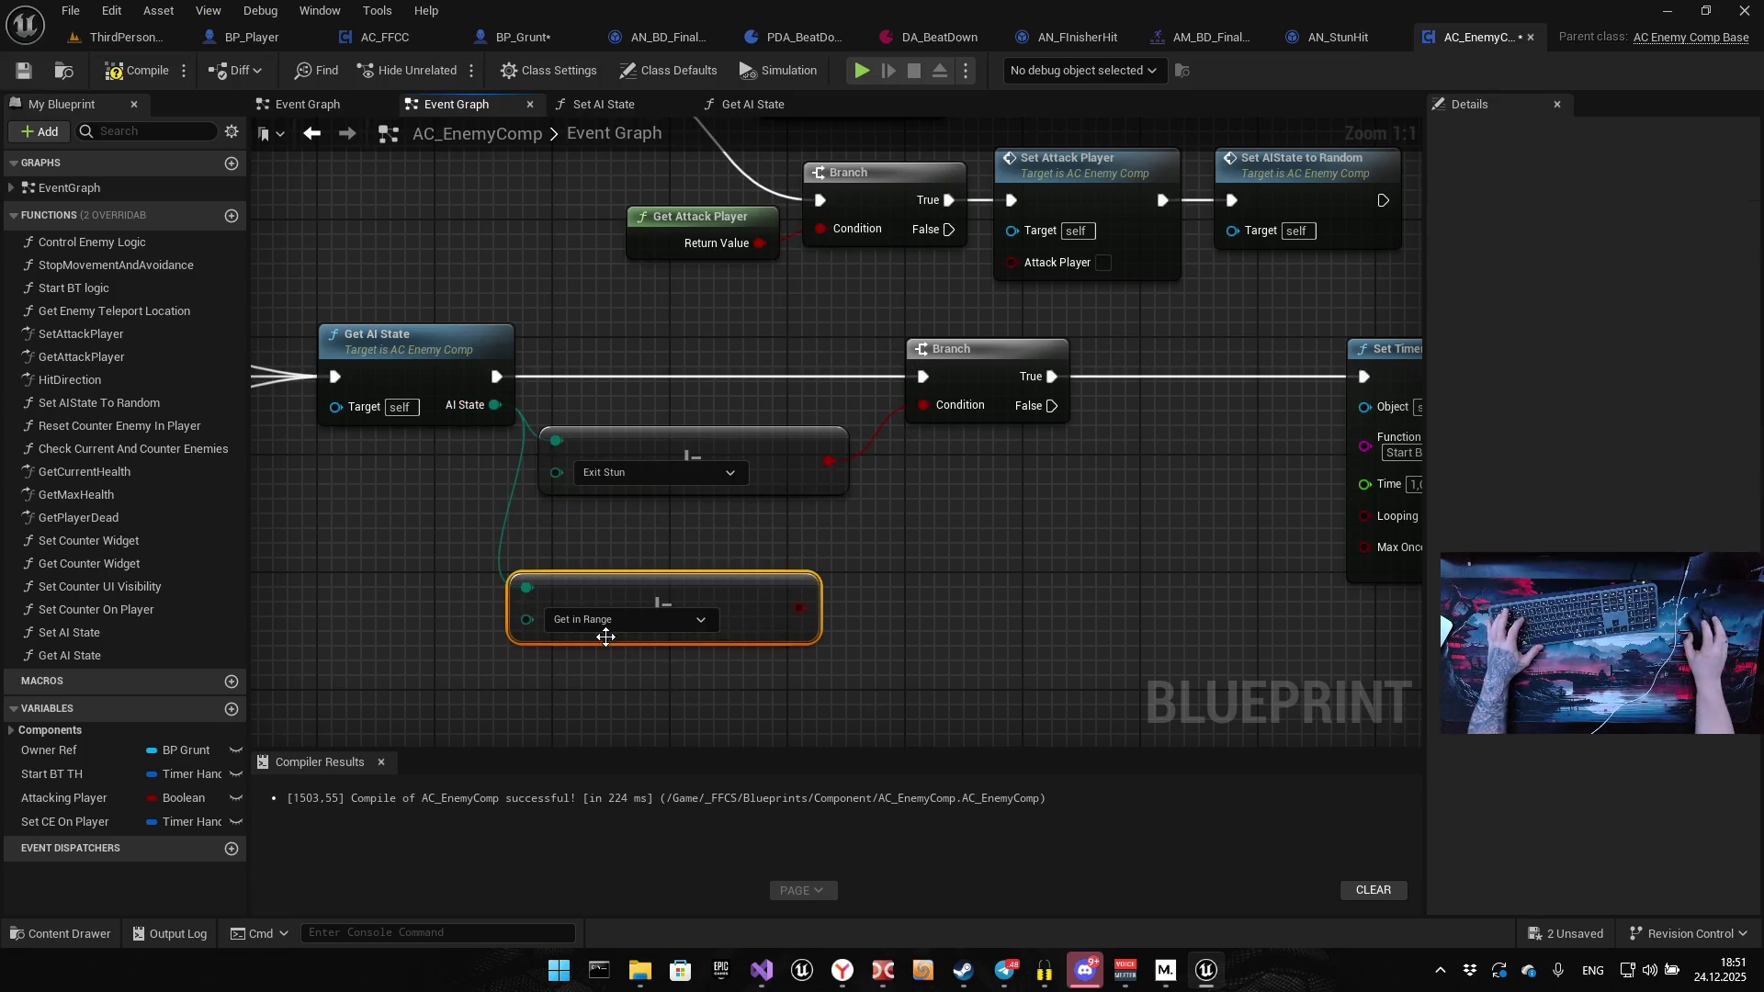
pyautogui.click(602, 619)
pyautogui.click(583, 708)
# AND the Exit Stun and Stun checks into the Branch condition and tidy the node layout
pyautogui.moveTo(905, 499); pyautogui.dragTo(757, 490)
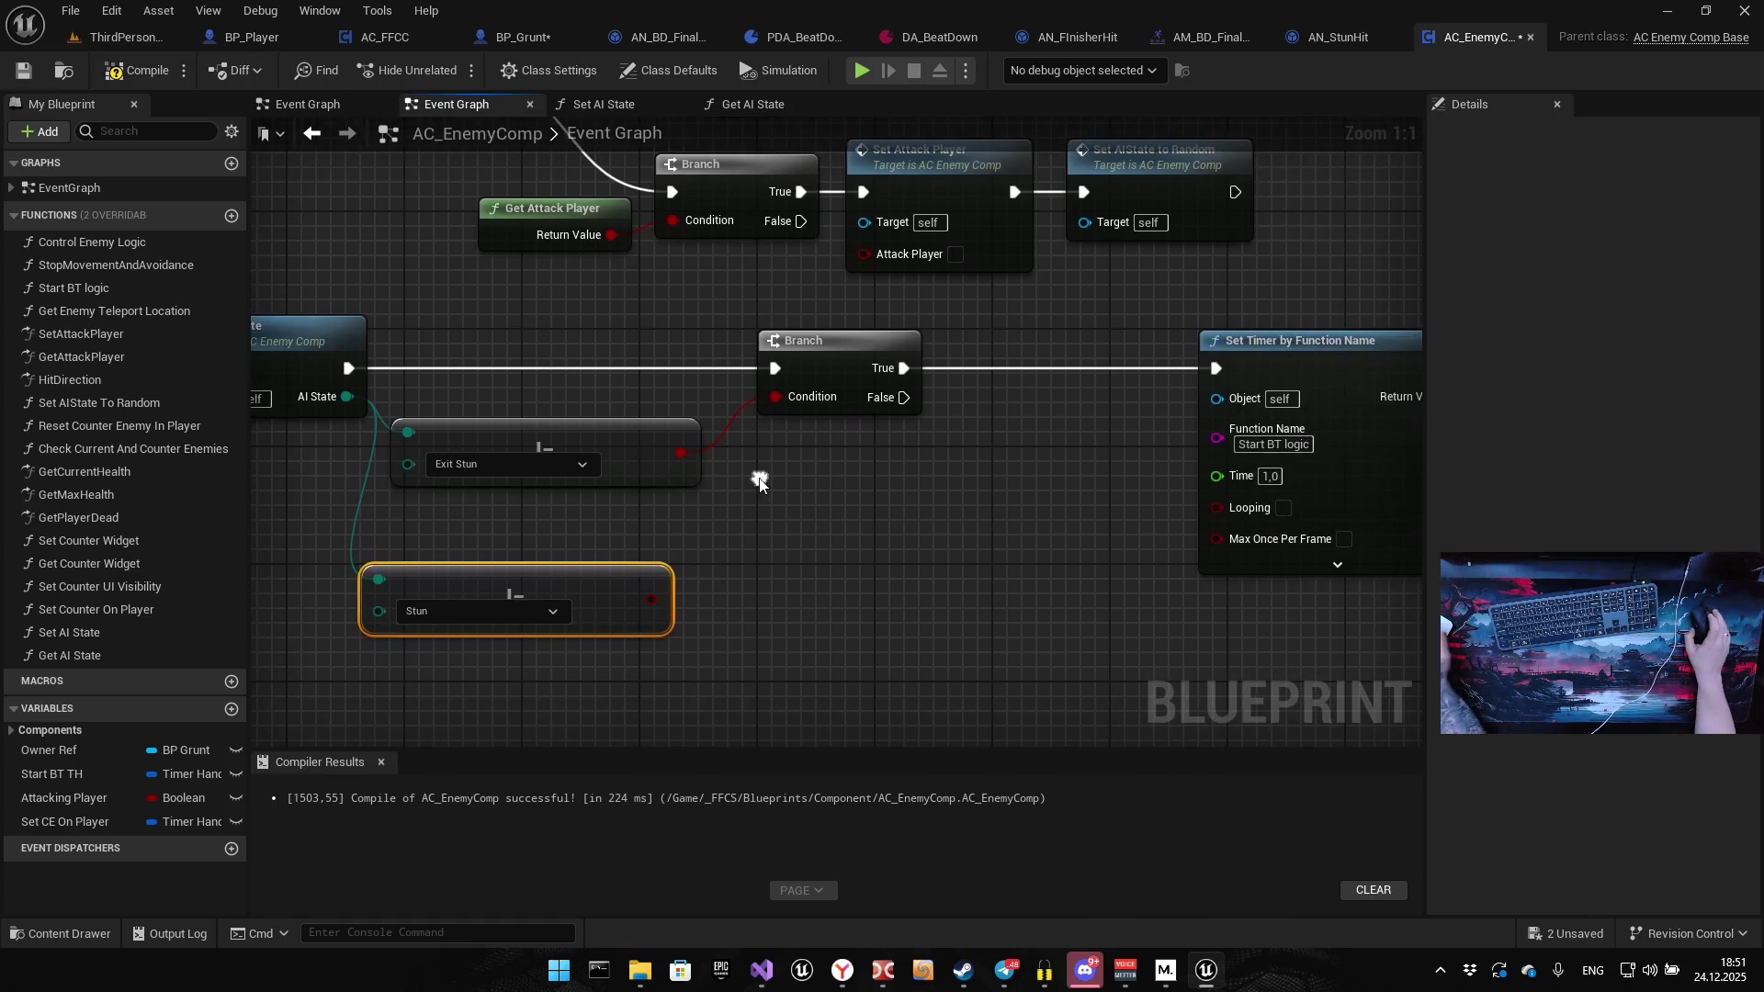
pyautogui.moveTo(808, 549); pyautogui.dragTo(610, 472)
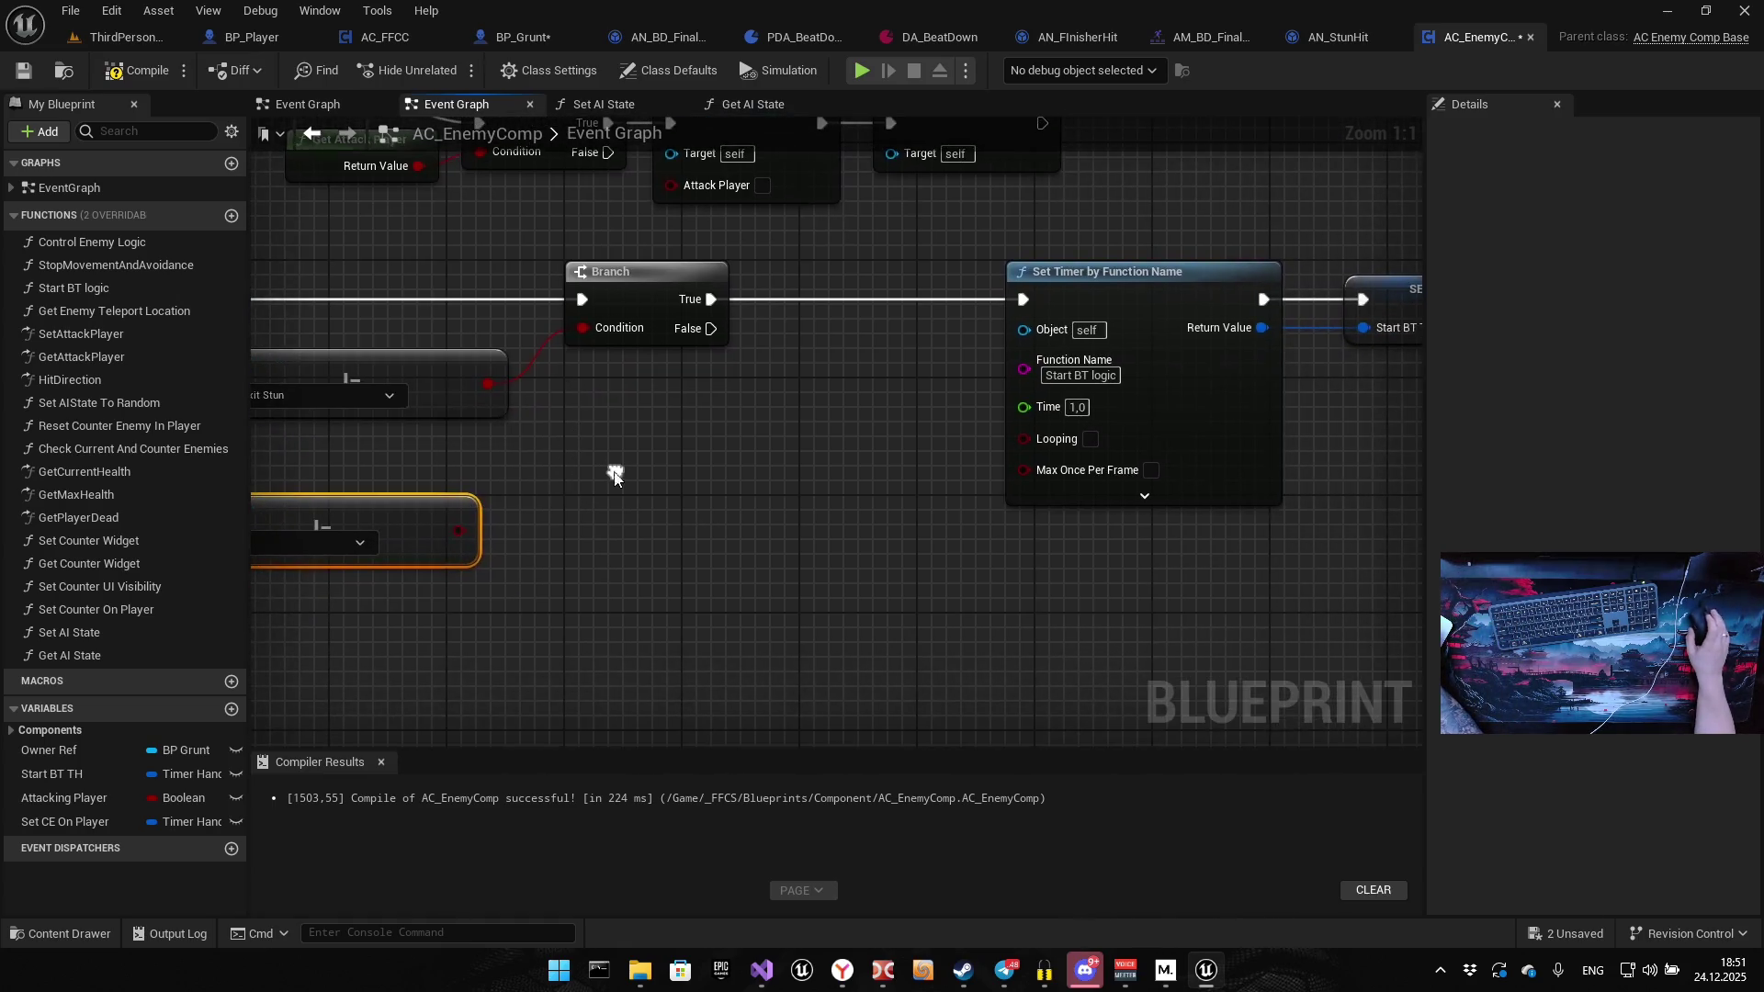
pyautogui.moveTo(486, 383); pyautogui.dragTo(550, 478)
pyautogui.write('and')
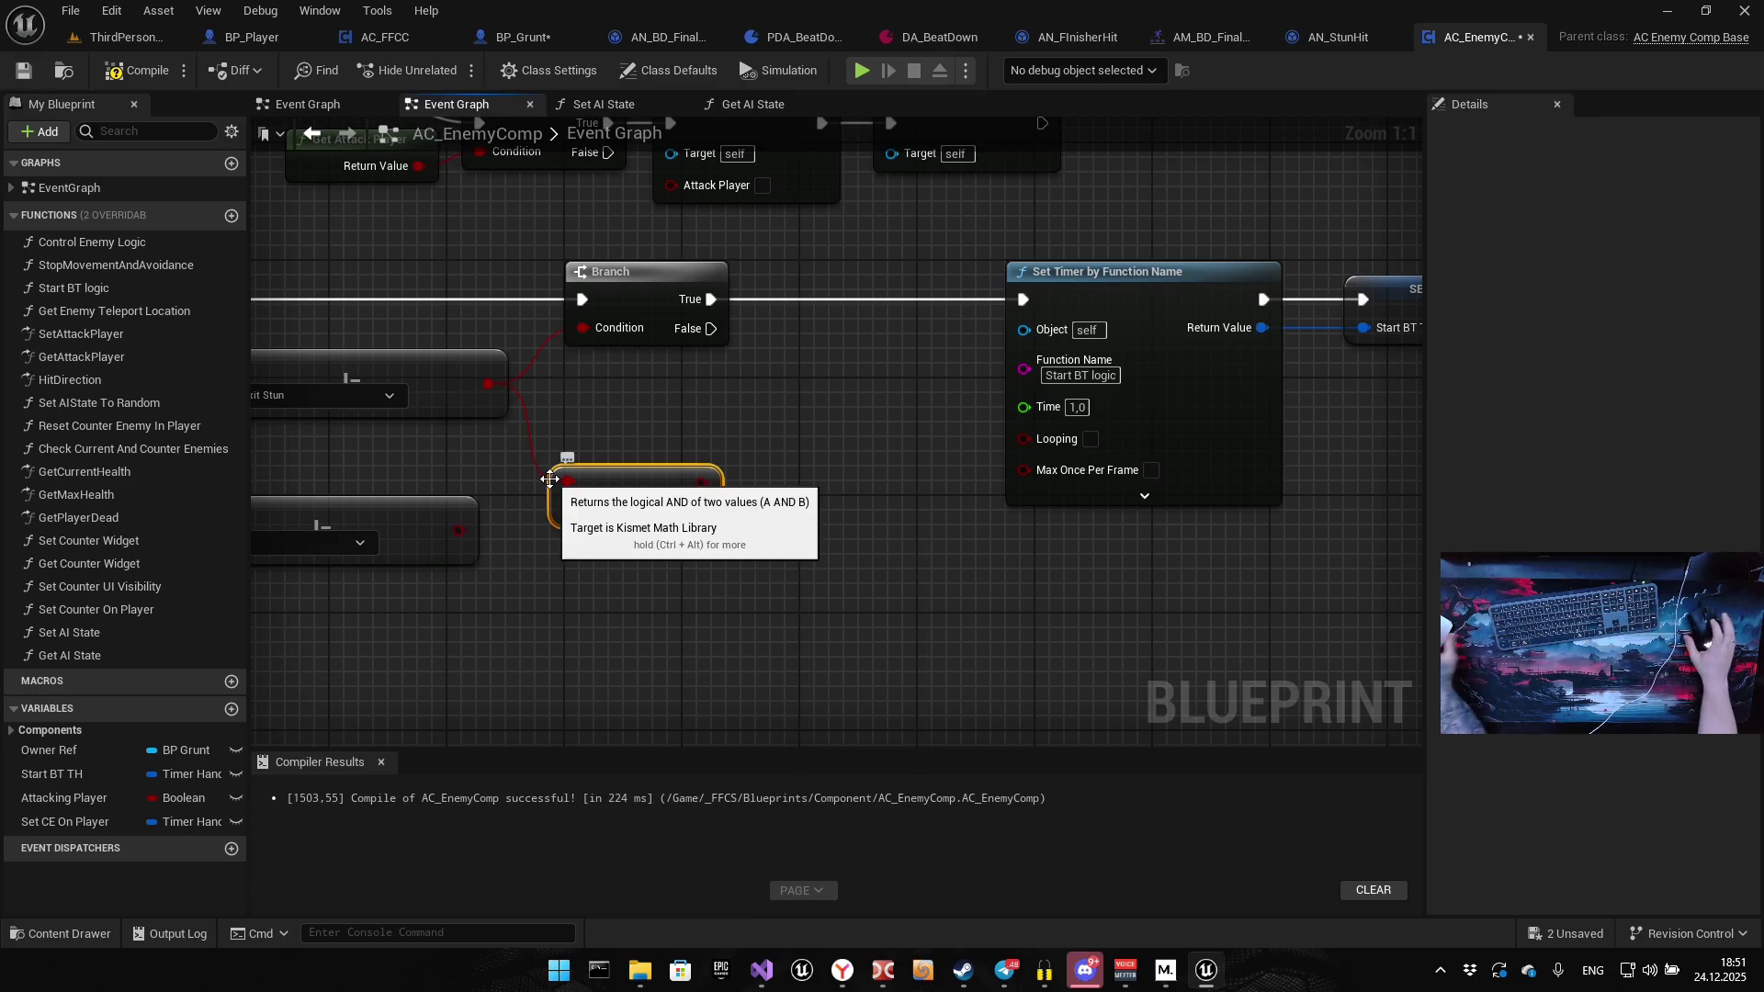
pyautogui.moveTo(458, 531); pyautogui.dragTo(570, 511)
pyautogui.moveTo(702, 481)
pyautogui.mouseDown()
pyautogui.moveTo(593, 323)
pyautogui.moveTo(868, 300)
pyautogui.mouseUp()
pyautogui.moveTo(749, 477)
pyautogui.mouseDown()
pyautogui.moveTo(937, 460)
pyautogui.moveTo(956, 362)
pyautogui.mouseUp()
pyautogui.moveTo(655, 486); pyautogui.dragTo(685, 413)
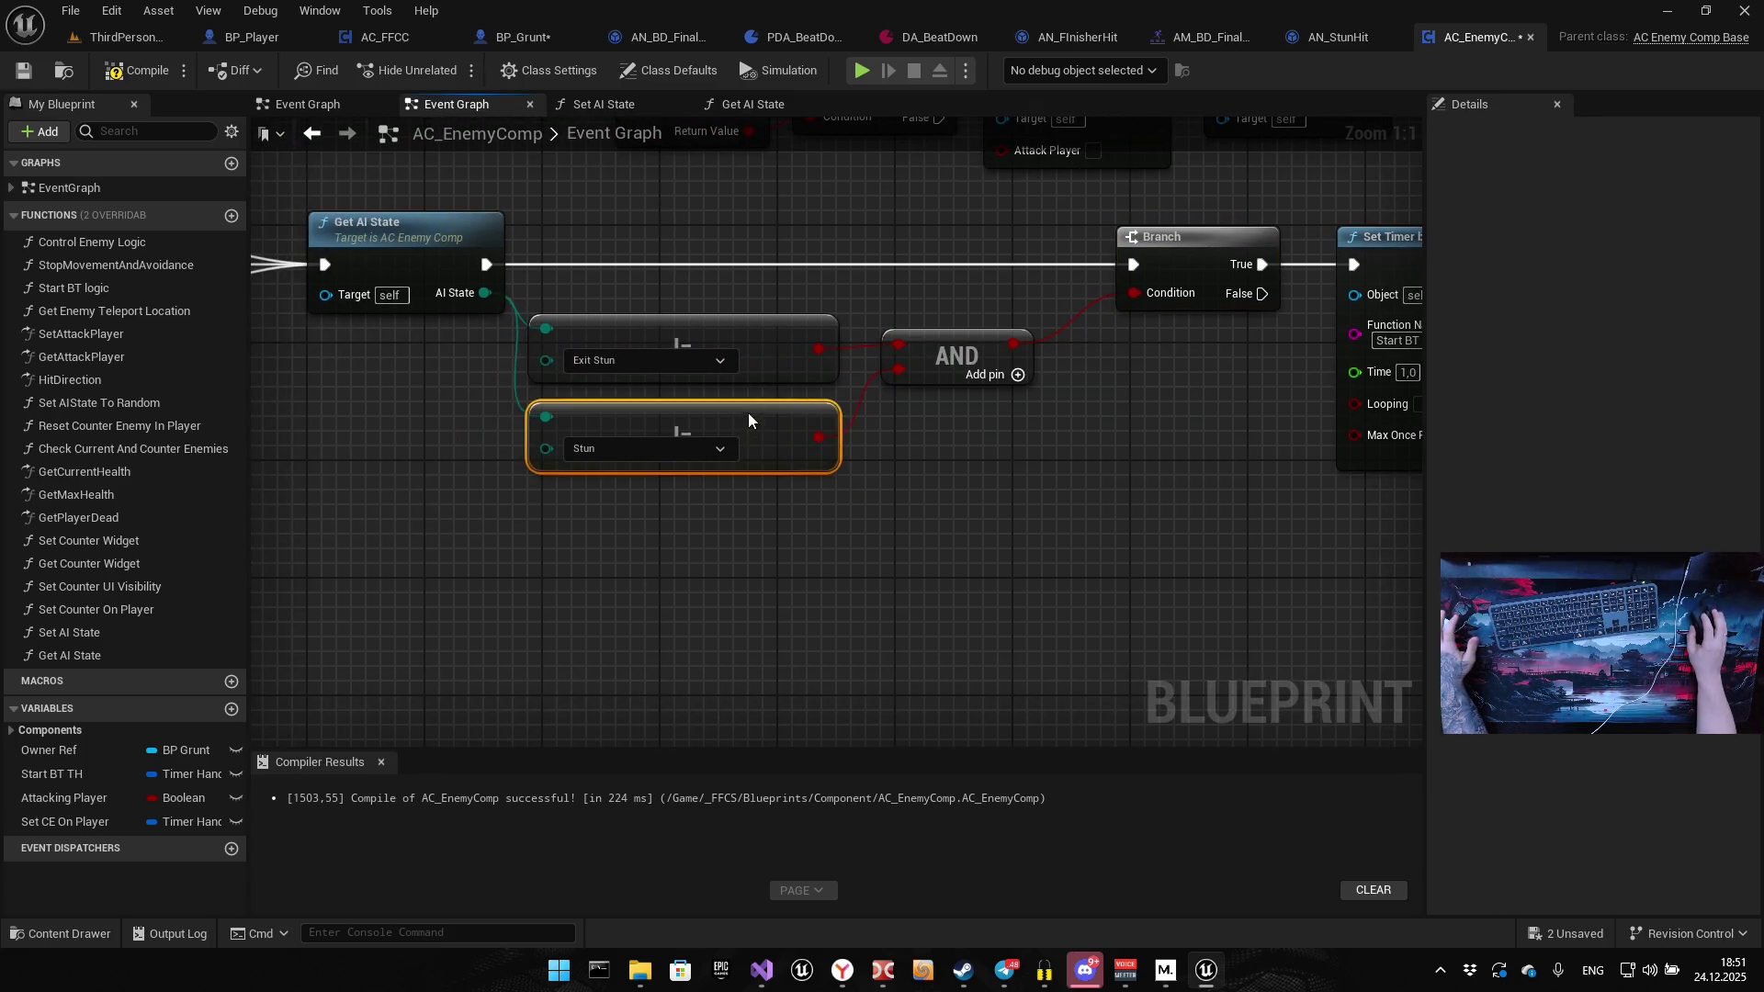
pyautogui.click(968, 521)
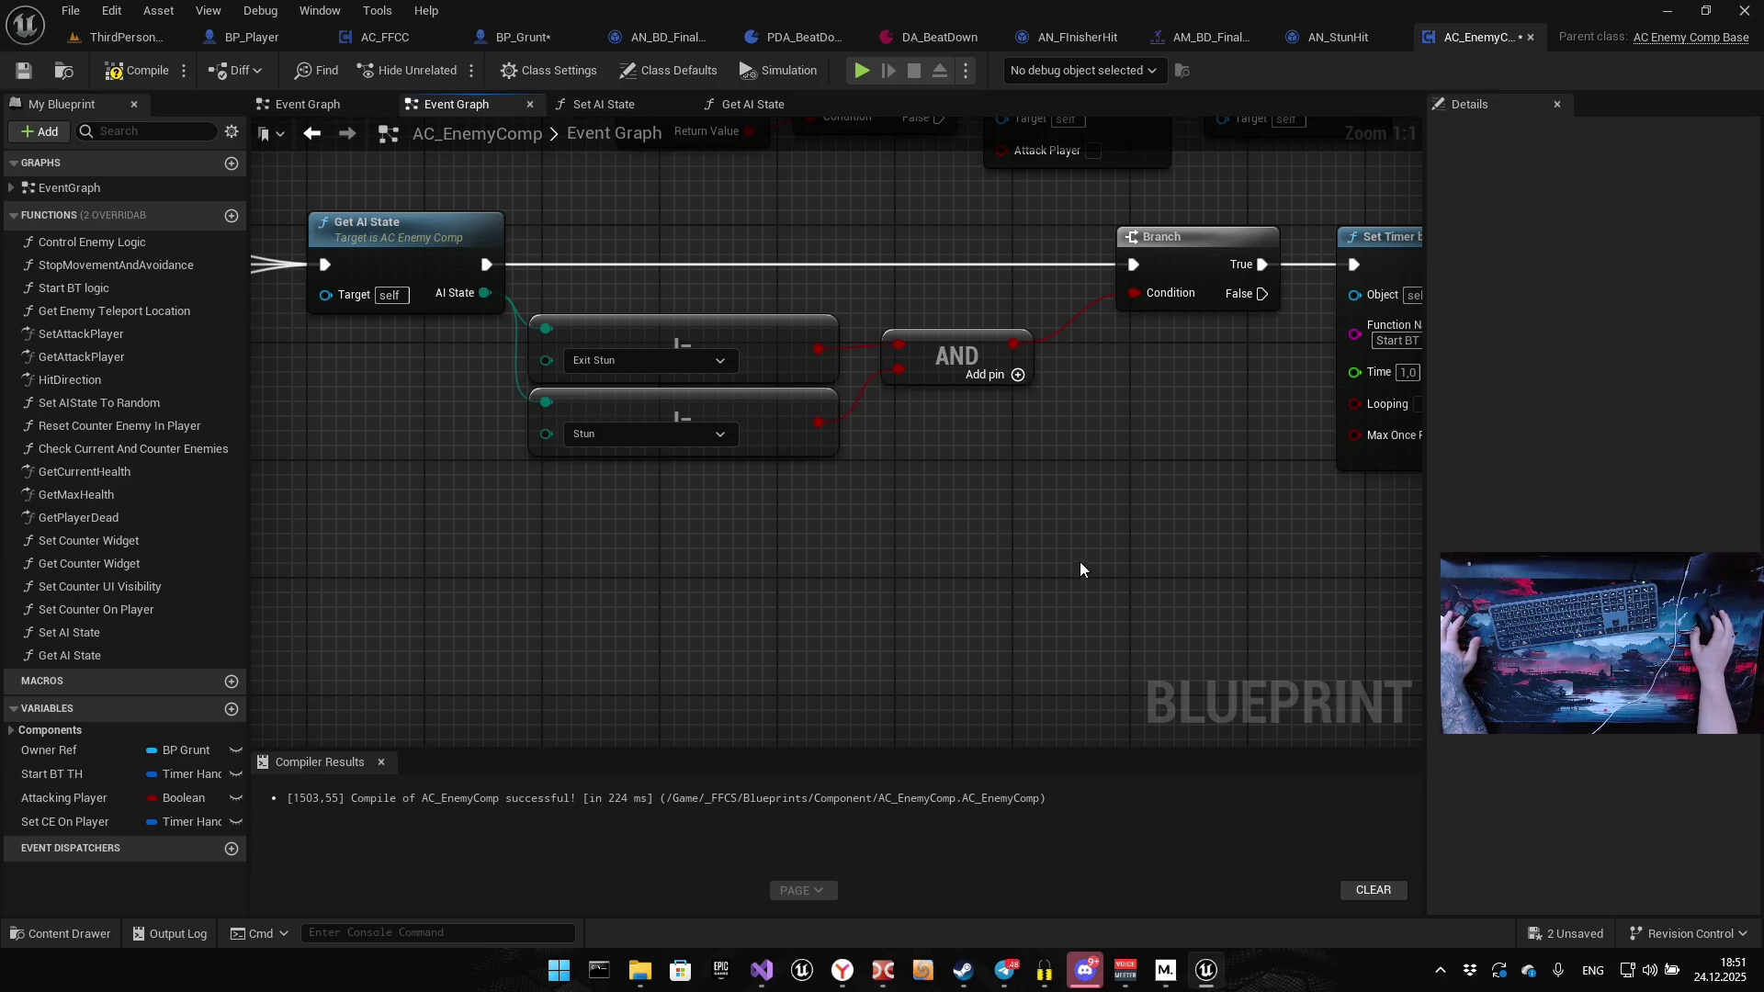
pyautogui.moveTo(713, 559); pyautogui.dragTo(594, 592)
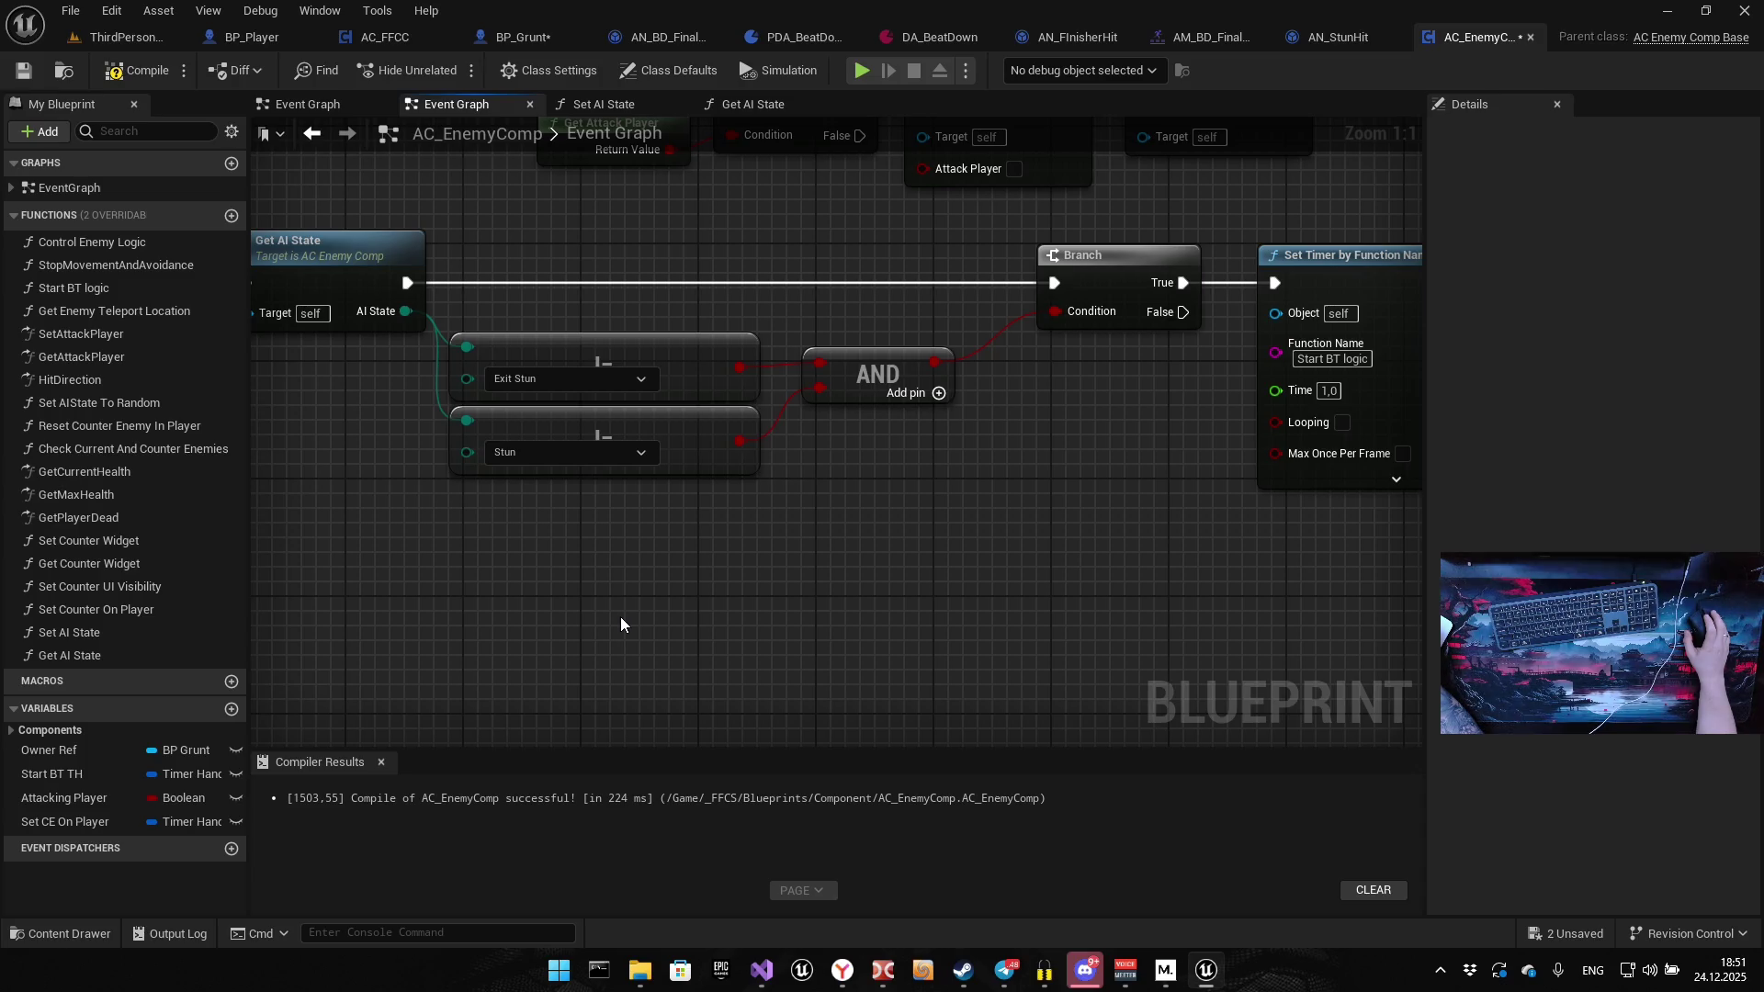
# Compile AC_EnemyComp and review the Branch now gating the Set Timer and SET nodes
pyautogui.click(138, 69)
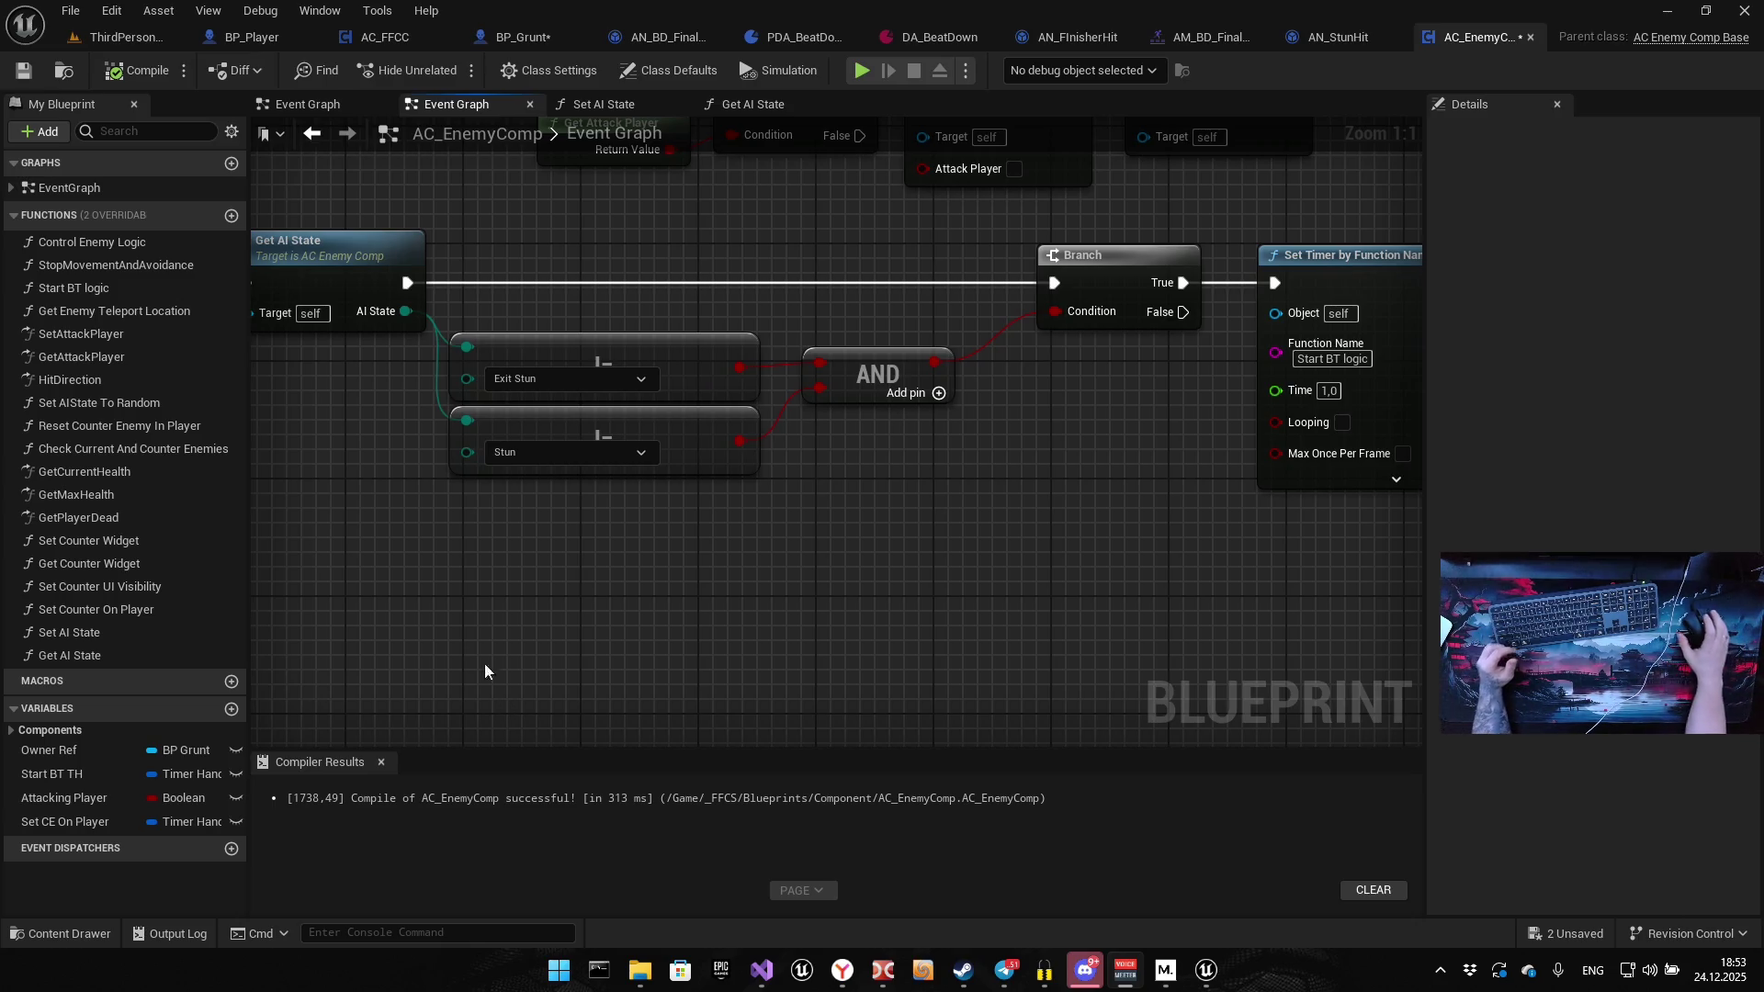
pyautogui.moveTo(957, 462); pyautogui.dragTo(790, 531)
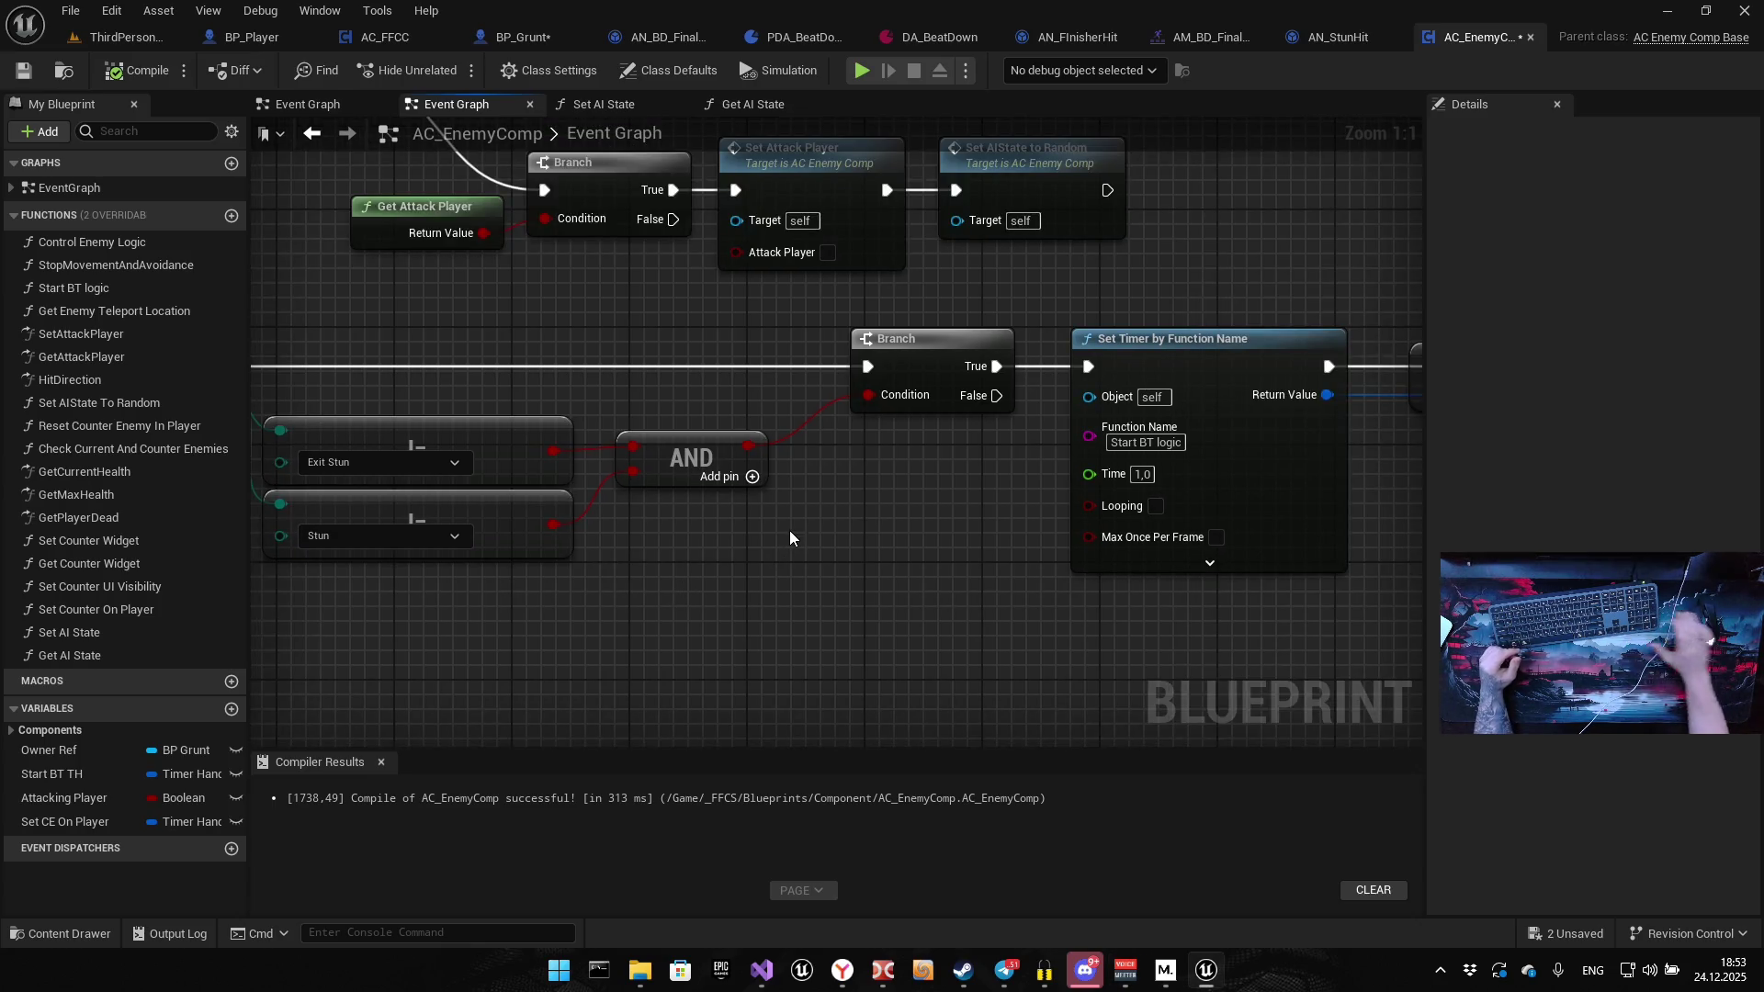
pyautogui.moveTo(790, 531)
pyautogui.mouseDown()
pyautogui.moveTo(998, 528)
pyautogui.moveTo(785, 483)
pyautogui.mouseUp()
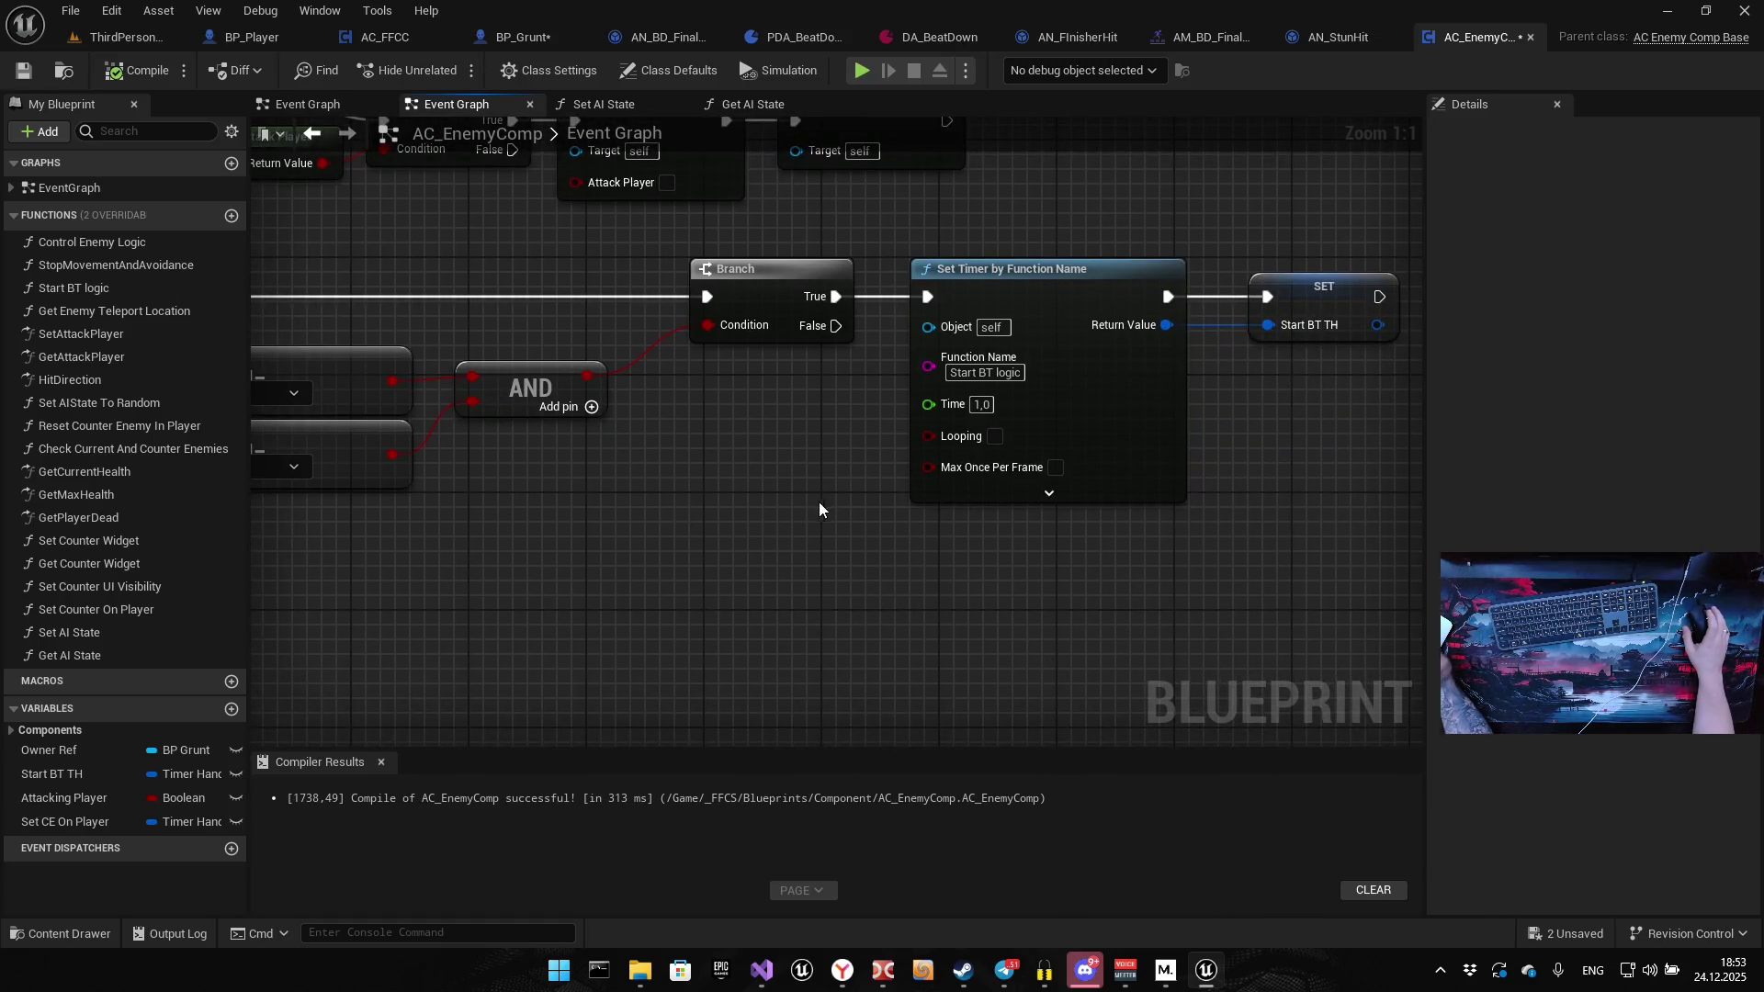
pyautogui.moveTo(881, 546); pyautogui.dragTo(800, 533)
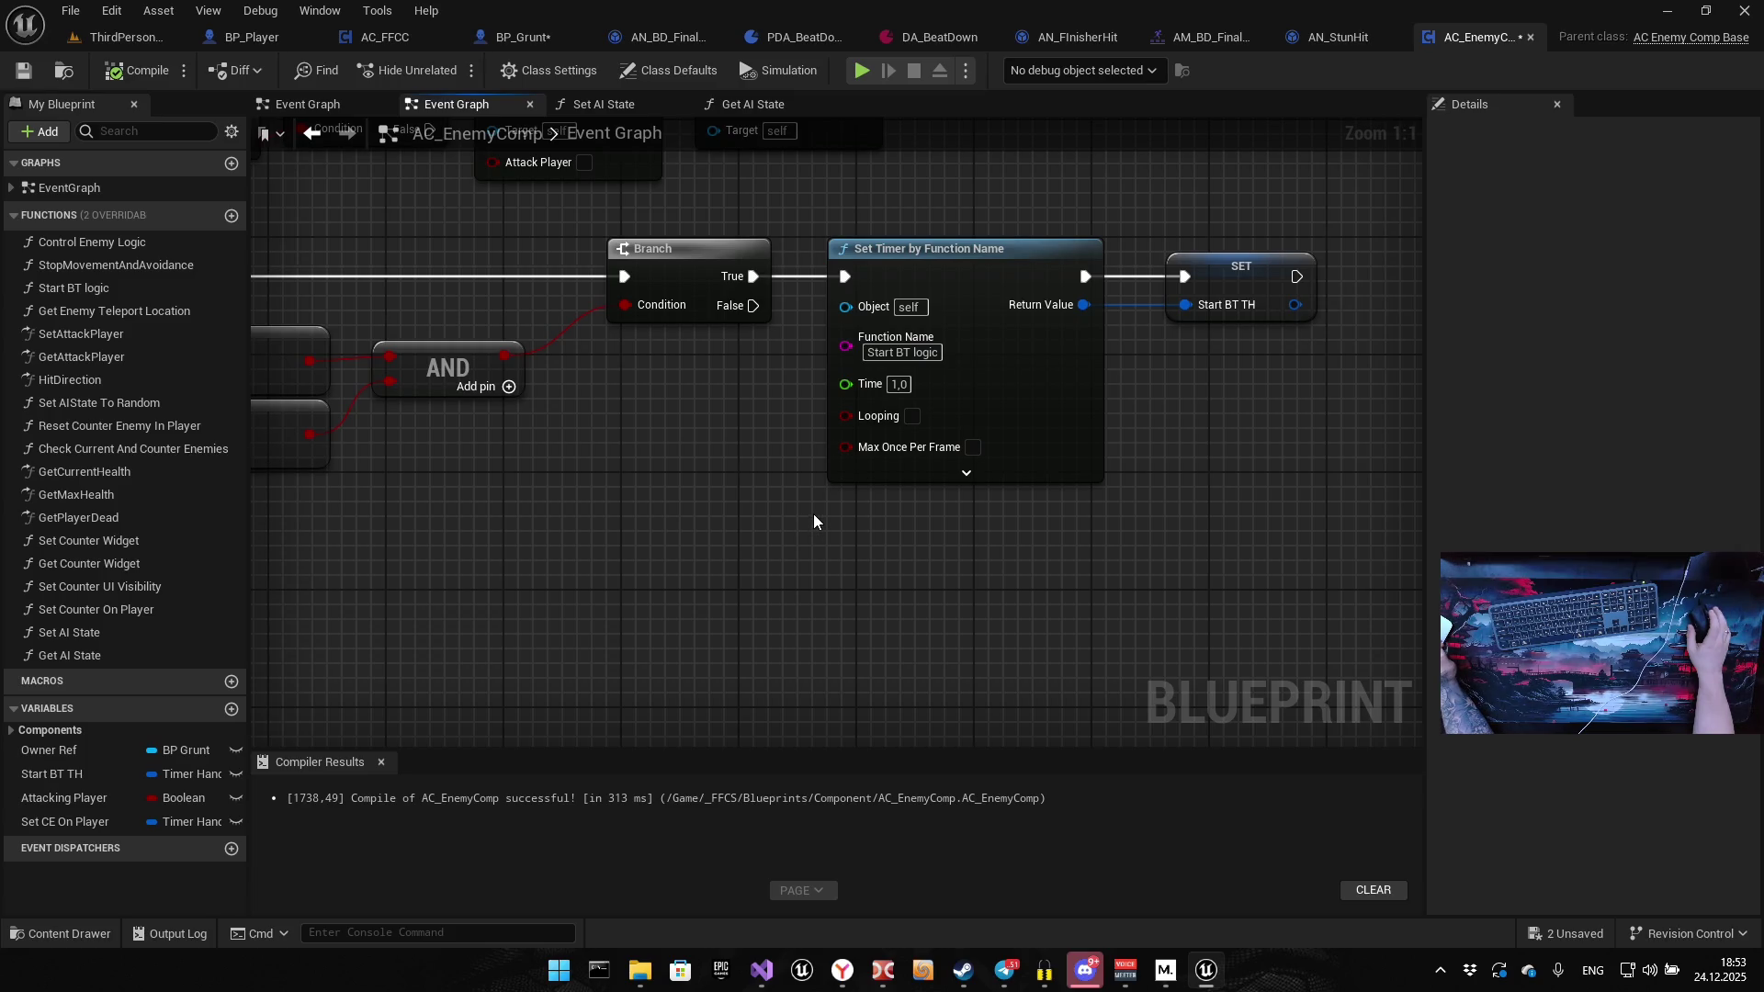
# Play-test by attacking an enemy with the AI Gameplay Debugger shown, then open Control Enemy Logic
pyautogui.click(862, 71)
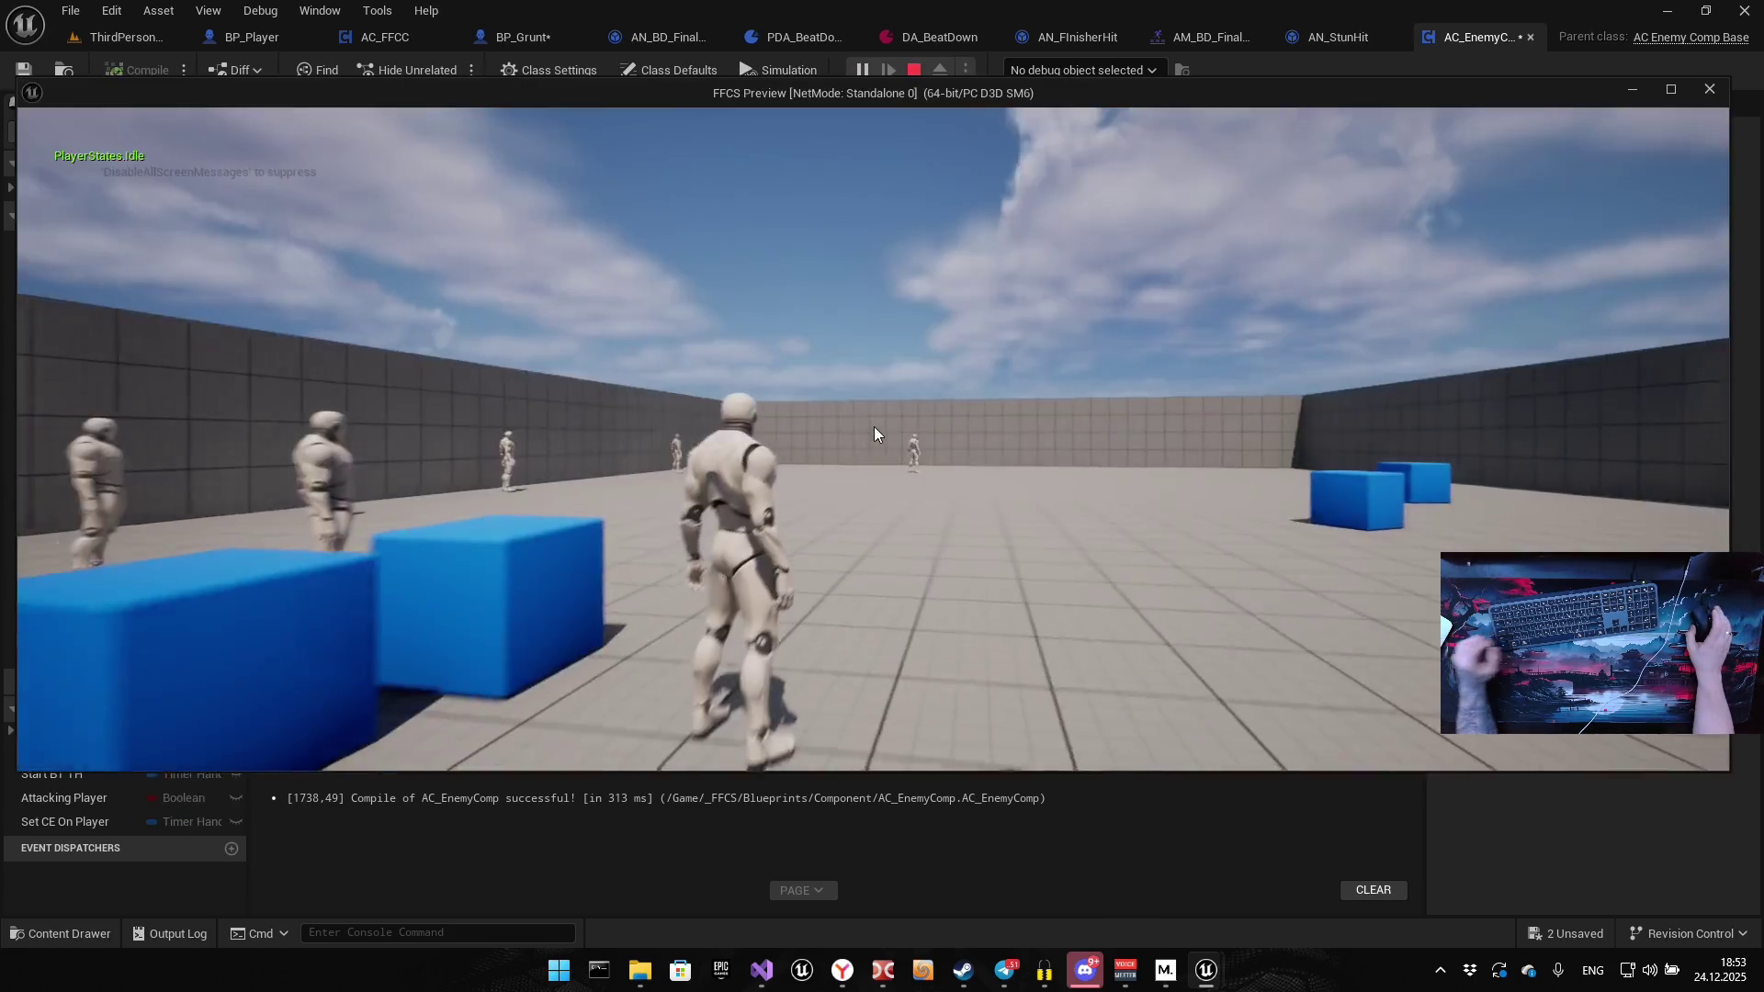
pyautogui.click(874, 431)
pyautogui.press('w')
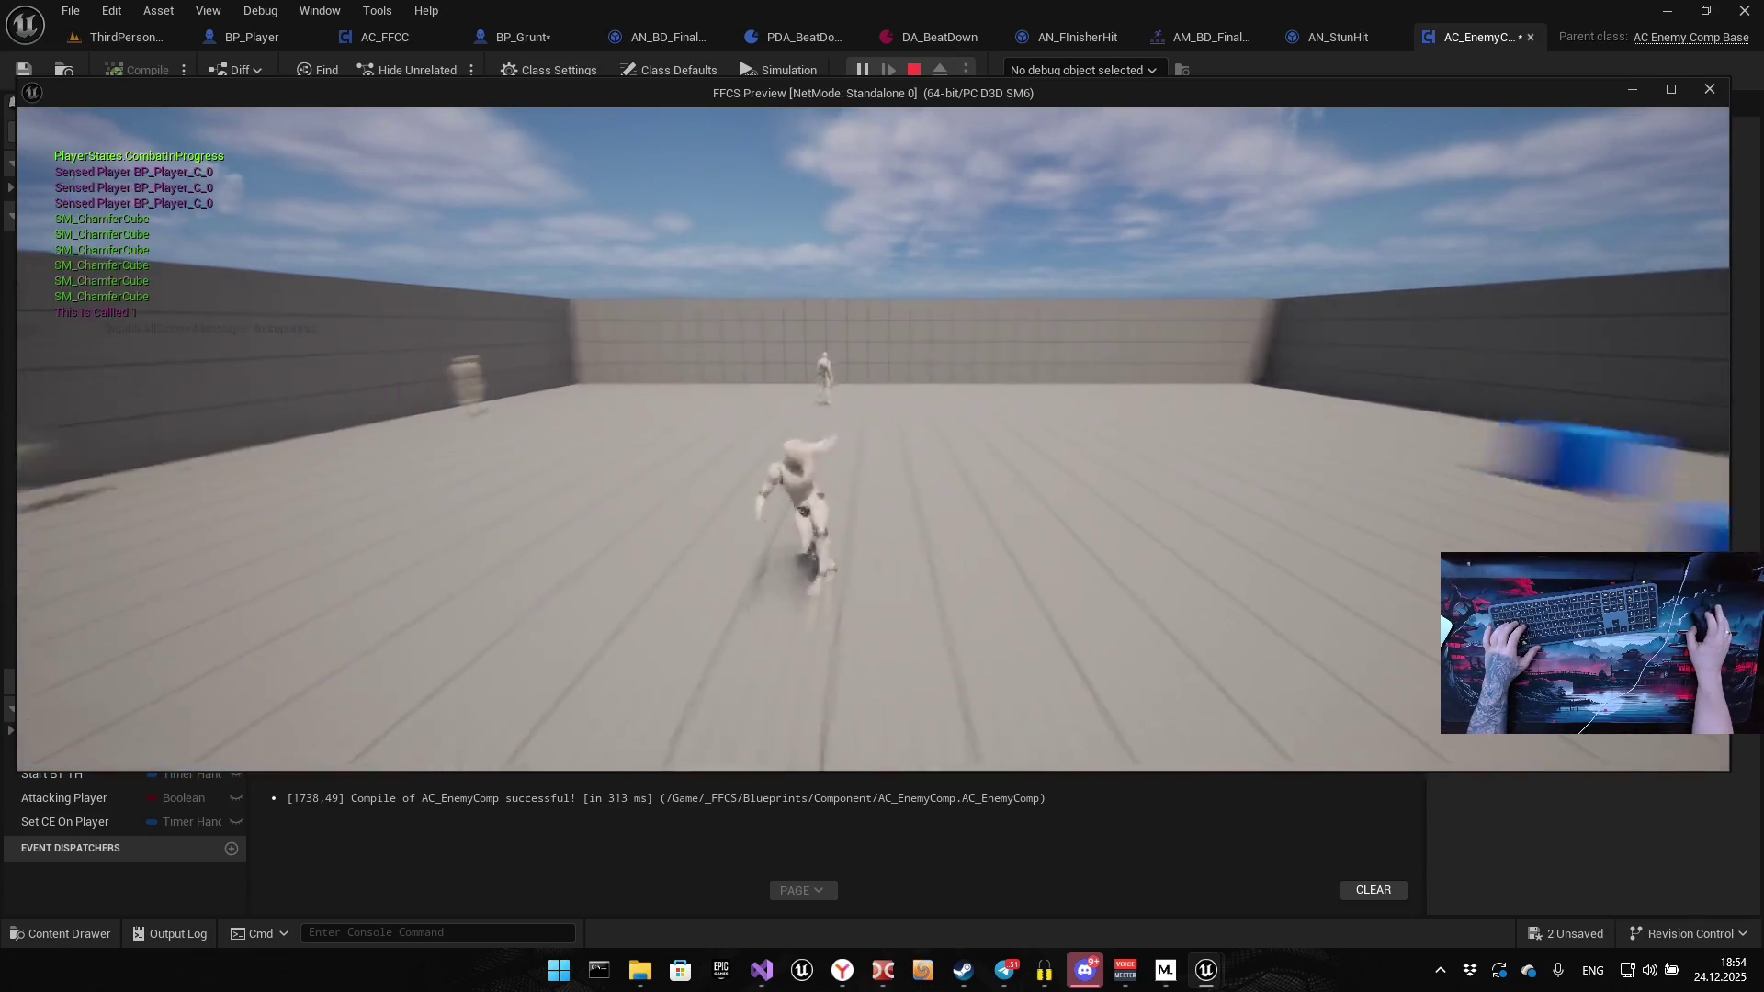
pyautogui.click(874, 431)
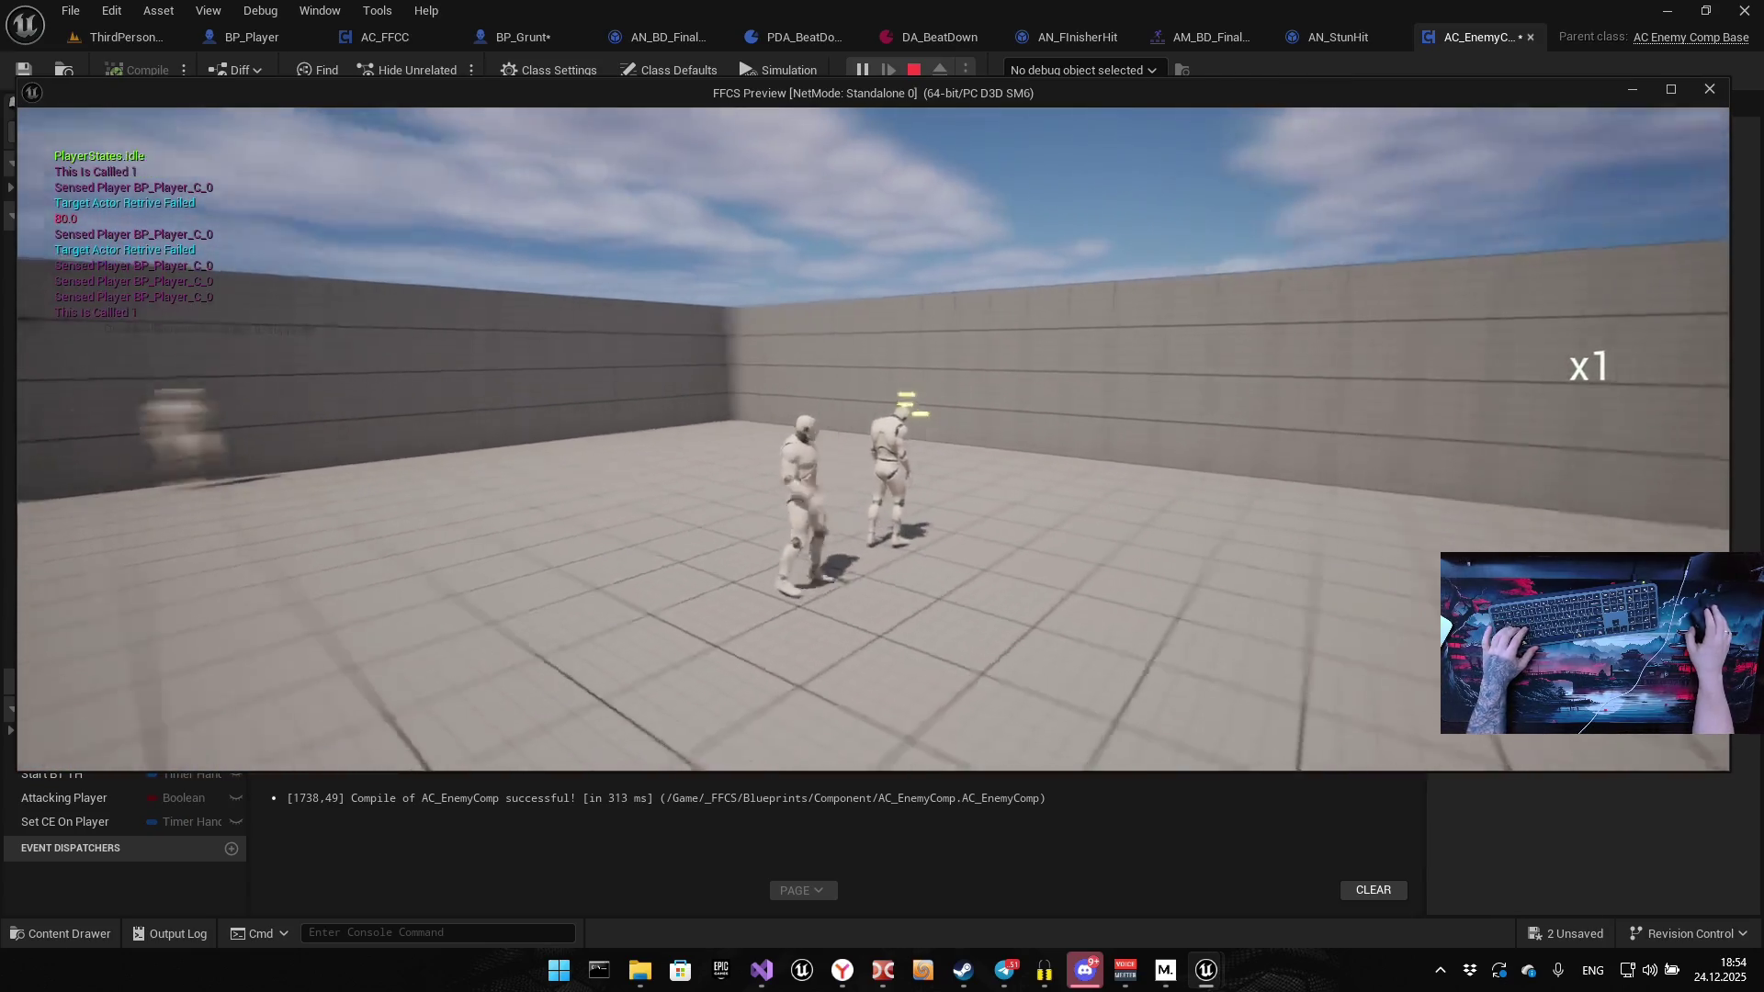
pyautogui.press("'")
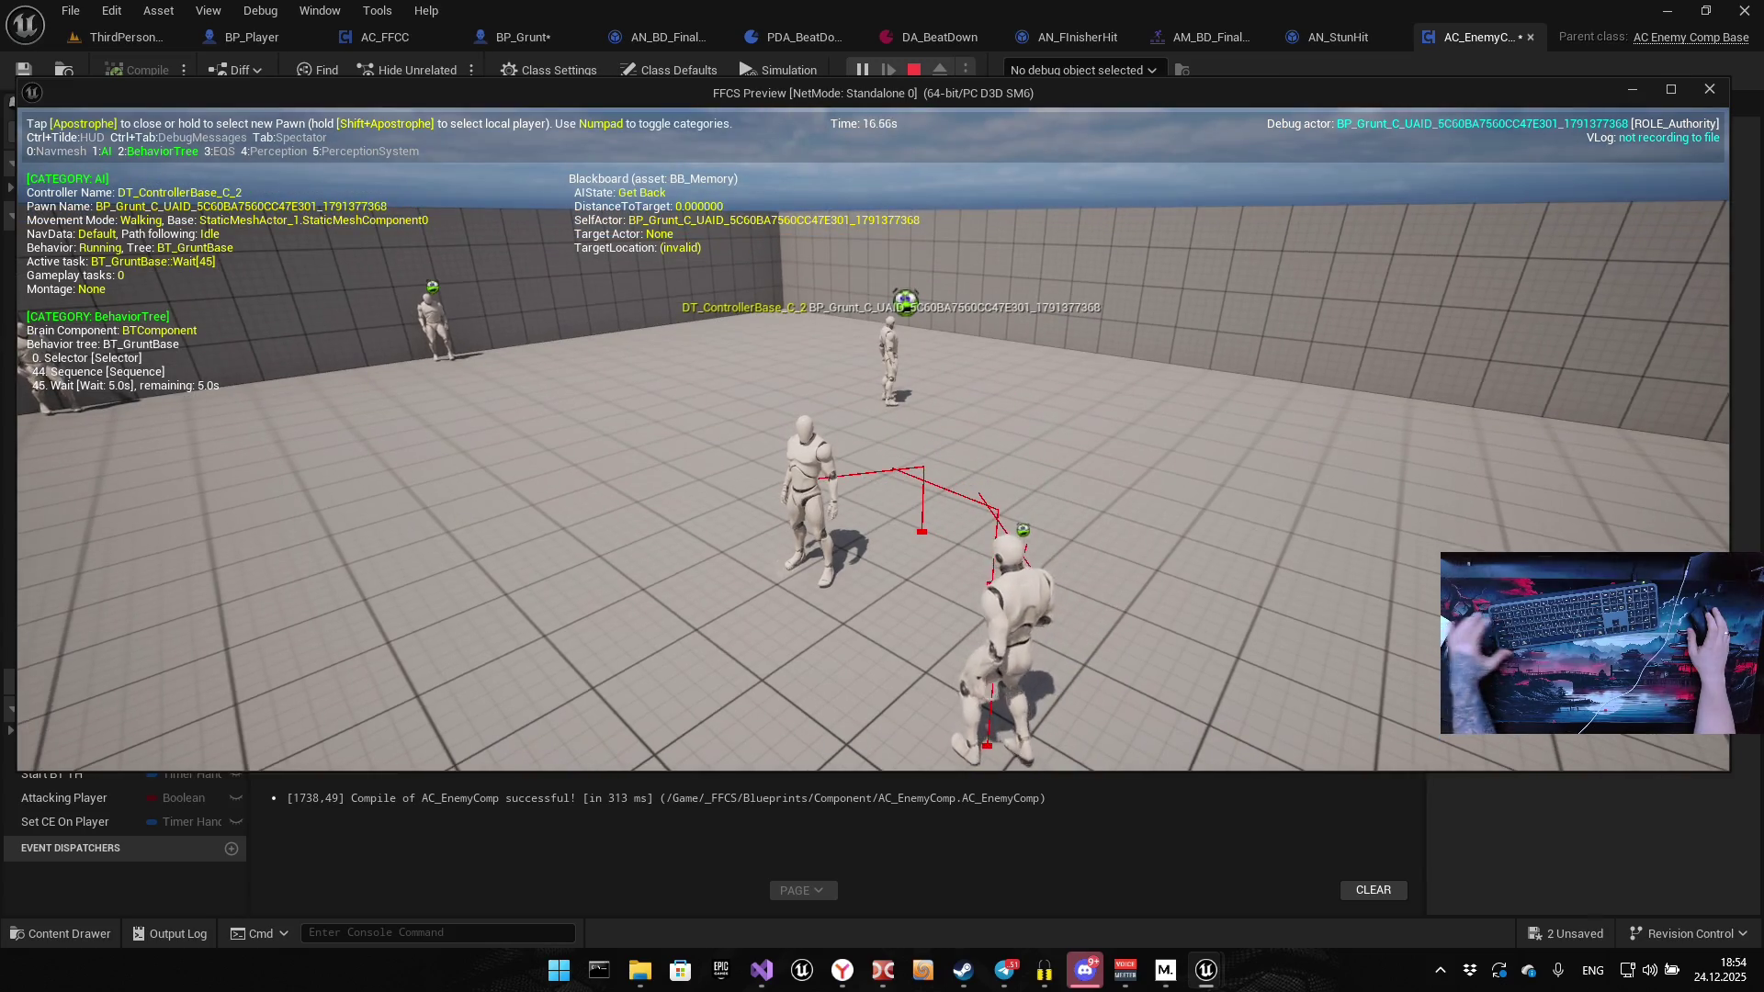
pyautogui.press('Escape')
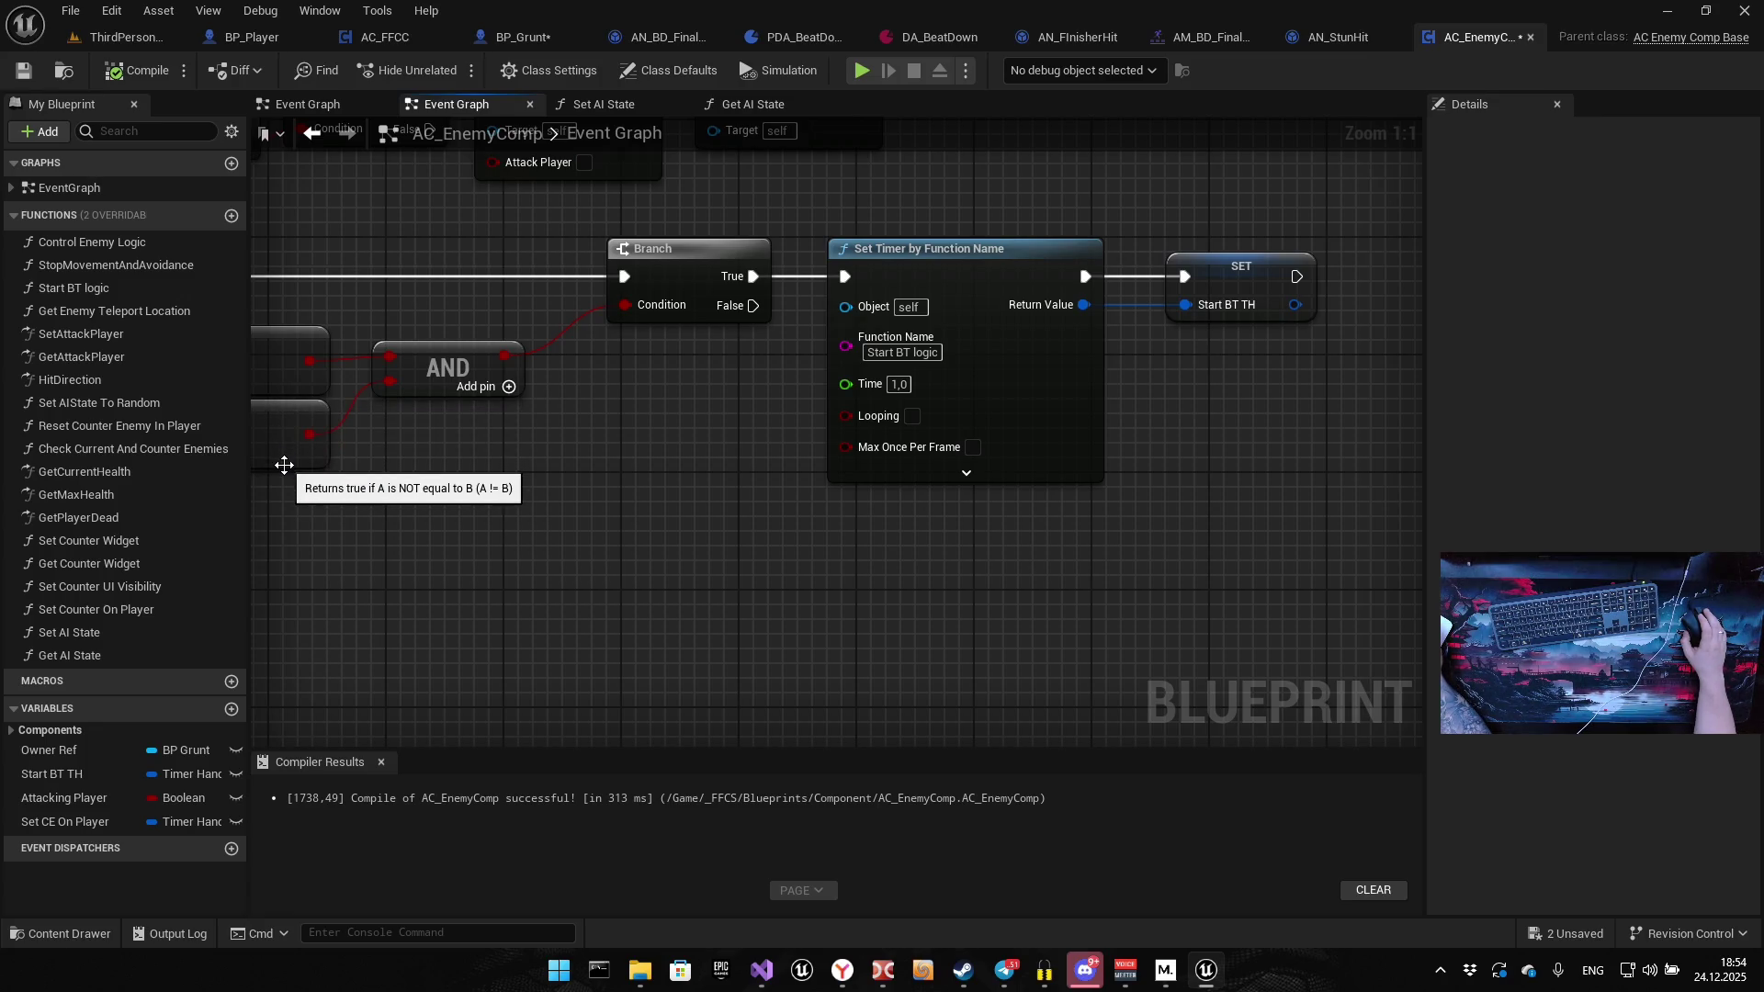
pyautogui.doubleClick(99, 243)
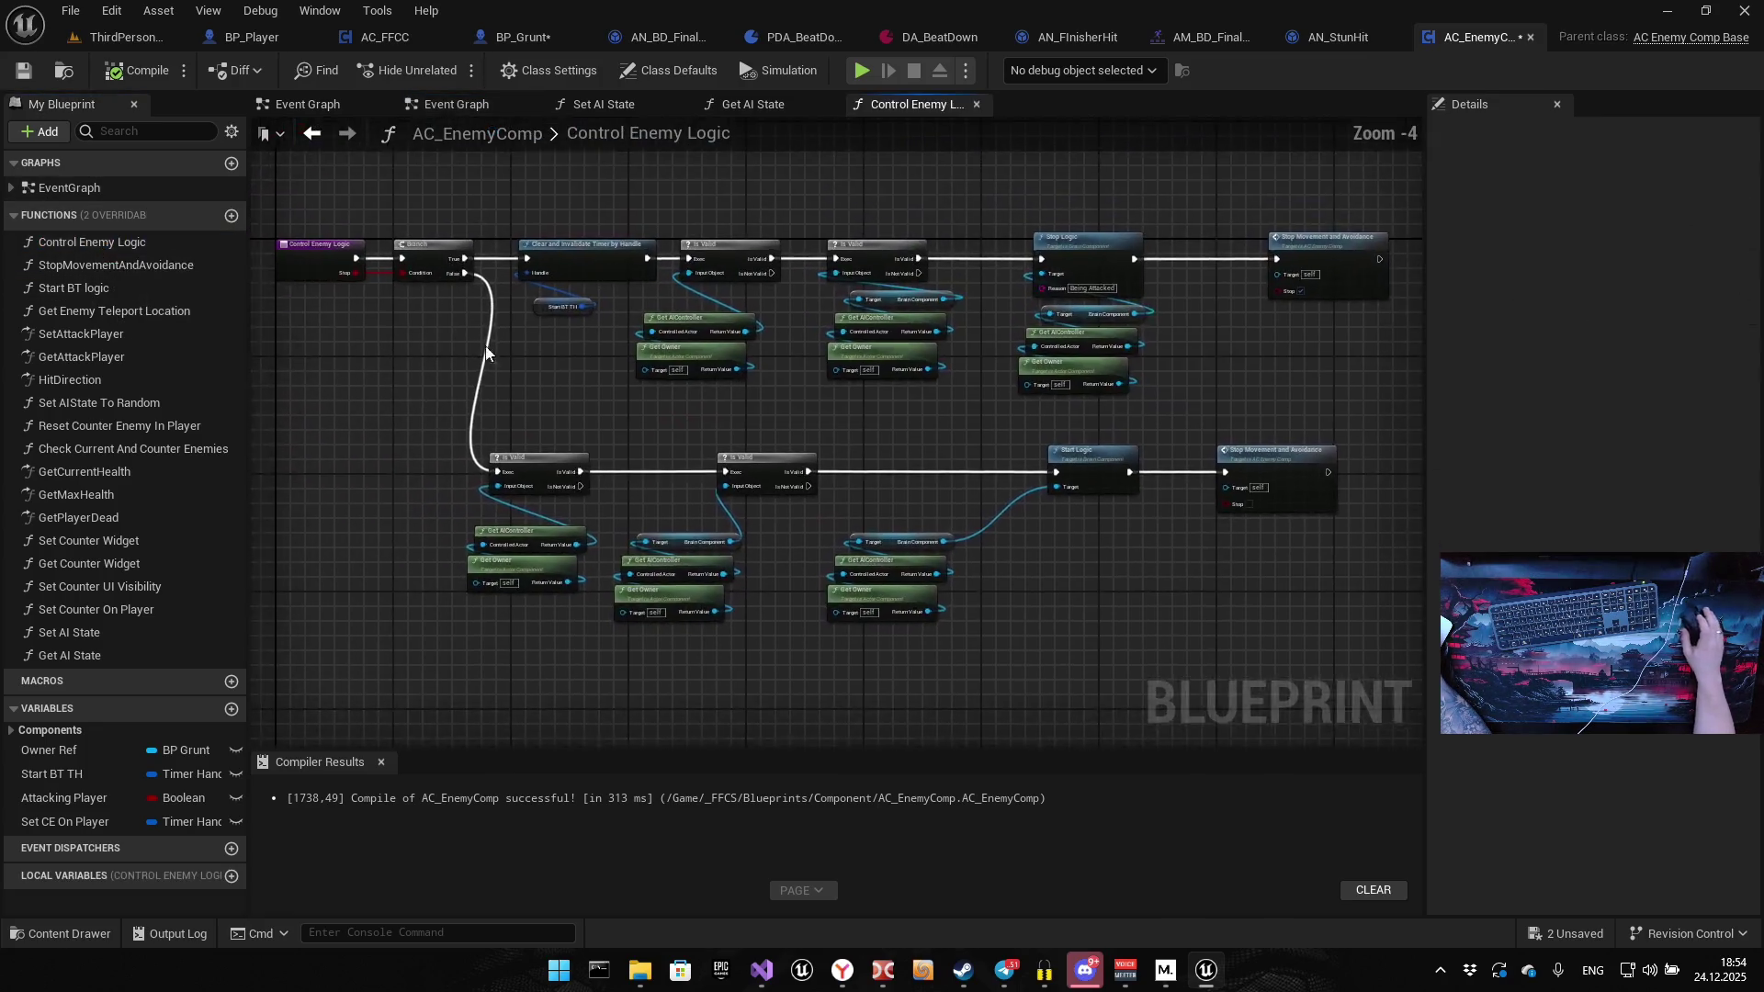
# Select the stun-check comparisons, AND and Branch in the Event Graph to copy them
pyautogui.moveTo(625, 421)
pyautogui.mouseDown()
pyautogui.moveTo(669, 426)
pyautogui.moveTo(435, 373)
pyautogui.mouseUp()
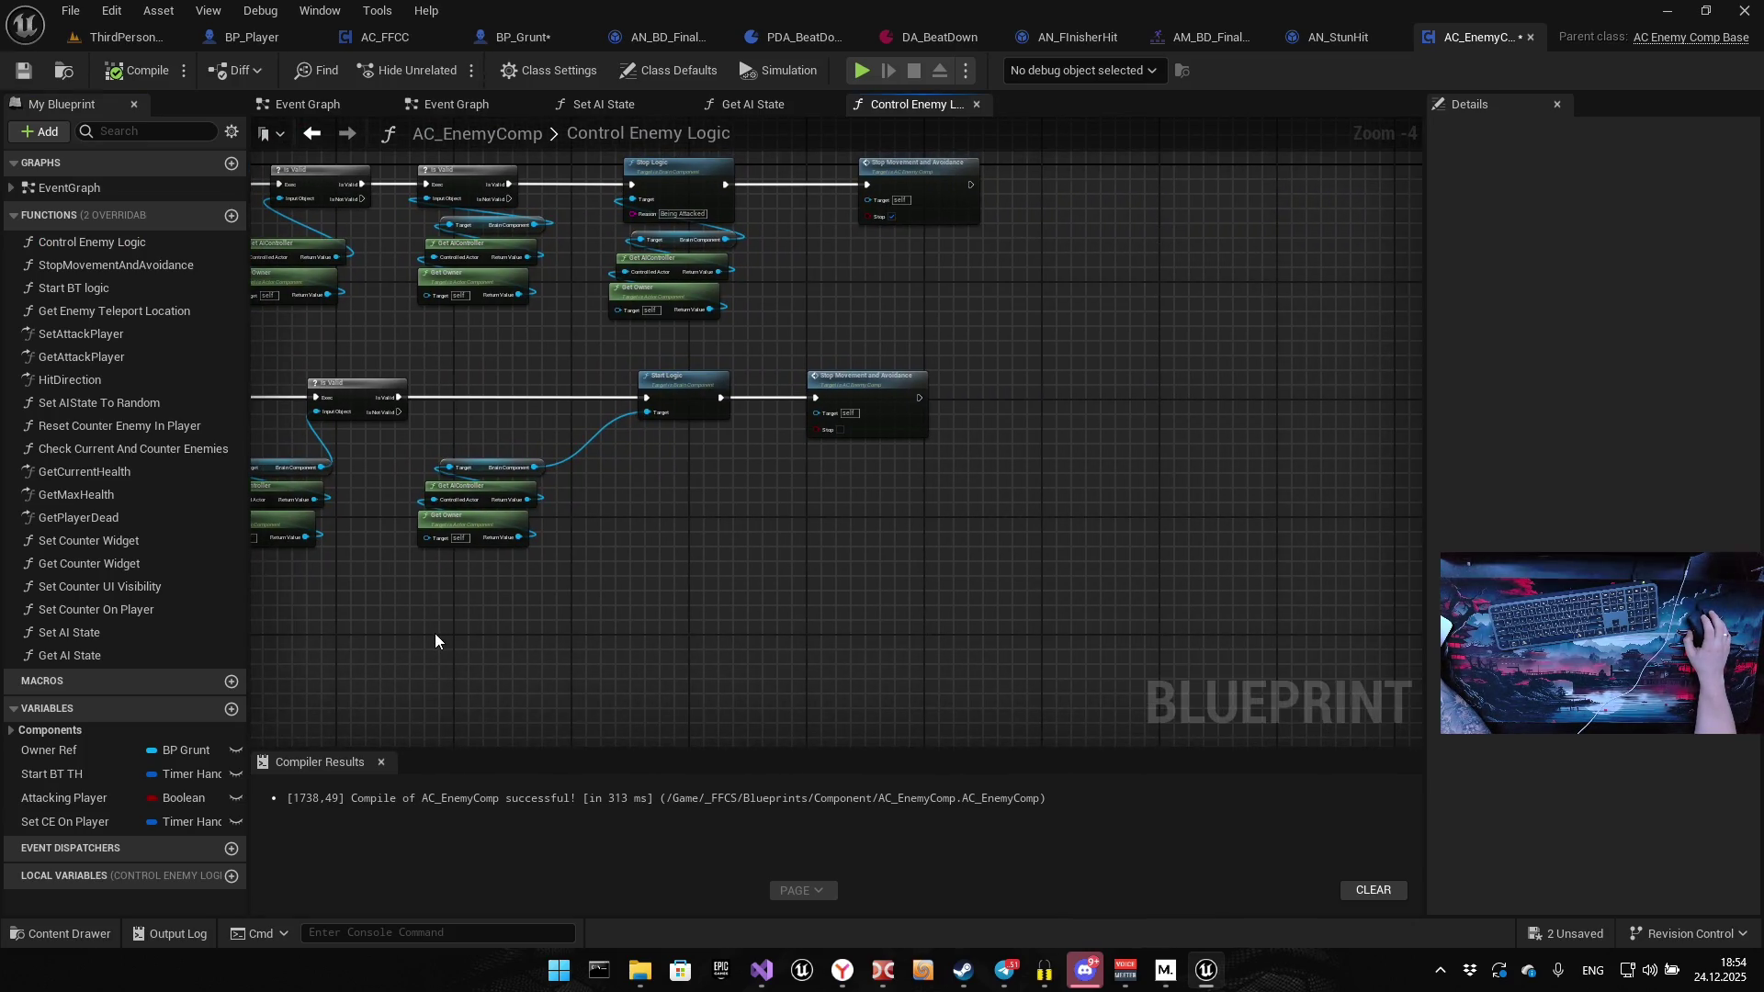
pyautogui.click(437, 103)
pyautogui.scroll(-5, 777, 366)
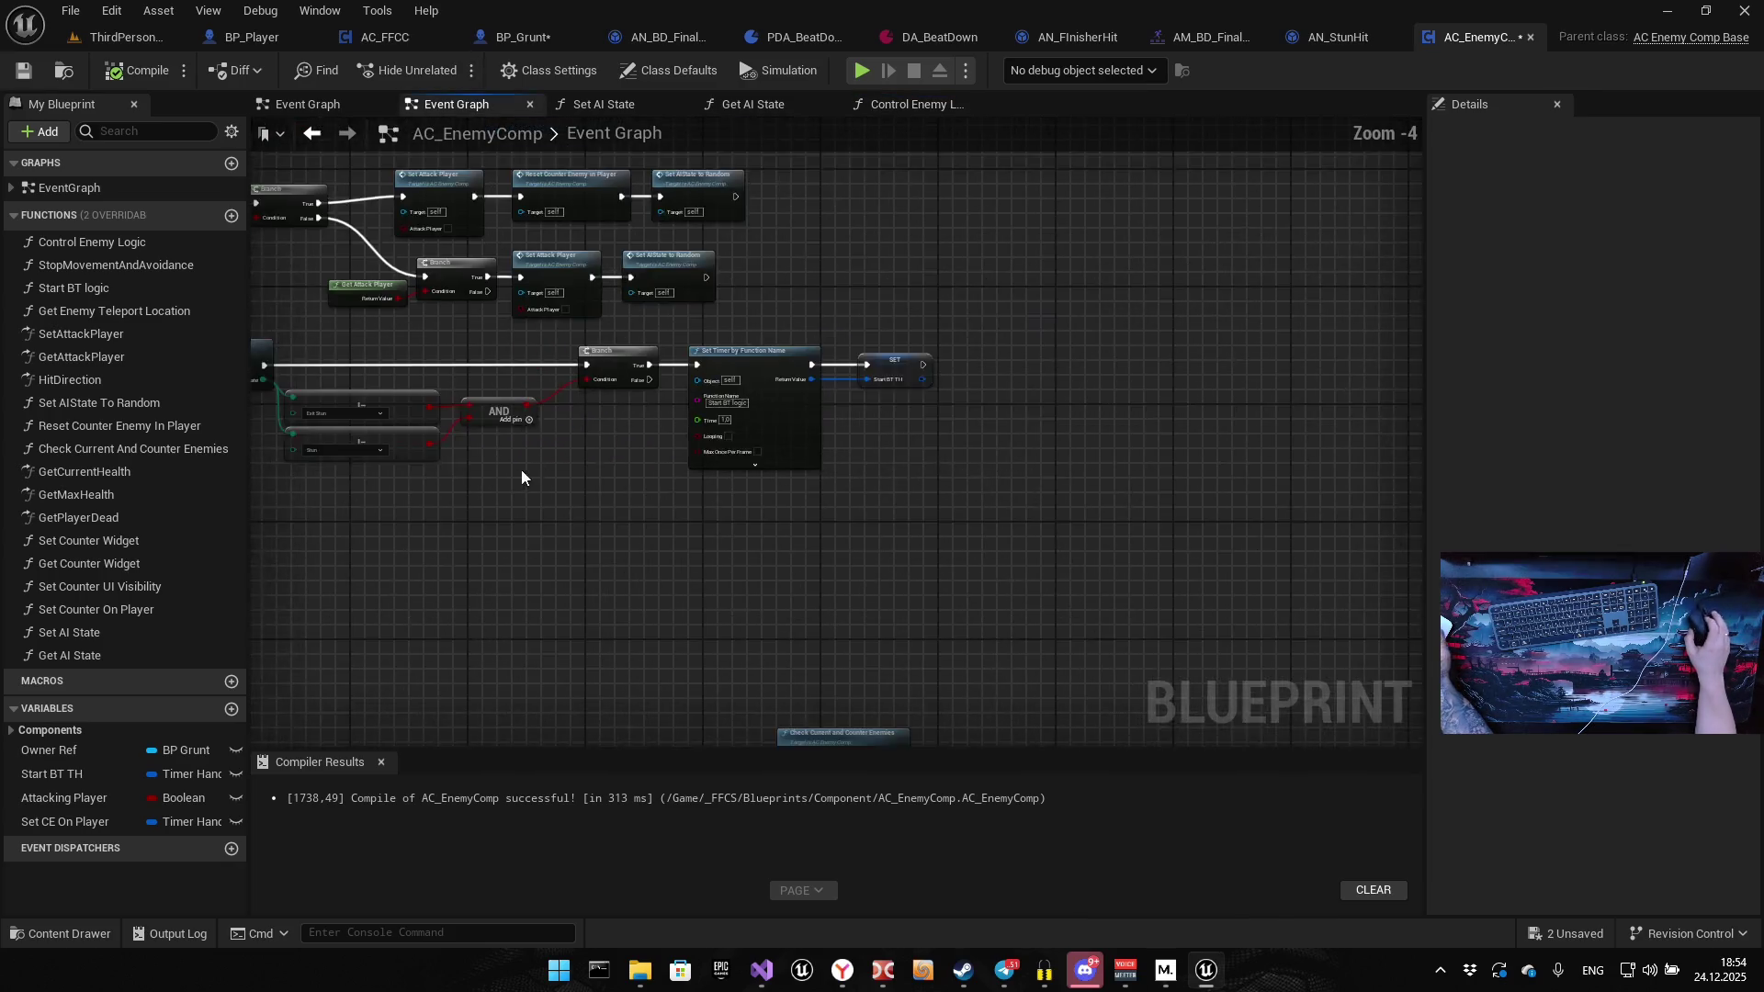
pyautogui.moveTo(527, 493); pyautogui.dragTo(770, 314)
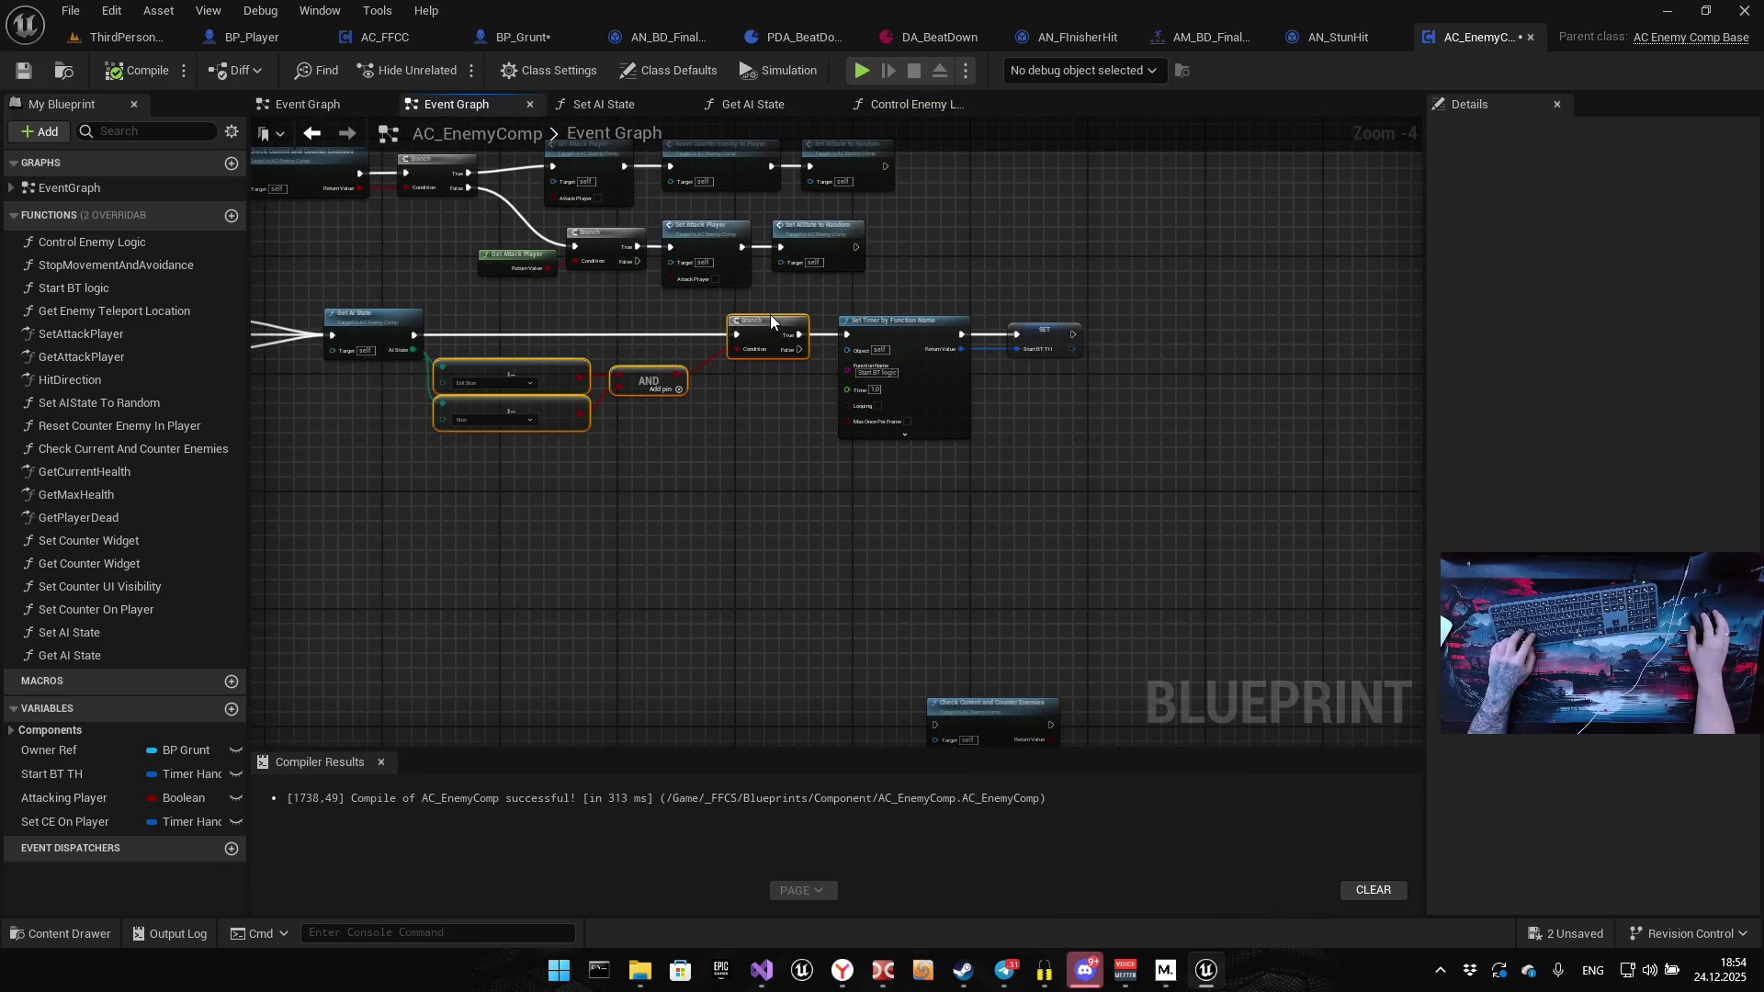
pyautogui.doubleClick(119, 242)
# Shift Start Logic right and paste the stun-check nodes in front of it
pyautogui.moveTo(453, 595); pyautogui.dragTo(1007, 364)
pyautogui.moveTo(680, 385); pyautogui.dragTo(1084, 386)
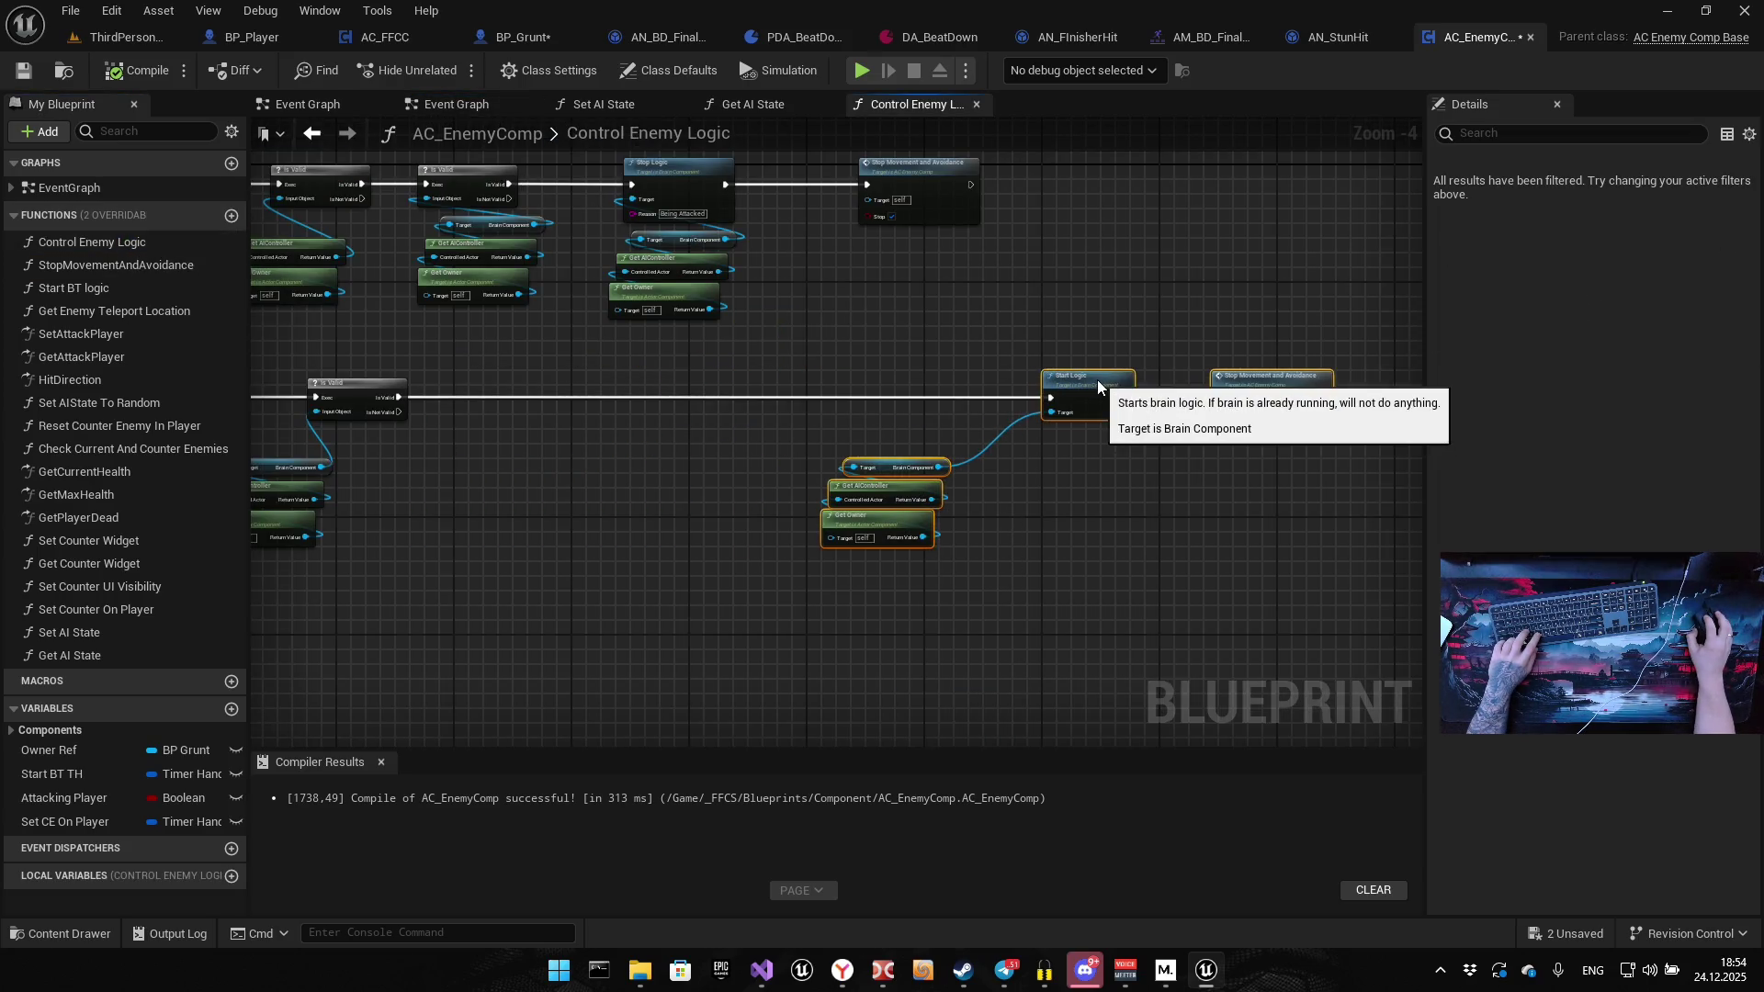
pyautogui.click(560, 523)
pyautogui.hotkey('ctrl', 'v')
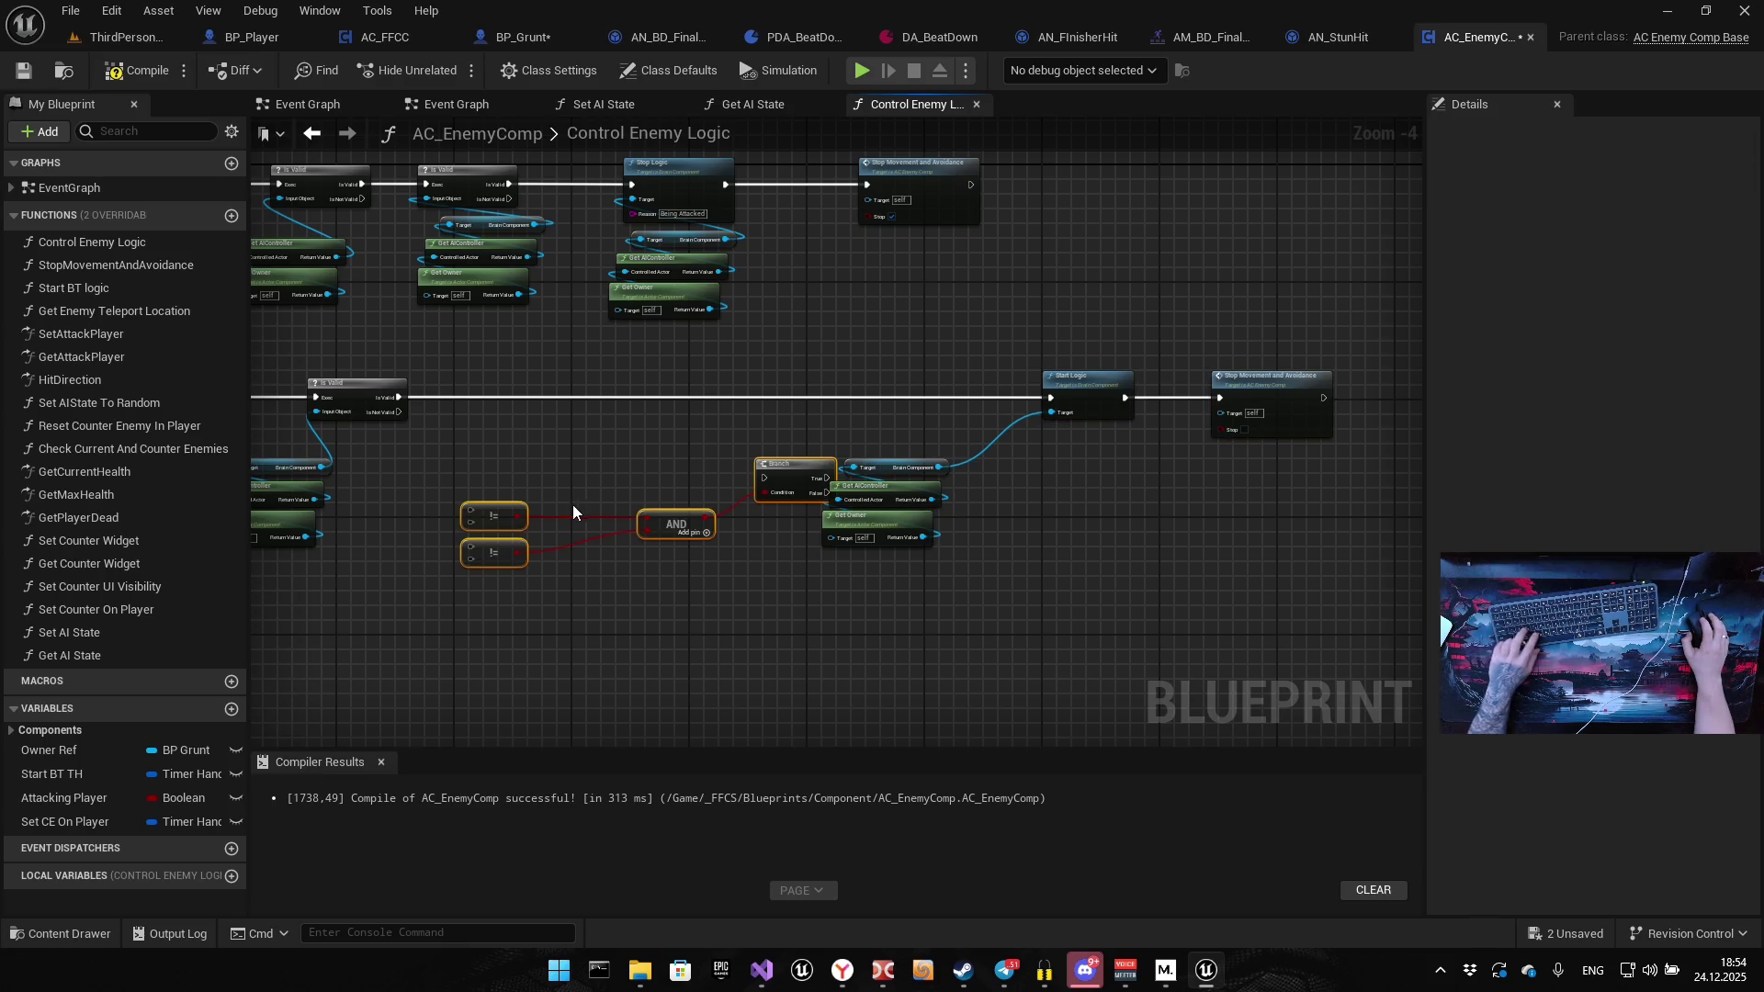
pyautogui.moveTo(667, 524); pyautogui.dragTo(674, 444)
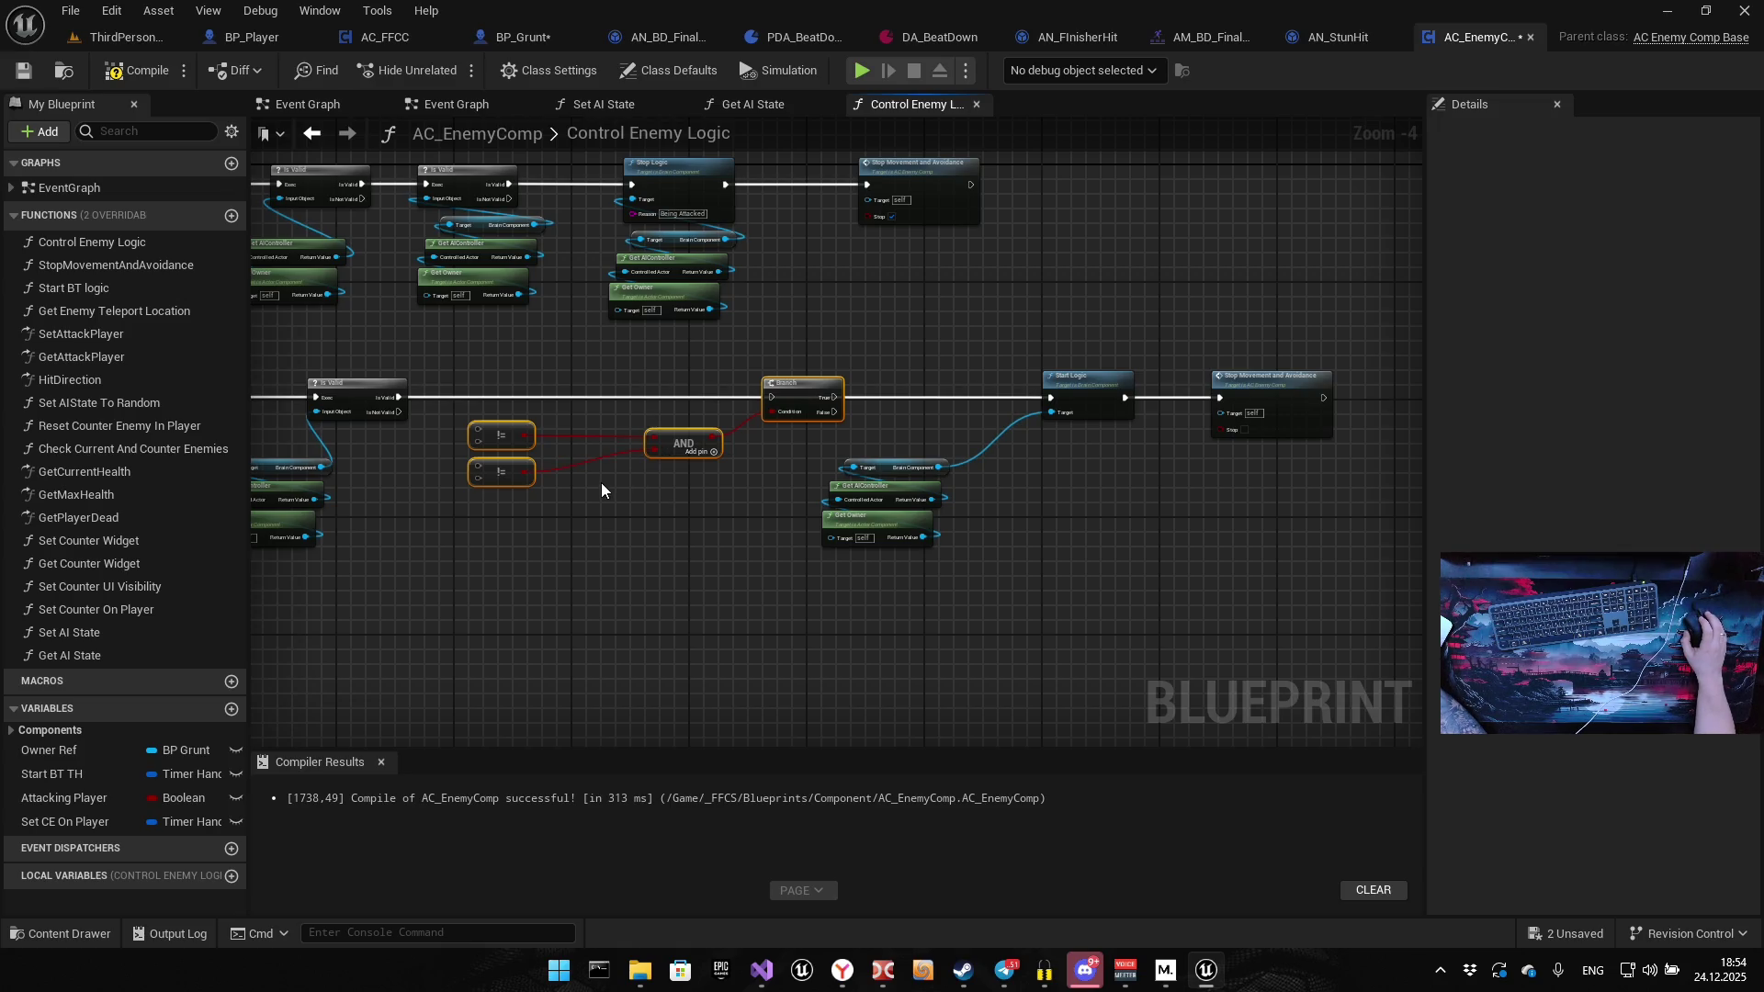
pyautogui.moveTo(602, 490); pyautogui.dragTo(637, 468)
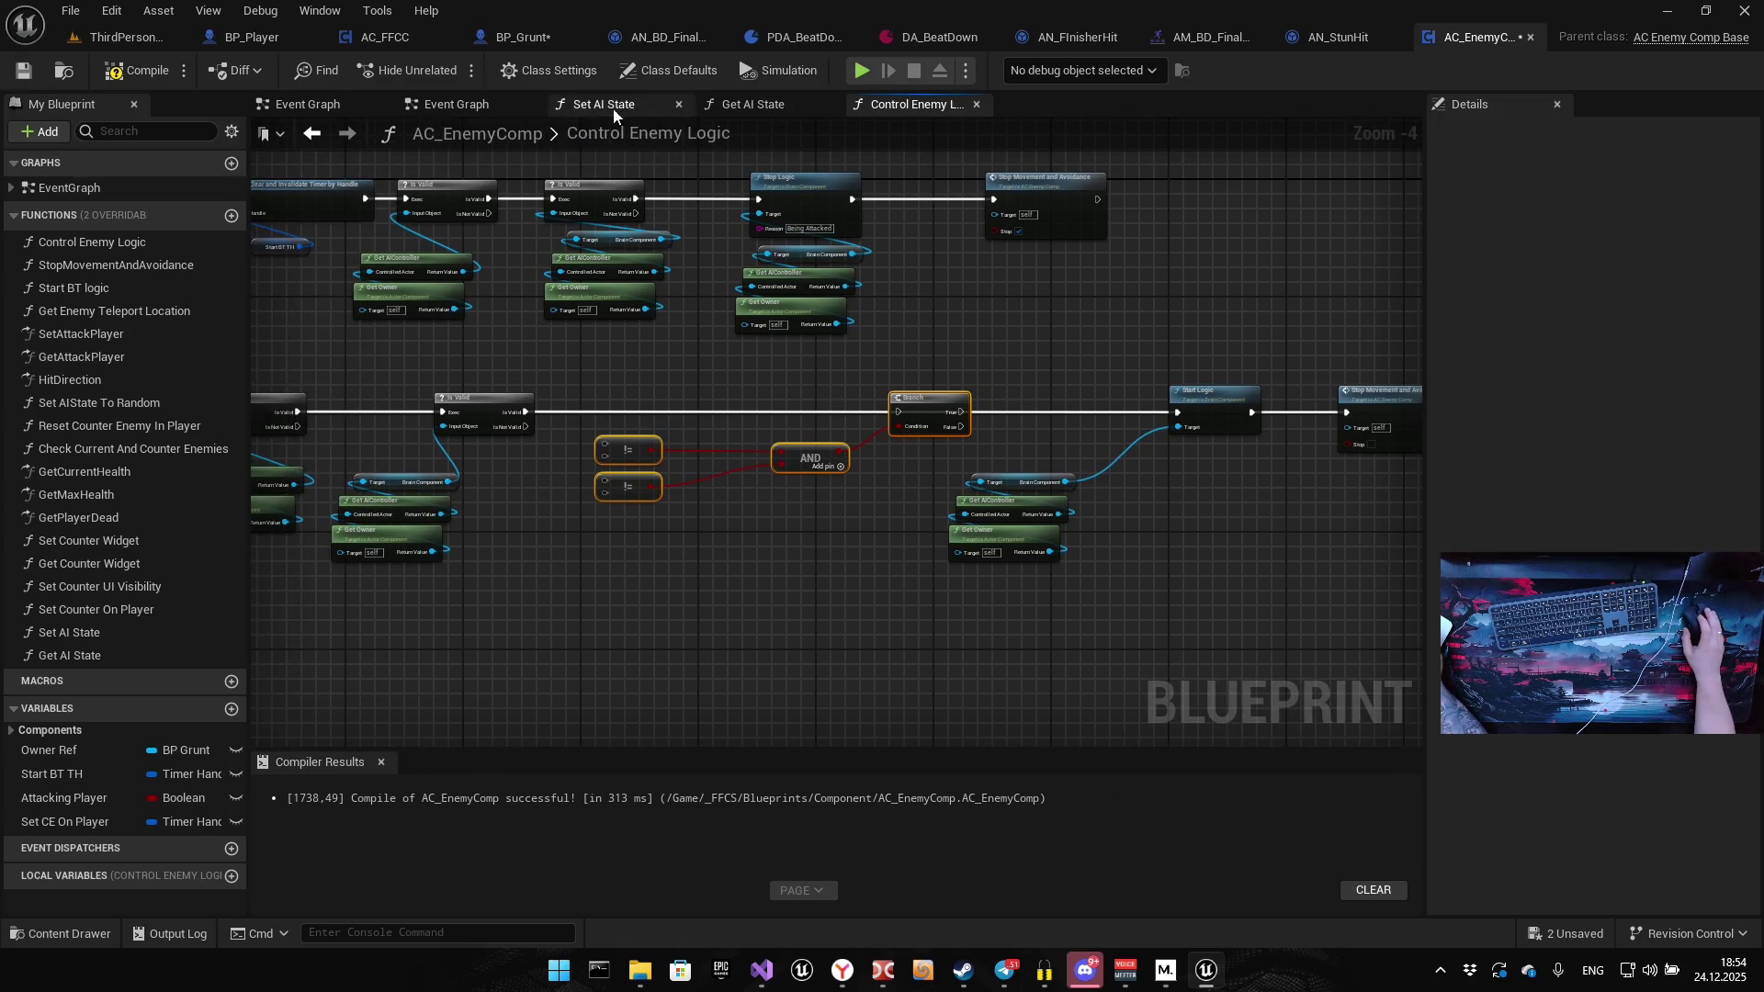
# Take the Get AI State node from the Event Graph back to Control Enemy Logic
pyautogui.click(460, 104)
pyautogui.click(372, 317)
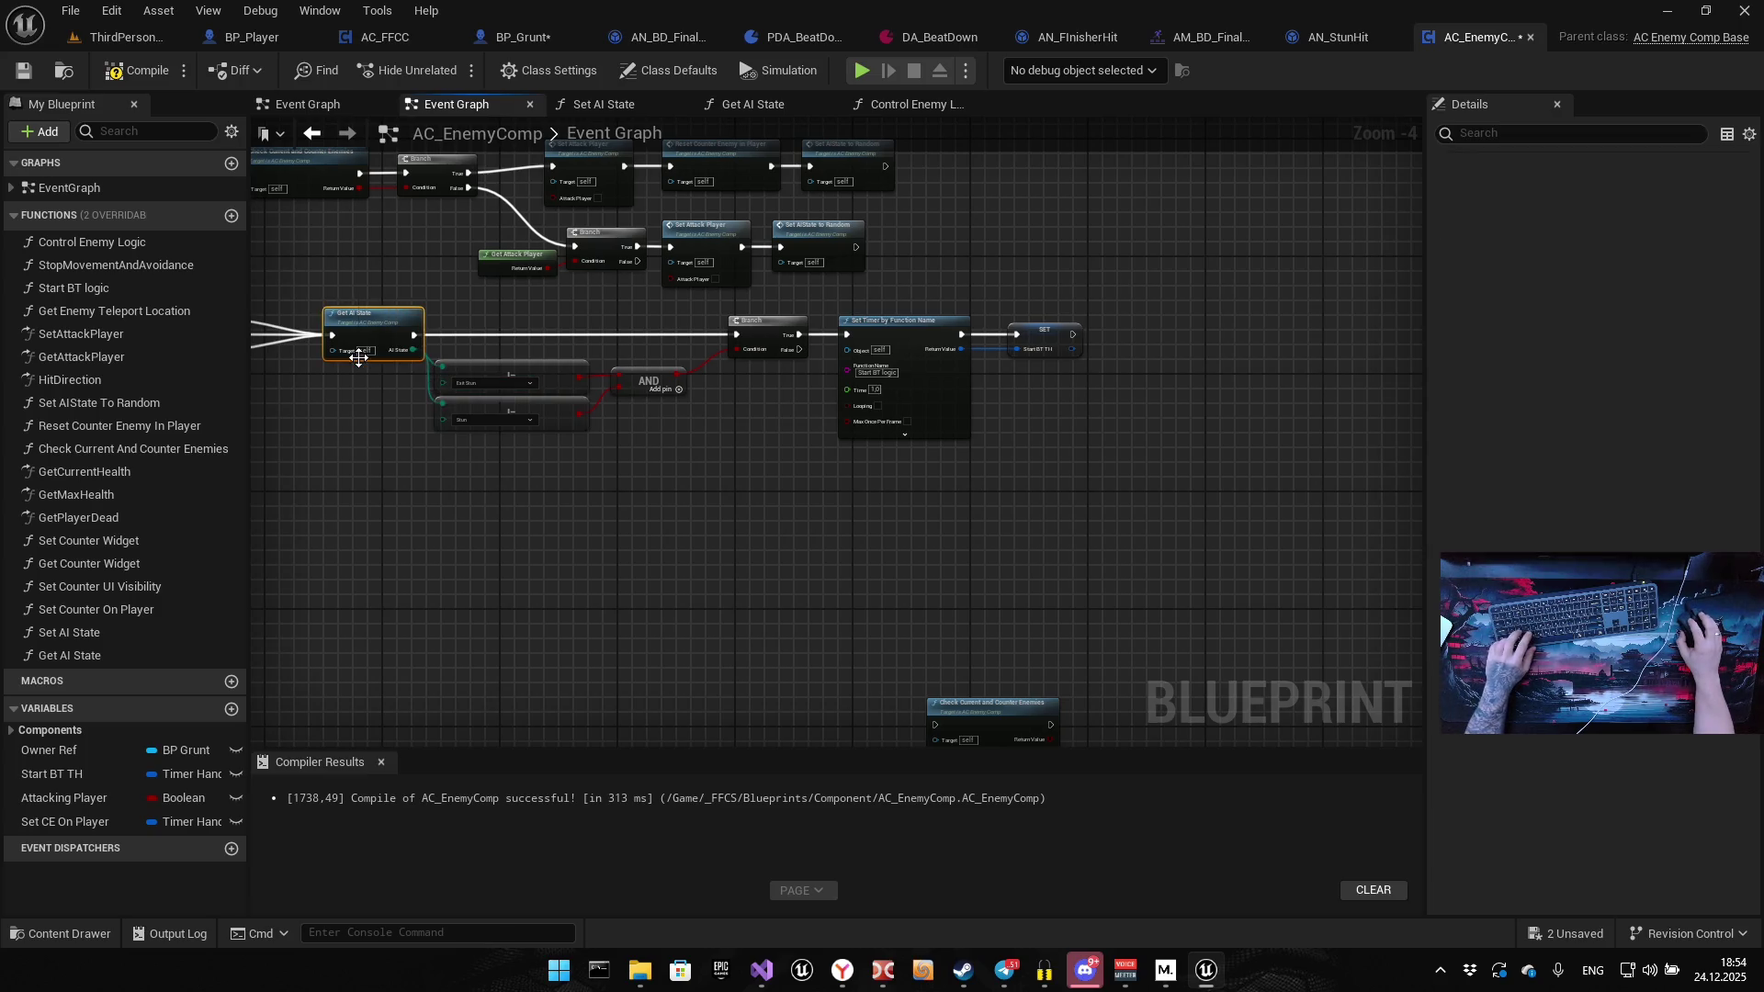
pyautogui.click(868, 104)
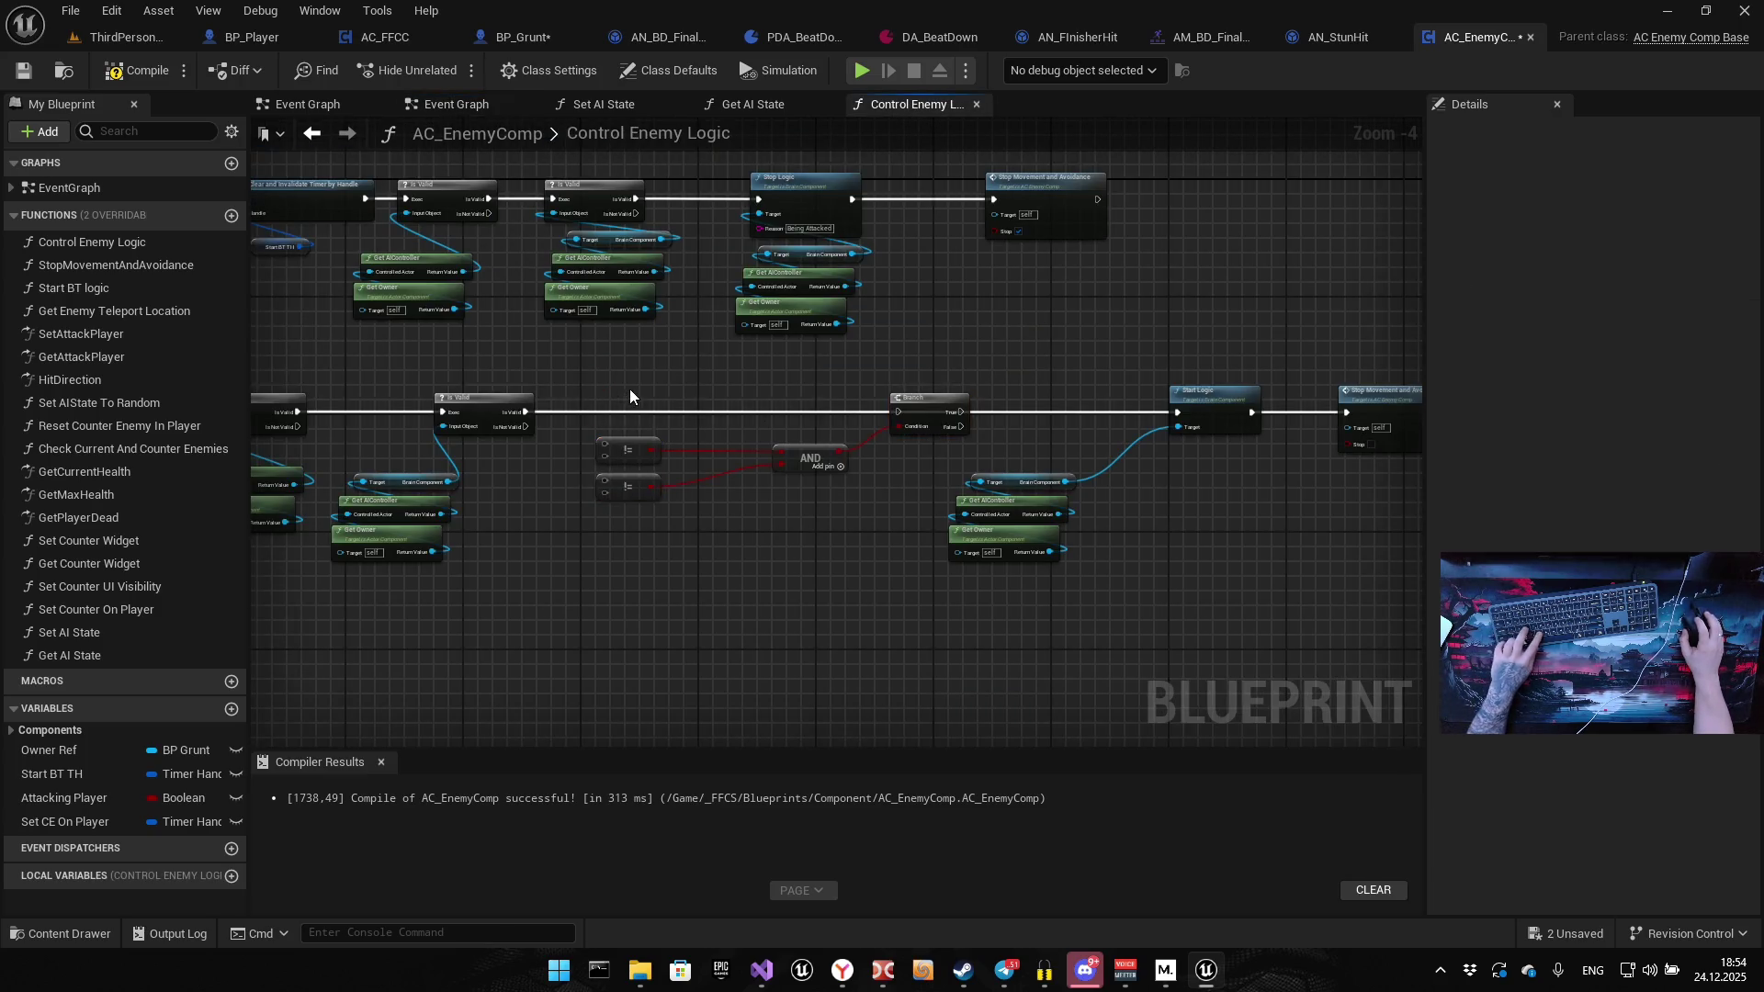
# Paste Get AI State and feed its AI State output into both comparisons
pyautogui.hotkey('ctrl', 'v')
pyautogui.scroll(4, 630, 389)
pyautogui.moveTo(577, 652)
pyautogui.mouseDown()
pyautogui.moveTo(1085, 478)
pyautogui.moveTo(1099, 495)
pyautogui.mouseUp()
pyautogui.moveTo(771, 443); pyautogui.dragTo(552, 478)
pyautogui.moveTo(771, 443); pyautogui.dragTo(552, 552)
# Chain exec from Is Valid through Get AI State and the Branch's True output to Start Logic
pyautogui.moveTo(699, 375); pyautogui.dragTo(623, 379)
pyautogui.moveTo(398, 414); pyautogui.dragTo(548, 419)
pyautogui.moveTo(699, 415)
pyautogui.mouseDown()
pyautogui.moveTo(1110, 395)
pyautogui.moveTo(1139, 415)
pyautogui.moveTo(864, 437)
pyautogui.mouseUp()
pyautogui.moveTo(705, 443); pyautogui.dragTo(1134, 444)
# Rearrange the graph, moving the comparison and AND nodes right and up
pyautogui.scroll(-5, 1211, 503)
pyautogui.moveTo(1154, 503); pyautogui.dragTo(762, 428)
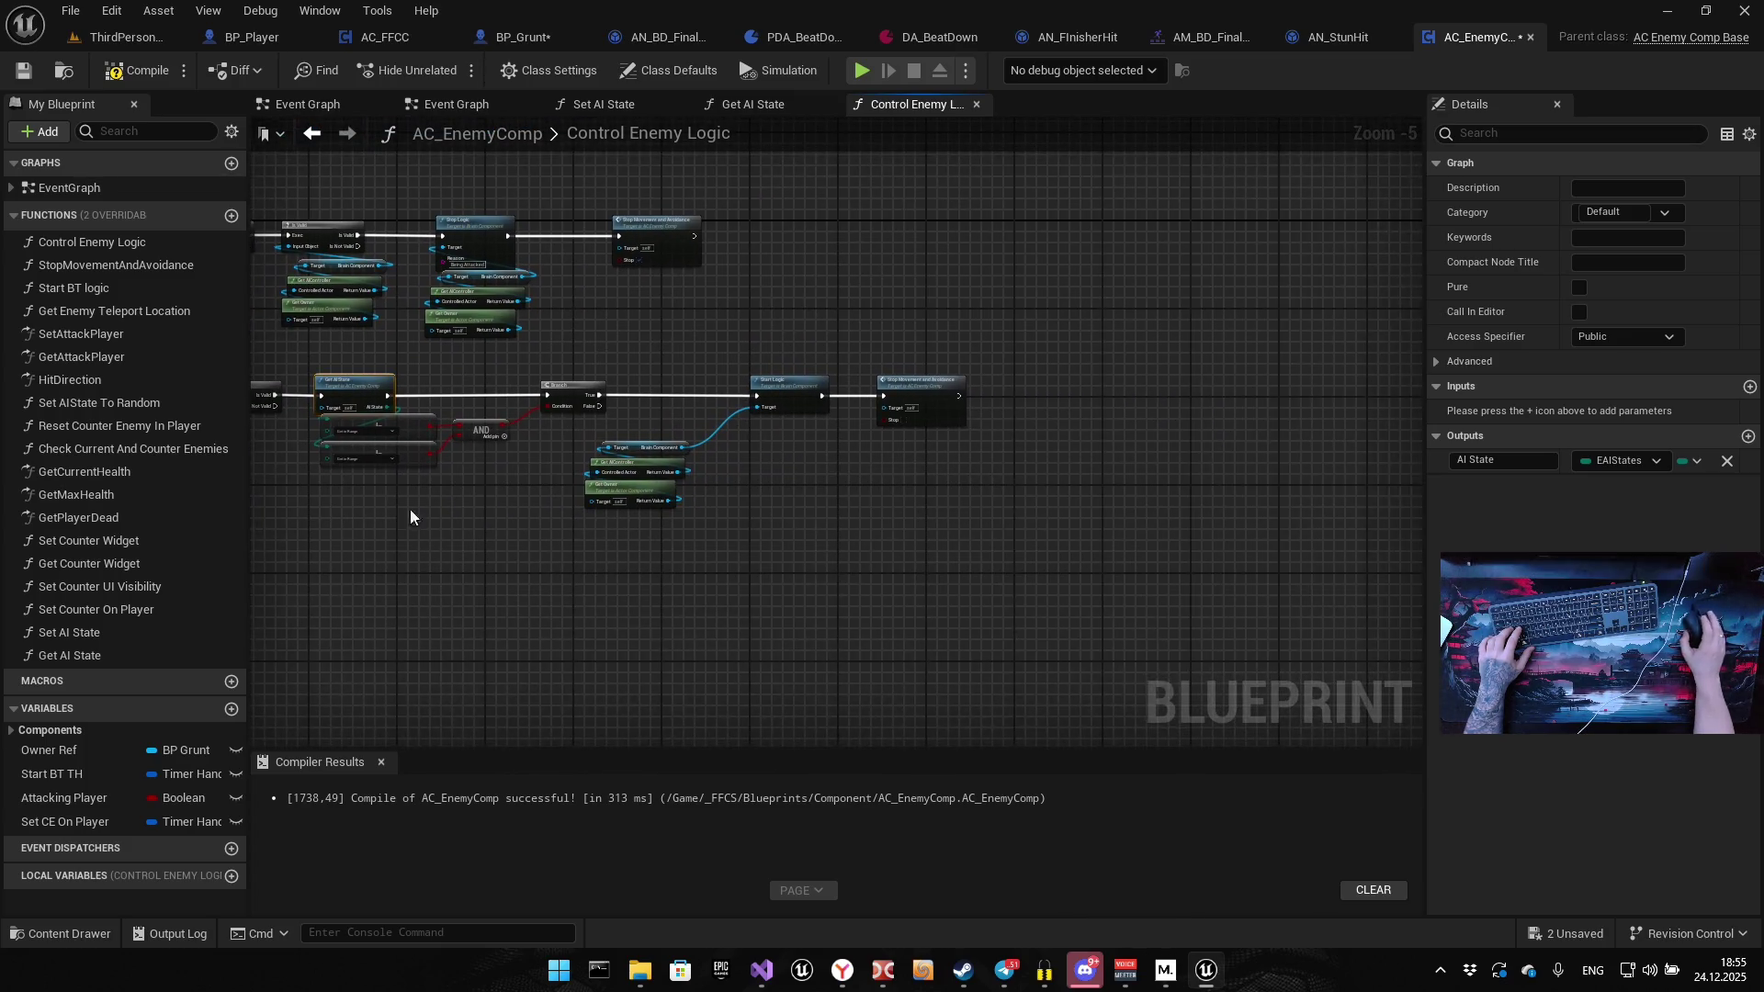
pyautogui.moveTo(331, 478); pyautogui.dragTo(547, 410)
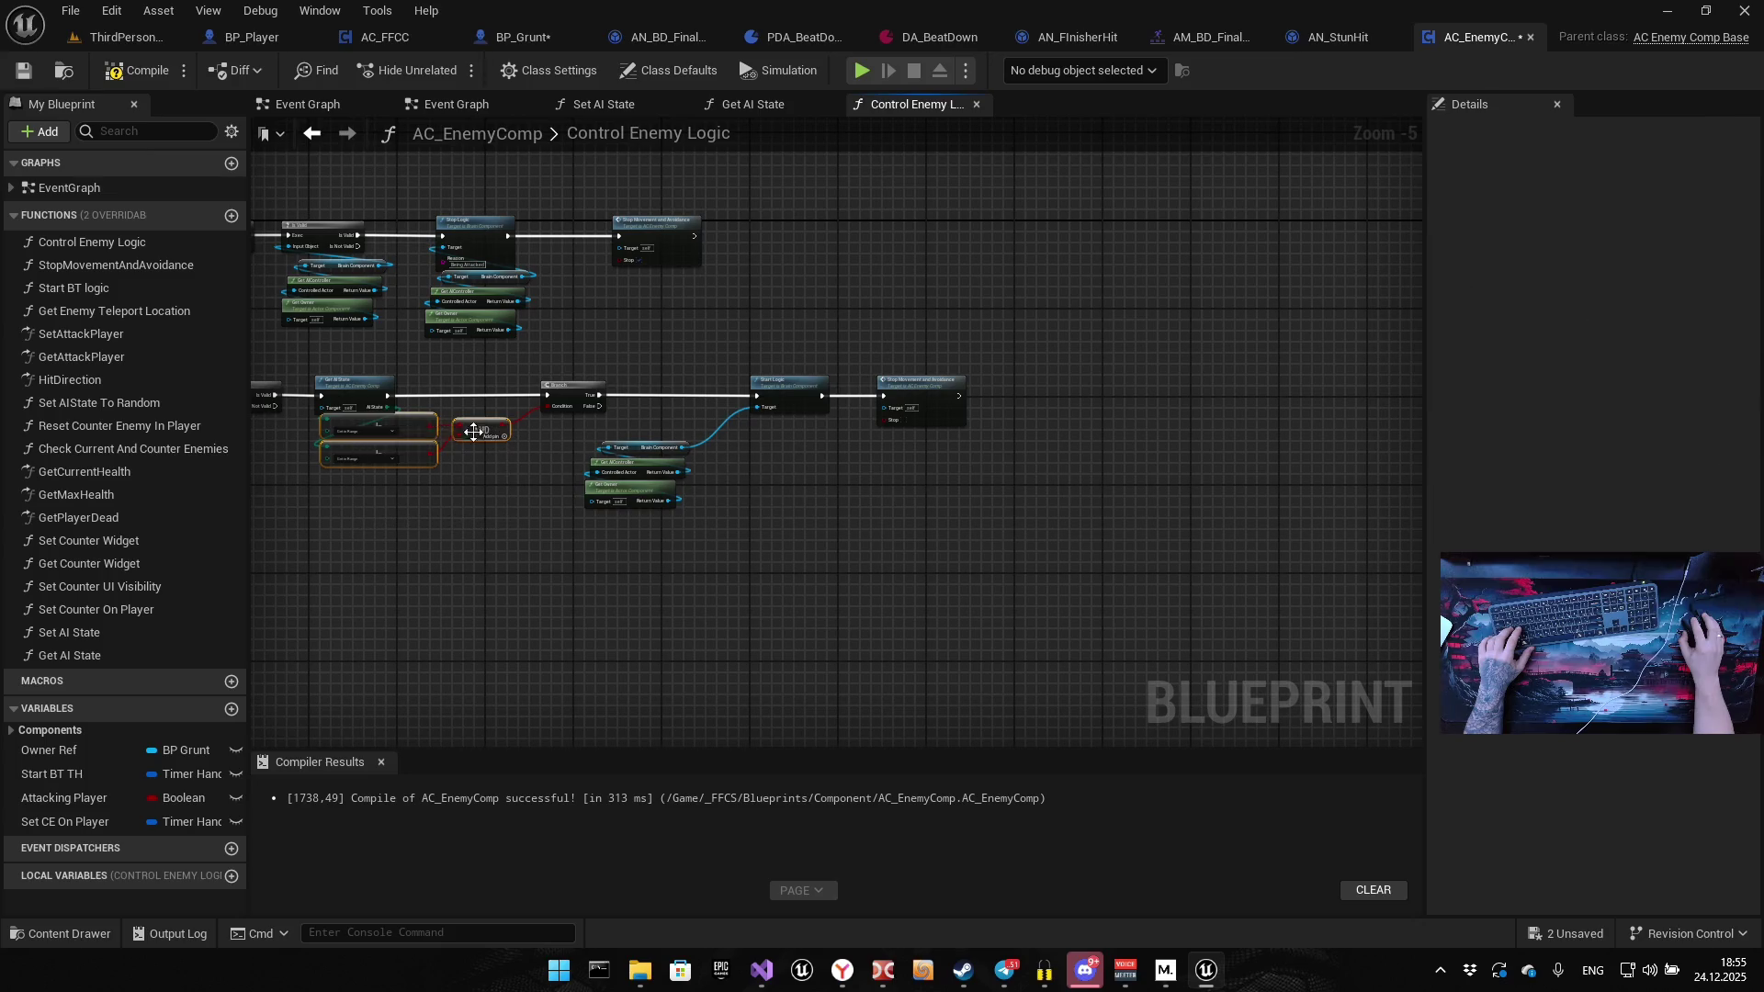
pyautogui.moveTo(419, 426); pyautogui.dragTo(463, 431)
pyautogui.moveTo(593, 533)
pyautogui.mouseDown()
pyautogui.moveTo(802, 375)
pyautogui.moveTo(1017, 378)
pyautogui.mouseUp()
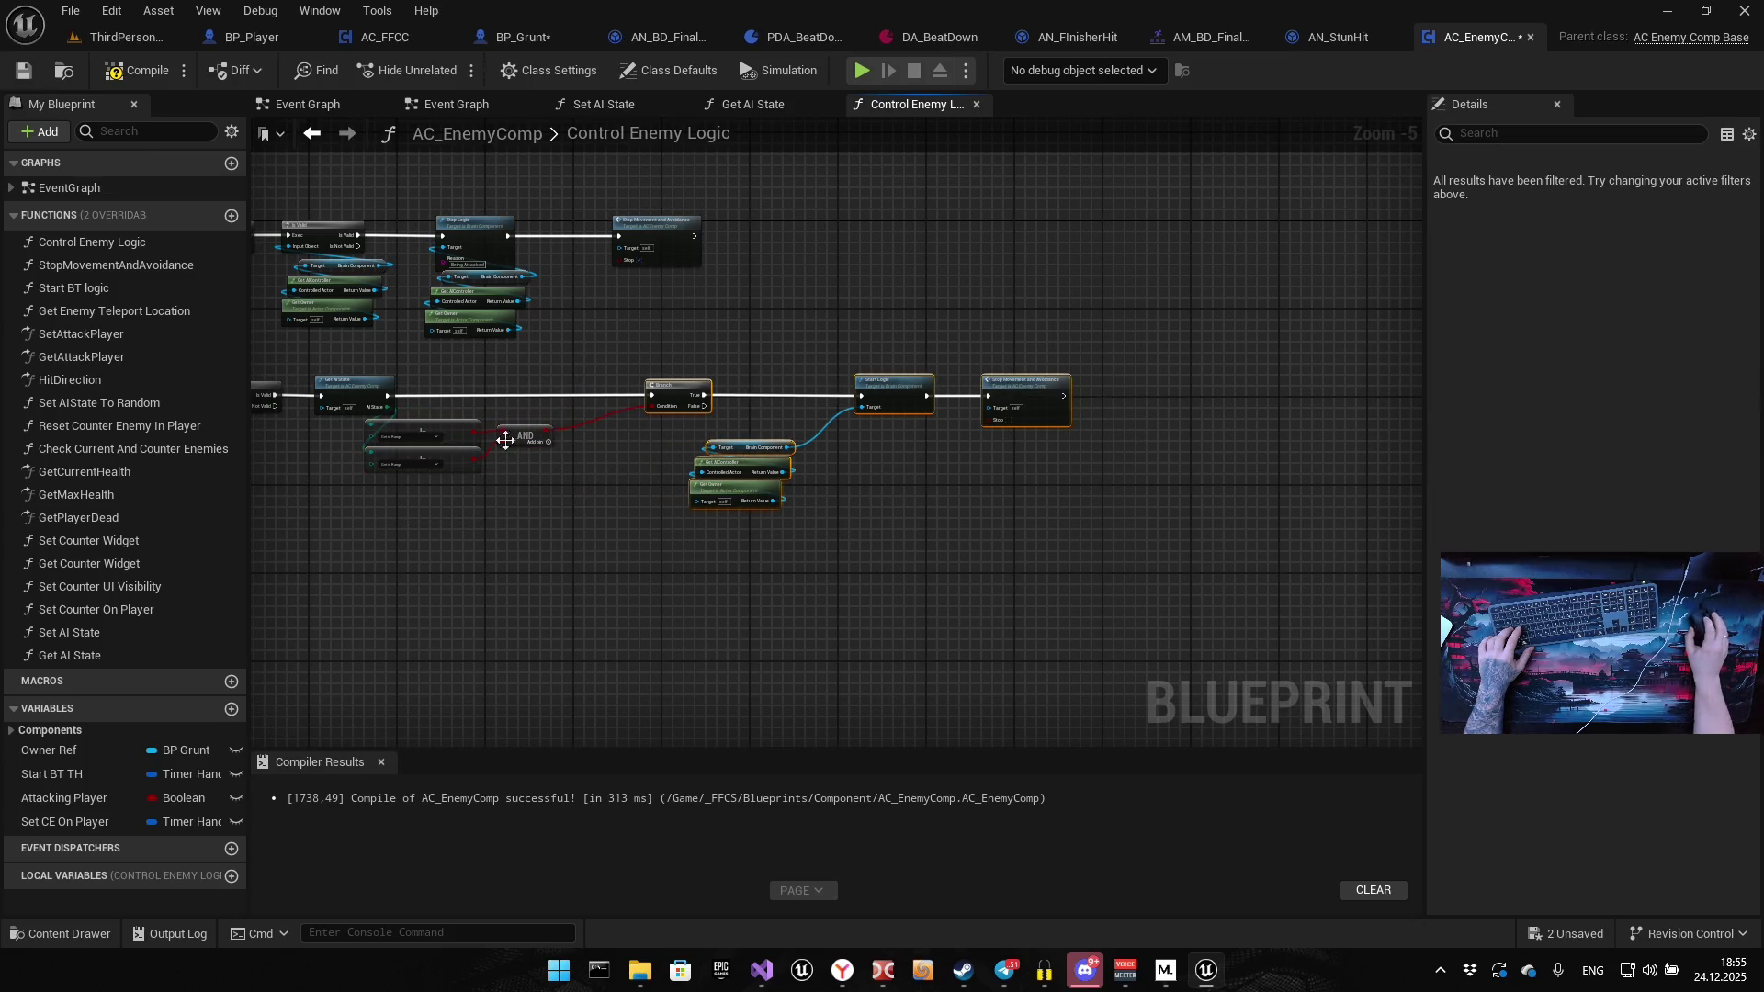
pyautogui.moveTo(384, 509)
pyautogui.mouseDown()
pyautogui.moveTo(575, 405)
pyautogui.moveTo(553, 419)
pyautogui.moveTo(554, 404)
pyautogui.mouseUp()
pyautogui.scroll(5, 410, 417)
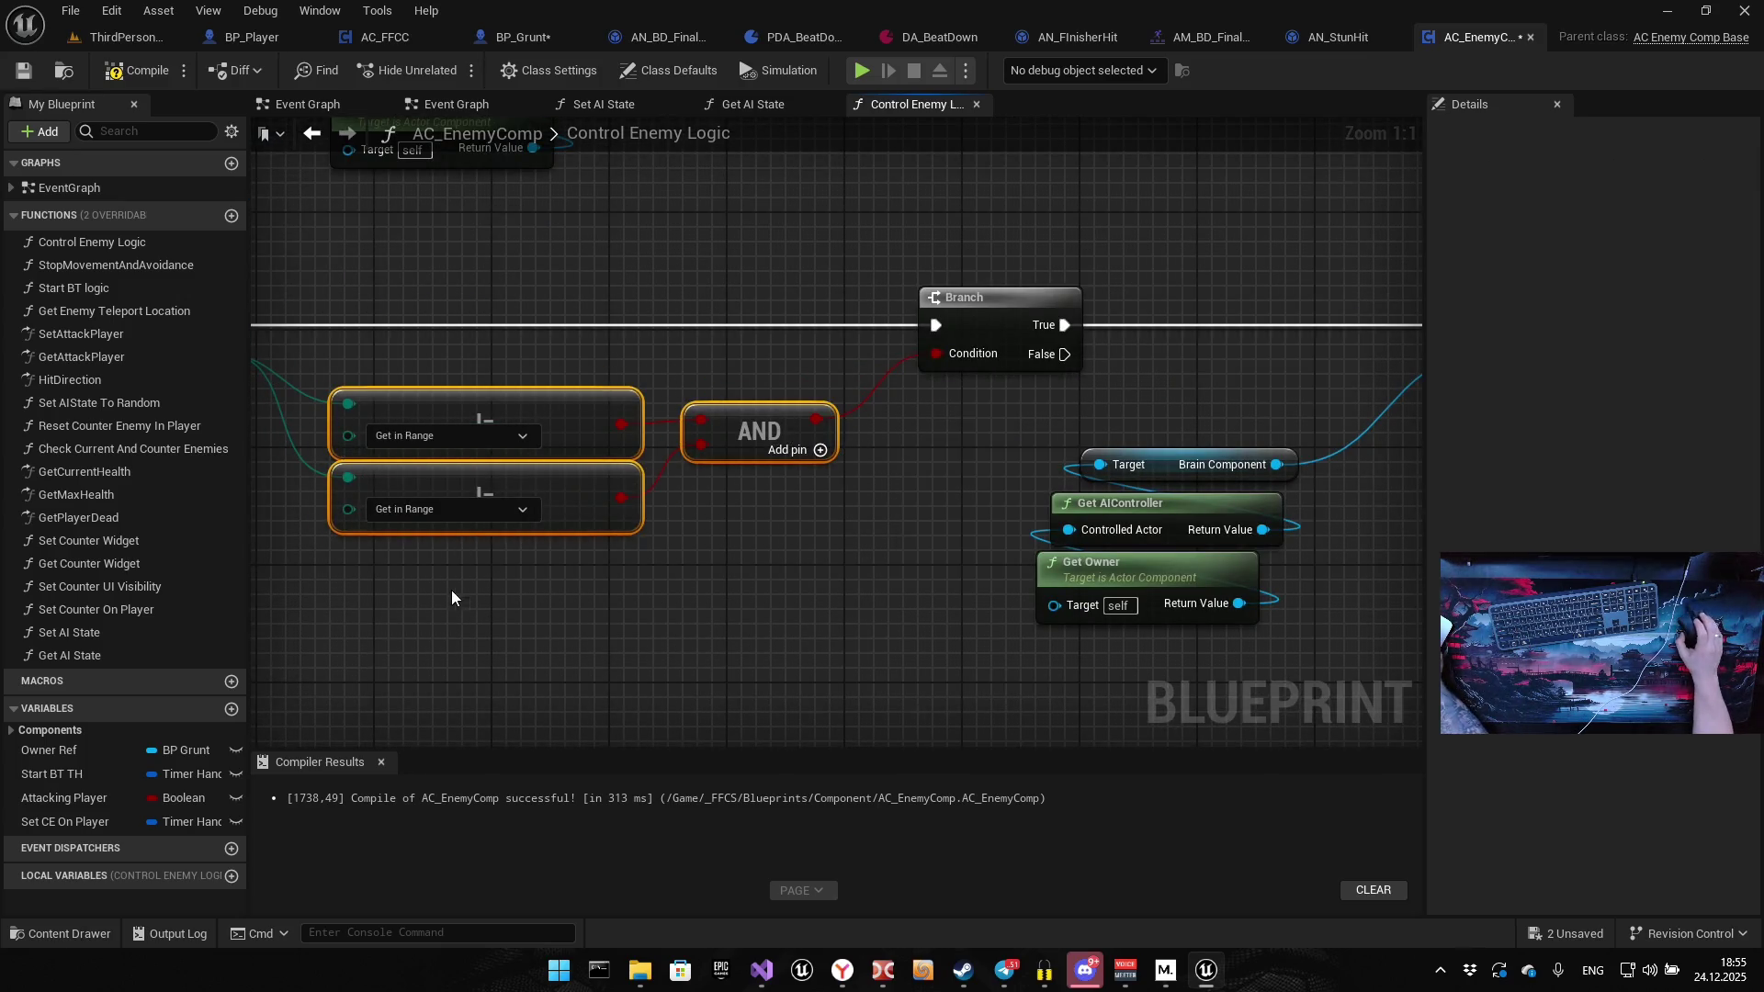
pyautogui.moveTo(453, 631); pyautogui.dragTo(515, 610)
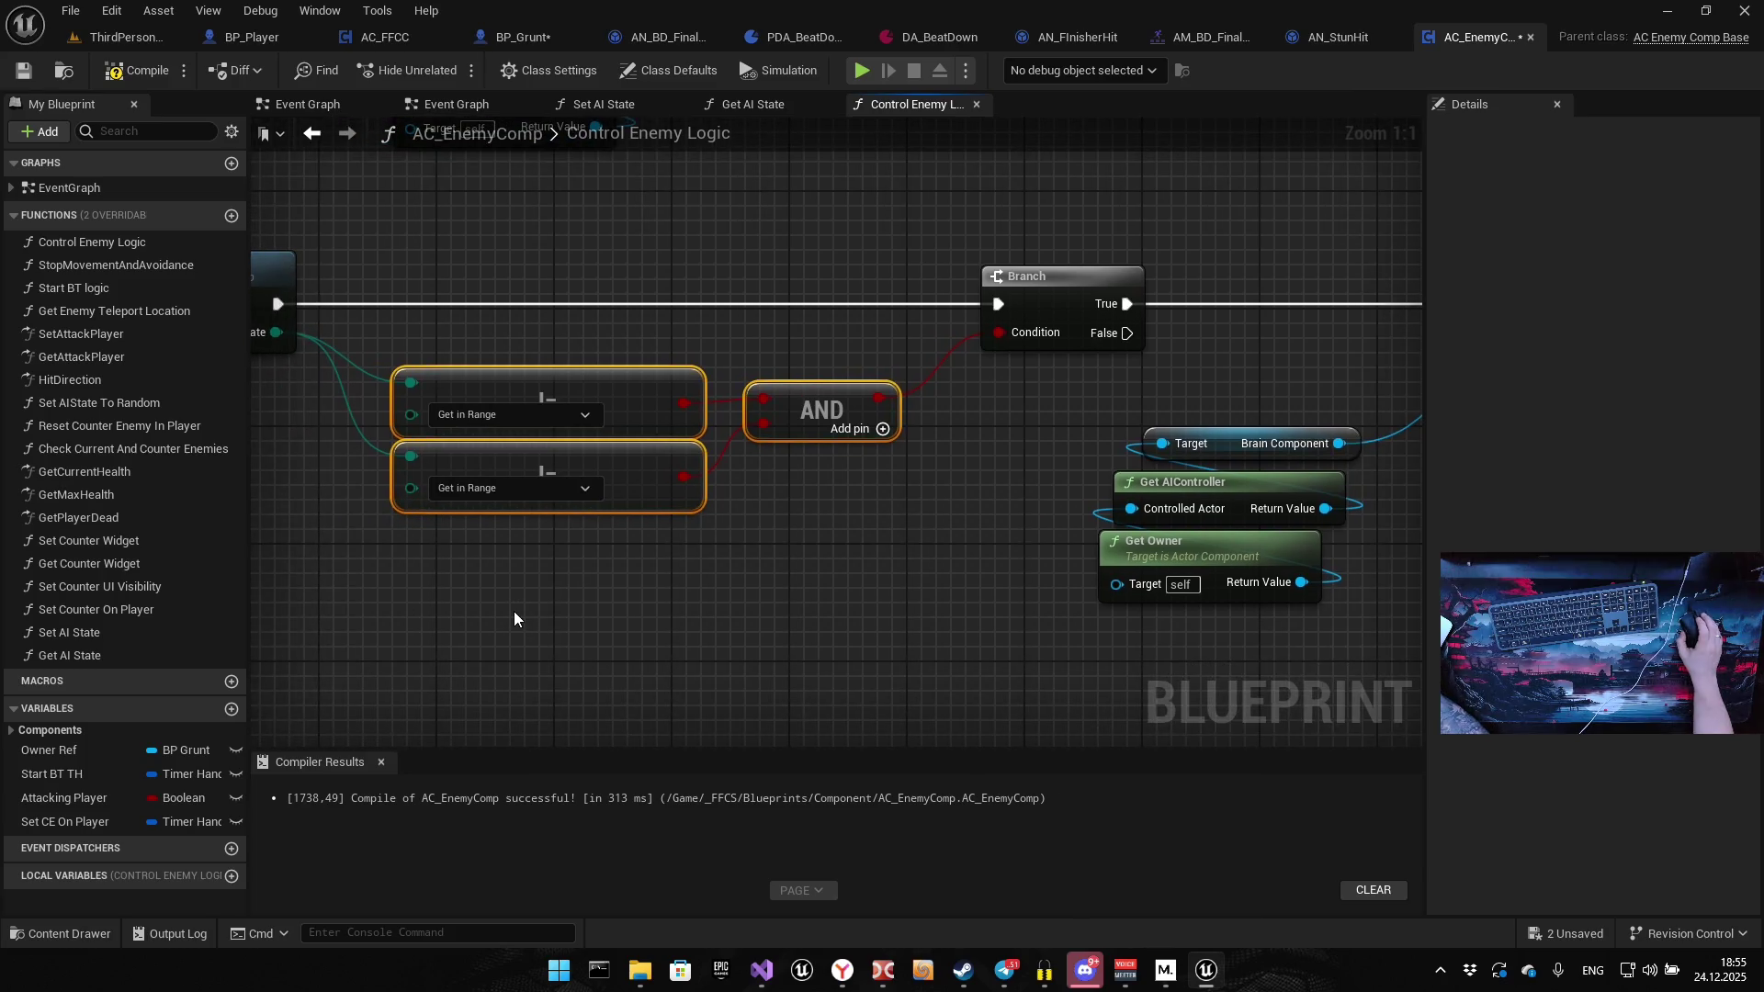
# Set the two comparisons to != Exit Stun and != Stun
pyautogui.click(476, 419)
pyautogui.click(467, 514)
pyautogui.click(468, 493)
pyautogui.click(477, 579)
pyautogui.moveTo(654, 588); pyautogui.dragTo(701, 585)
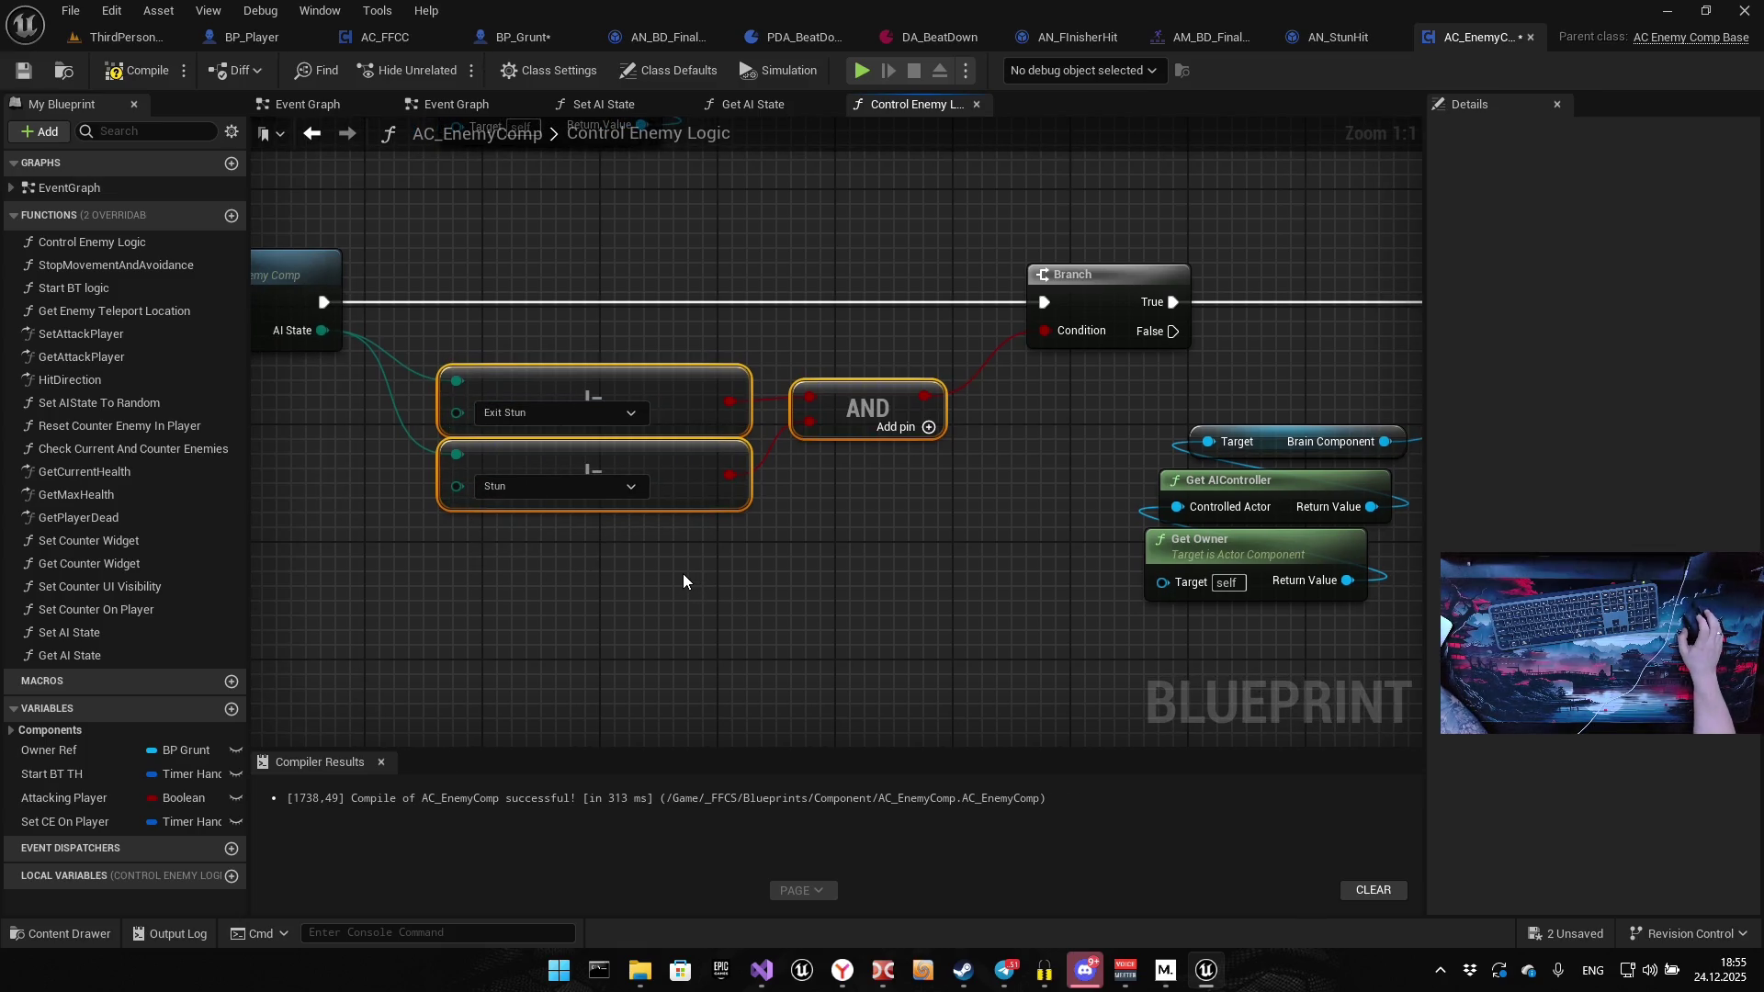
pyautogui.moveTo(952, 497); pyautogui.dragTo(538, 465)
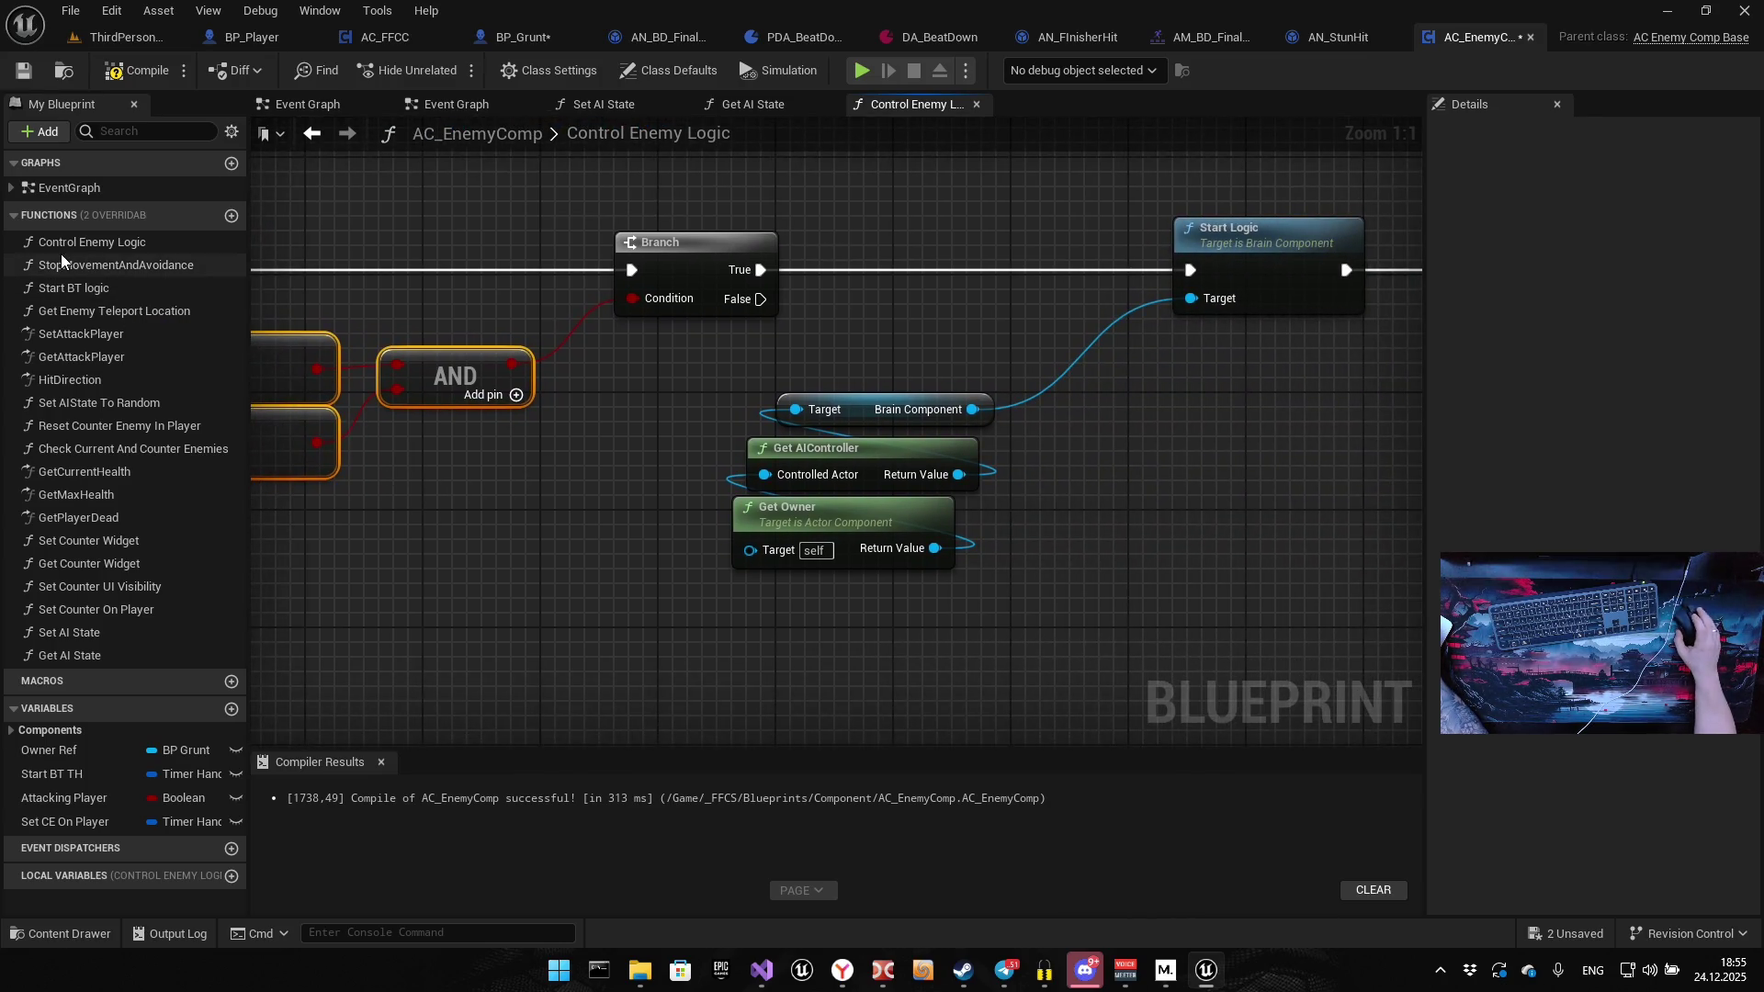
# Save AC_EnemyComp and play-test with the AI Gameplay Debugger overlay shown
pyautogui.click(26, 71)
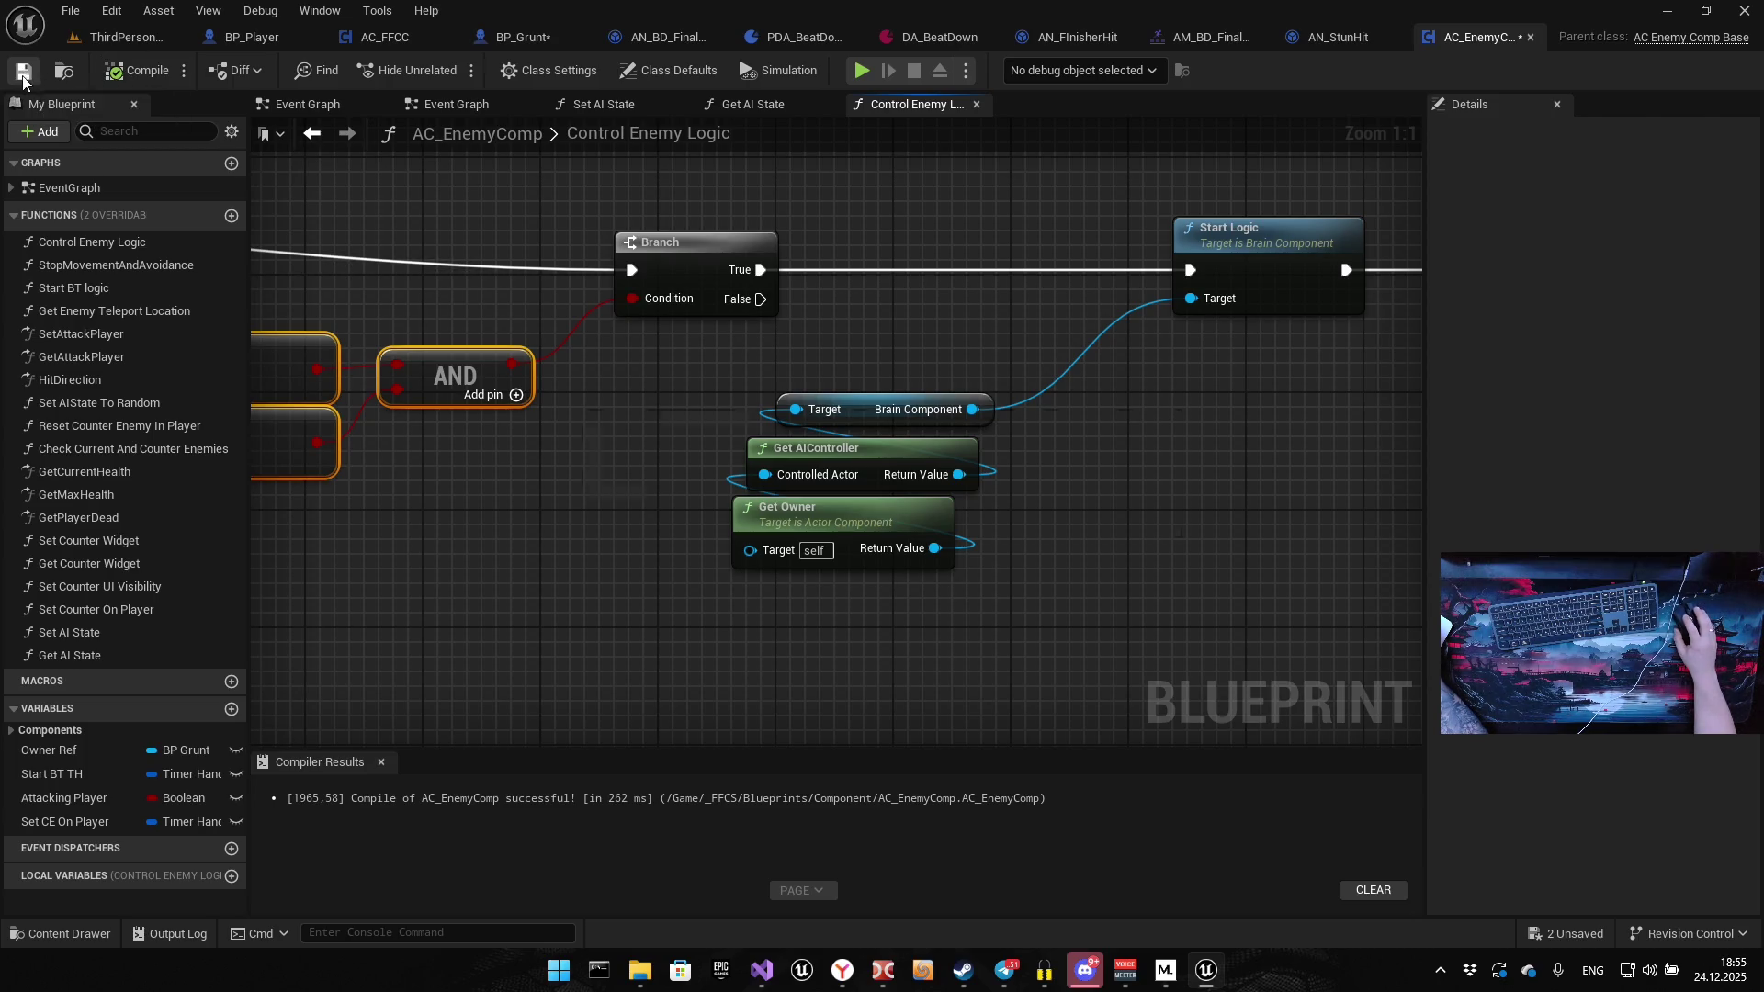
pyautogui.click(861, 78)
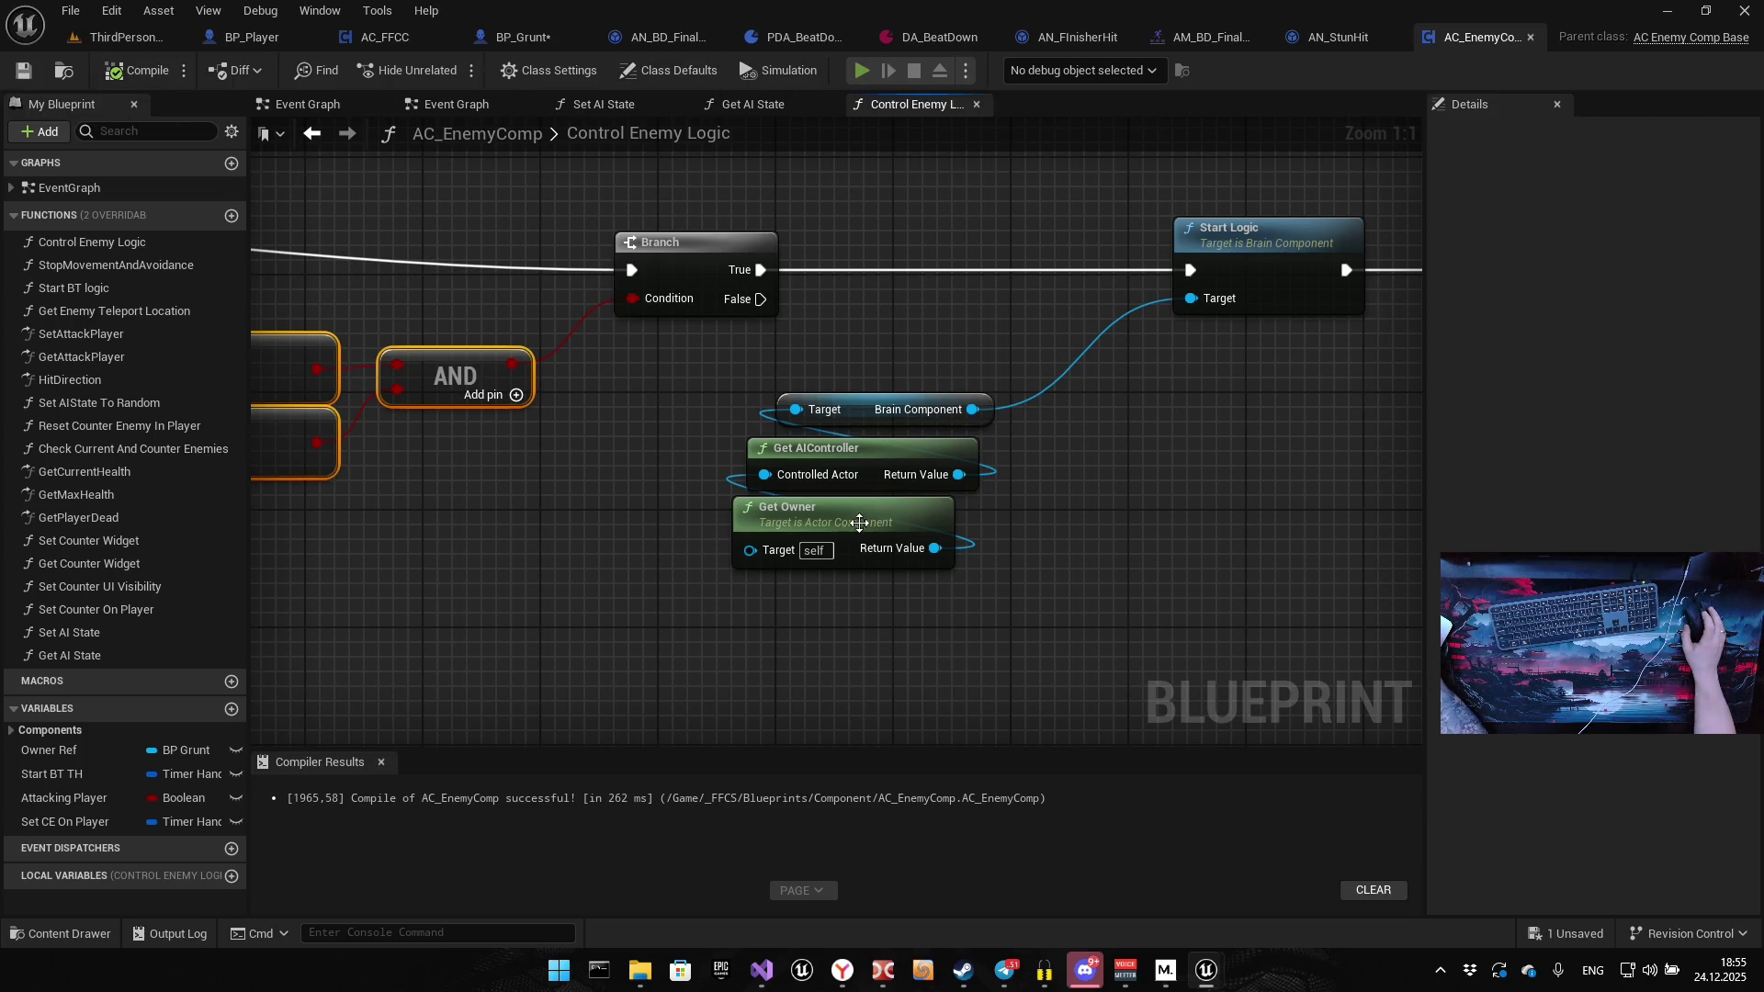
pyautogui.press("'")
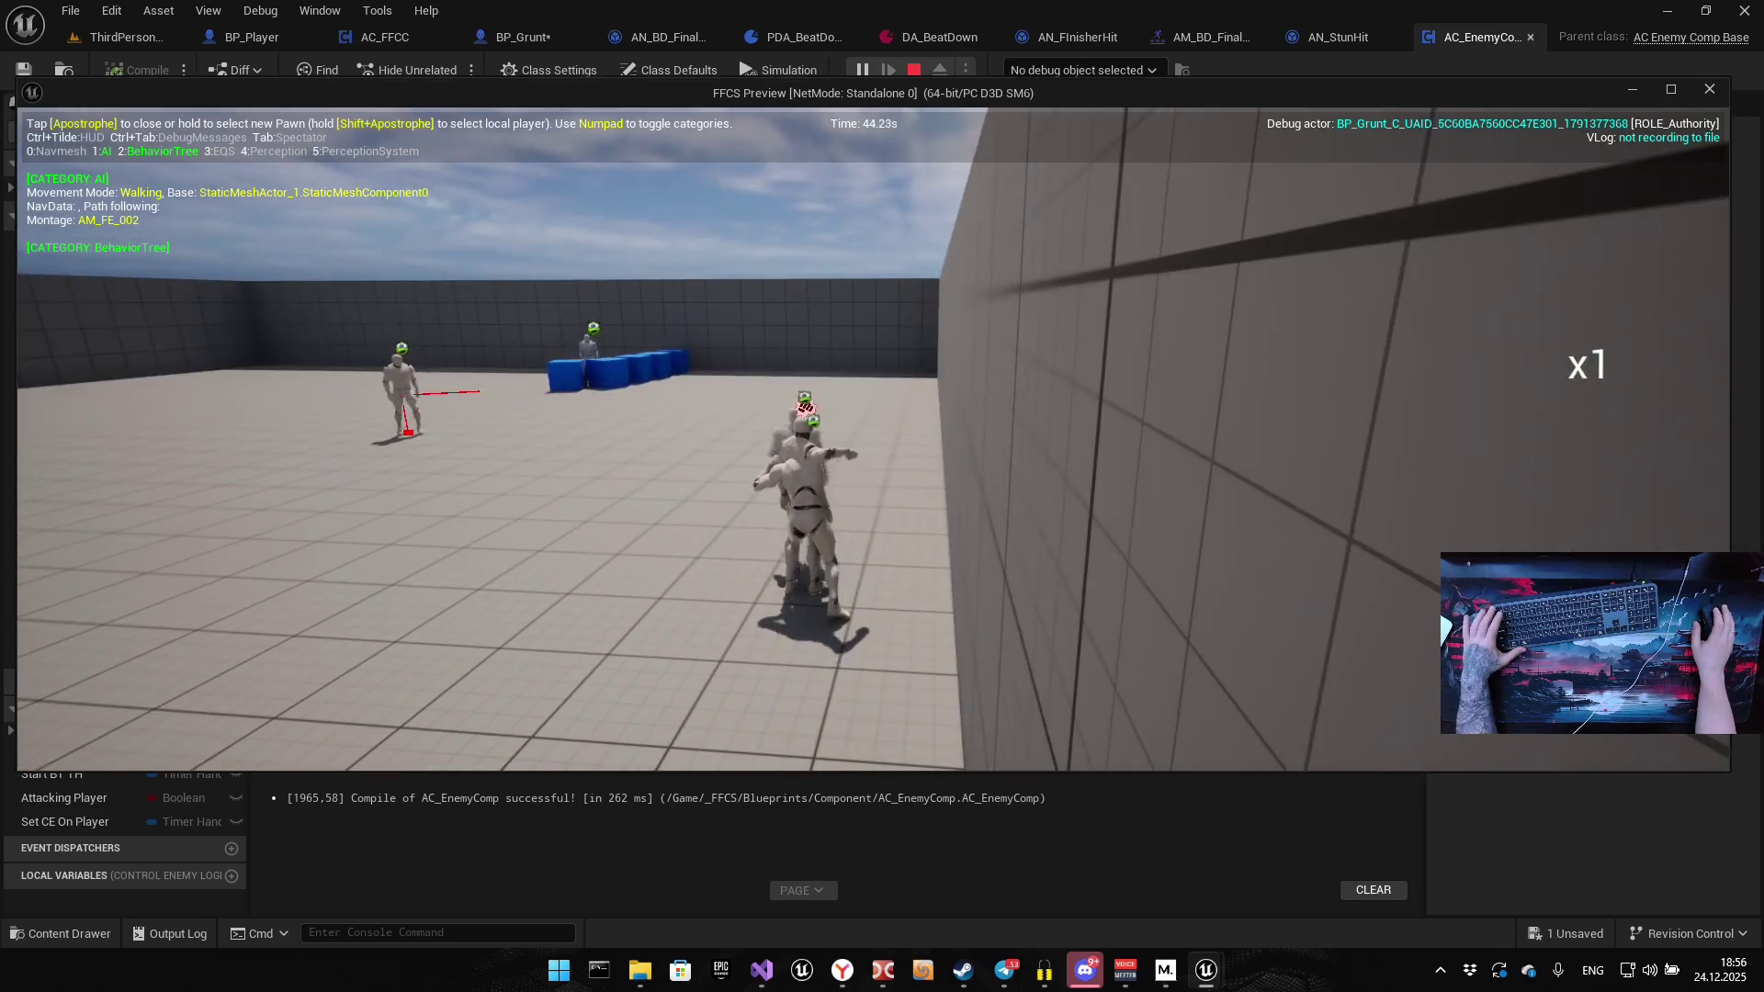
pyautogui.press('Escape')
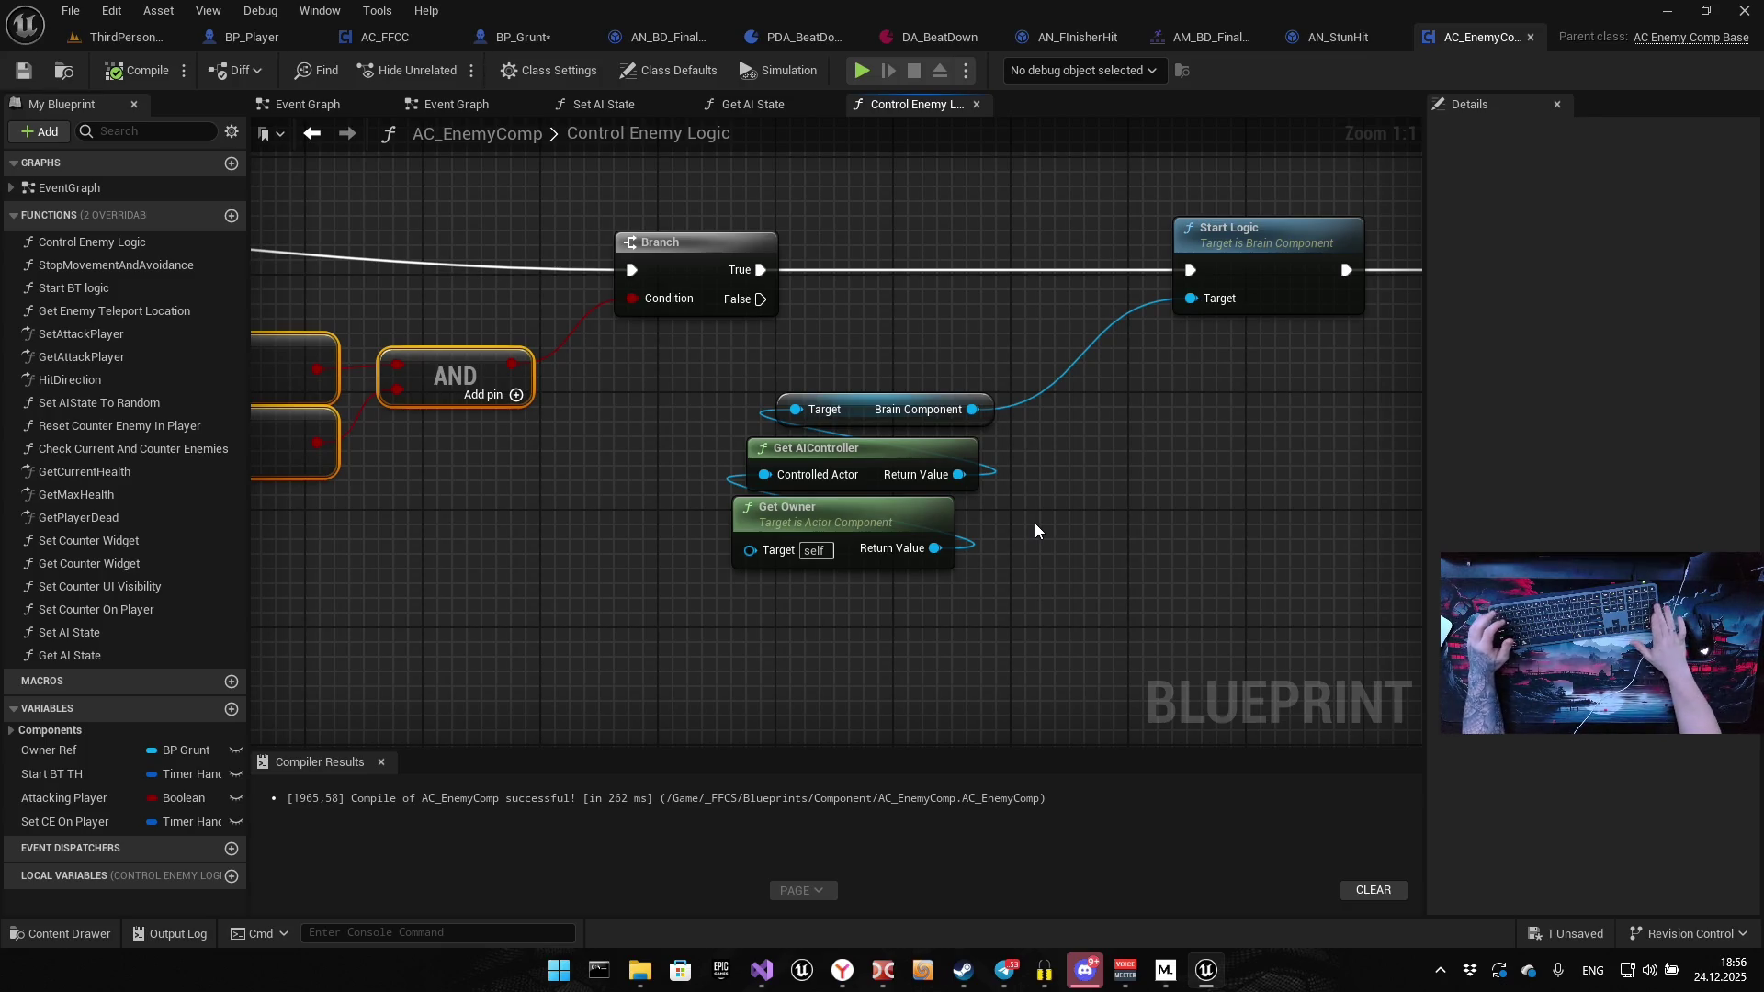
# Delete the Get AI State, comparison, AND and Branch gate in the Event Graph
pyautogui.moveTo(1170, 514); pyautogui.dragTo(1024, 549)
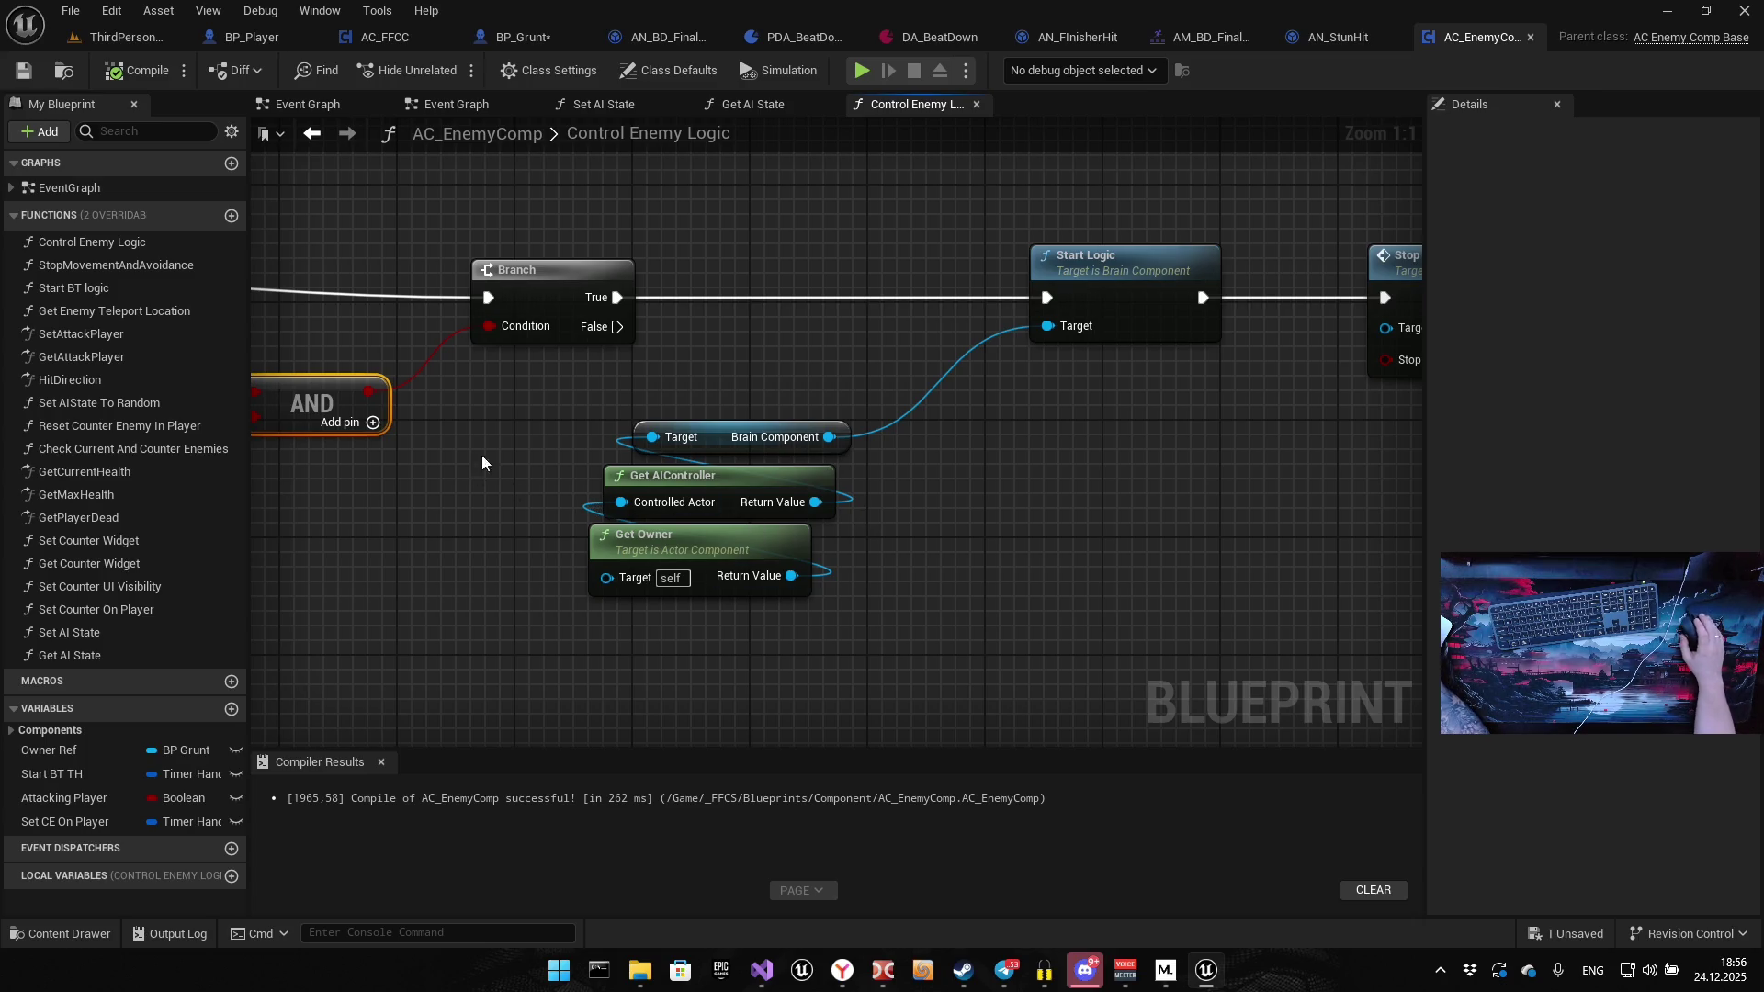
pyautogui.moveTo(482, 460); pyautogui.dragTo(836, 448)
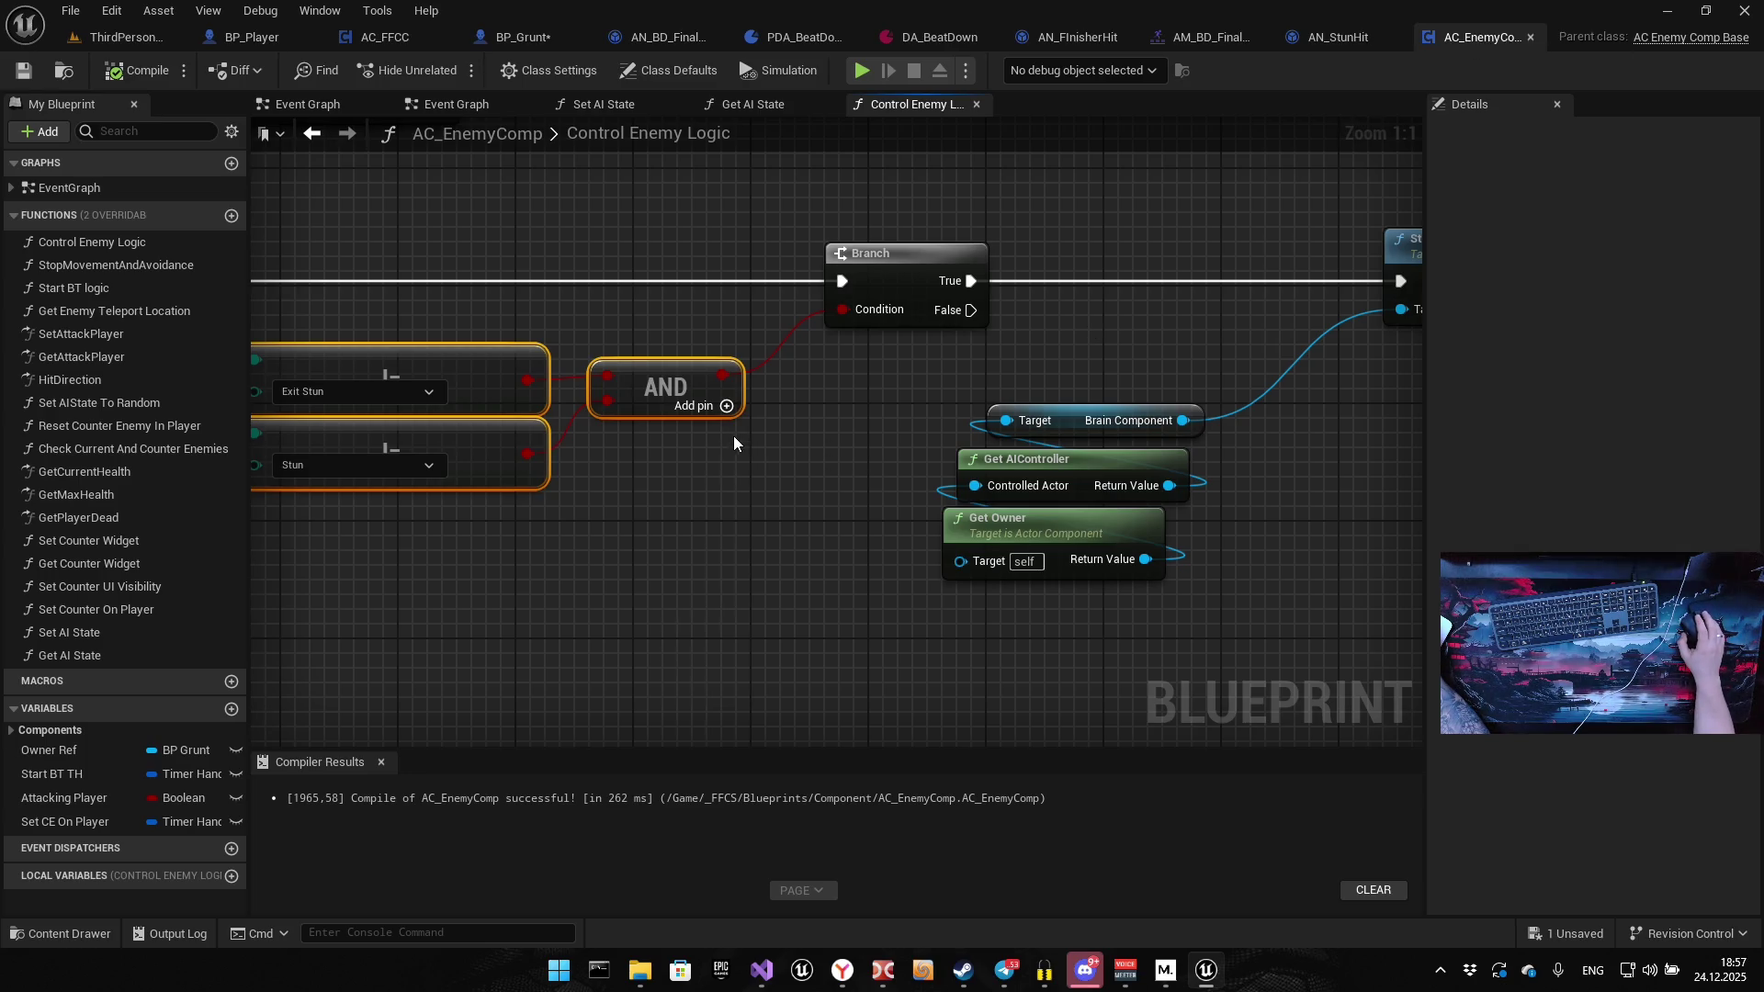
pyautogui.scroll(-6, 734, 436)
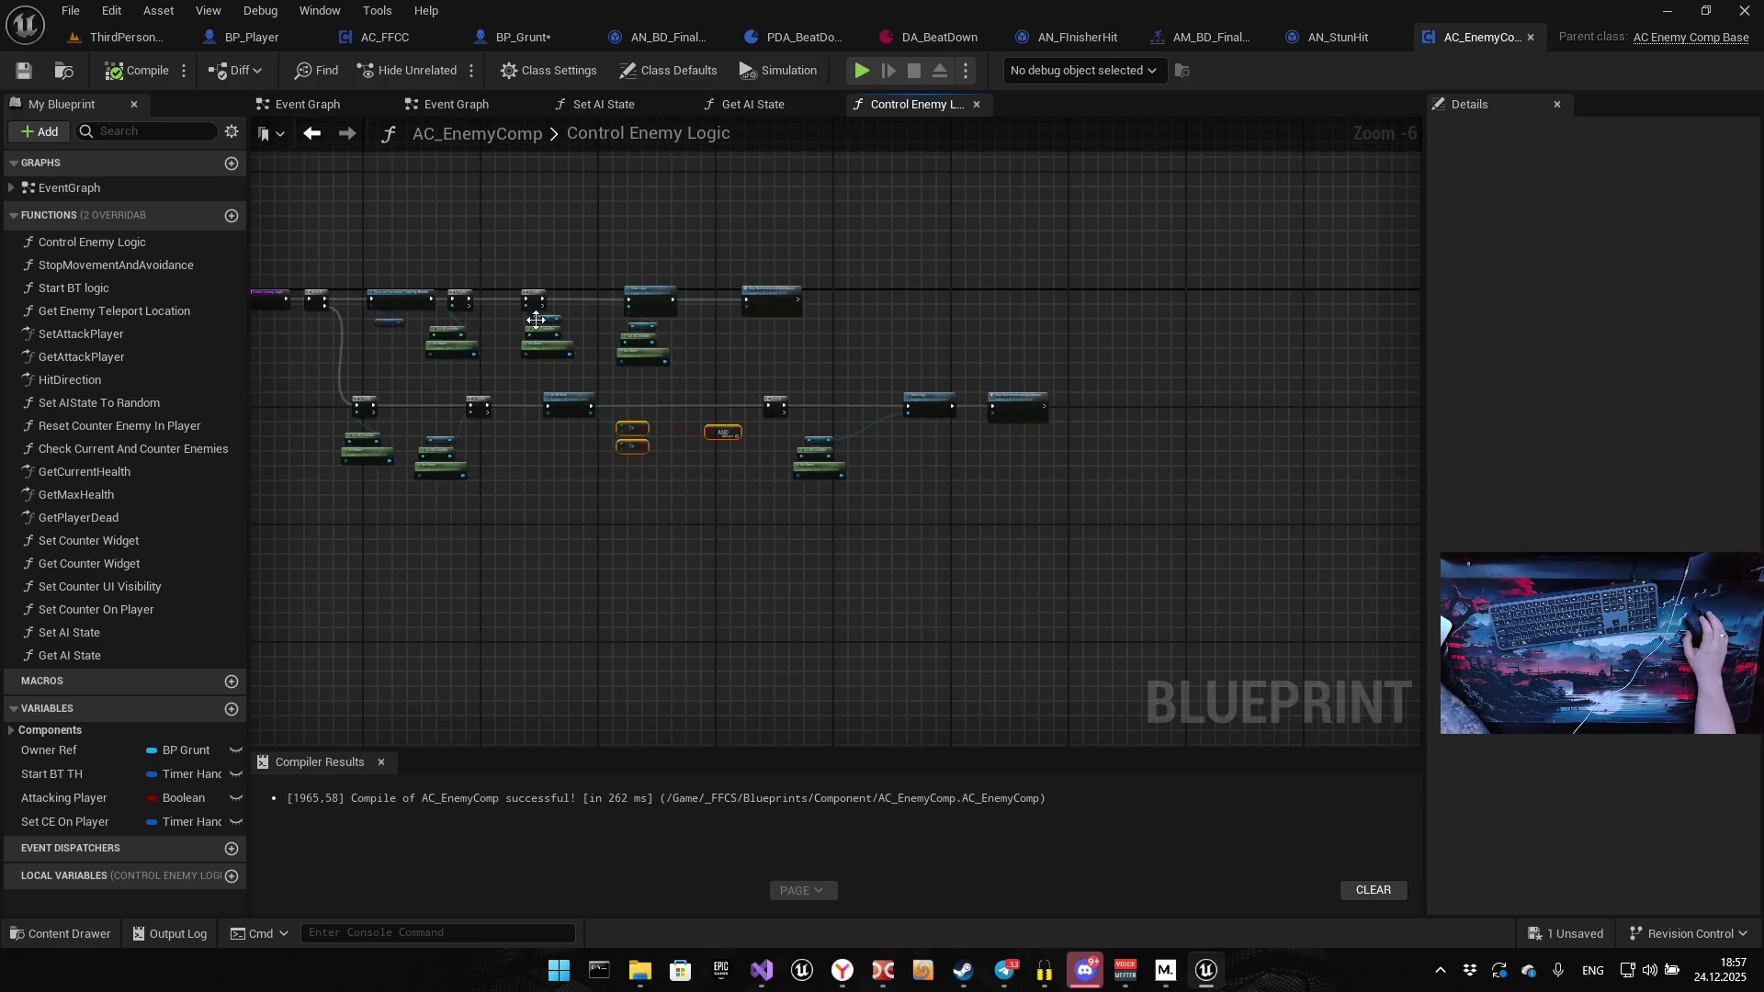
pyautogui.click(505, 105)
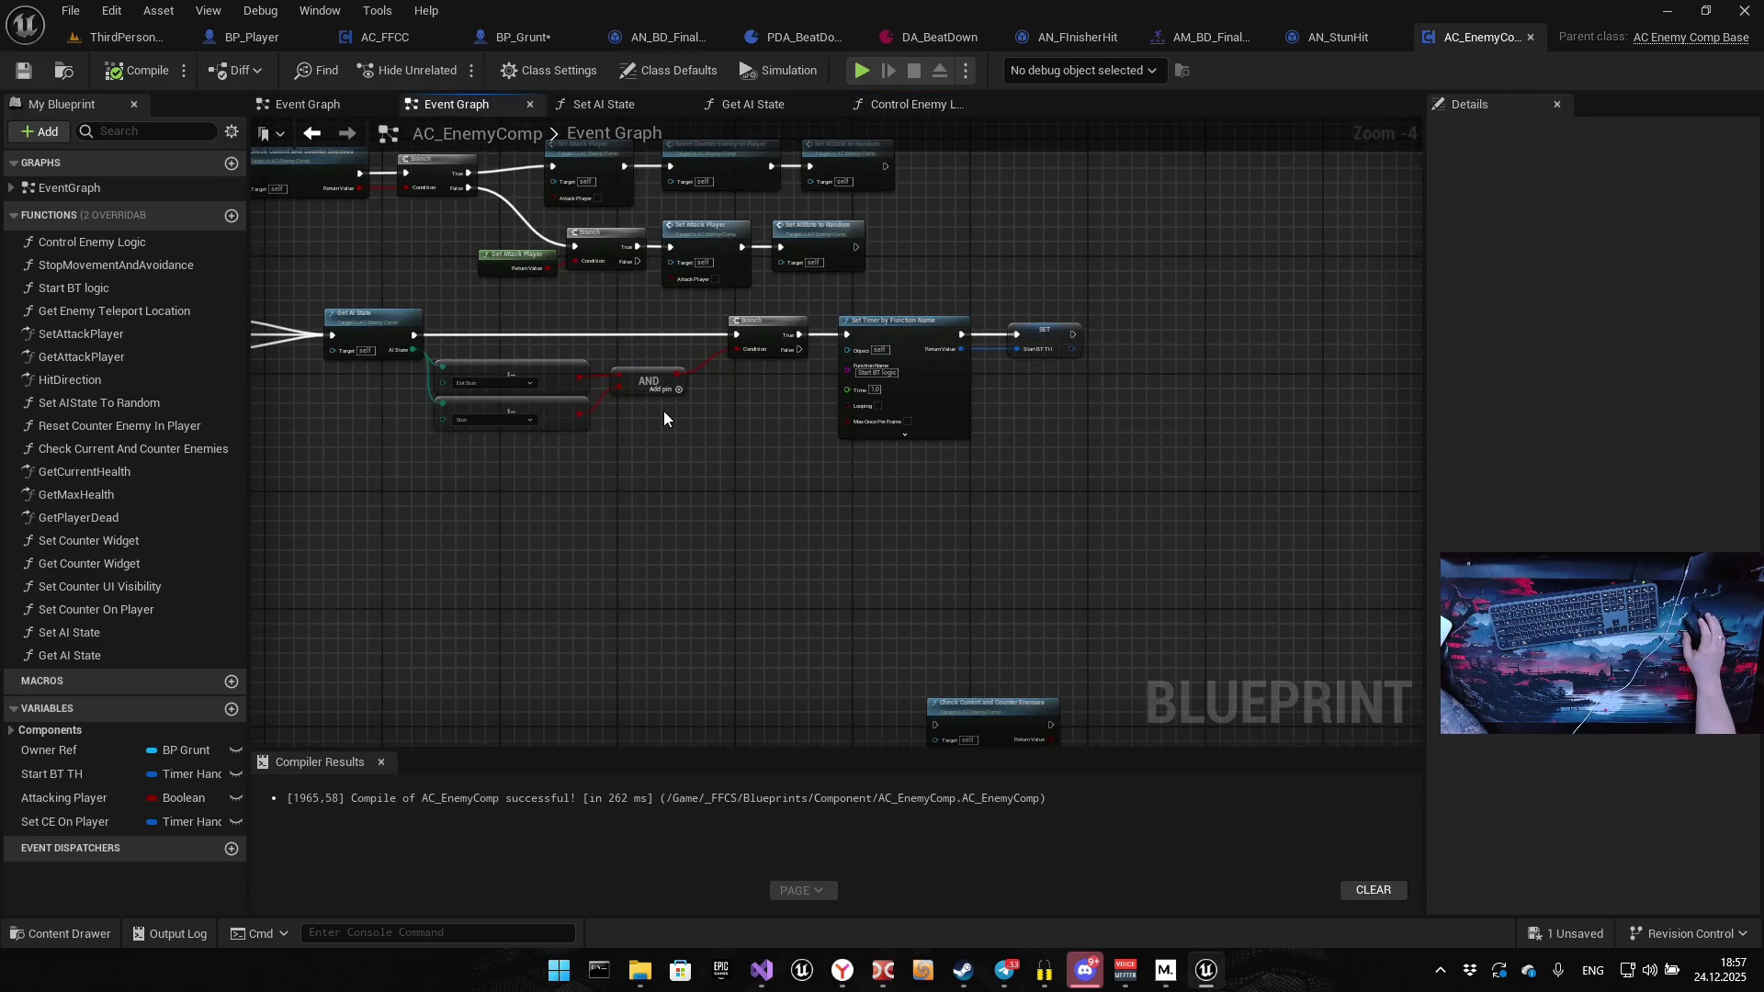
pyautogui.moveTo(663, 418)
pyautogui.mouseDown()
pyautogui.moveTo(608, 415)
pyautogui.moveTo(757, 362)
pyautogui.moveTo(1208, 363)
pyautogui.mouseUp()
pyautogui.press('Delete')
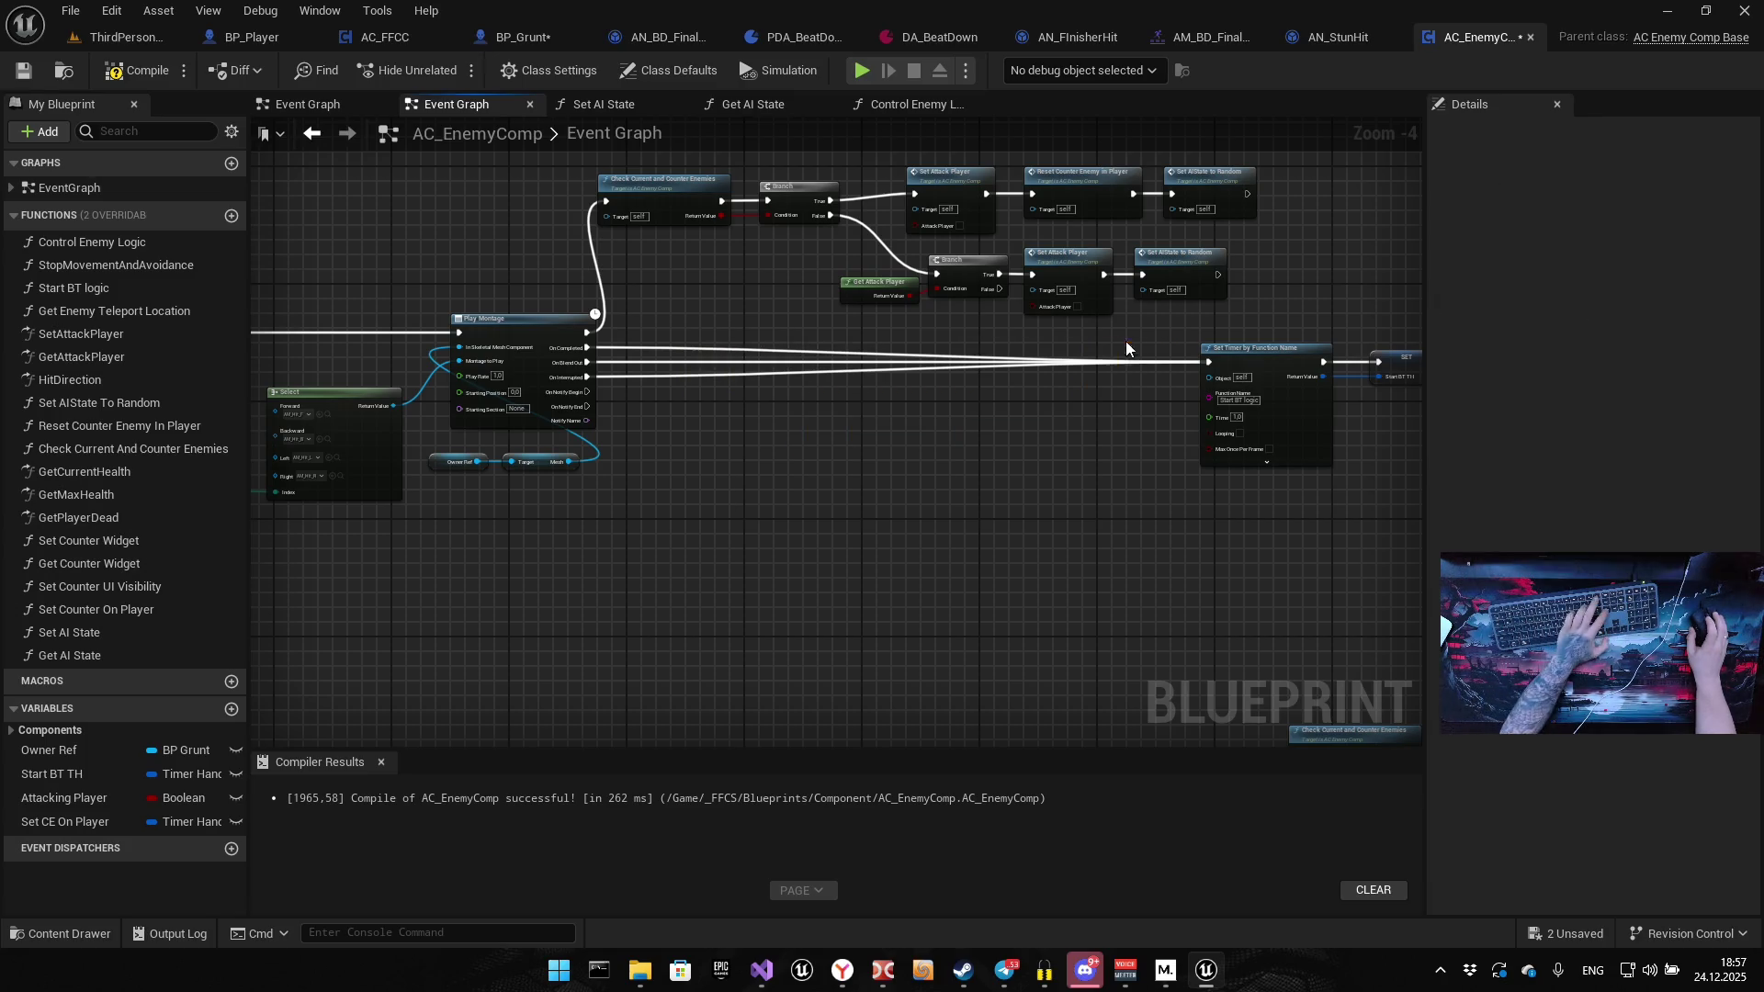
# Move Set Timer and SET left beside Play Montage and save AC_EnemyComp
pyautogui.moveTo(1004, 610); pyautogui.dragTo(1398, 366)
pyautogui.moveTo(1250, 338); pyautogui.dragTo(897, 340)
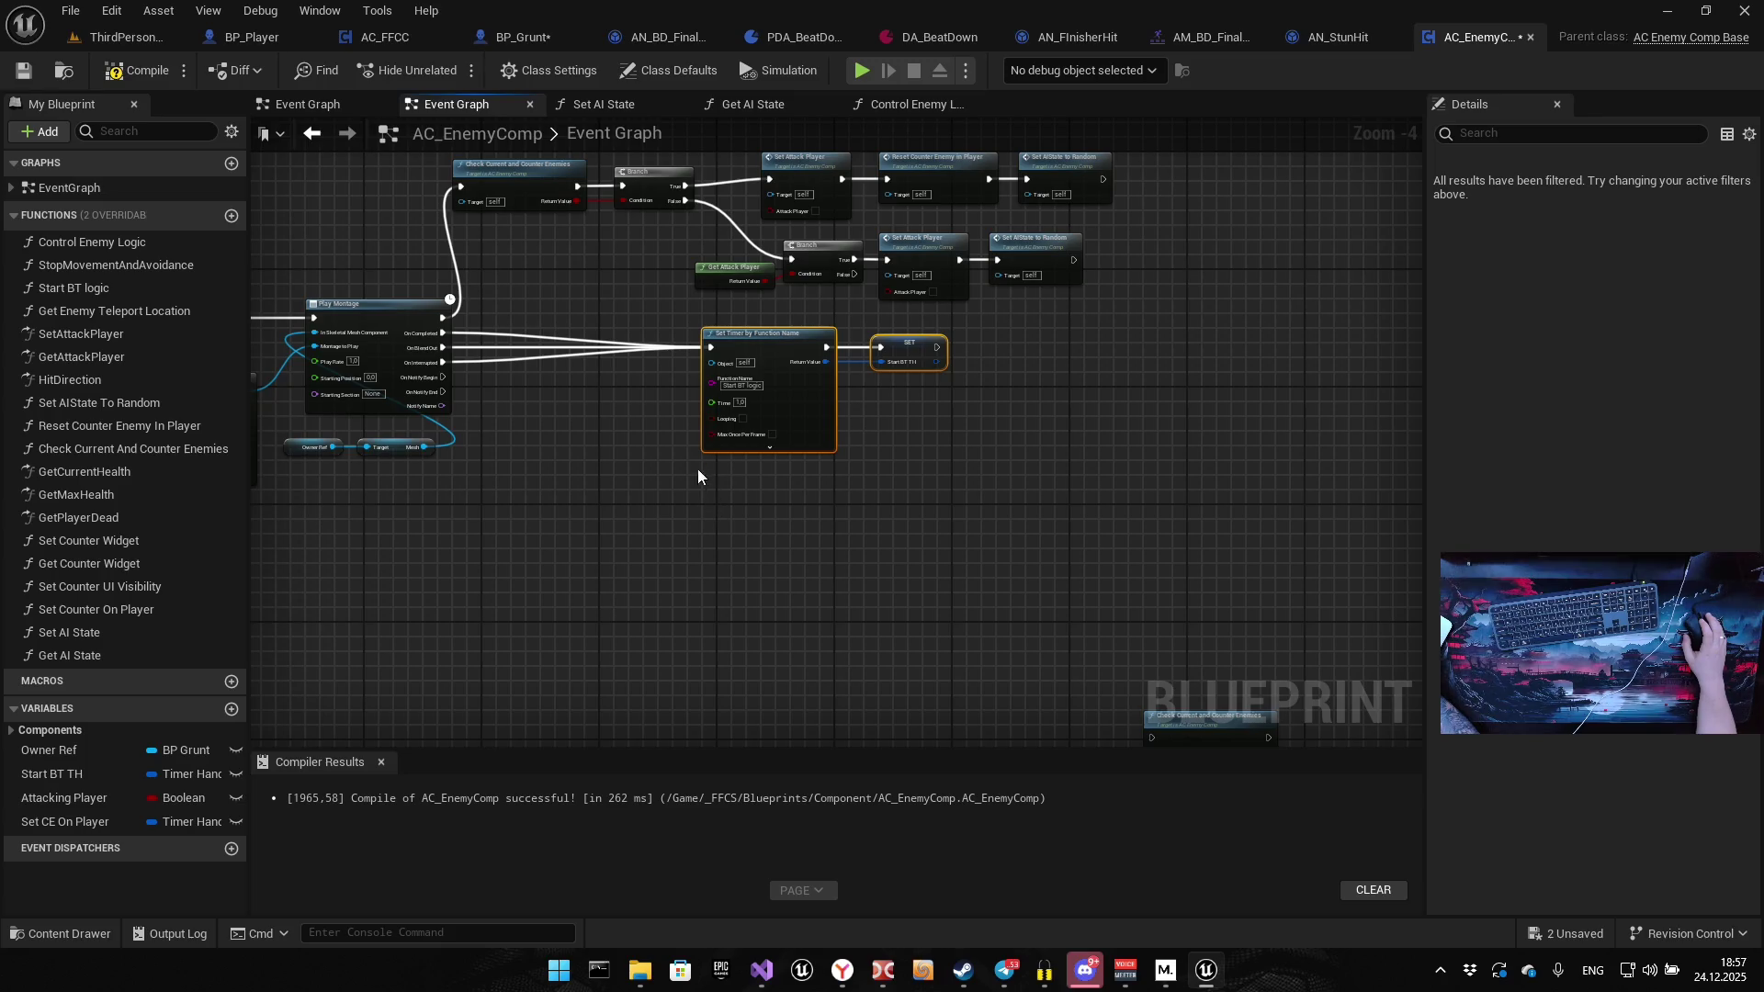
pyautogui.moveTo(517, 375); pyautogui.dragTo(568, 480)
pyautogui.click(24, 72)
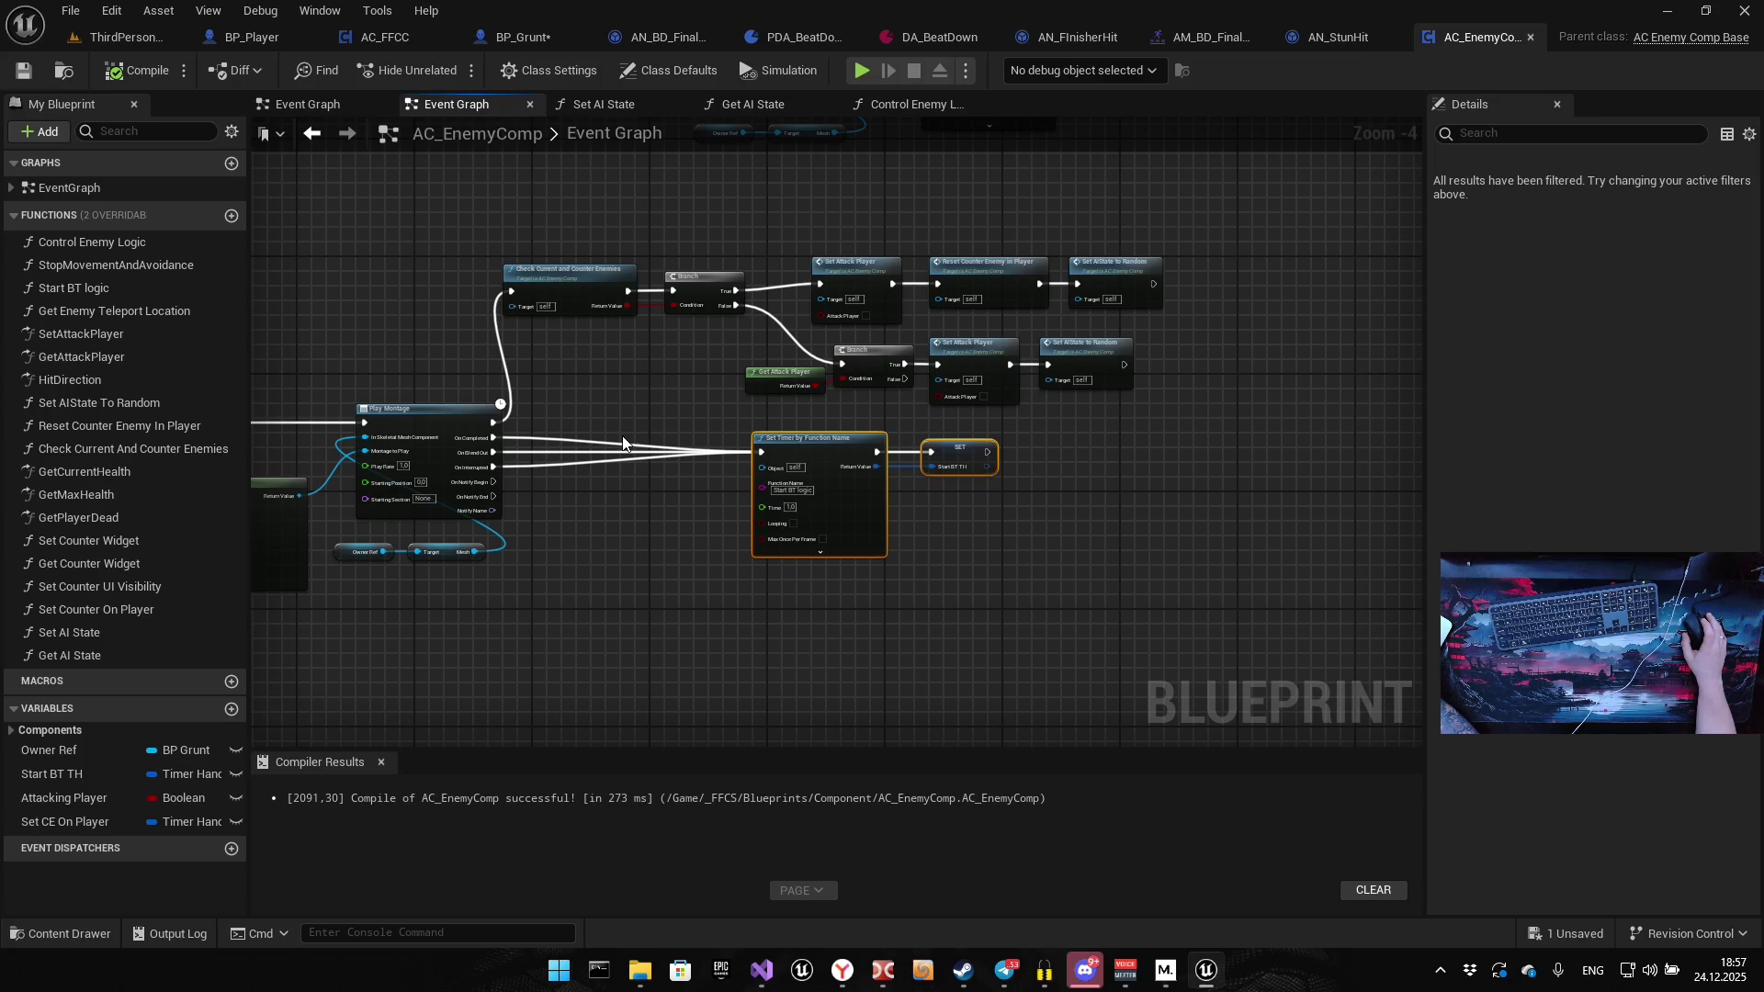
# Save all modified assets and switch to the BP_Player blueprint
pyautogui.moveTo(533, 36); pyautogui.dragTo(253, 37)
pyautogui.hotkey('ctrl', 's')
pyautogui.click(411, 42)
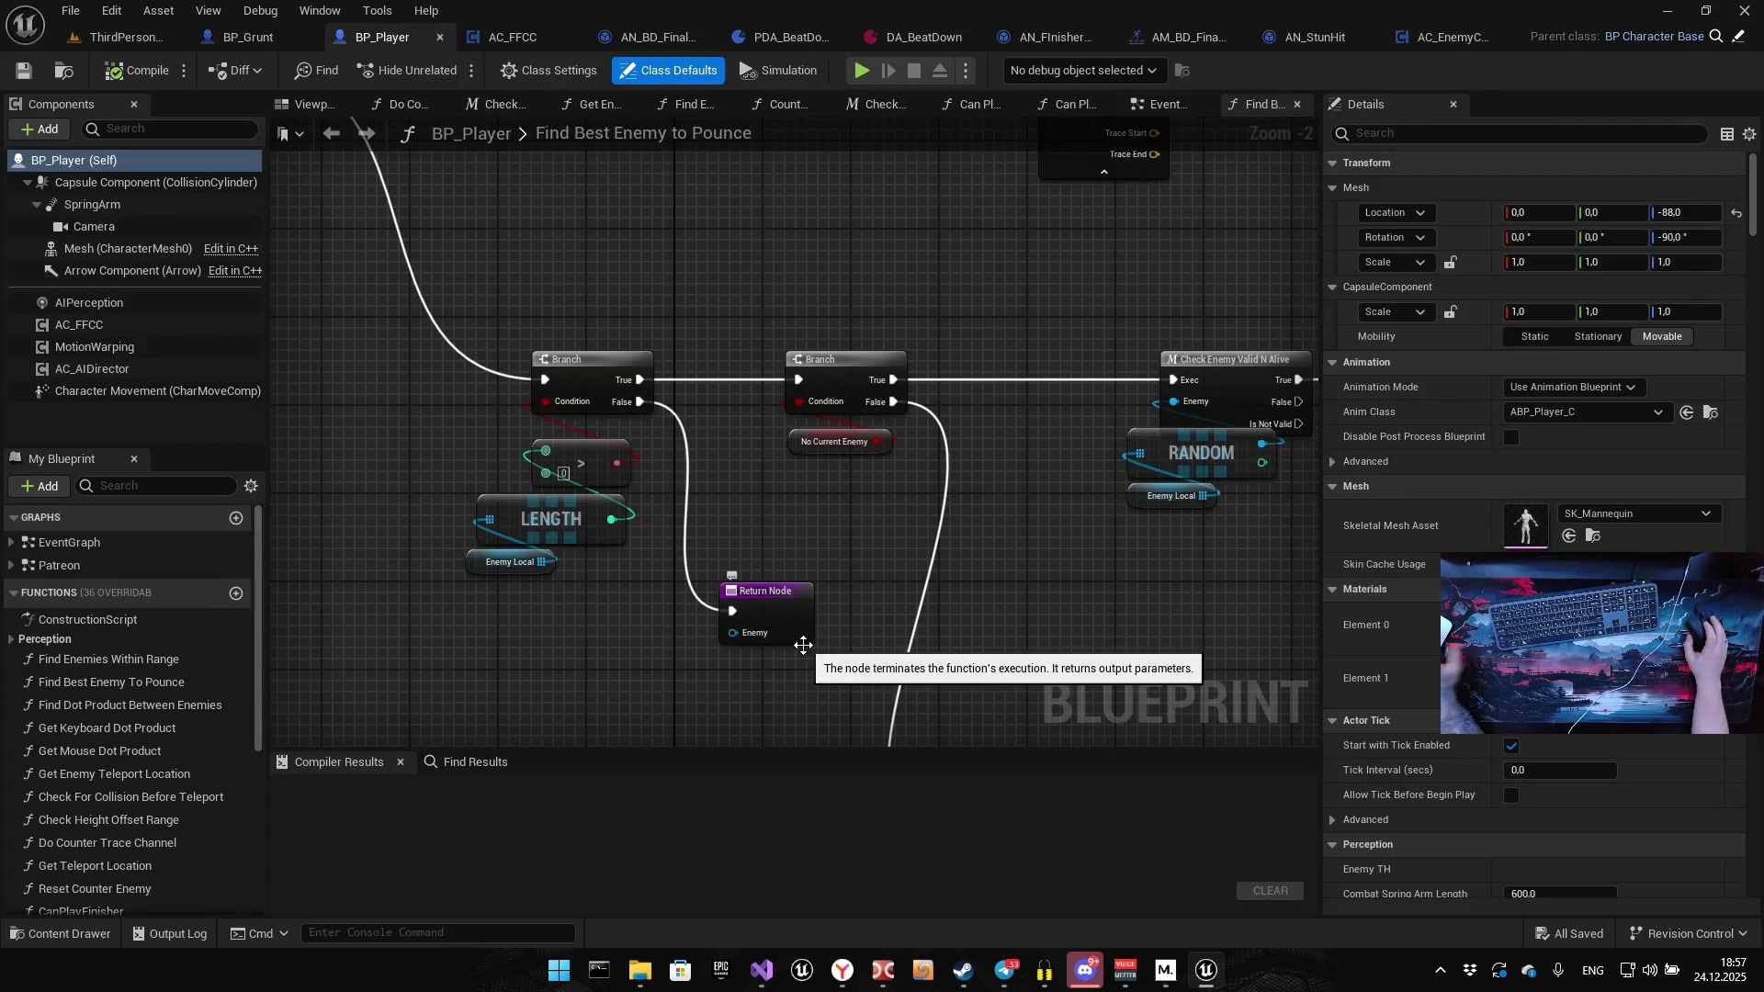
# Open AN_StunHit from Content > _FFCS > Blueprints > AnimNotify in the Content Drawer
pyautogui.hotkey('ctrl', 'space')
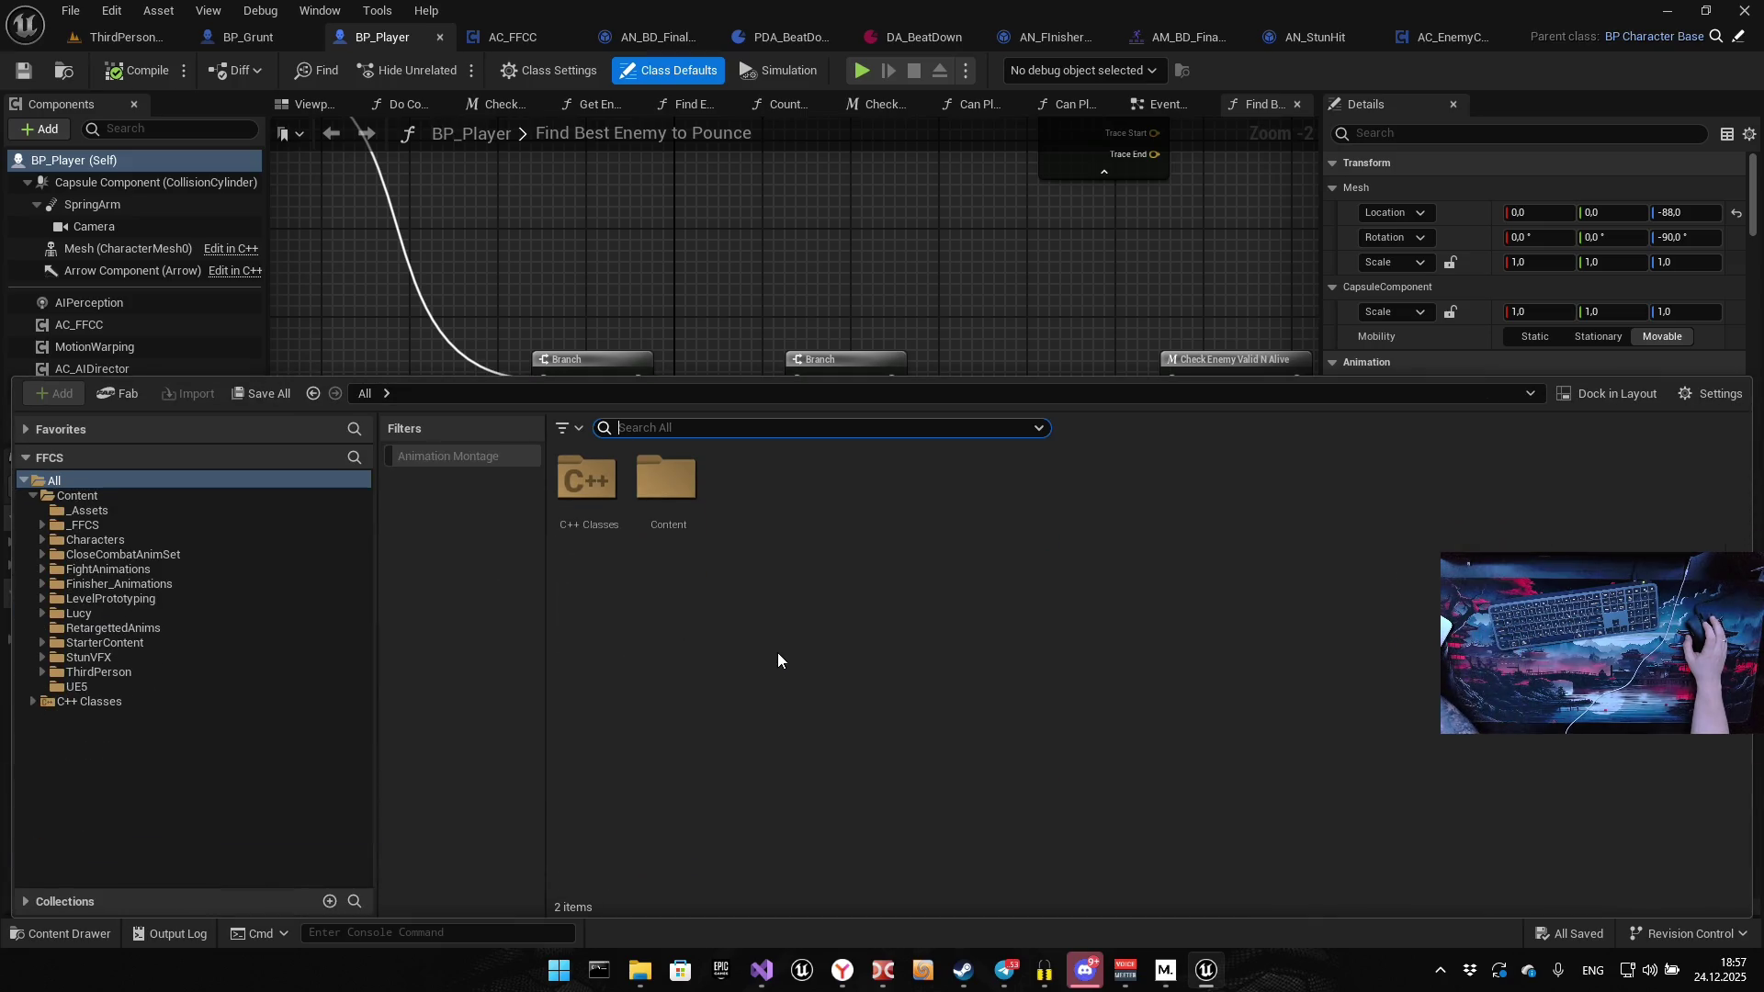
pyautogui.doubleClick(664, 487)
pyautogui.doubleClick(666, 482)
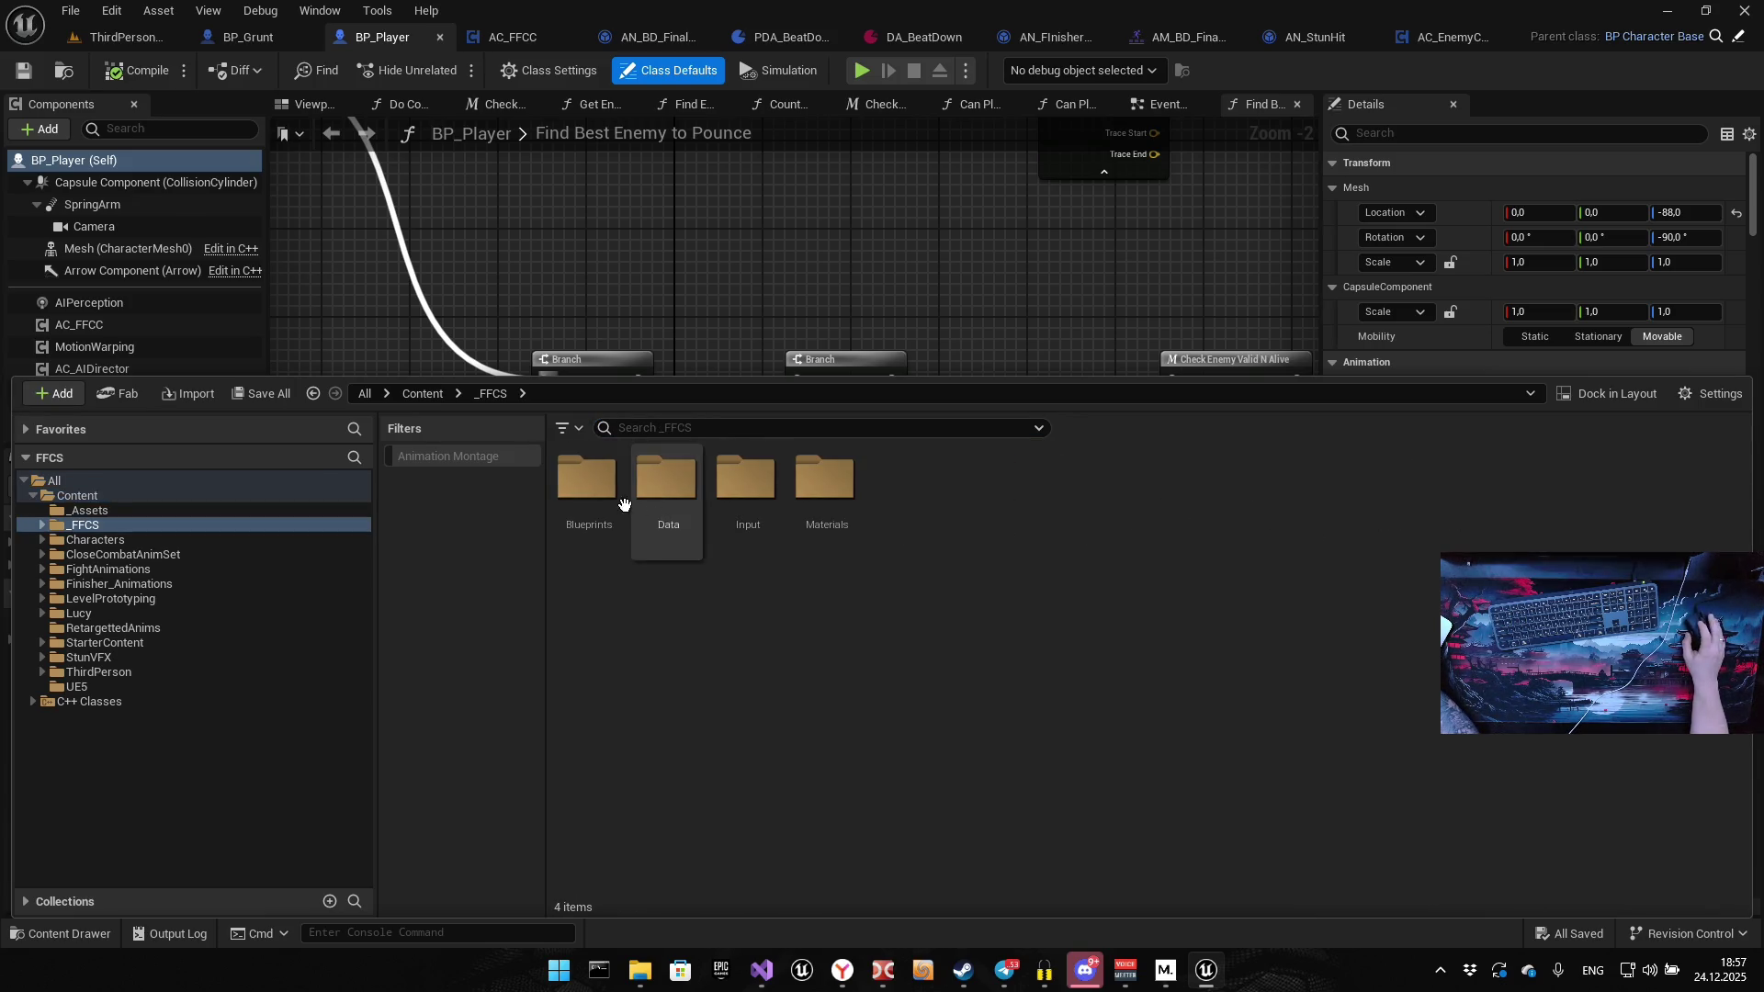
pyautogui.doubleClick(589, 487)
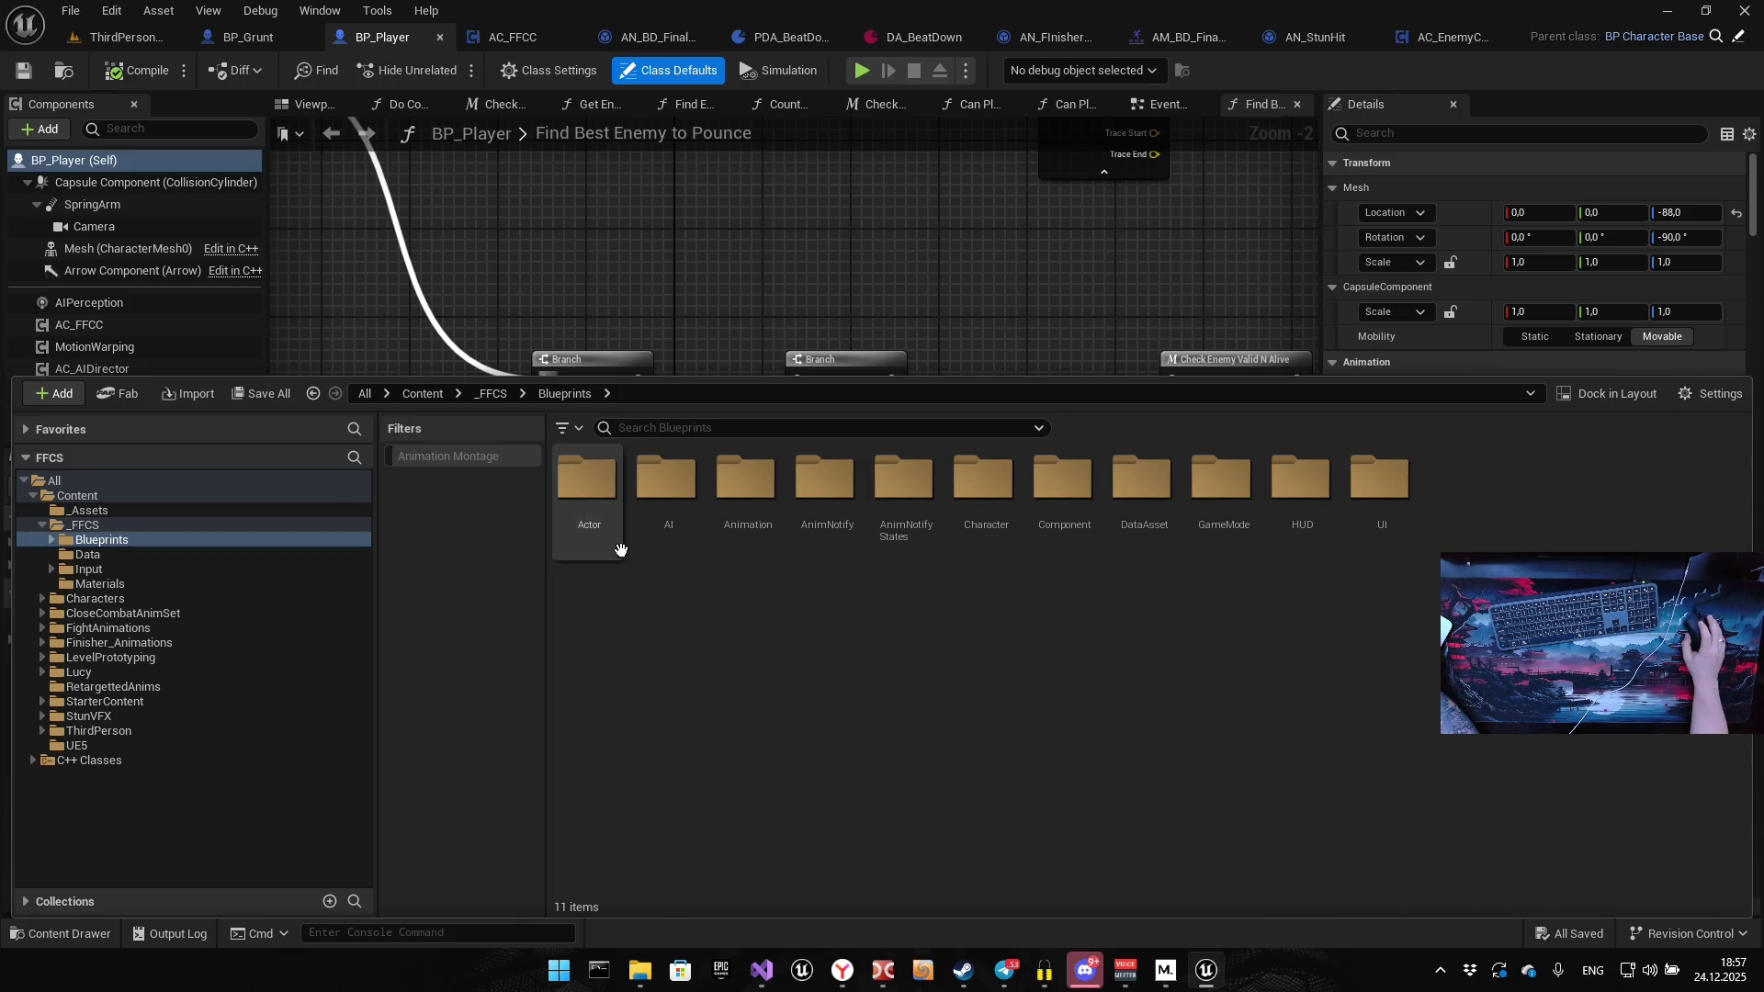
pyautogui.doubleClick(834, 524)
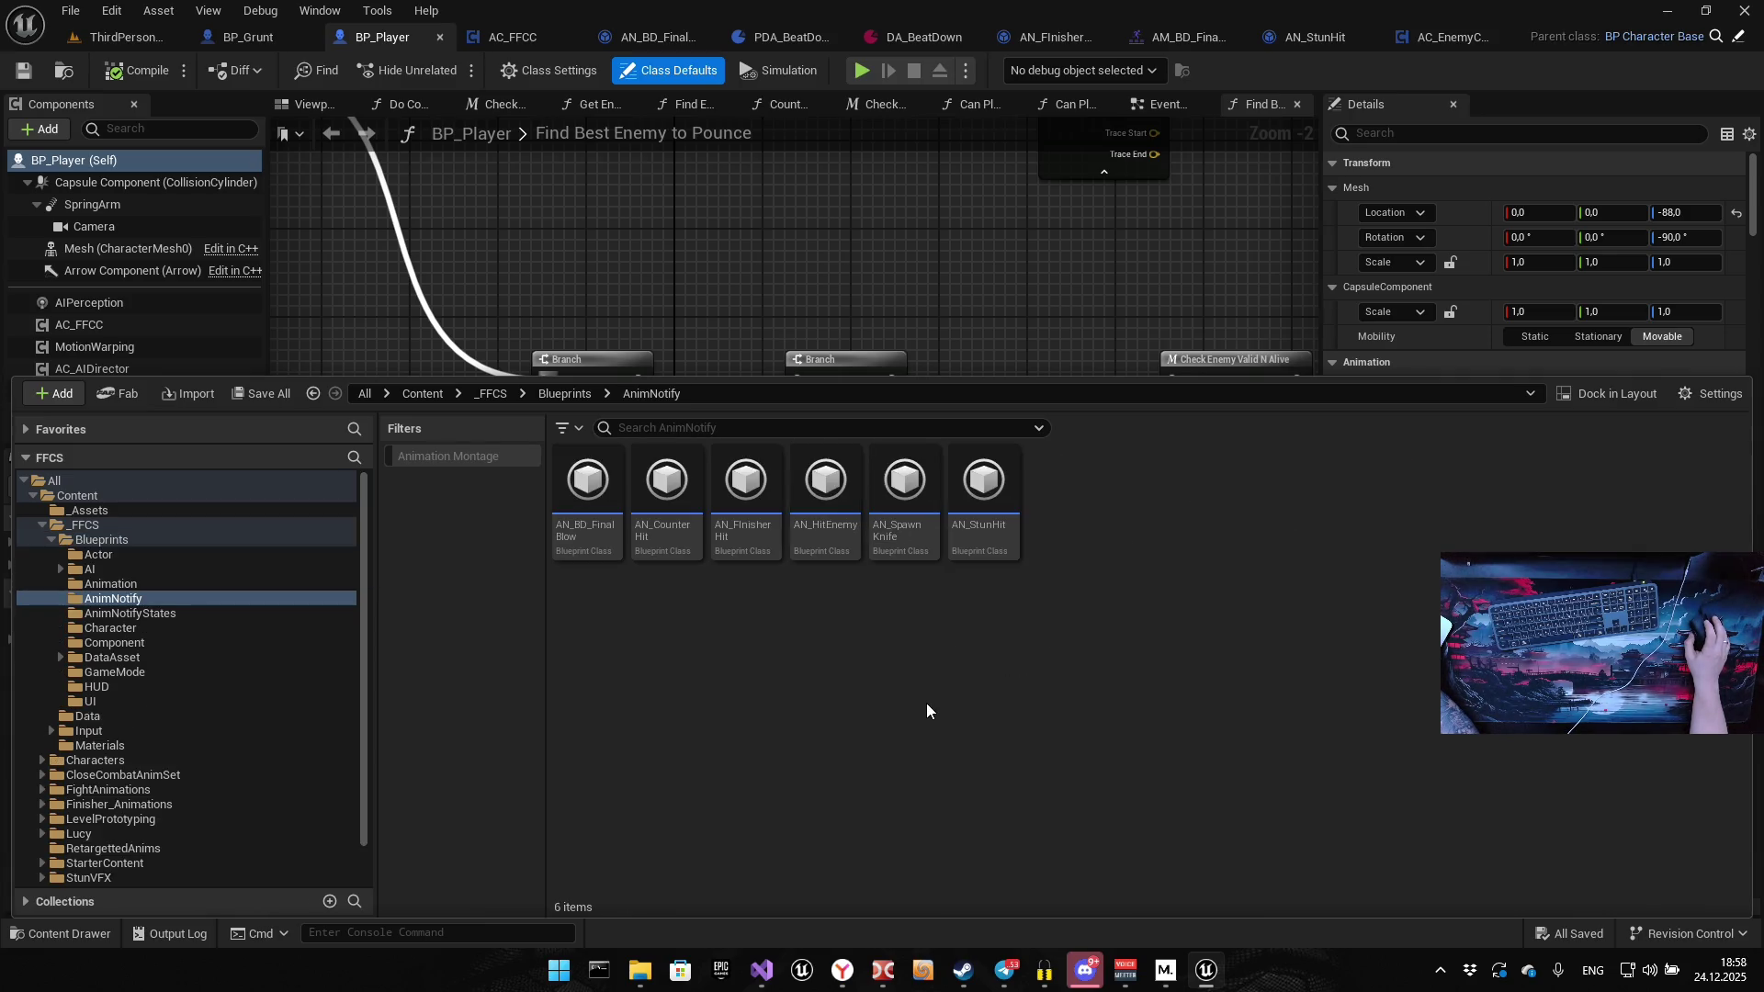
pyautogui.doubleClick(981, 501)
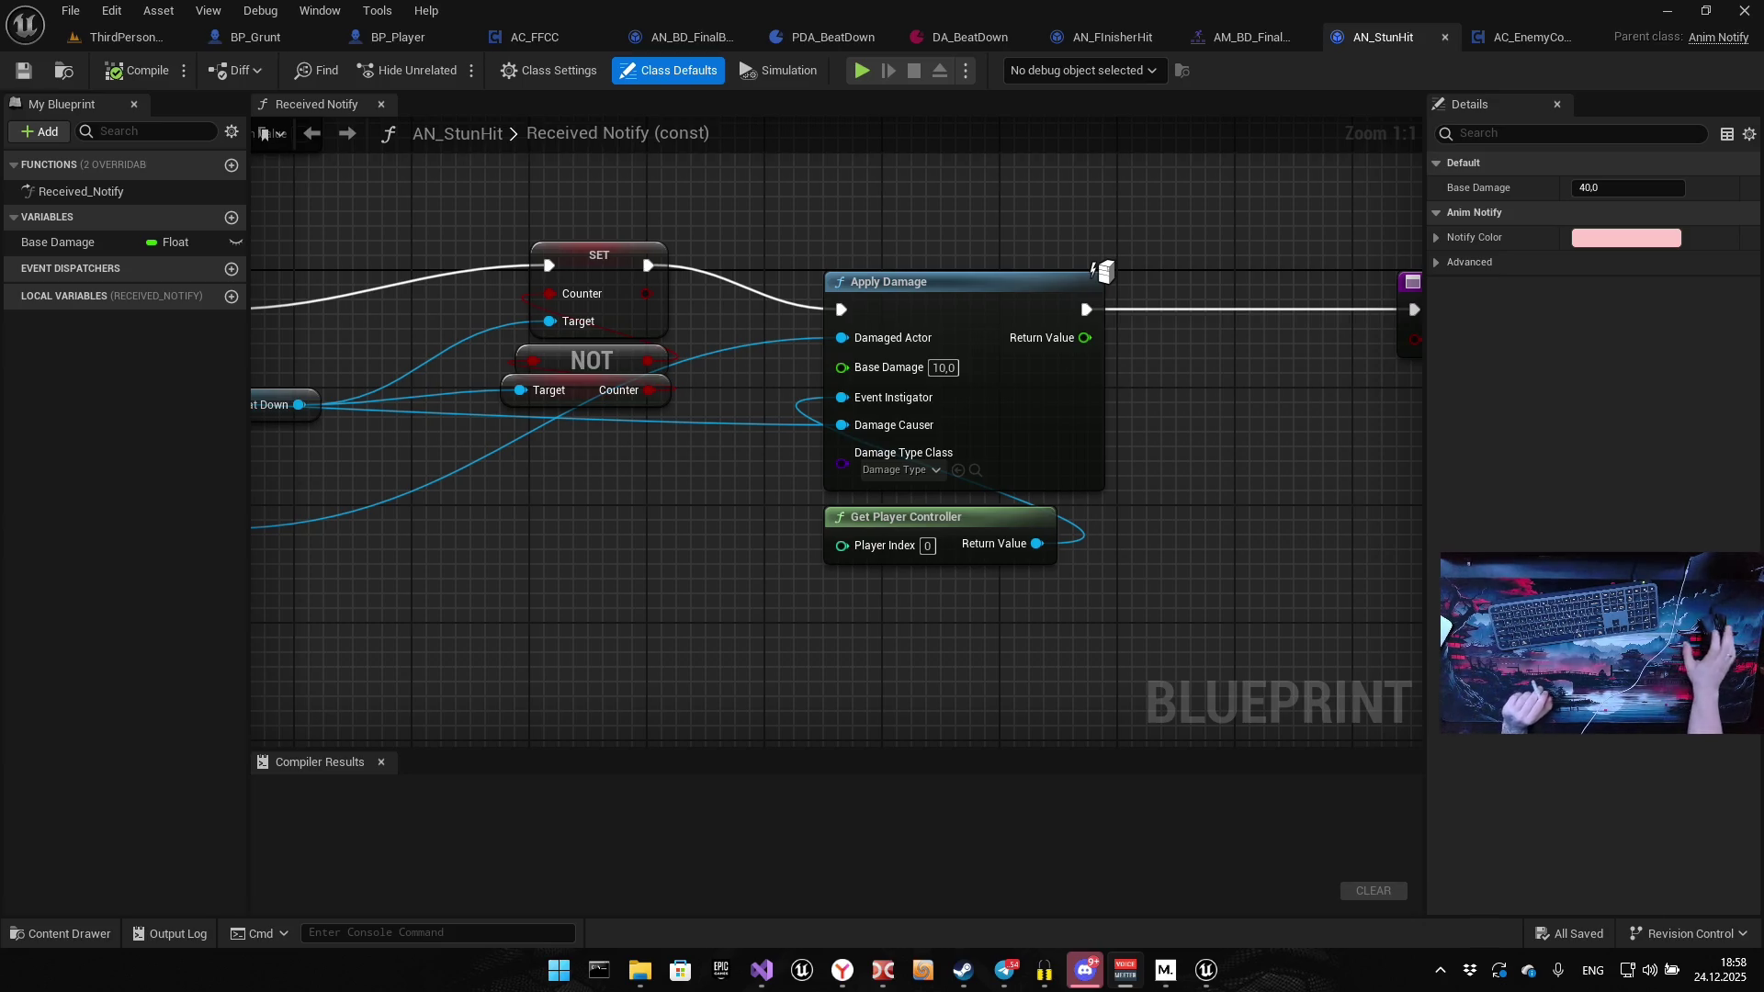
# Search the Steam library for 'stree' and open Street Fighter 6's store page from its demo
pyautogui.moveTo(963, 971)
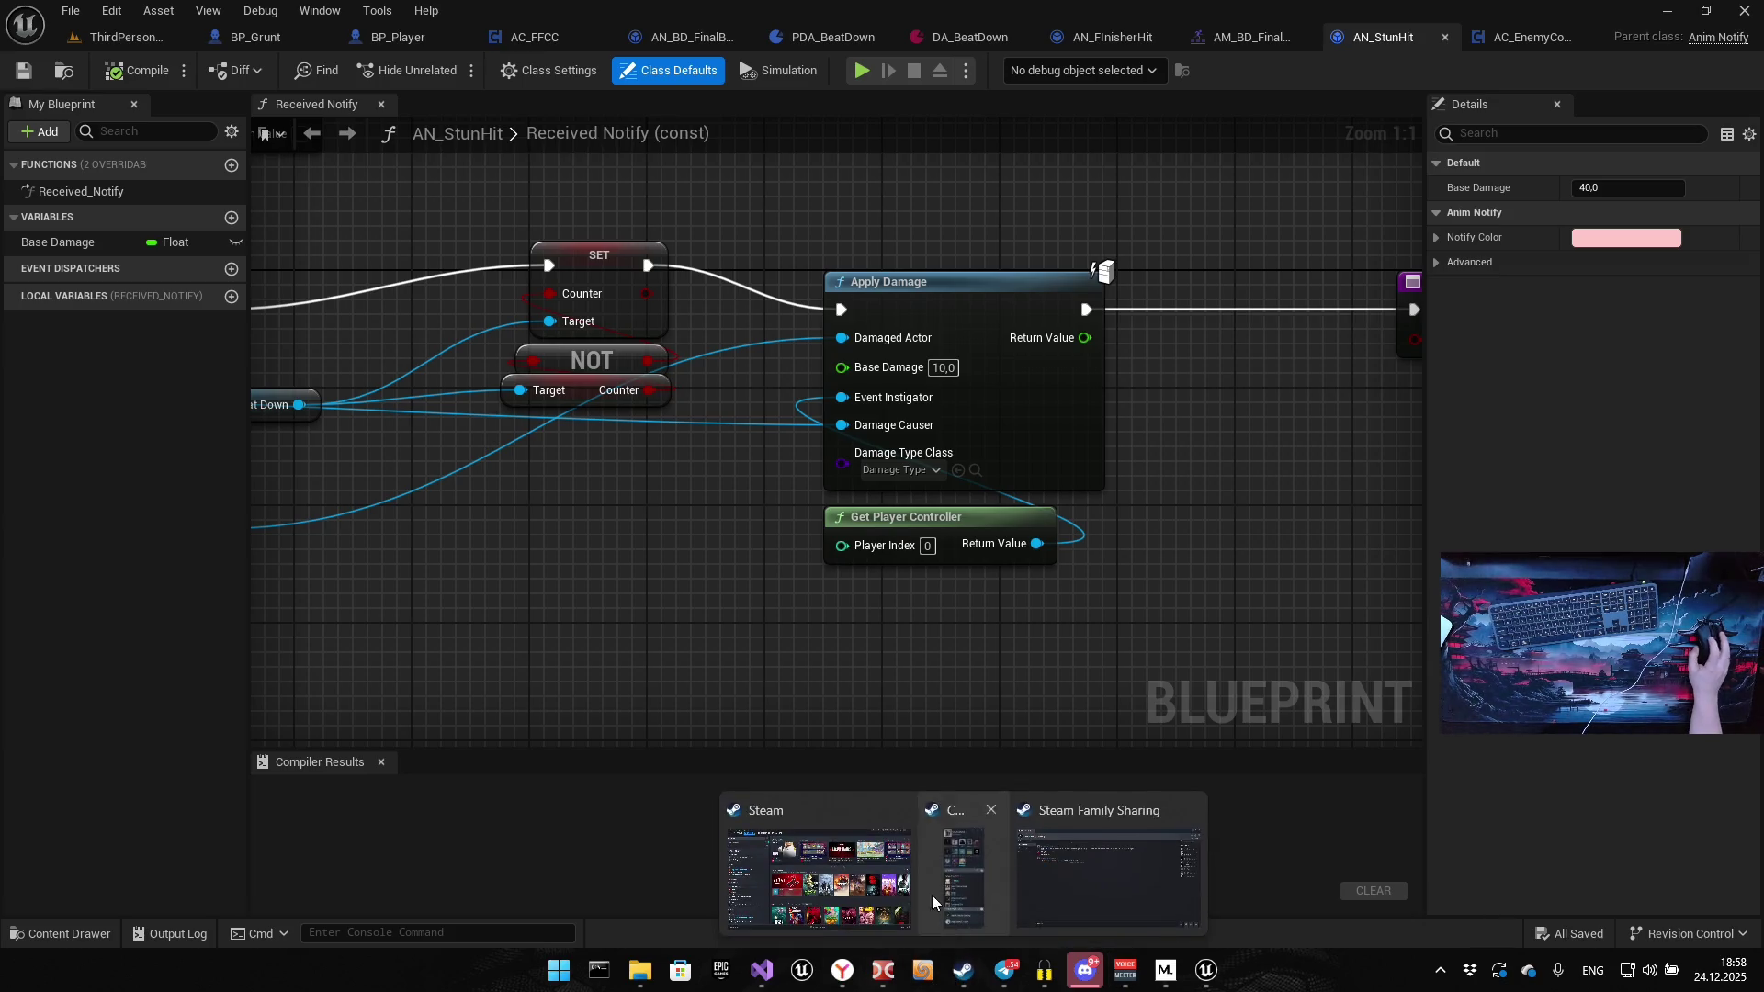
pyautogui.click(932, 895)
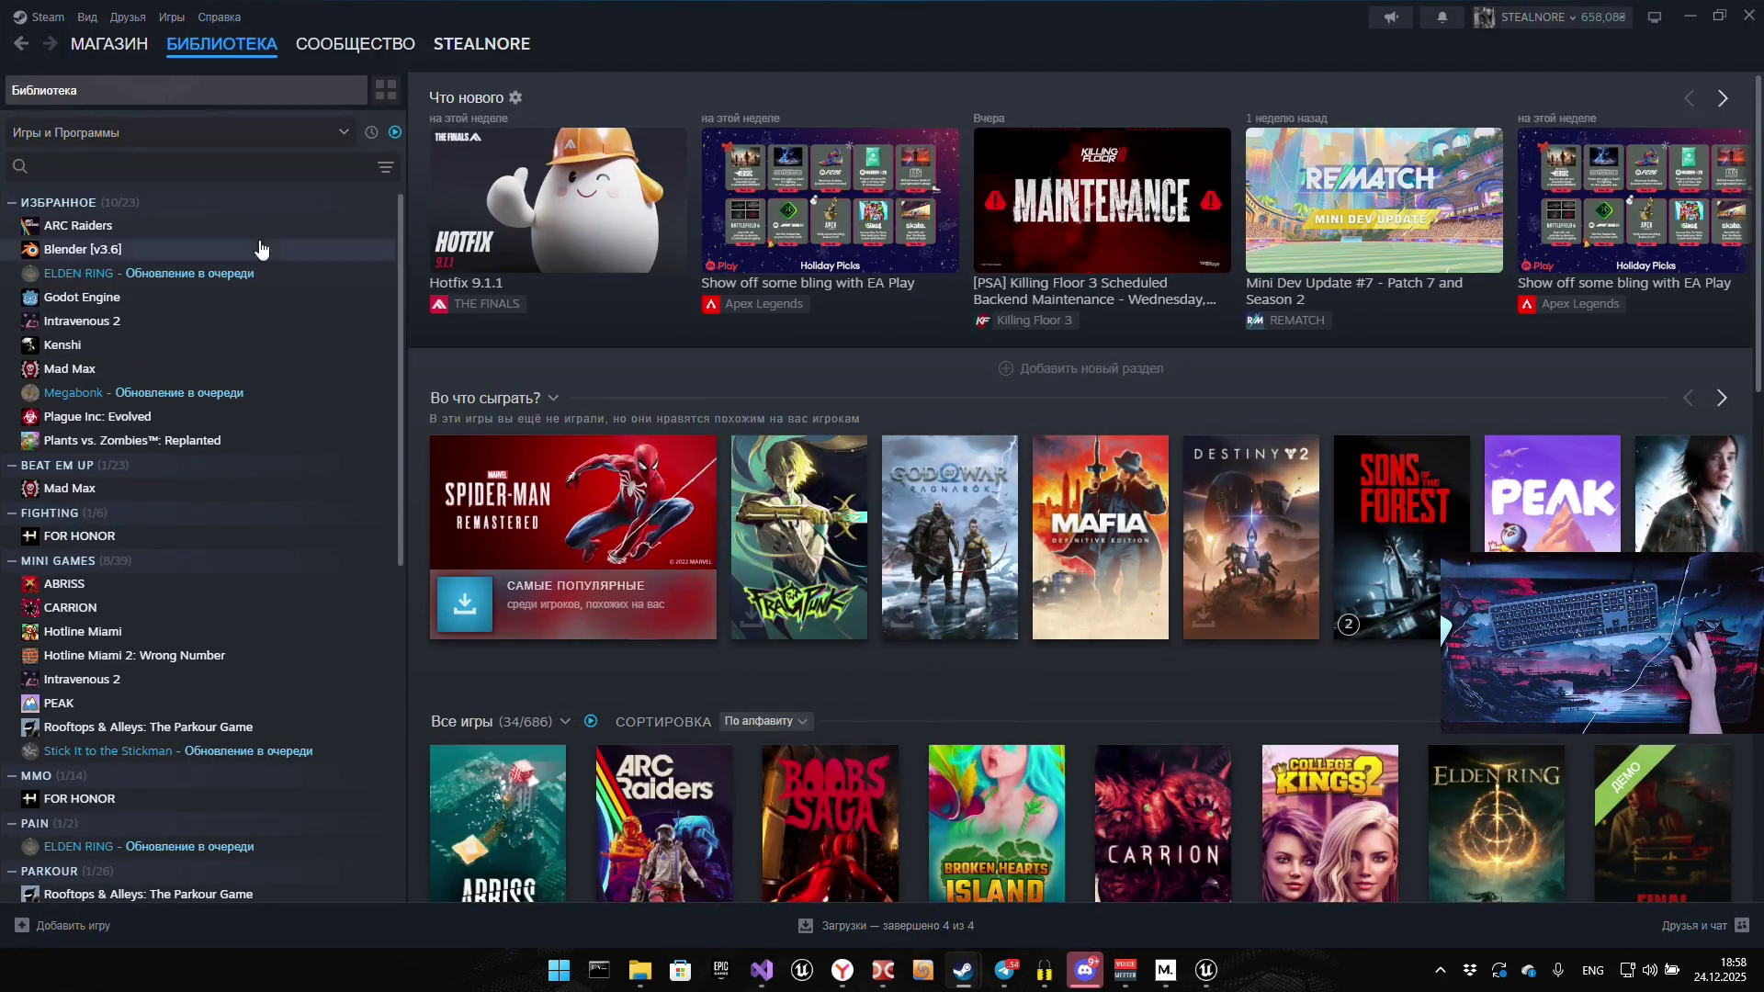
pyautogui.click(286, 168)
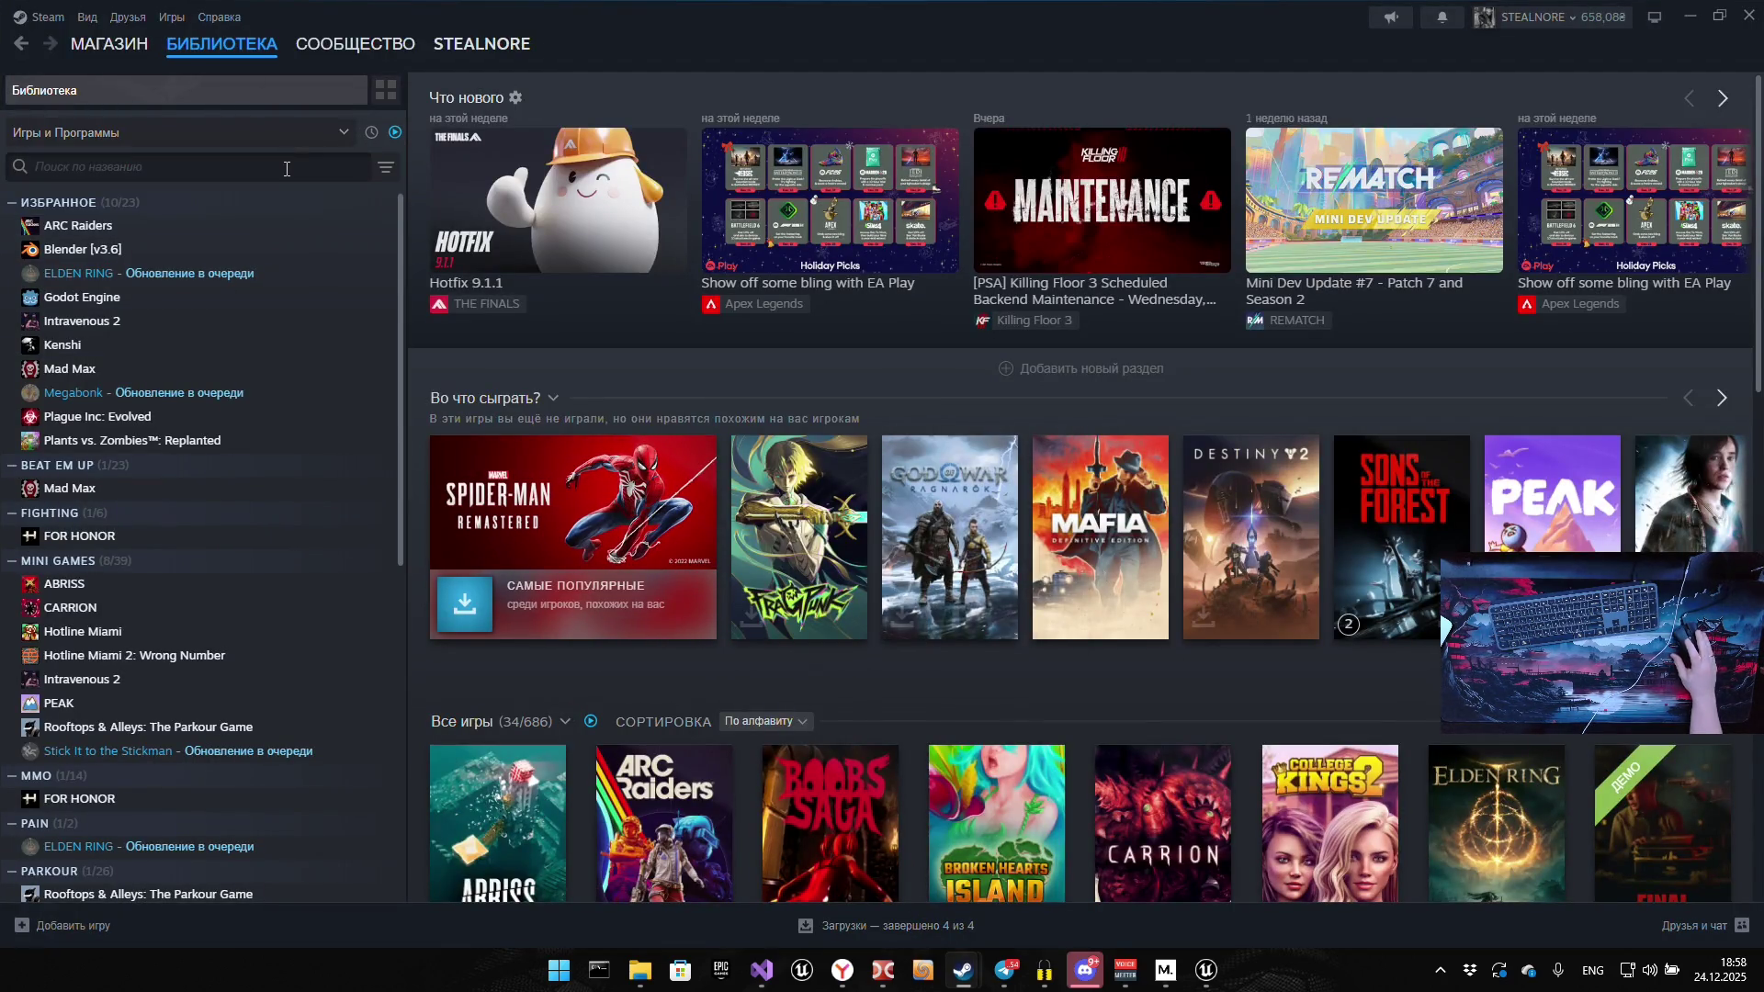
pyautogui.write('stree')
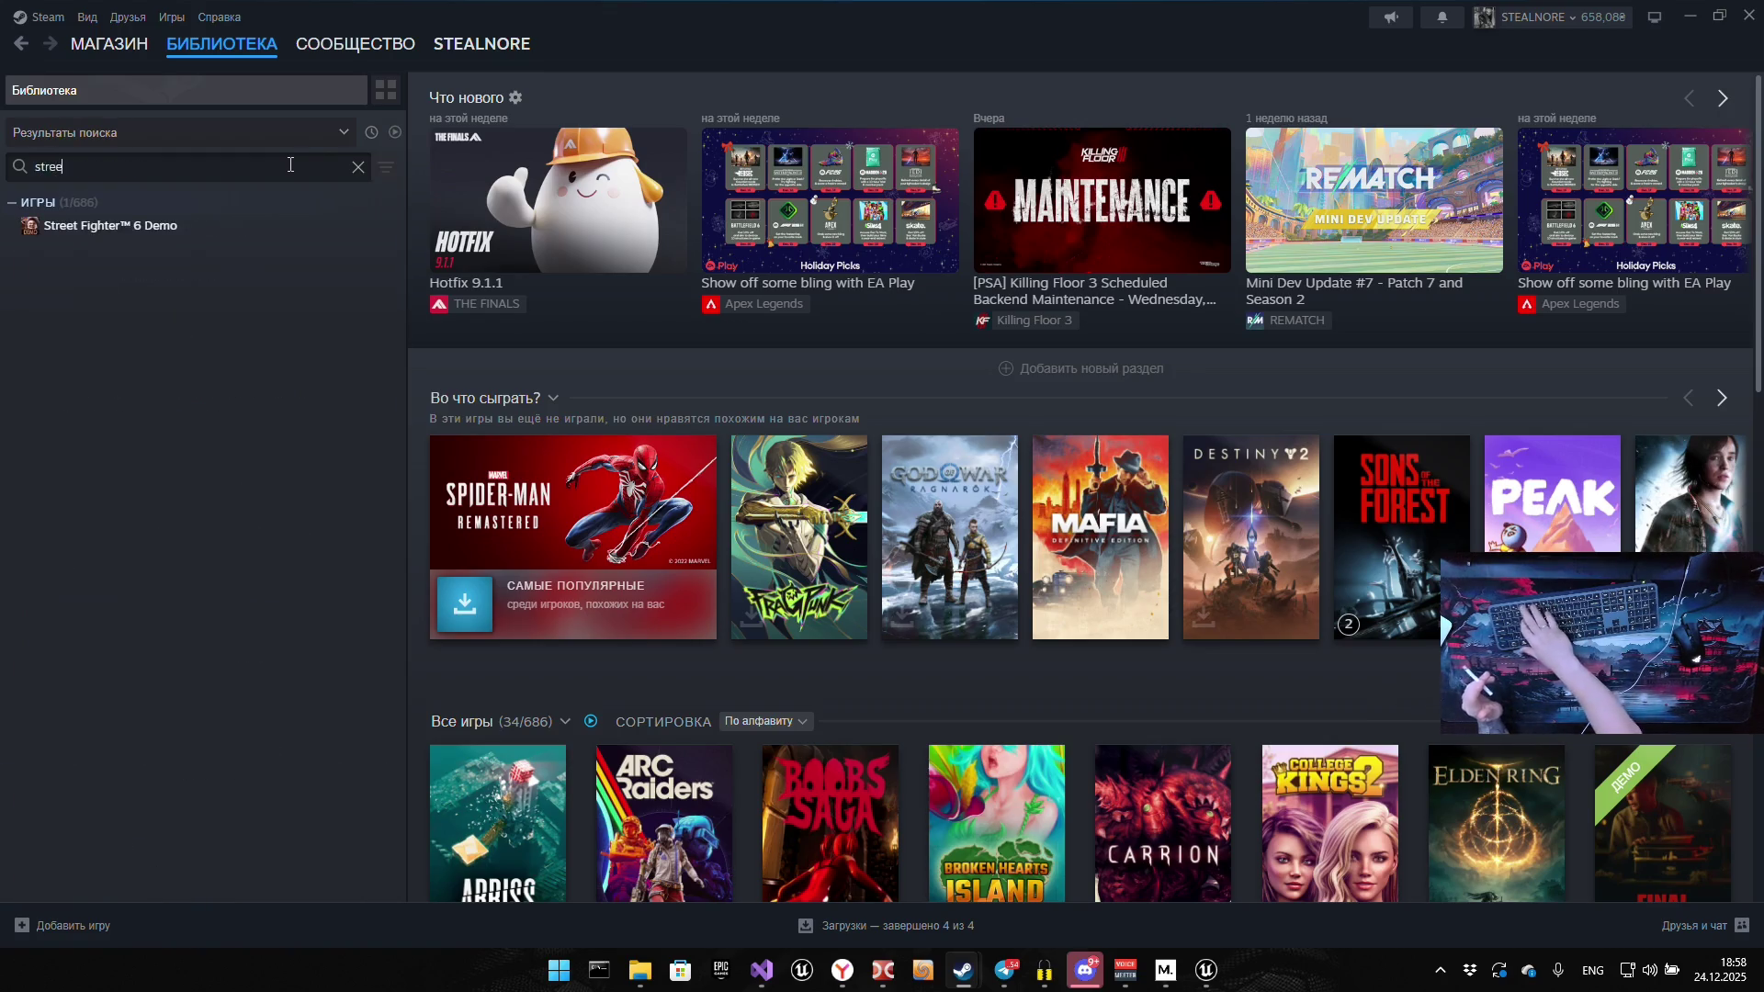
pyautogui.click(246, 228)
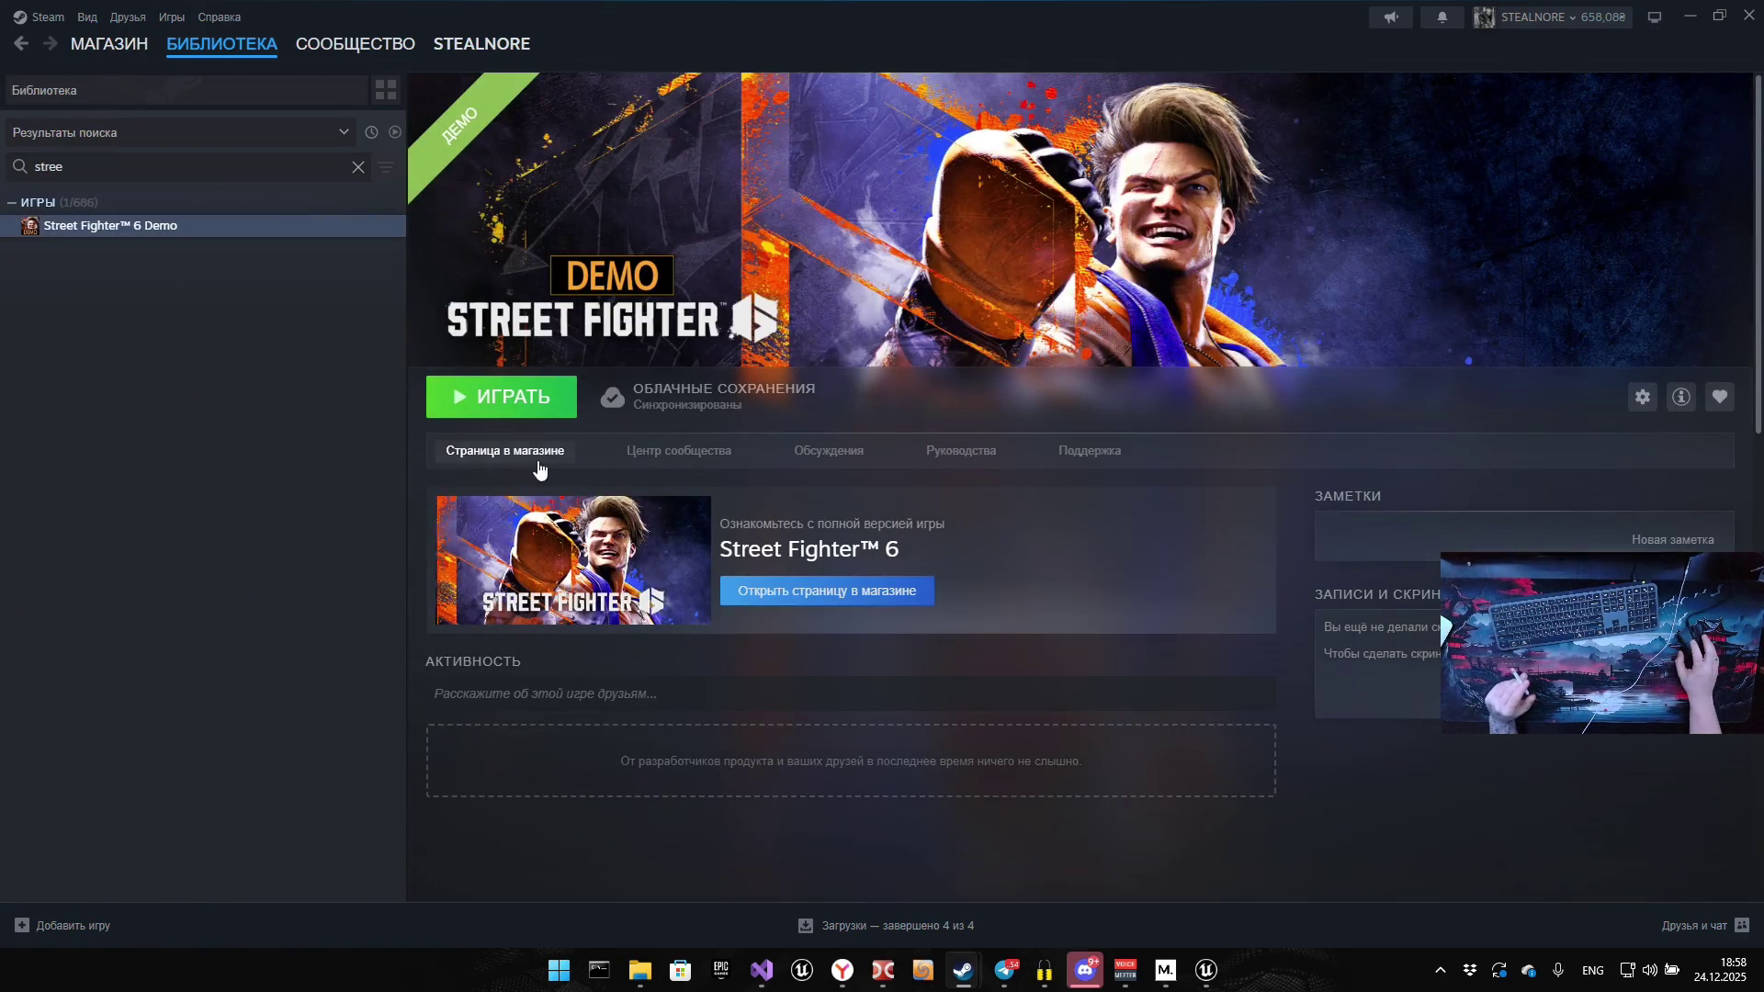
pyautogui.click(540, 470)
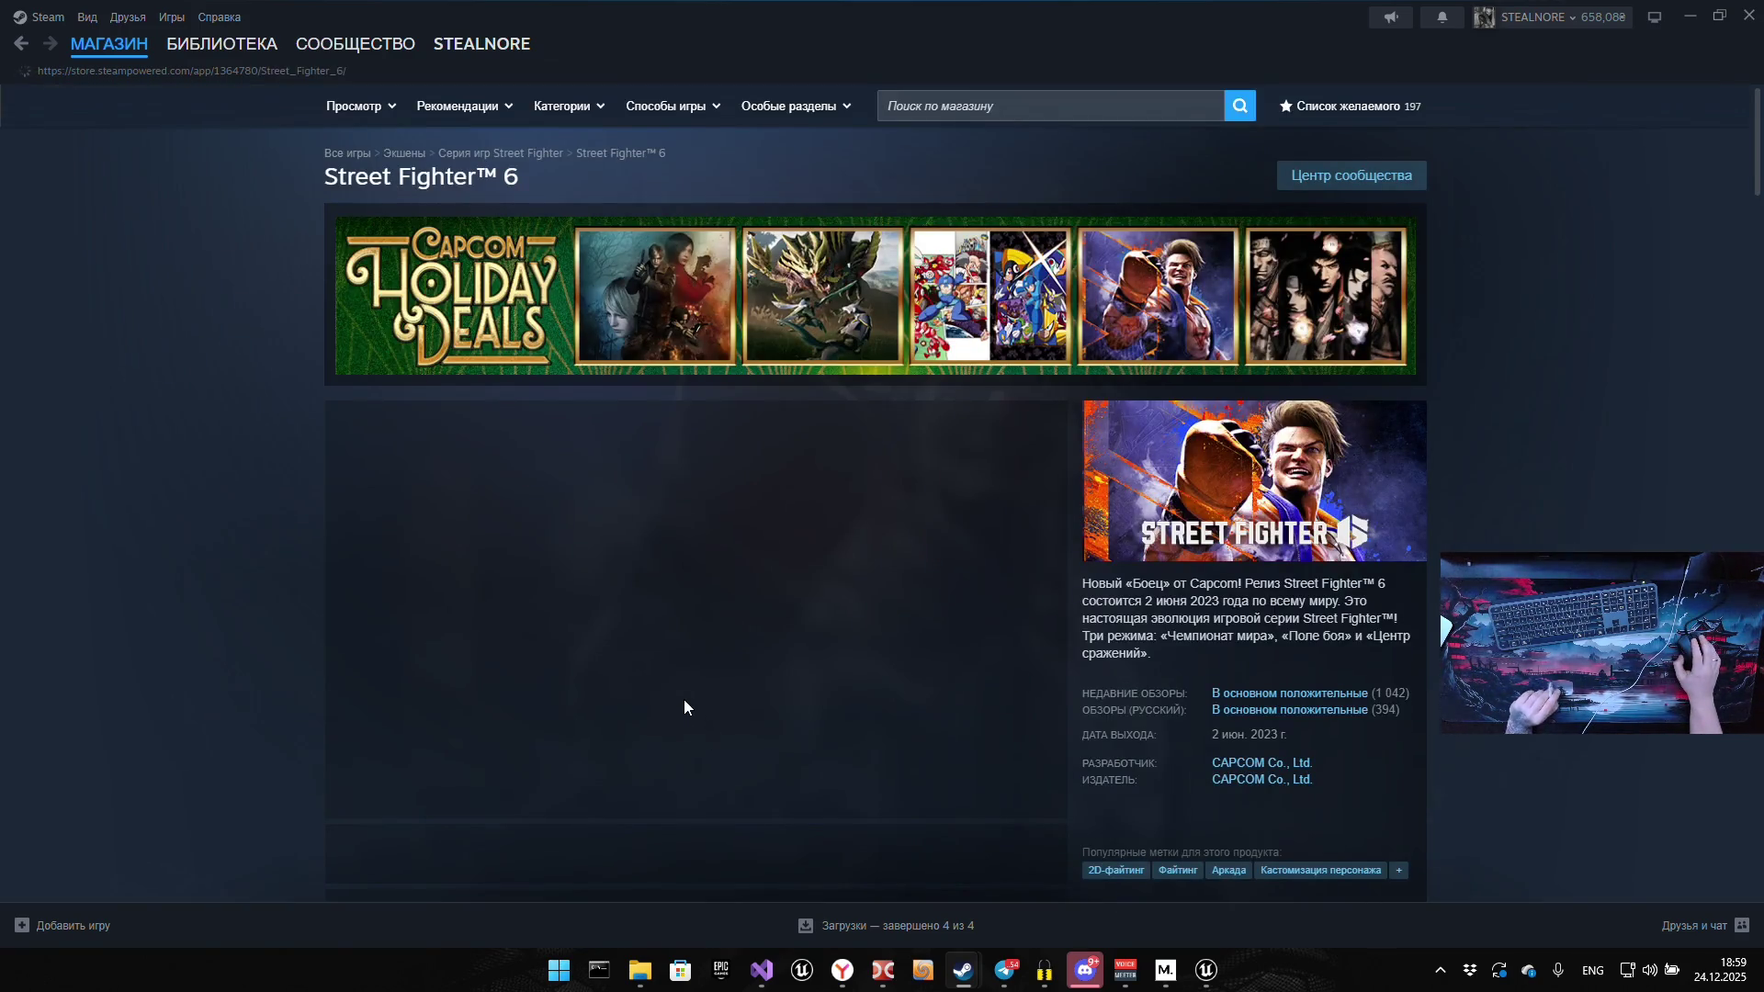
# Enlarge a Street Fighter 6 screenshot and step forward through the gallery
pyautogui.scroll(-4, 684, 699)
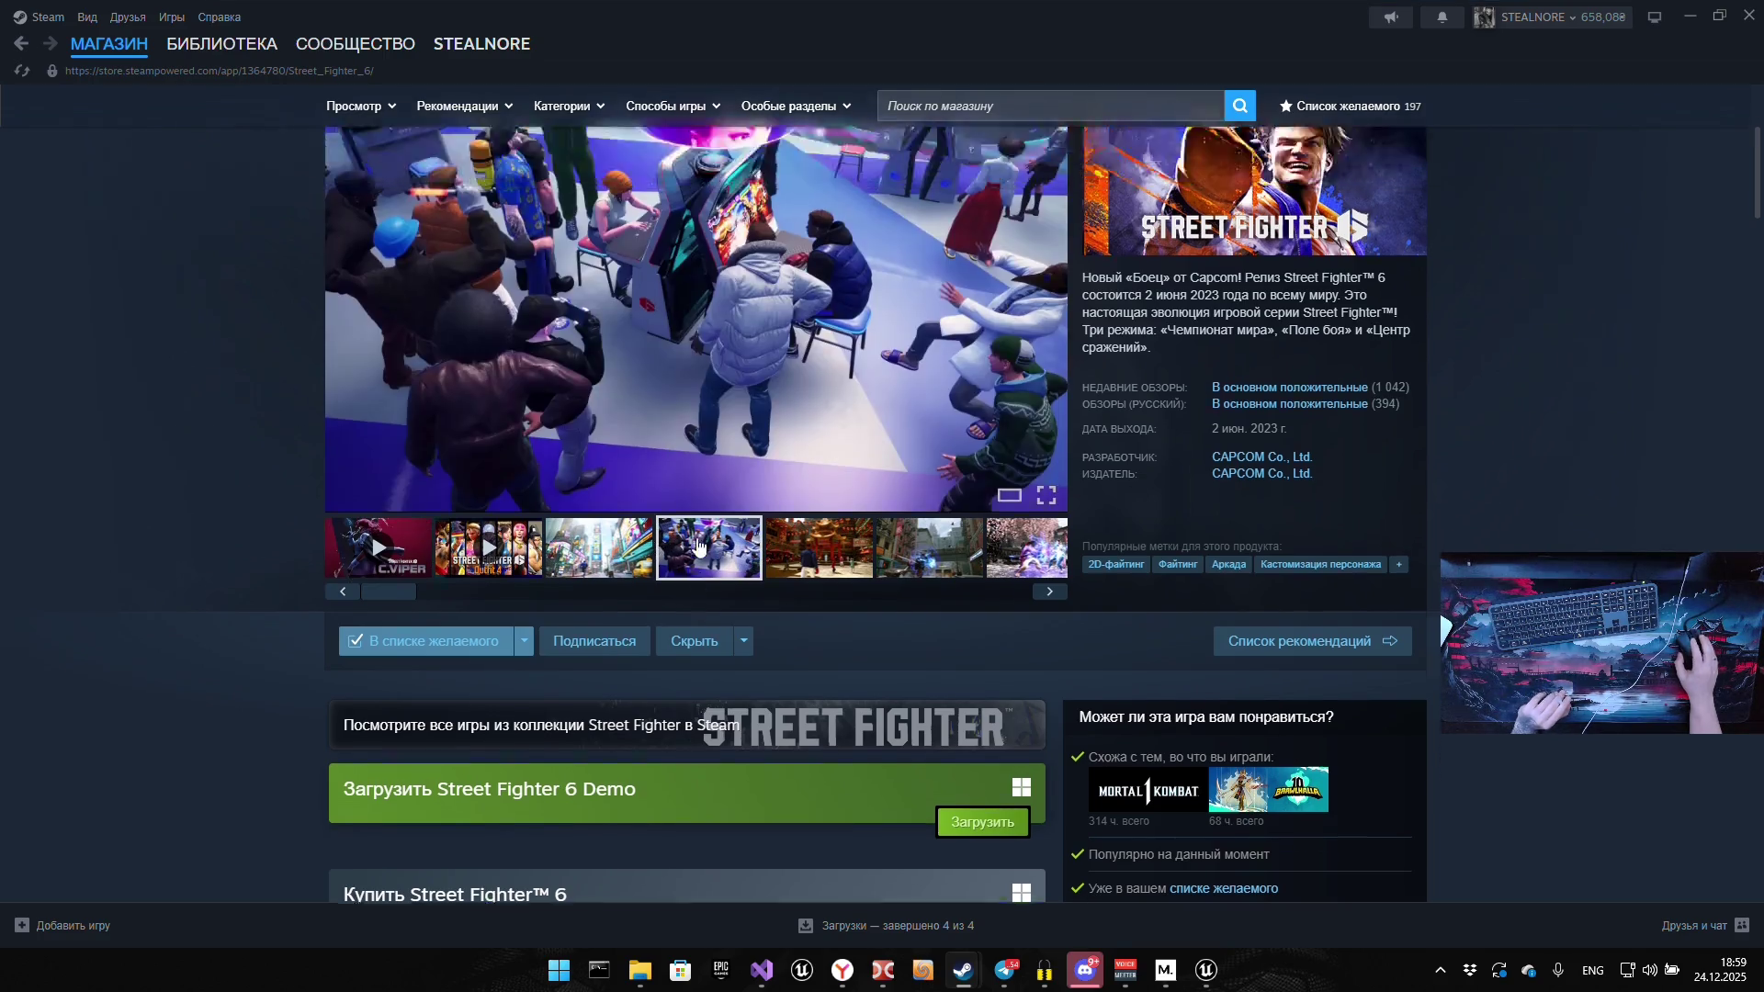
pyautogui.click(725, 368)
pyautogui.click(801, 487)
pyautogui.click(801, 493)
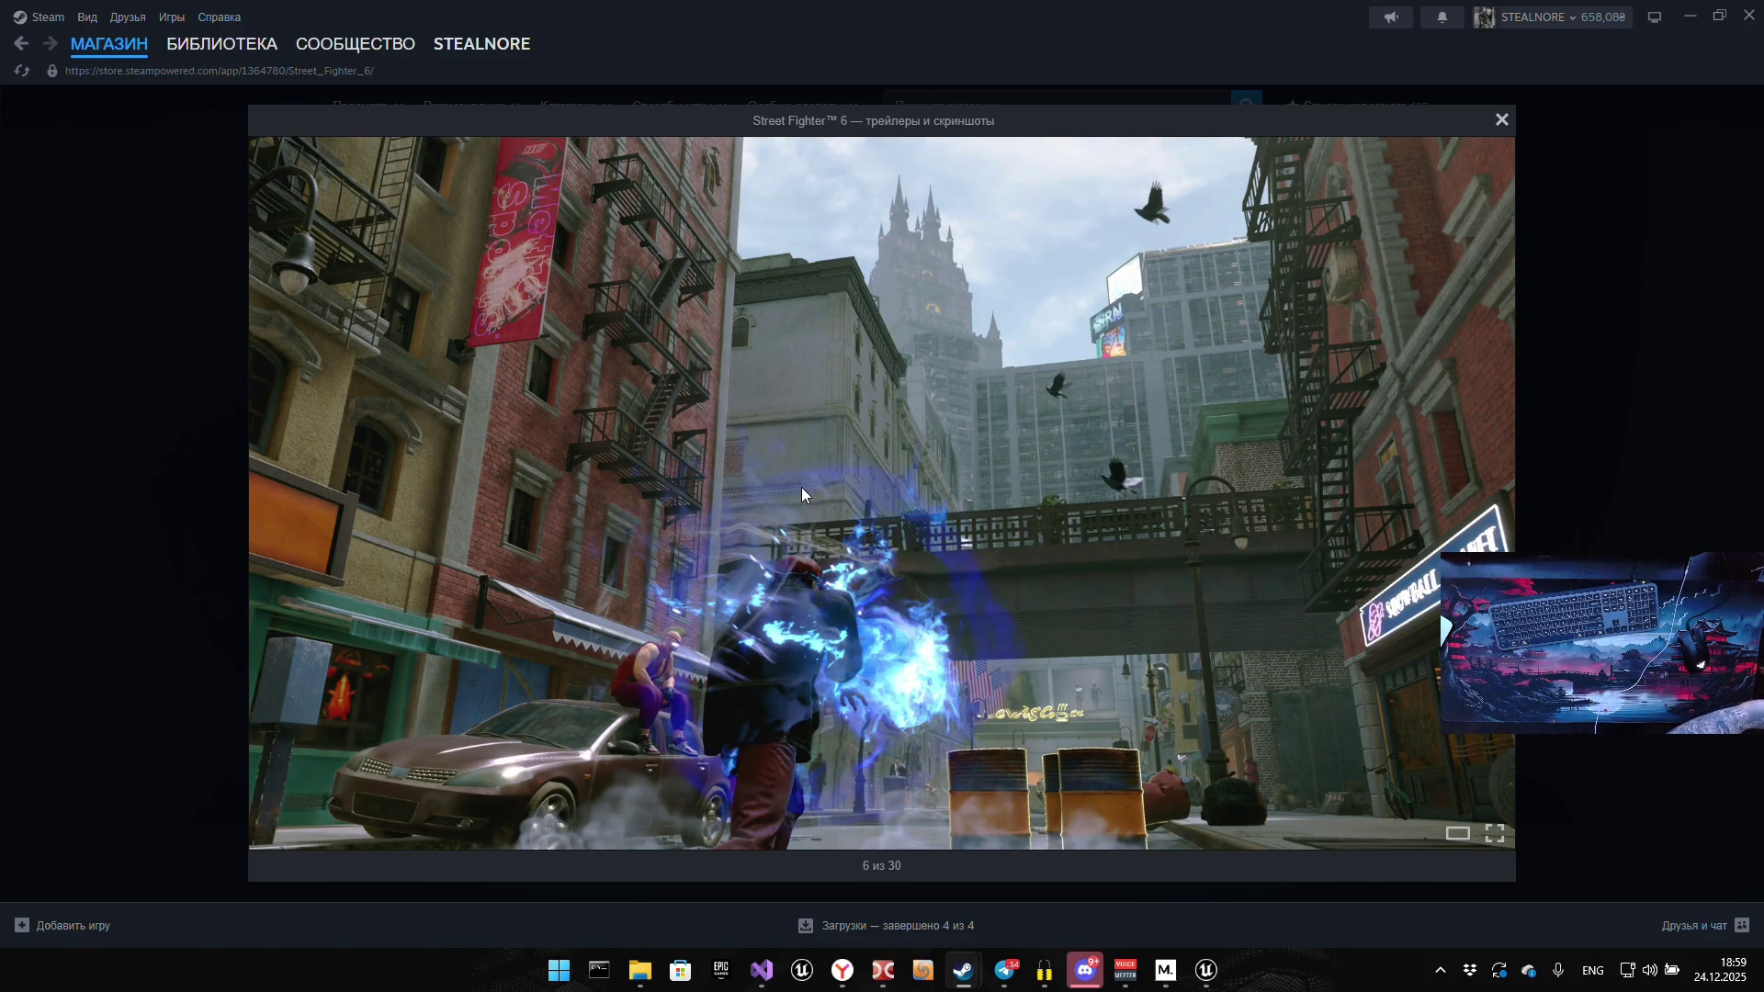
pyautogui.click(807, 487)
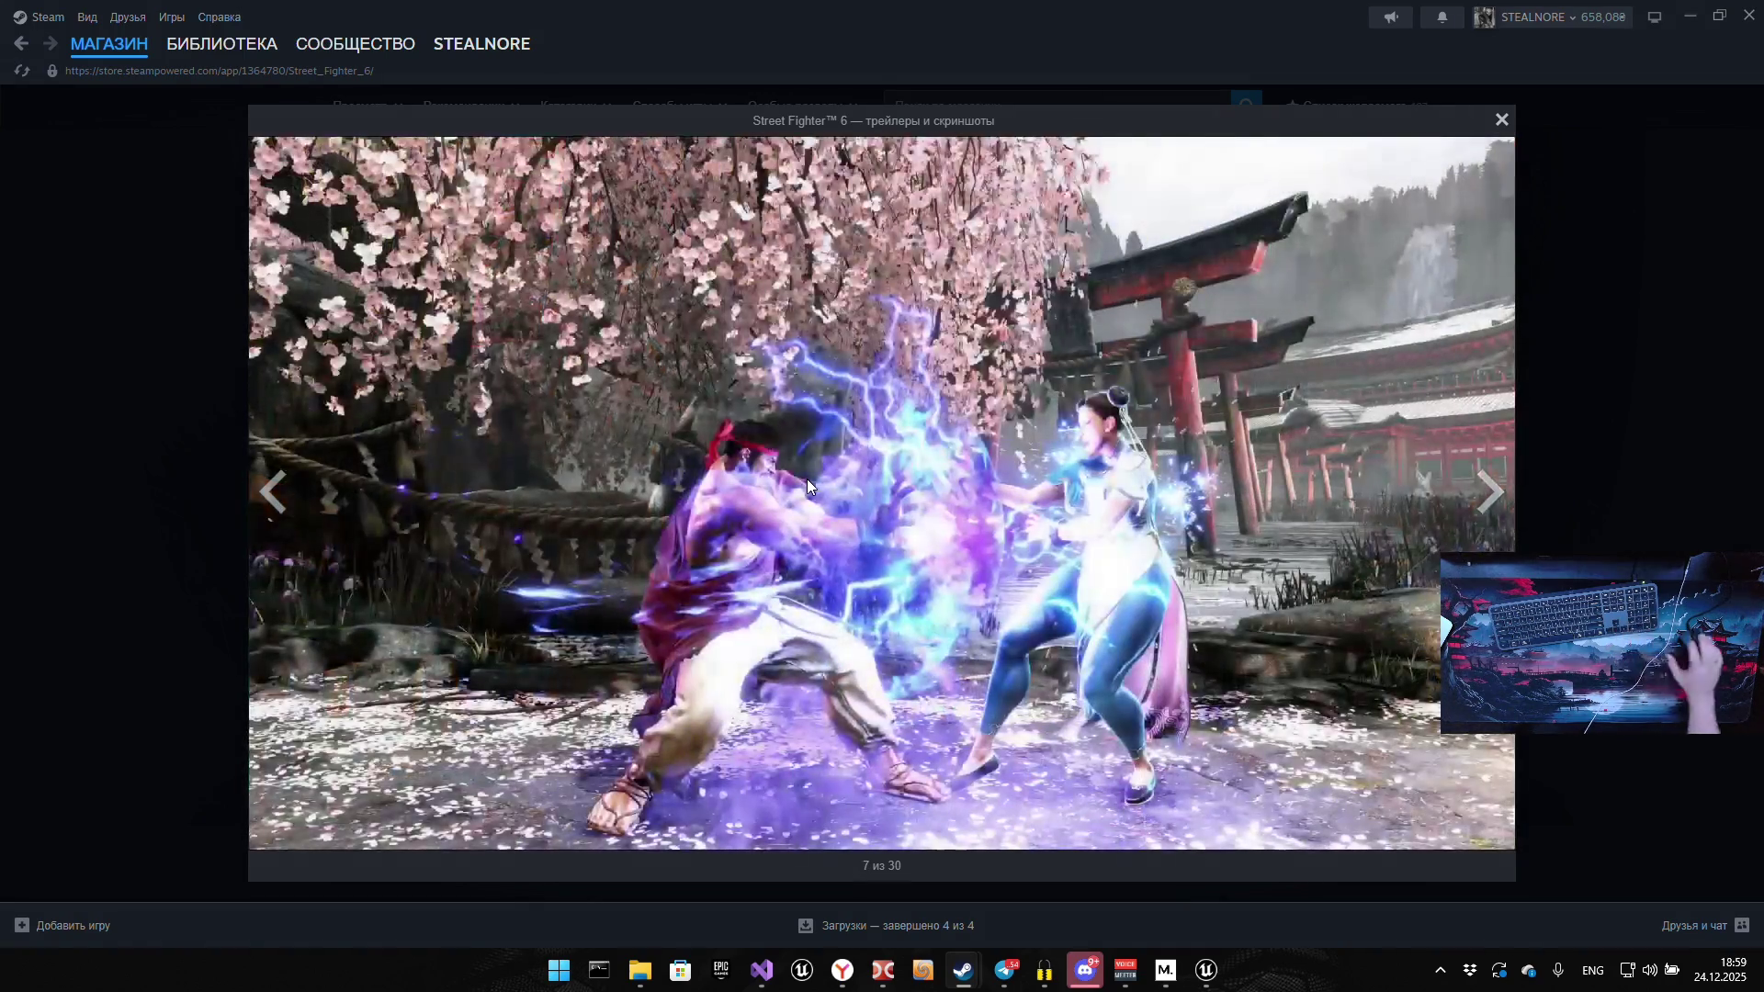
# Flip through a few more screenshots, close the viewer, and select the second trailer
pyautogui.click(917, 472)
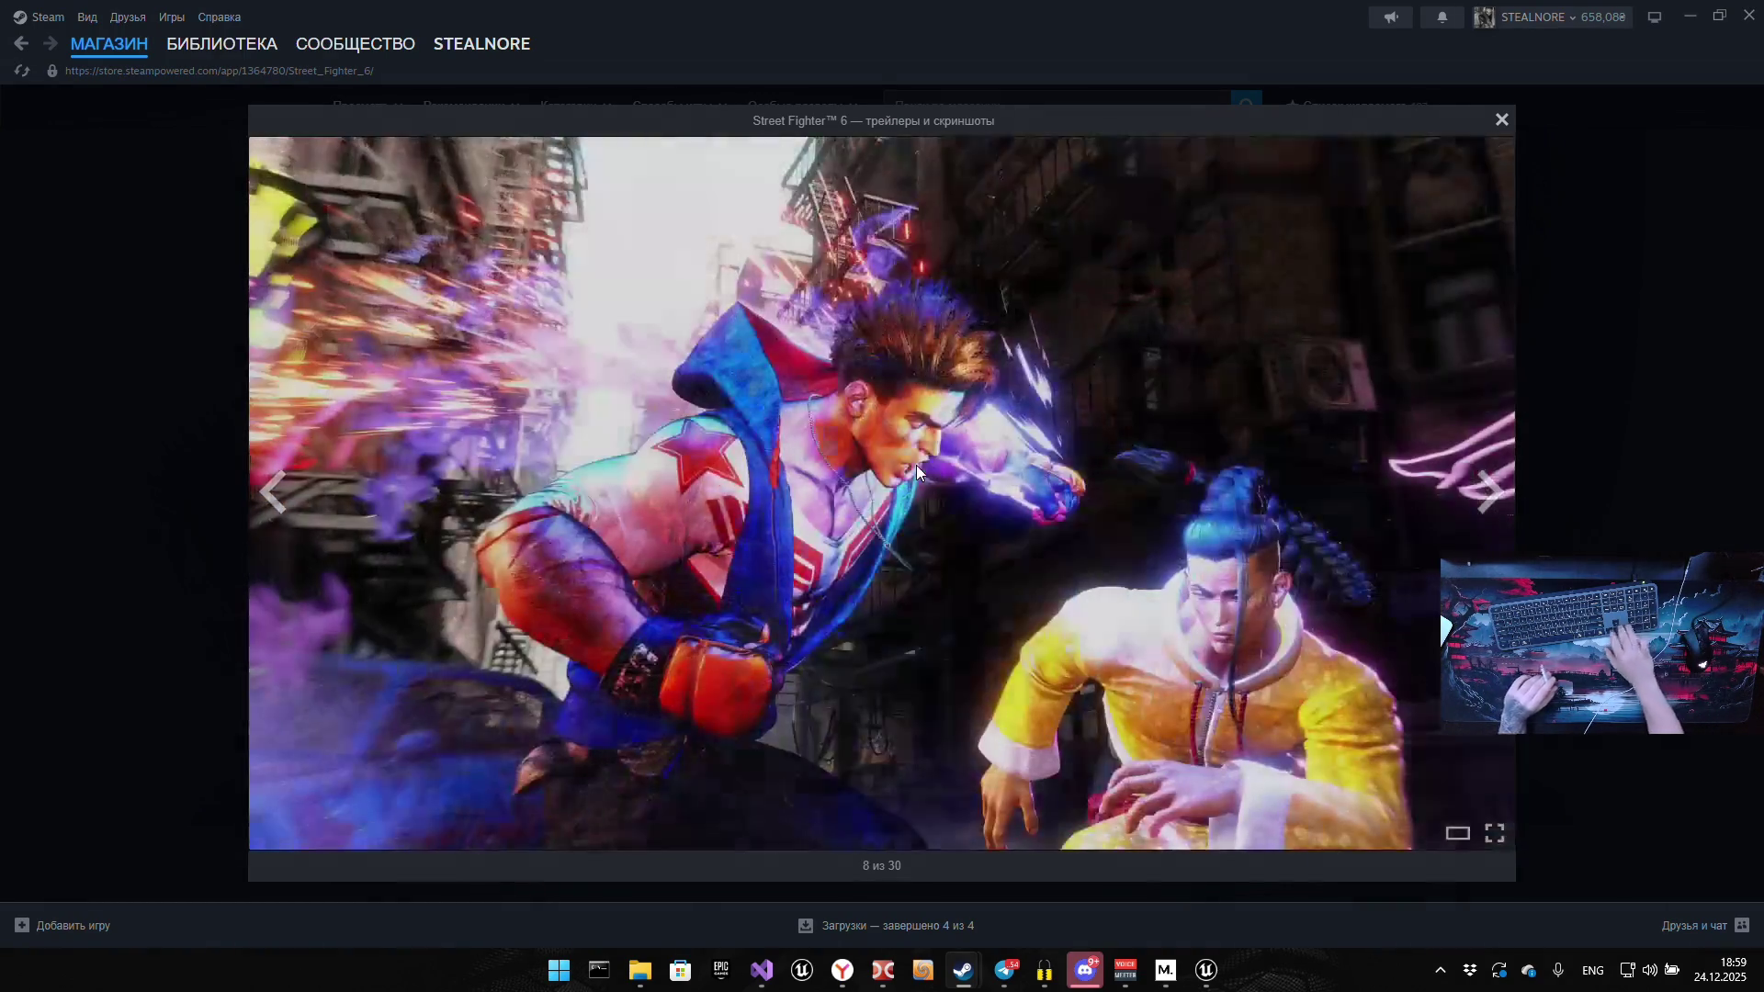
pyautogui.click(917, 472)
pyautogui.press('Left')
pyautogui.press('Left')
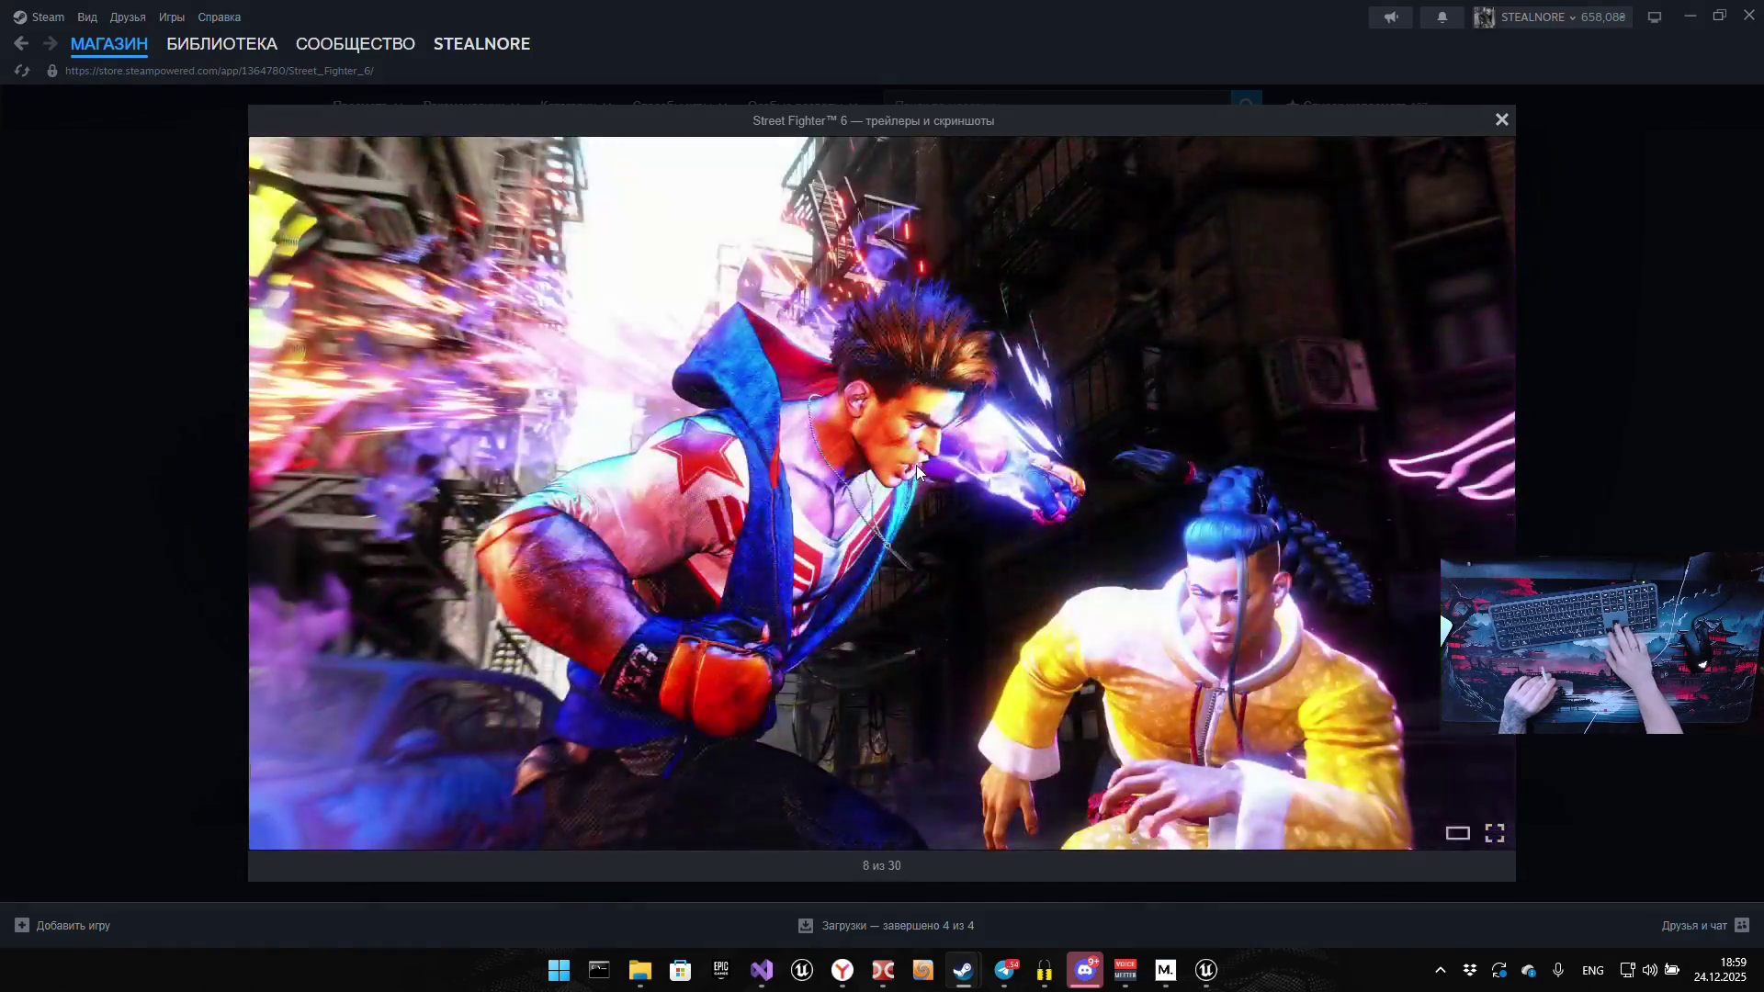
pyautogui.press('Escape')
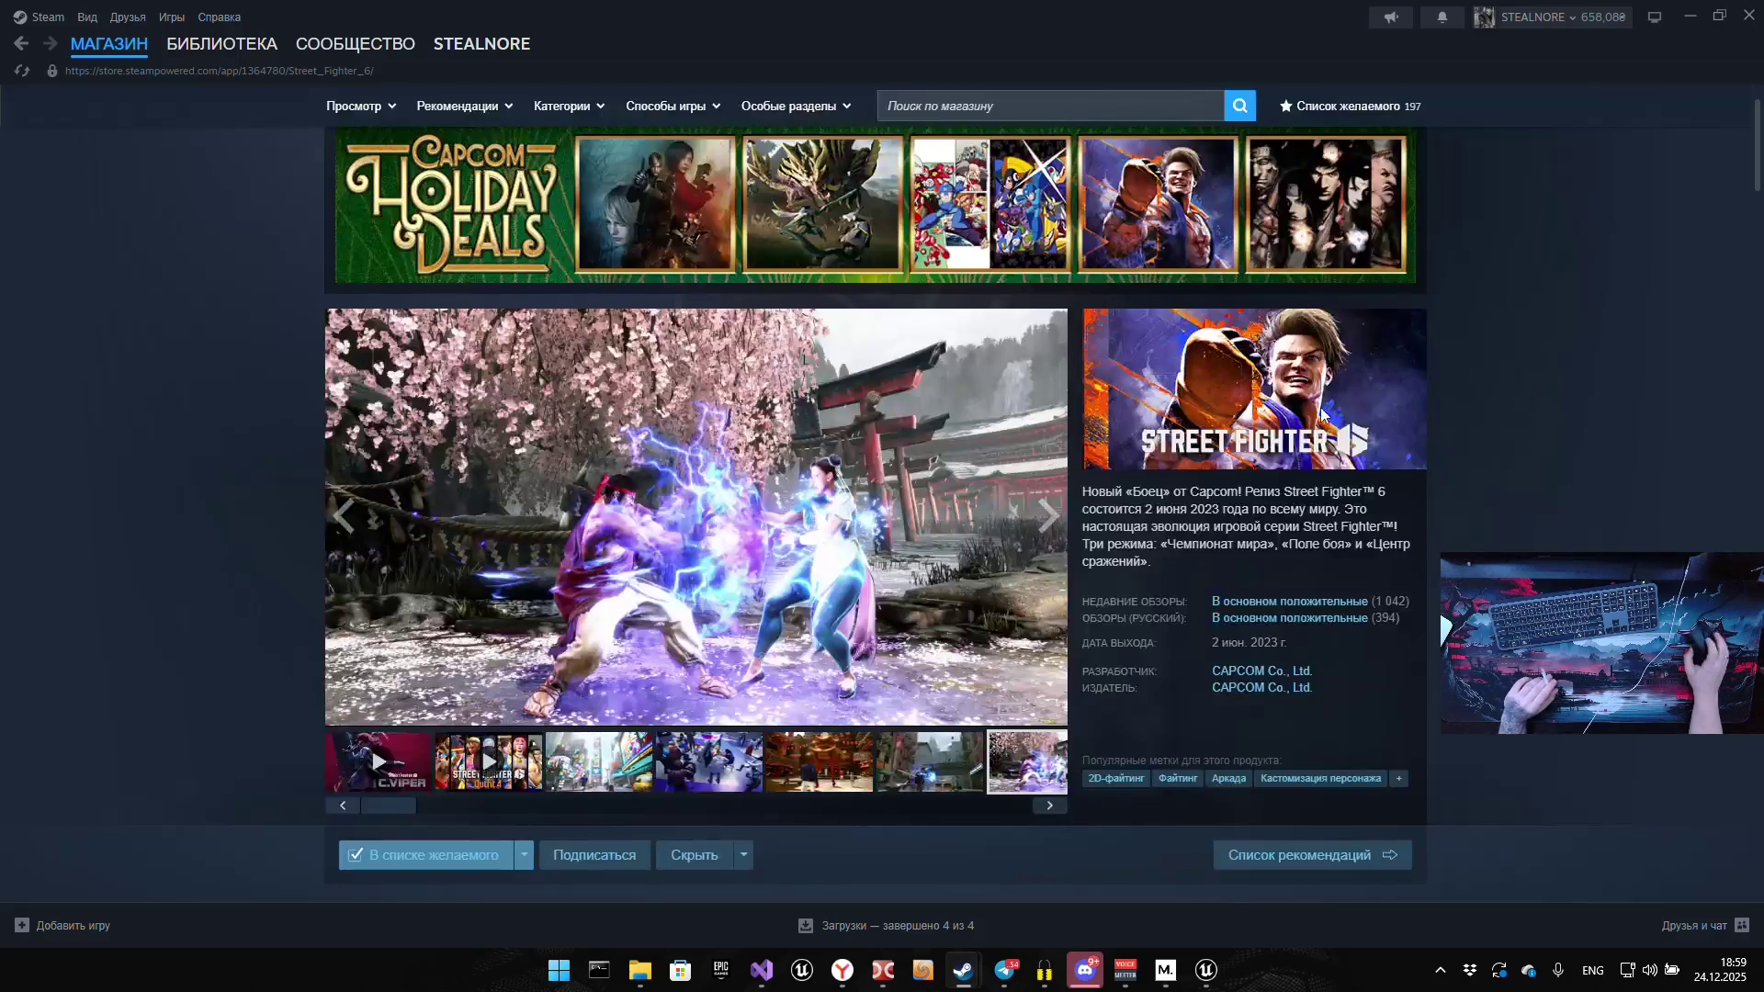
pyautogui.click(471, 766)
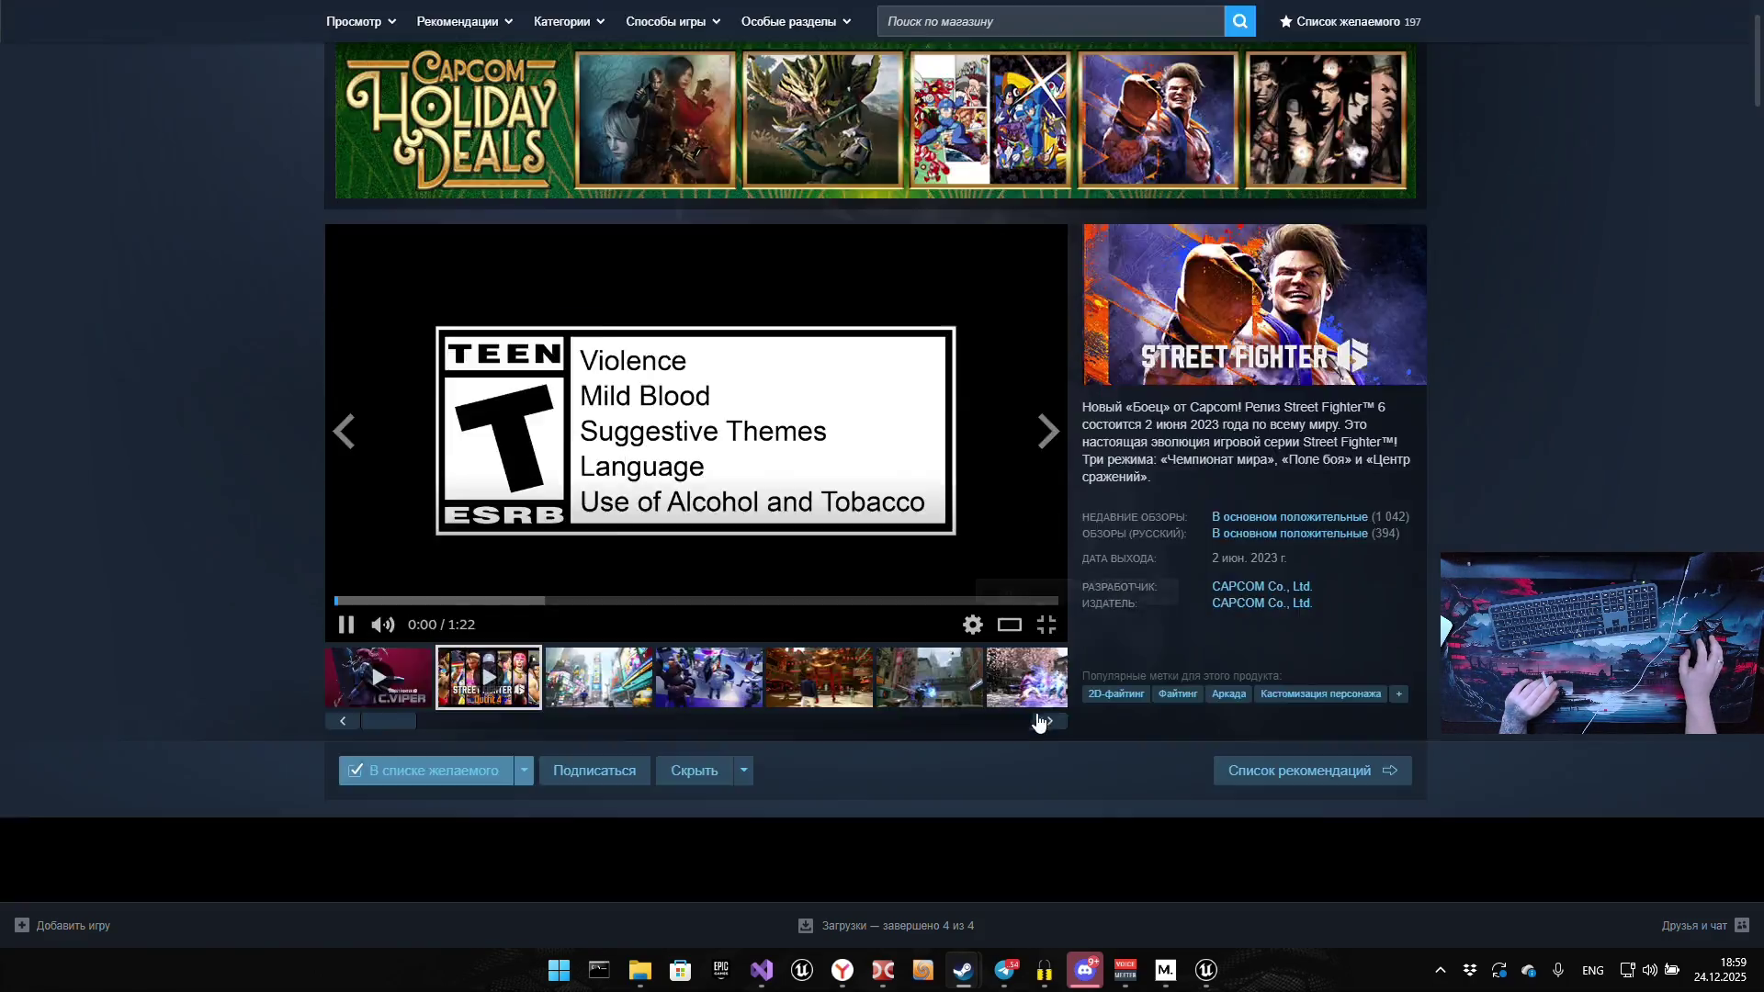
# Watch the Outfit 4 trailer fullscreen with pauses and seeks, exiting at 1:11
pyautogui.click(1045, 710)
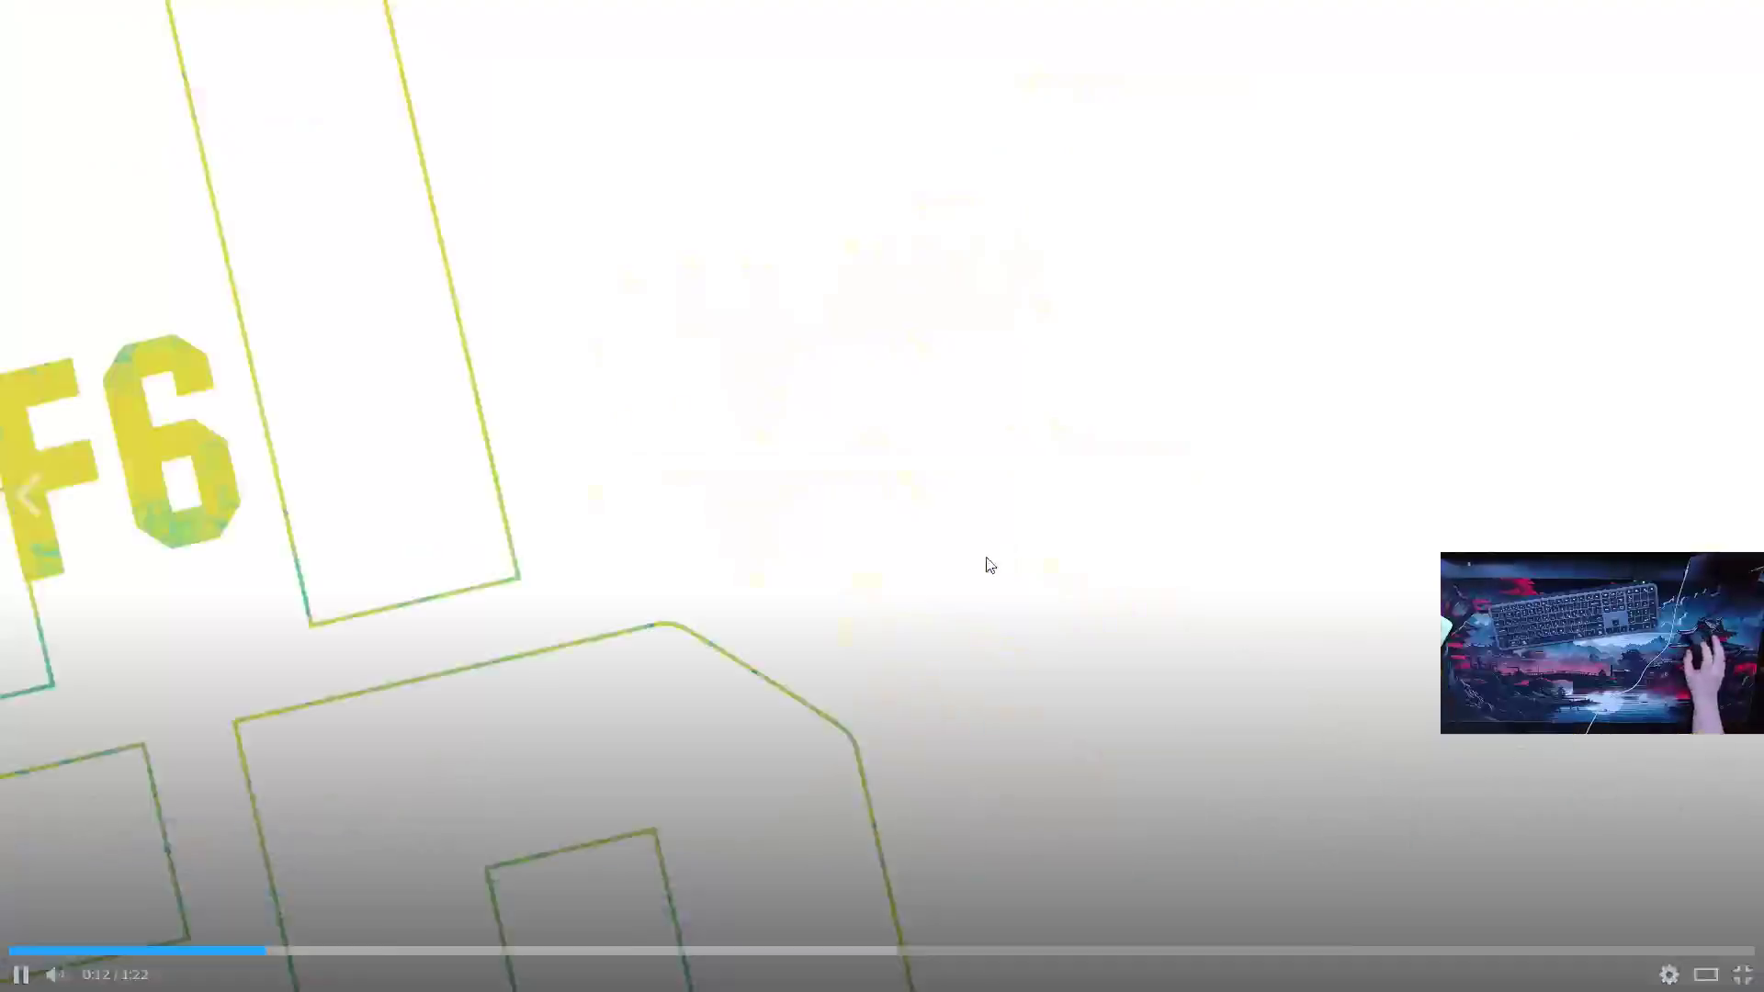
pyautogui.click(749, 643)
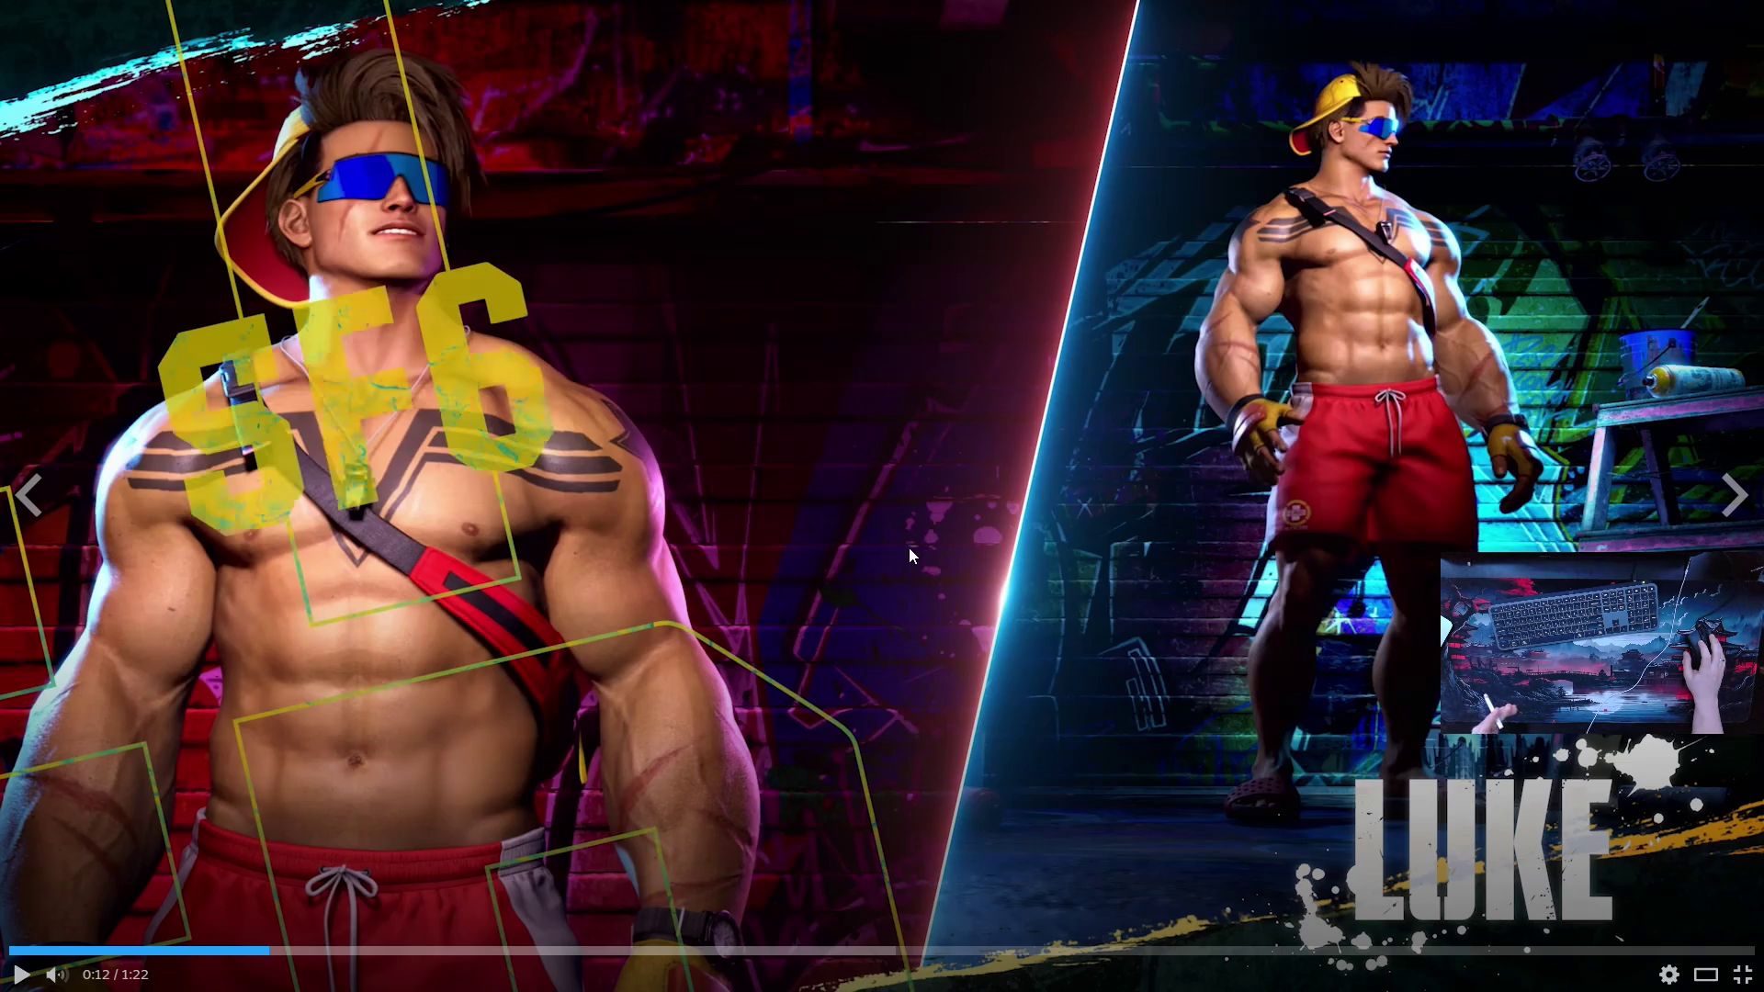
pyautogui.click(1067, 604)
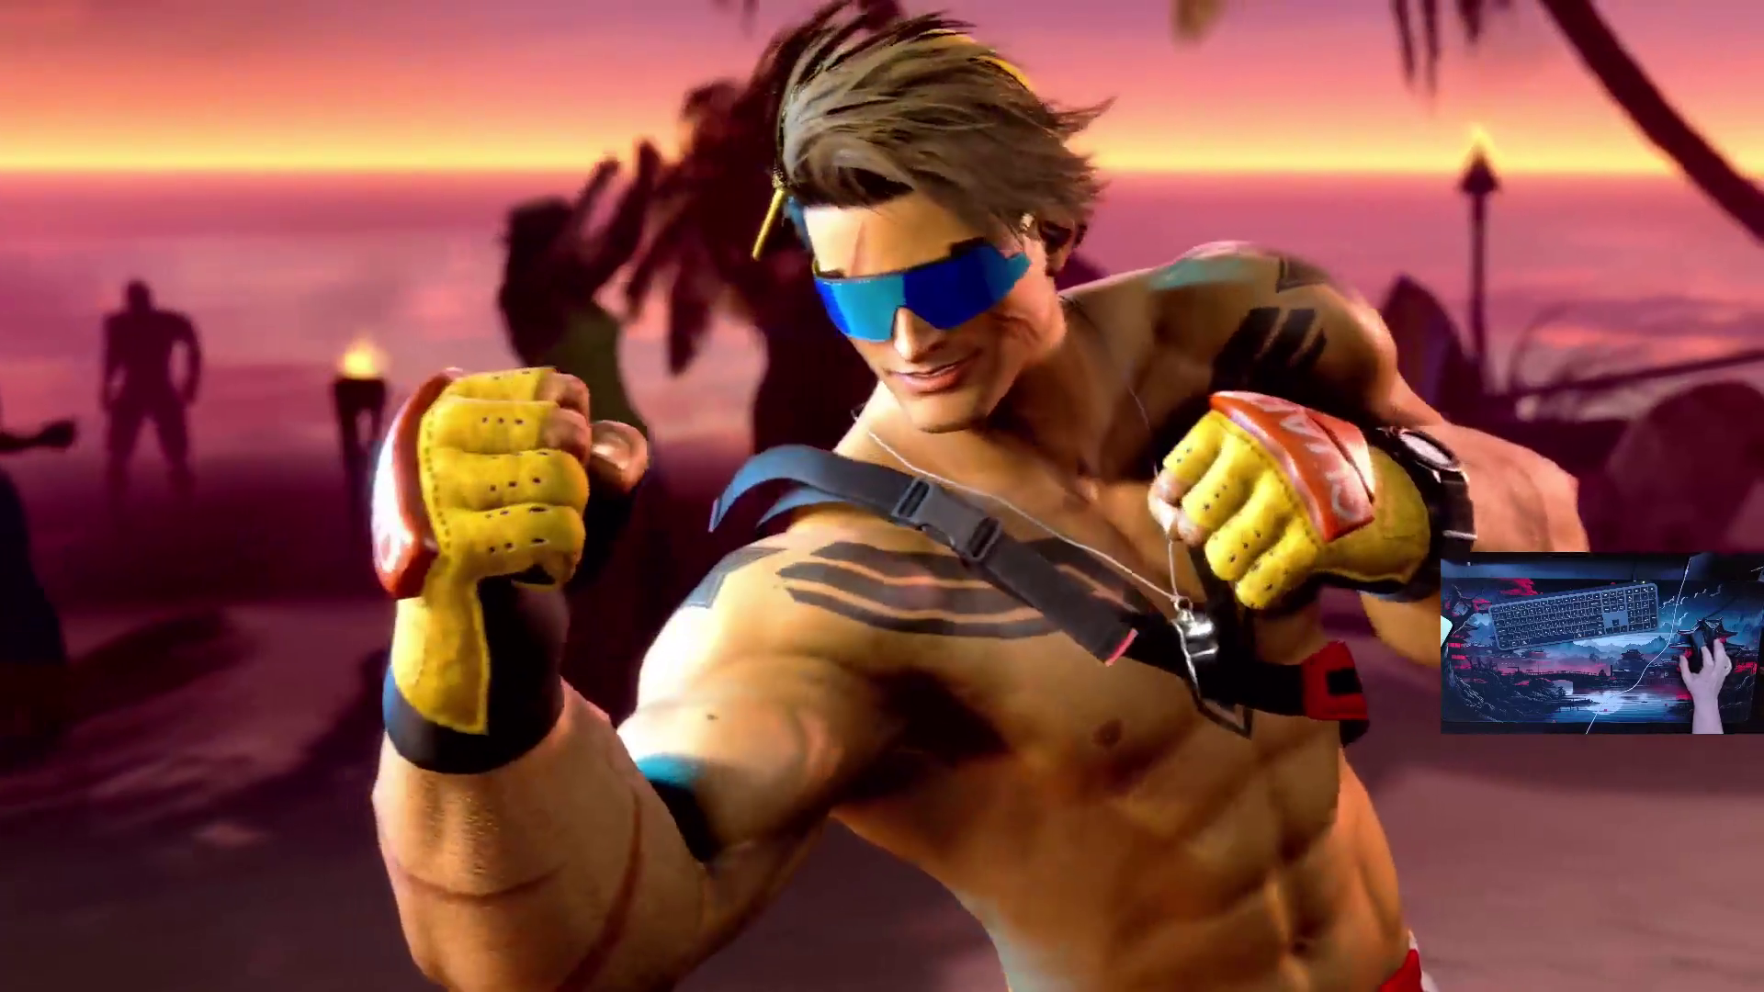
pyautogui.press('Right')
pyautogui.press('Right')
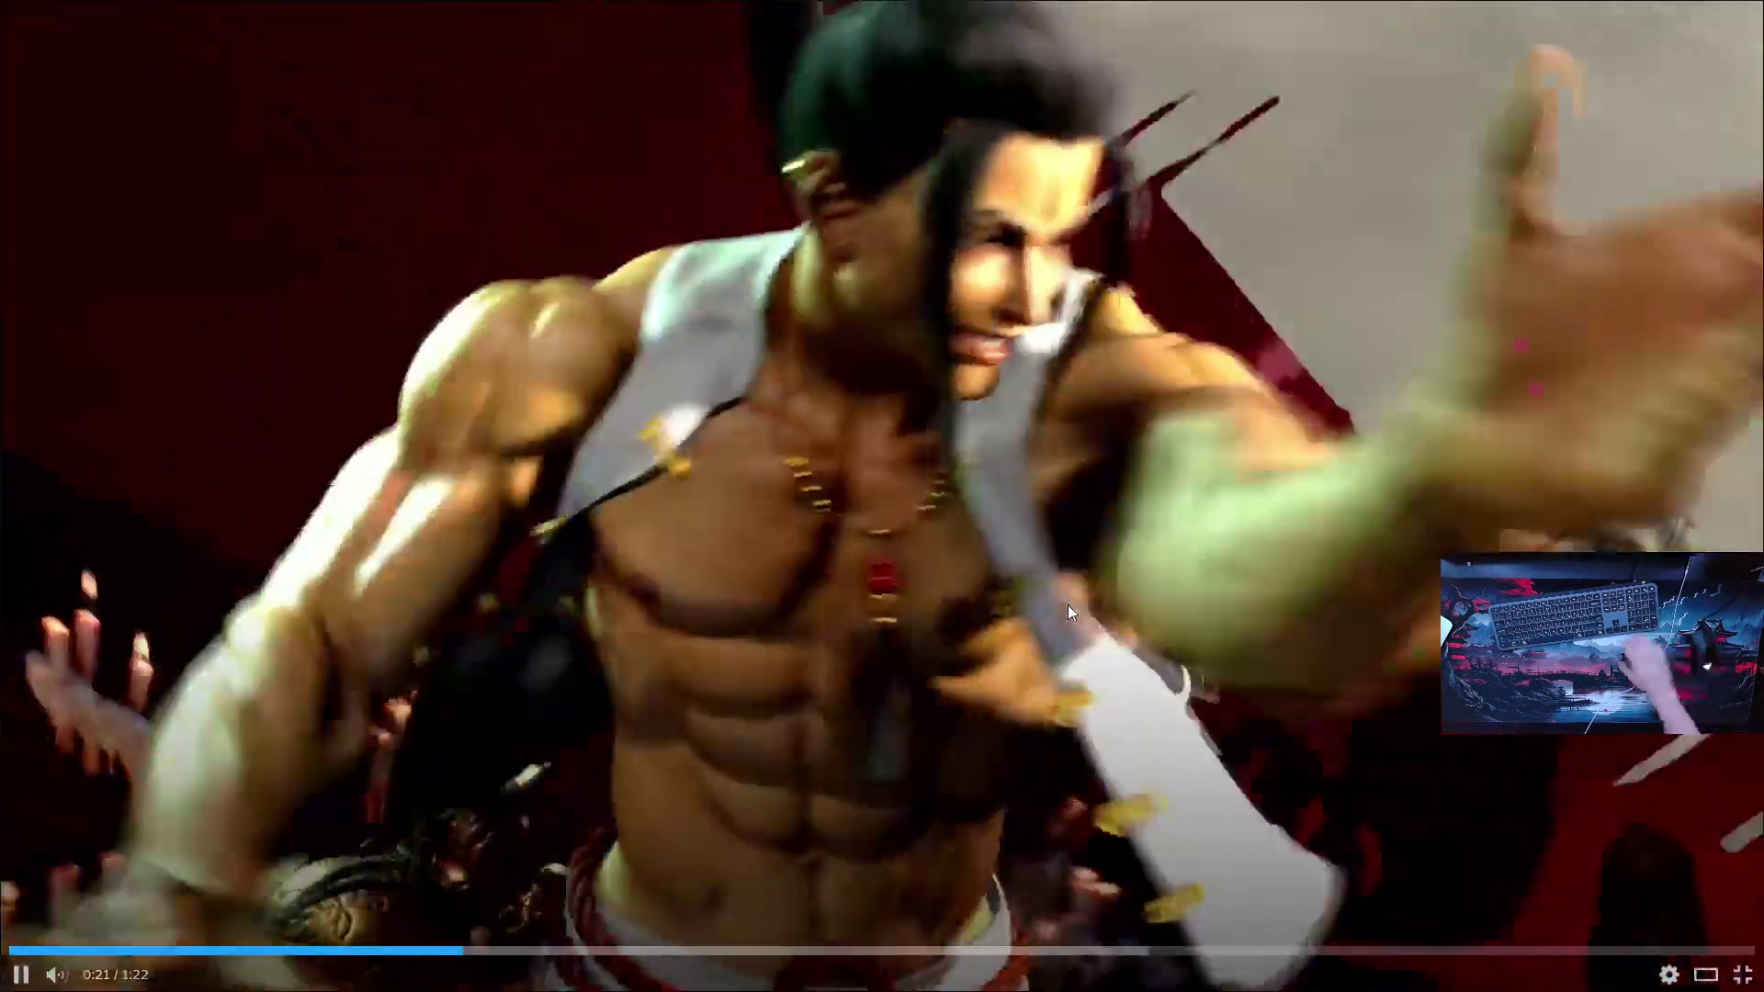
pyautogui.press('Left')
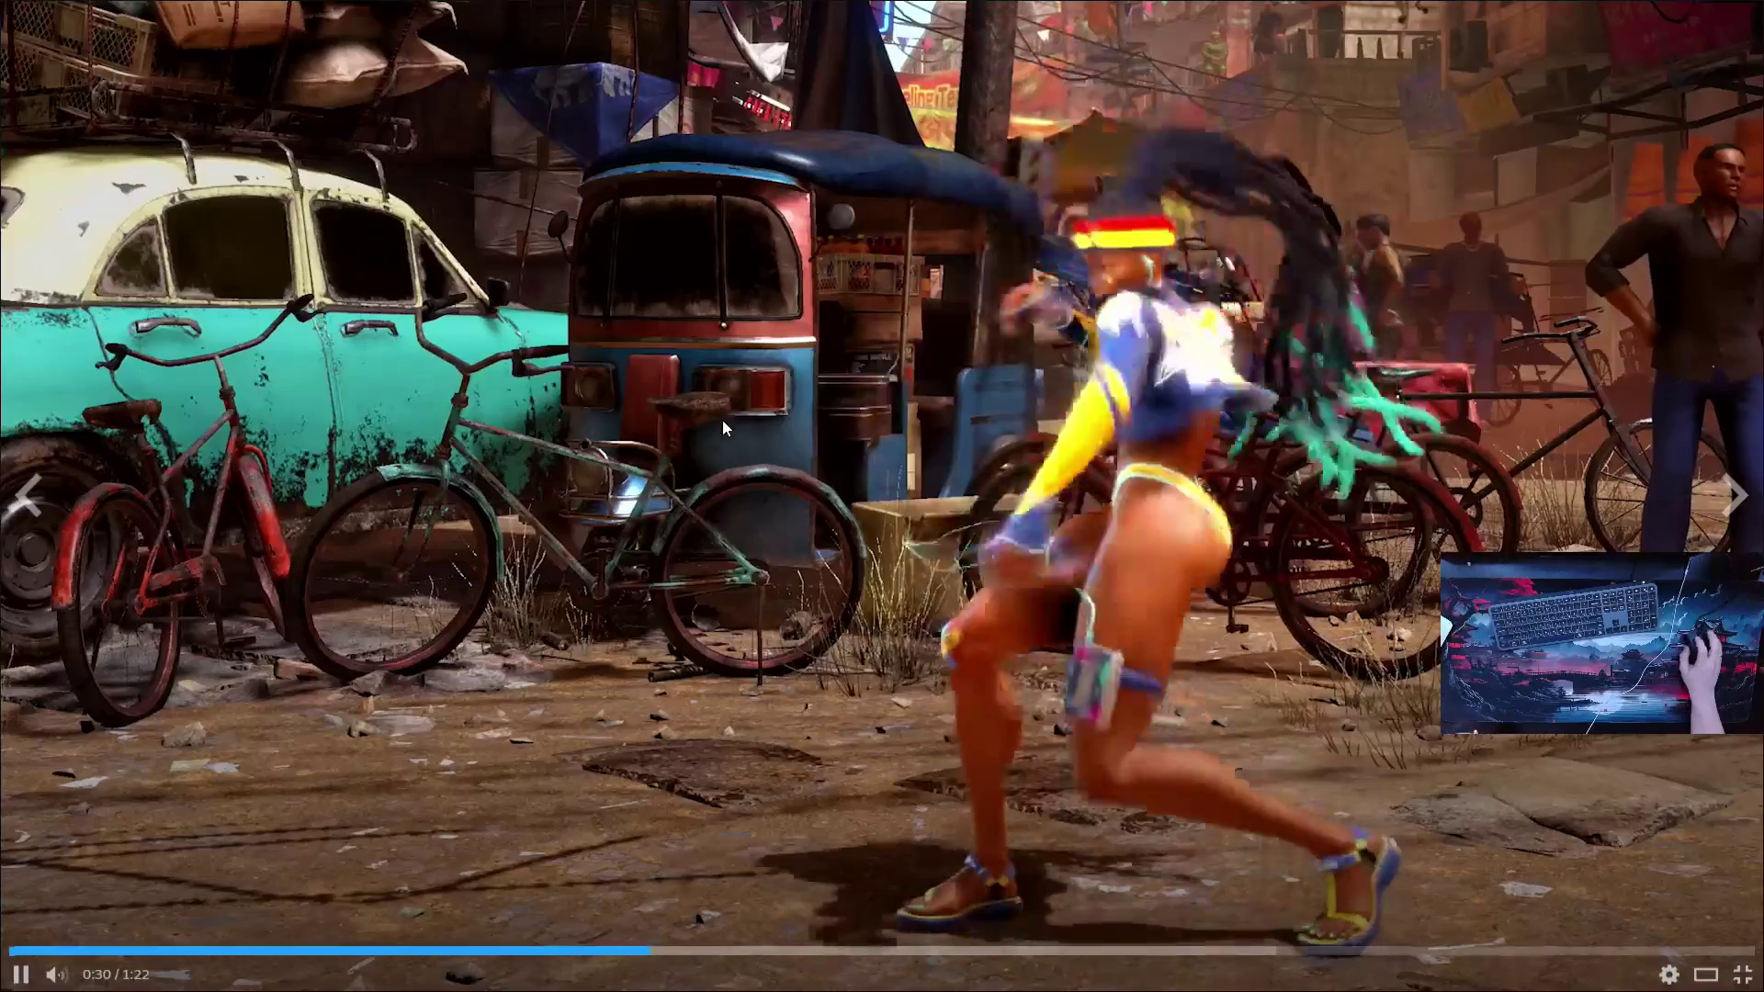
pyautogui.click(889, 406)
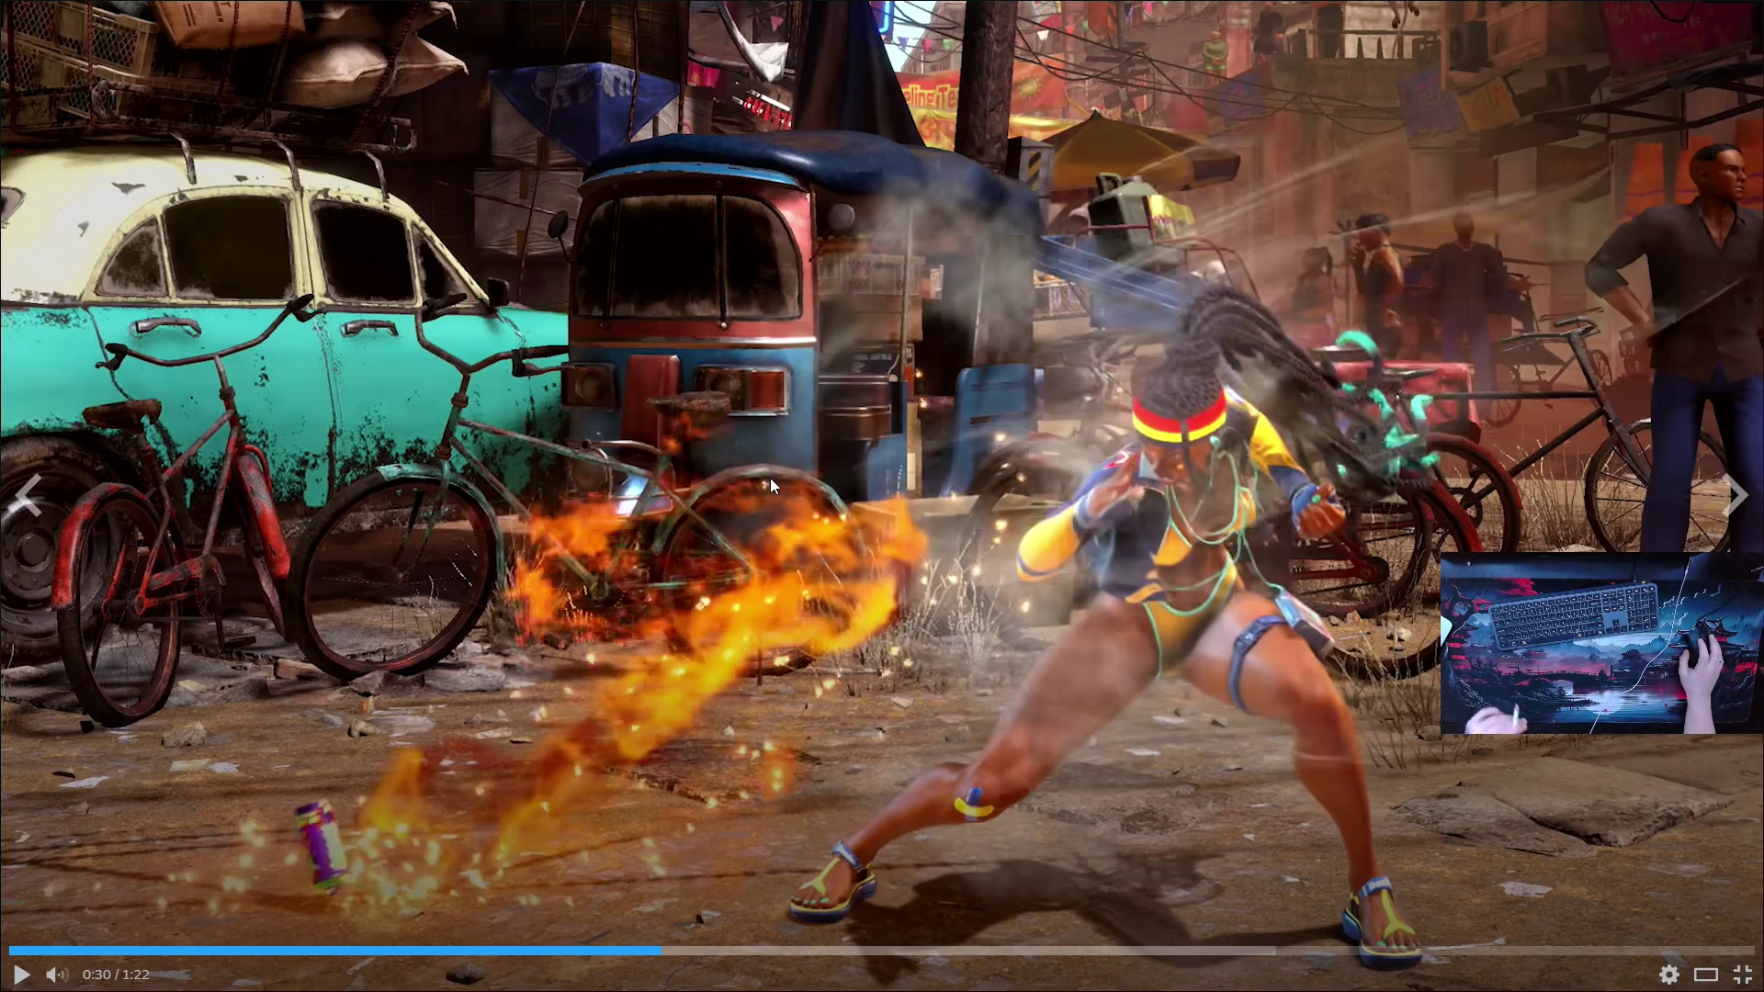
pyautogui.click(1023, 395)
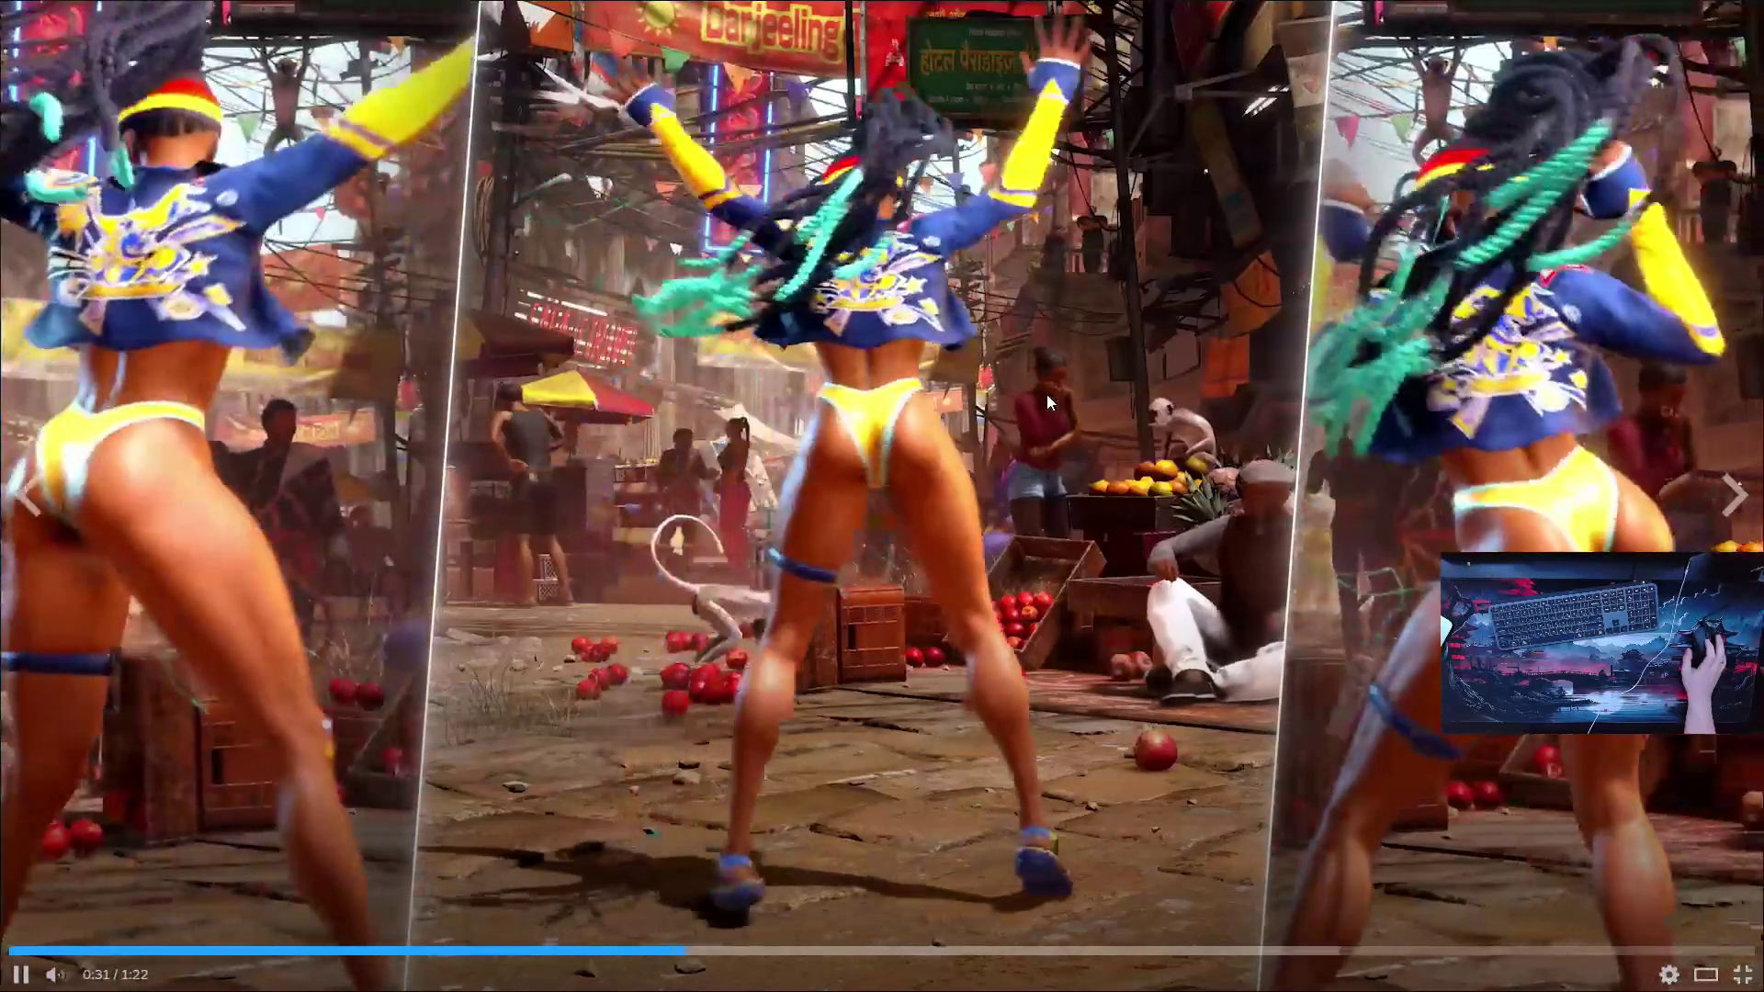
pyautogui.click(1061, 443)
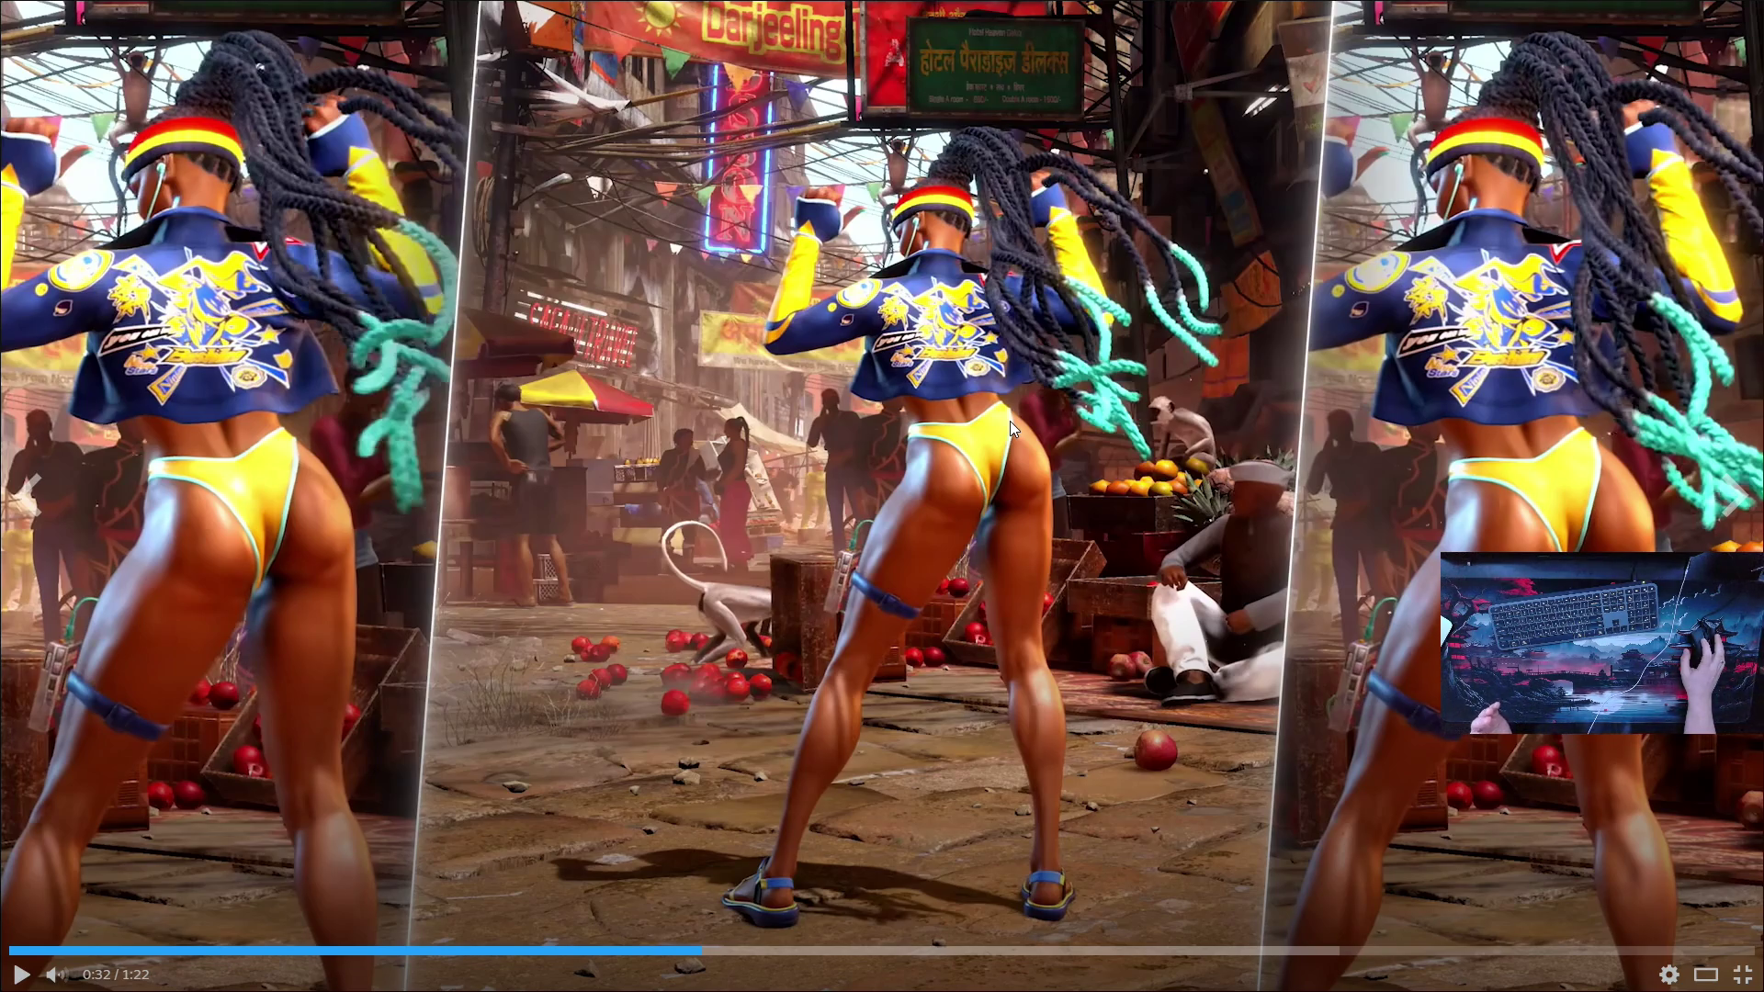
pyautogui.click(1018, 369)
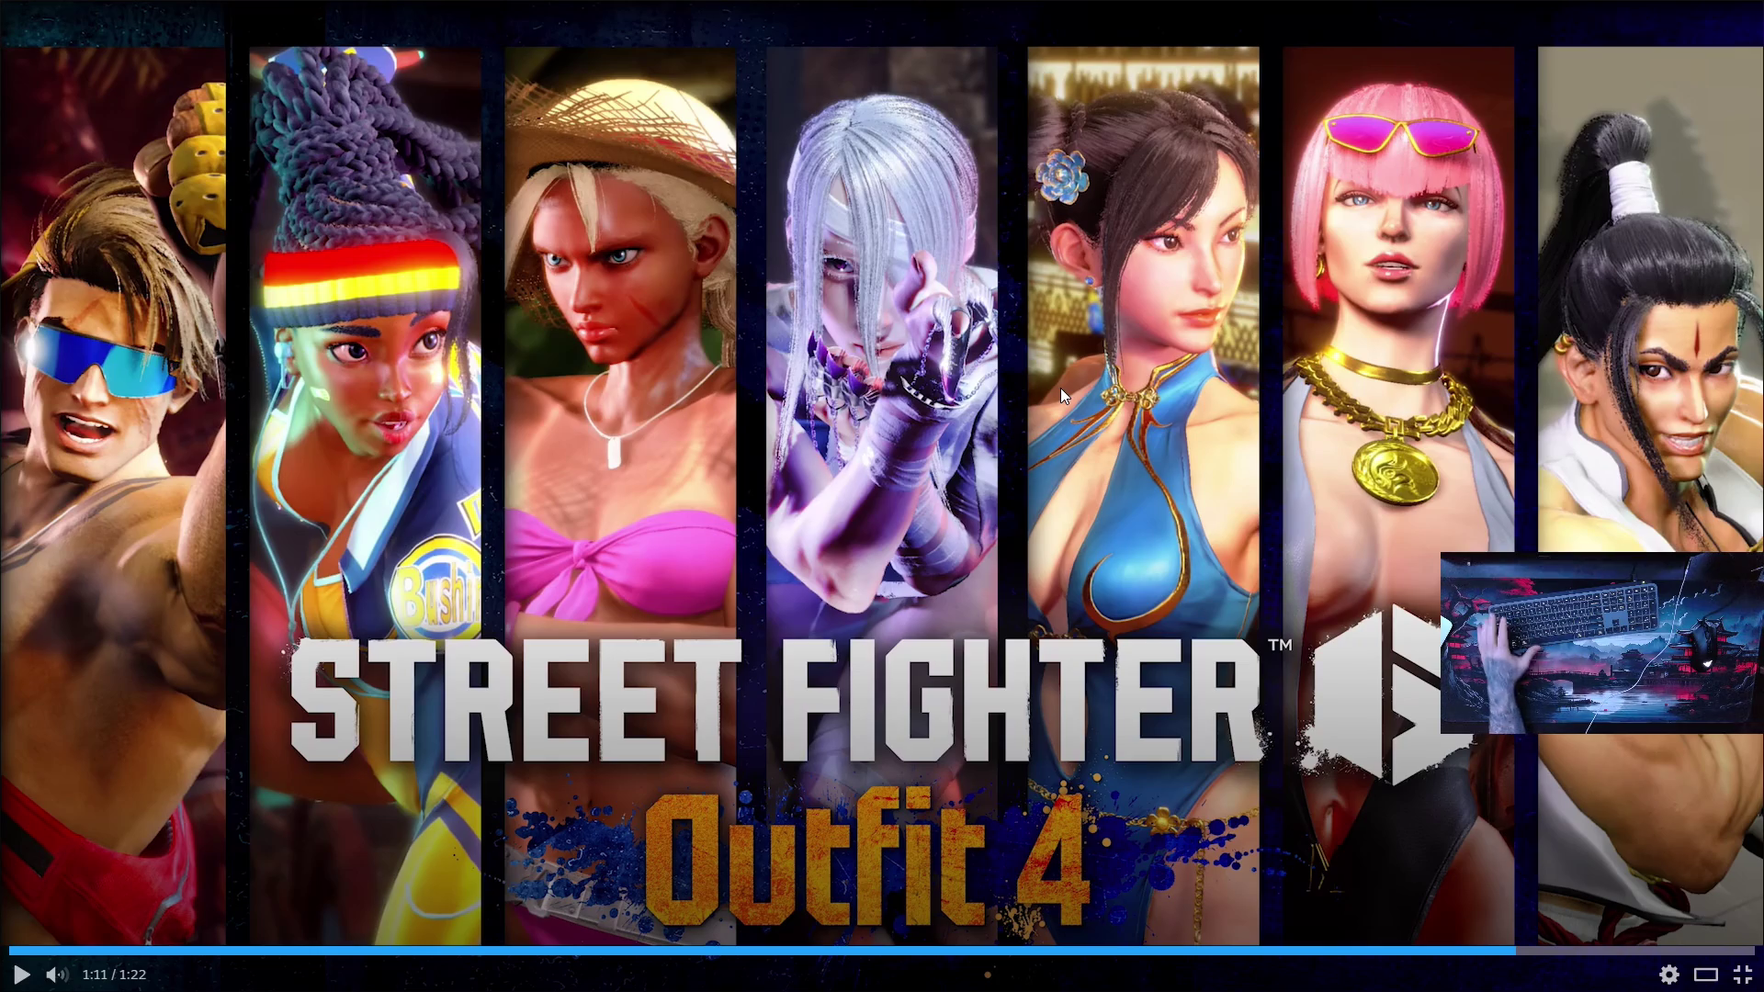
pyautogui.press('Escape')
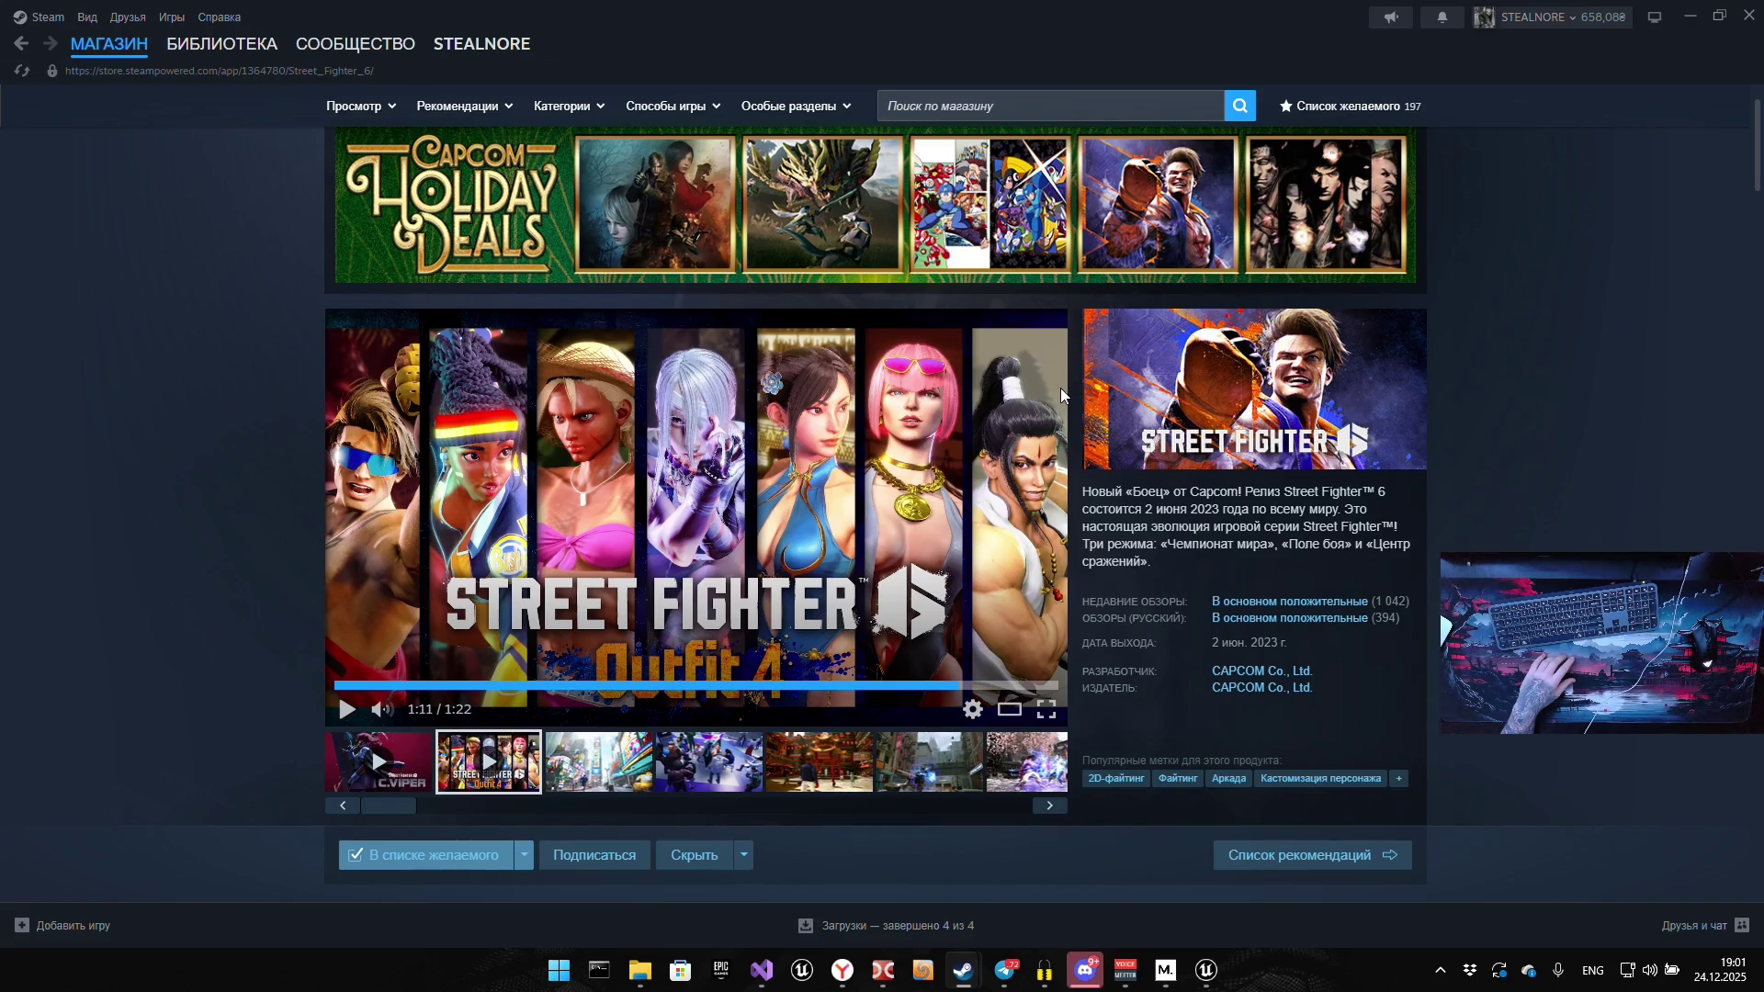
# Expand the description via ЧИТАТЬ ДАЛЬШЕ, scroll to system requirements, then back to the 599₽ purchase options
pyautogui.scroll(-3, 705, 499)
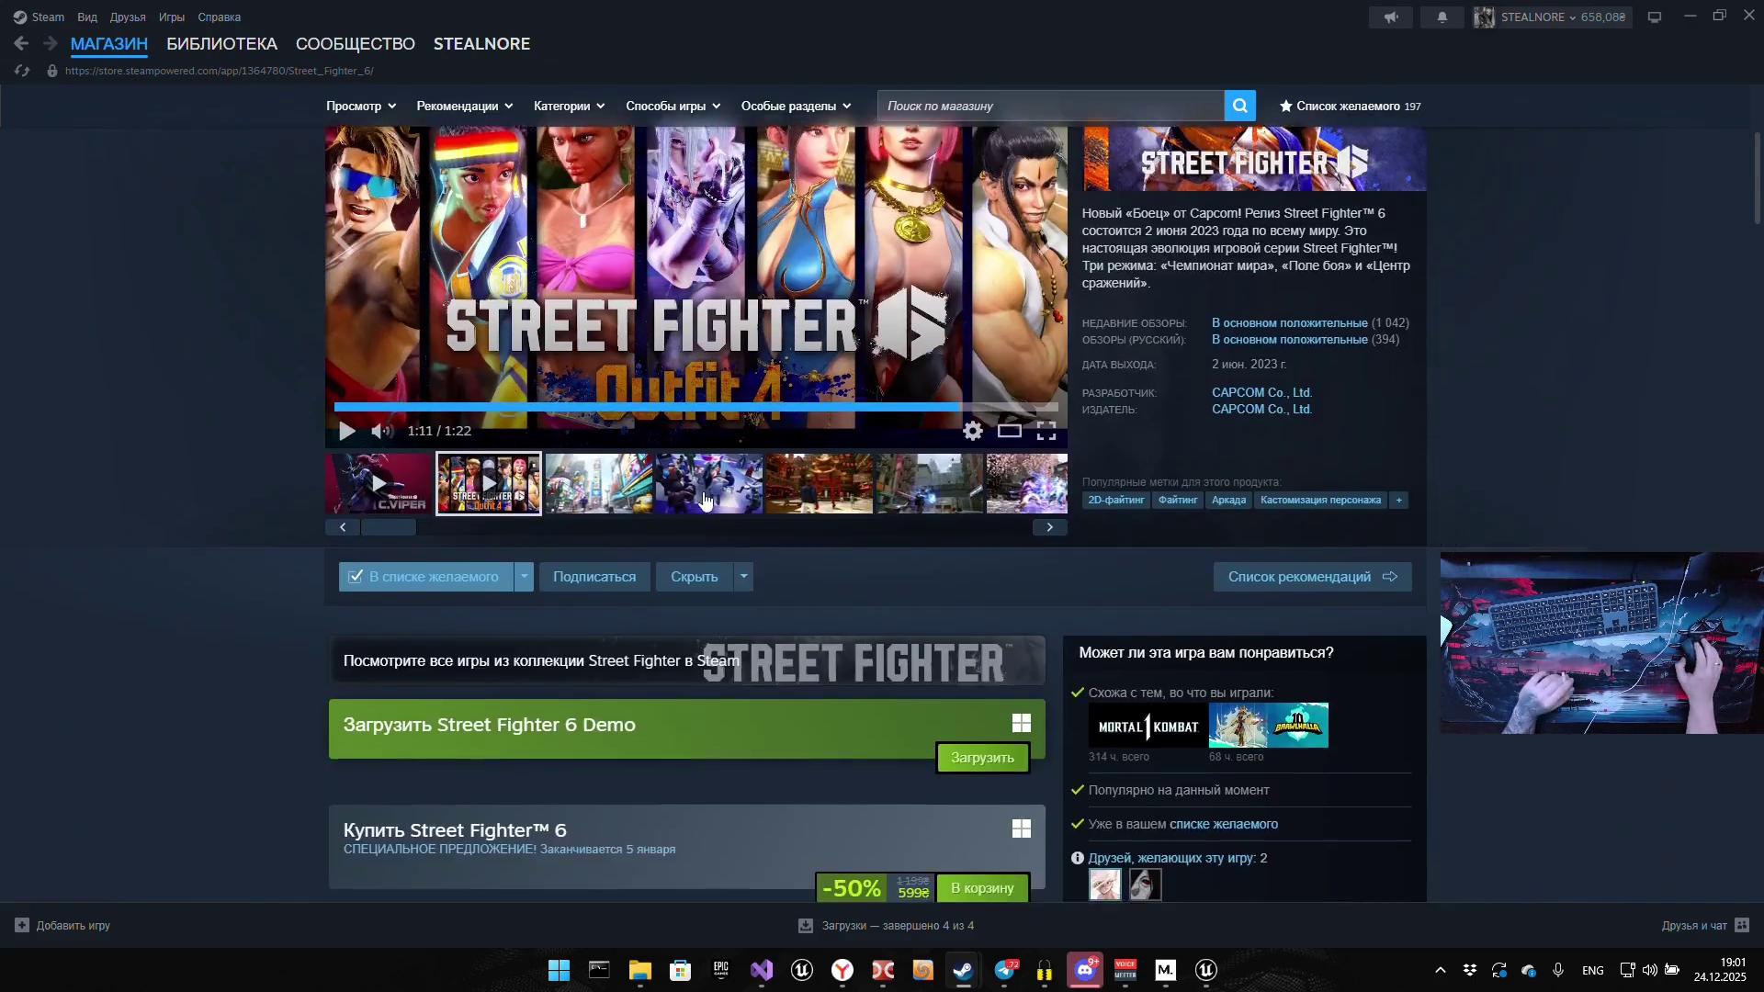
pyautogui.scroll(-15, 705, 499)
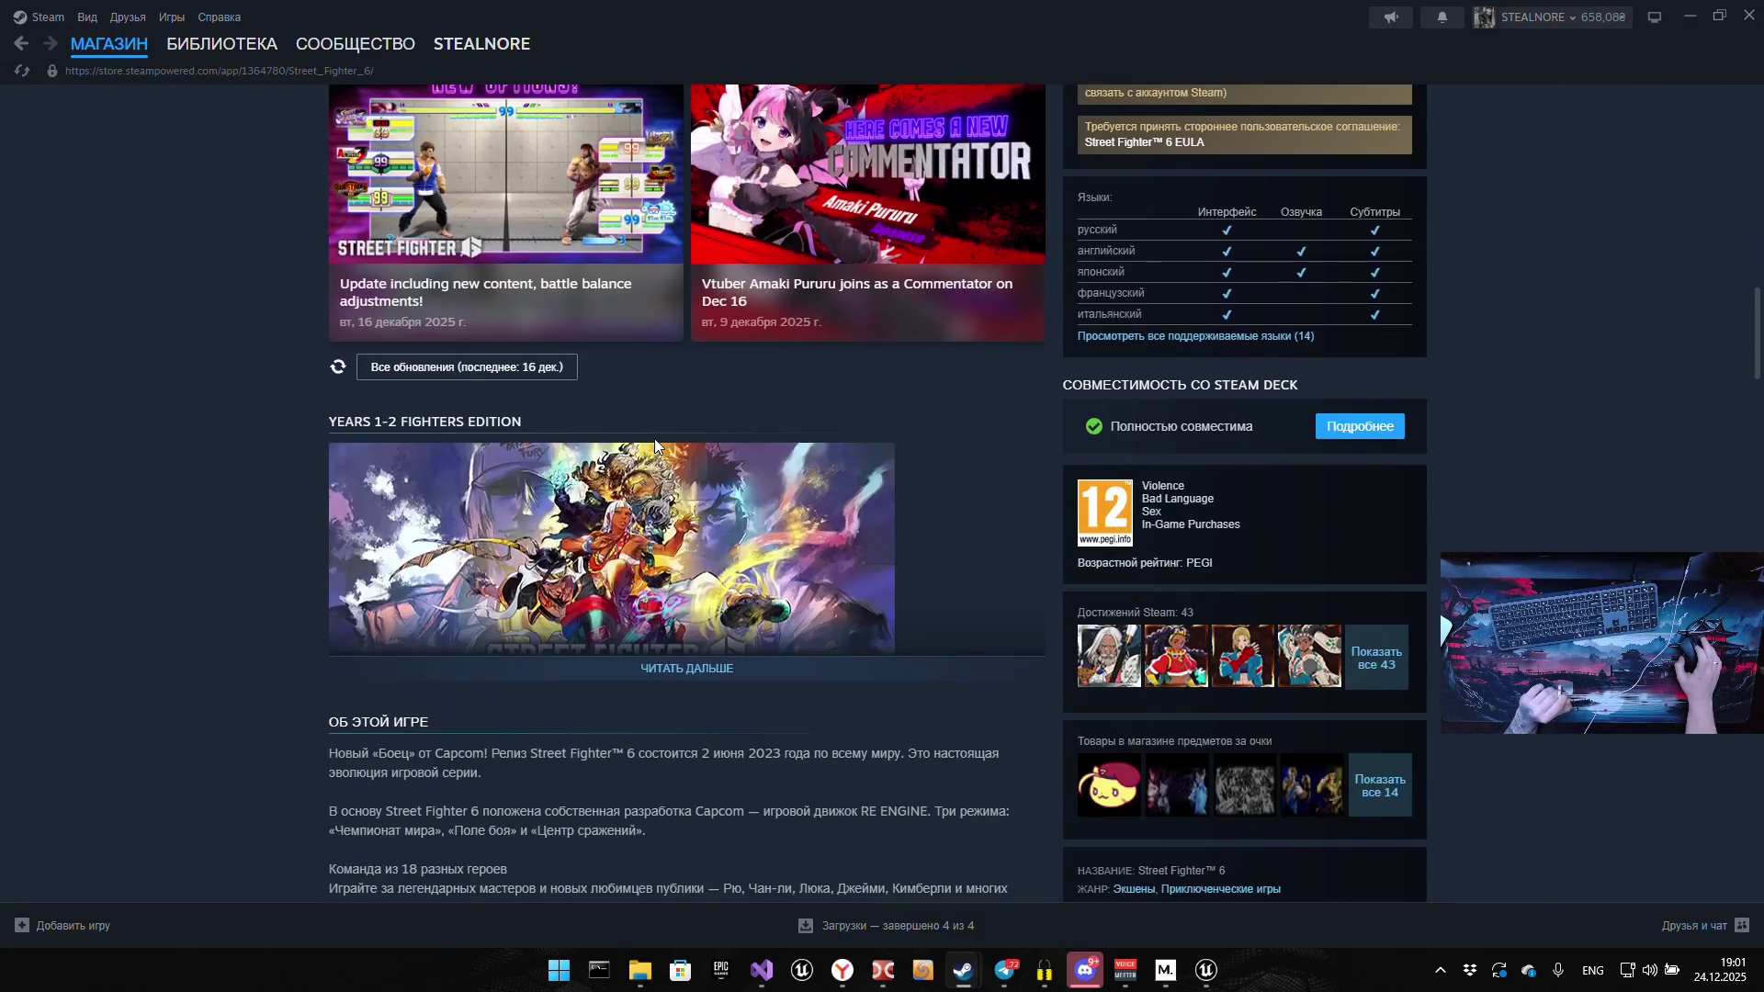
pyautogui.scroll(-8, 654, 438)
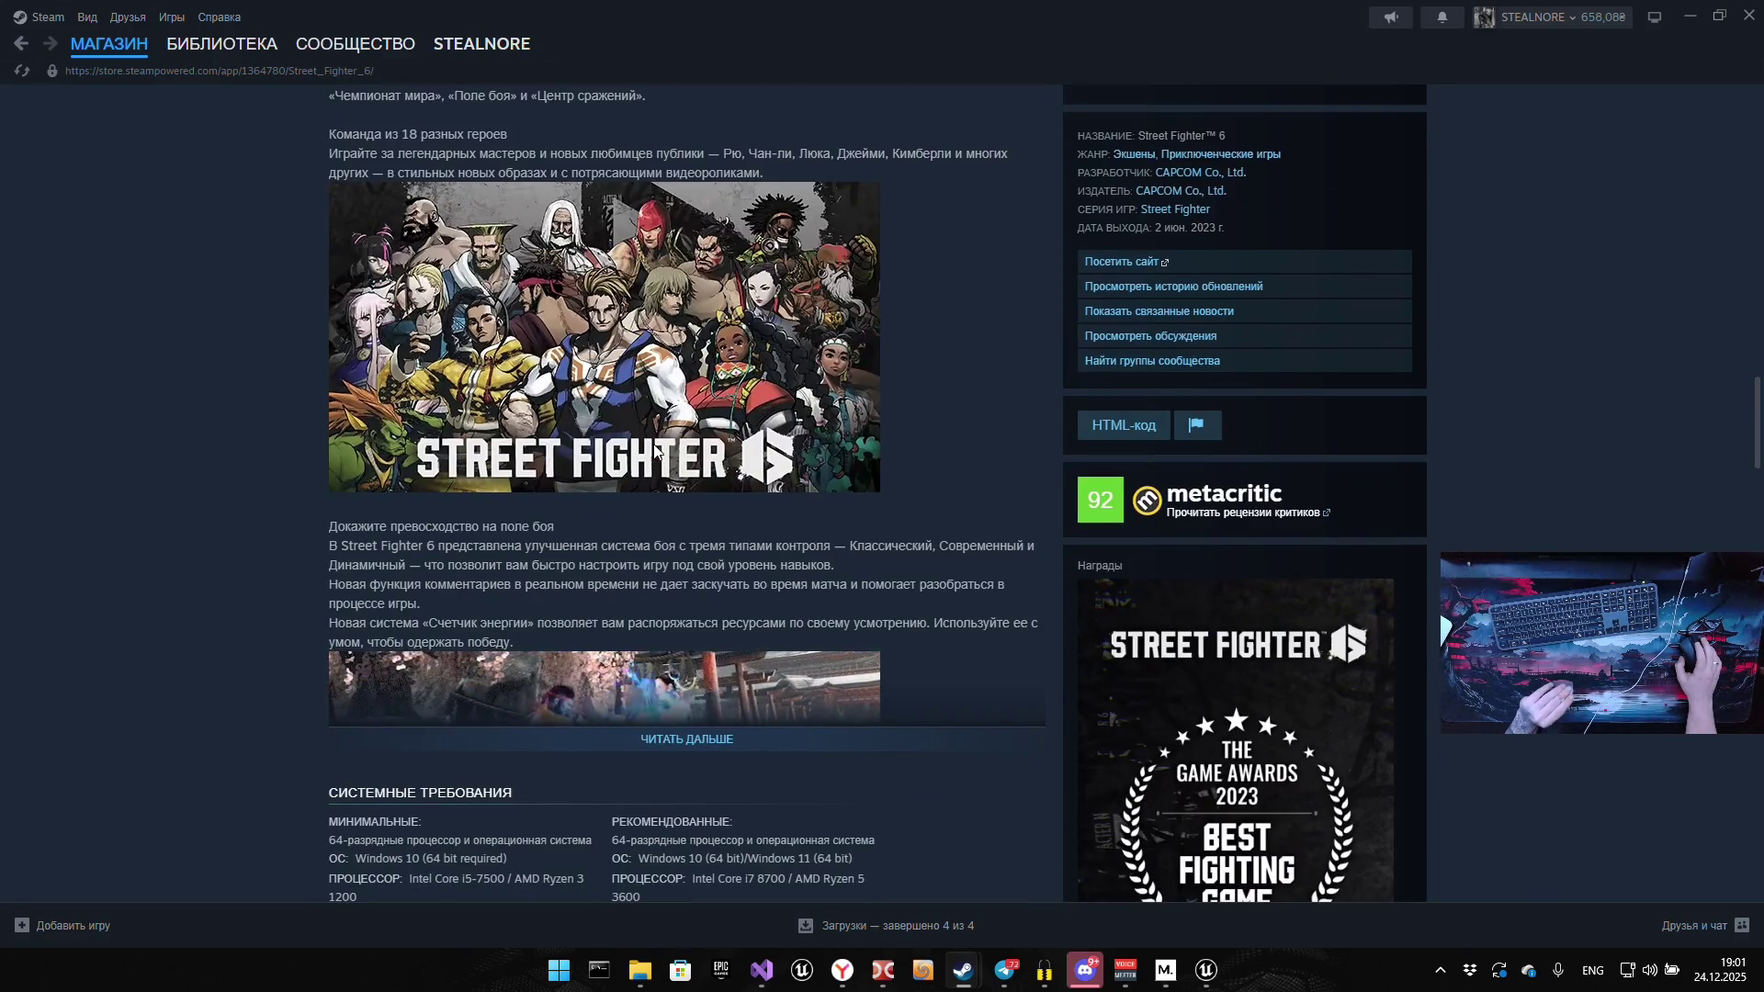
pyautogui.click(692, 746)
pyautogui.scroll(-3, 432, 592)
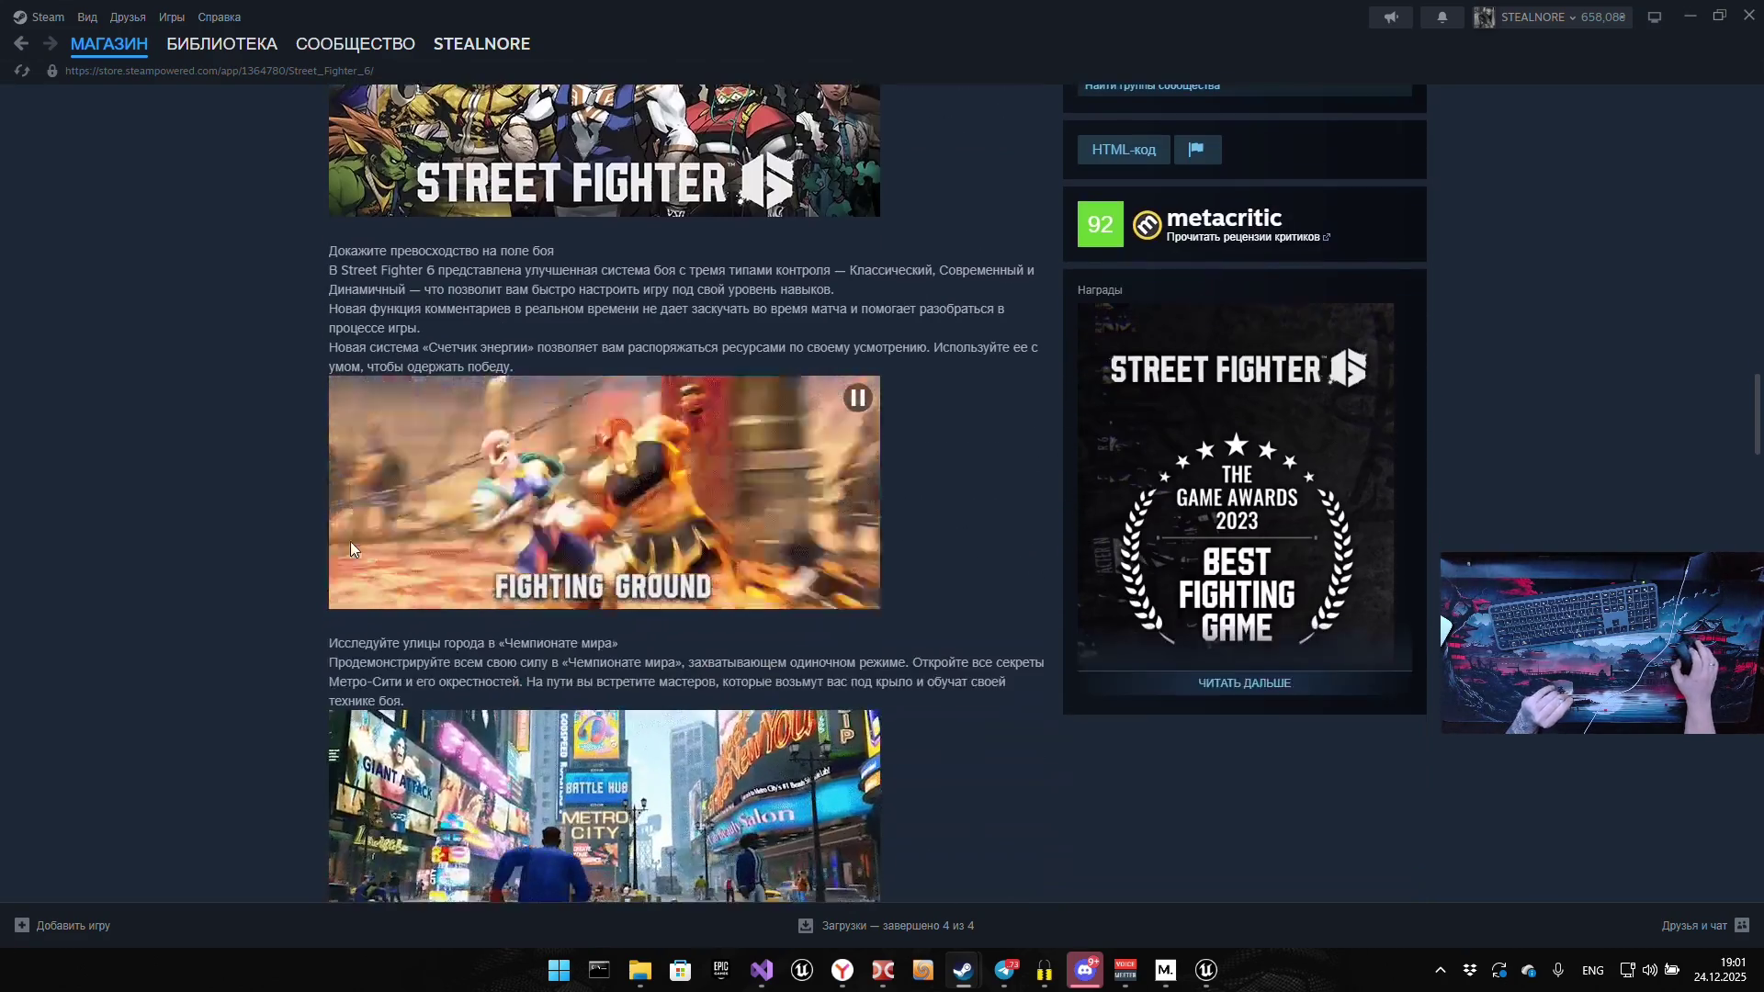
pyautogui.scroll(-5, 349, 544)
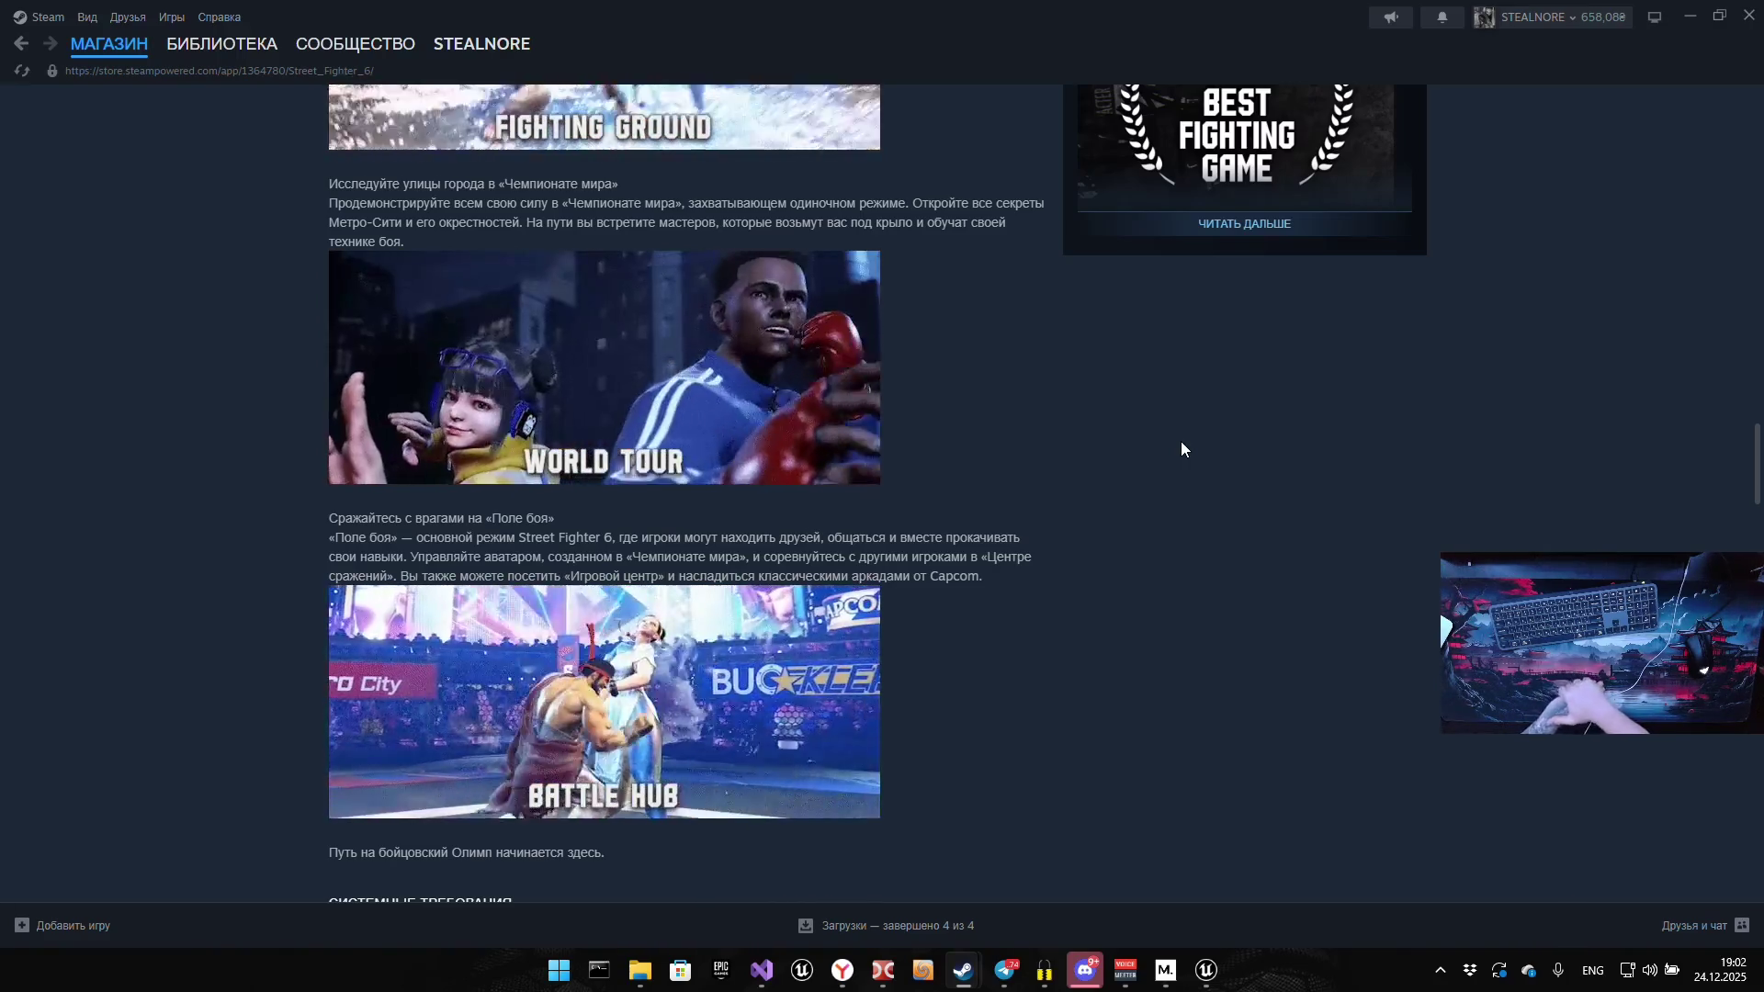
pyautogui.scroll(-1, 1174, 441)
pyautogui.scroll(-5, 1131, 460)
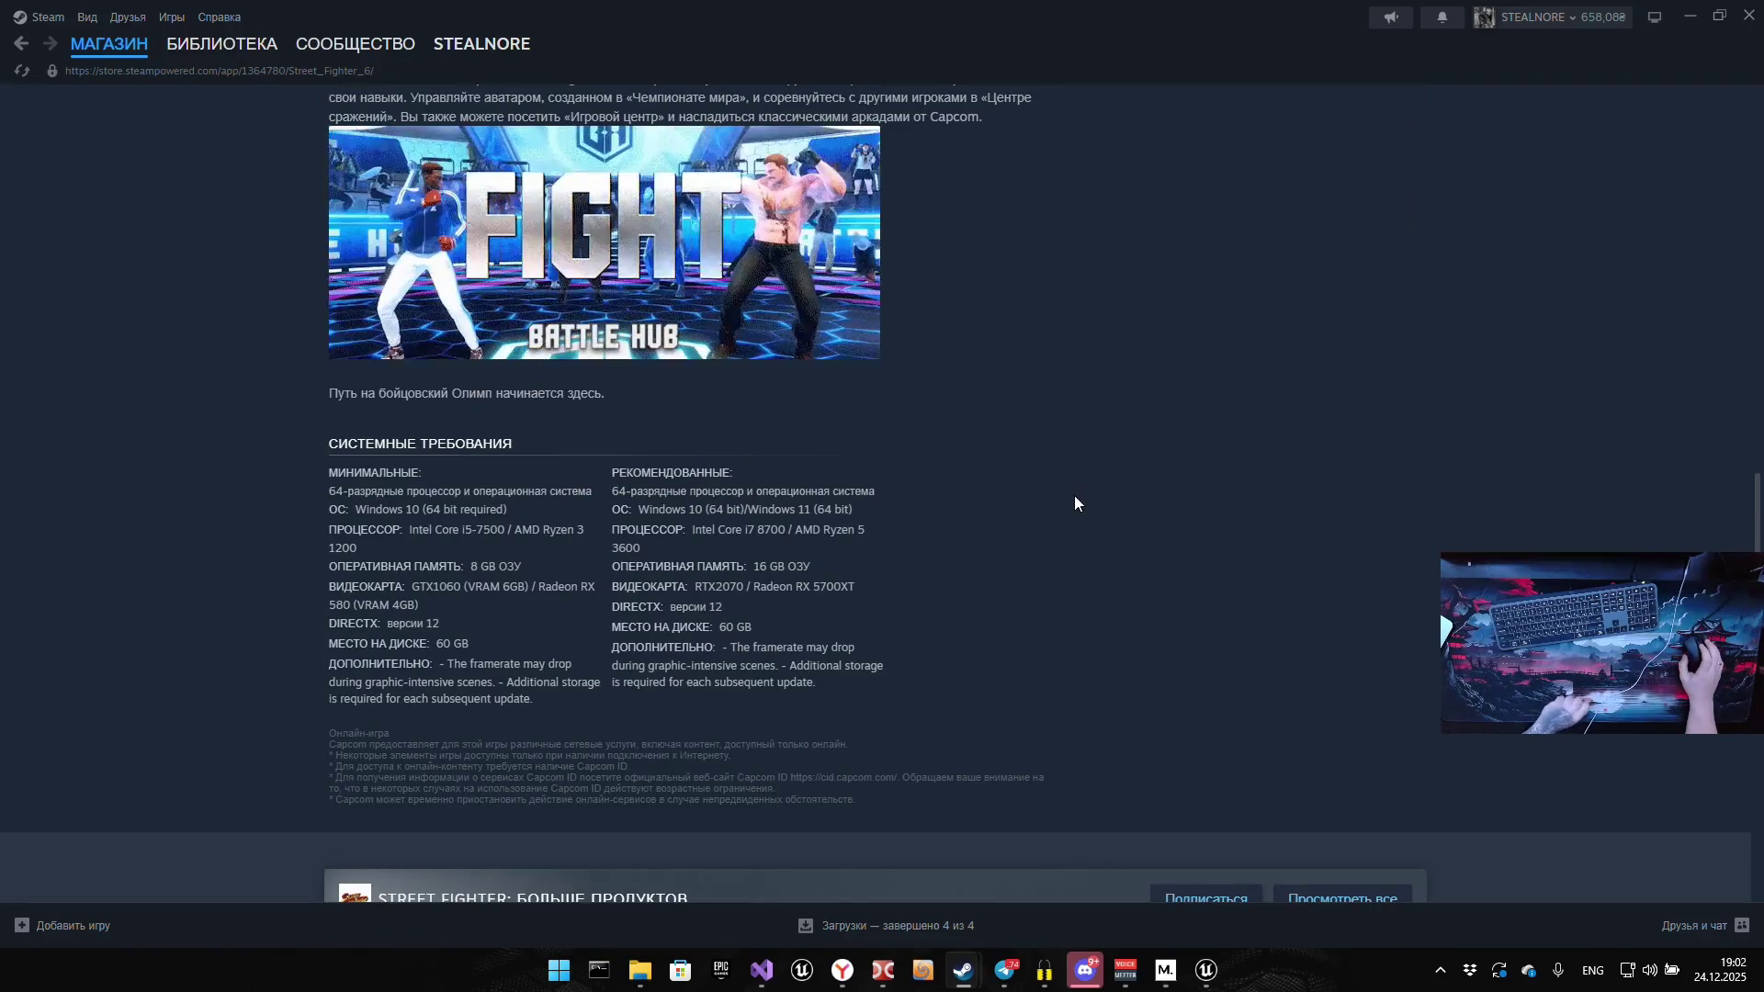
pyautogui.scroll(5, 1074, 495)
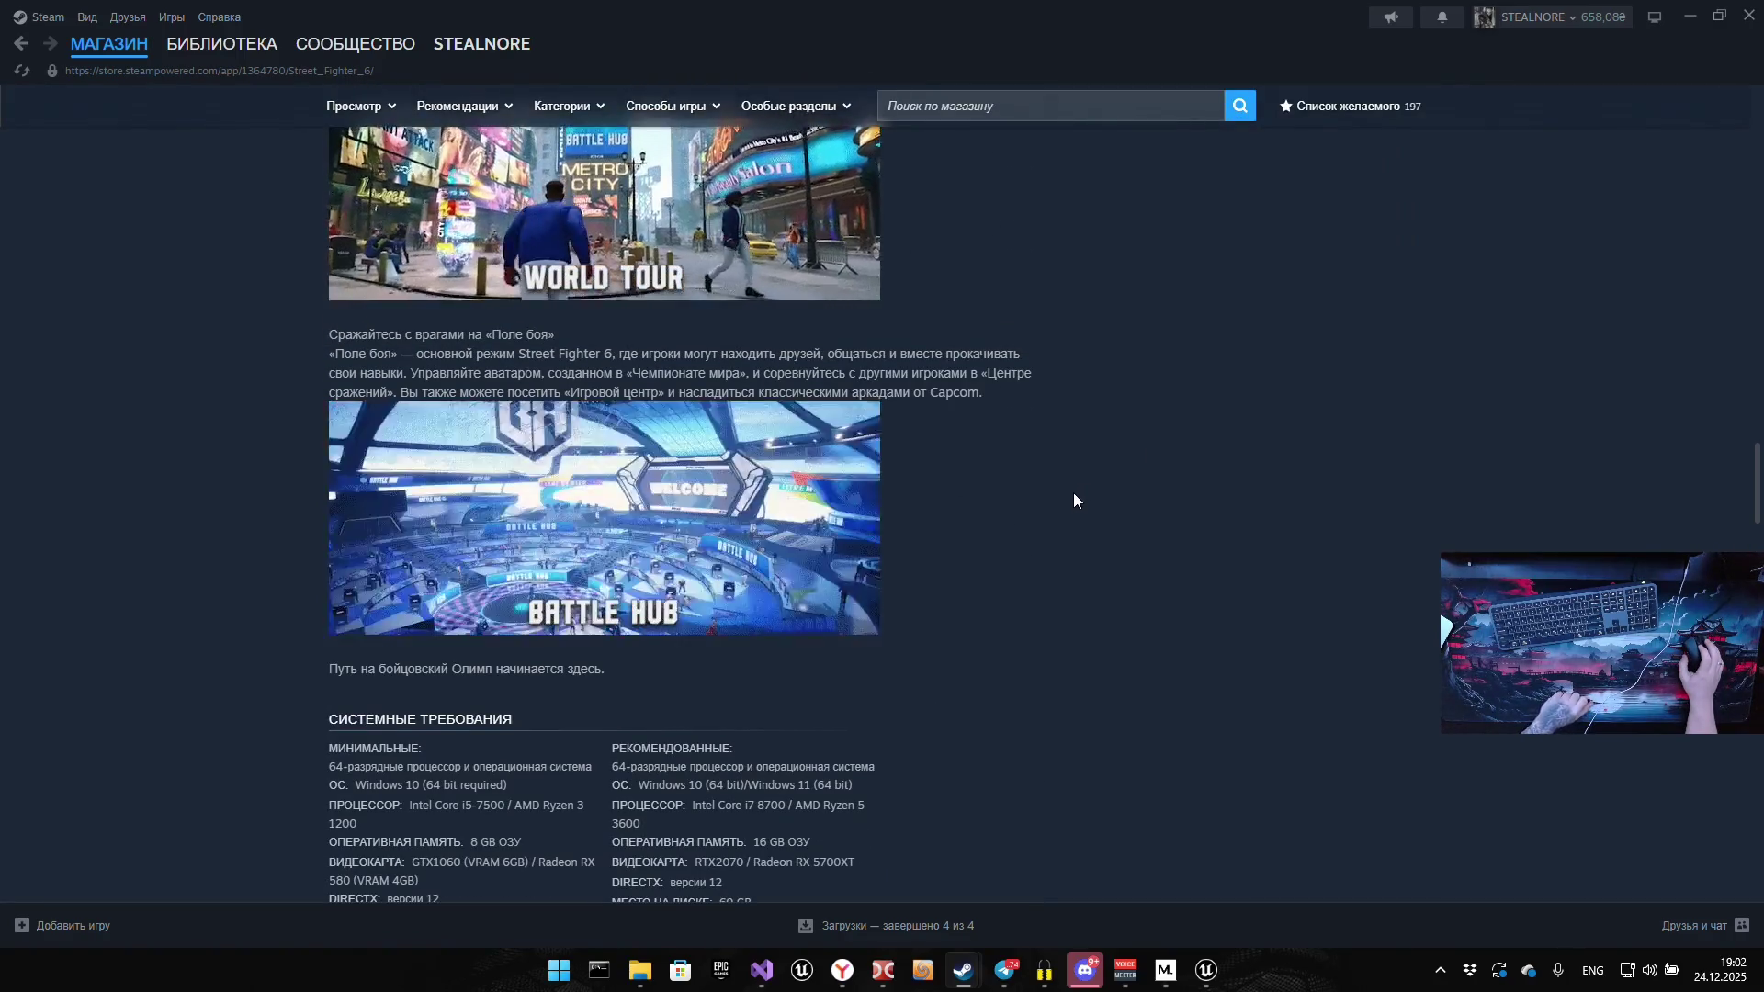
pyautogui.scroll(15, 1073, 501)
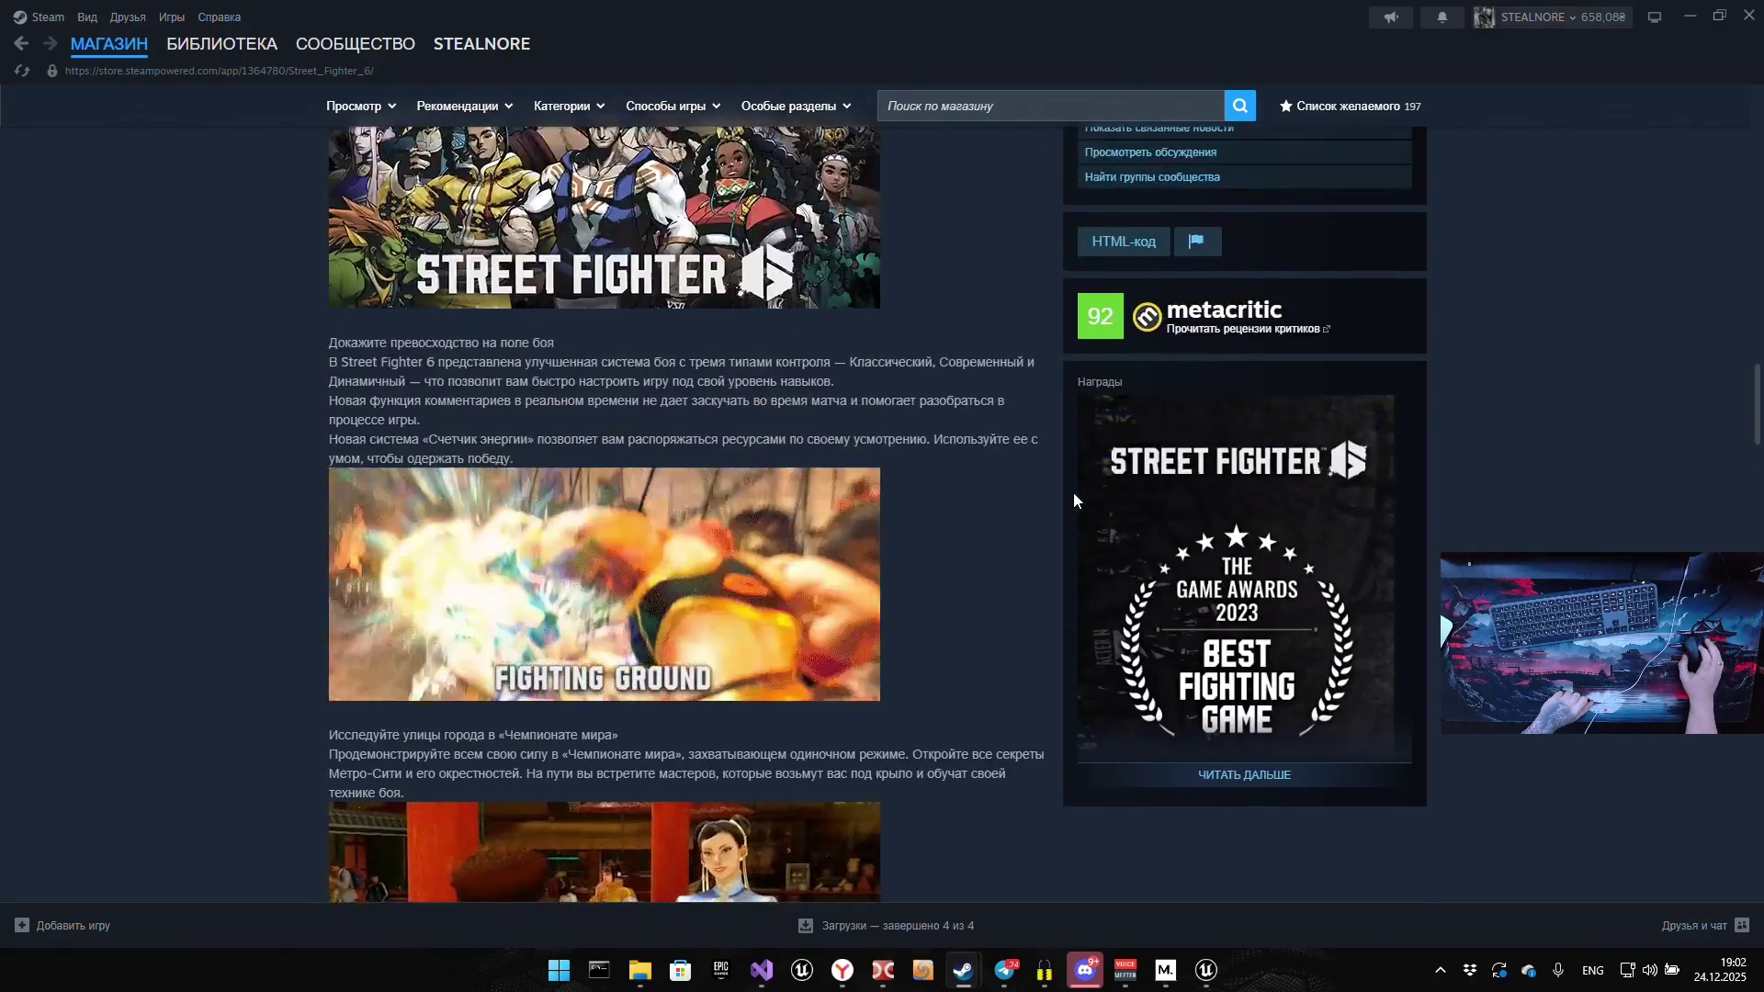
pyautogui.scroll(20, 1064, 496)
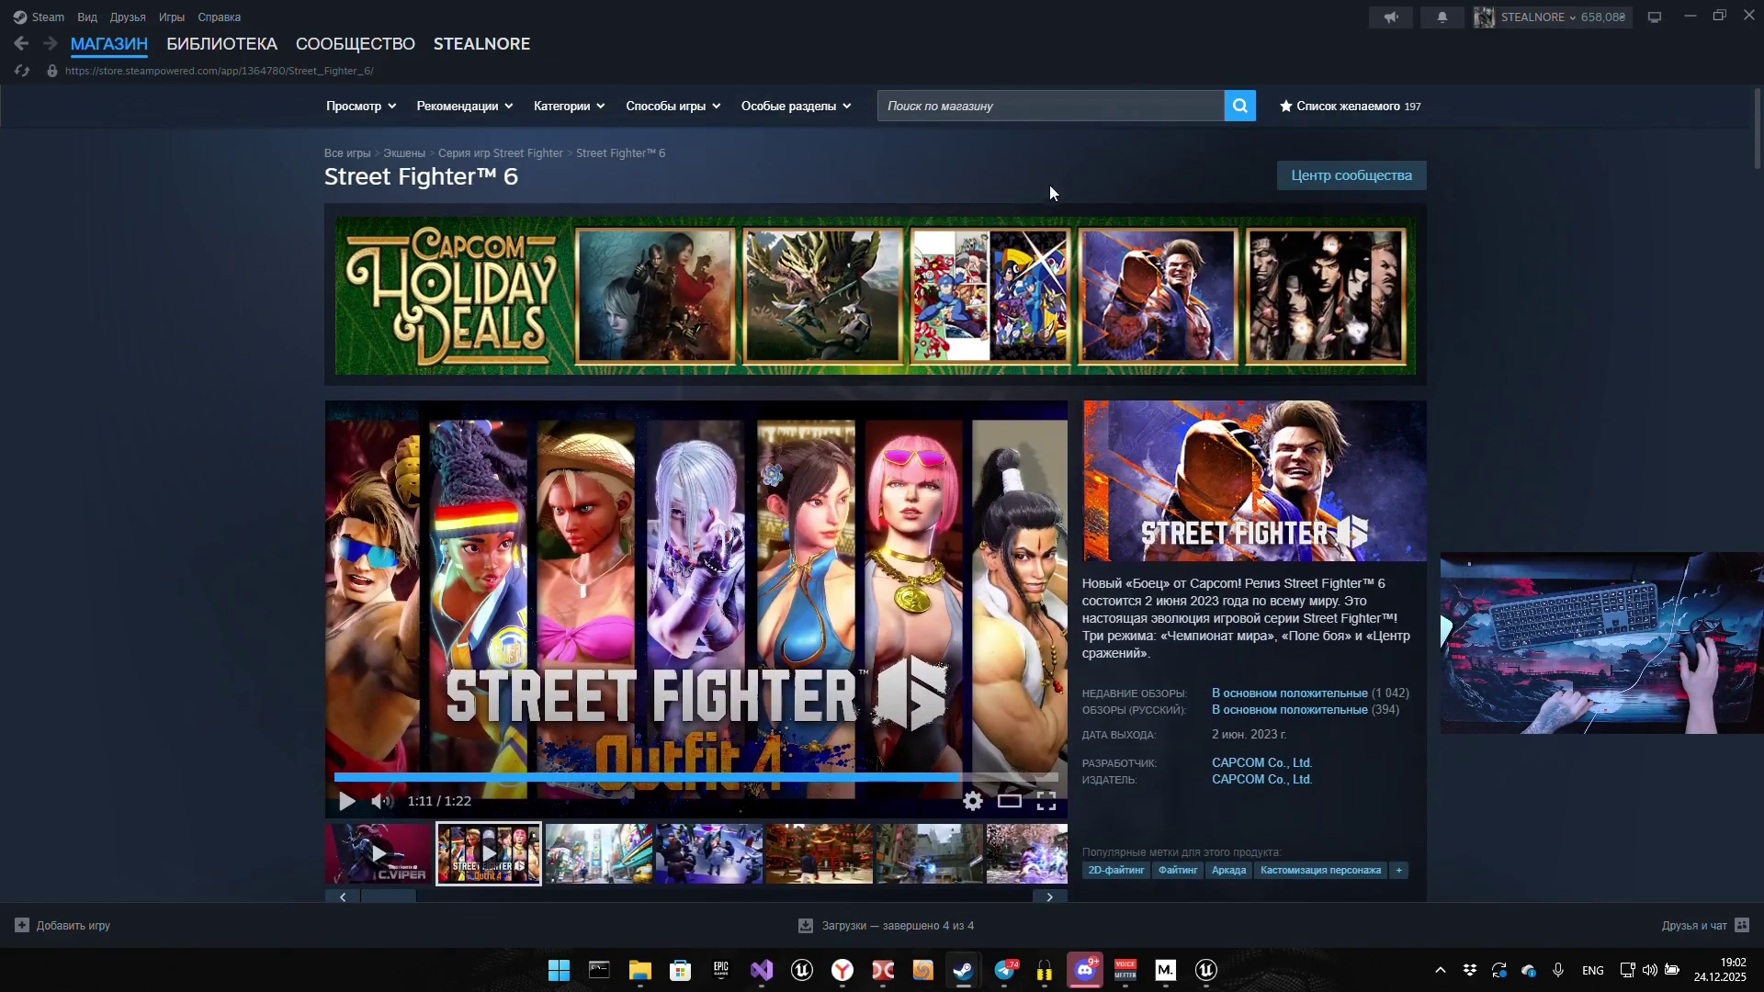
# Search the store for 'wwe', open the WWE 2K25 page, and play its trailer full screen
pyautogui.click(1033, 104)
pyautogui.write('wwe')
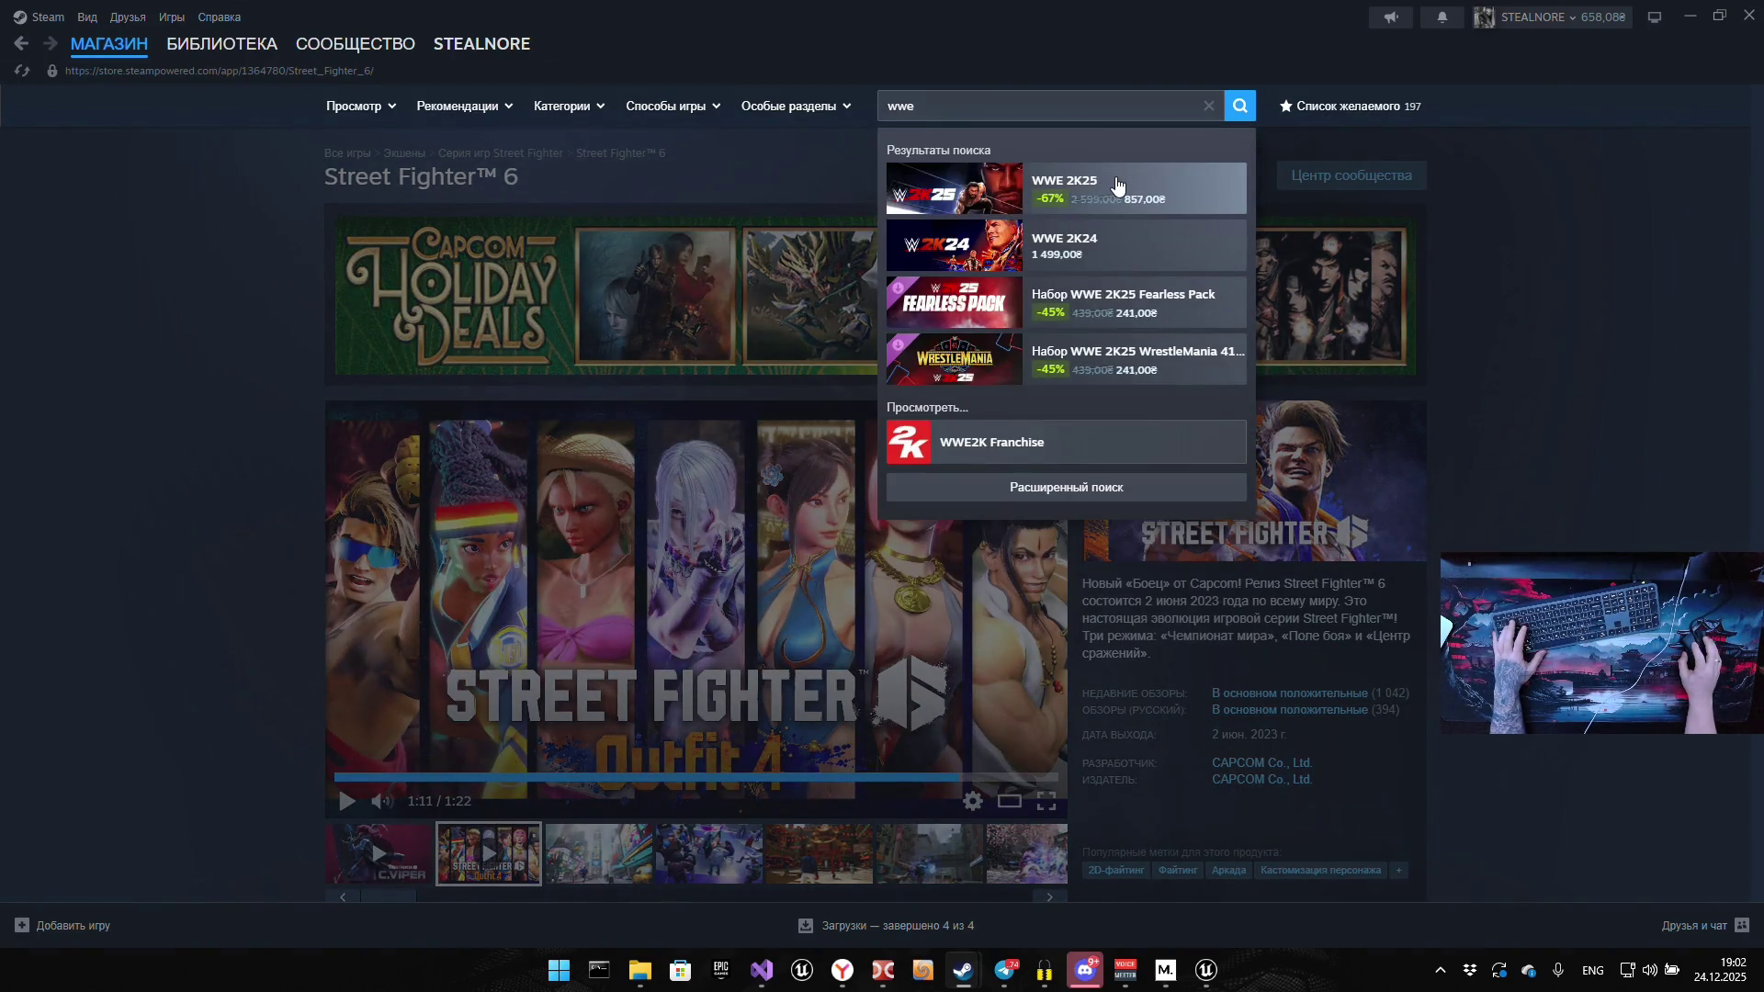
pyautogui.click(1116, 184)
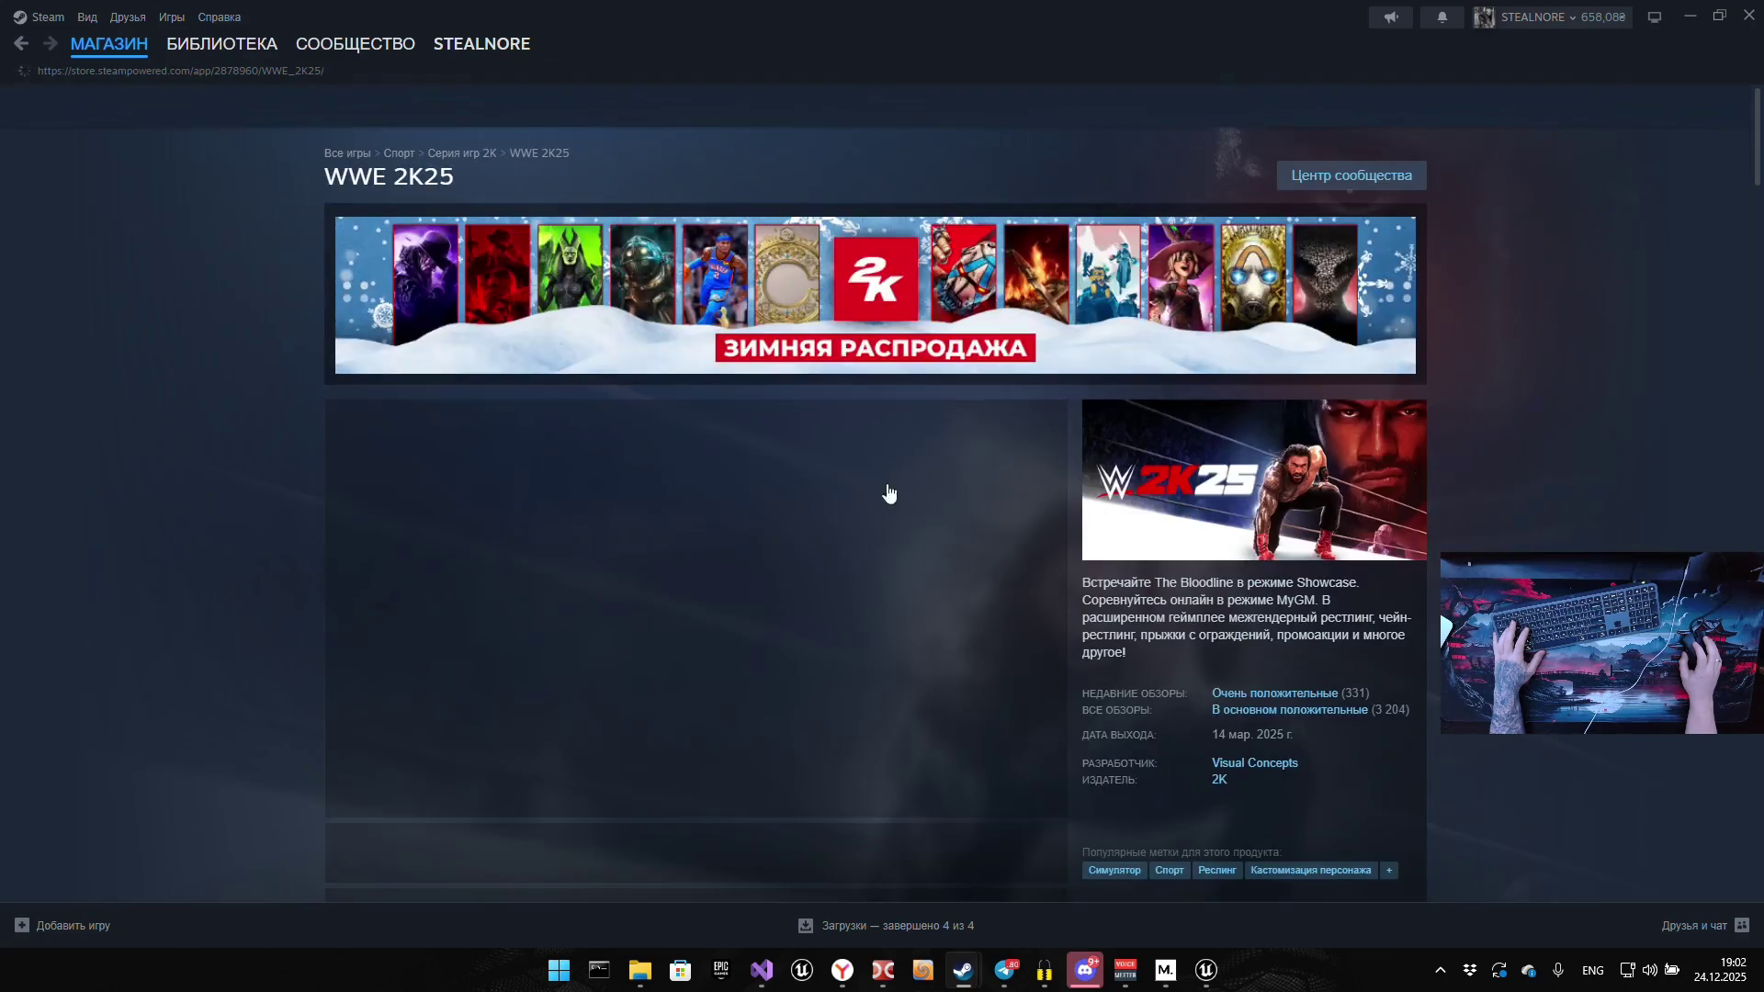
pyautogui.scroll(-2, 717, 569)
pyautogui.scroll(-1, 719, 570)
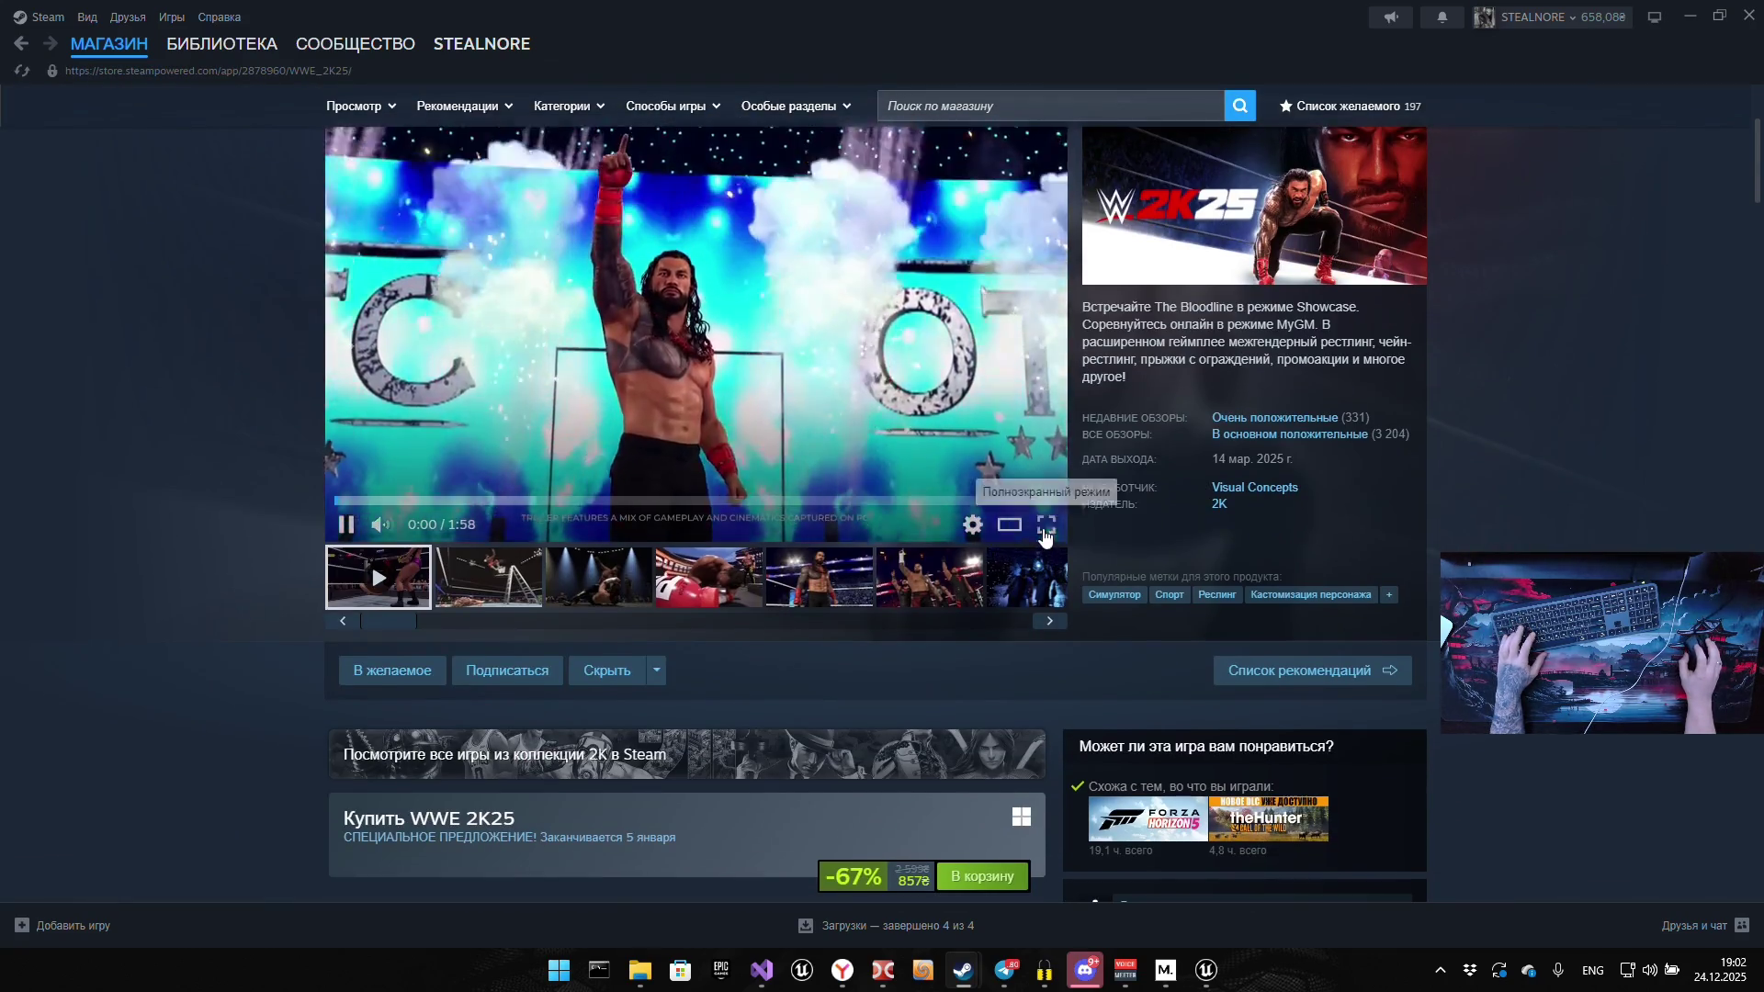
pyautogui.click(1044, 528)
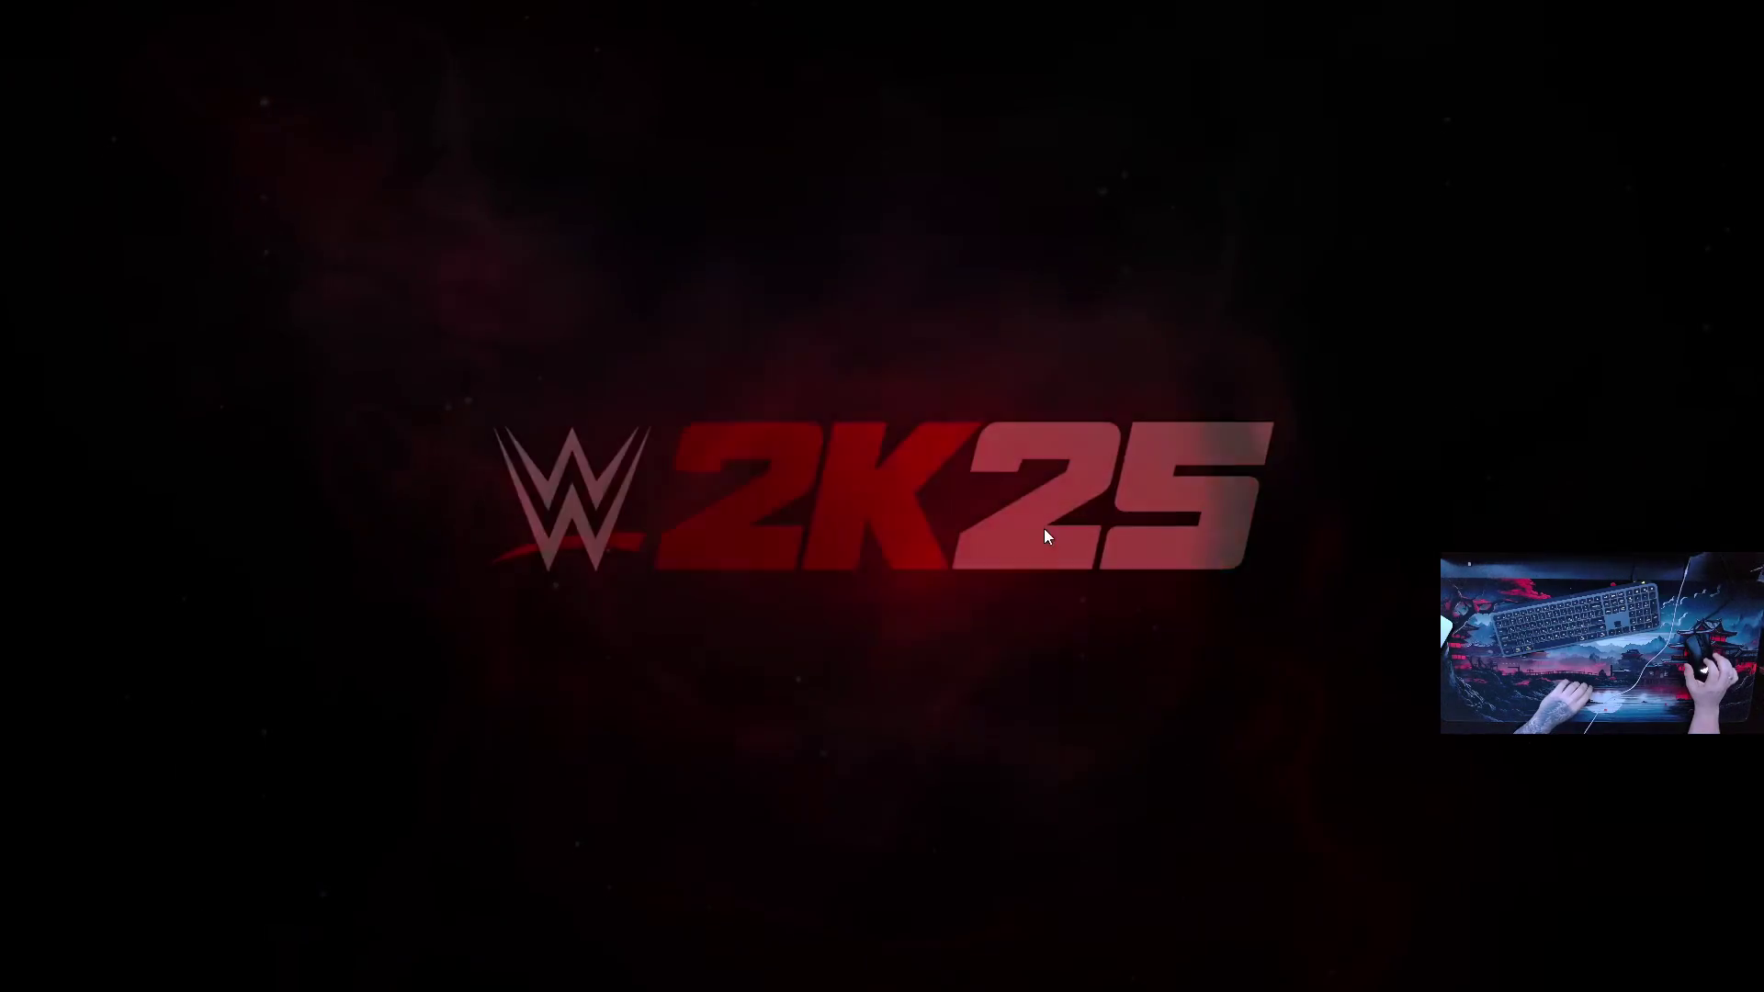
# Raise the WWE 2K25 trailer's volume, then pause it, exit full screen and resume it on the page
pyautogui.click(126, 975)
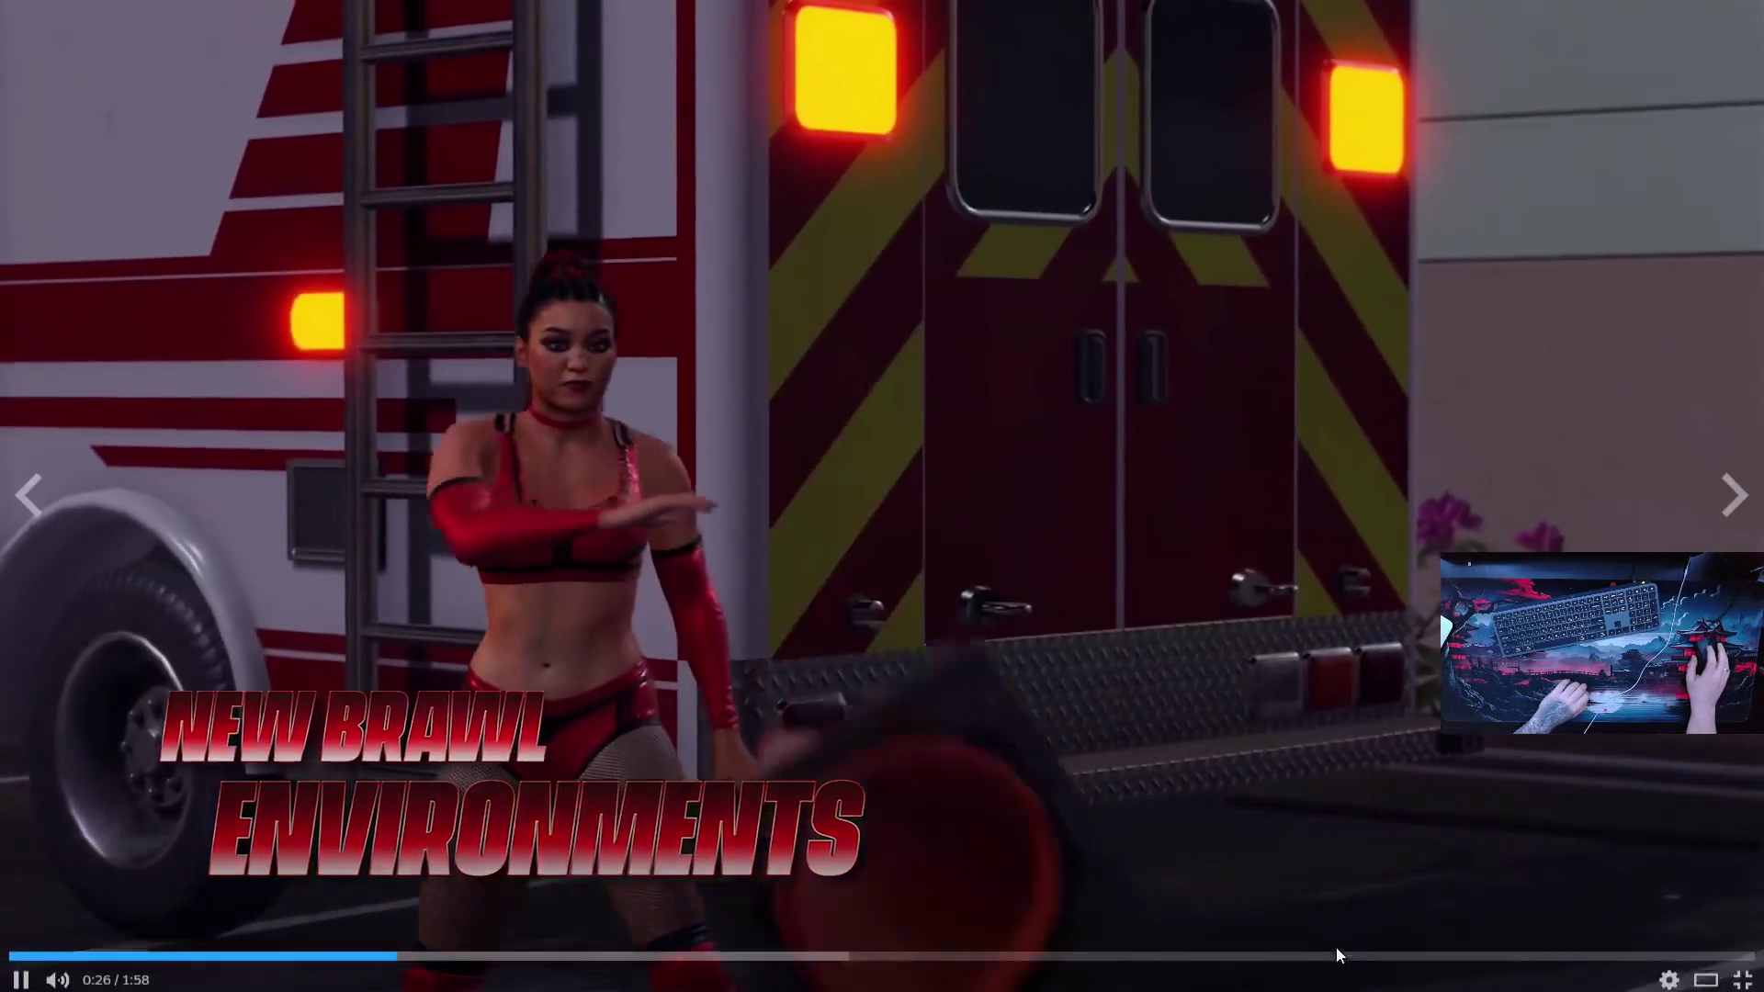
pyautogui.click(1336, 946)
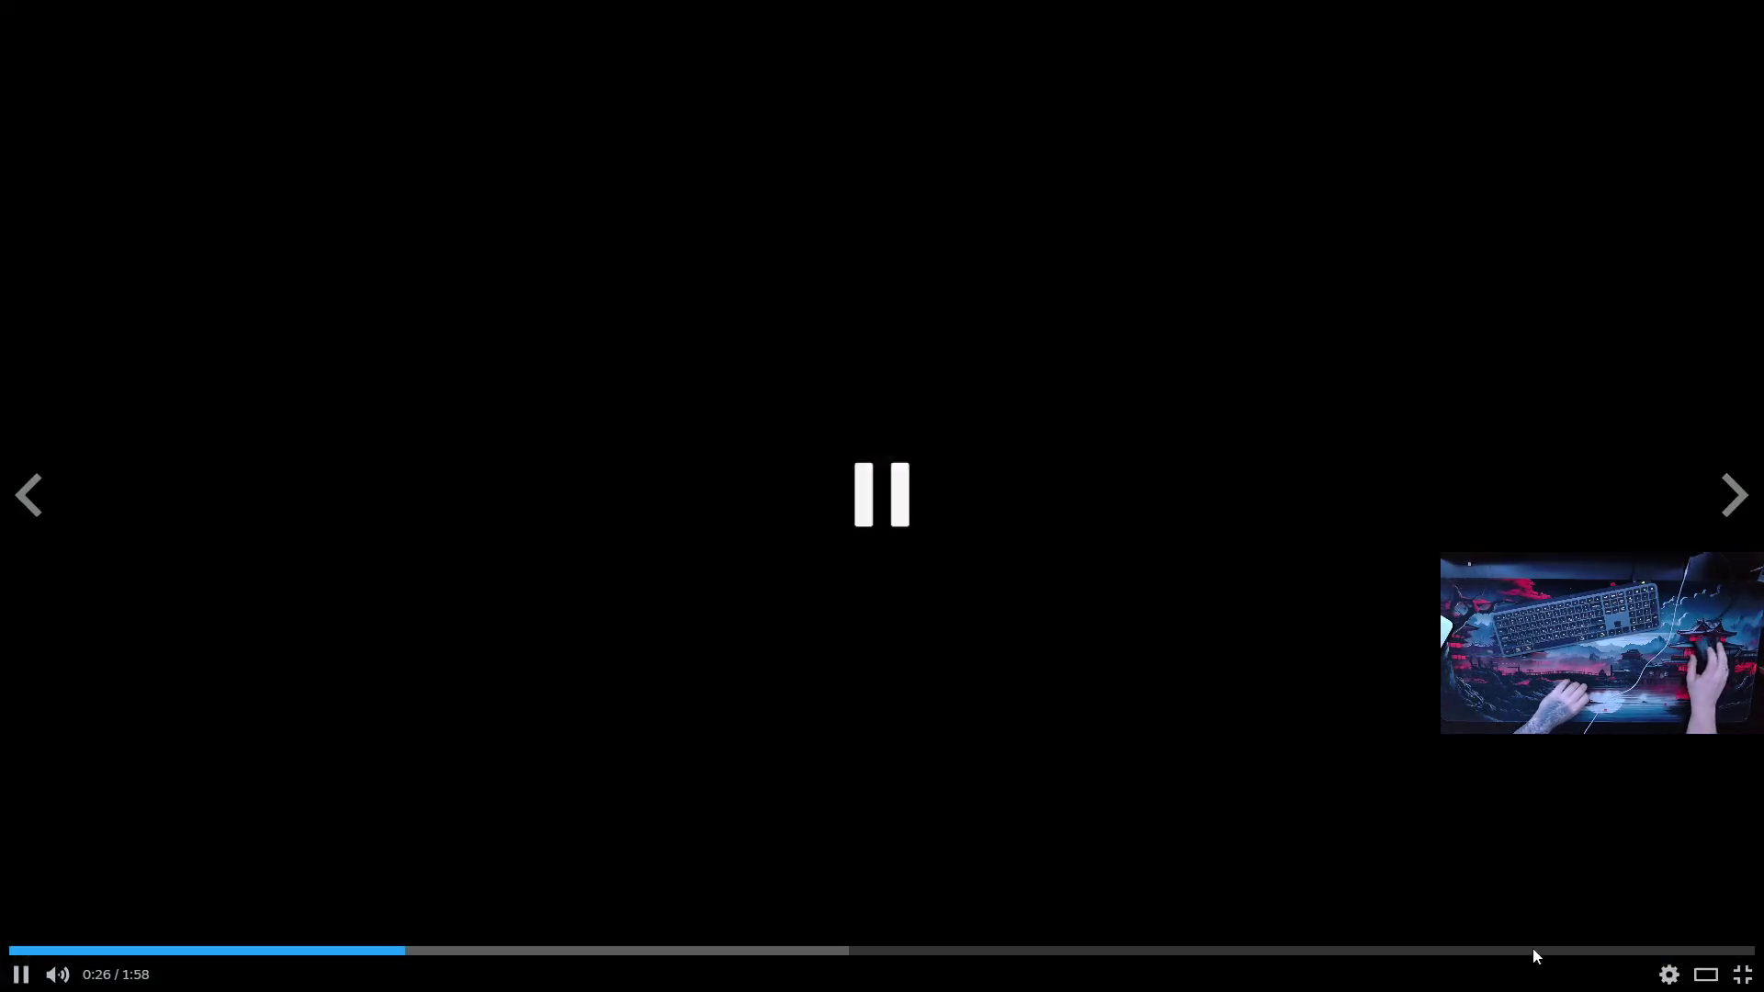
pyautogui.click(1733, 973)
pyautogui.click(645, 361)
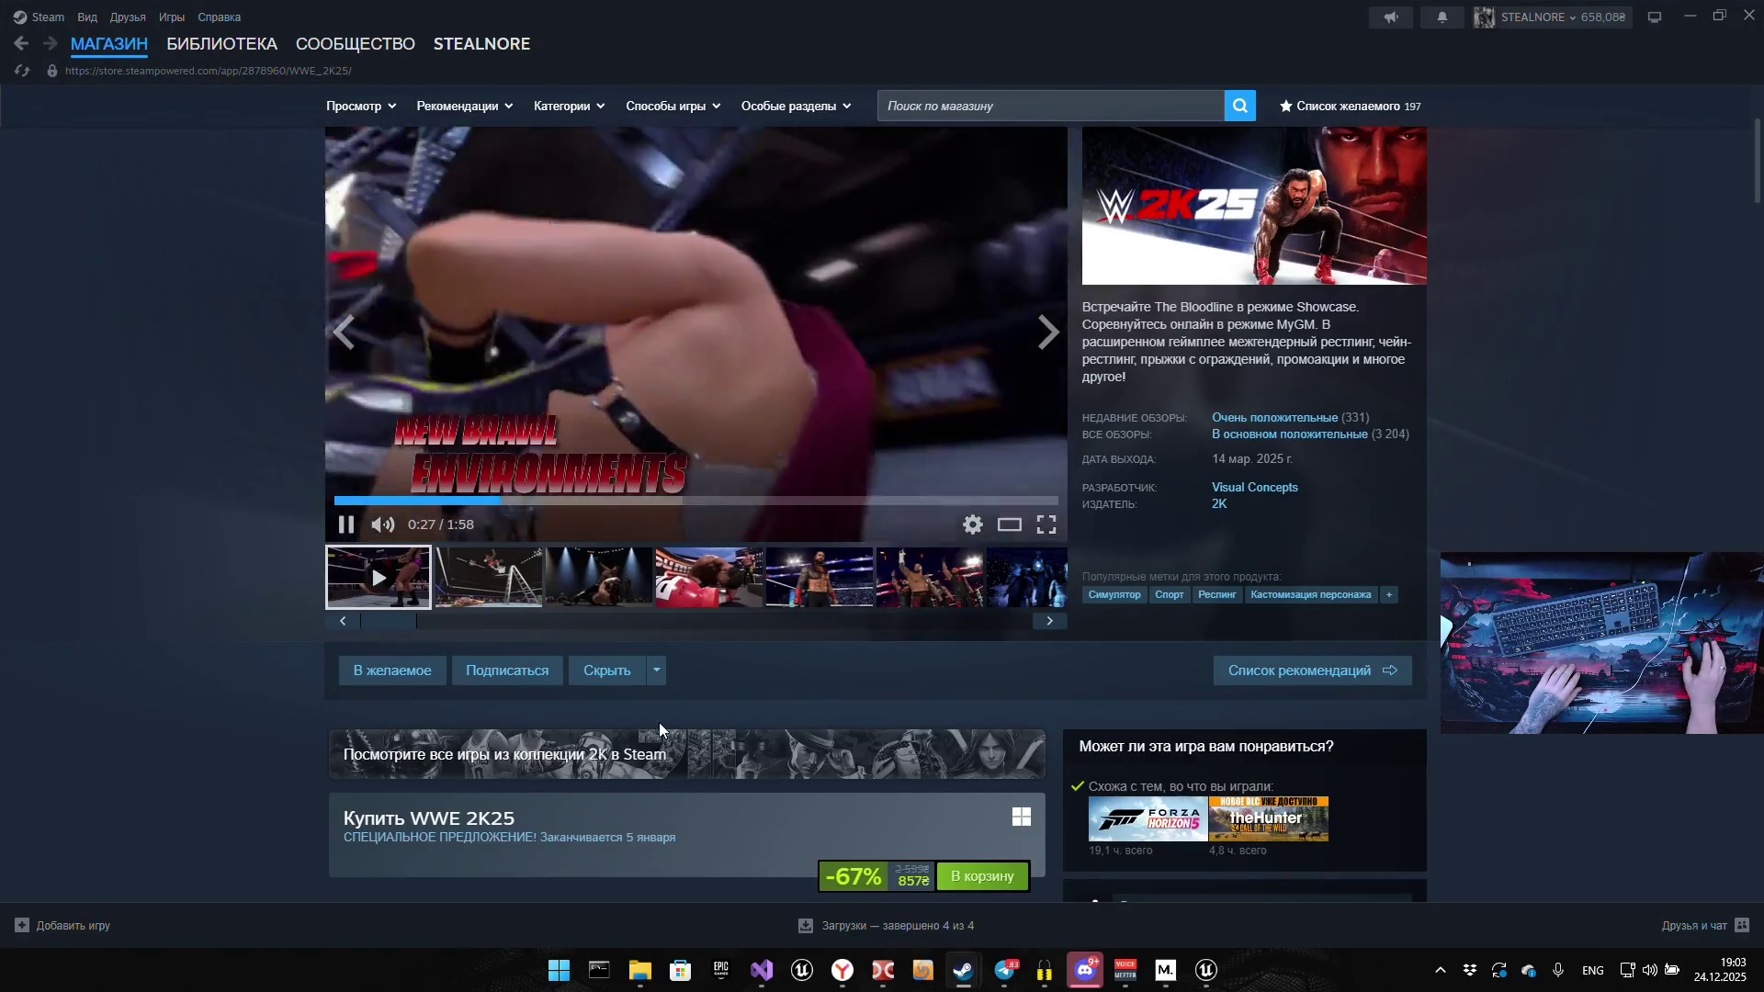
# Scroll to the WWE 2K25 purchase editions, select the 857₴ base game price, and scroll back up
pyautogui.scroll(-2, 658, 724)
pyautogui.doubleClick(886, 698)
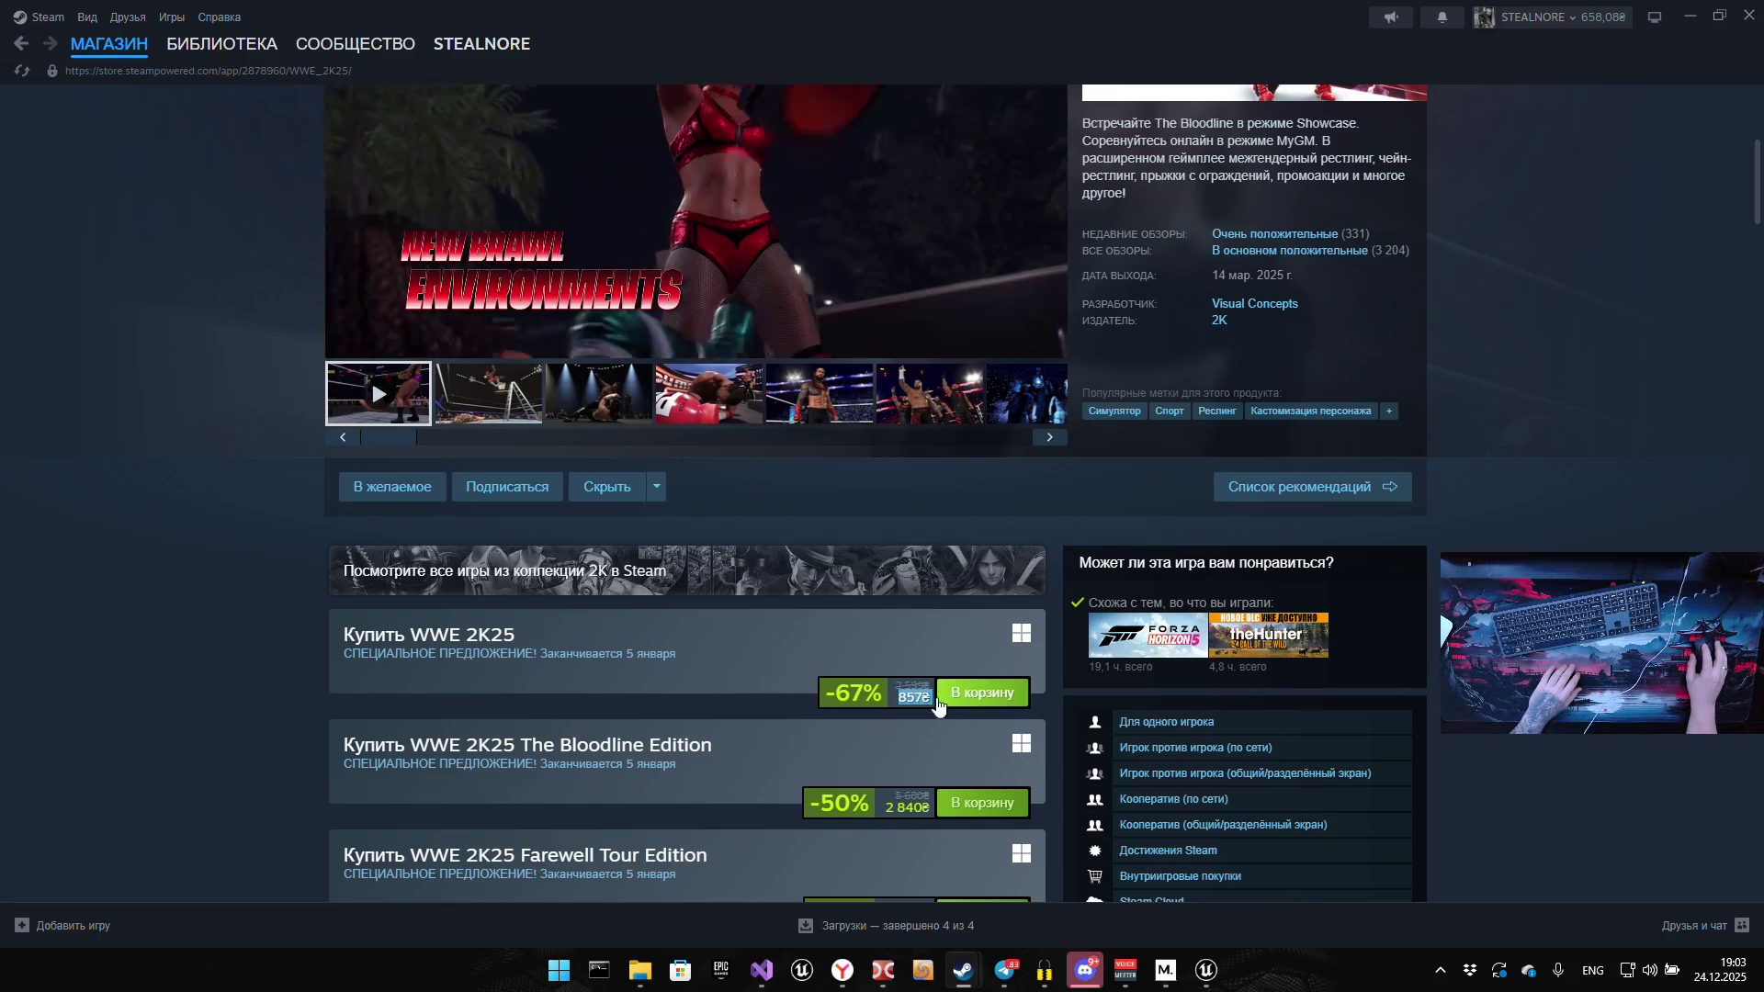
pyautogui.scroll(-3, 789, 759)
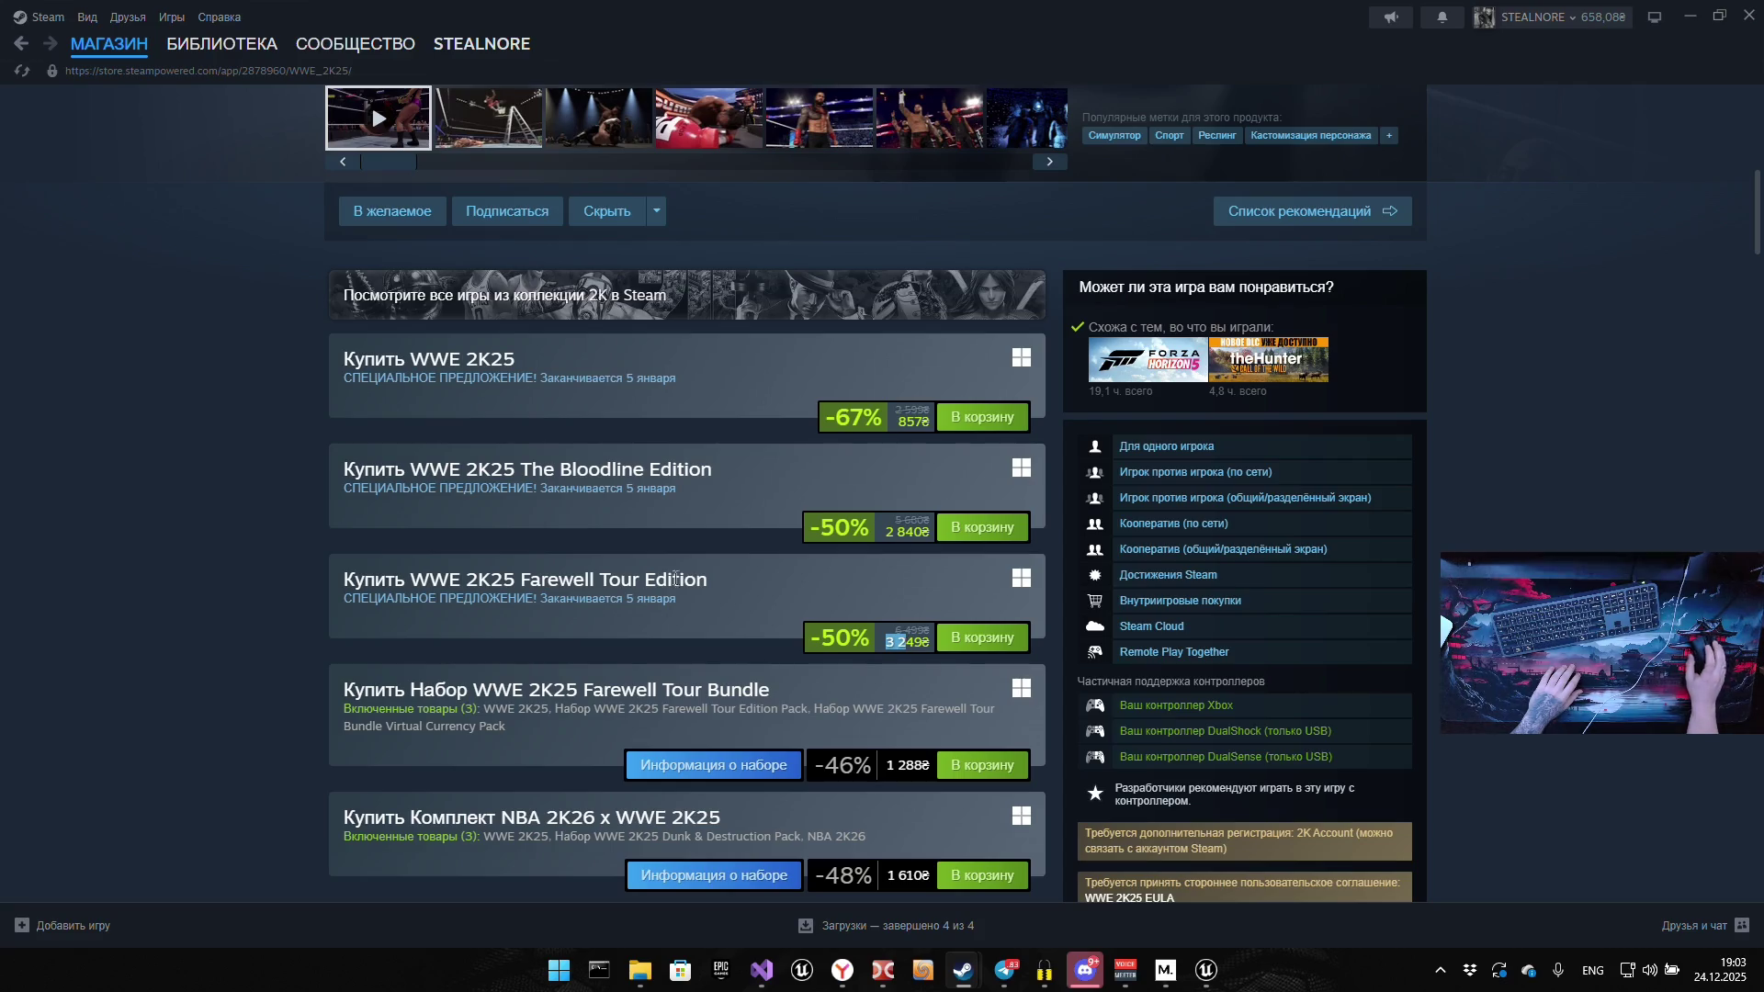
pyautogui.scroll(6, 255, 726)
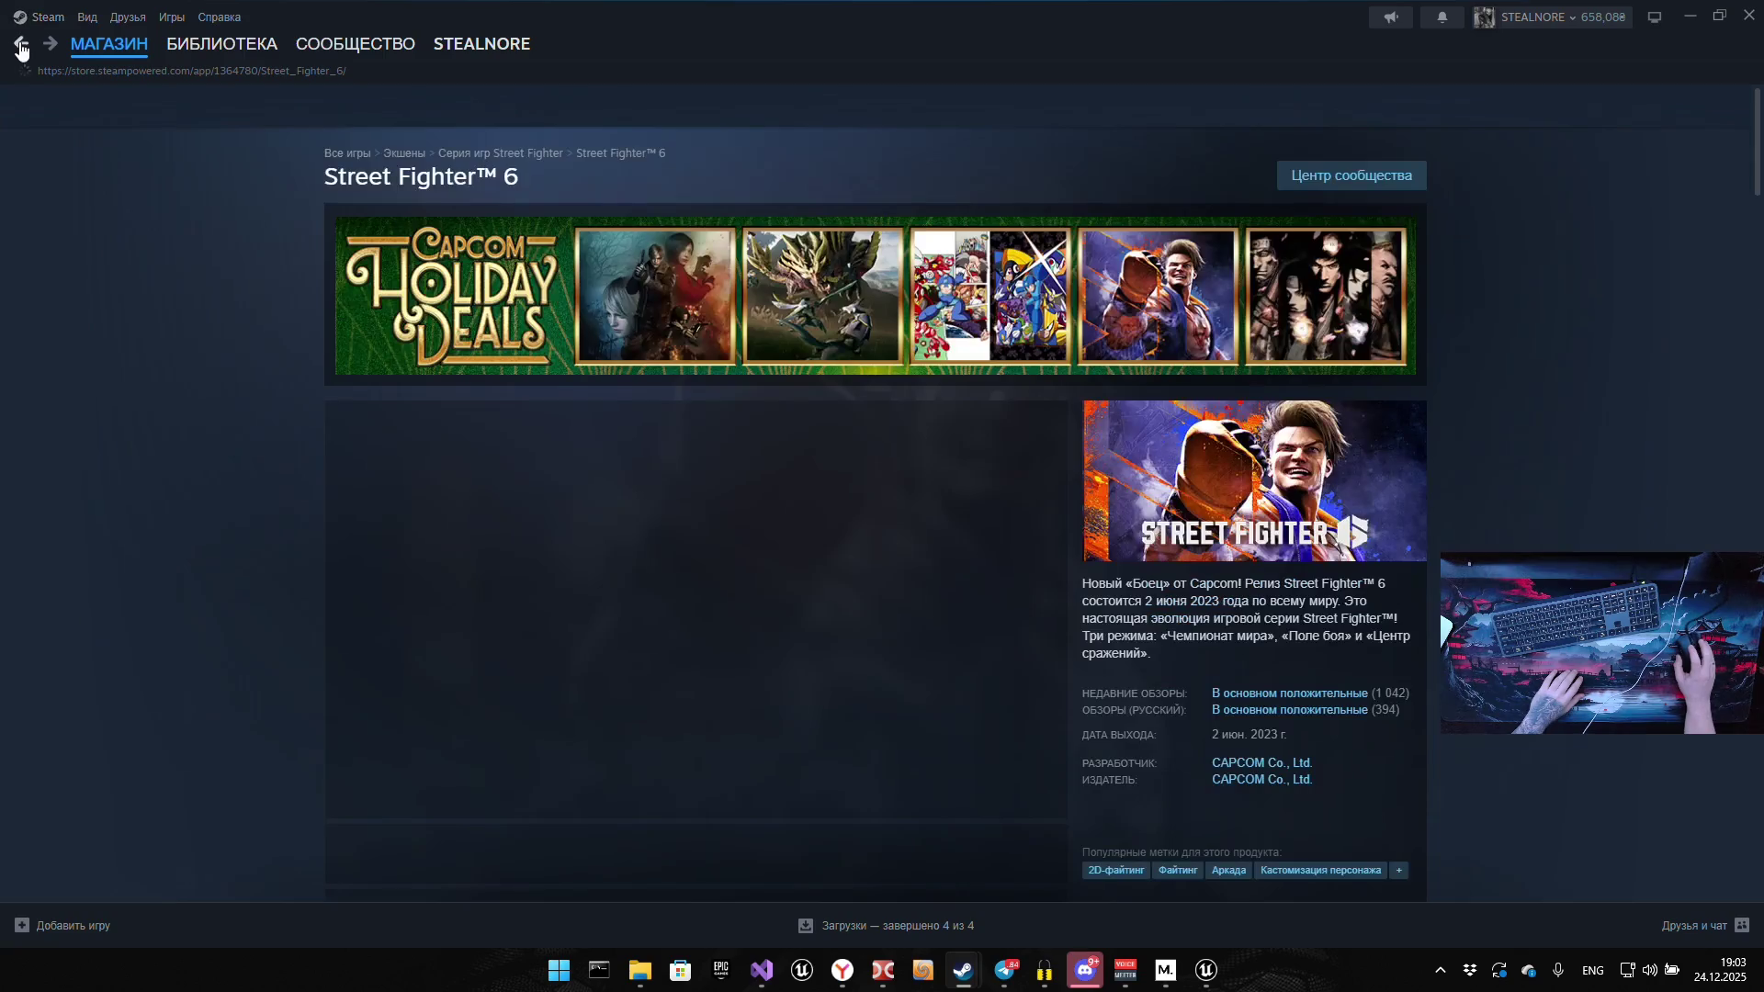
# Open the details of the Street Fighter 6 Years 1-2 Fighters Edition bundle
pyautogui.scroll(-9, 588, 691)
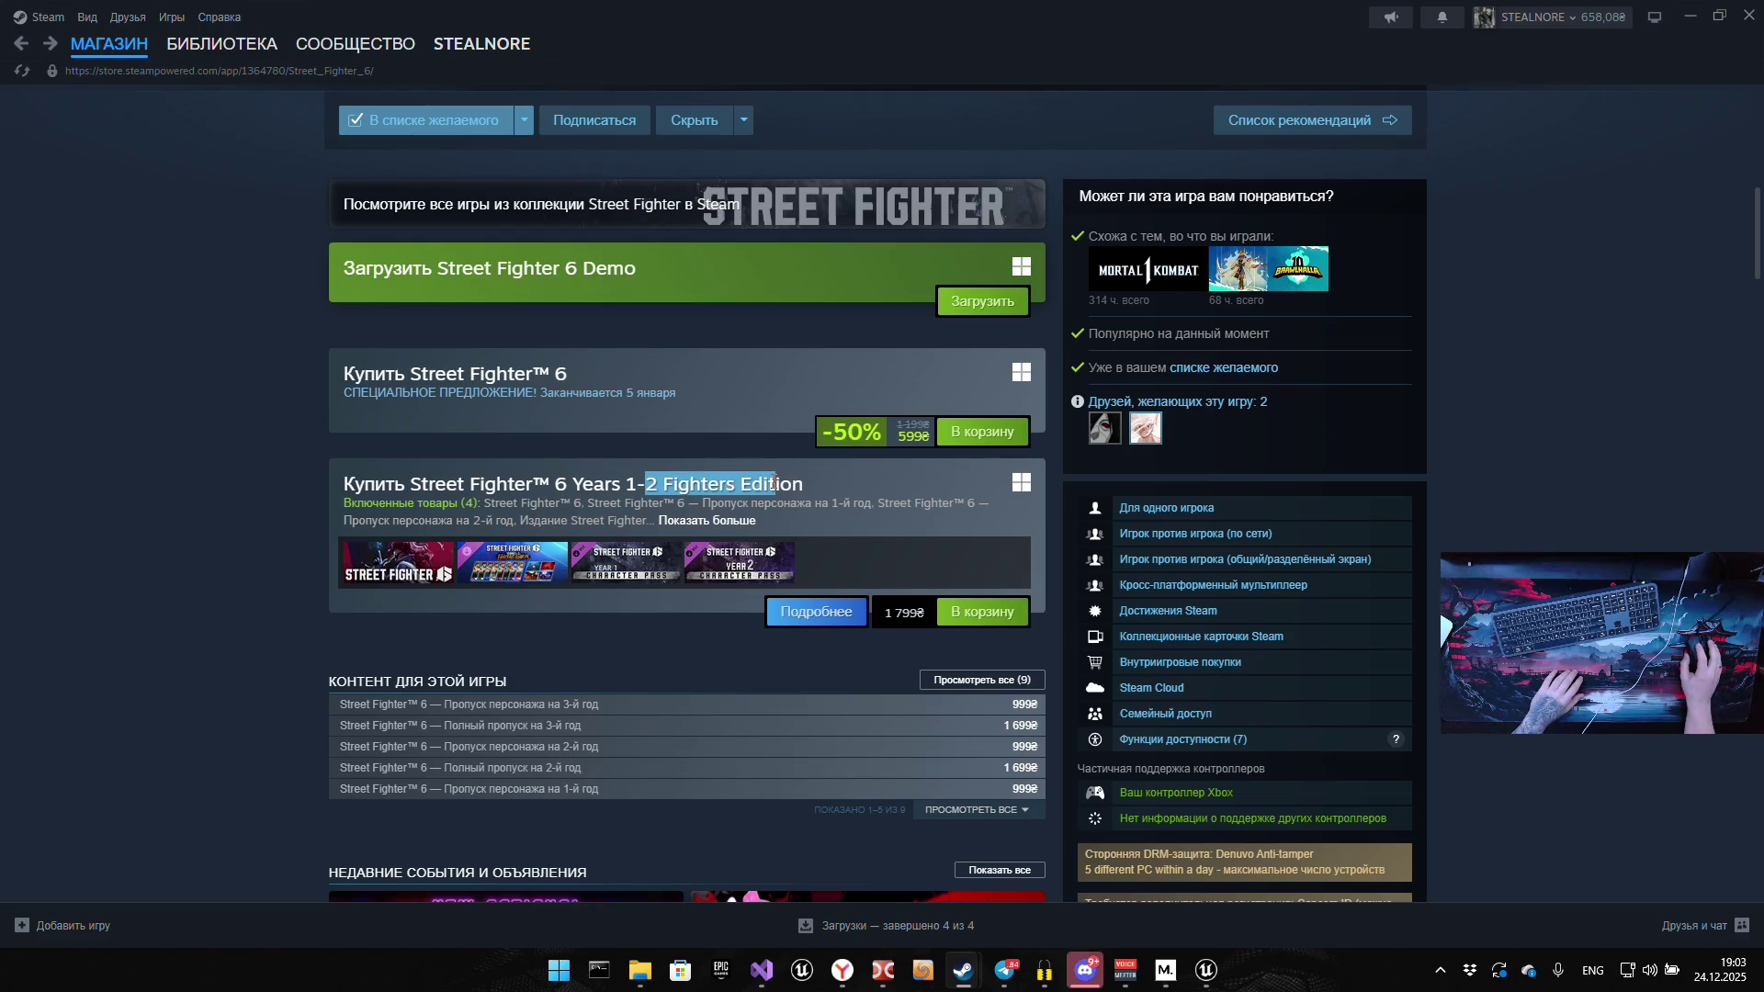
pyautogui.click(1450, 545)
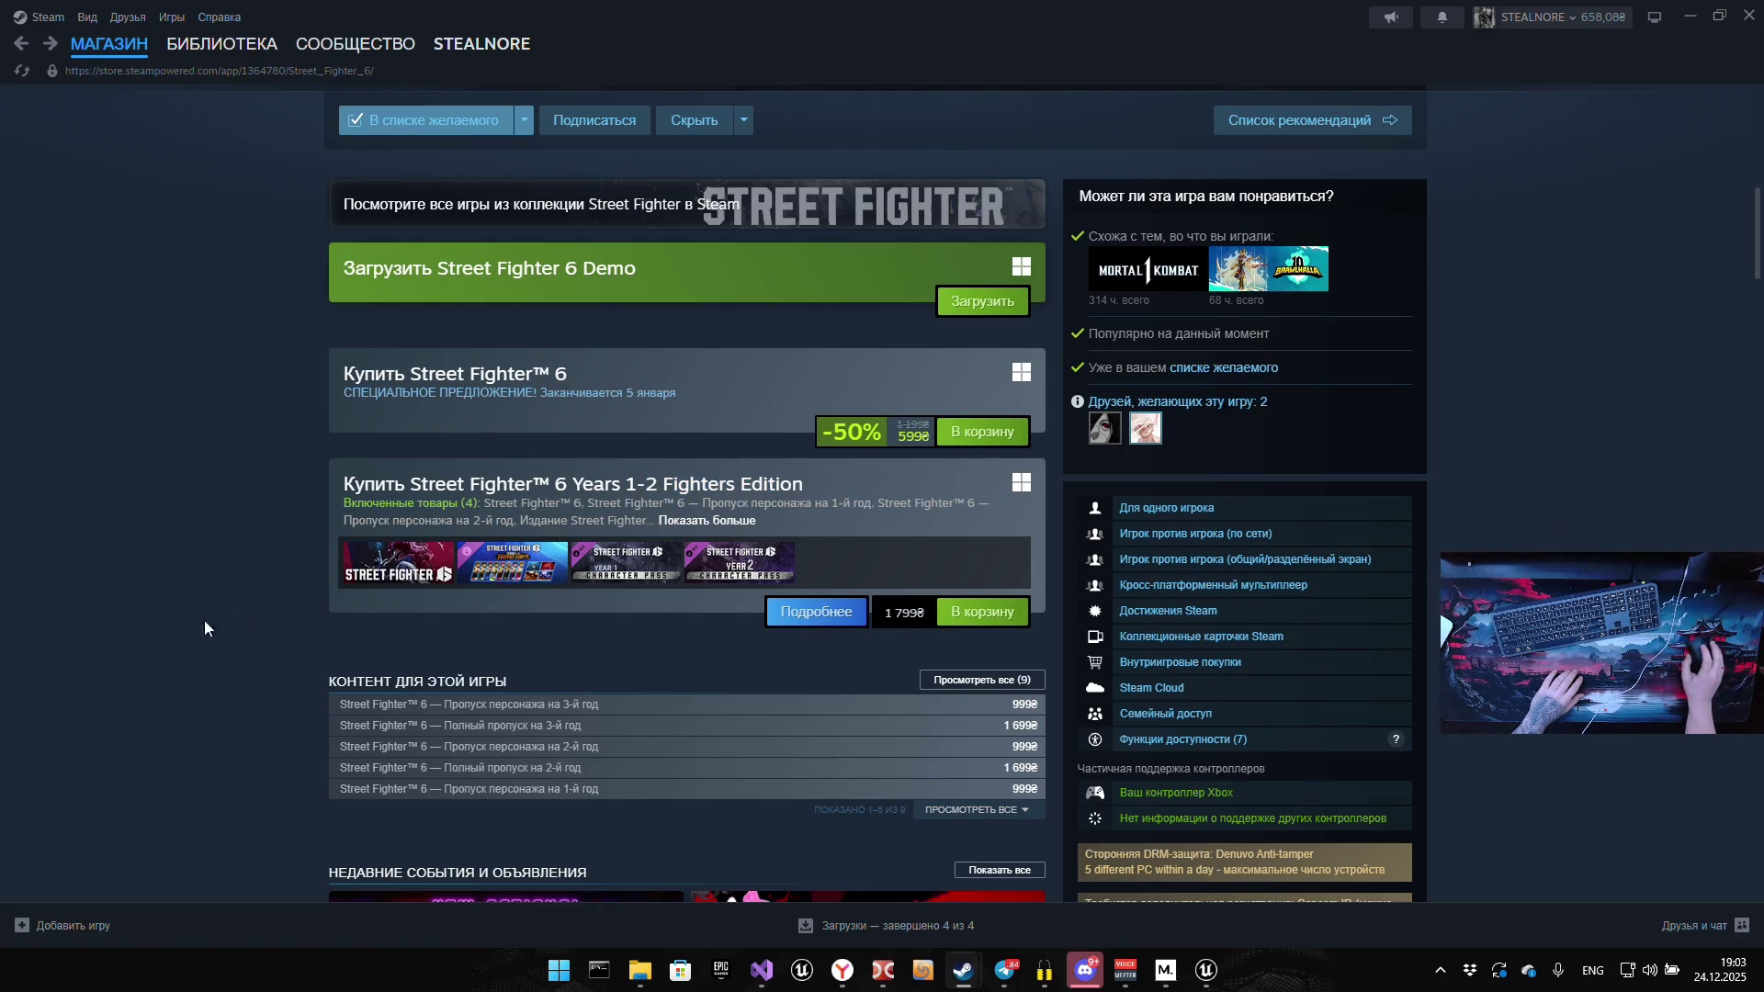
pyautogui.moveTo(432, 564)
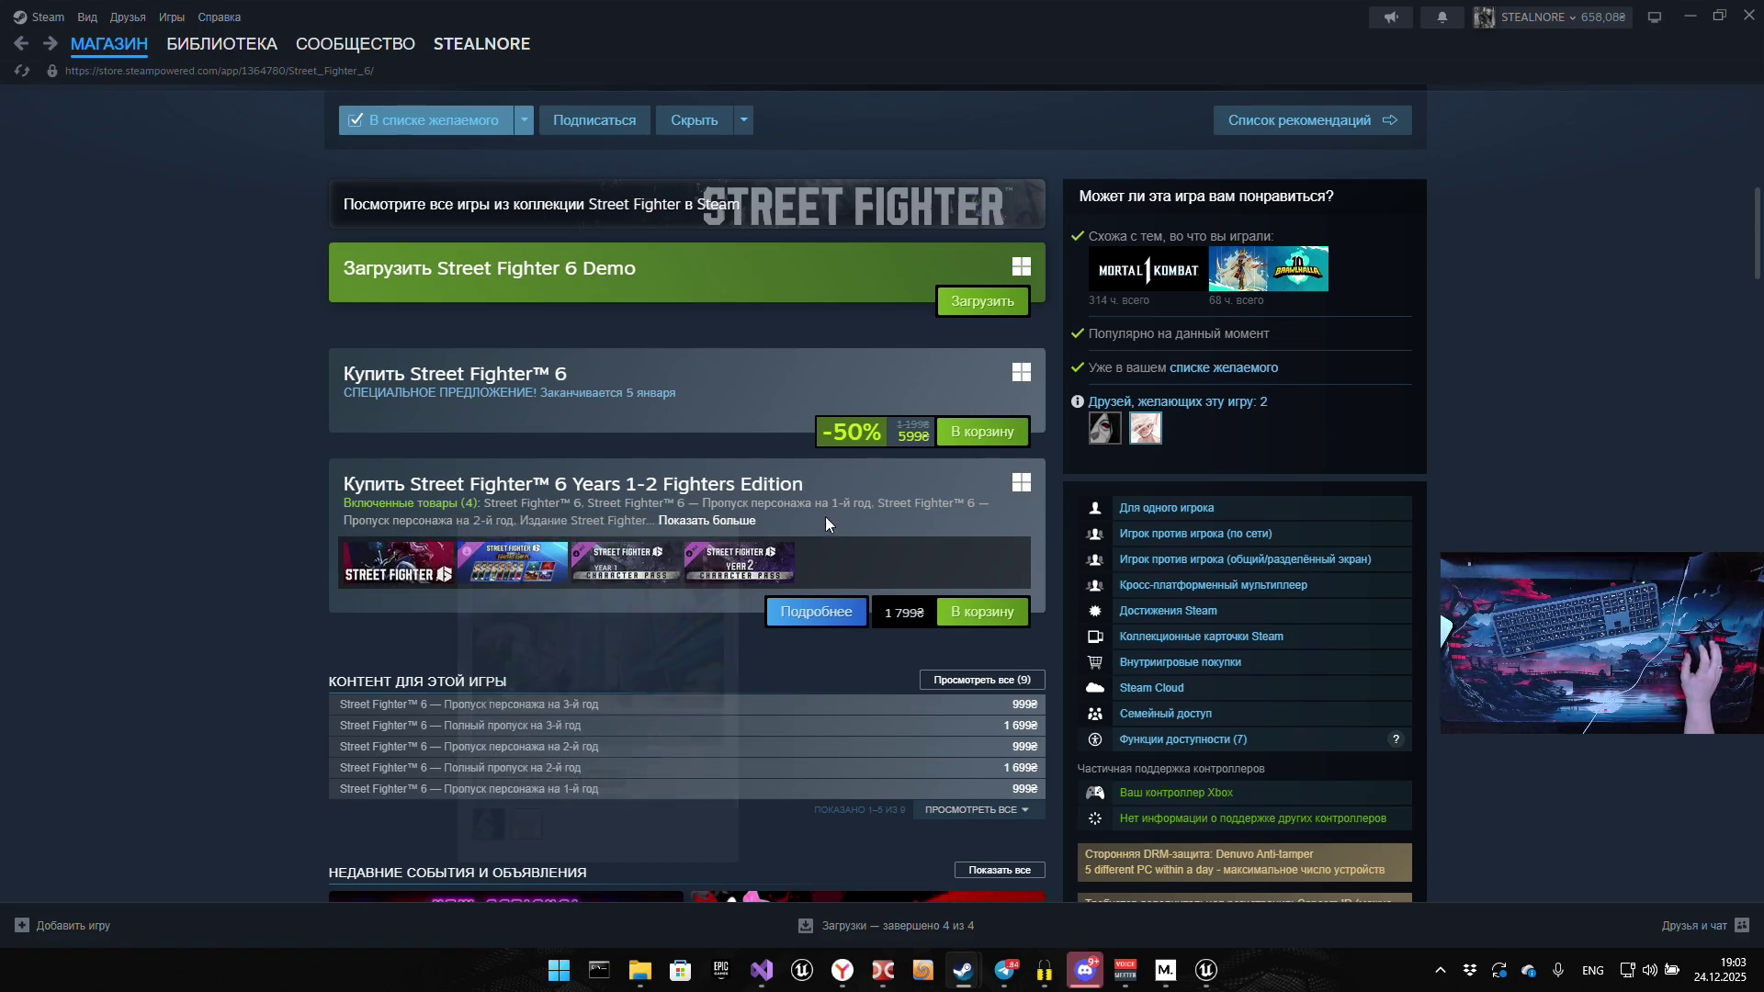
pyautogui.click(836, 611)
# Look over the bundle, open the Street Fighter 6 Demo in the library, then return to Unreal Editor
pyautogui.scroll(-10, 697, 689)
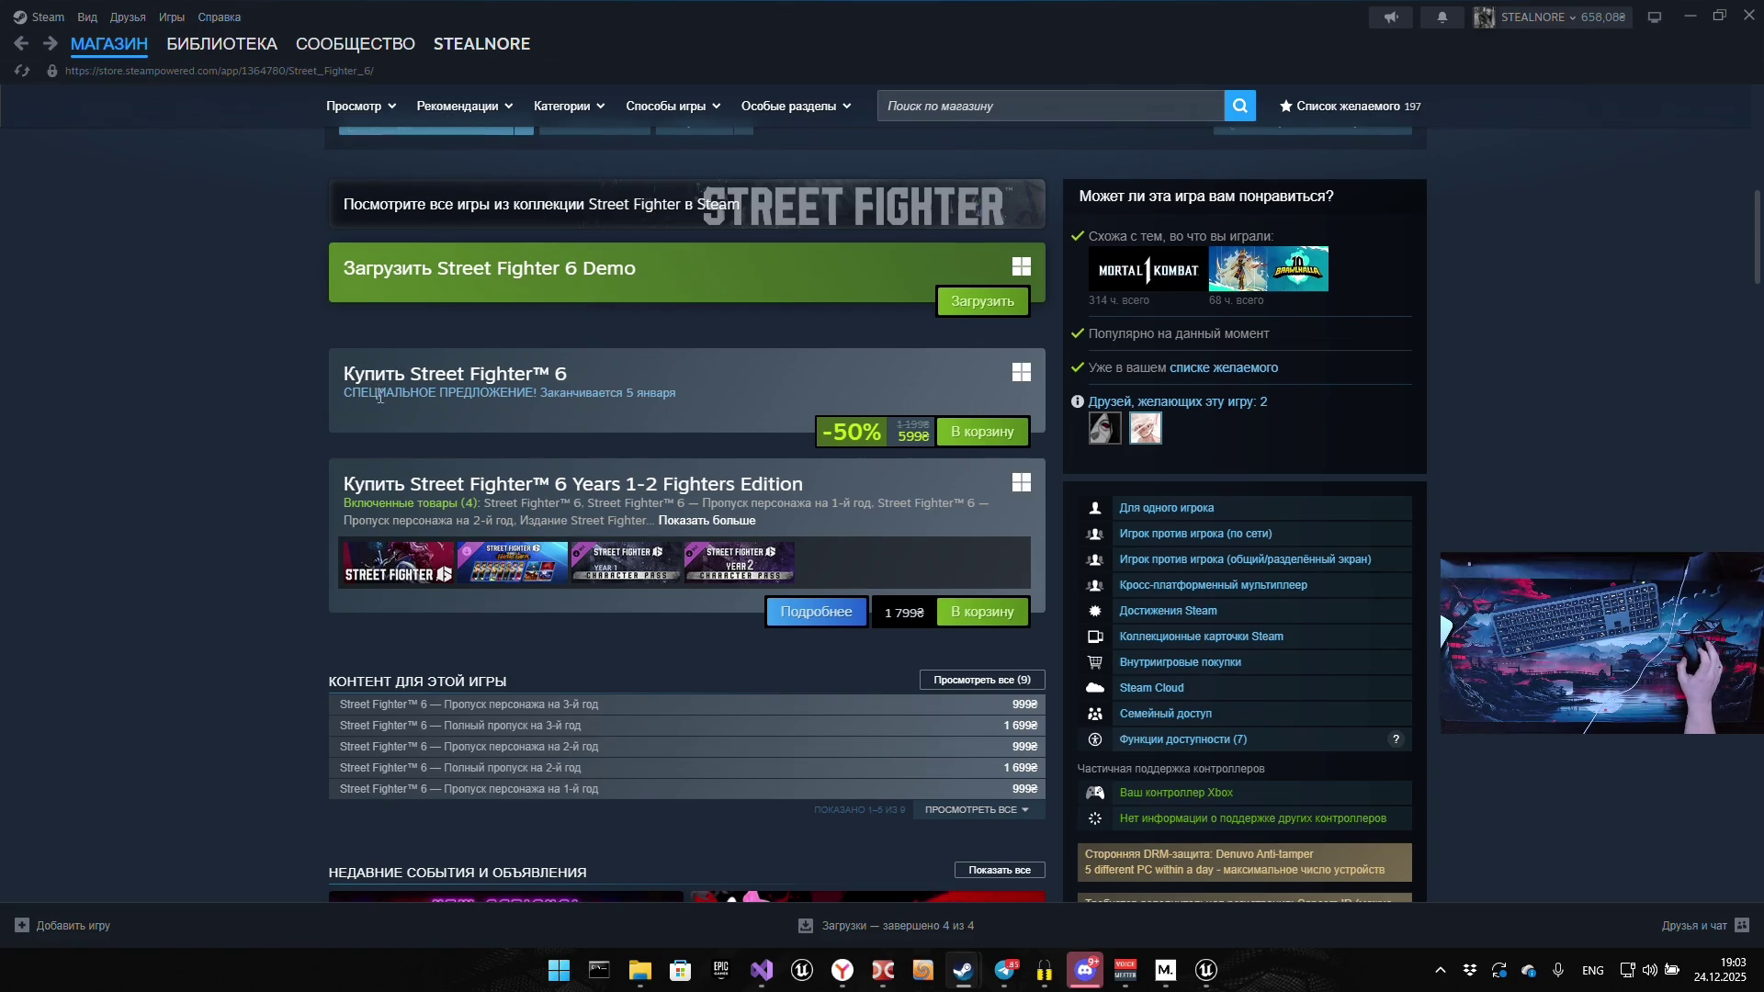
pyautogui.scroll(10, 380, 396)
pyautogui.click(230, 51)
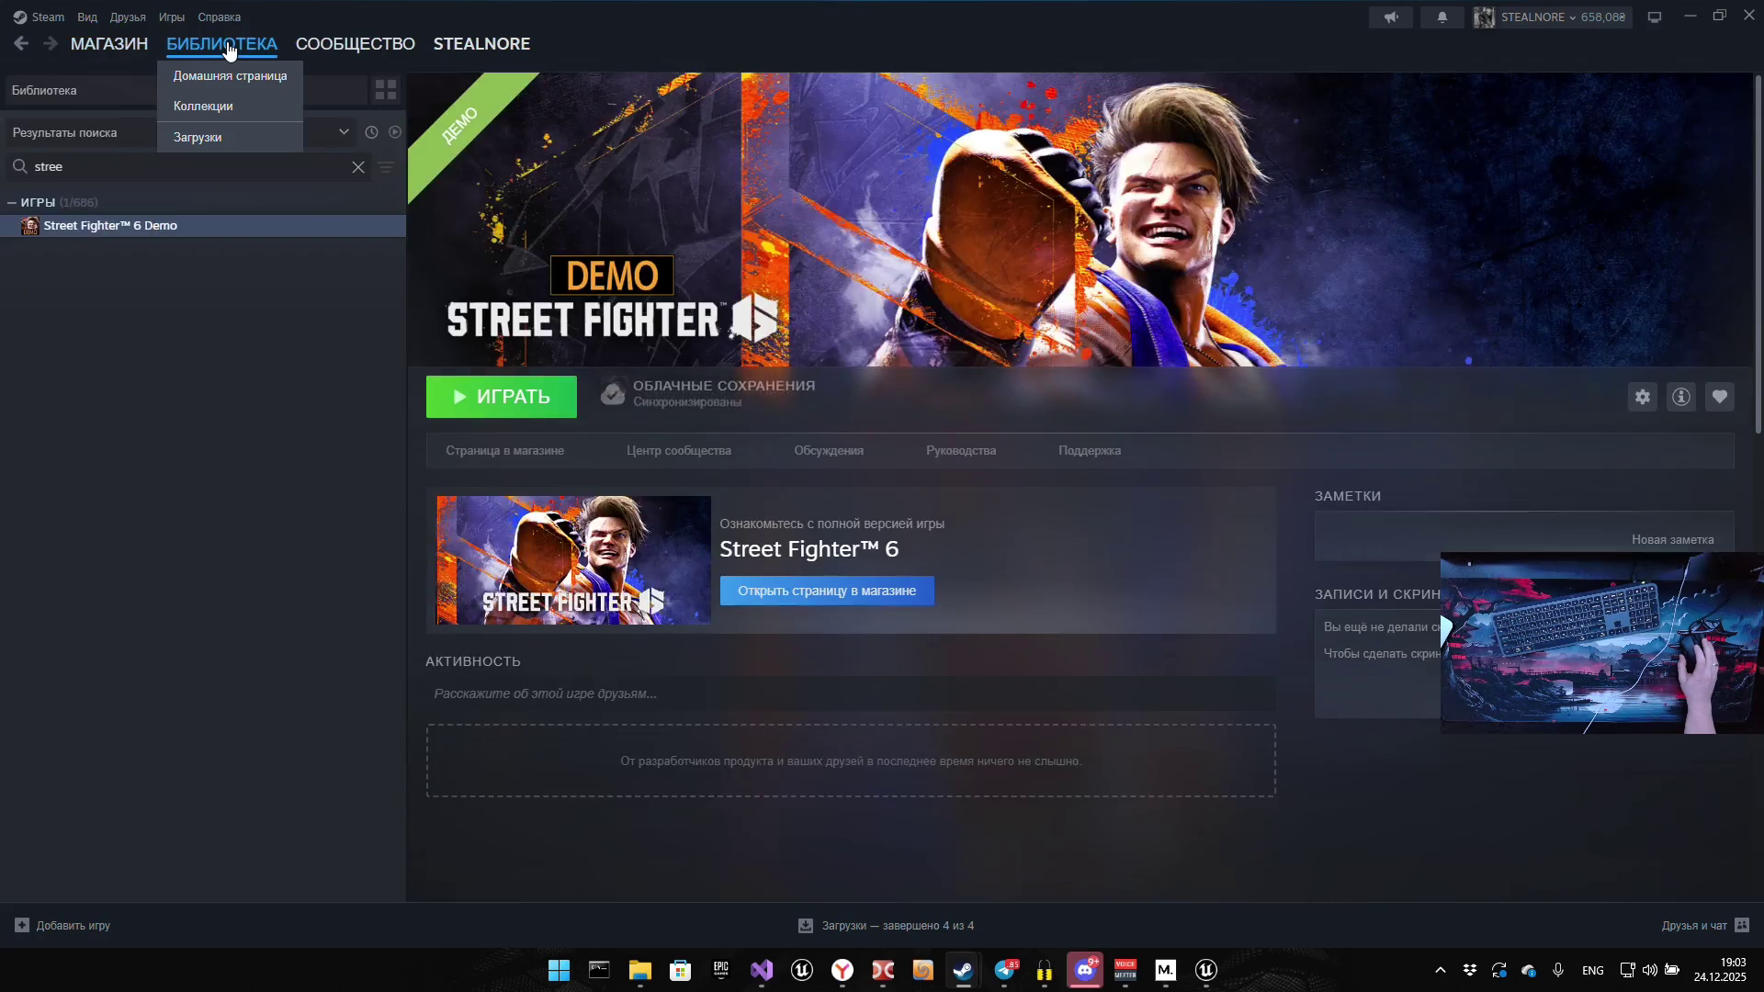
pyautogui.hotkey('alt', 'Tab')
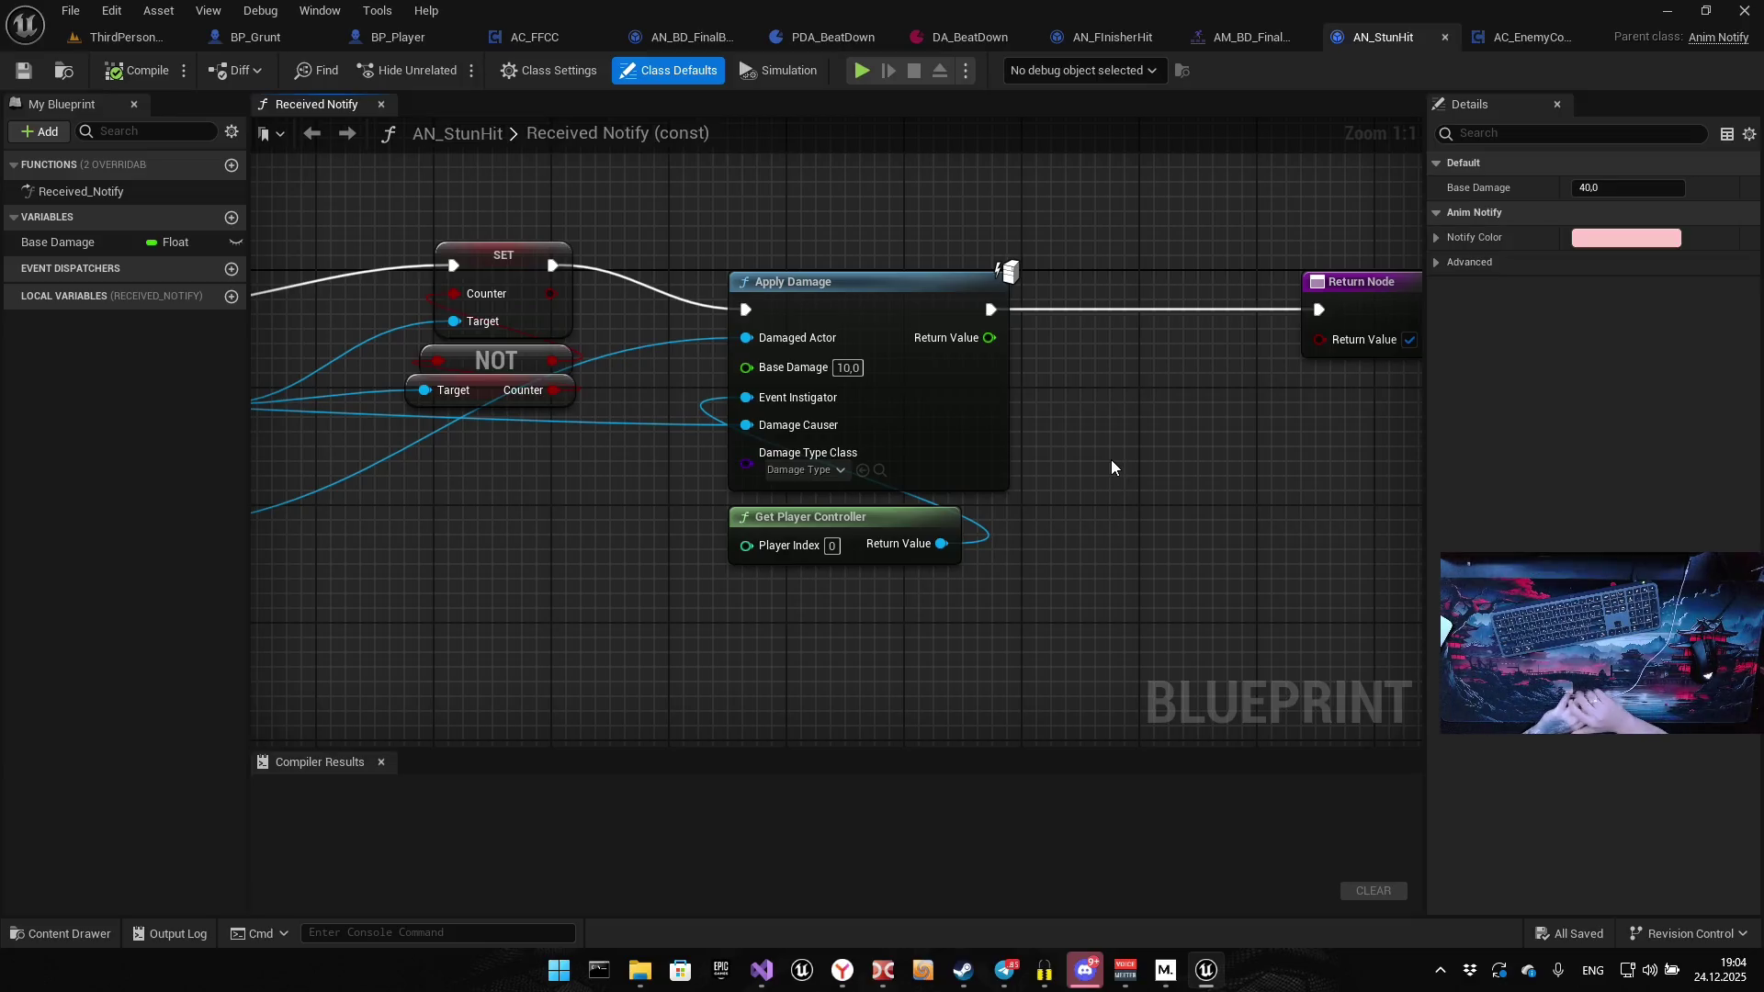
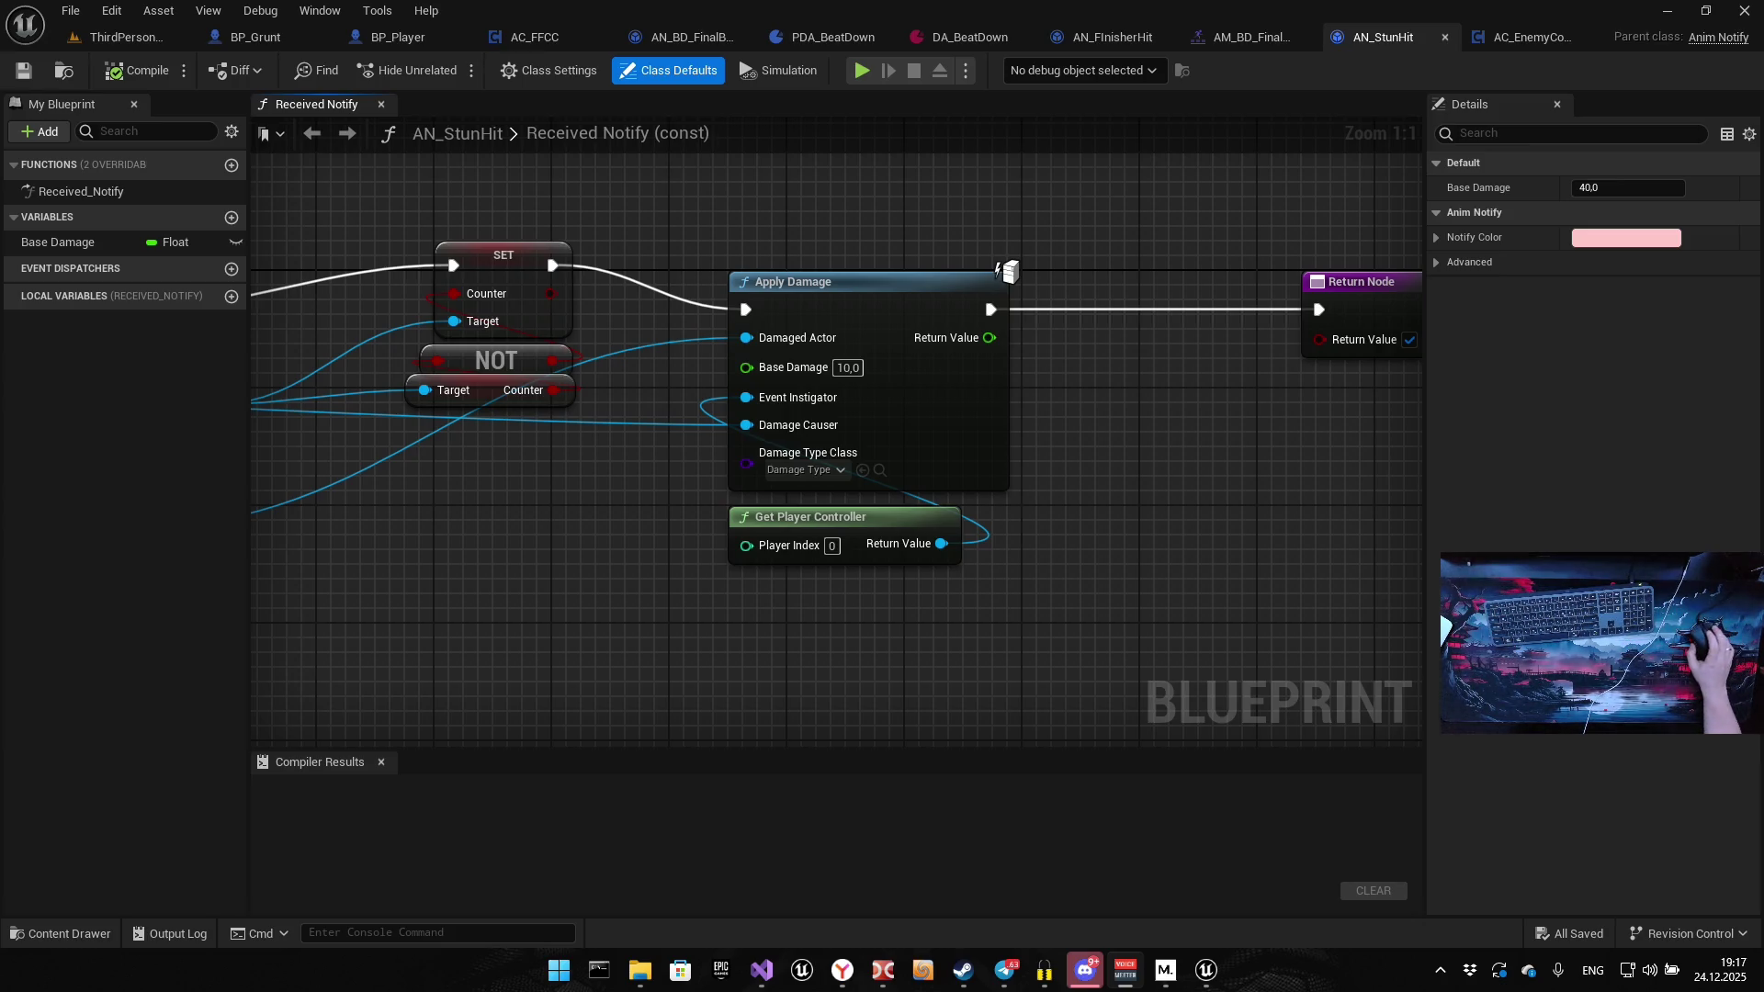
# Pan the AN_StunHit graph to its Return Node and bring up the AnimNotify folder in the Content Drawer
pyautogui.moveTo(1083, 524)
pyautogui.mouseDown()
pyautogui.moveTo(1170, 485)
pyautogui.moveTo(1070, 467)
pyautogui.mouseUp()
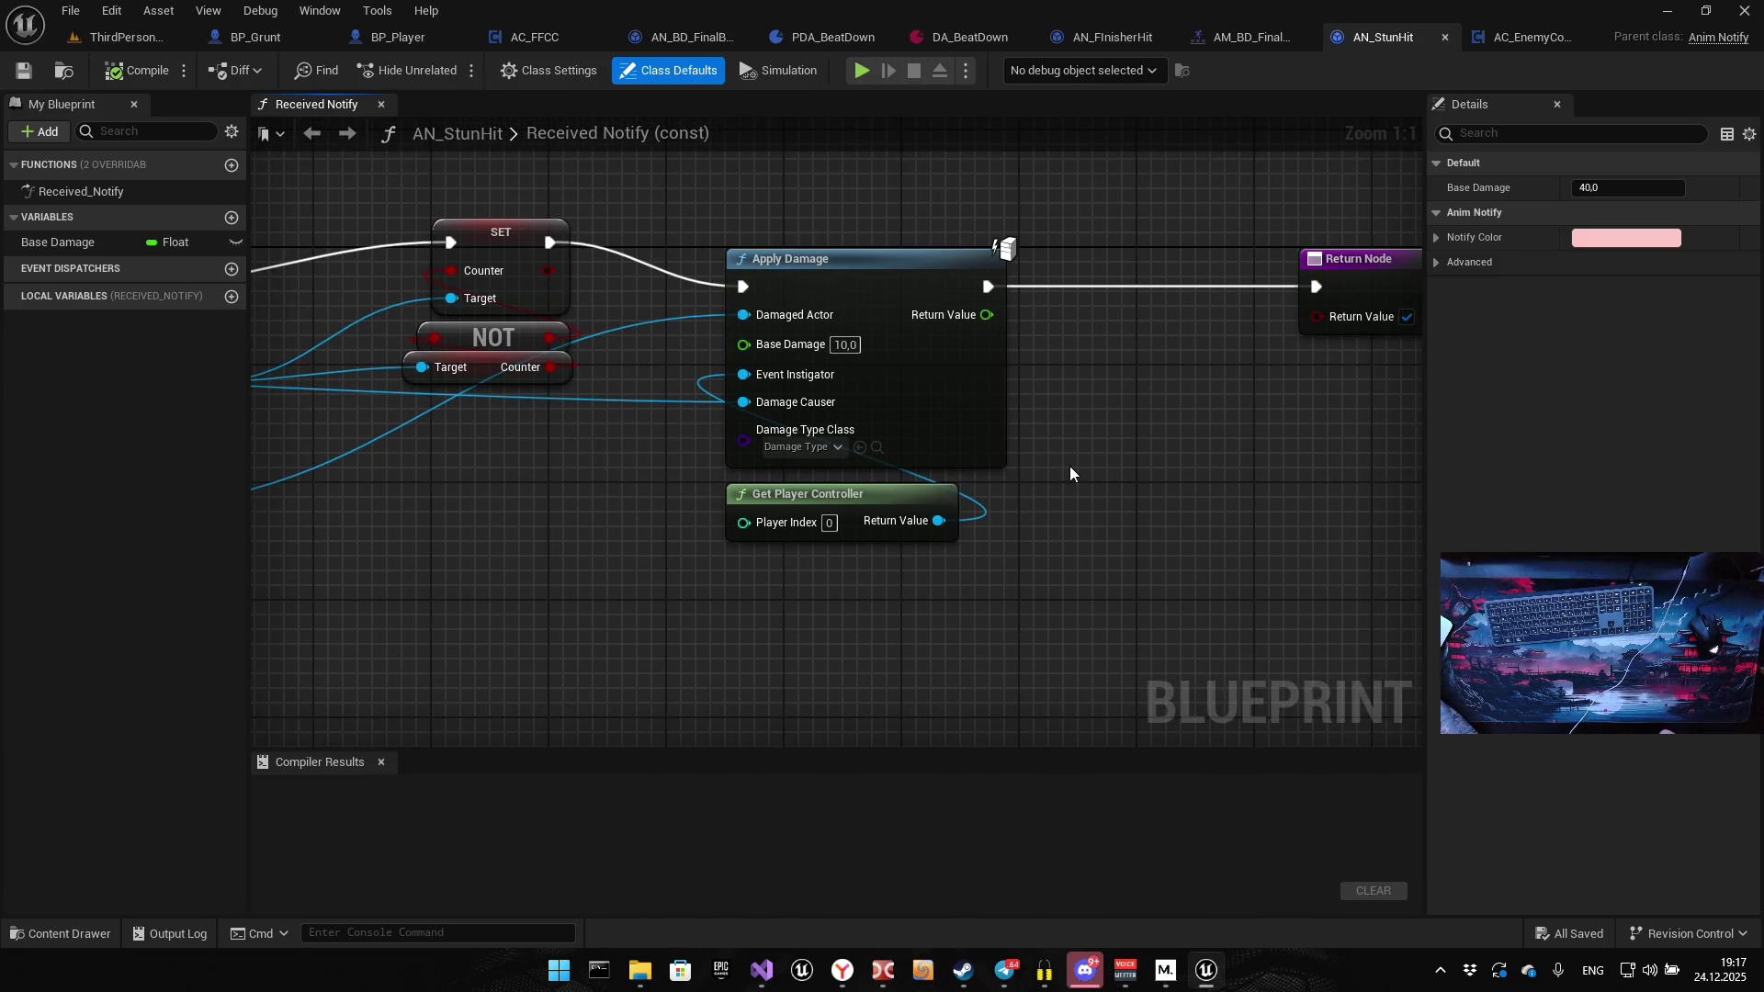
pyautogui.moveTo(1167, 468); pyautogui.dragTo(964, 527)
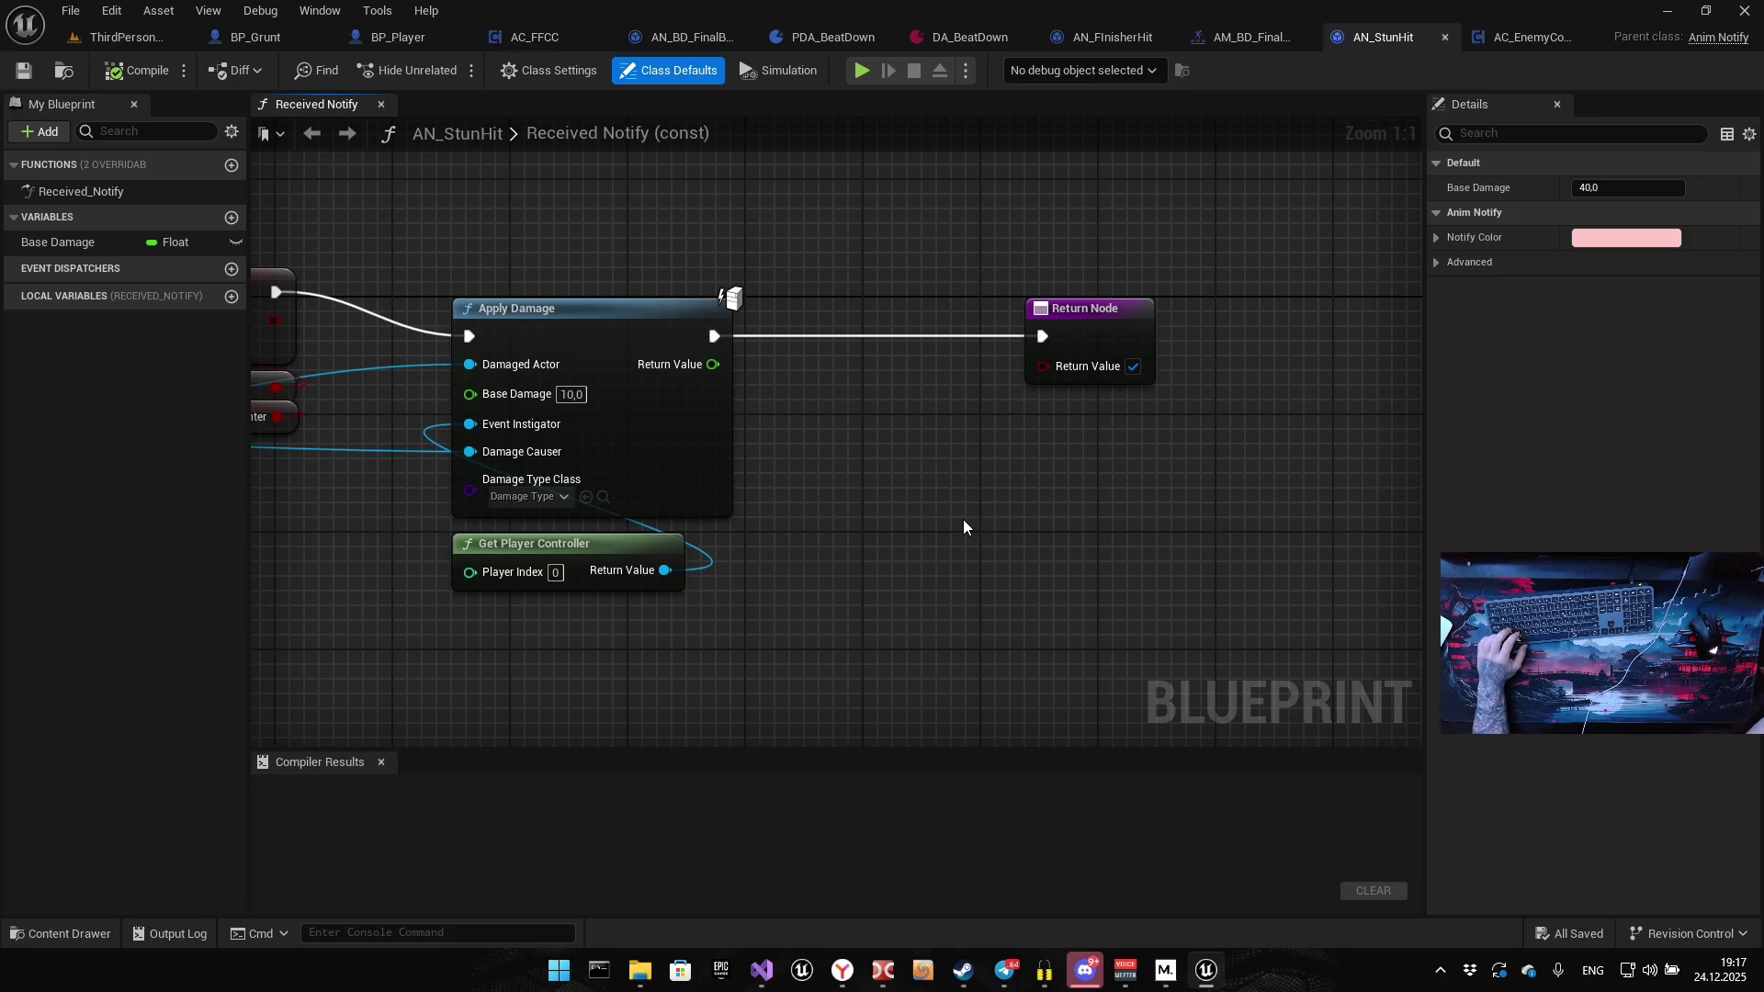
pyautogui.hotkey('ctrl', 'space')
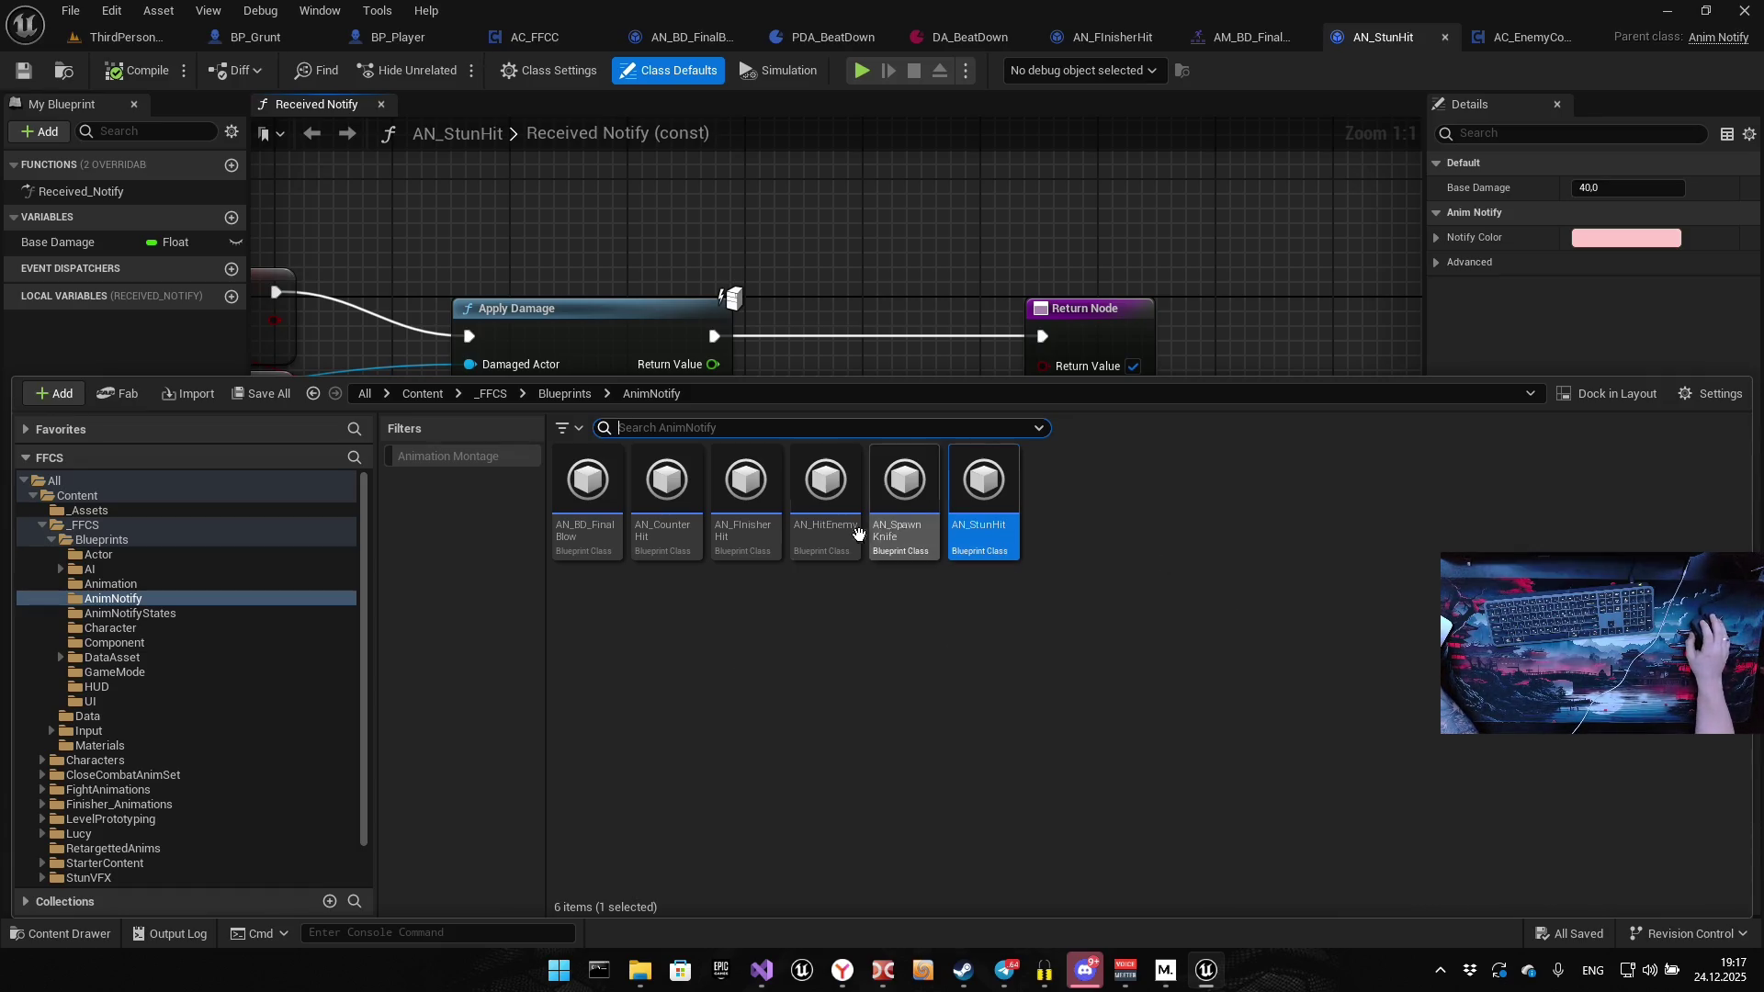
# Open AN_FInisherHit, select and copy its Combo Counter node, then reopen AN_StunHit
pyautogui.moveTo(788, 534)
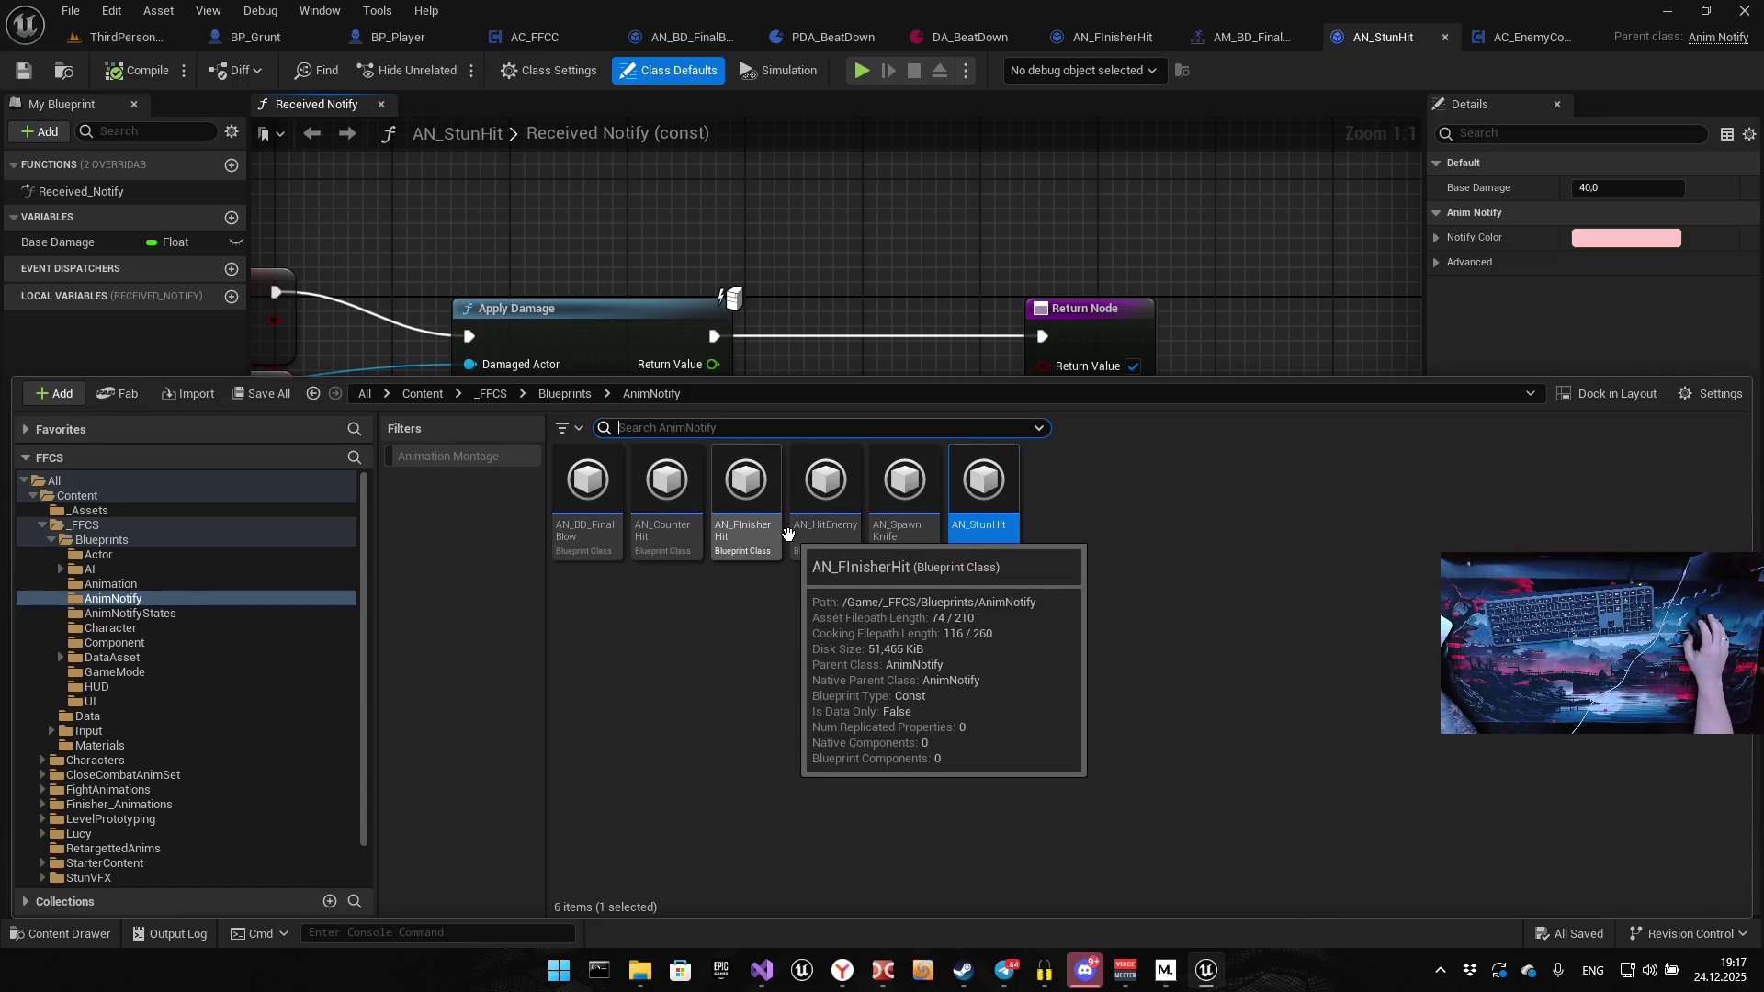
pyautogui.doubleClick(788, 534)
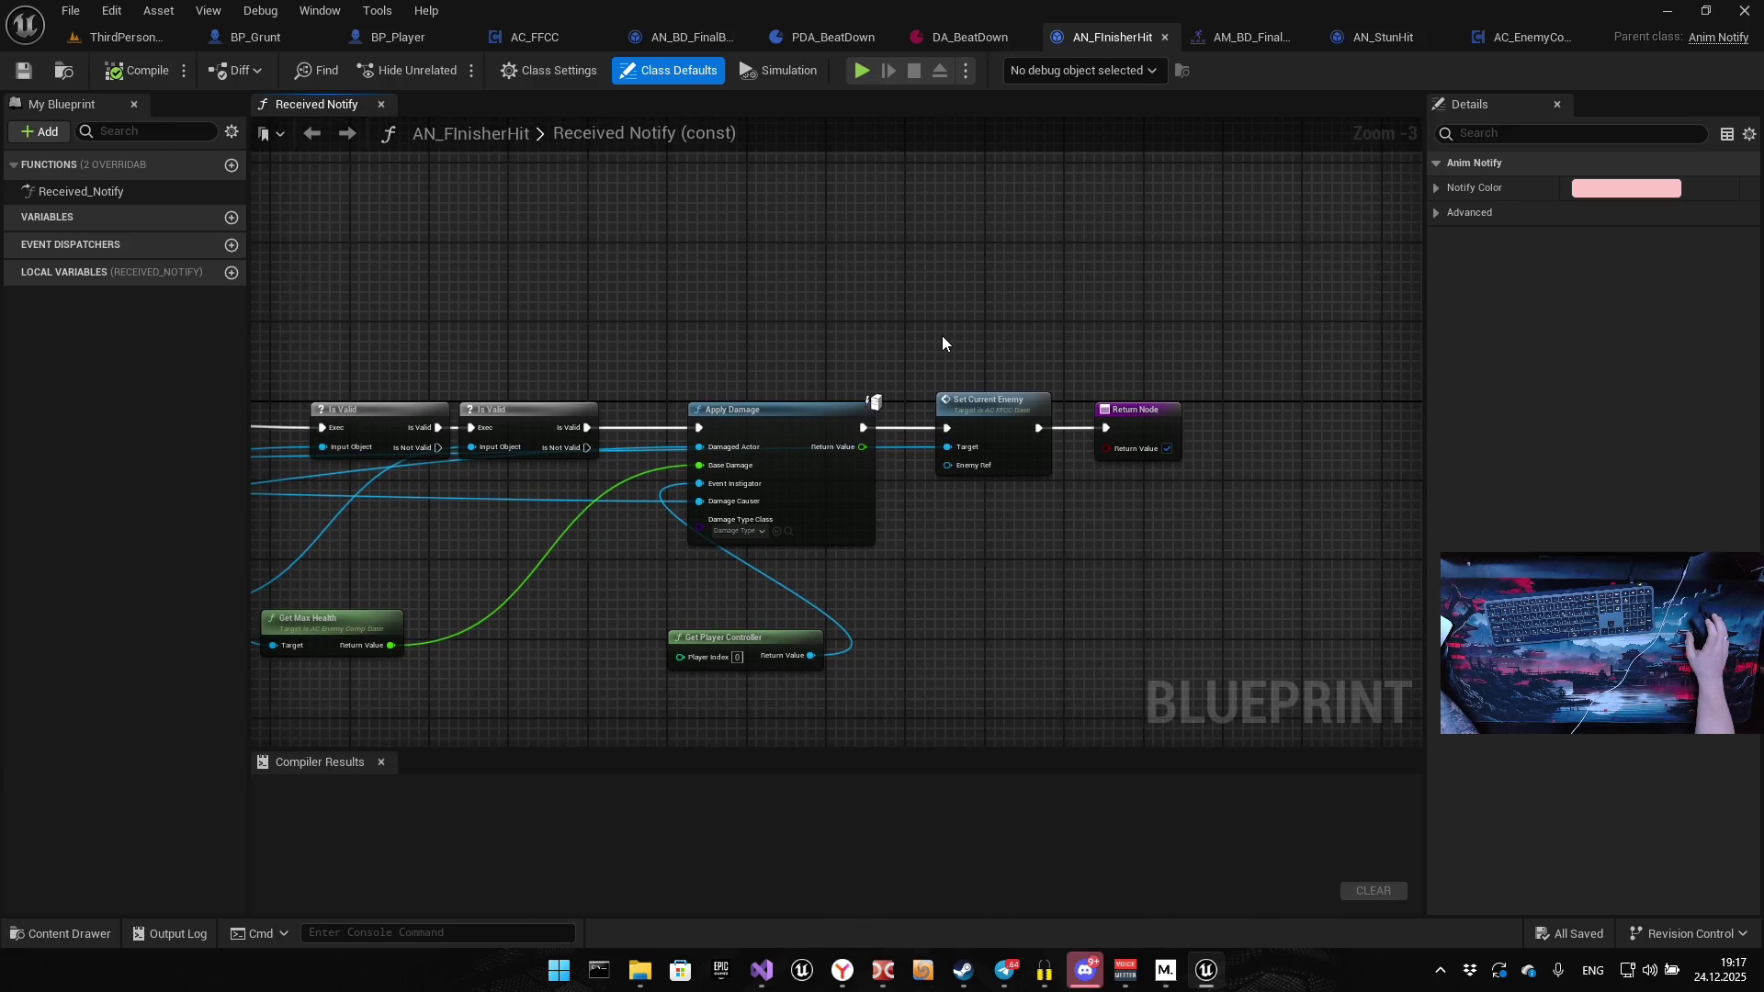
pyautogui.moveTo(695, 441); pyautogui.dragTo(951, 370)
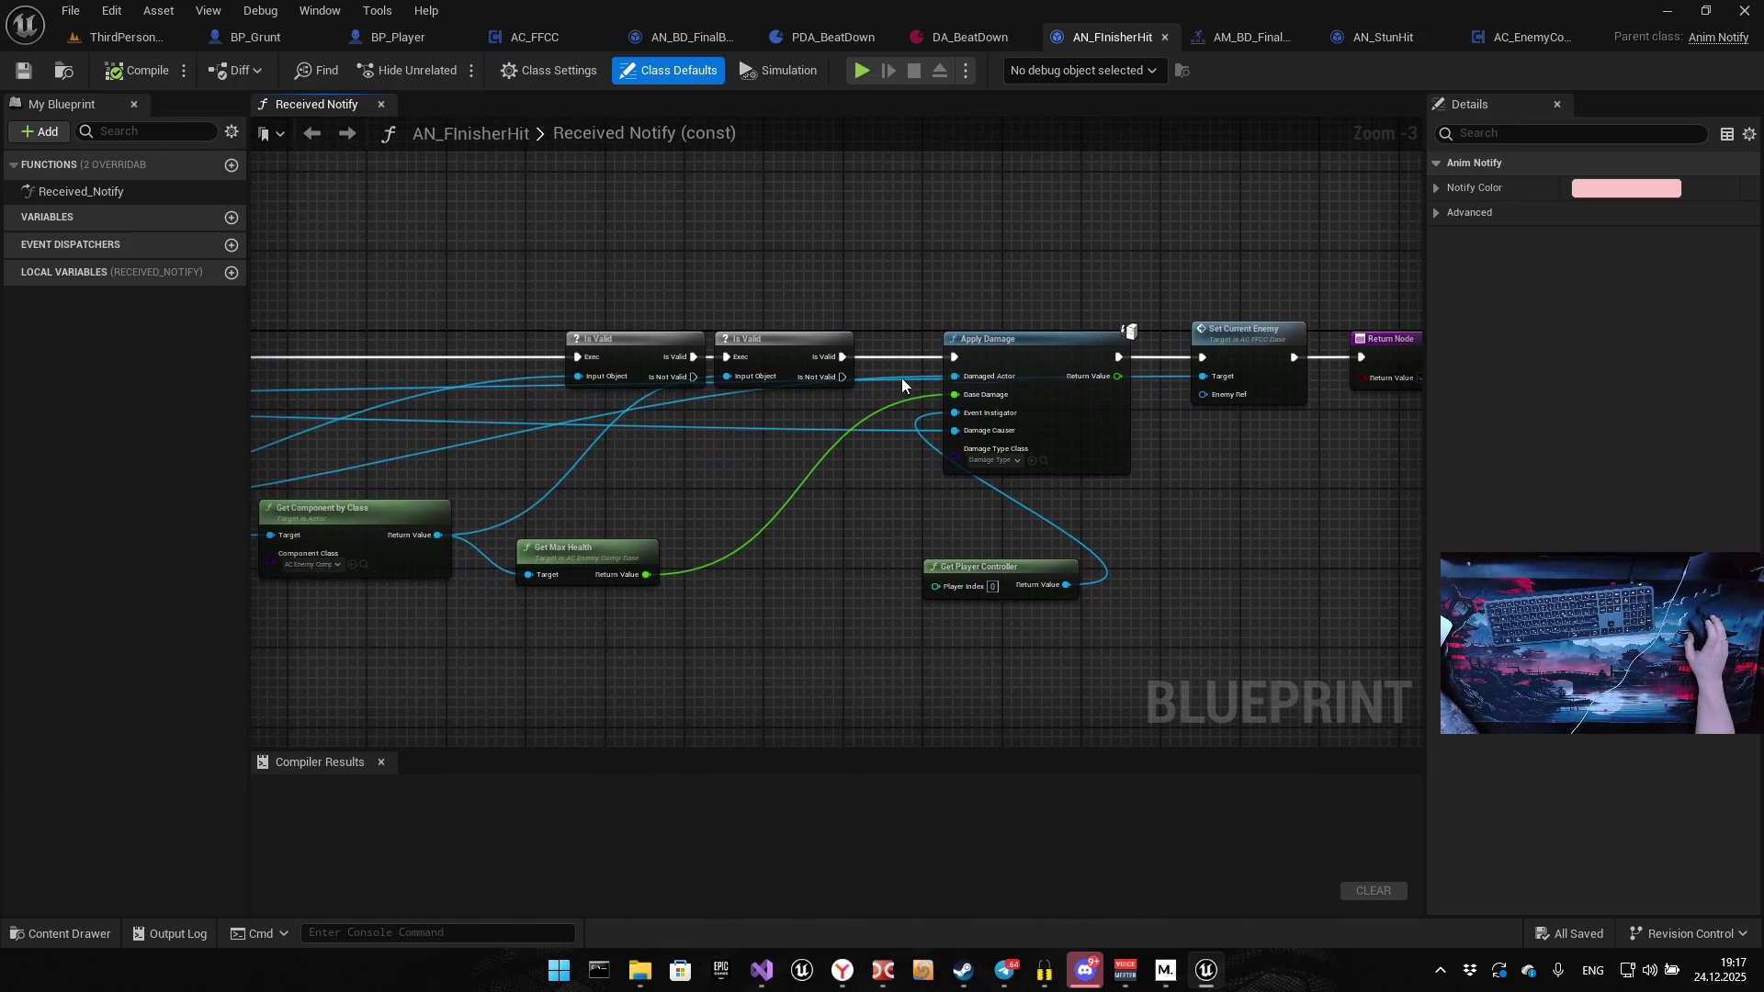
pyautogui.moveTo(739, 407)
pyautogui.mouseDown()
pyautogui.moveTo(1018, 416)
pyautogui.moveTo(1165, 388)
pyautogui.mouseUp()
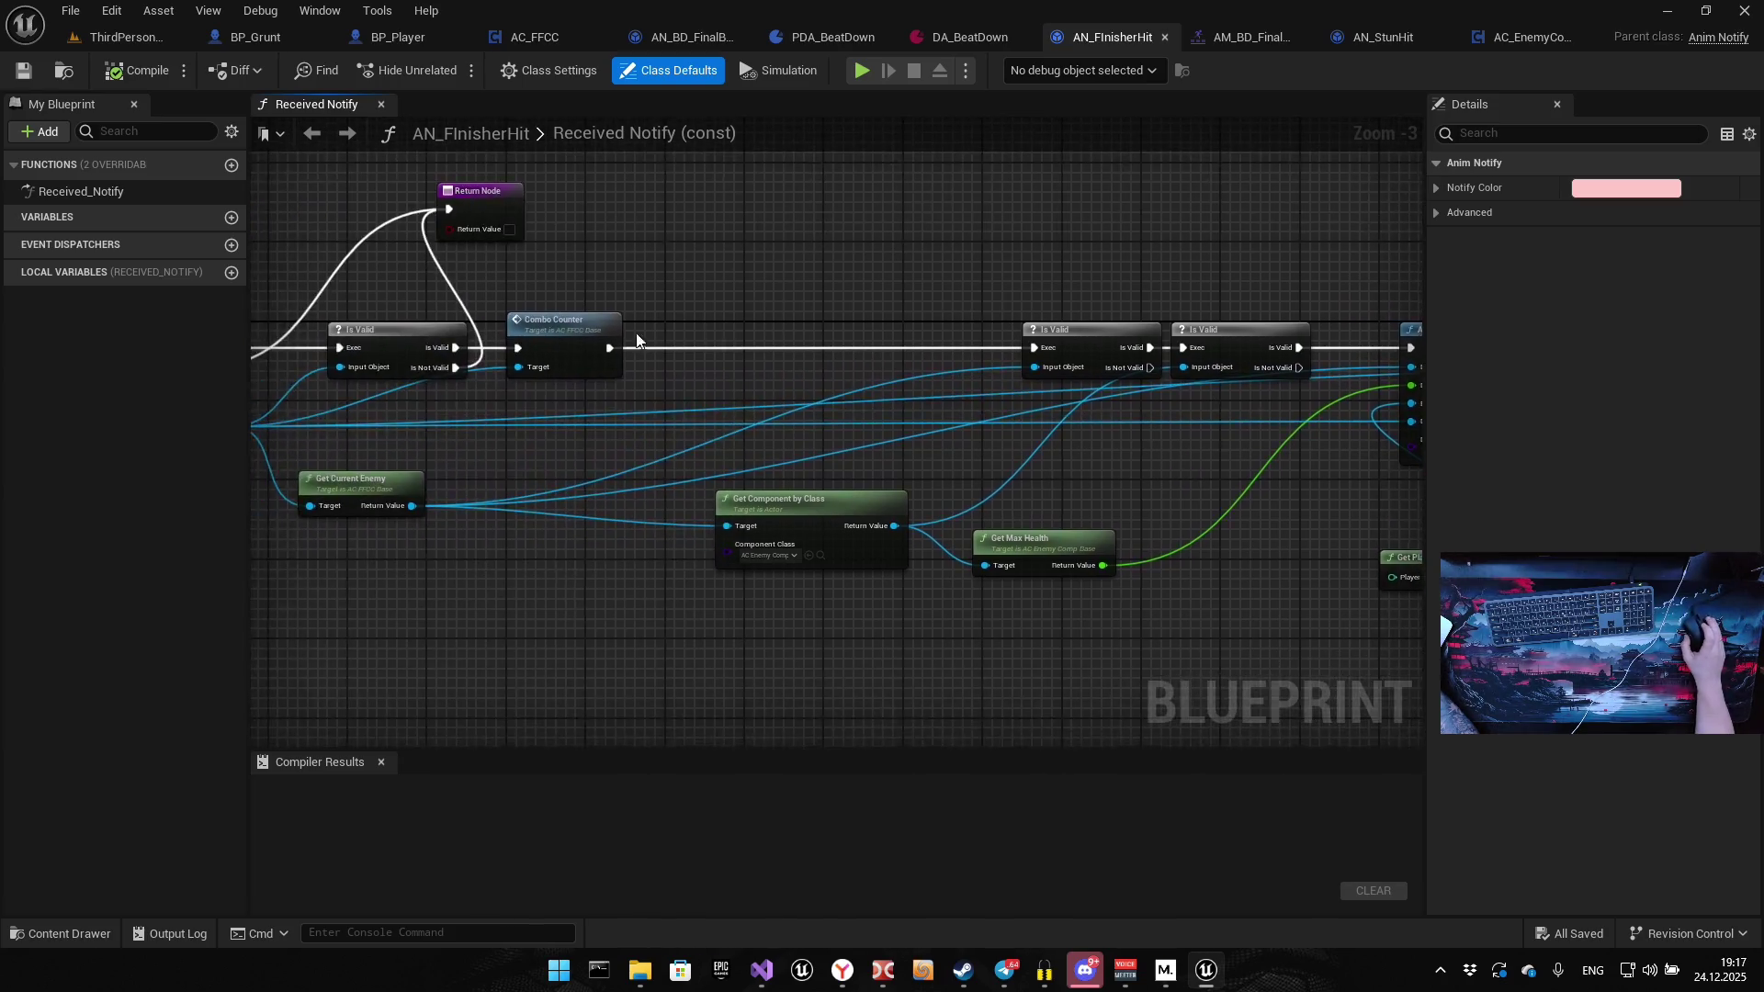
pyautogui.scroll(3, 712, 307)
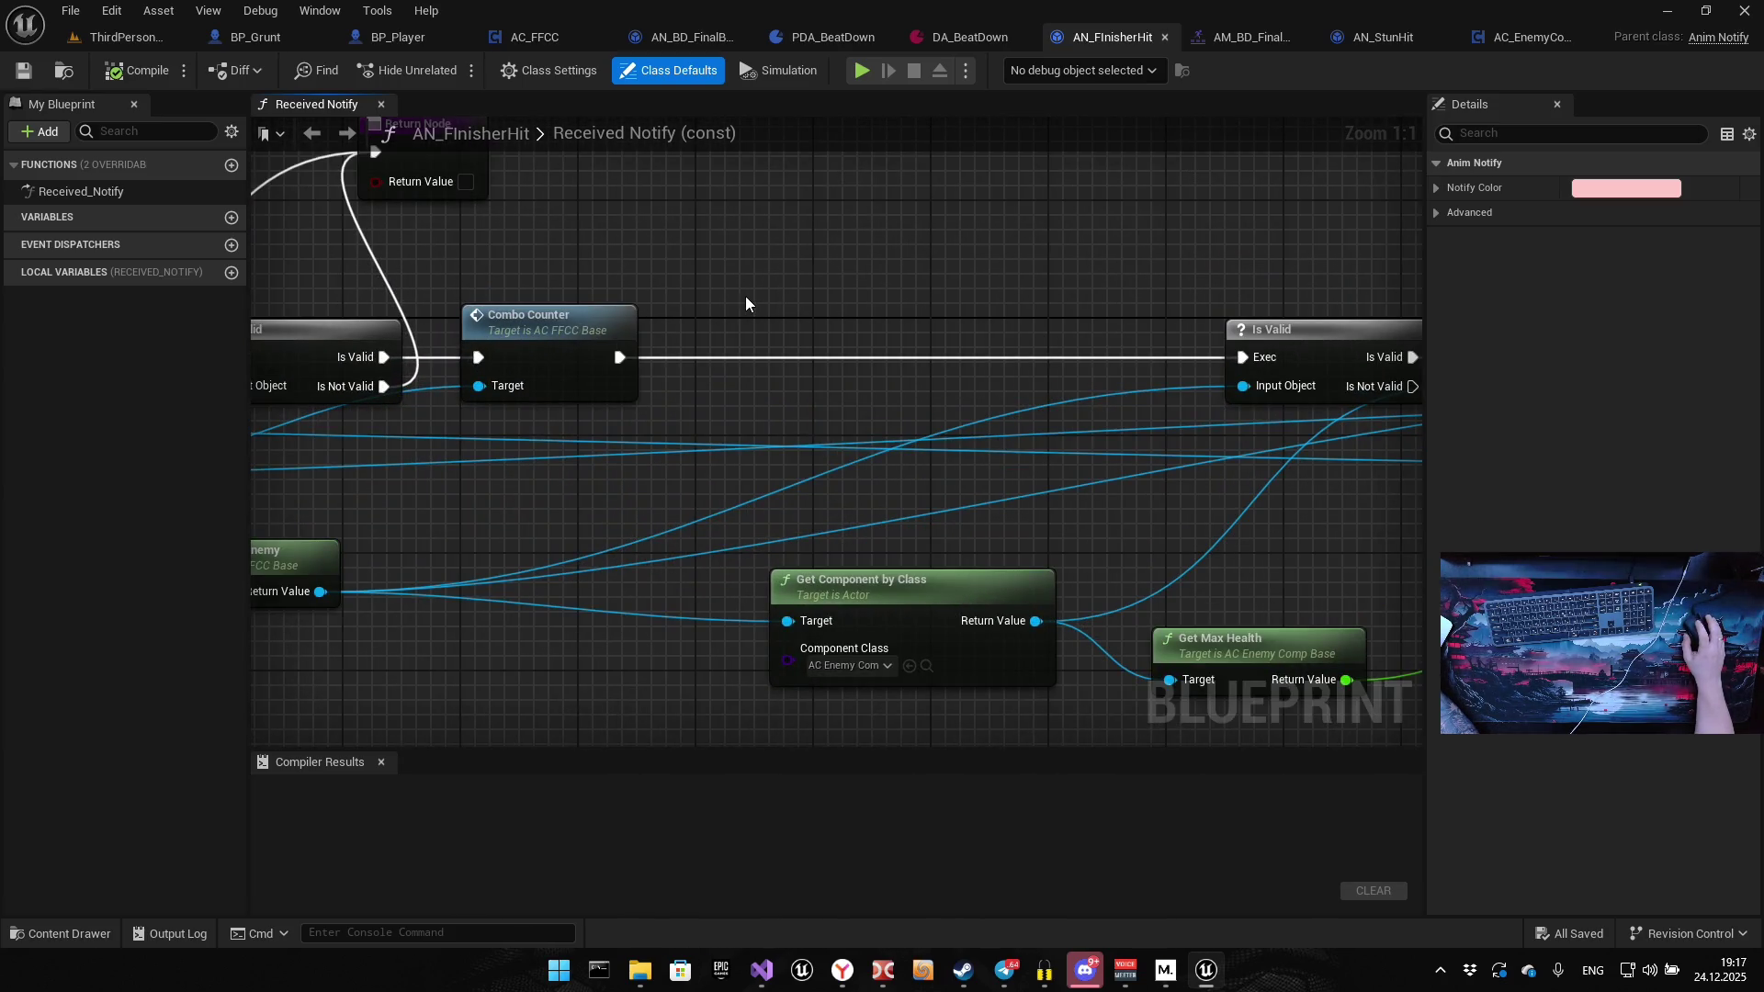
pyautogui.moveTo(538, 257)
pyautogui.mouseDown()
pyautogui.moveTo(594, 418)
pyautogui.moveTo(598, 405)
pyautogui.mouseUp()
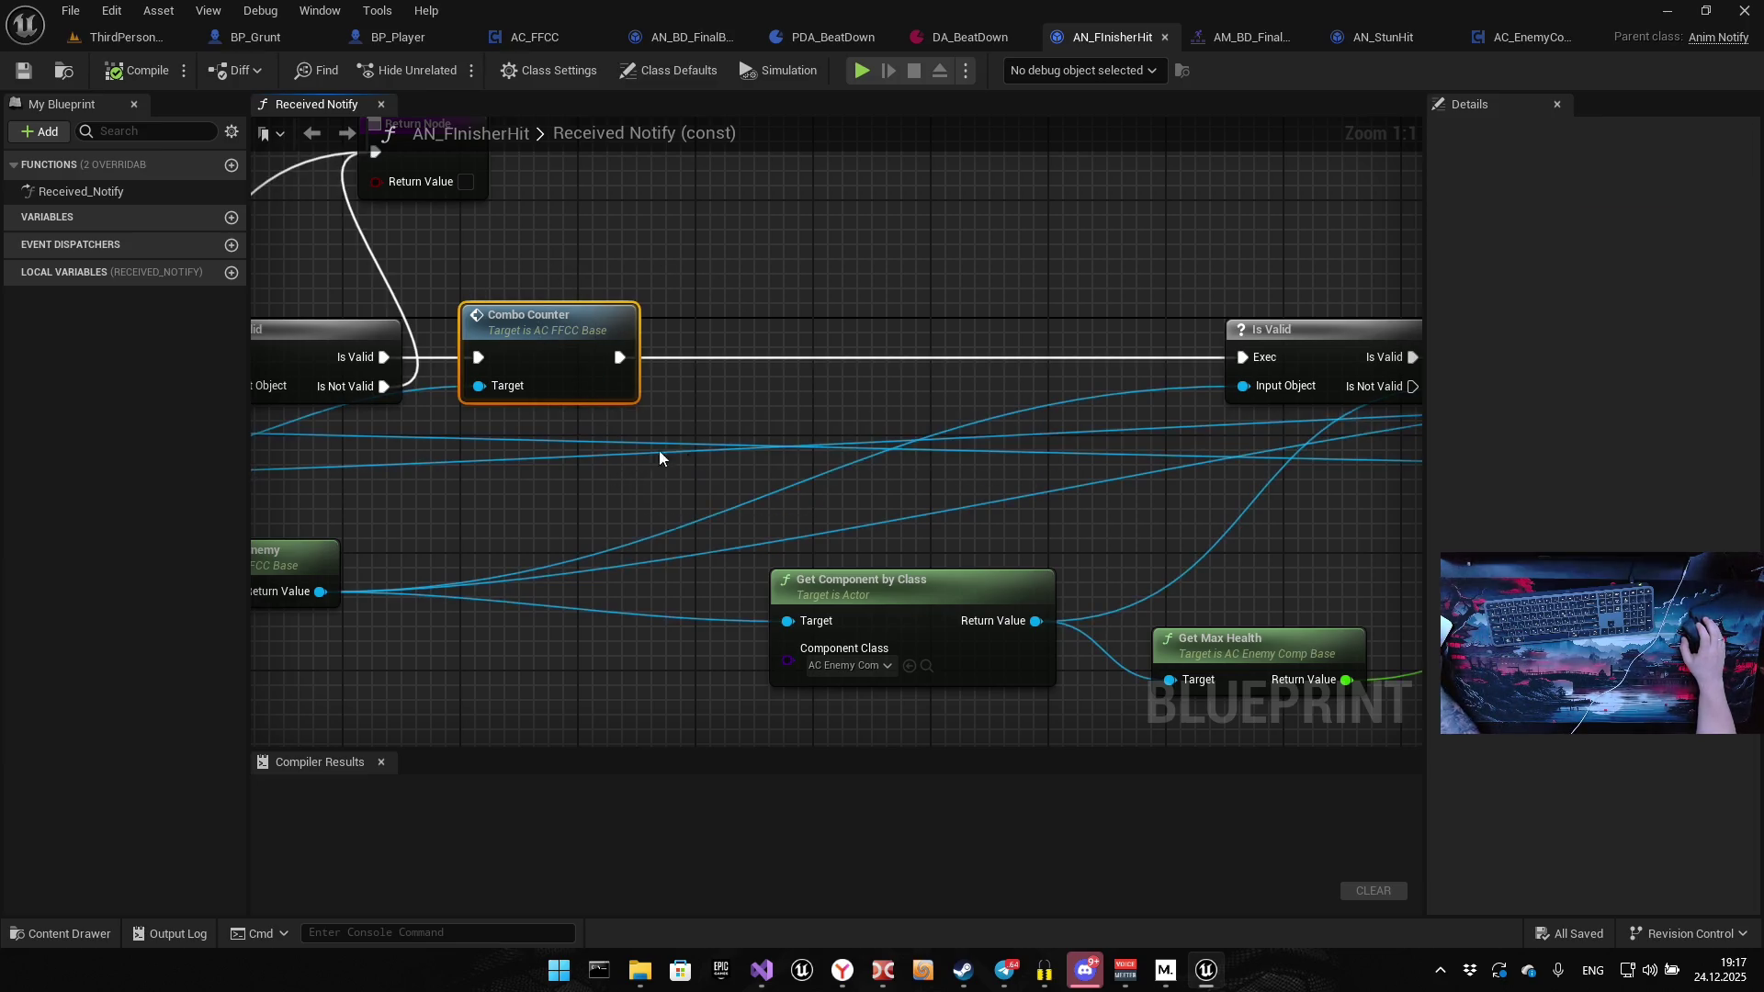
pyautogui.hotkey('ctrl', 'space')
pyautogui.doubleClick(984, 487)
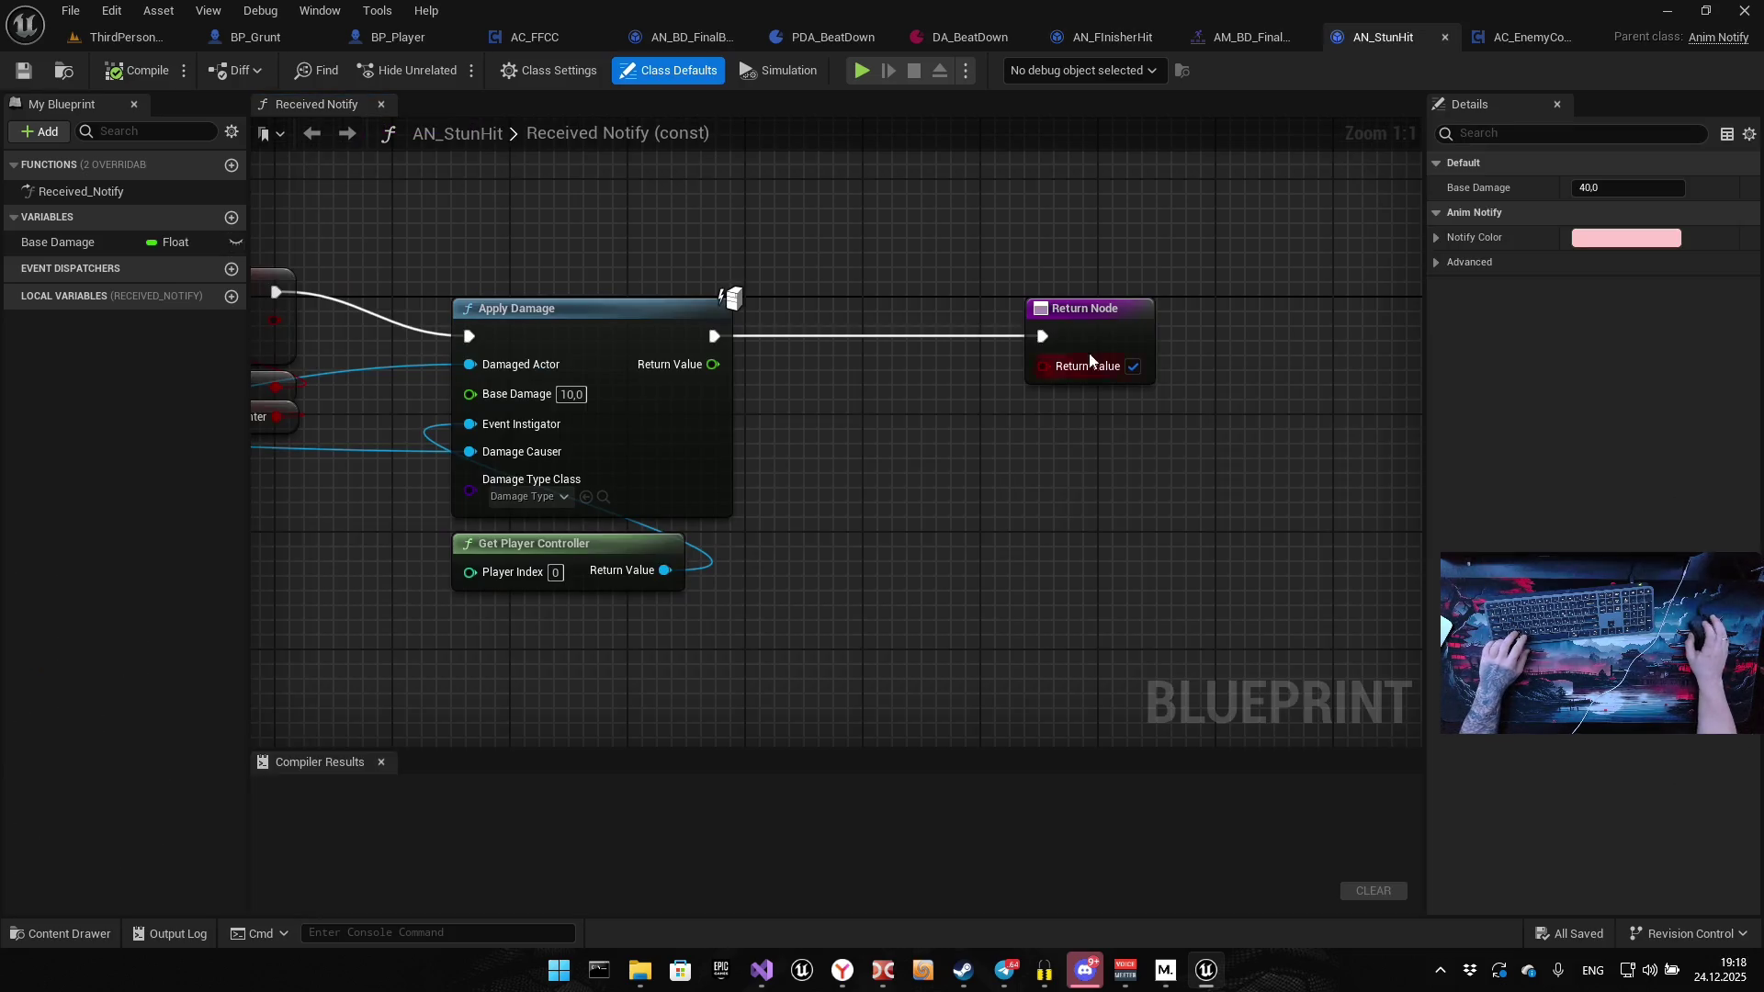
# Paste Combo Counter between Apply Damage and the Return Node and wire its execution pins
pyautogui.moveTo(906, 441); pyautogui.dragTo(664, 493)
pyautogui.moveTo(864, 409); pyautogui.dragTo(983, 414)
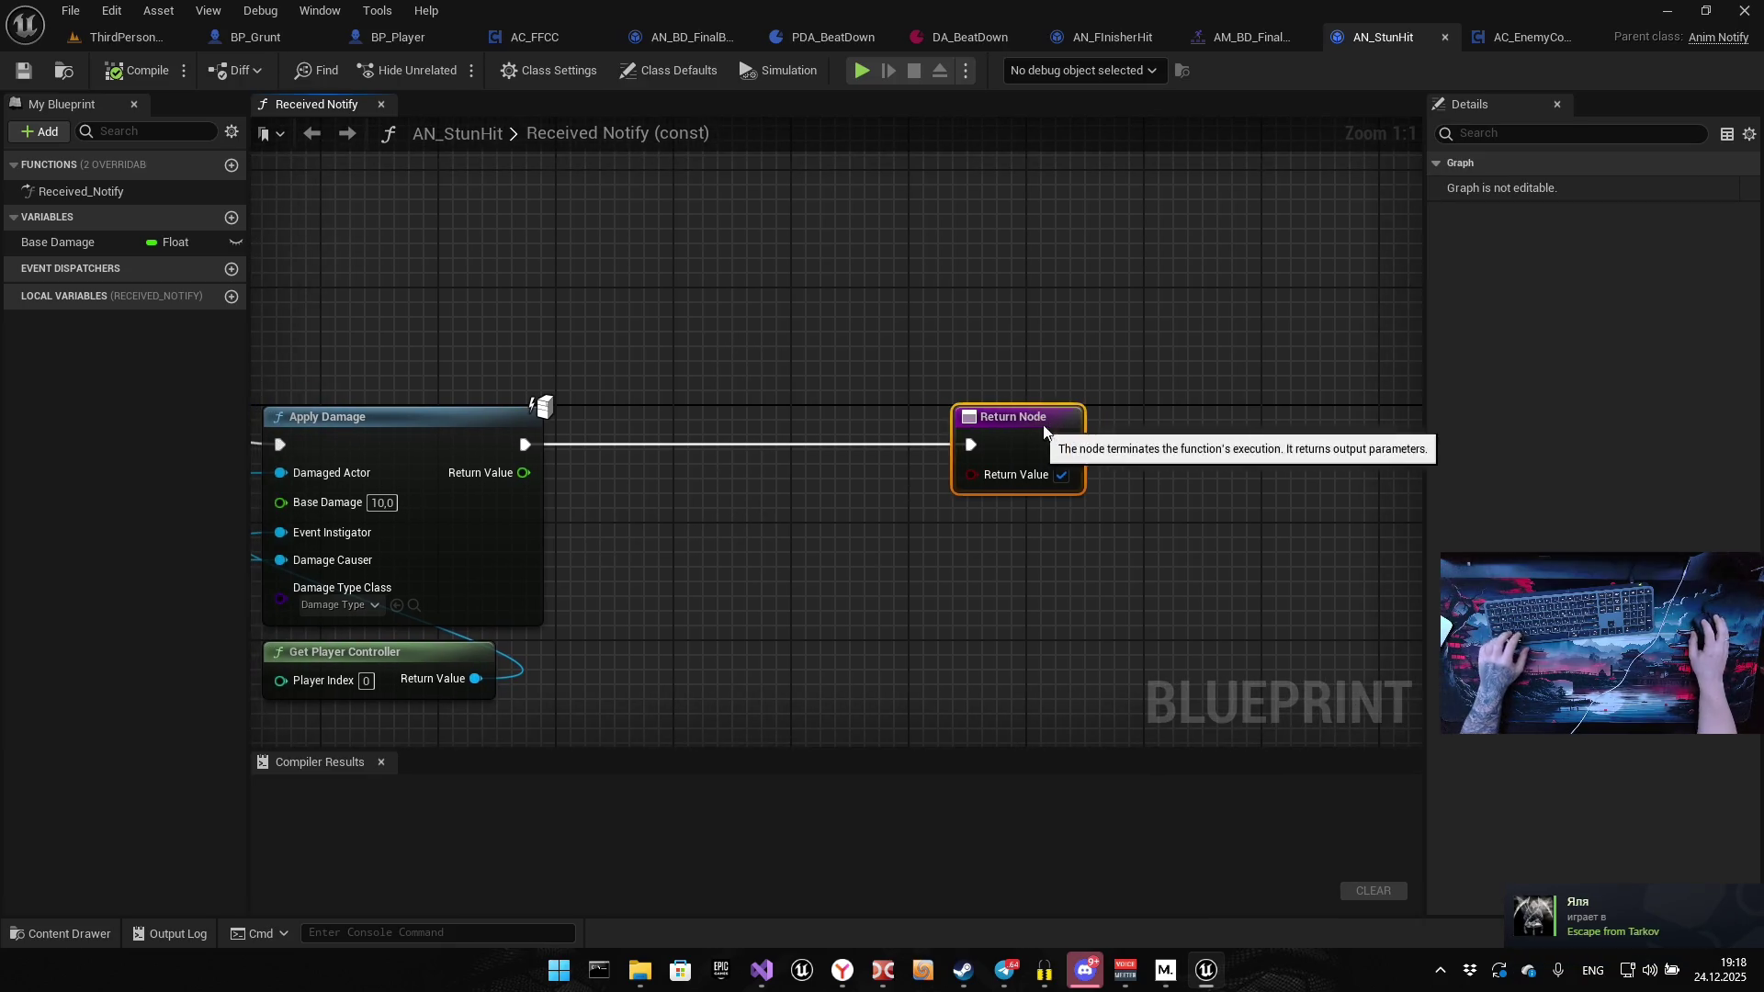
pyautogui.hotkey('ctrl', 'v')
pyautogui.moveTo(525, 445); pyautogui.dragTo(691, 429)
pyautogui.moveTo(833, 429); pyautogui.dragTo(1001, 447)
pyautogui.moveTo(746, 387); pyautogui.dragTo(747, 402)
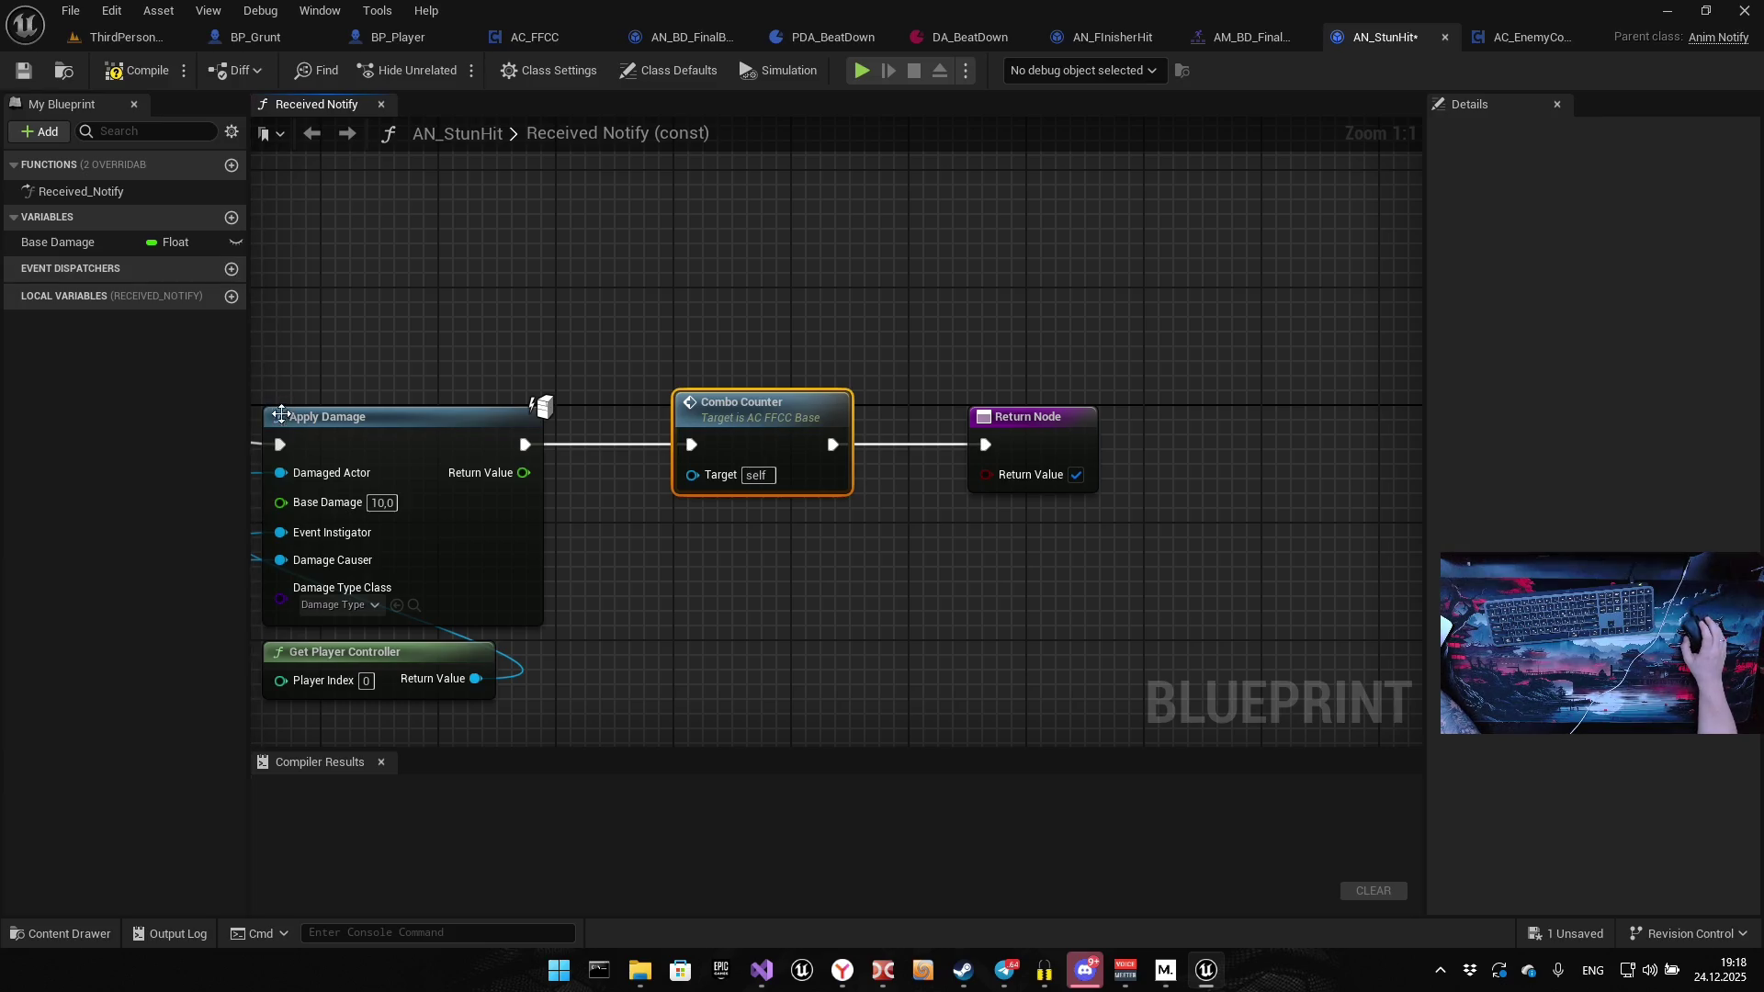
# Connect Get Component by Class's enemy component to Combo Counter's Target
pyautogui.moveTo(353, 503); pyautogui.dragTo(387, 501)
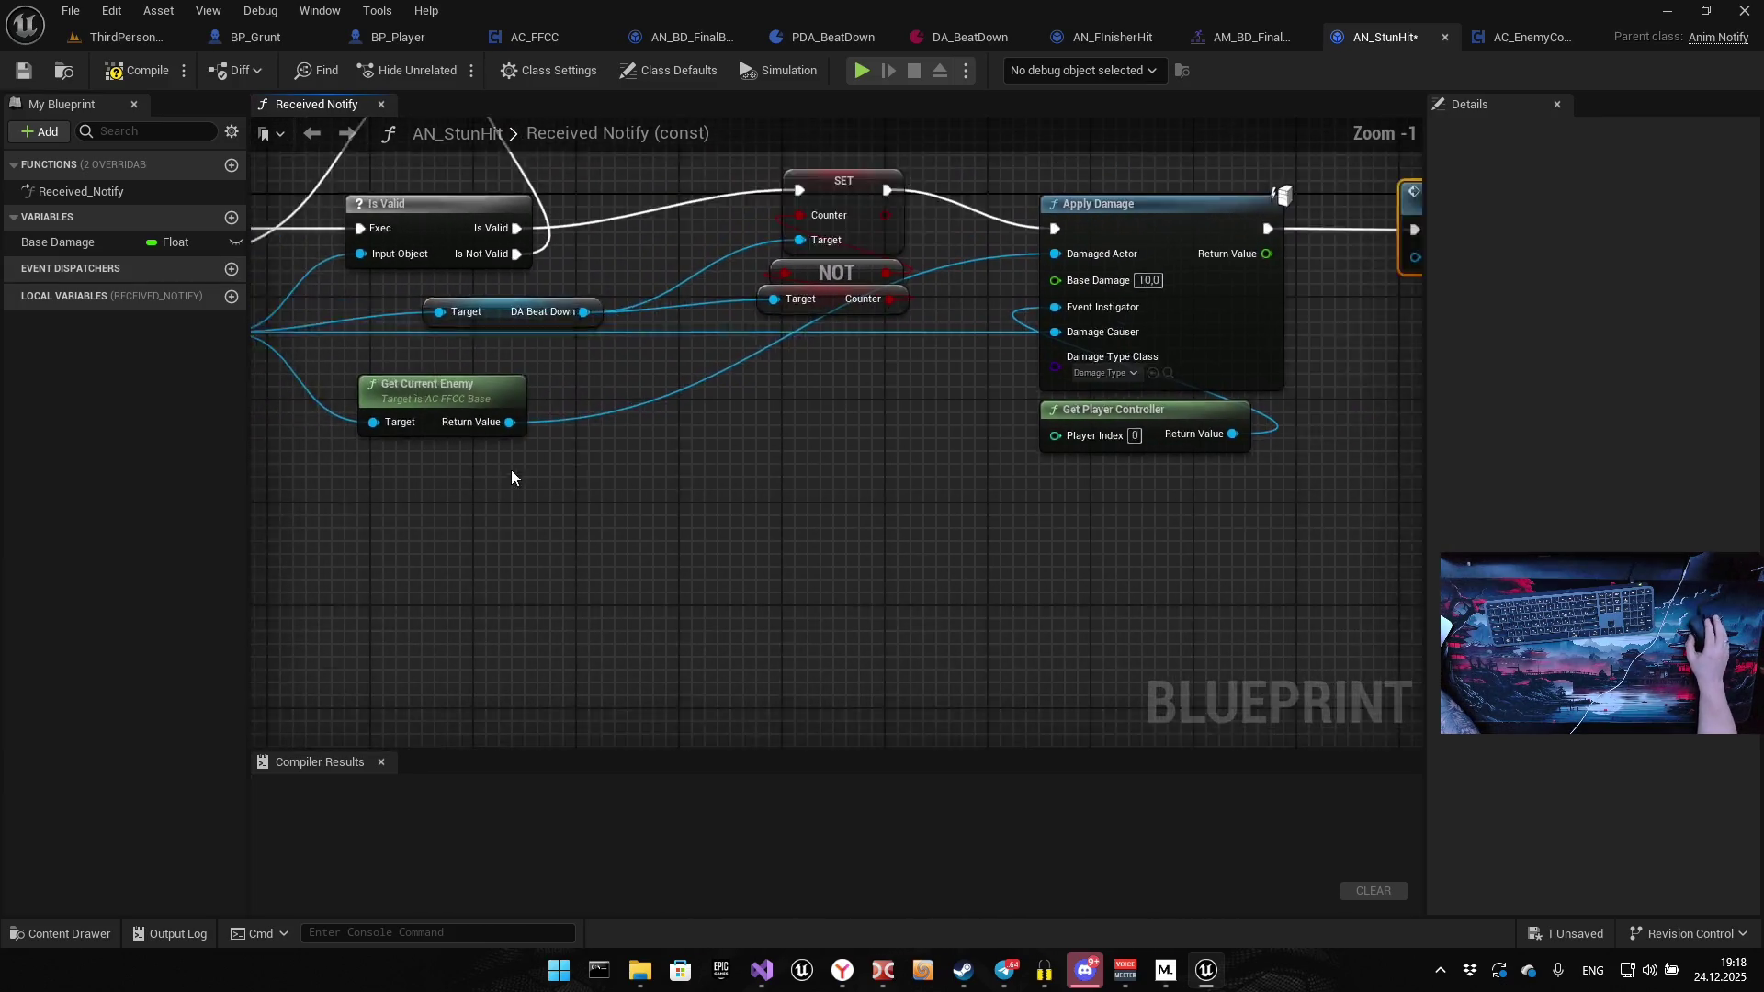
pyautogui.scroll(-2, 493, 487)
pyautogui.moveTo(357, 488); pyautogui.dragTo(1156, 350)
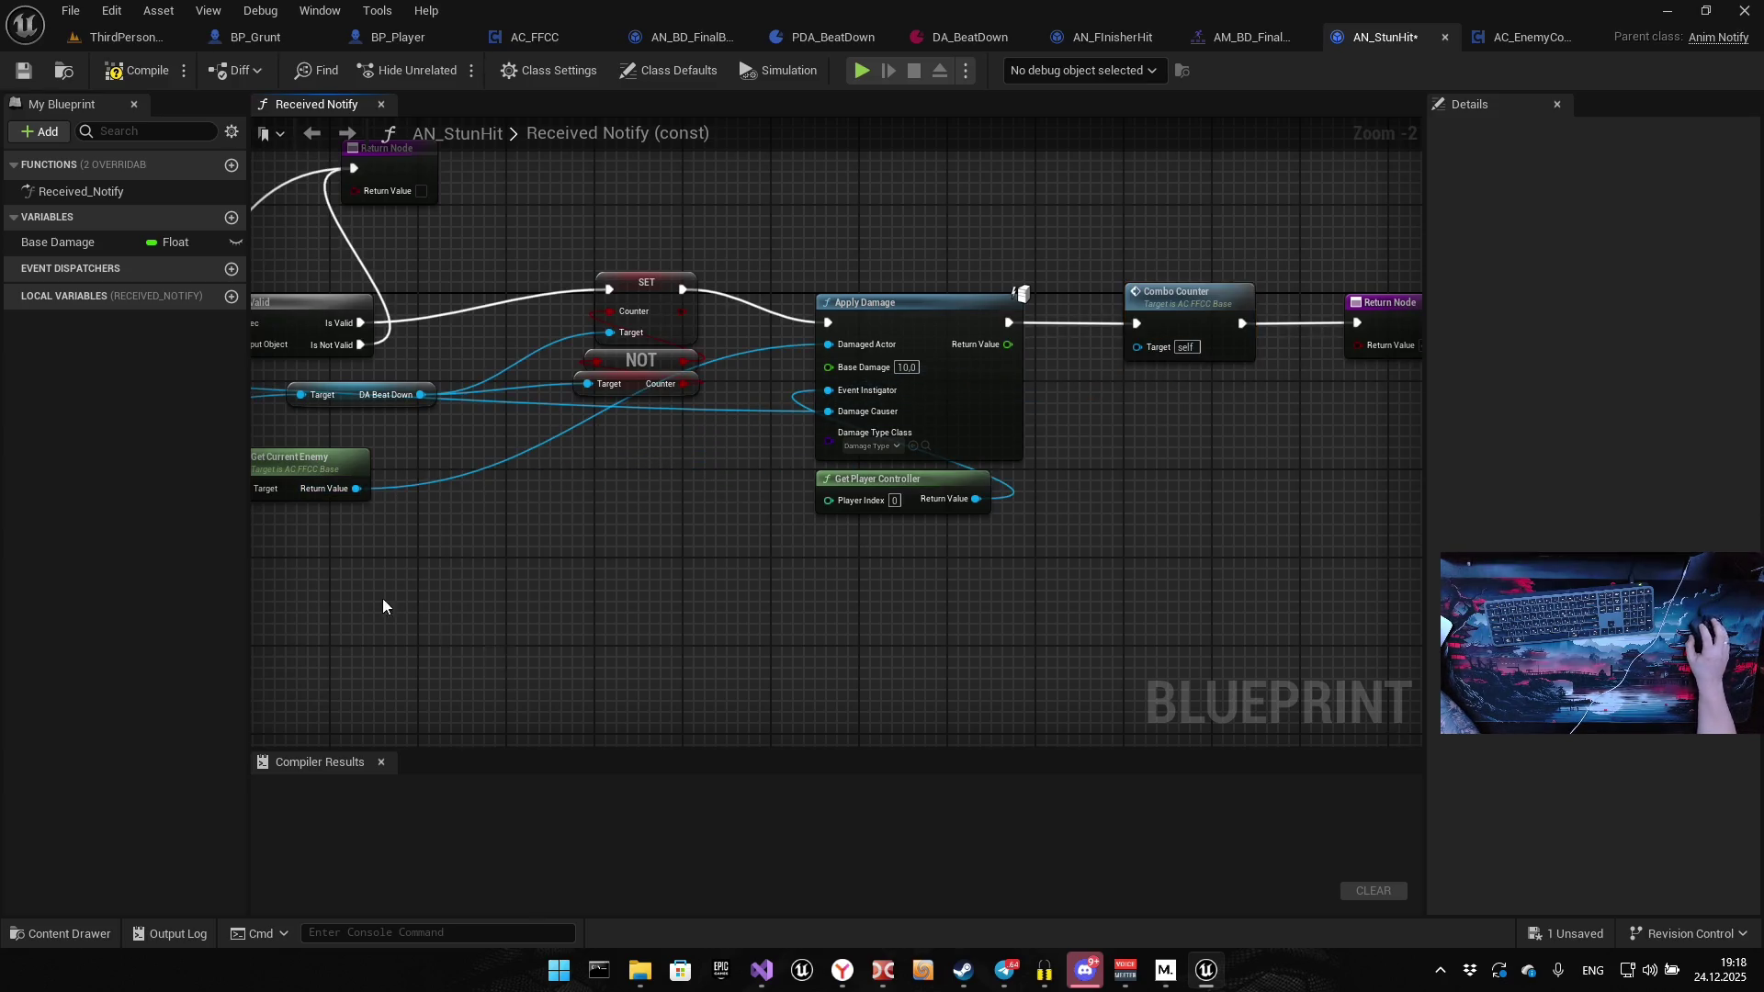
pyautogui.moveTo(386, 606); pyautogui.dragTo(786, 602)
pyautogui.moveTo(466, 420)
pyautogui.mouseDown()
pyautogui.moveTo(1139, 432)
pyautogui.moveTo(1507, 404)
pyautogui.moveTo(1190, 347)
pyautogui.mouseUp()
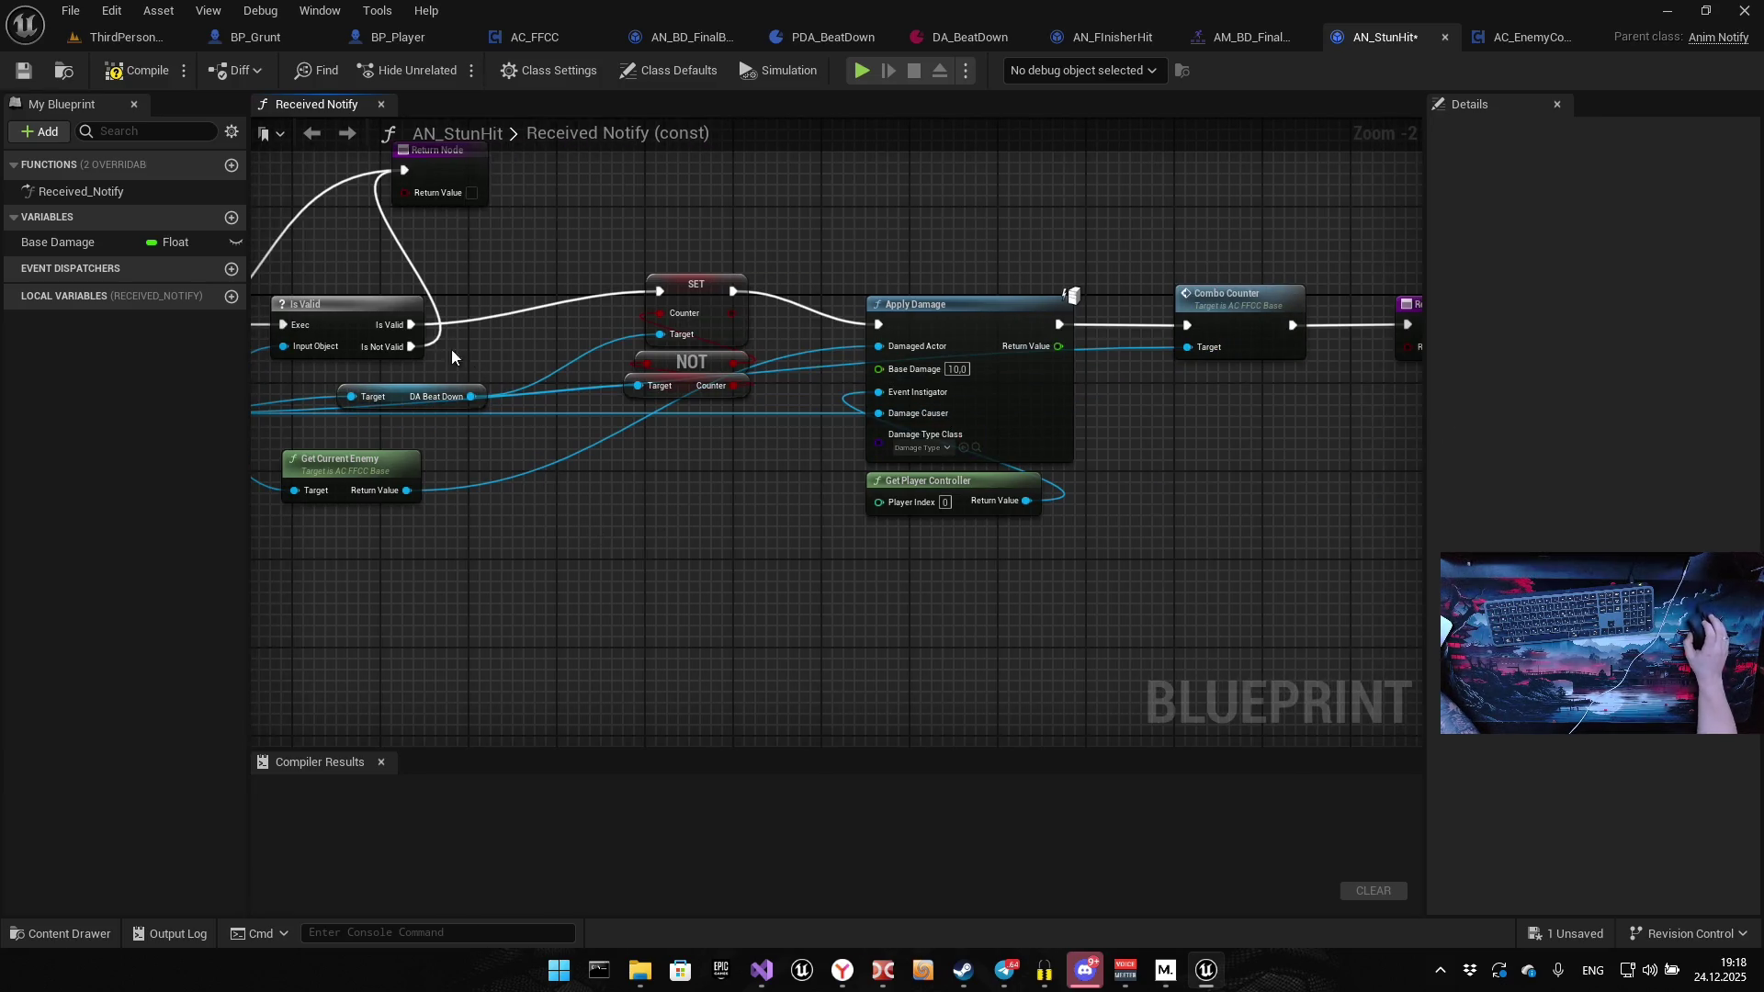
# Compile and save AN_StunHit, then bring up the AnimNotify assets
pyautogui.click(124, 70)
pyautogui.click(21, 71)
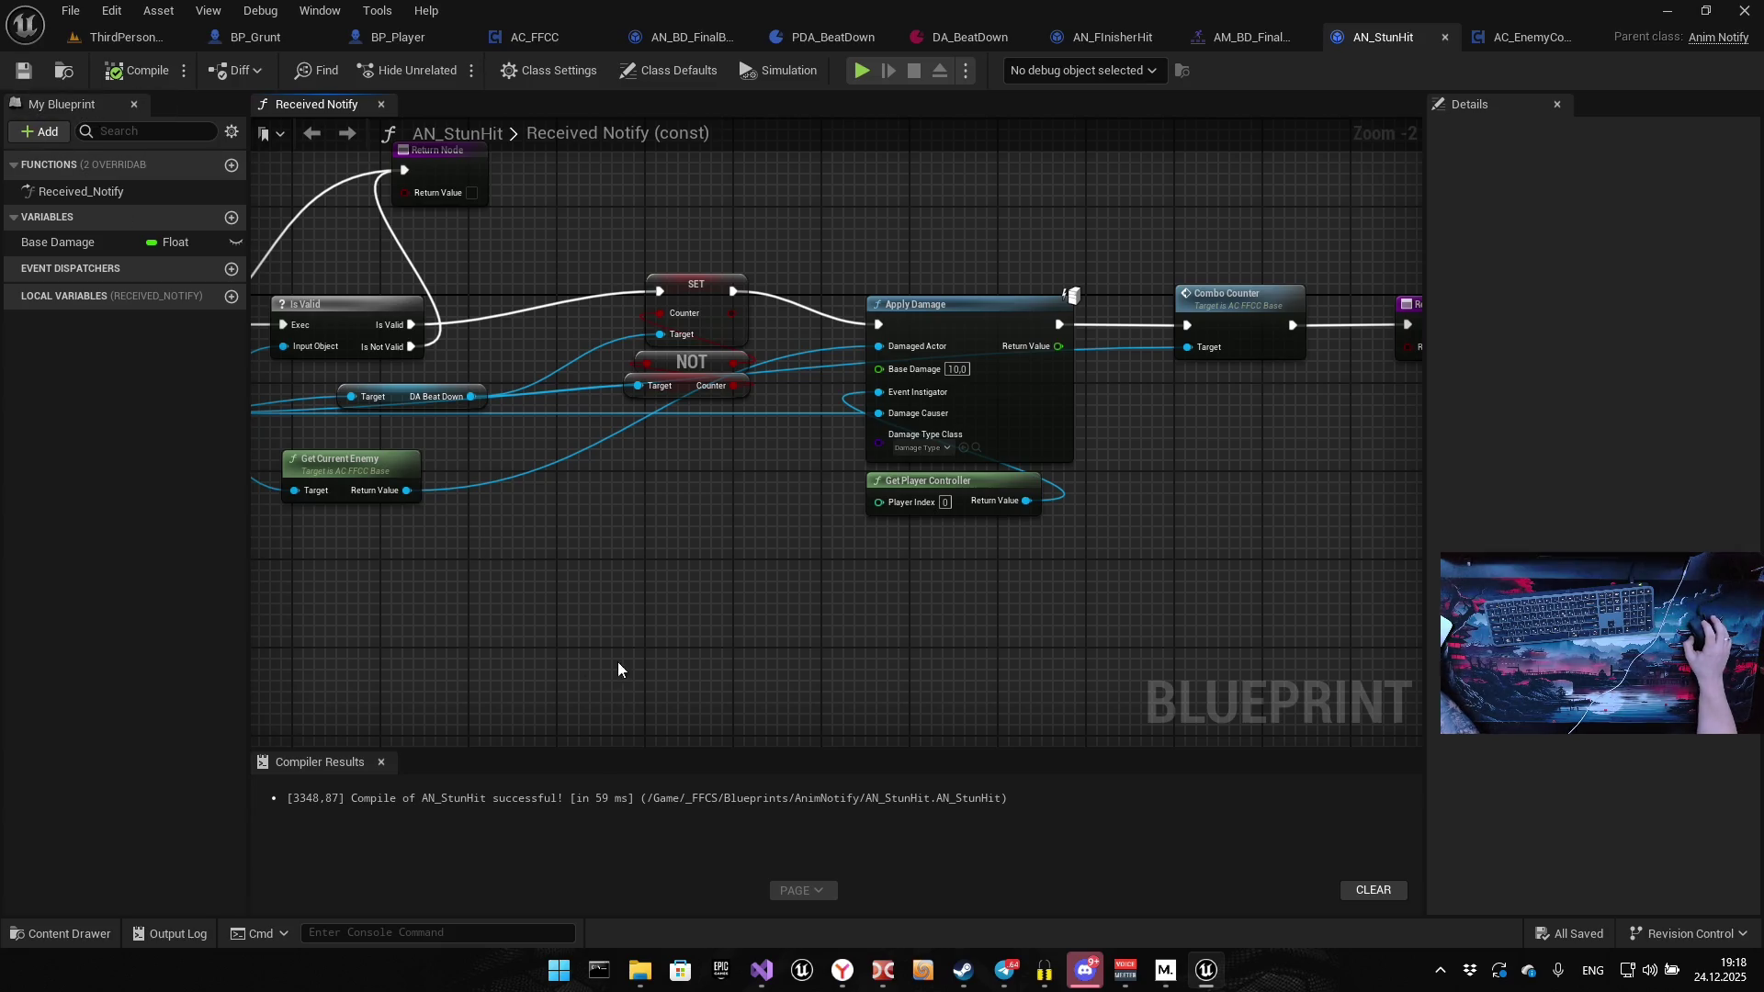
pyautogui.hotkey('ctrl', 'space')
# Open AN_BD_FinalBlow, move its Return Node right, and delete a misplaced Combo Counter paste
pyautogui.doubleClick(577, 492)
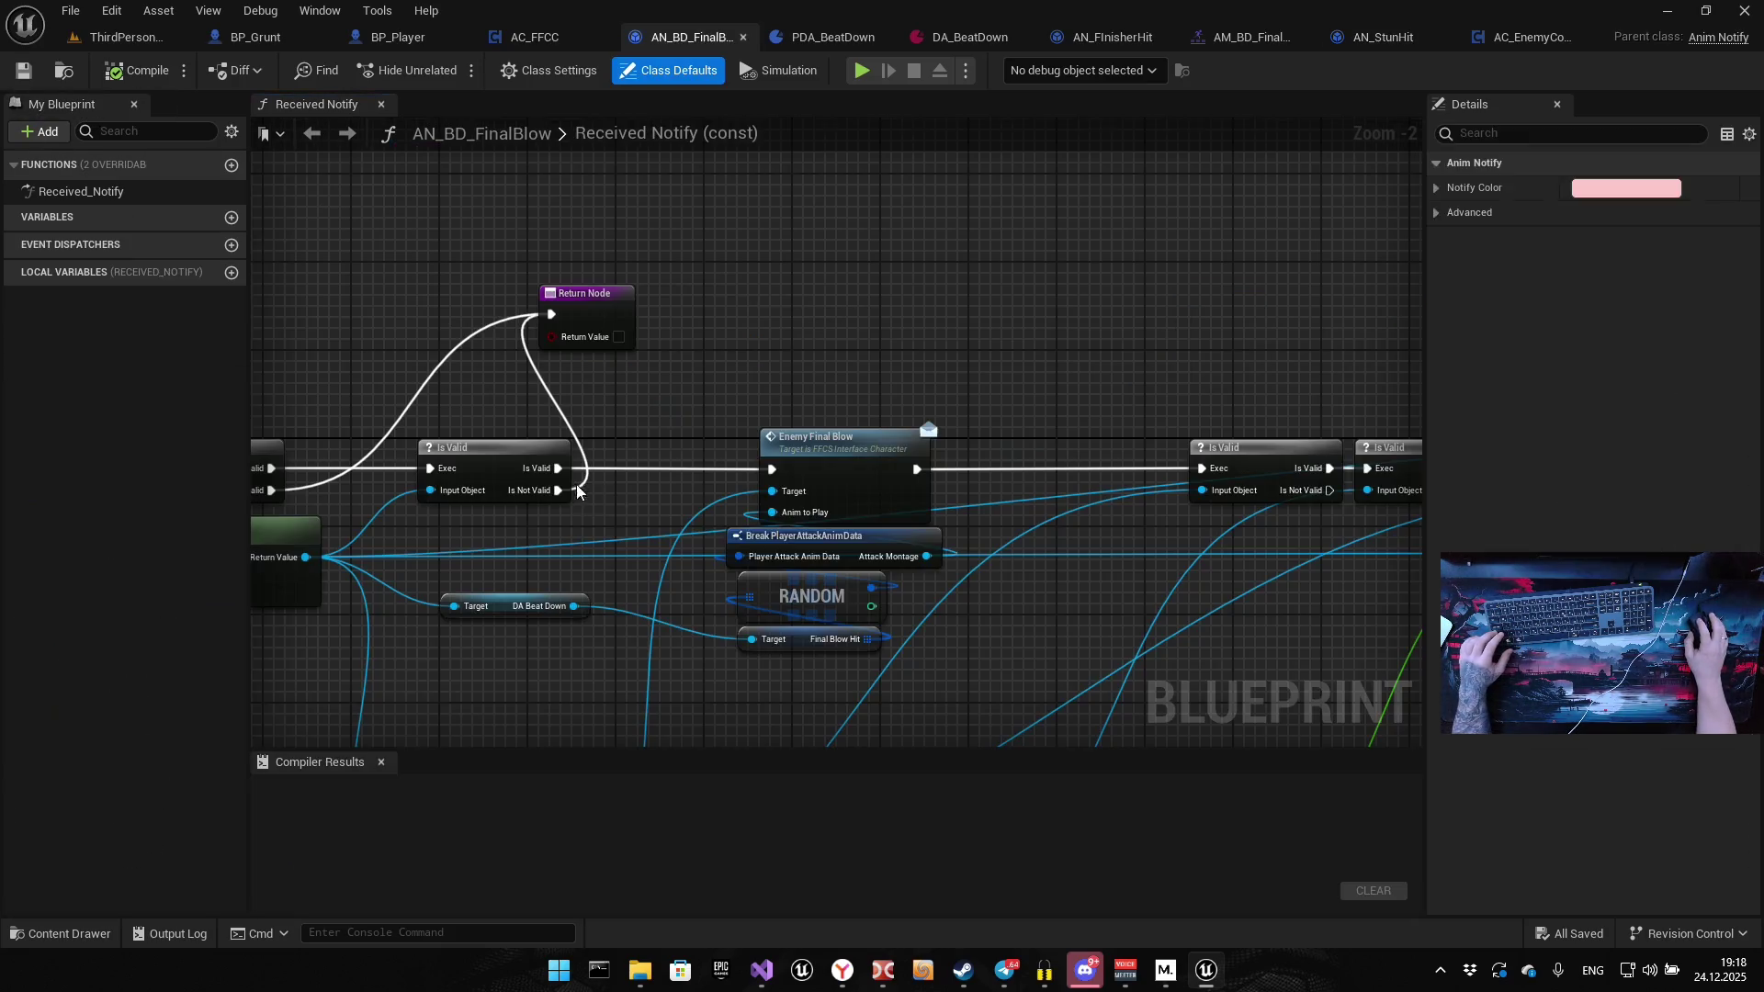
pyautogui.scroll(-3, 1060, 354)
pyautogui.scroll(4, 935, 499)
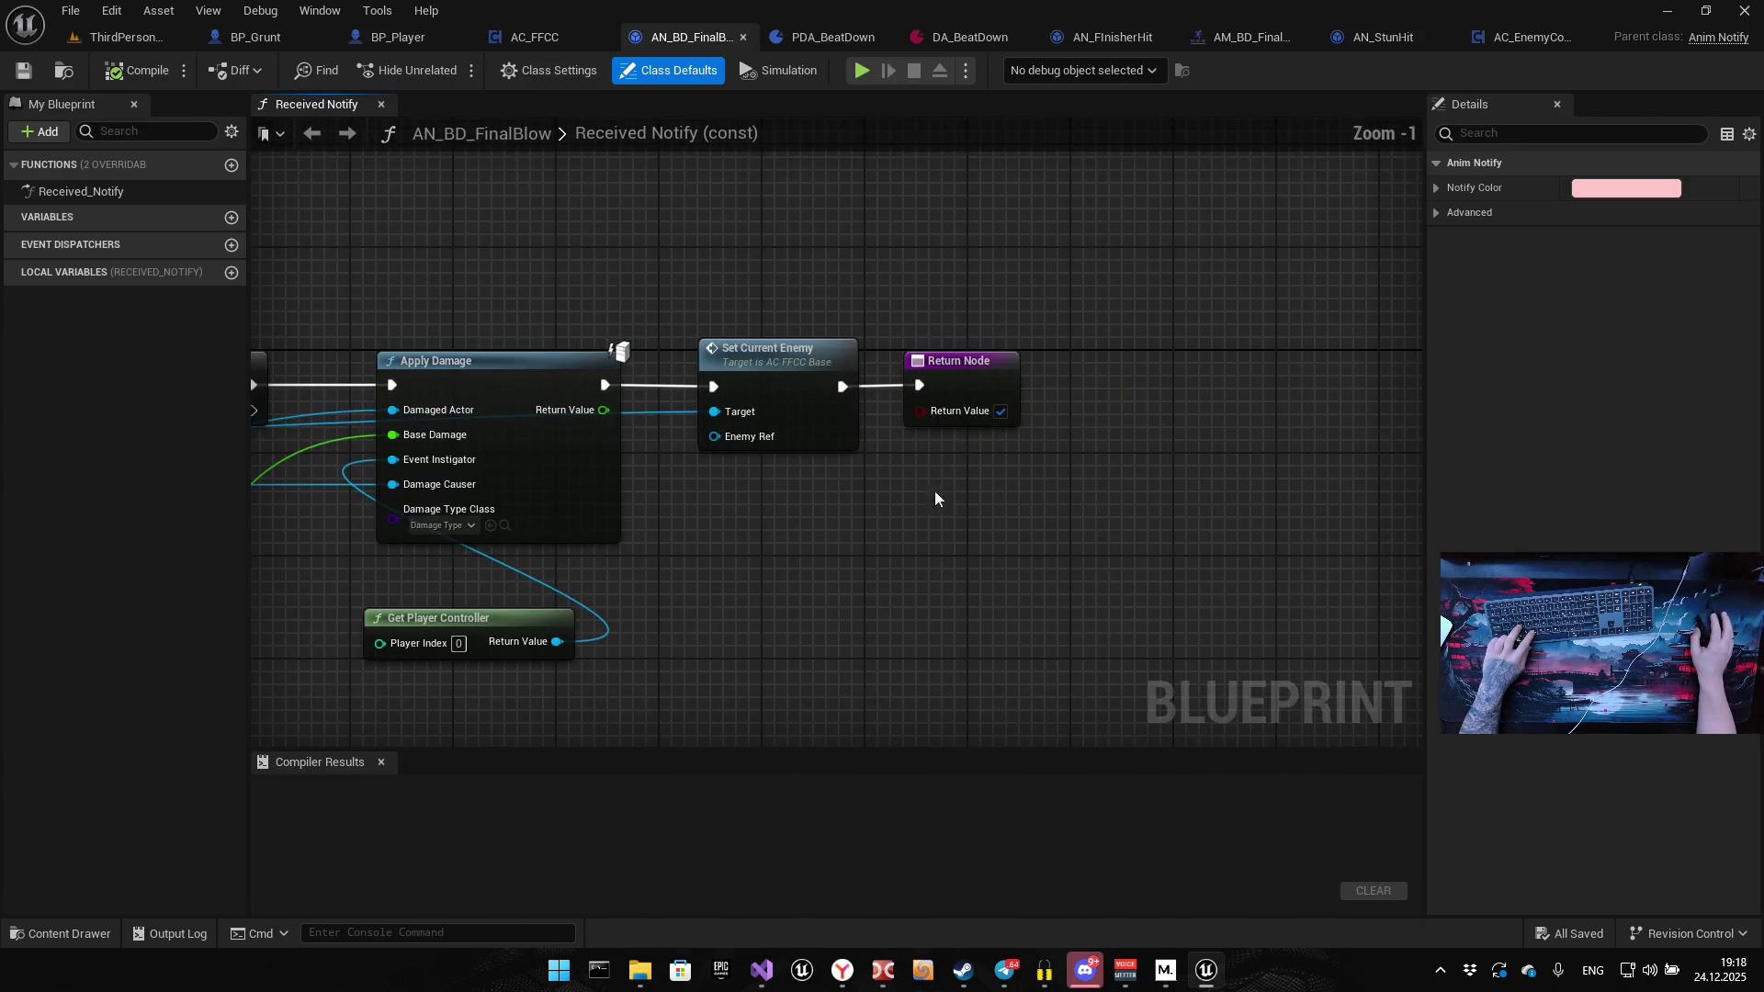
pyautogui.hotkey('ctrl', 'v')
pyautogui.moveTo(960, 386)
pyautogui.mouseDown()
pyautogui.moveTo(1191, 371)
pyautogui.moveTo(1253, 387)
pyautogui.moveTo(1057, 388)
pyautogui.mouseUp()
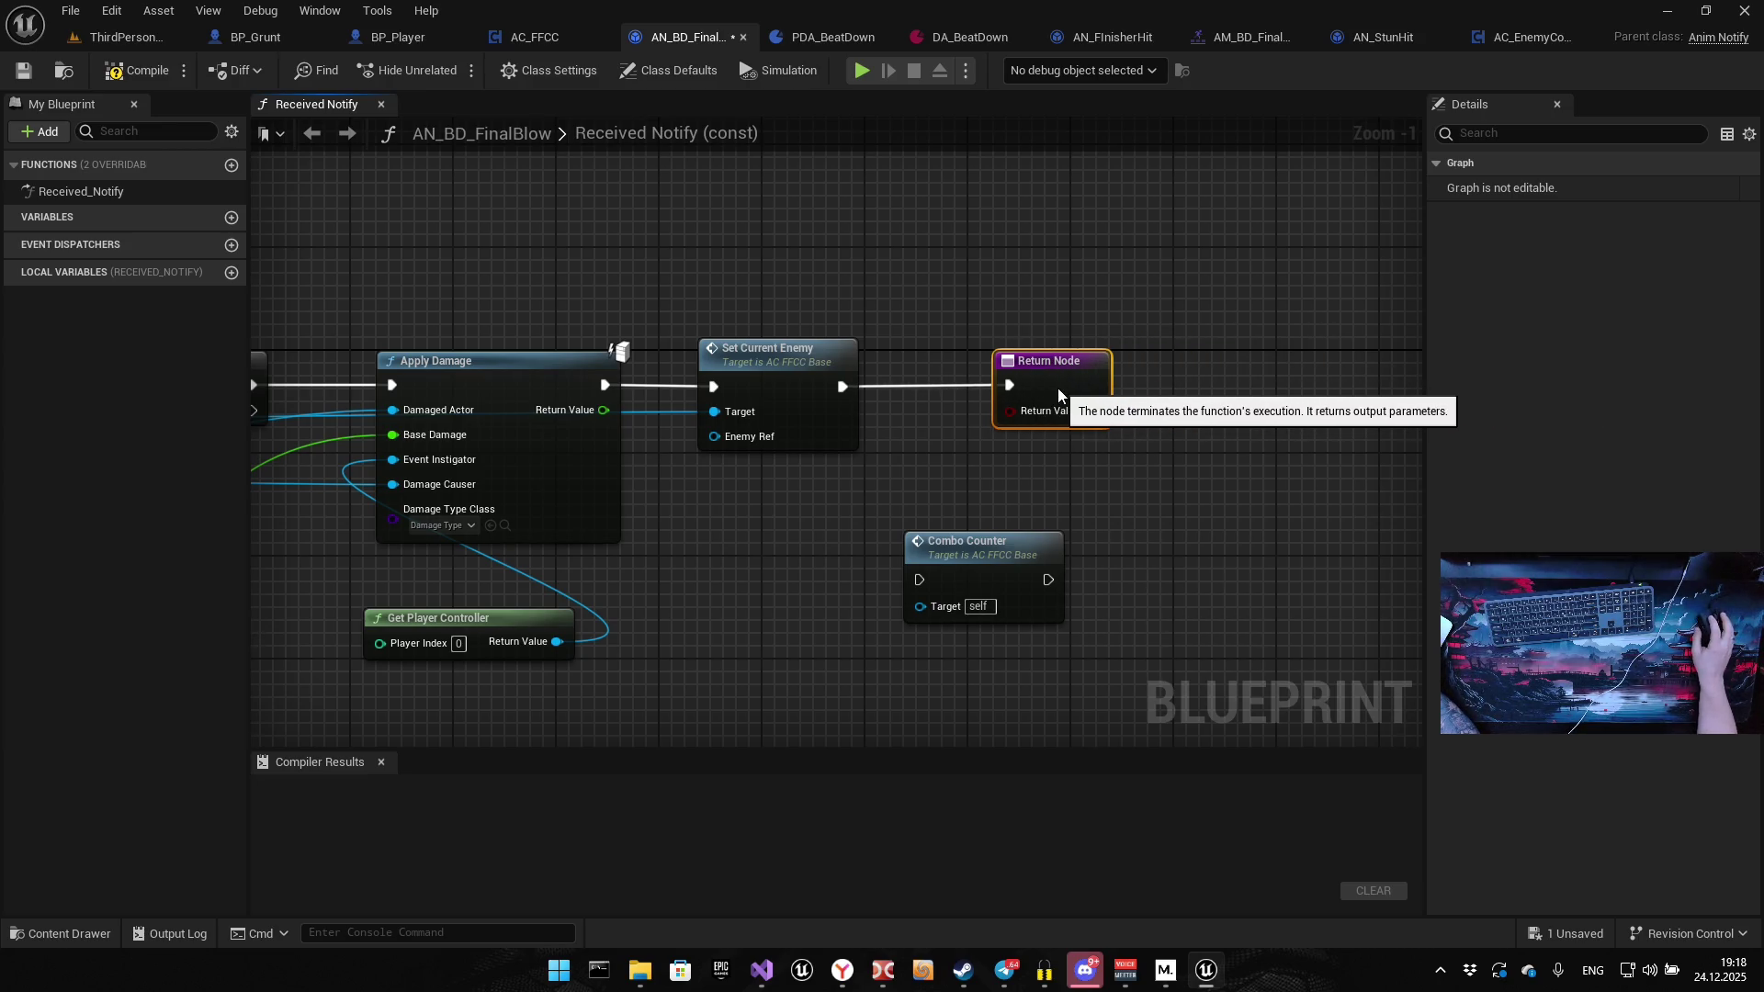
pyautogui.click(1054, 575)
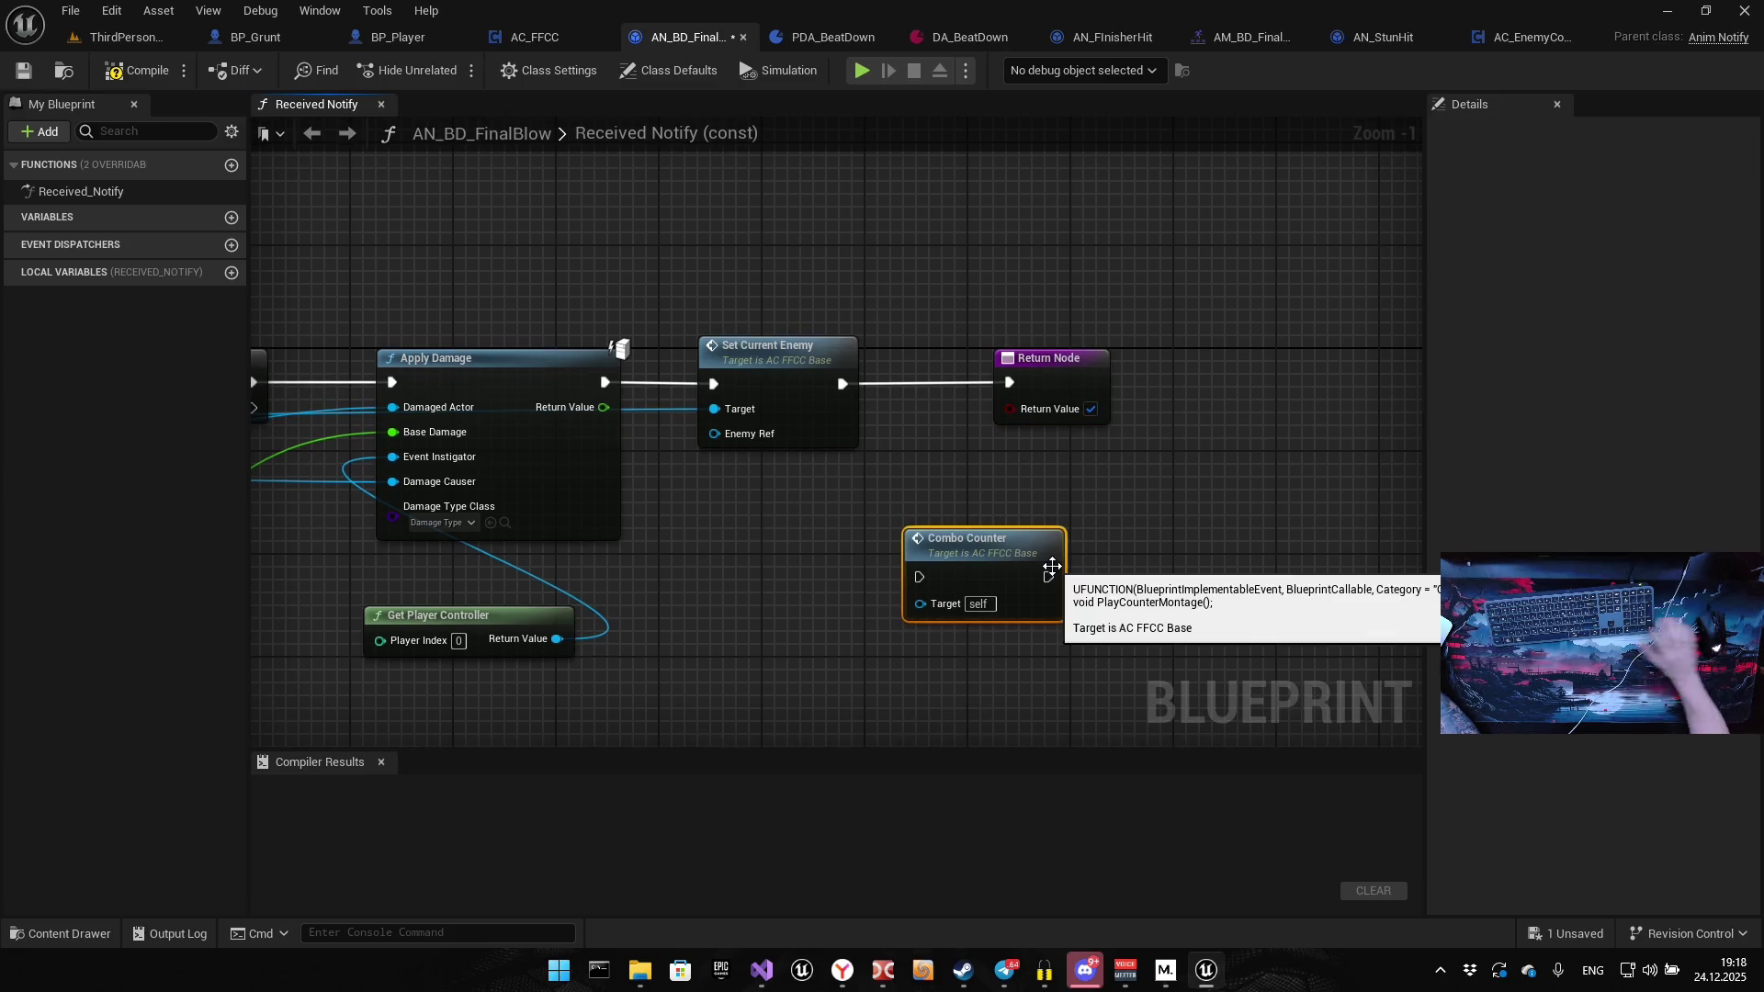
pyautogui.press('Delete')
# Shift the Enemy Final Blow group of nodes right to make room
pyautogui.scroll(-8, 677, 435)
pyautogui.scroll(6, 1064, 410)
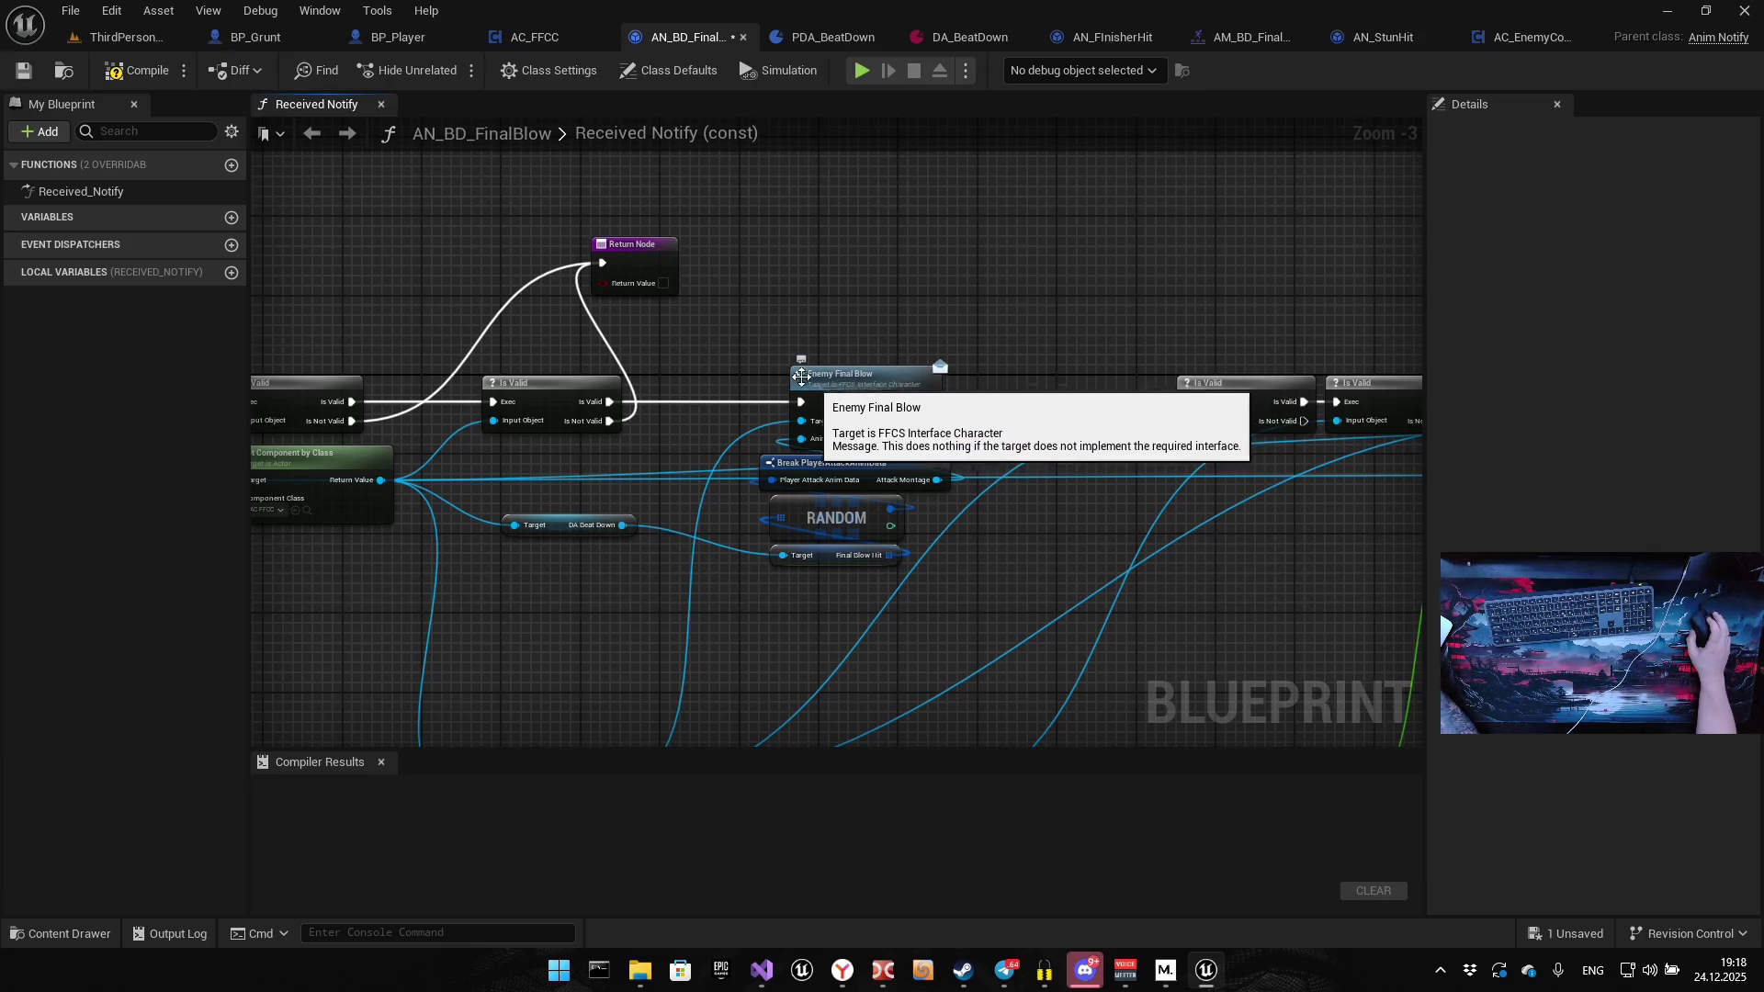
pyautogui.moveTo(741, 361); pyautogui.dragTo(933, 598)
pyautogui.moveTo(880, 386); pyautogui.dragTo(1011, 385)
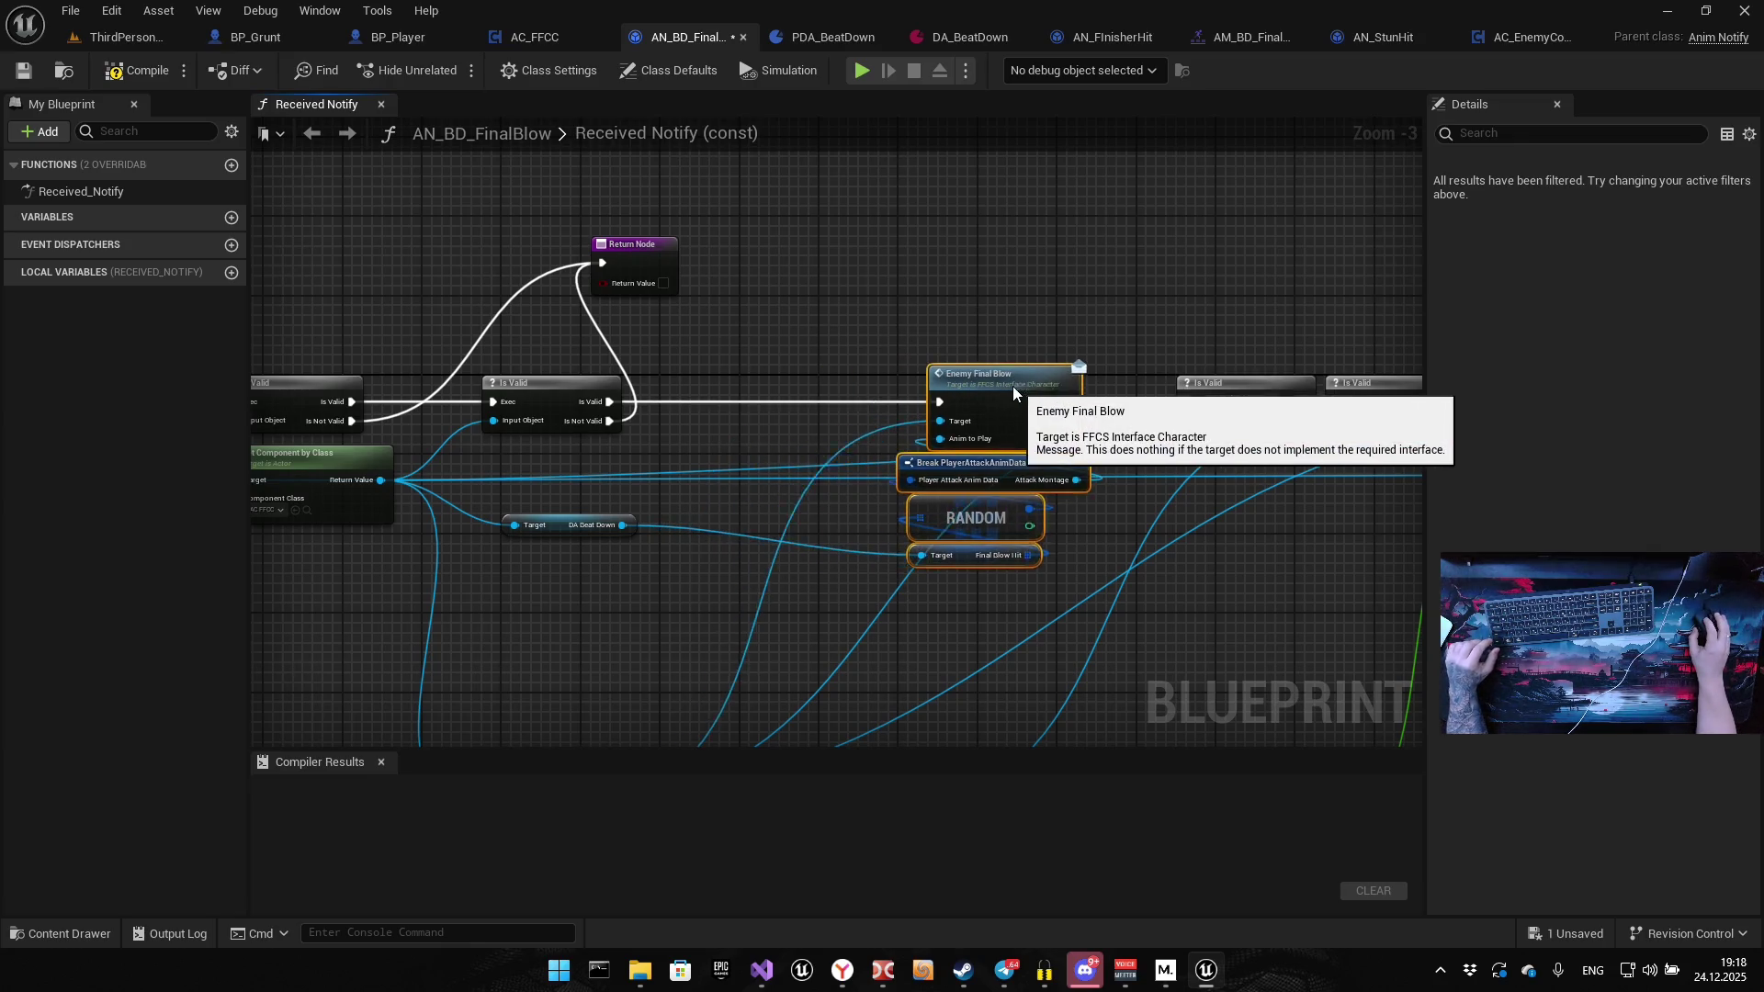
pyautogui.click(770, 322)
# Paste Combo Counter after Is Valid, wire the enemy component to its Target, compile, and start play
pyautogui.hotkey('ctrl', 'v')
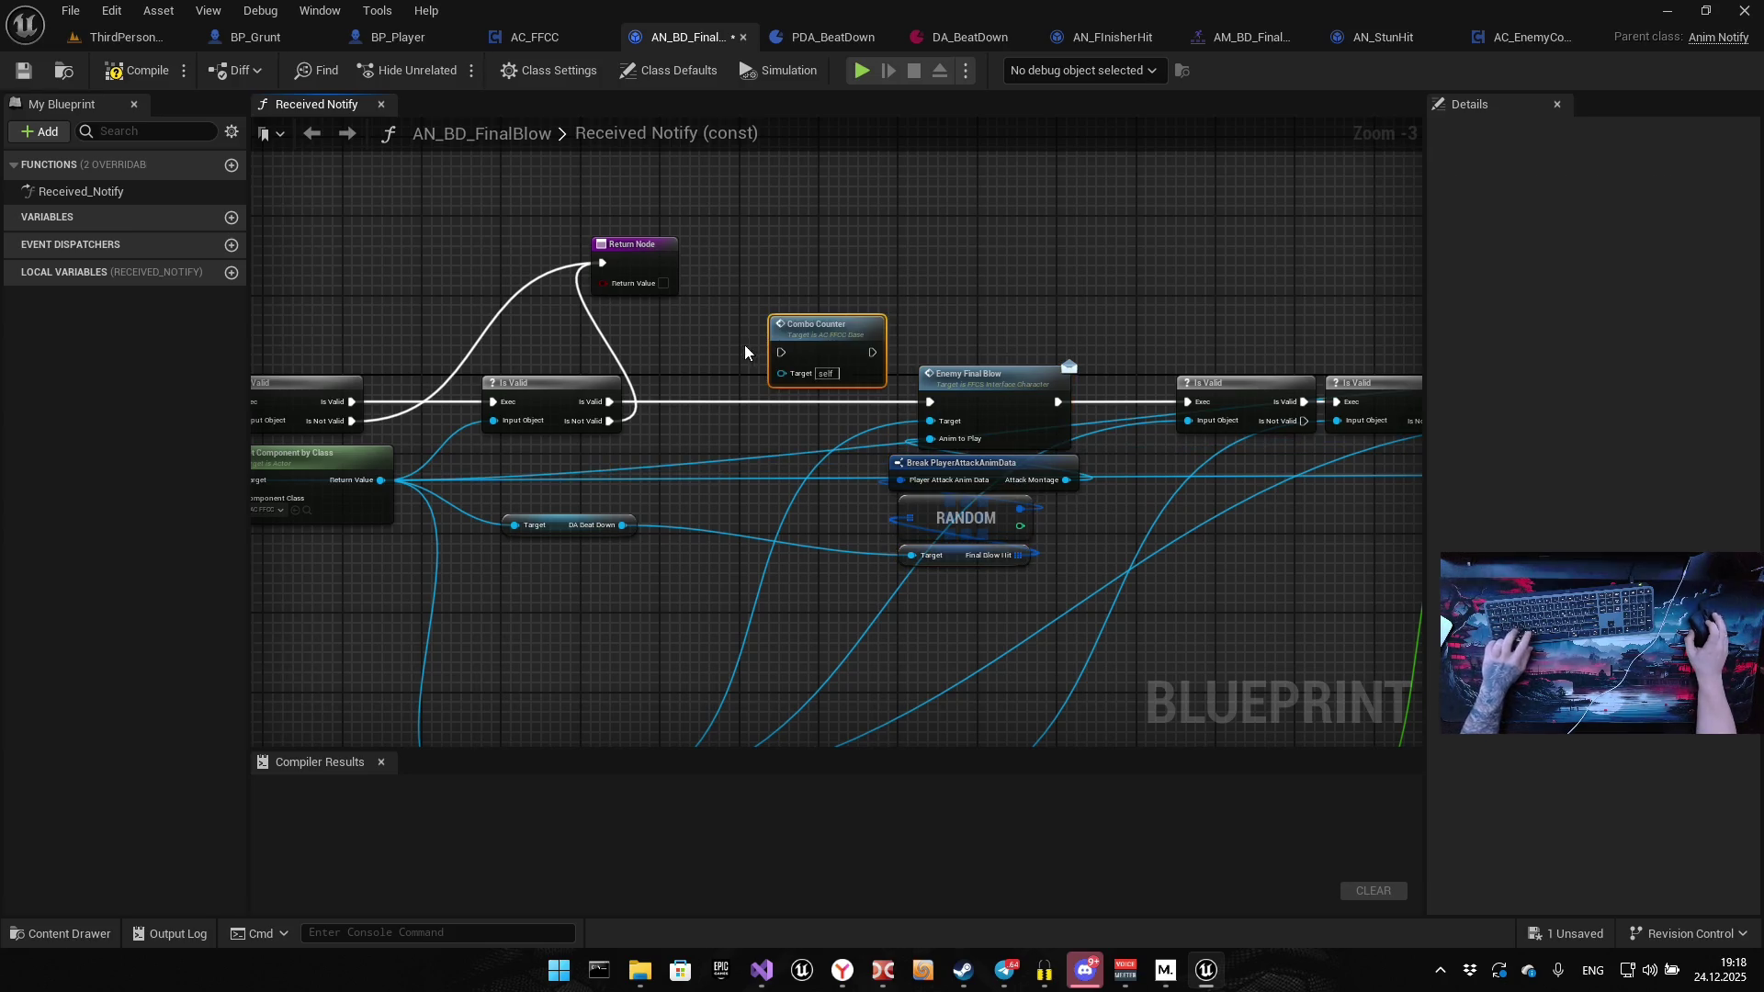
pyautogui.moveTo(776, 358); pyautogui.dragTo(728, 388)
pyautogui.moveTo(609, 402); pyautogui.dragTo(714, 402)
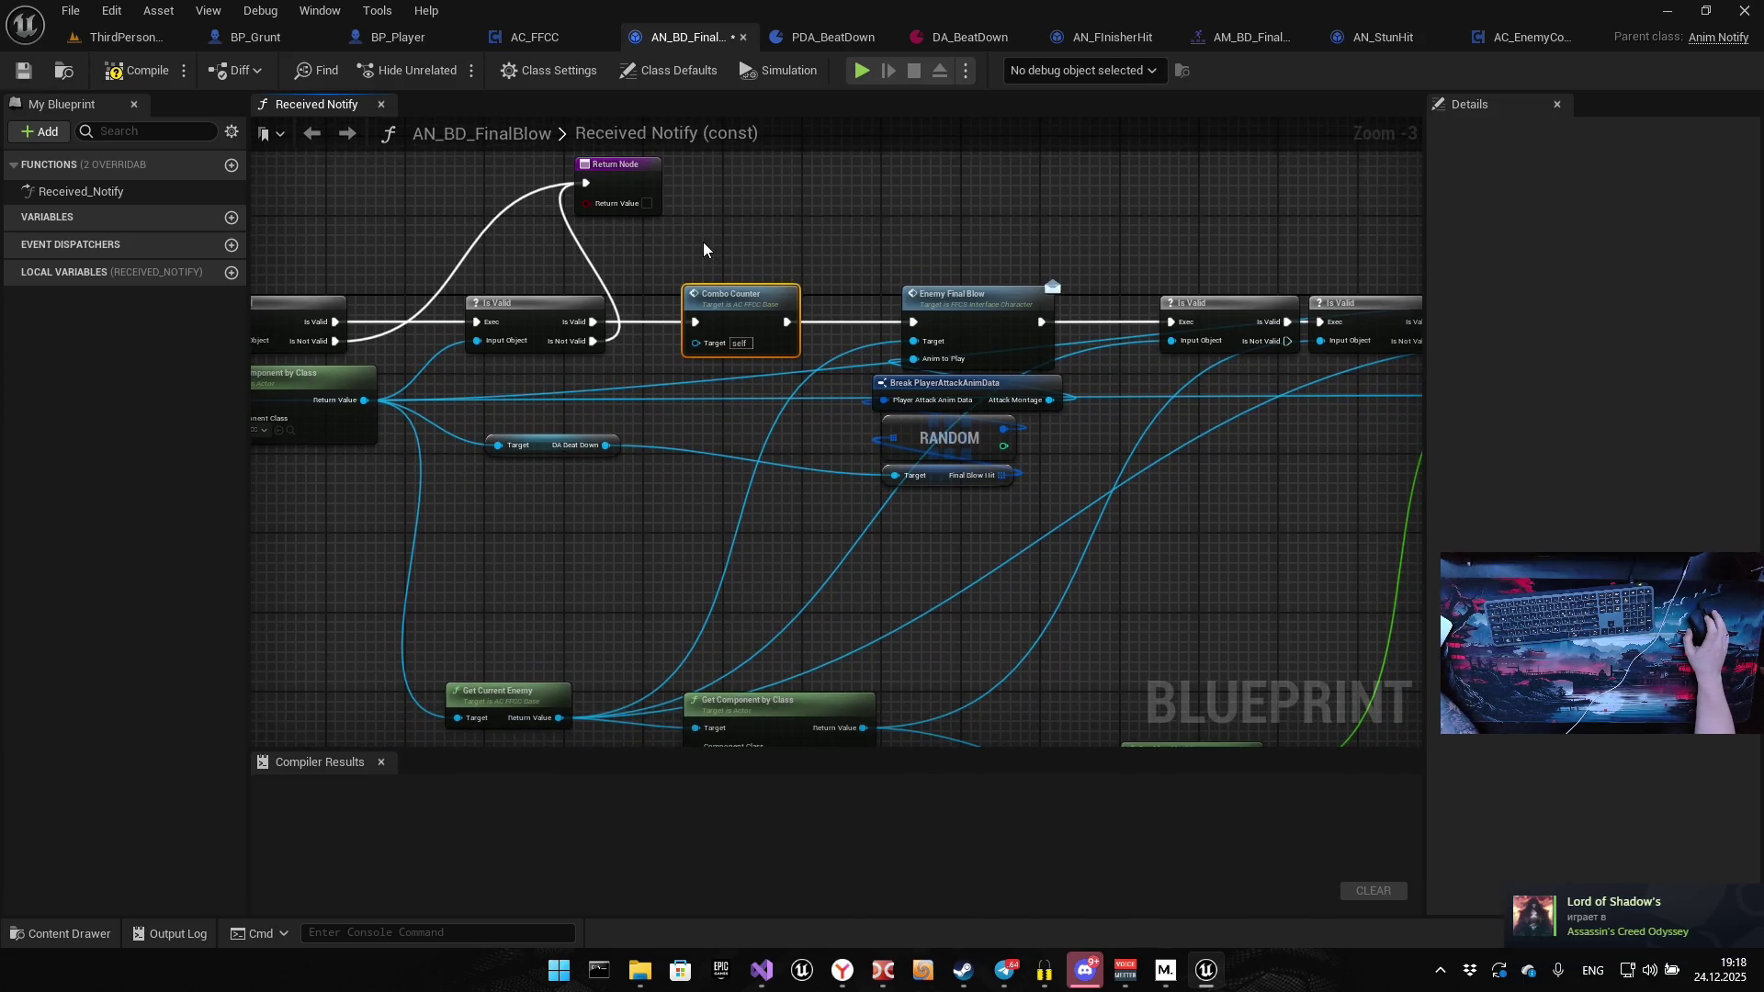
pyautogui.moveTo(505, 395)
pyautogui.mouseDown()
pyautogui.moveTo(983, 468)
pyautogui.moveTo(869, 343)
pyautogui.mouseUp()
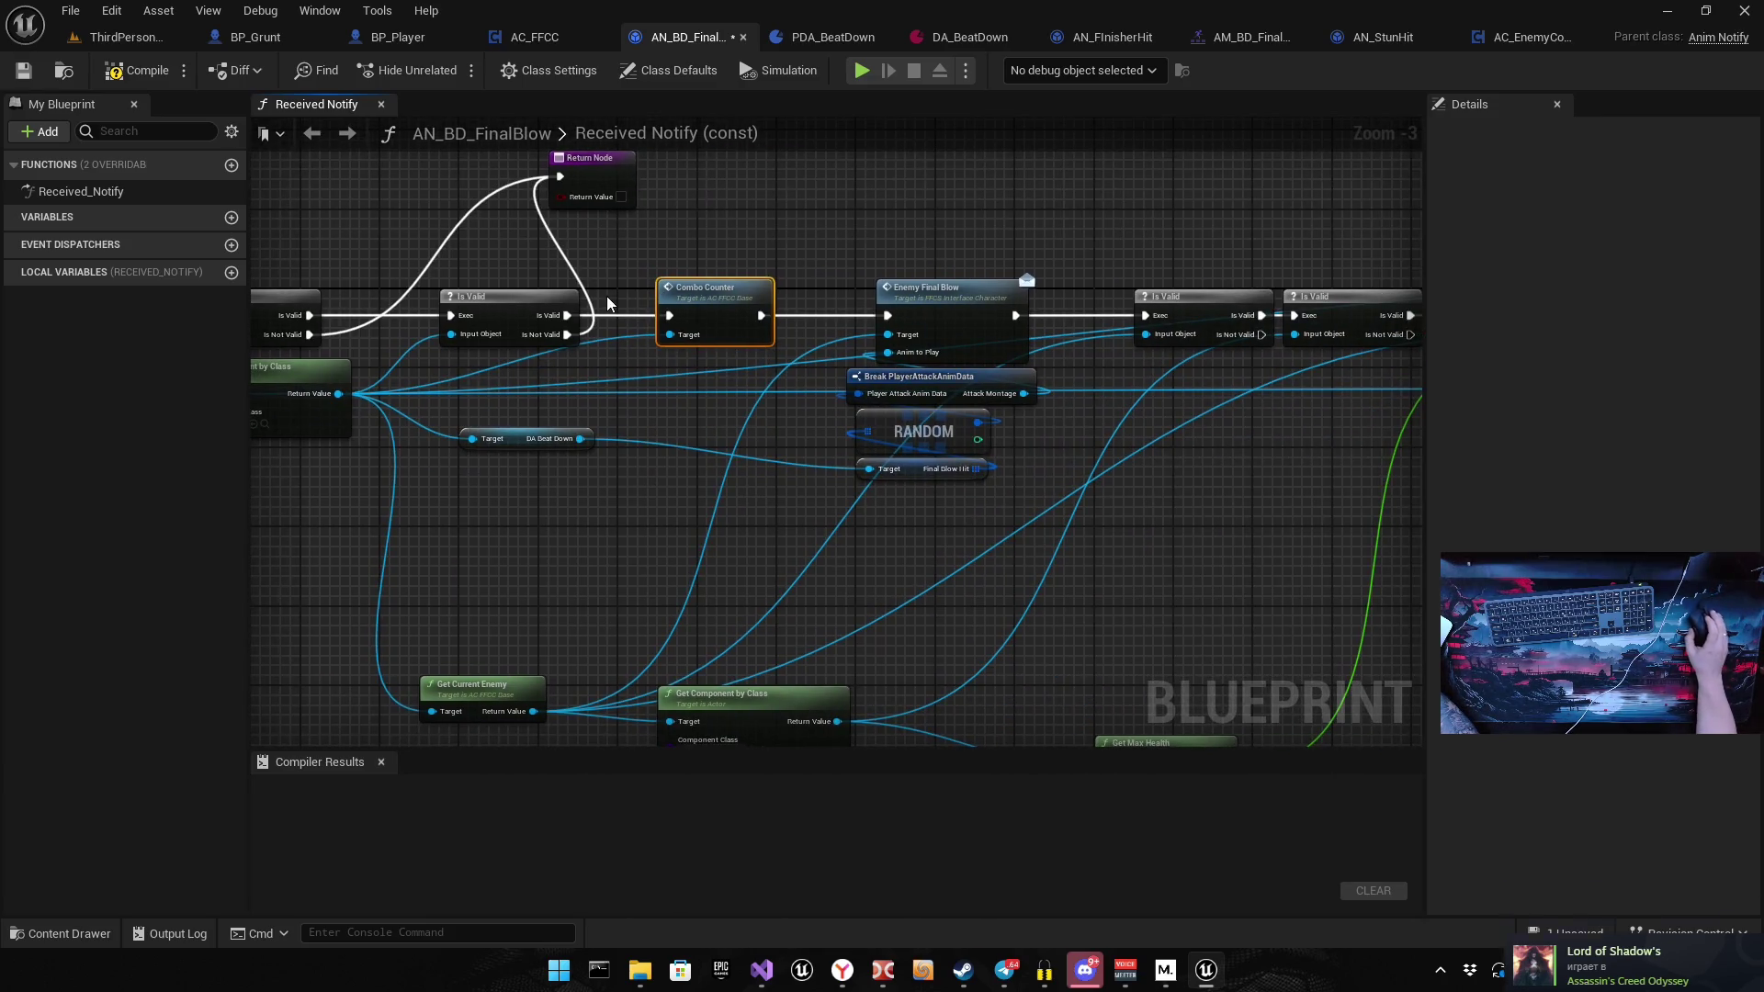
pyautogui.click(138, 70)
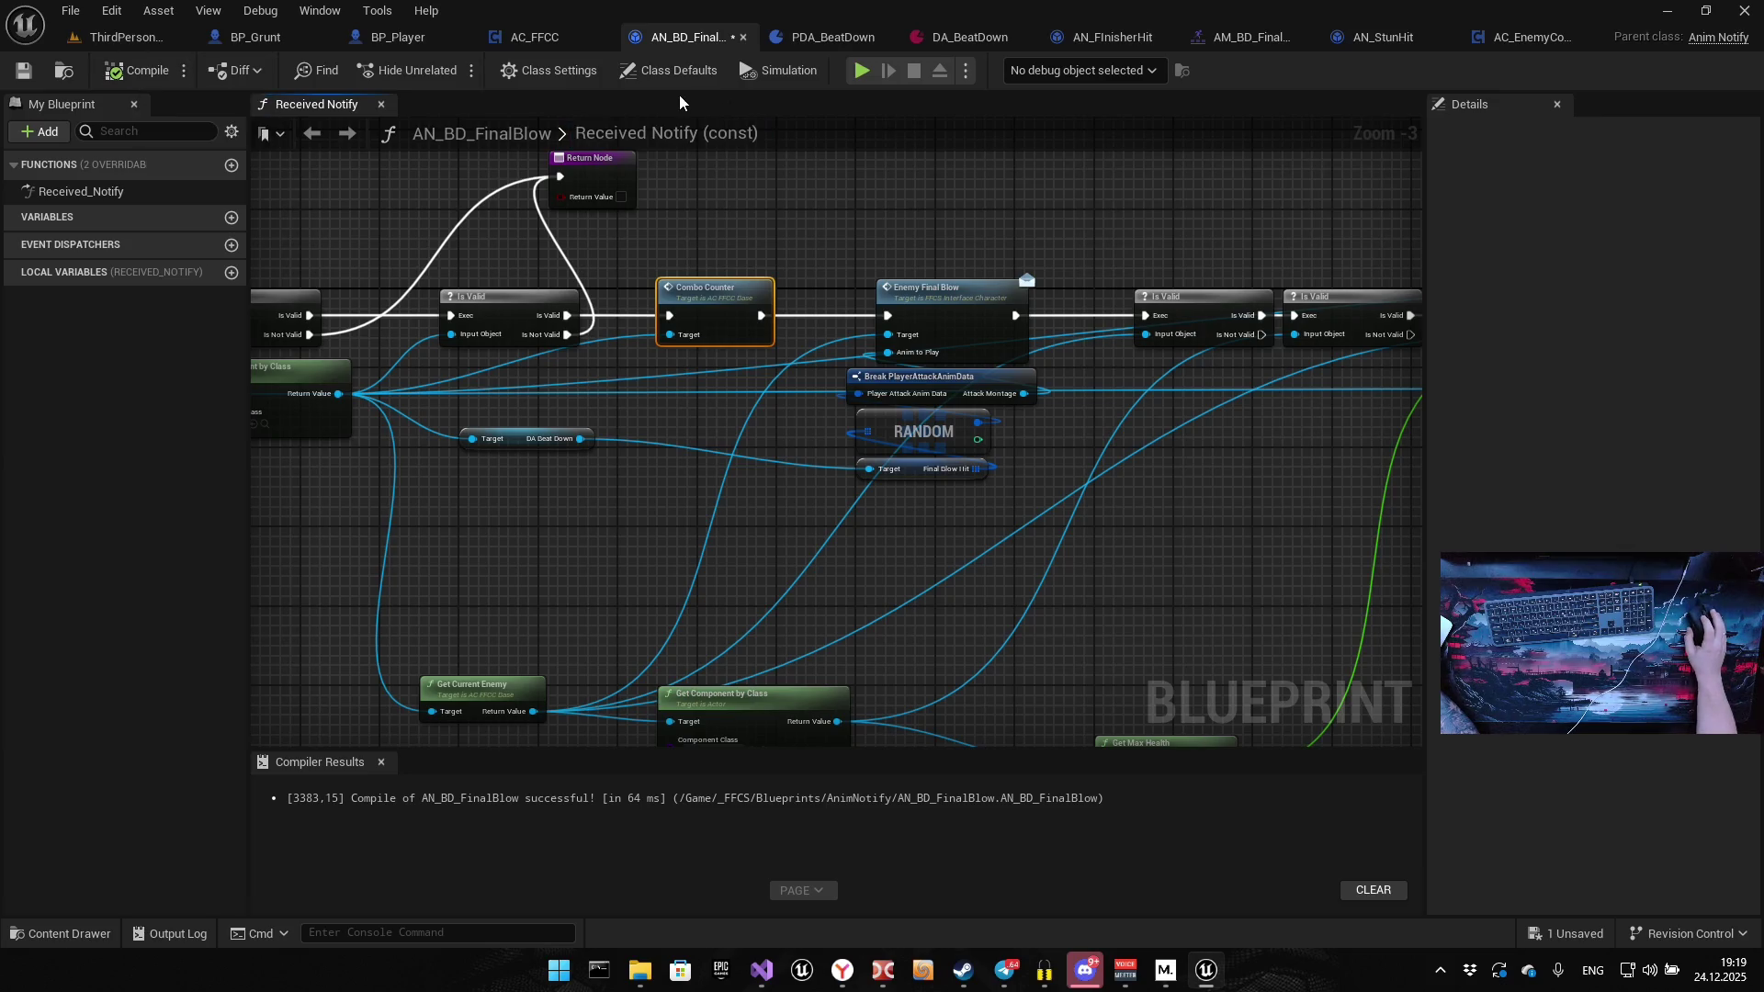
pyautogui.click(857, 78)
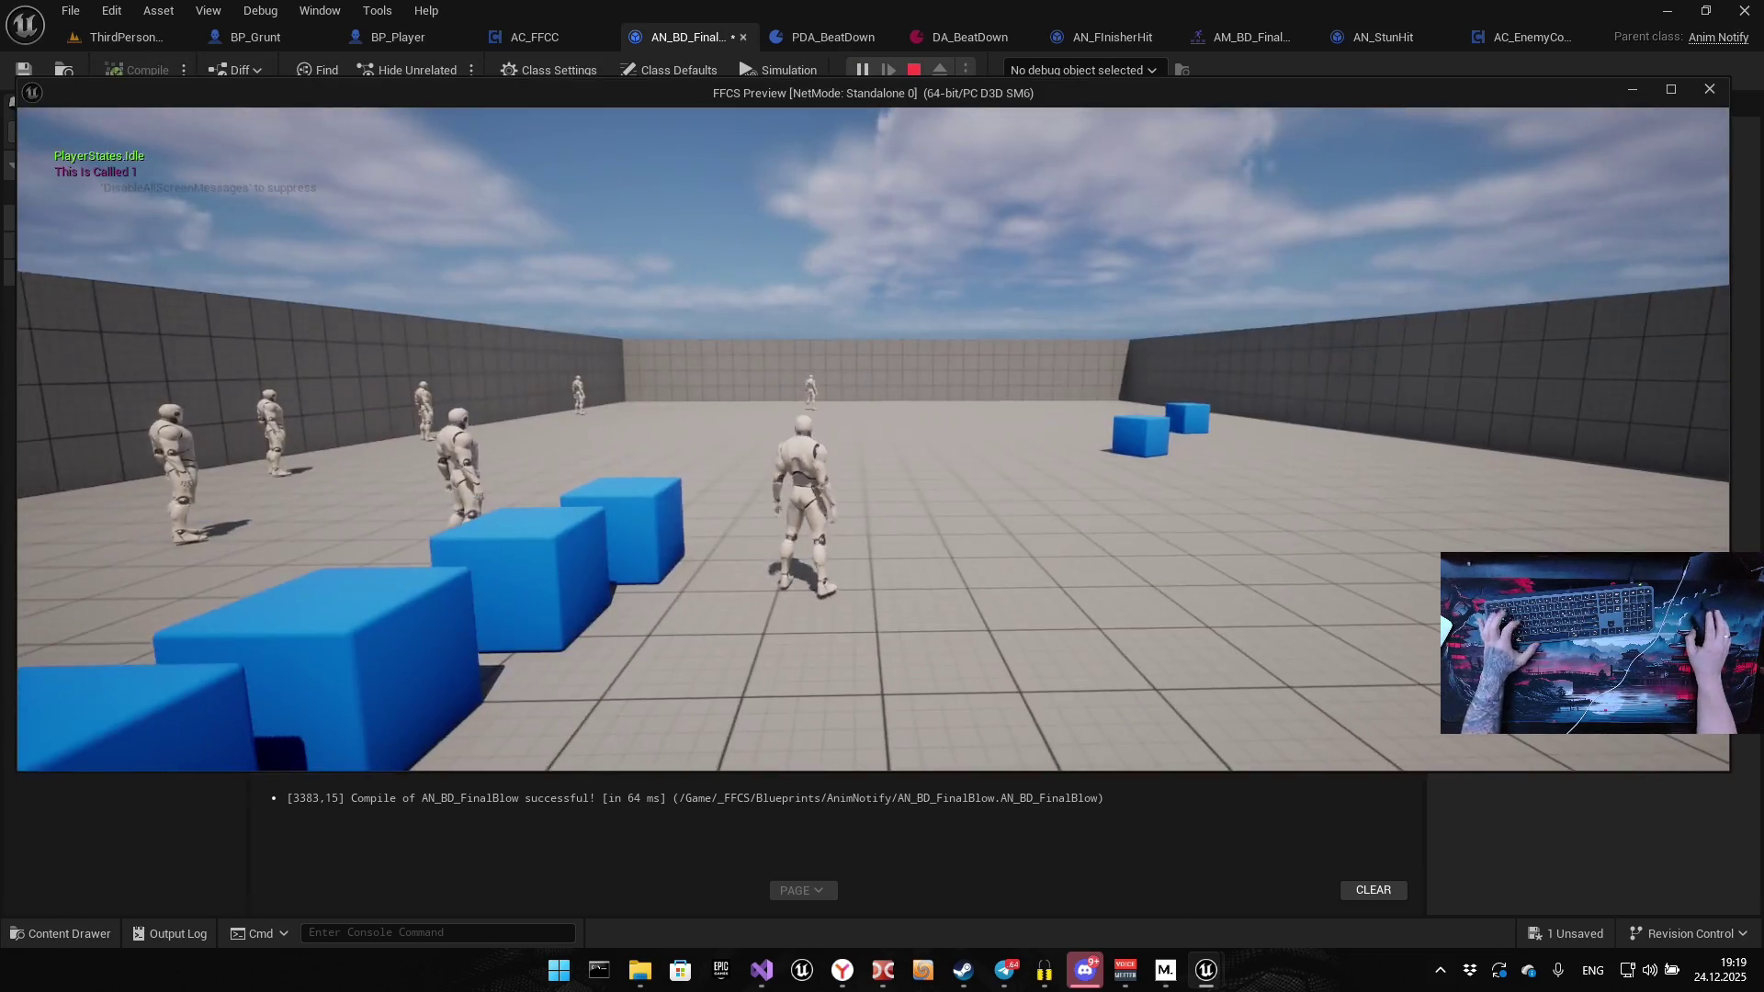
# Attack the grunt repeatedly to build the combo and trigger the finisher
pyautogui.click(873, 440)
pyautogui.click(873, 439)
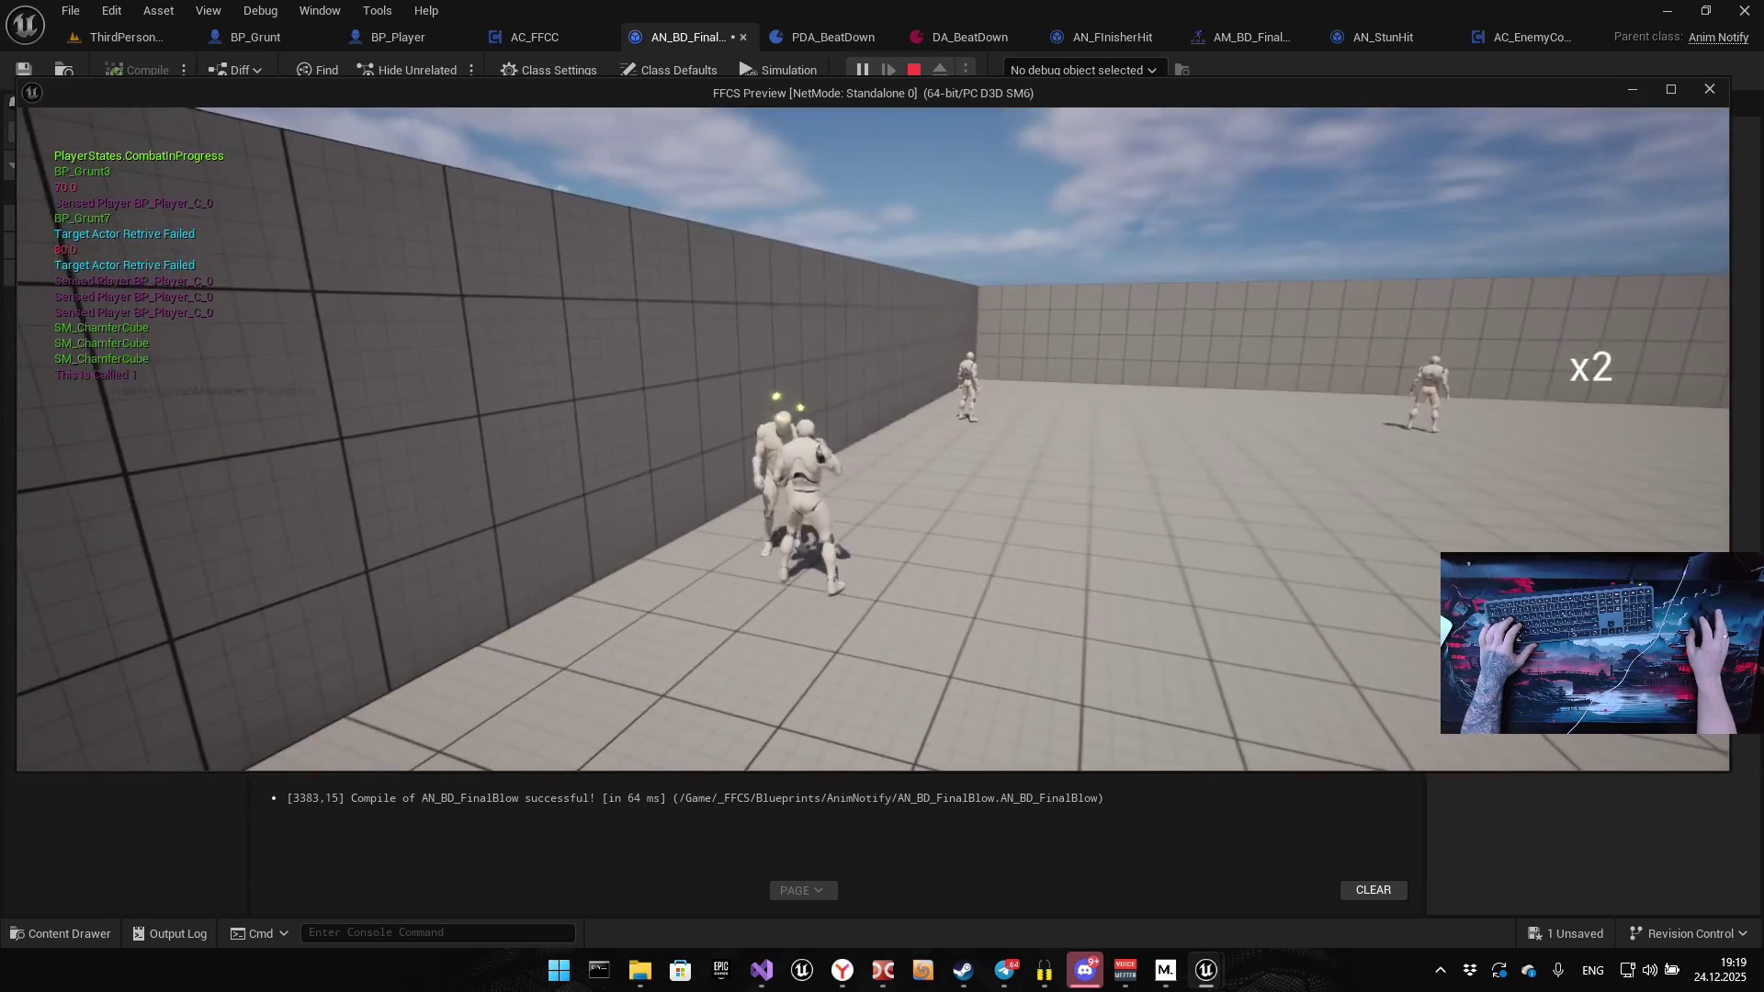
pyautogui.click(873, 439)
pyautogui.click(873, 439)
pyautogui.click(873, 439)
pyautogui.click(873, 439)
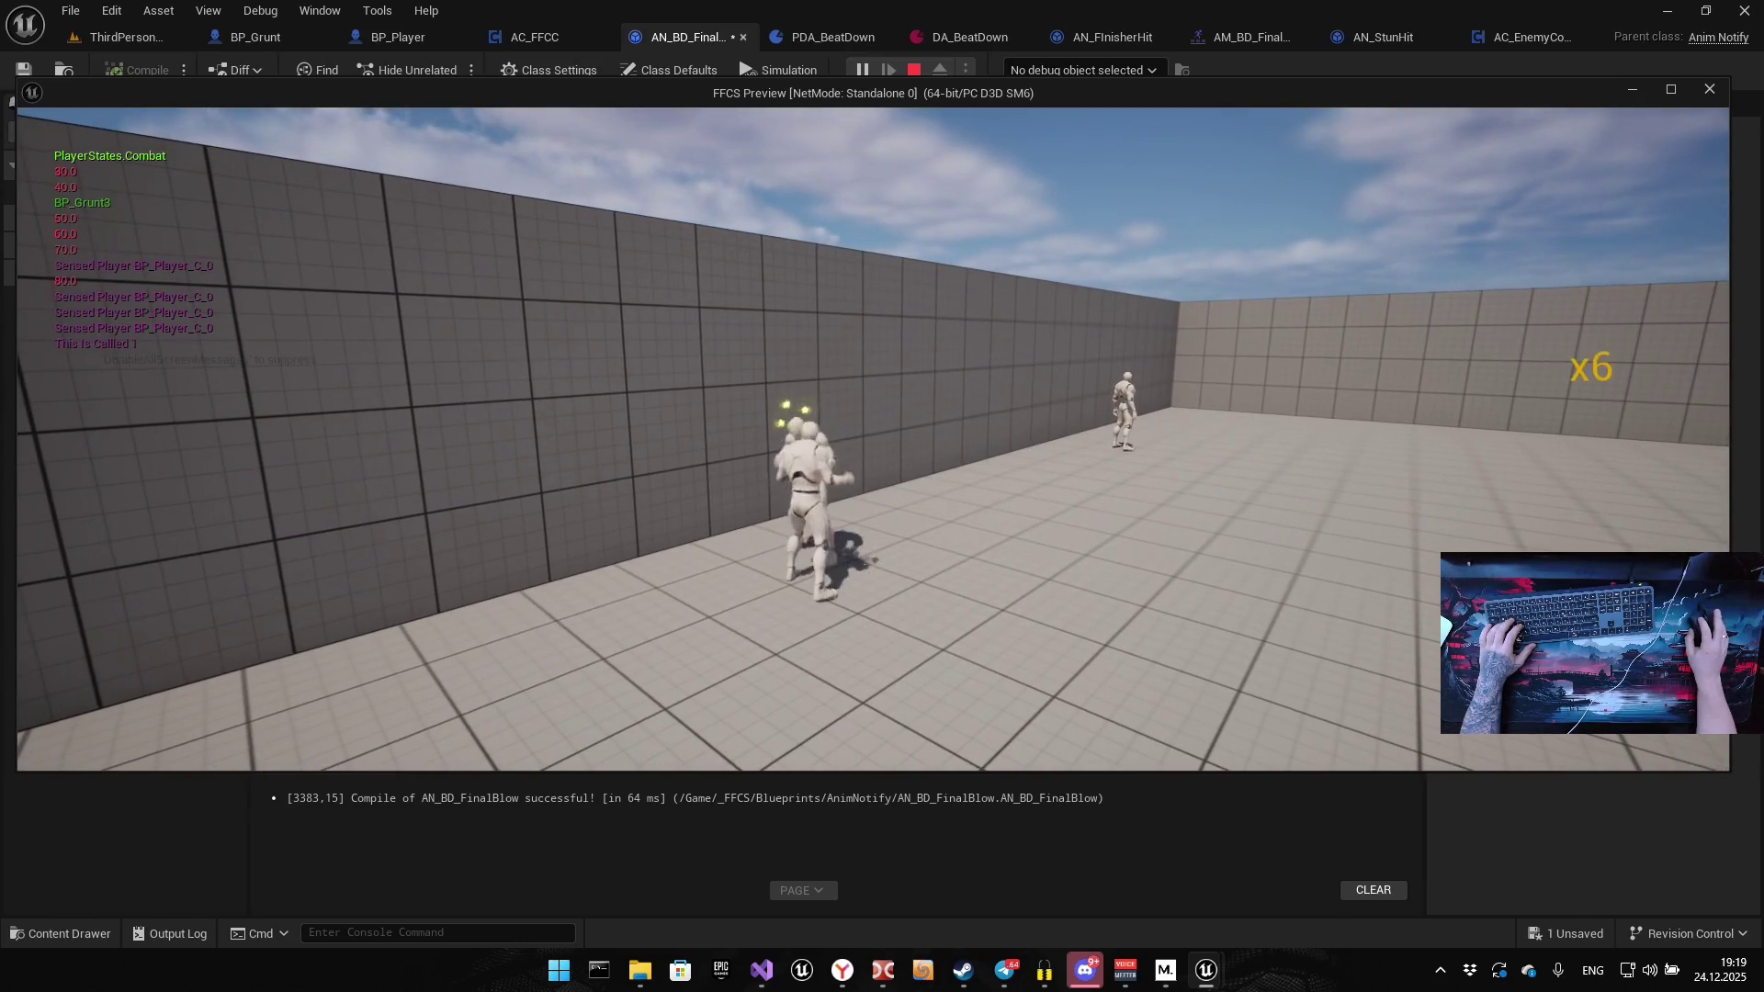
pyautogui.click(873, 440)
pyautogui.click(873, 439)
pyautogui.click(873, 439)
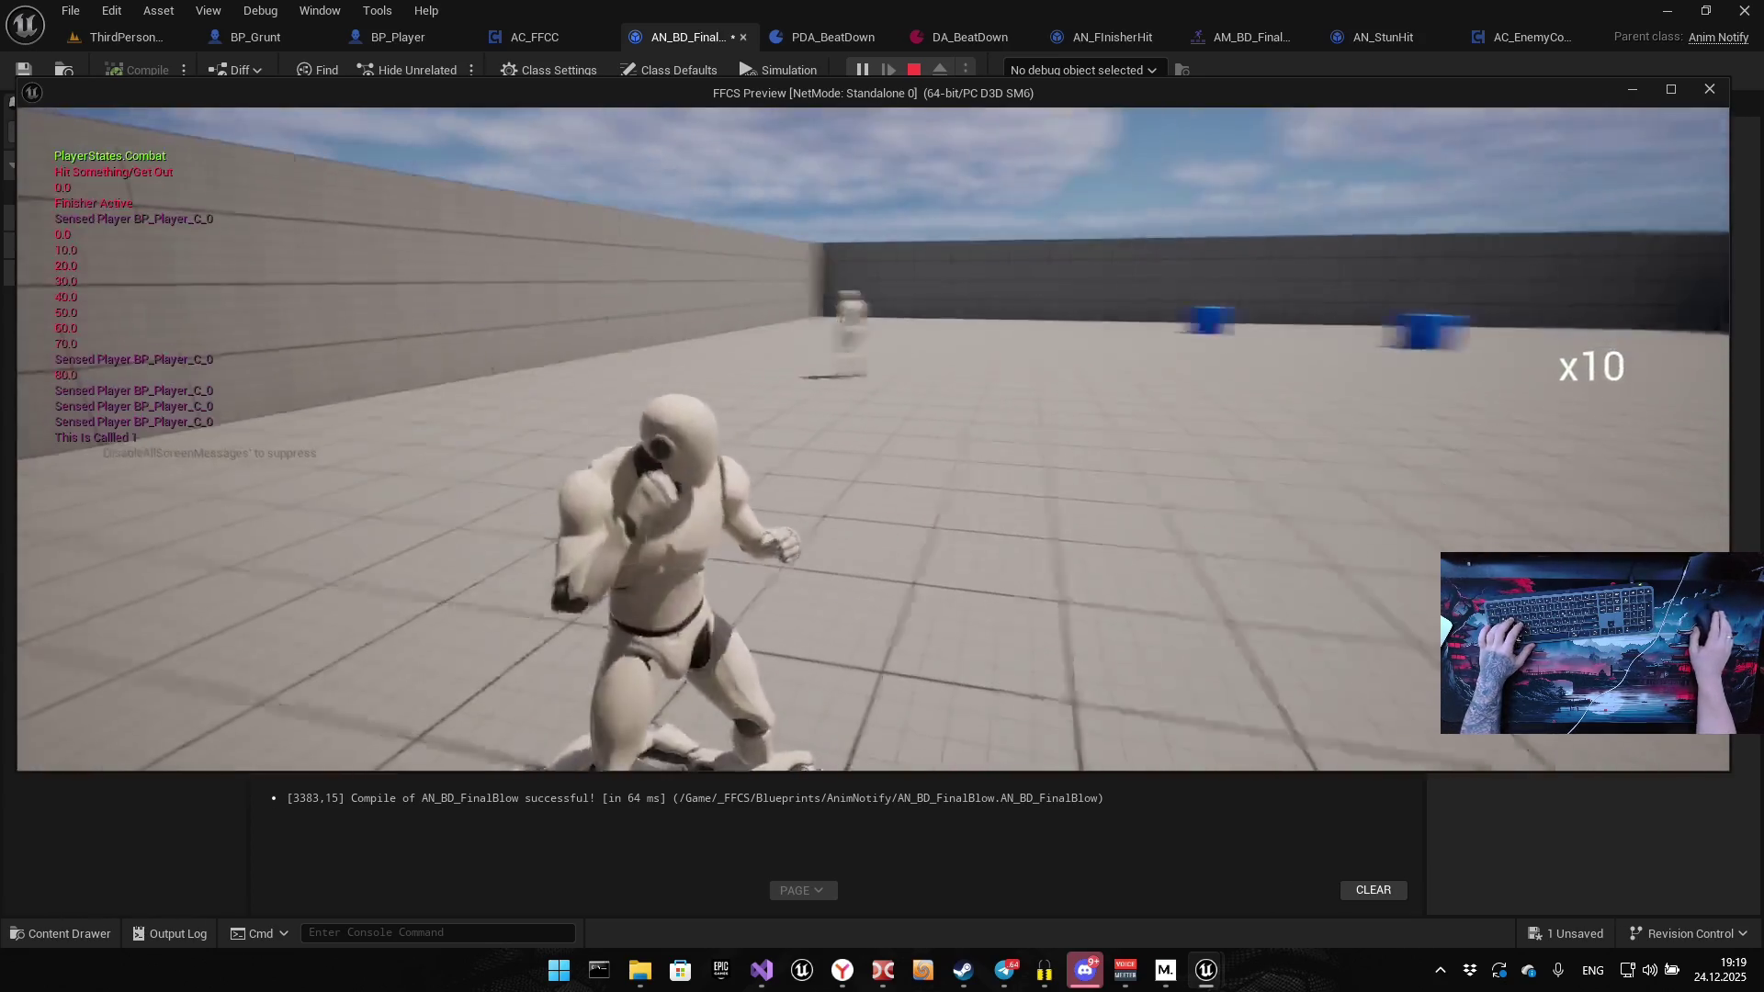
# Continue the combo with attacks, a throw and a teleport, then stop the play session
pyautogui.click(873, 440)
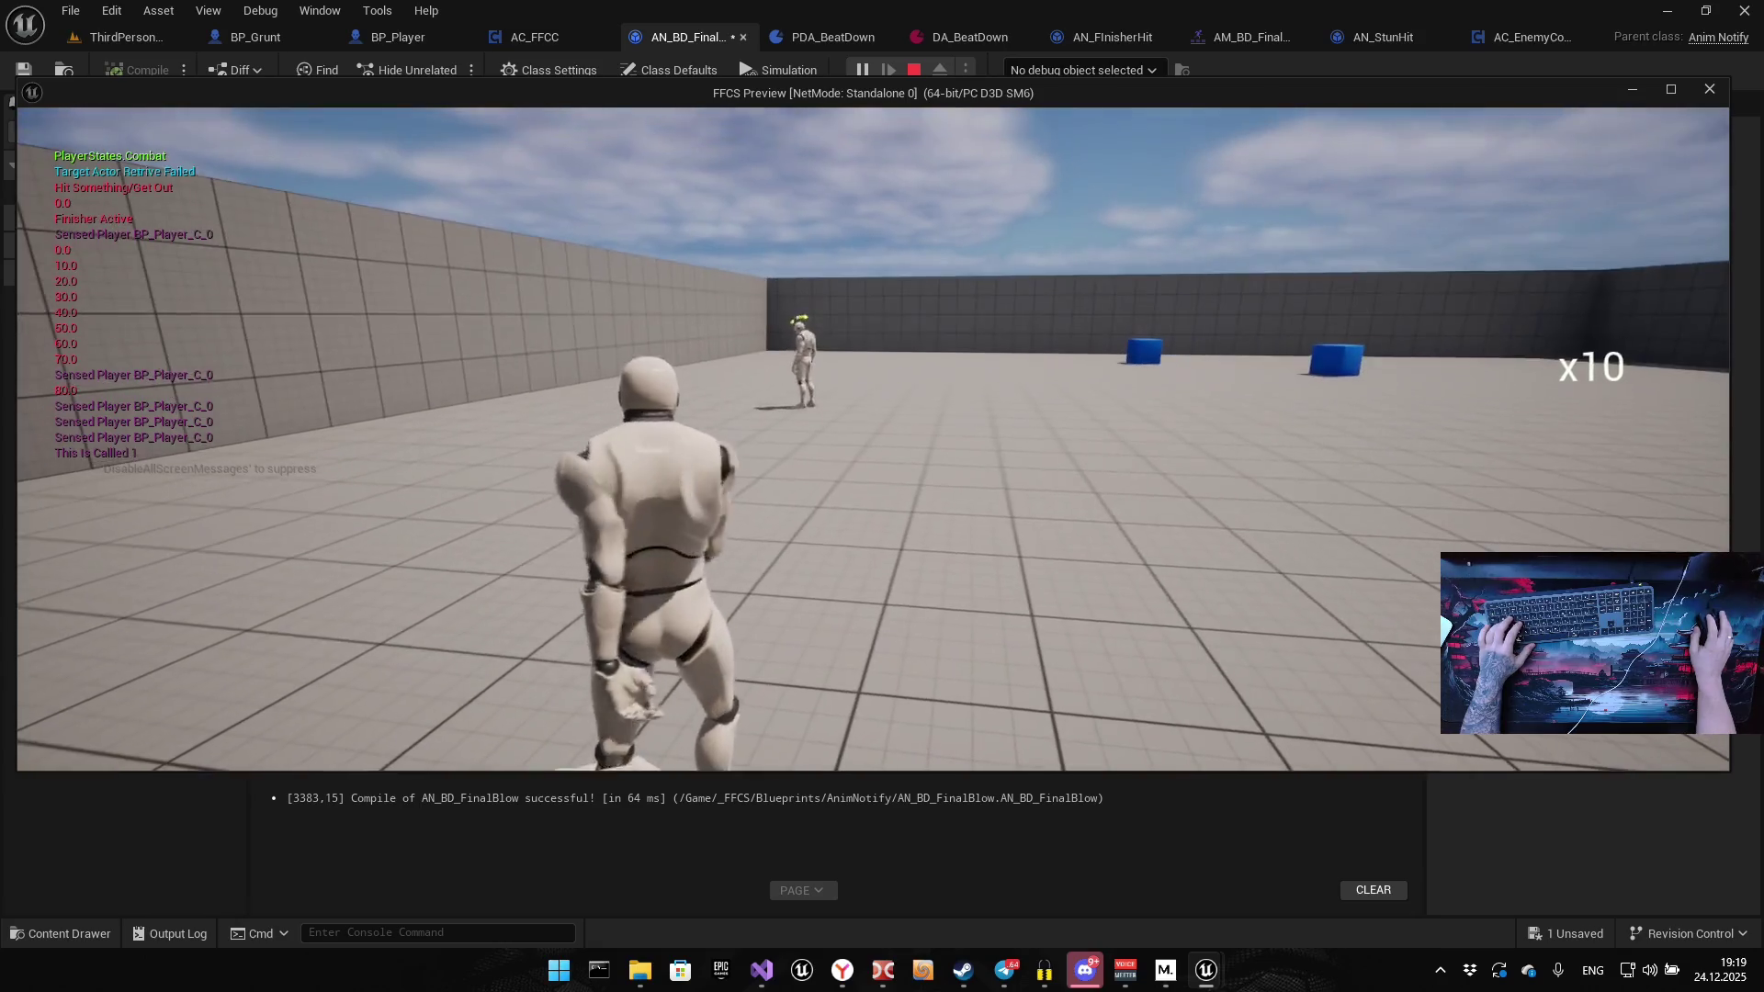
pyautogui.click(873, 440)
pyautogui.click(873, 440)
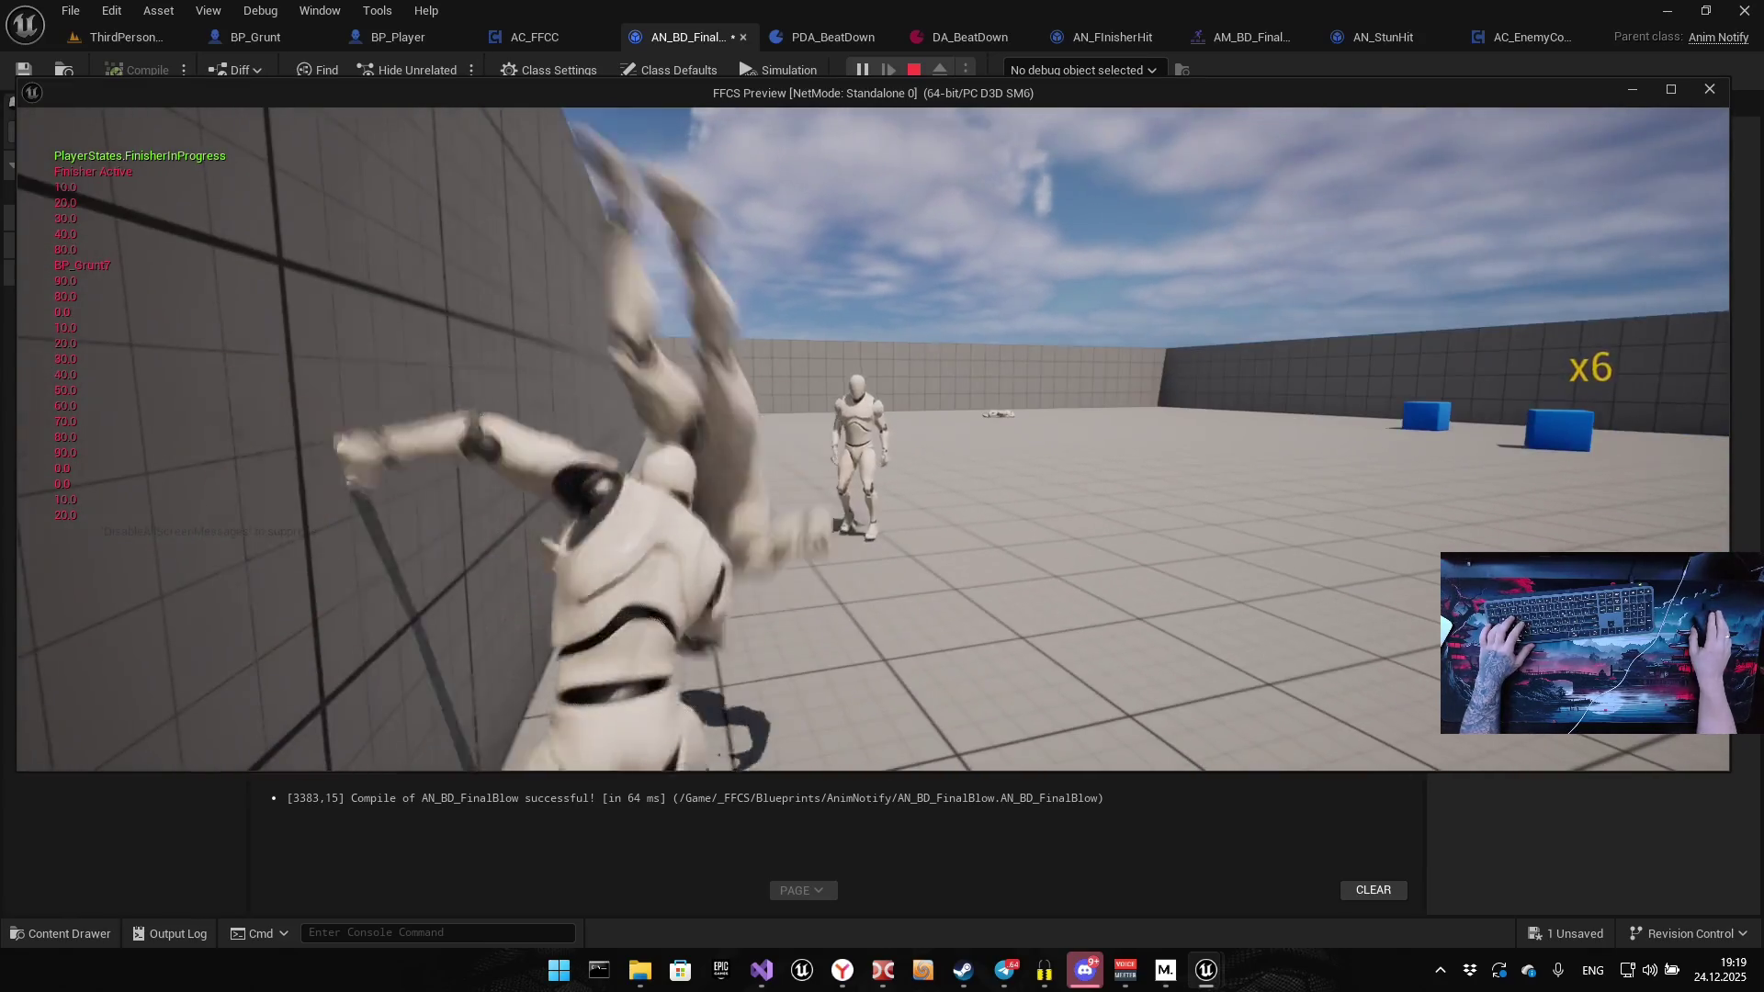
pyautogui.click(873, 439)
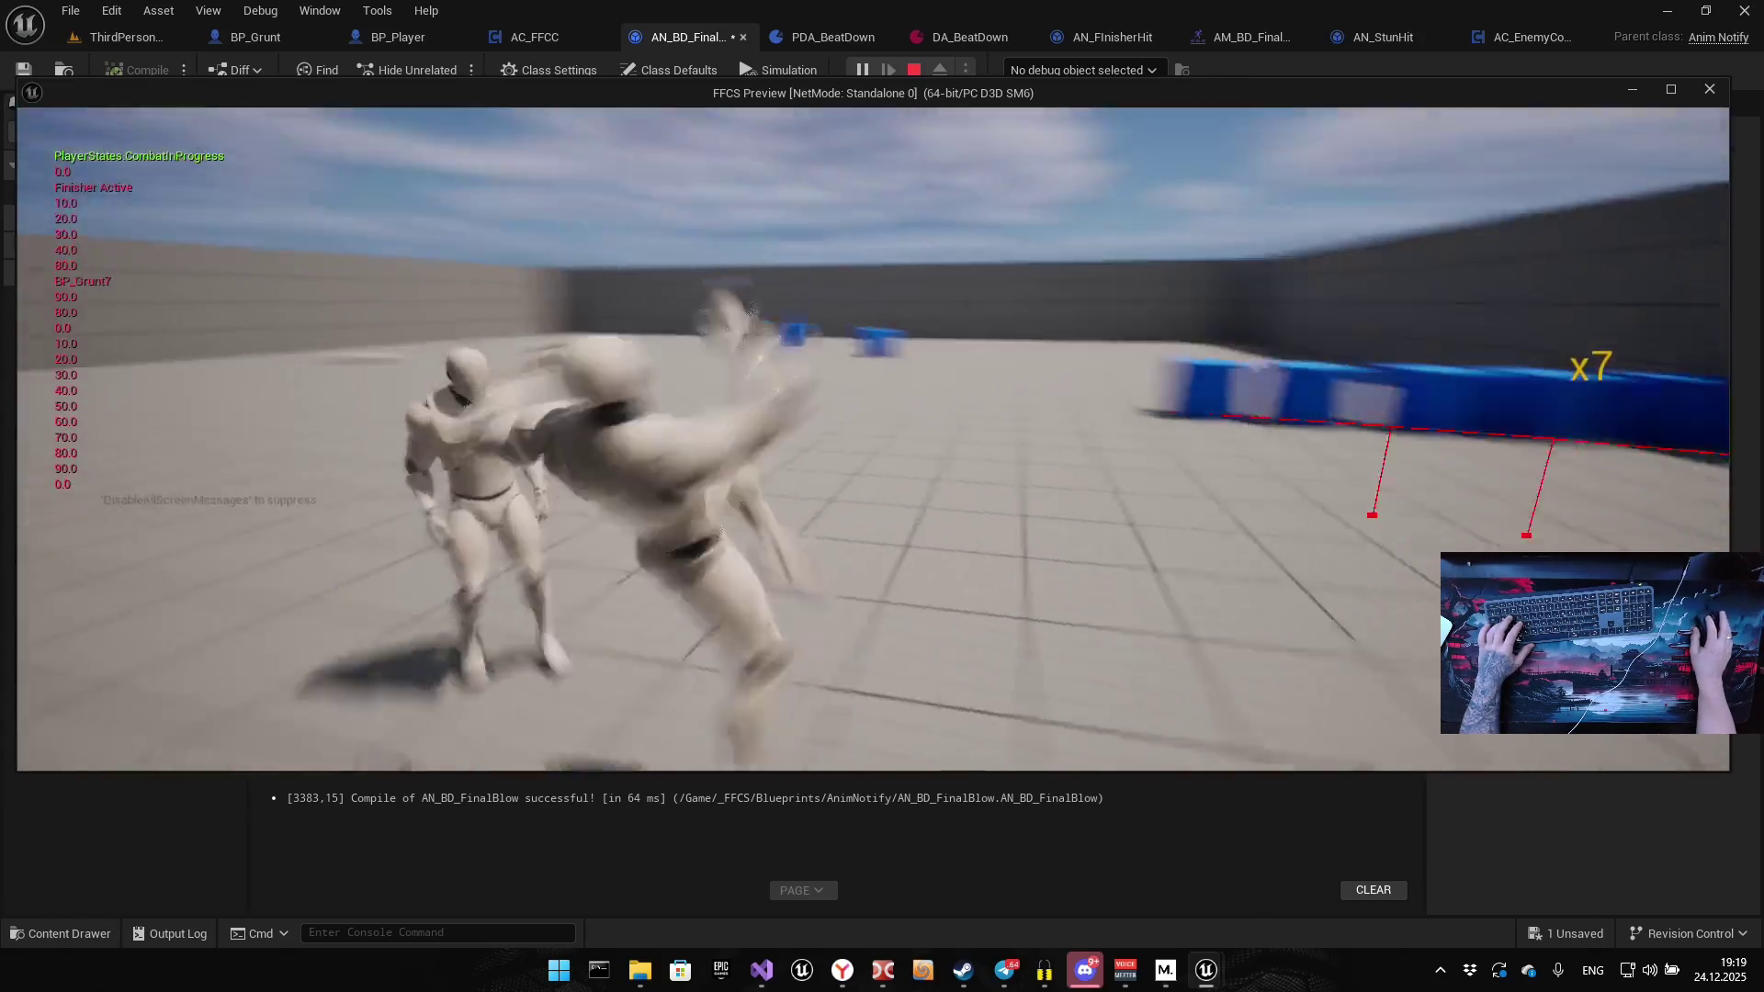
pyautogui.click(873, 439)
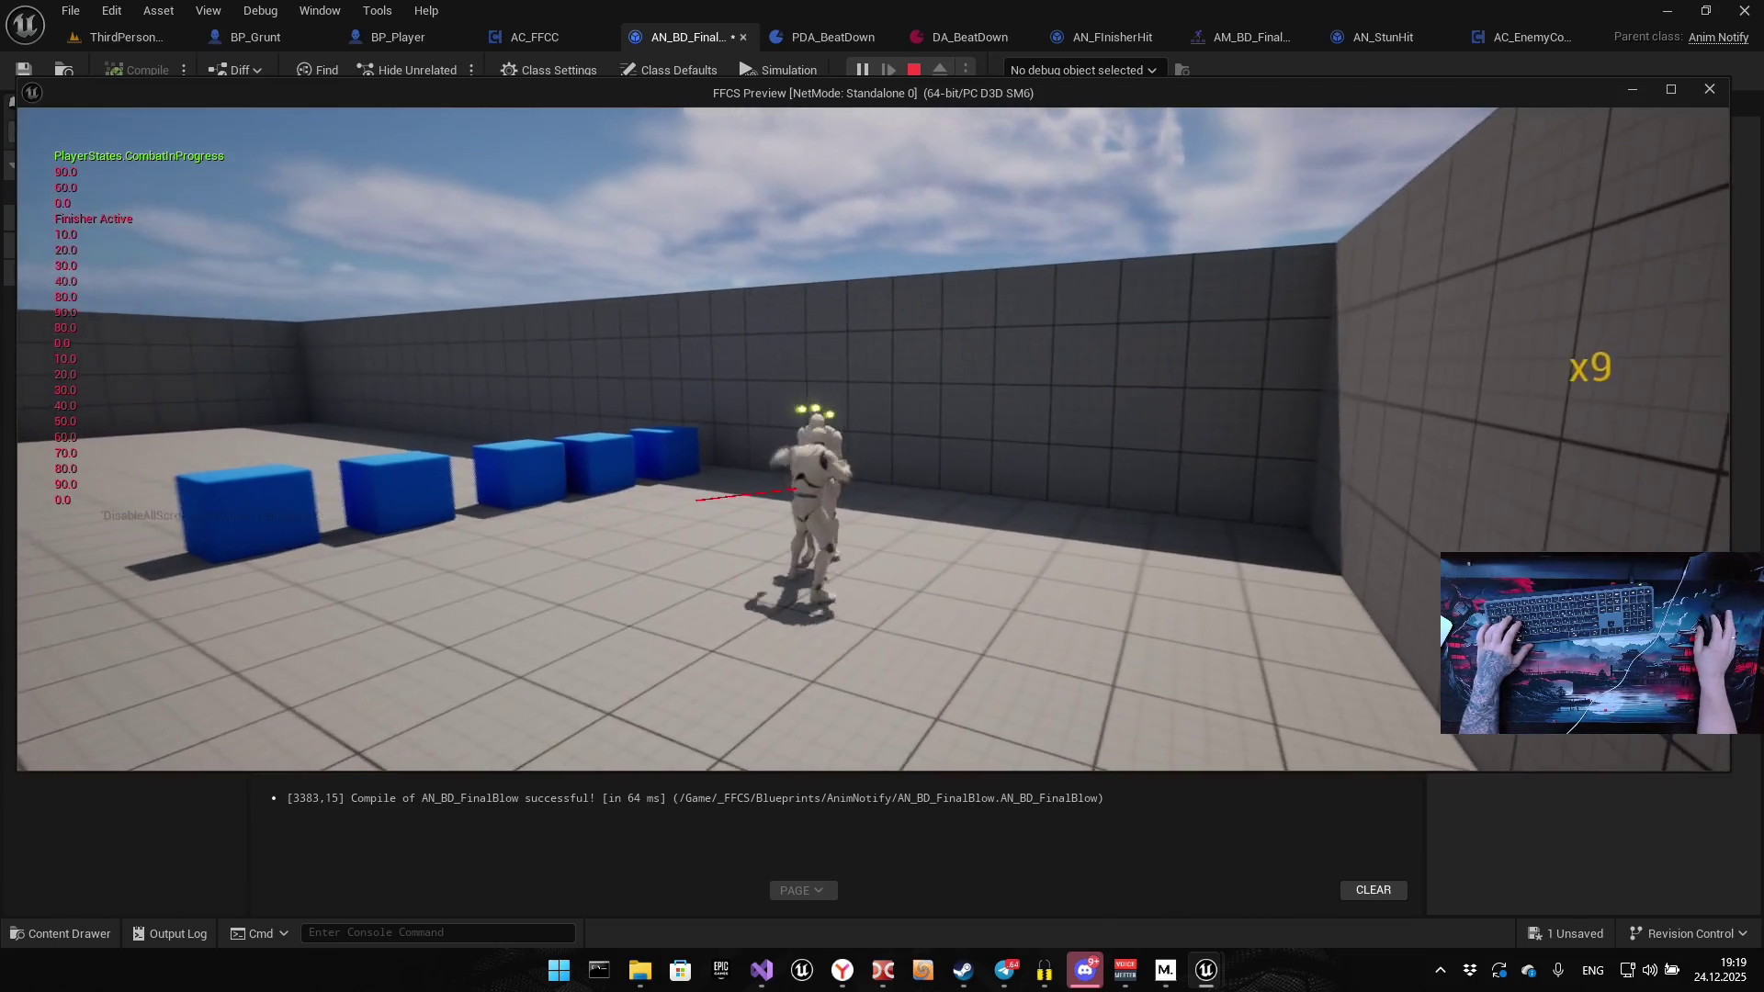
pyautogui.click(874, 440)
pyautogui.click(874, 439)
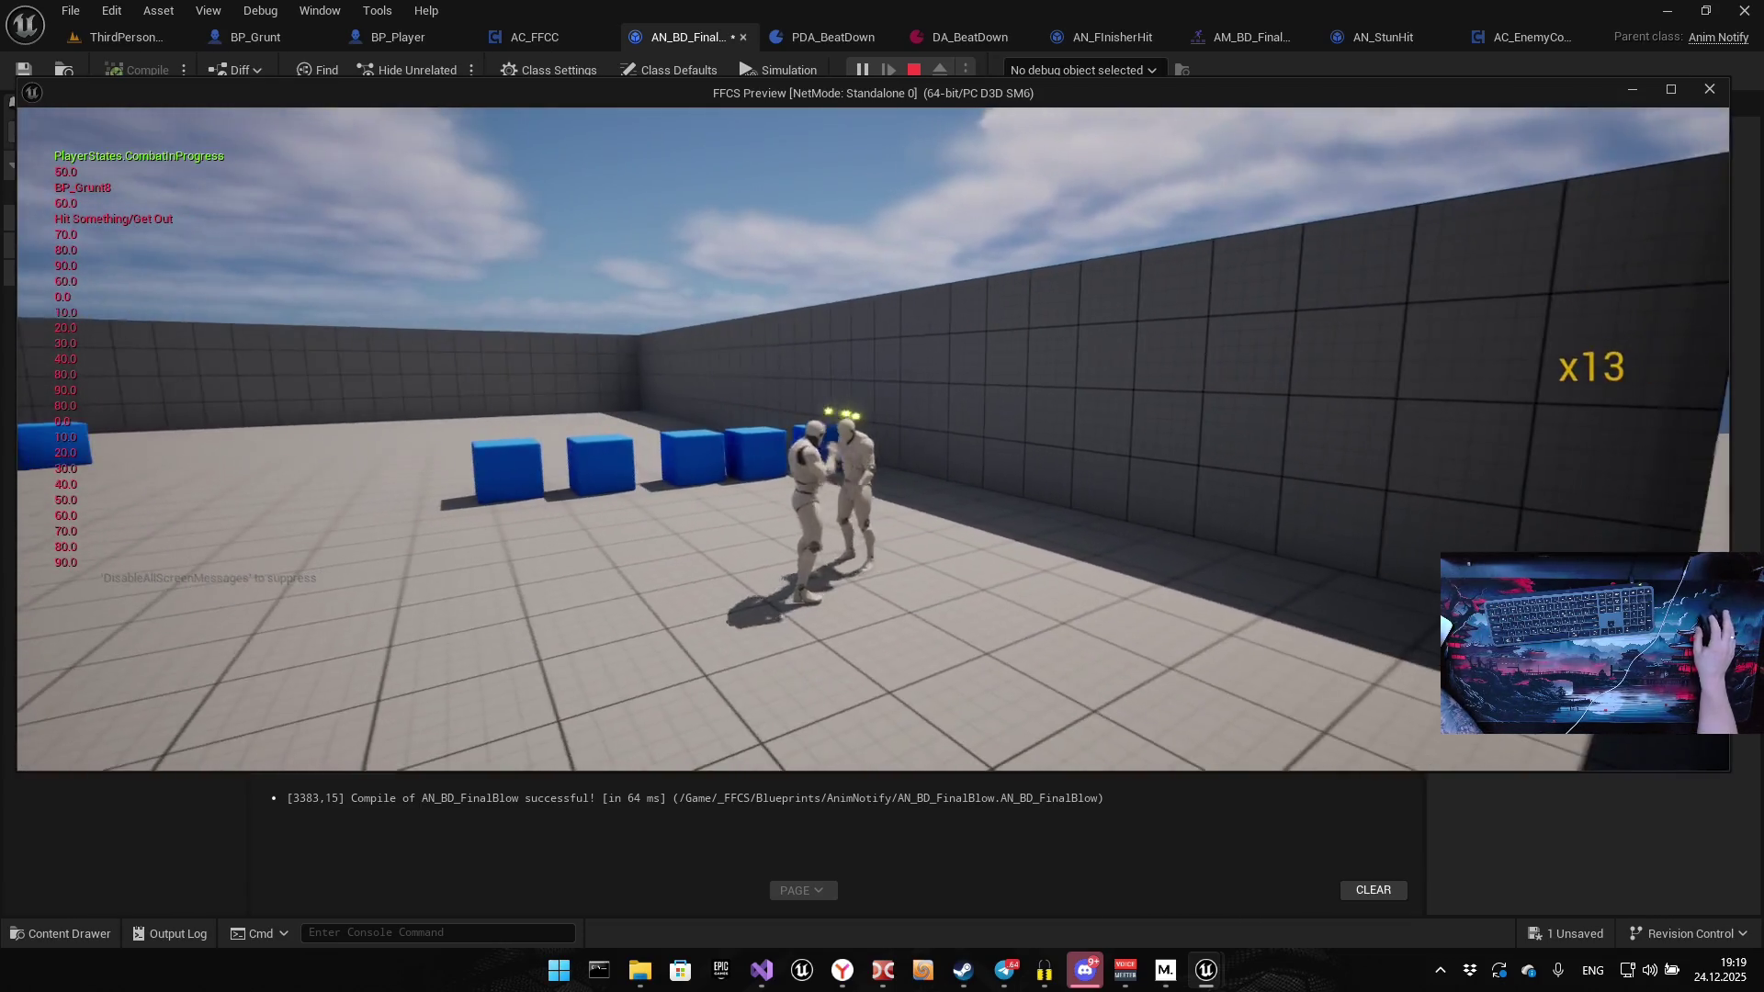
pyautogui.click(873, 439)
pyautogui.click(873, 440)
pyautogui.click(873, 440)
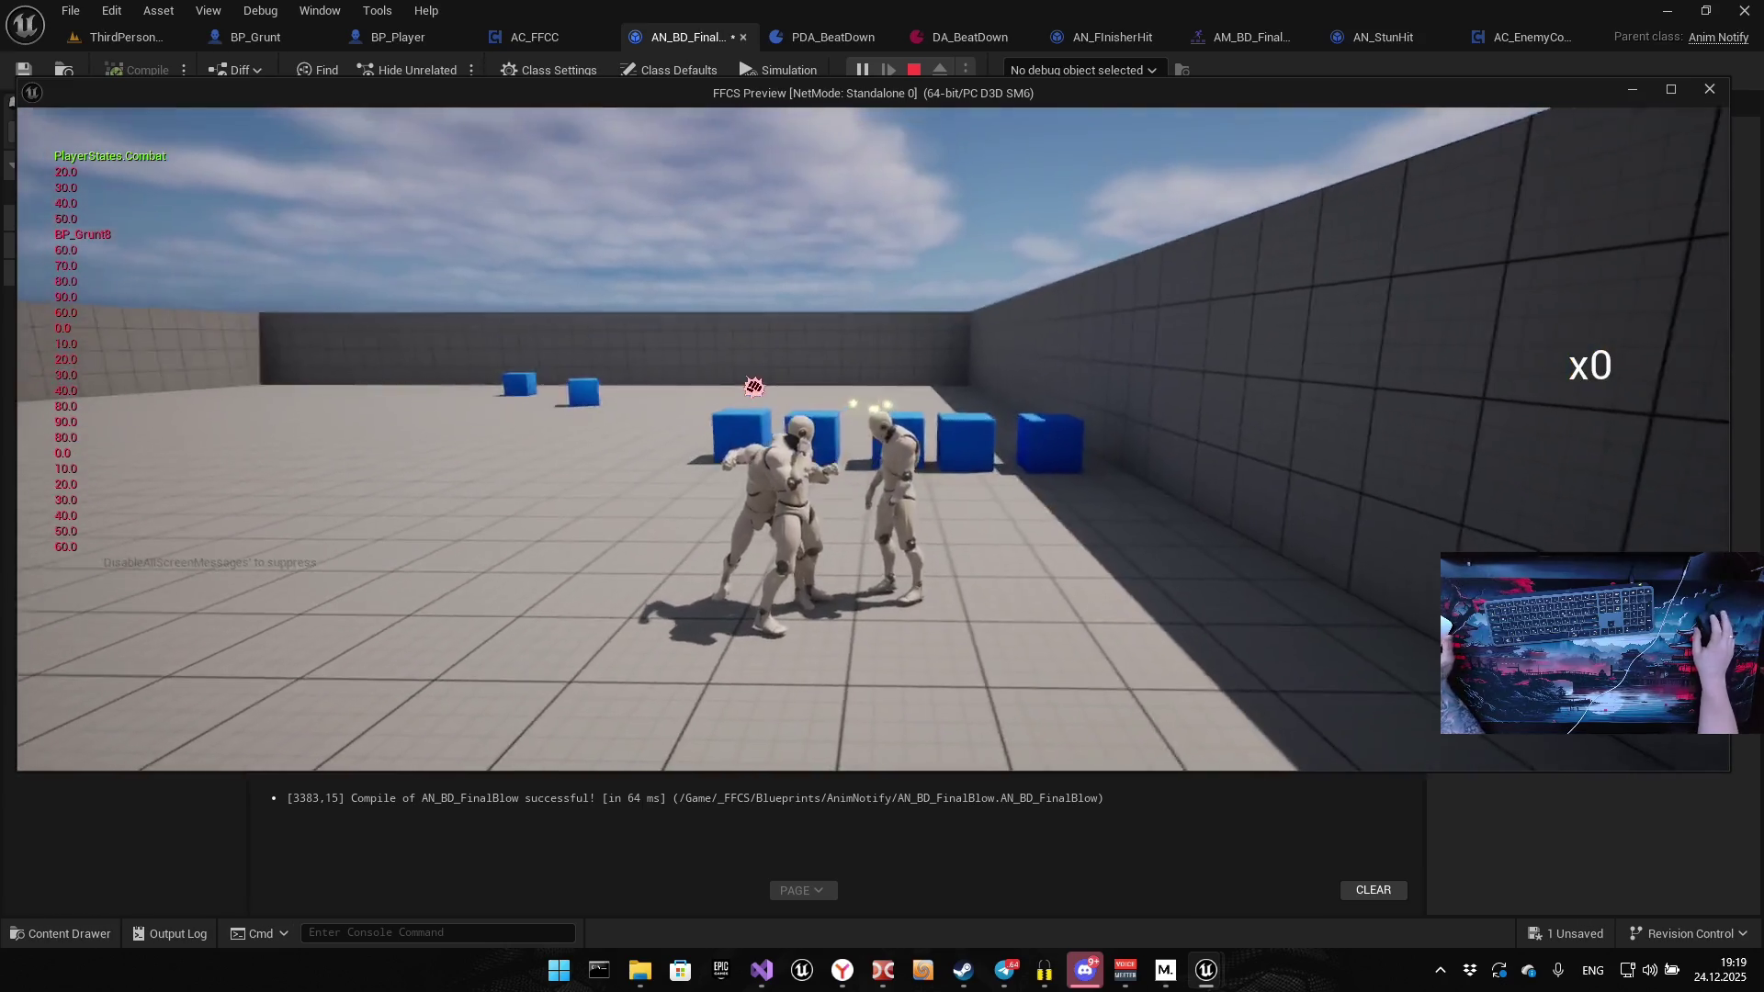
pyautogui.click(873, 440)
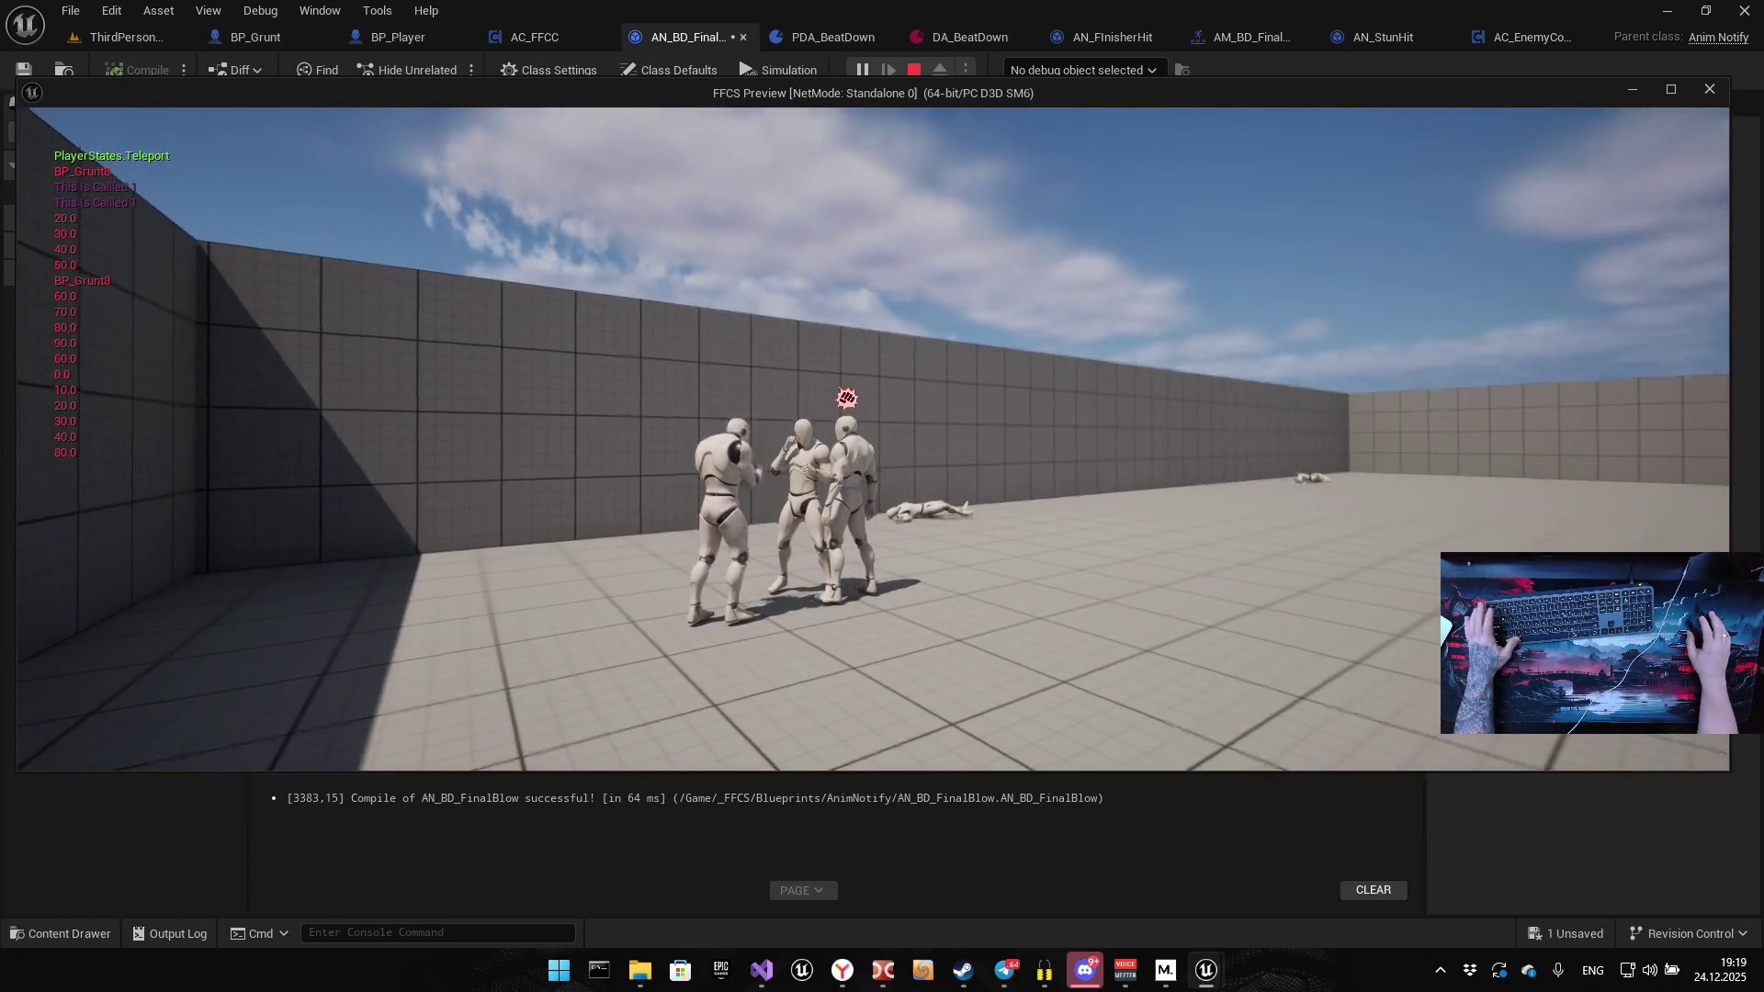
pyautogui.press('Escape')
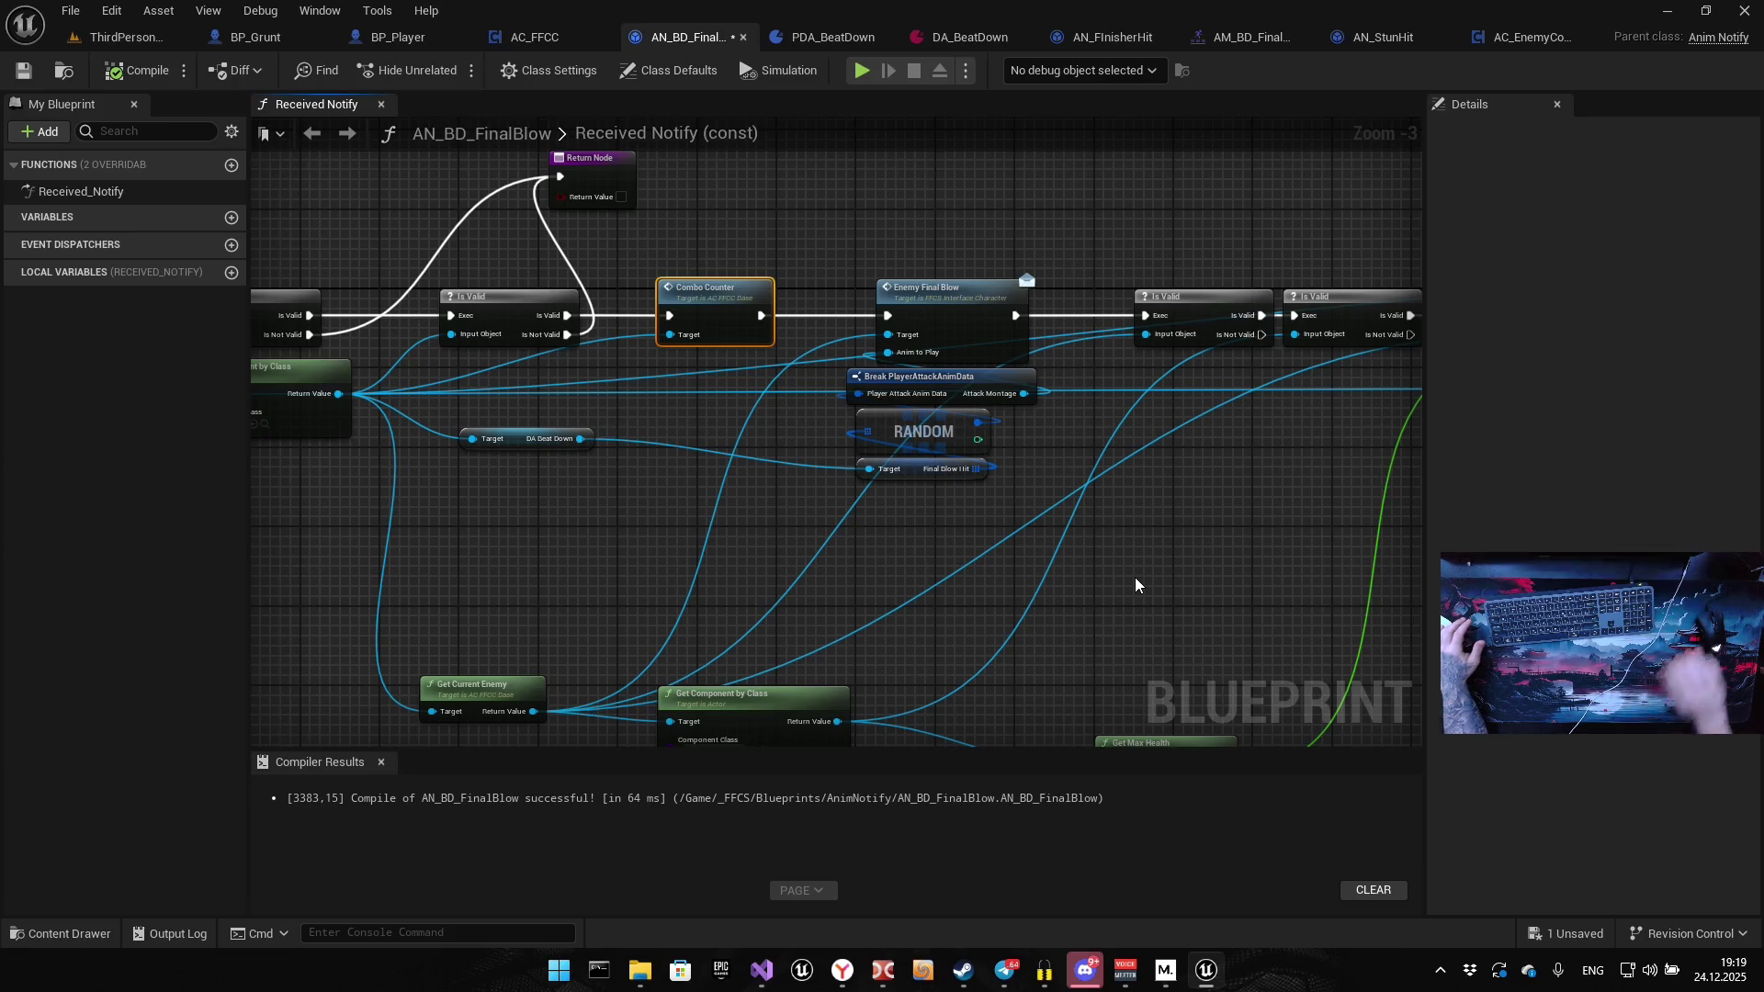
# Switch to BP_Player to show its Find Best Enemy to Pounce function graph
pyautogui.moveTo(939, 251); pyautogui.dragTo(832, 368)
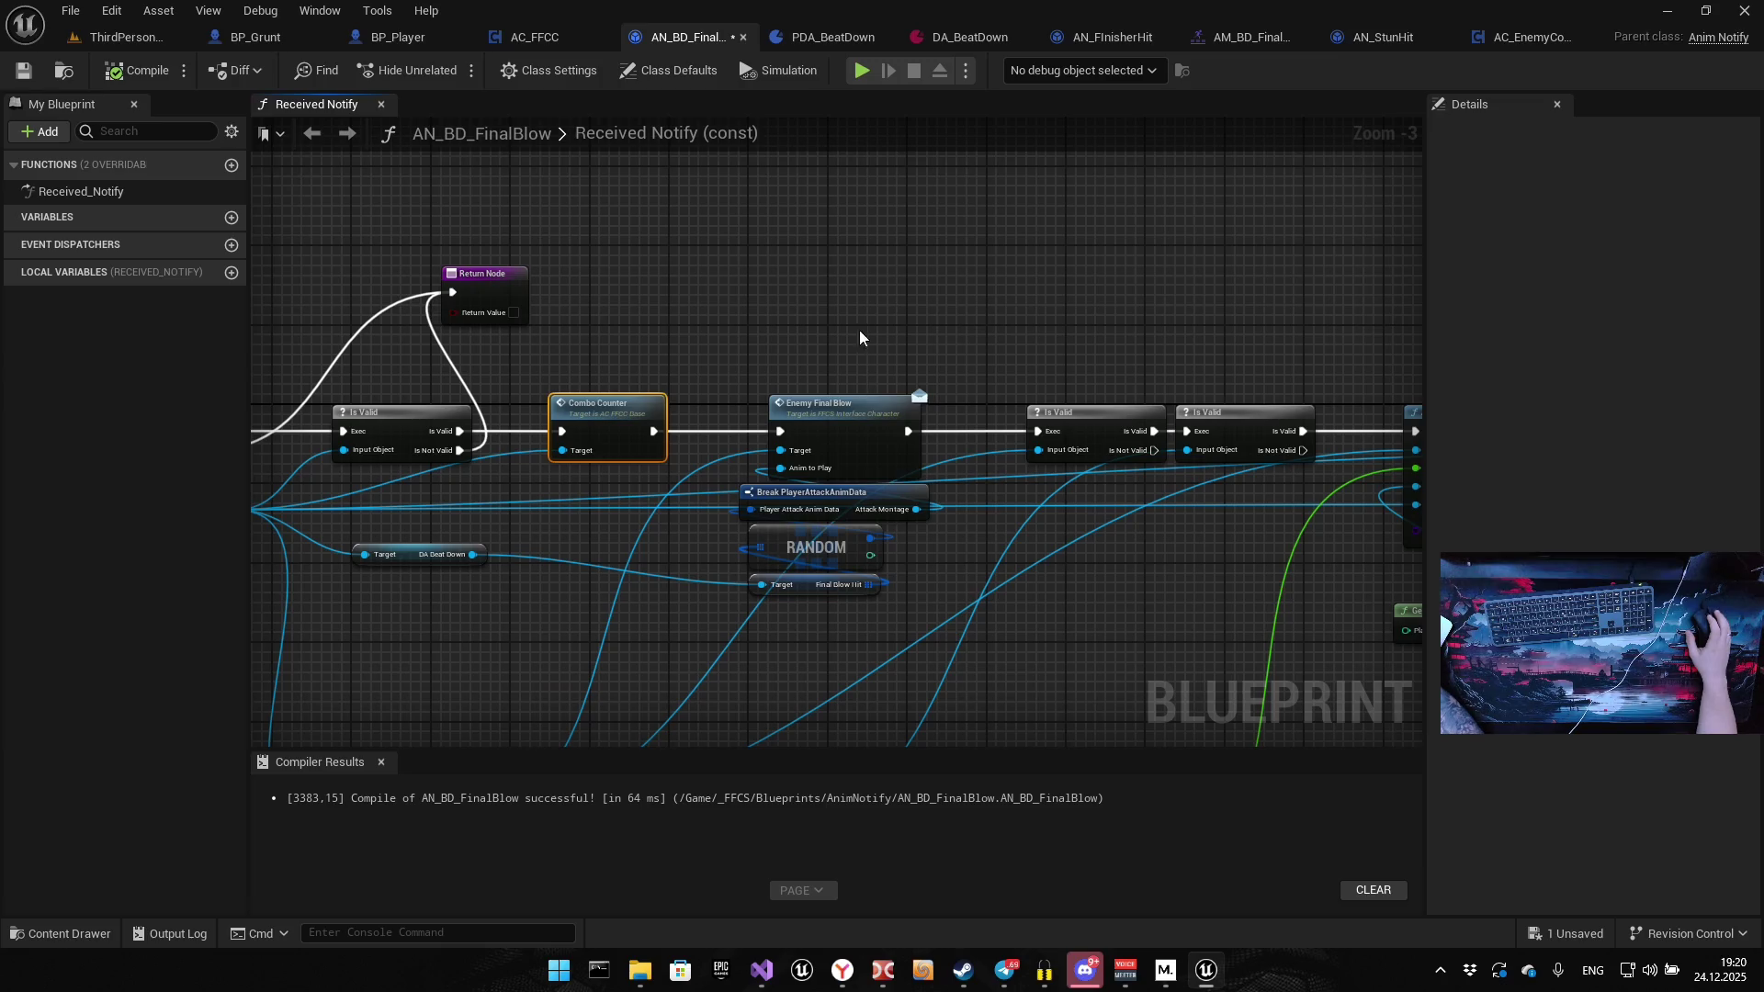
pyautogui.click(395, 37)
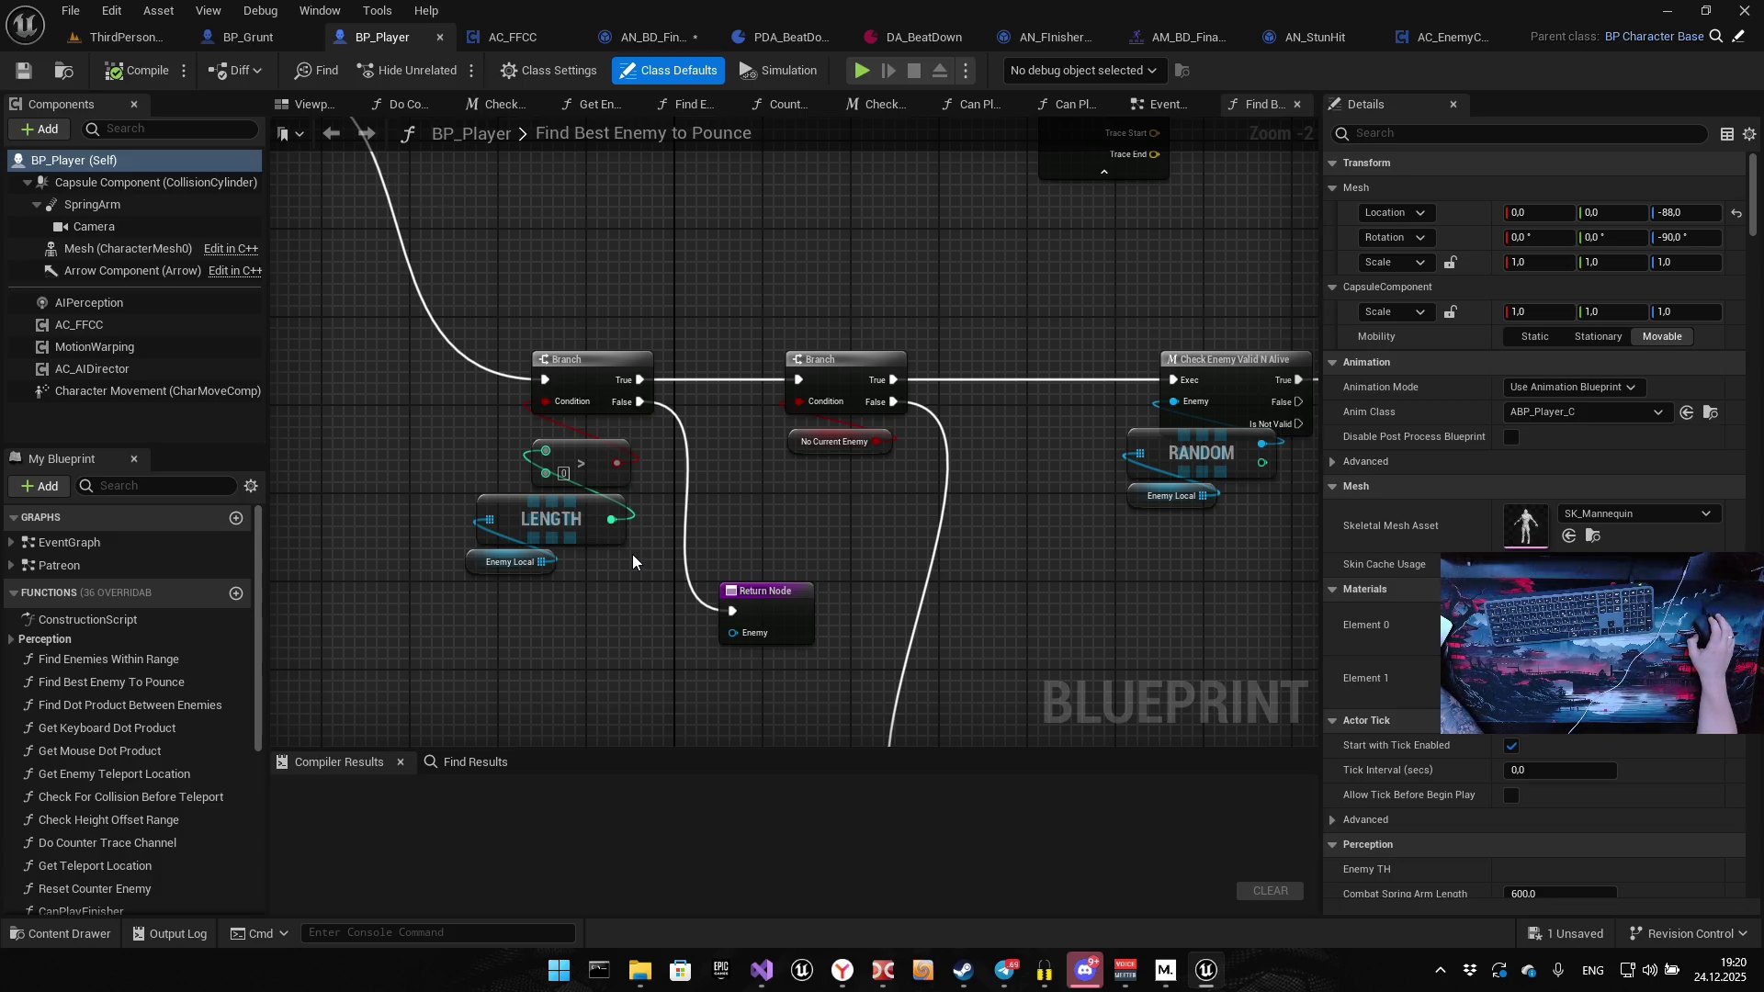
pyautogui.moveTo(632, 555)
pyautogui.mouseDown()
pyautogui.moveTo(764, 643)
pyautogui.moveTo(764, 509)
pyautogui.moveTo(634, 565)
pyautogui.moveTo(496, 410)
pyautogui.moveTo(458, 517)
pyautogui.moveTo(275, 699)
pyautogui.moveTo(456, 504)
pyautogui.moveTo(789, 493)
pyautogui.moveTo(796, 542)
pyautogui.moveTo(937, 570)
pyautogui.moveTo(846, 524)
pyautogui.moveTo(1125, 564)
pyautogui.moveTo(603, 591)
pyautogui.moveTo(721, 472)
pyautogui.moveTo(713, 576)
pyautogui.moveTo(579, 357)
pyautogui.moveTo(822, 423)
pyautogui.moveTo(866, 413)
pyautogui.mouseUp()
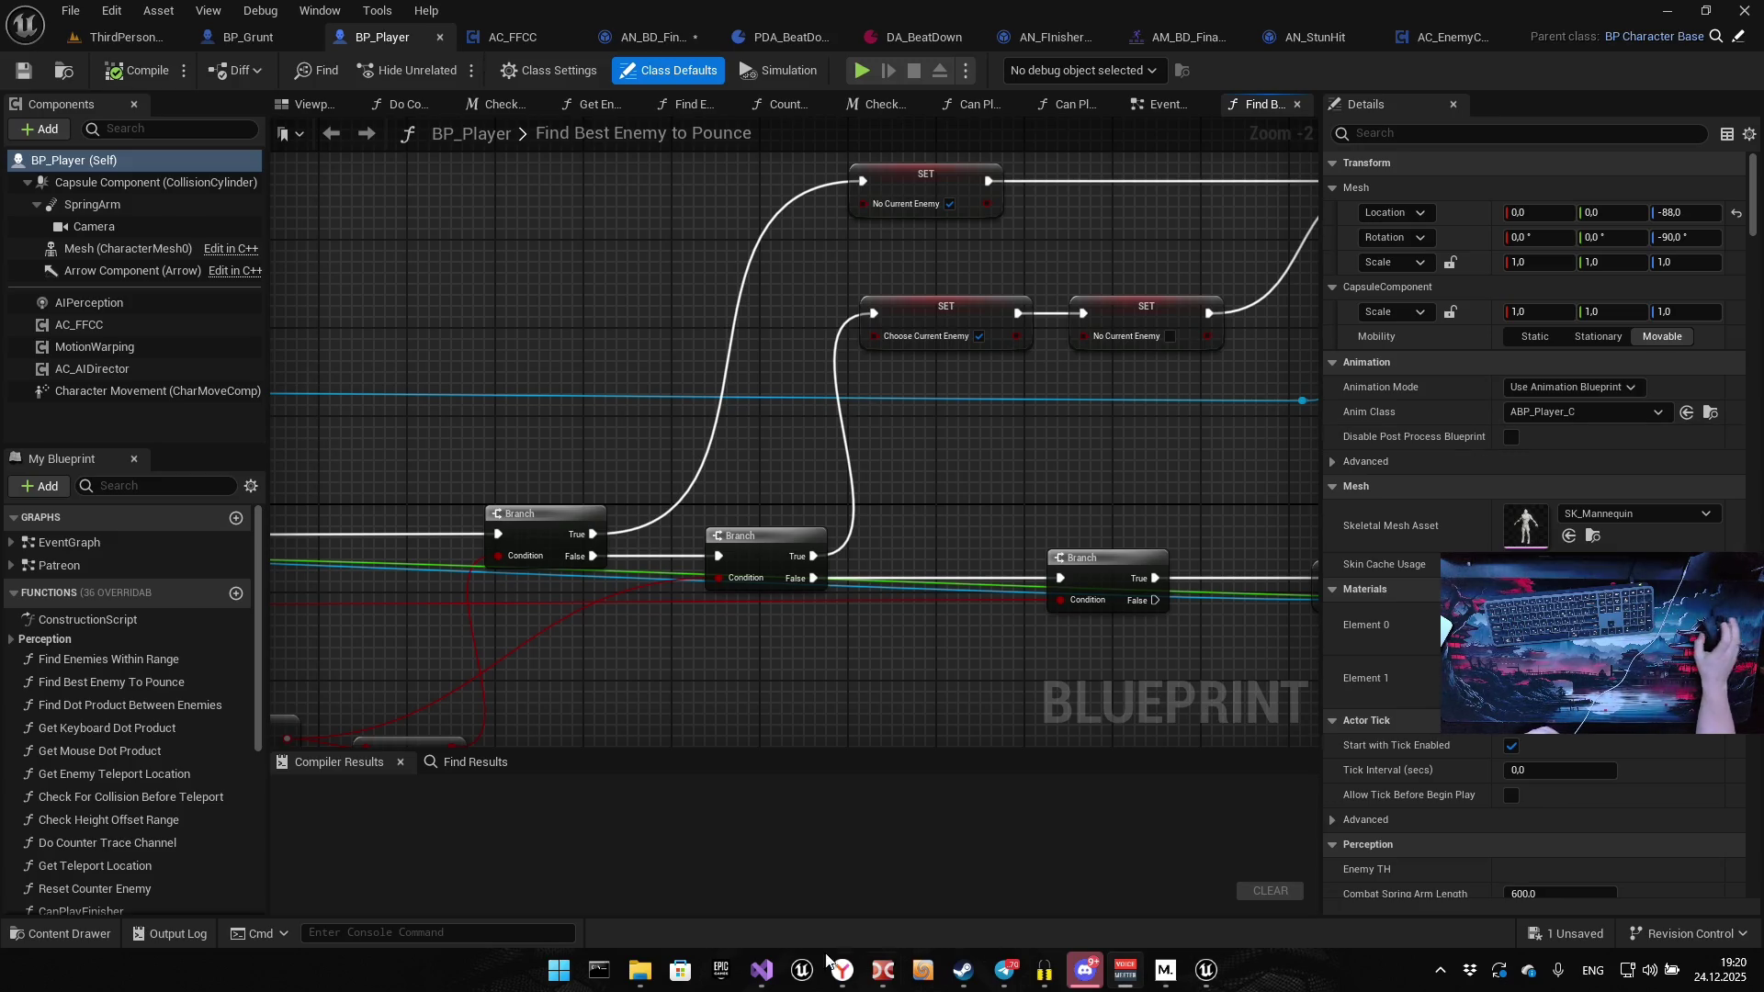
pyautogui.moveTo(810, 696)
pyautogui.mouseDown()
pyautogui.moveTo(886, 670)
pyautogui.moveTo(858, 597)
pyautogui.moveTo(670, 496)
pyautogui.moveTo(545, 715)
pyautogui.moveTo(1130, 634)
pyautogui.moveTo(966, 600)
pyautogui.mouseUp()
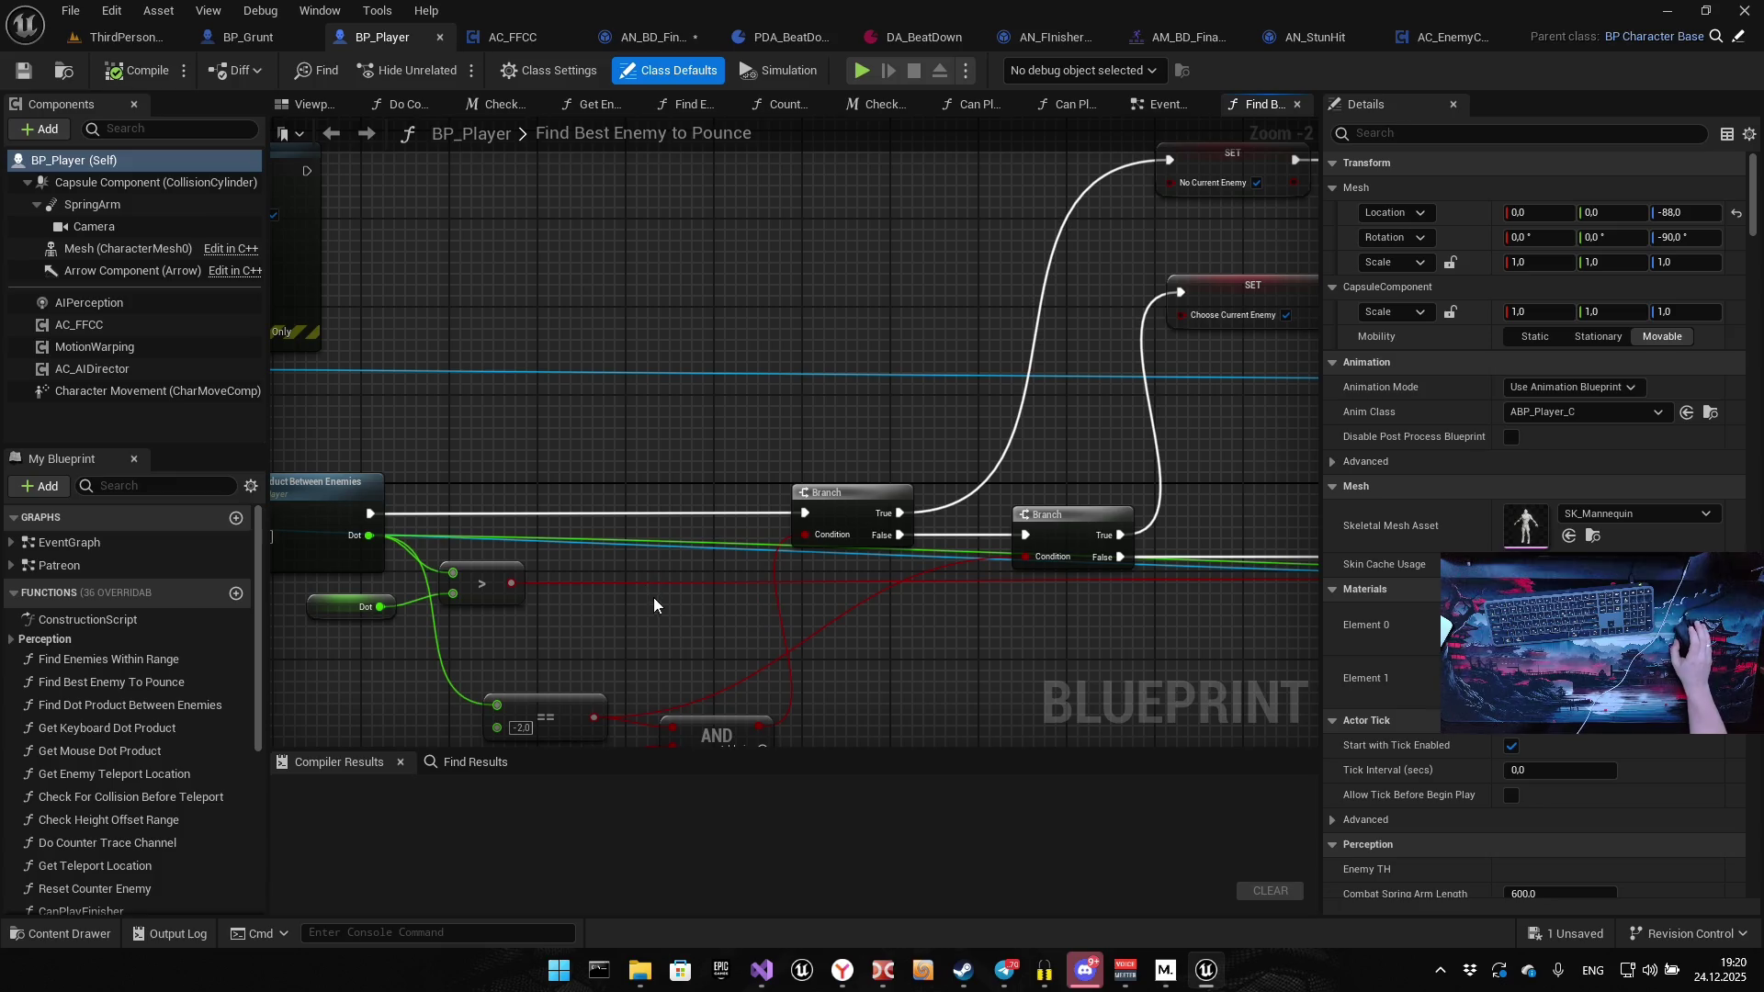
pyautogui.moveTo(626, 451)
pyautogui.mouseDown()
pyautogui.moveTo(808, 453)
pyautogui.moveTo(1130, 208)
pyautogui.moveTo(838, 477)
pyautogui.moveTo(843, 282)
pyautogui.moveTo(804, 318)
pyautogui.moveTo(883, 264)
pyautogui.moveTo(864, 447)
pyautogui.moveTo(693, 377)
pyautogui.moveTo(809, 303)
pyautogui.moveTo(758, 347)
pyautogui.moveTo(796, 426)
pyautogui.moveTo(909, 469)
pyautogui.moveTo(890, 575)
pyautogui.moveTo(1139, 560)
pyautogui.moveTo(1072, 543)
pyautogui.moveTo(1058, 519)
pyautogui.moveTo(1231, 602)
pyautogui.moveTo(1194, 634)
pyautogui.moveTo(1316, 589)
pyautogui.mouseUp()
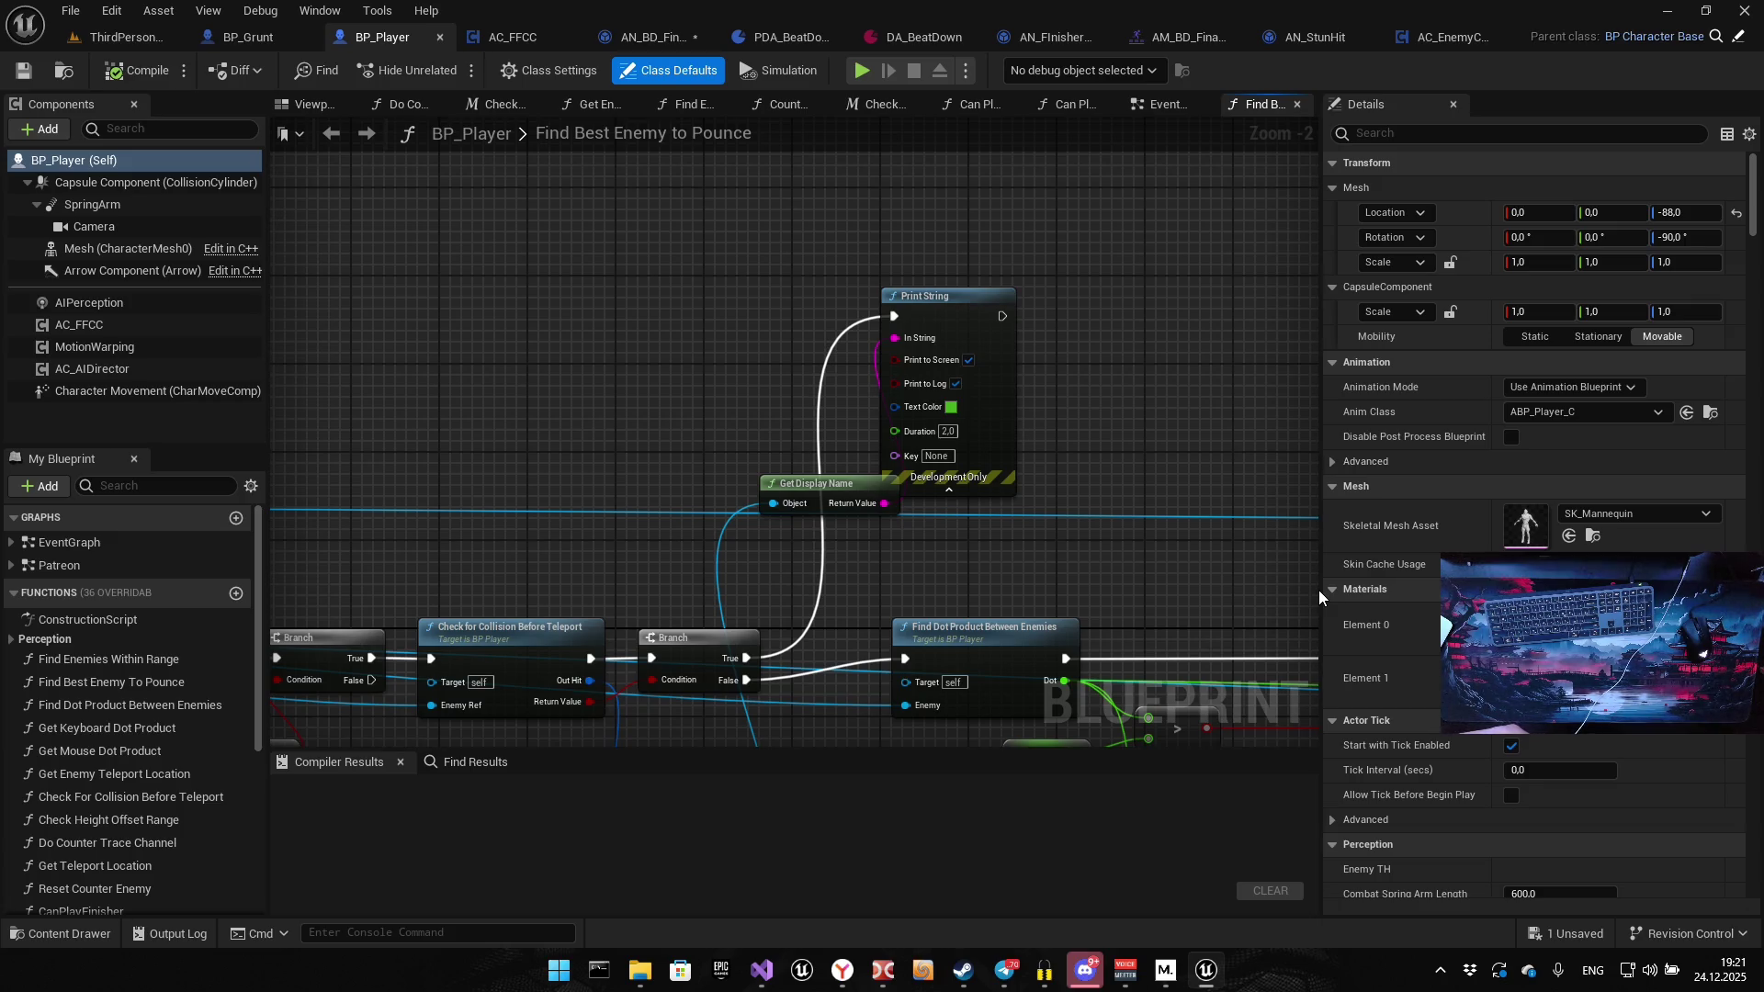
pyautogui.moveTo(855, 374)
pyautogui.mouseDown()
pyautogui.moveTo(846, 401)
pyautogui.moveTo(898, 331)
pyautogui.moveTo(560, 390)
pyautogui.moveTo(473, 555)
pyautogui.moveTo(546, 507)
pyautogui.mouseUp()
pyautogui.moveTo(815, 495)
pyautogui.mouseDown()
pyautogui.moveTo(818, 827)
pyautogui.moveTo(828, 692)
pyautogui.moveTo(566, 510)
pyautogui.moveTo(902, 127)
pyautogui.moveTo(1126, 147)
pyautogui.mouseUp()
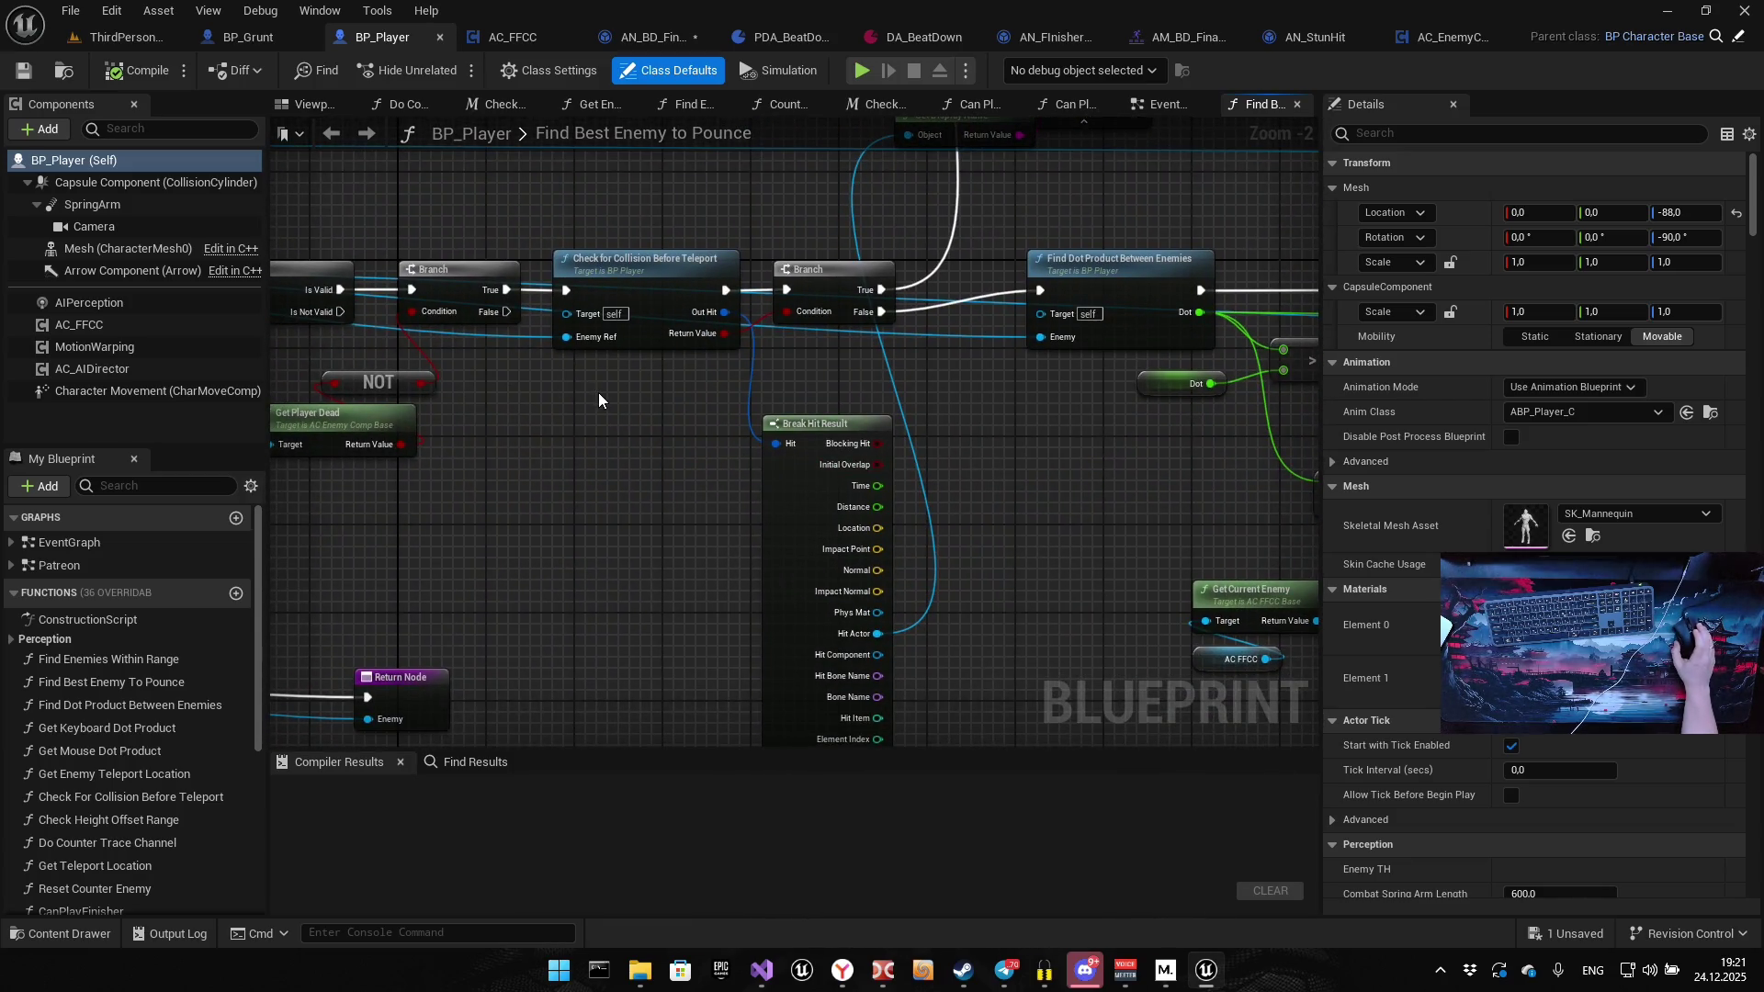
pyautogui.moveTo(620, 380)
pyautogui.mouseDown()
pyautogui.moveTo(809, 321)
pyautogui.moveTo(955, 249)
pyautogui.moveTo(360, 499)
pyautogui.mouseUp()
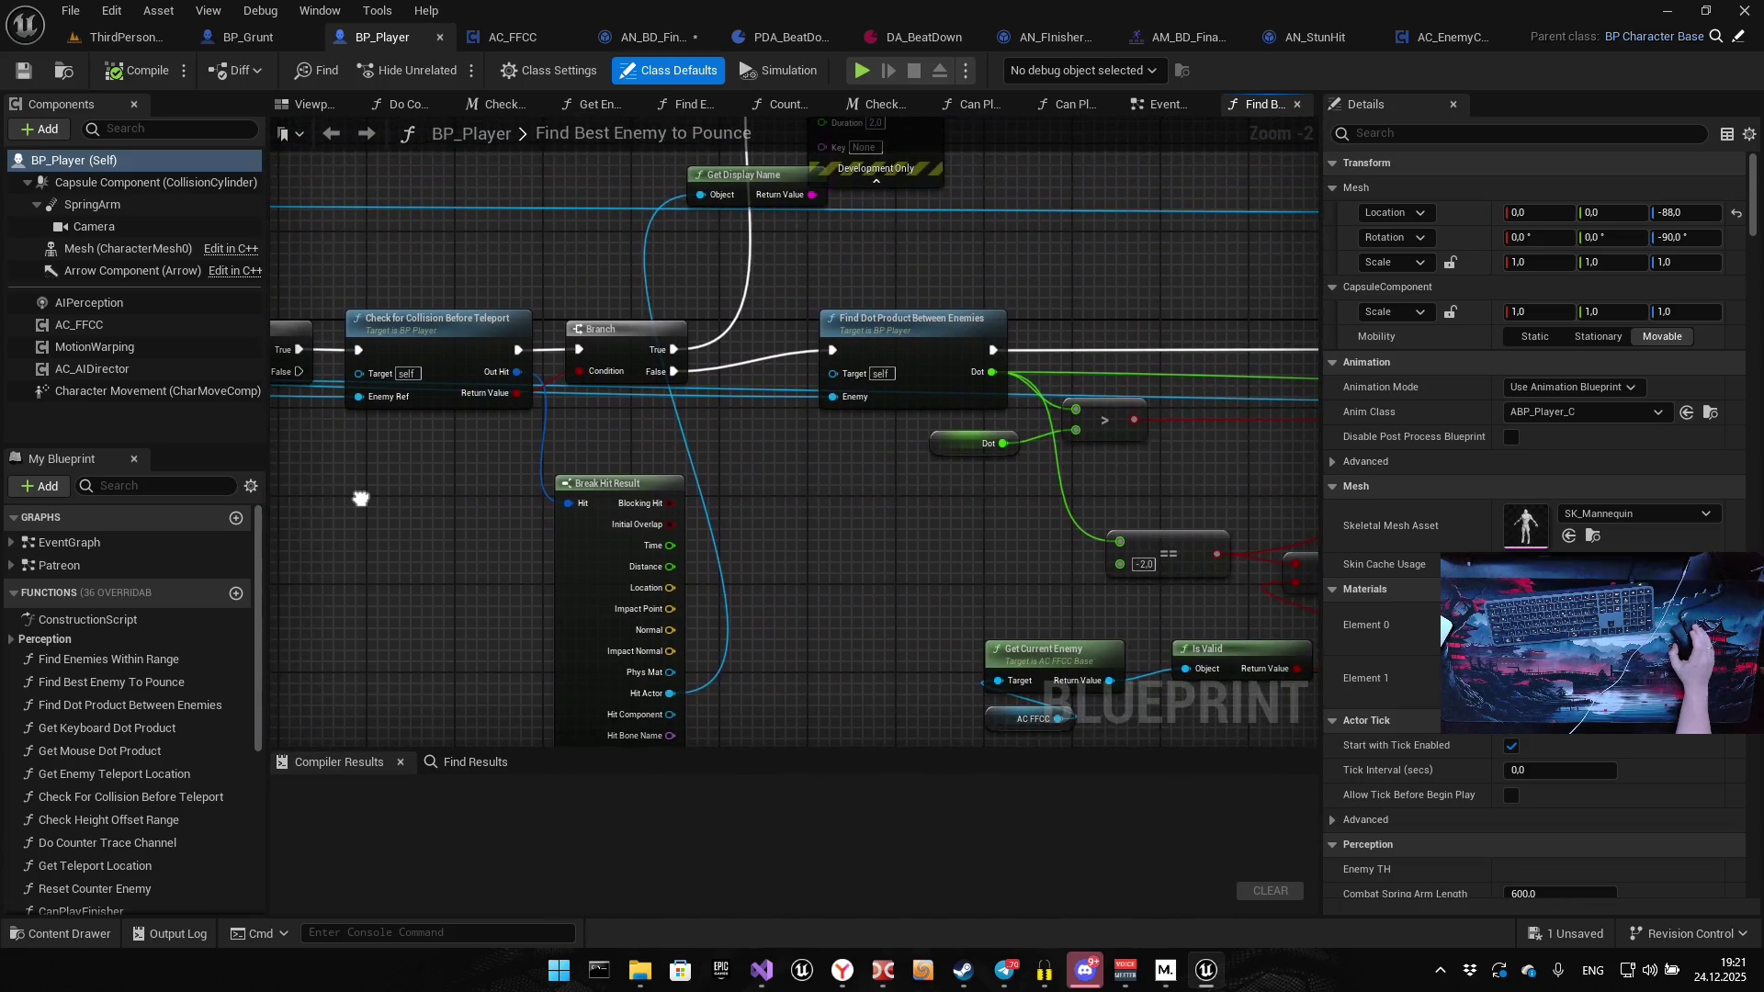
pyautogui.moveTo(636, 456)
pyautogui.mouseDown()
pyautogui.moveTo(604, 205)
pyautogui.moveTo(133, 649)
pyautogui.mouseUp()
pyautogui.moveTo(356, 493); pyautogui.dragTo(349, 505)
pyautogui.moveTo(575, 372)
pyautogui.mouseDown()
pyautogui.moveTo(335, 472)
pyautogui.moveTo(973, 498)
pyautogui.mouseUp()
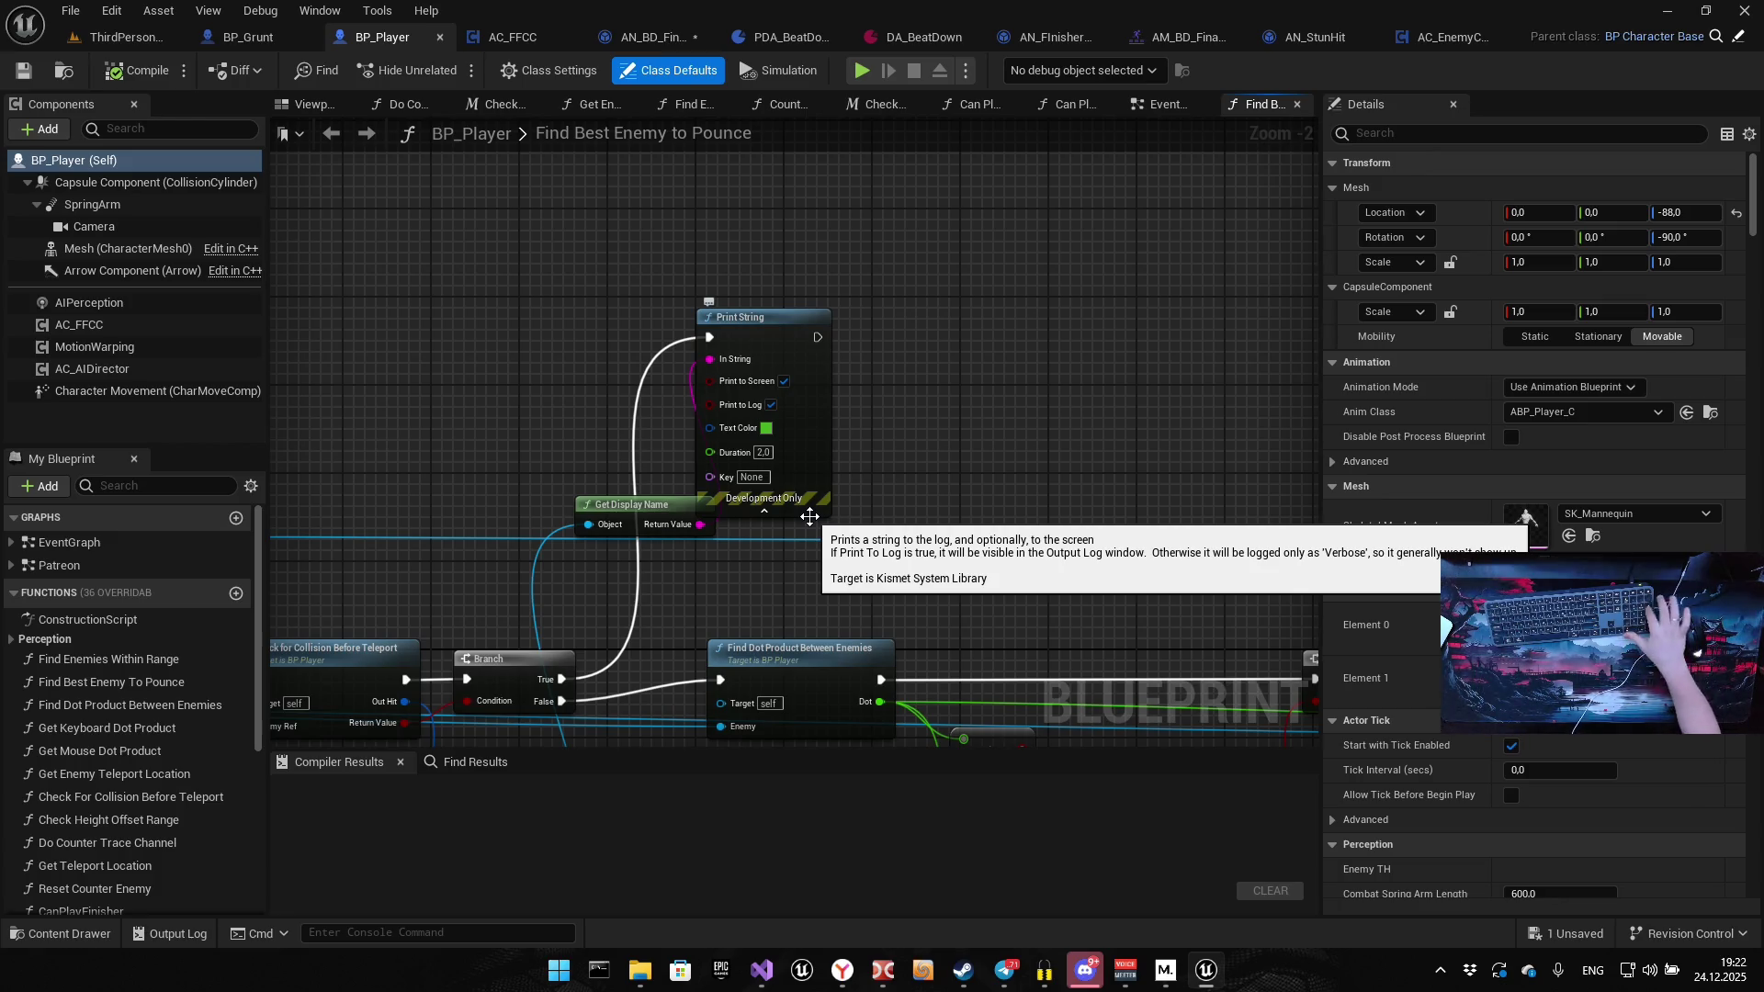
pyautogui.moveTo(950, 503); pyautogui.dragTo(1070, 455)
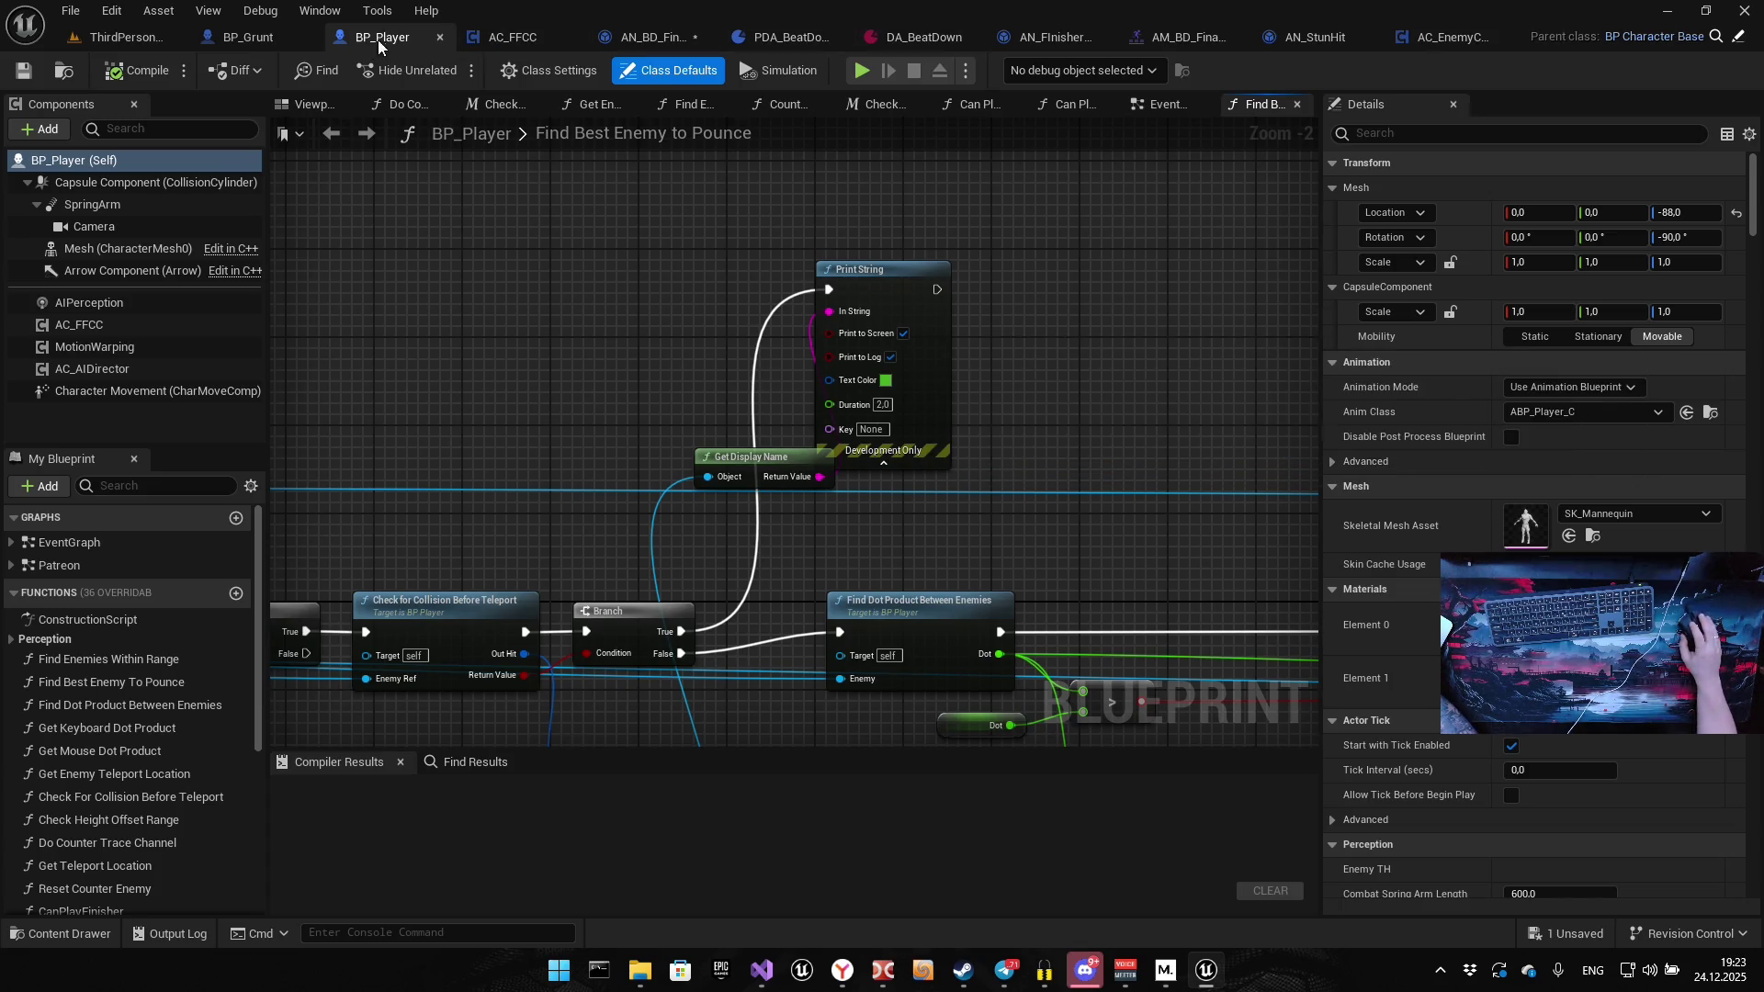
pyautogui.scroll(-5, 742, 260)
pyautogui.moveTo(654, 443); pyautogui.dragTo(1026, 291)
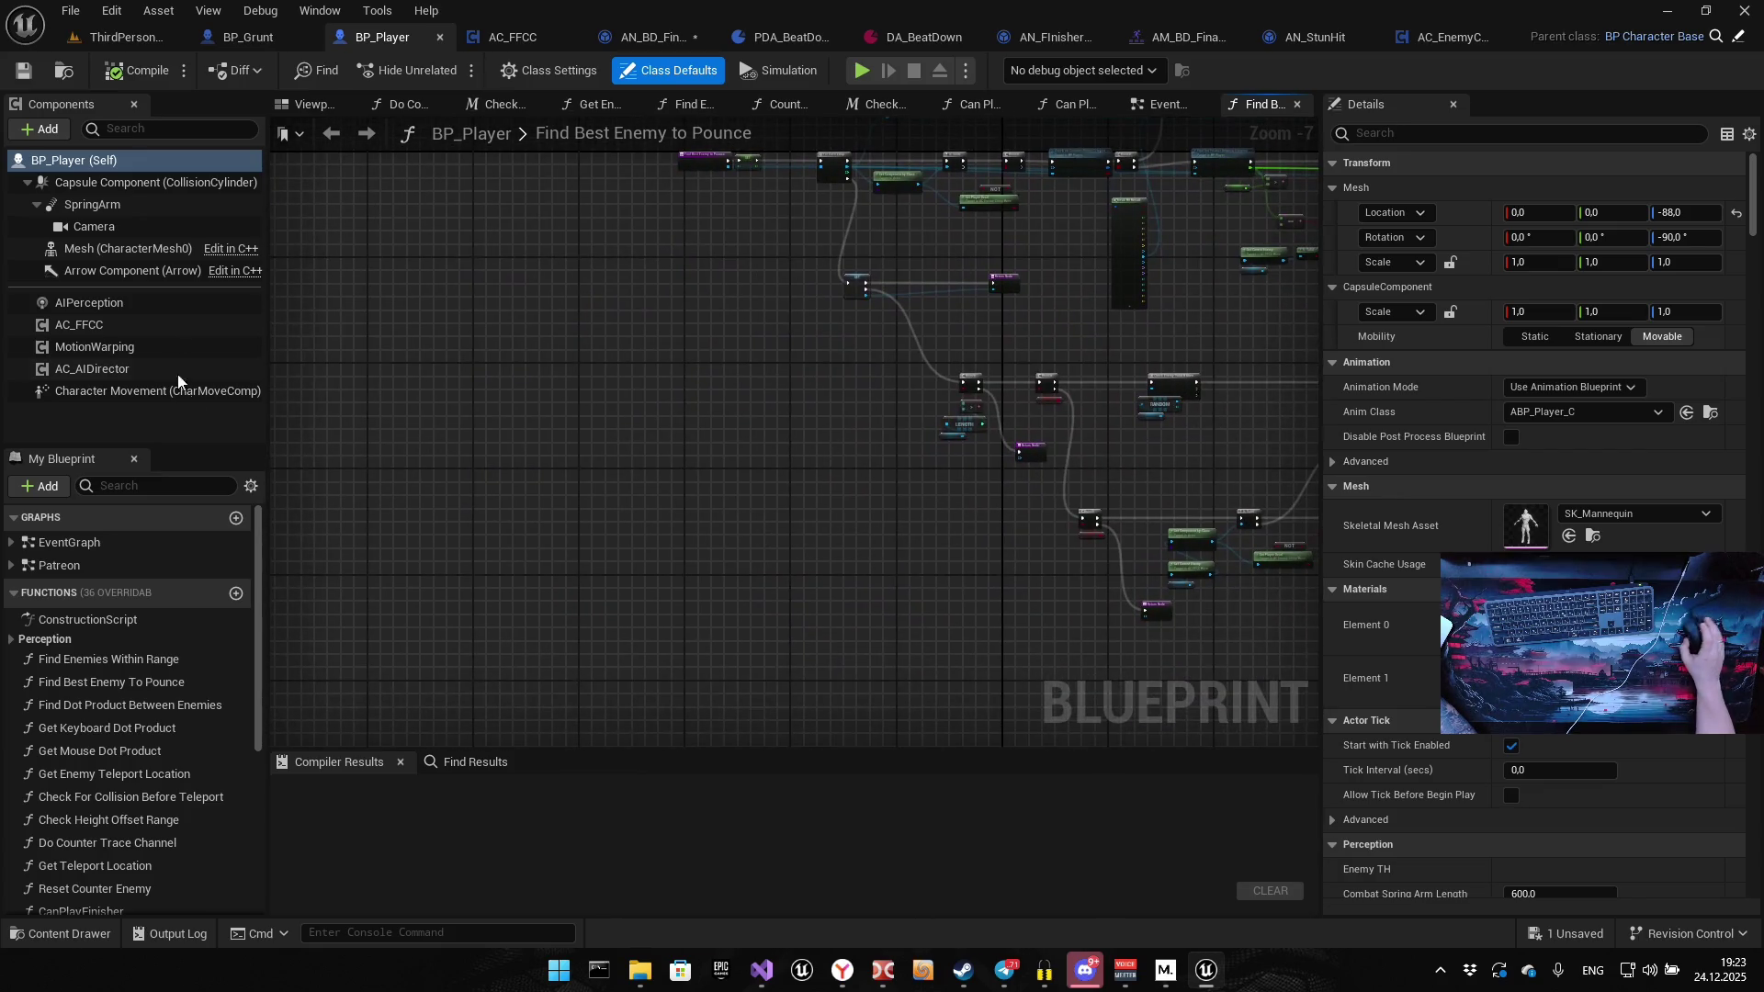
# Open BP_Player's Event Graph and survey the Finisher, Attack, Throw and Play Montage sections
pyautogui.click(331, 134)
pyautogui.moveTo(716, 450); pyautogui.dragTo(596, 791)
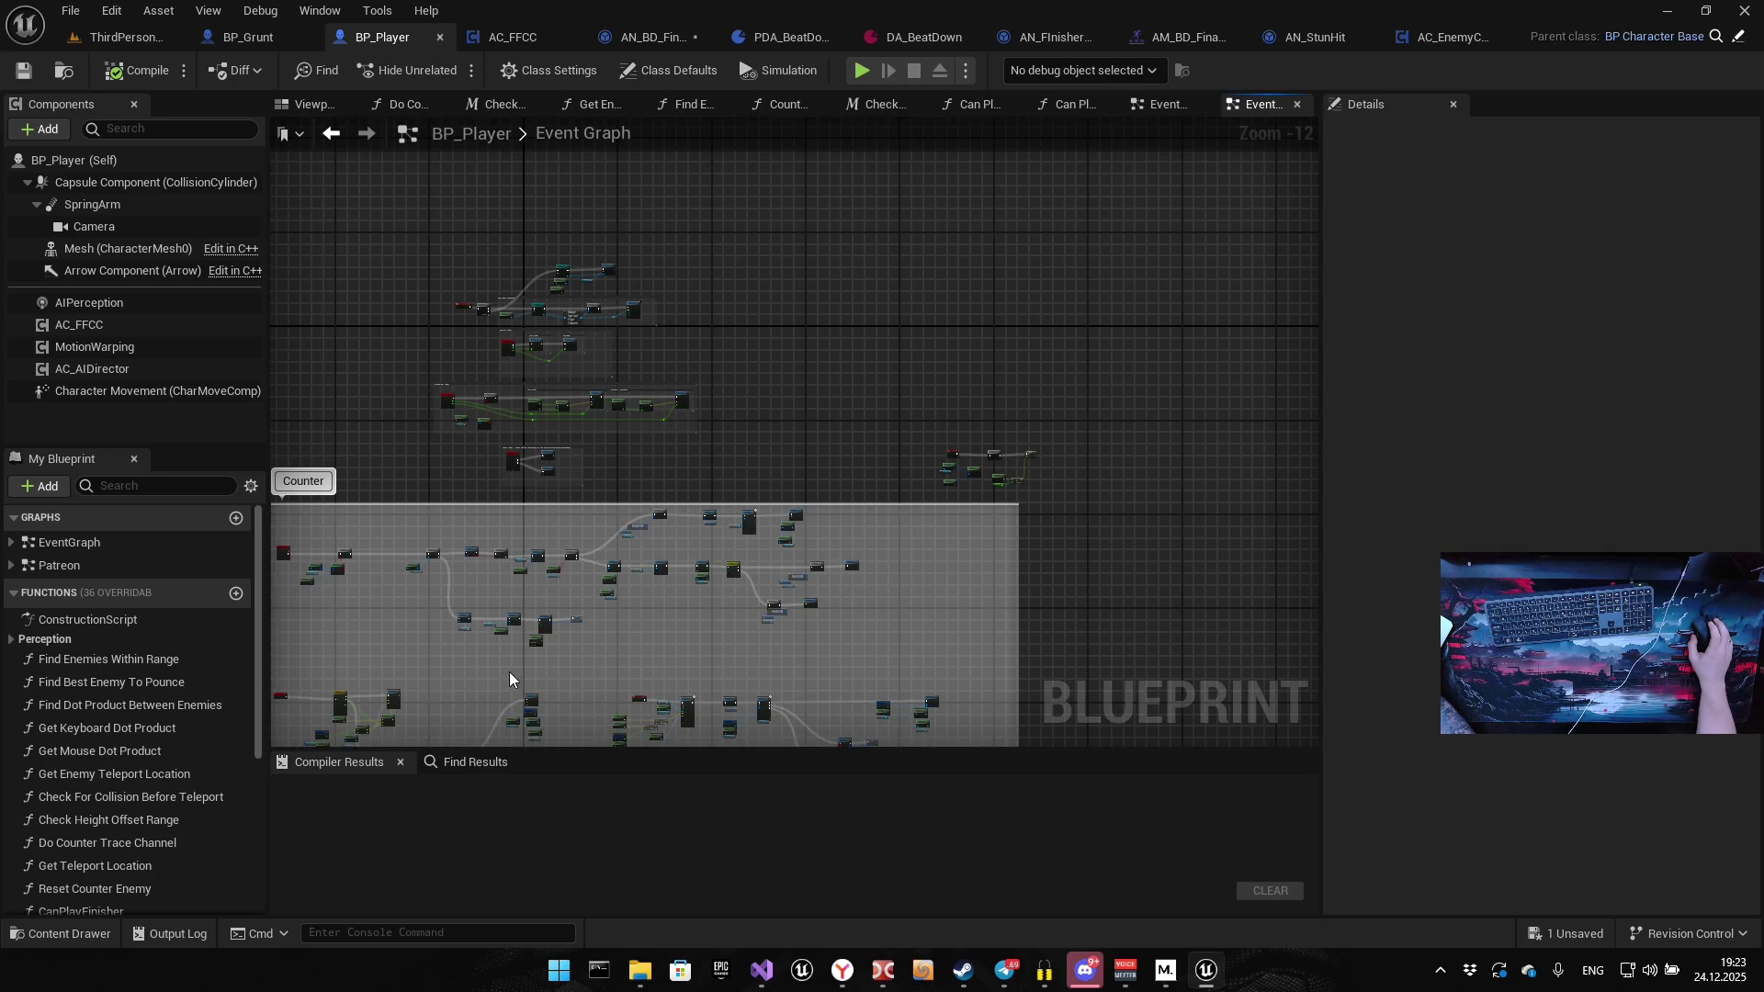
pyautogui.moveTo(417, 658)
pyautogui.mouseDown()
pyautogui.moveTo(616, 441)
pyautogui.moveTo(702, 435)
pyautogui.mouseUp()
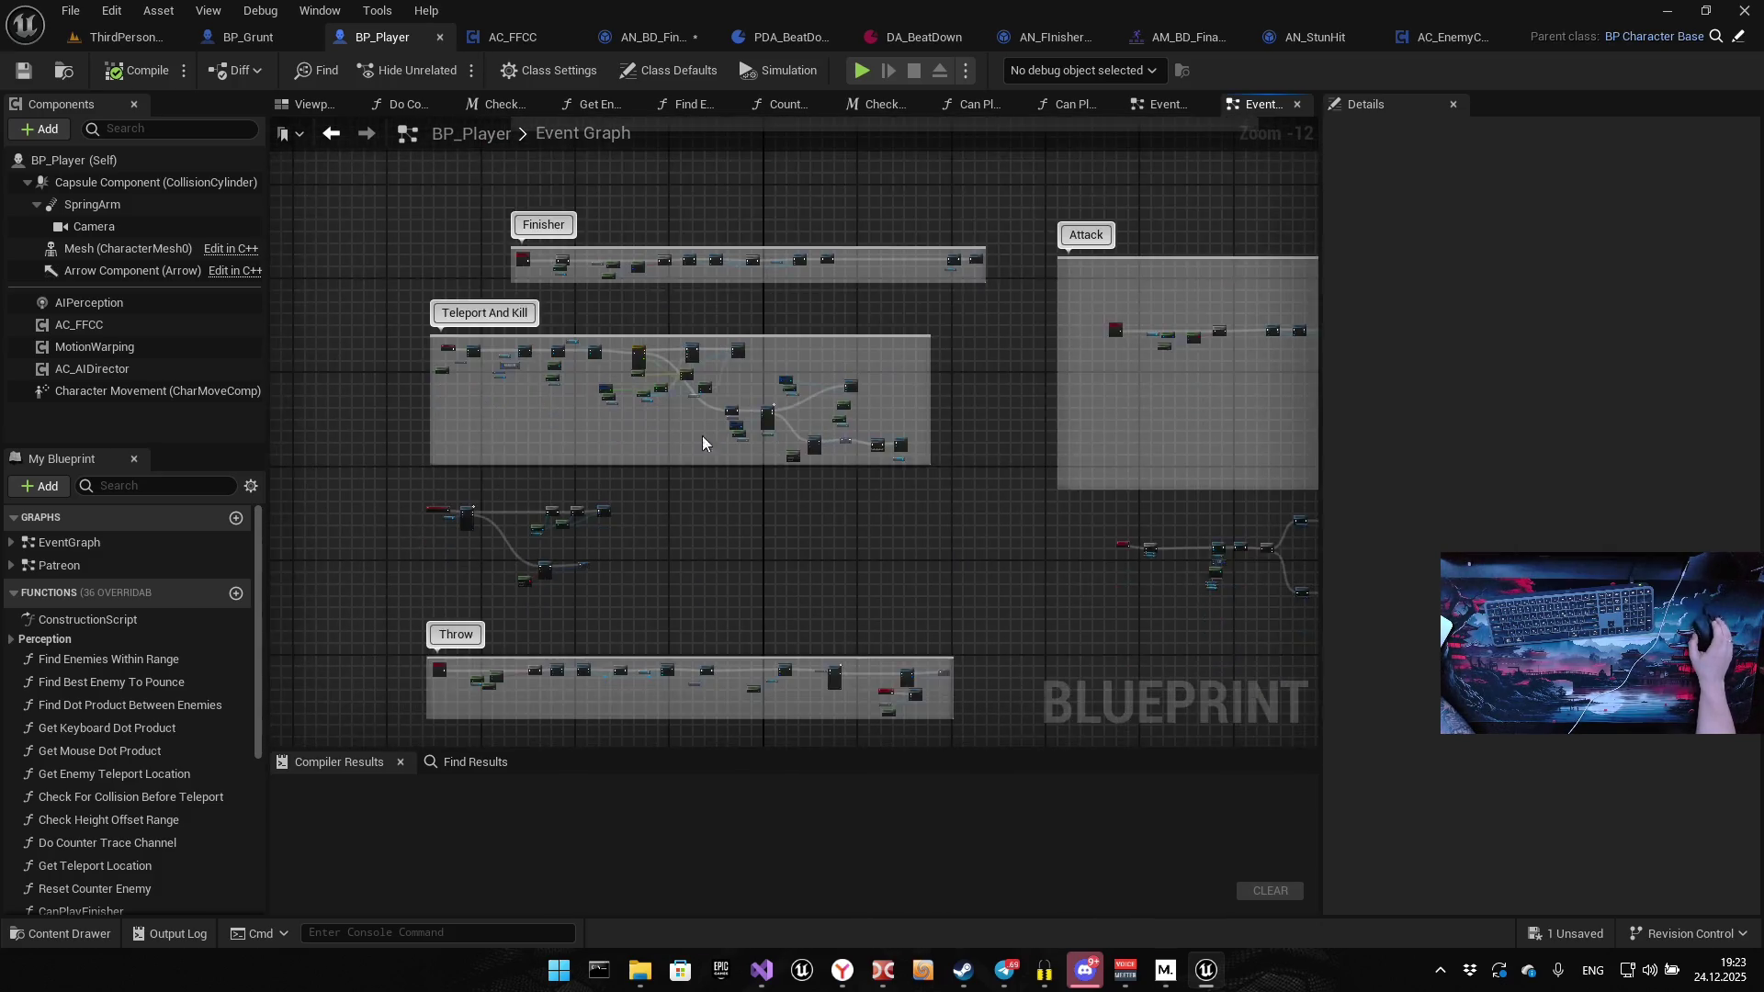
pyautogui.scroll(9, 515, 350)
pyautogui.moveTo(472, 268)
pyautogui.mouseDown()
pyautogui.moveTo(523, 499)
pyautogui.moveTo(475, 580)
pyautogui.mouseUp()
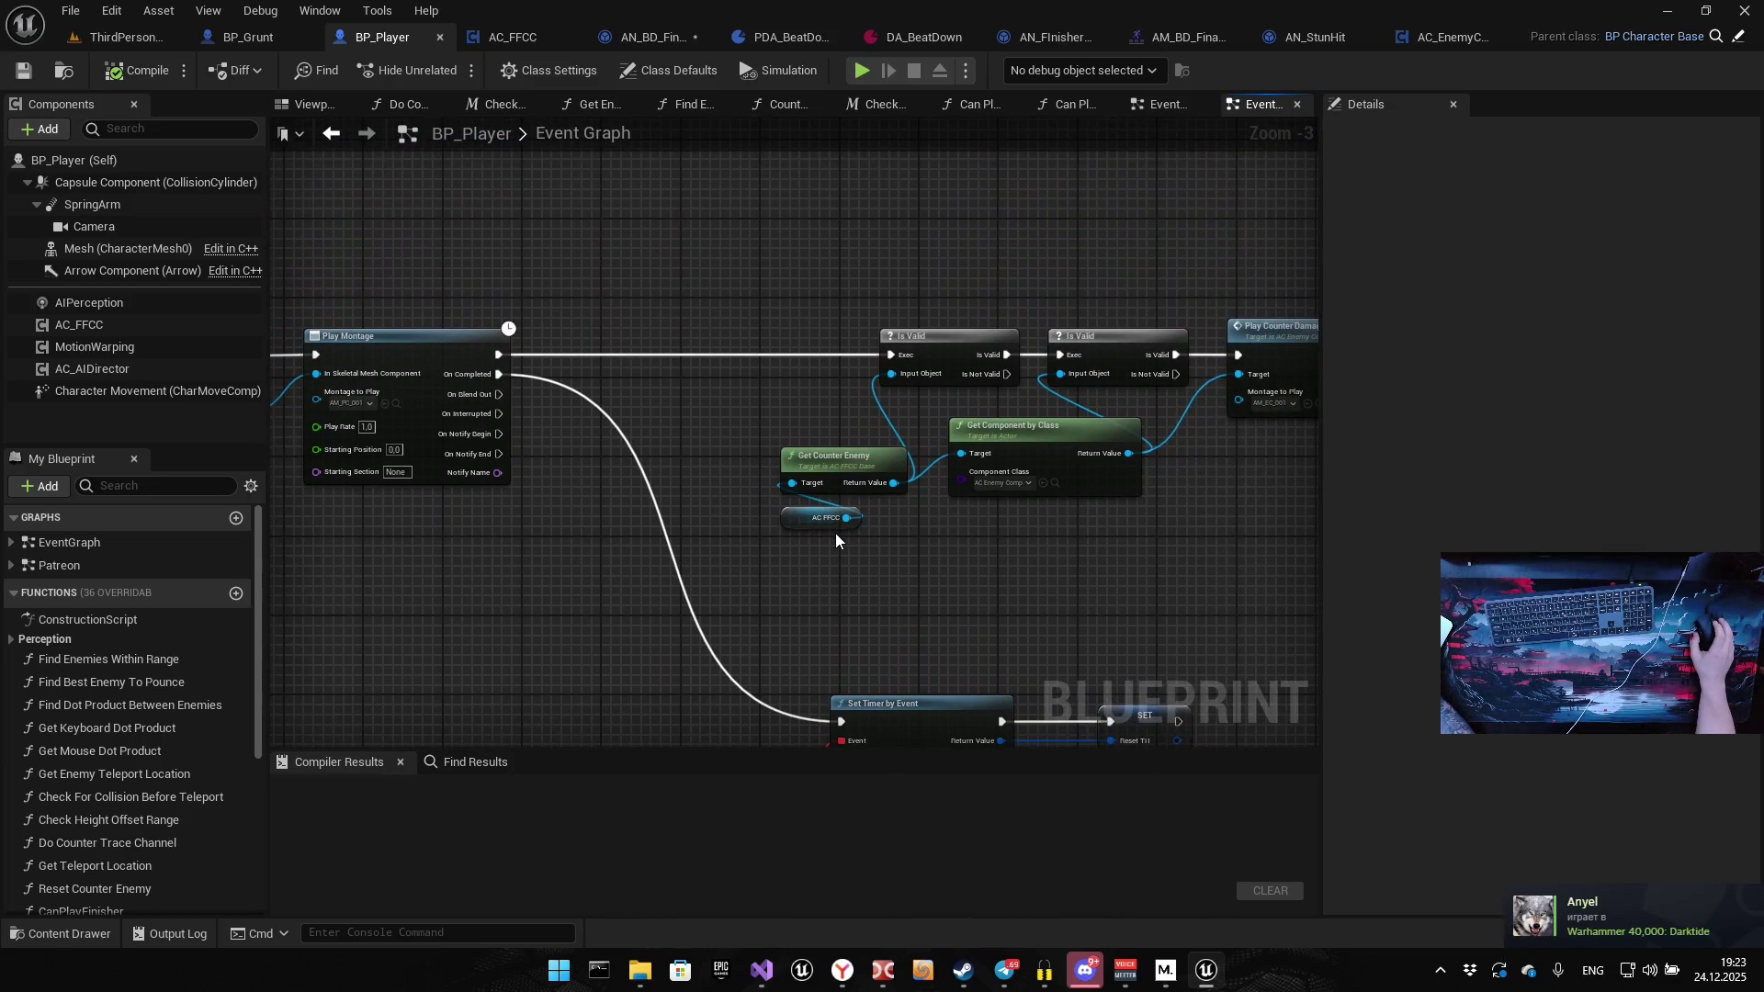
pyautogui.moveTo(1075, 469)
pyautogui.mouseDown()
pyautogui.moveTo(485, 442)
pyautogui.moveTo(748, 175)
pyautogui.moveTo(1210, 284)
pyautogui.moveTo(1317, 478)
pyautogui.mouseUp()
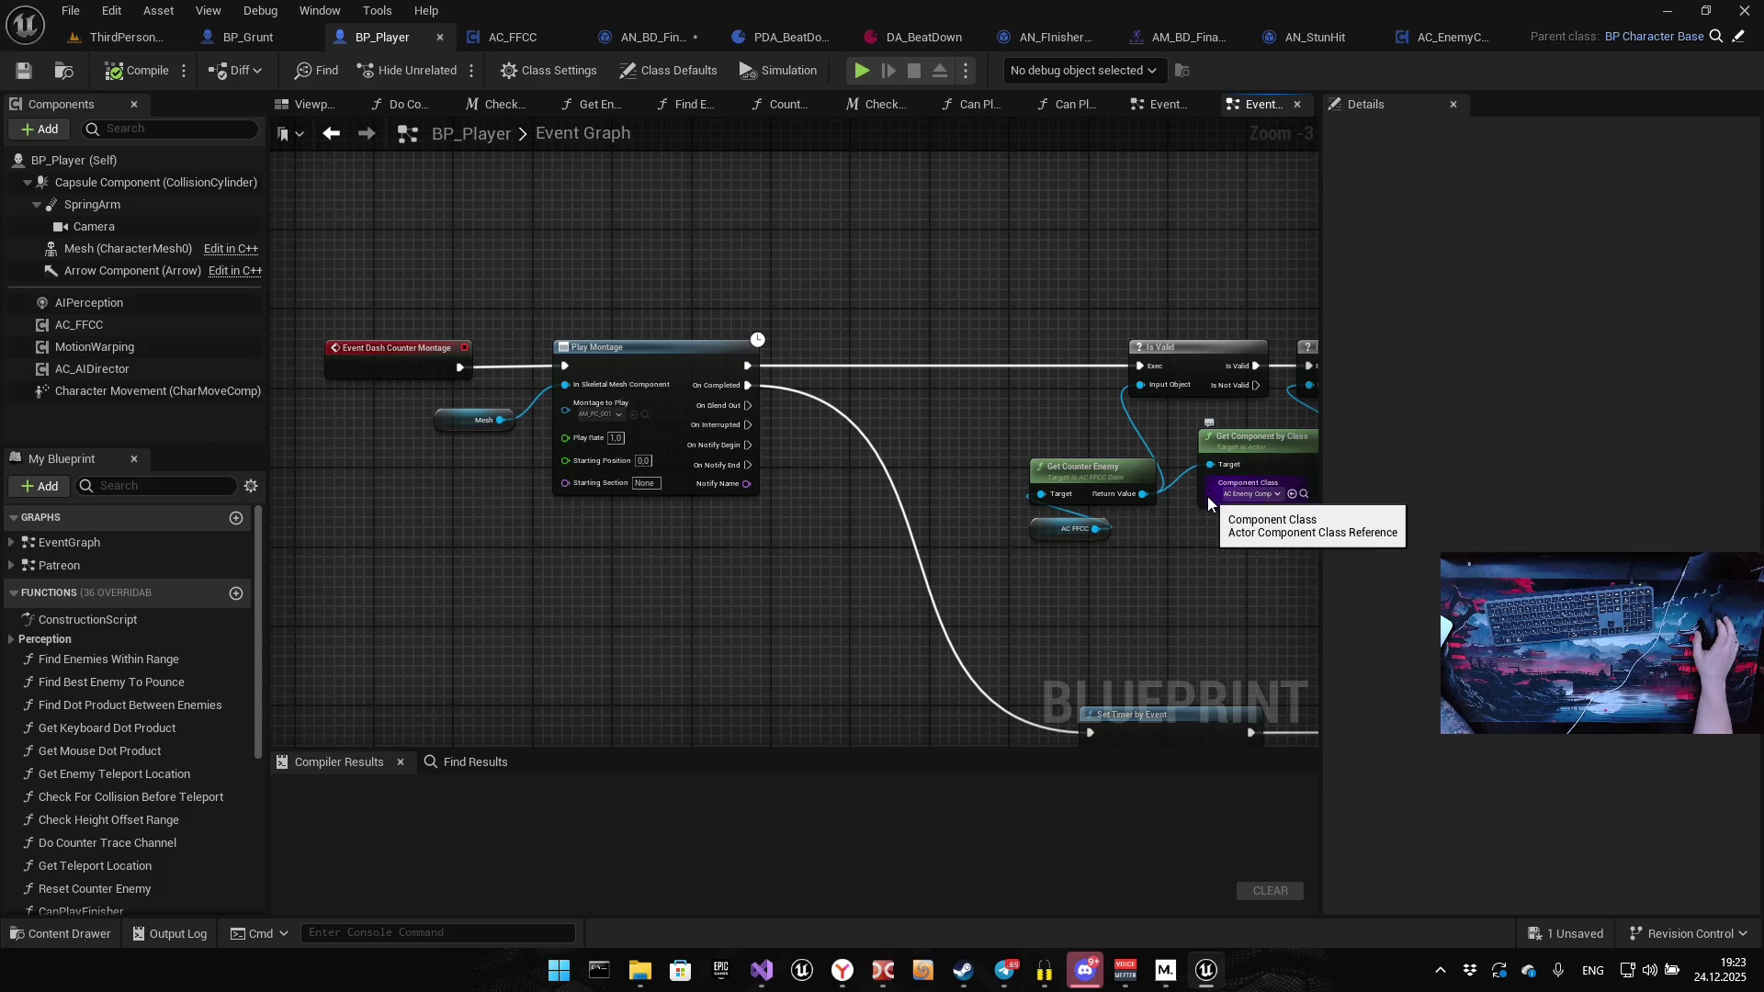
pyautogui.moveTo(1207, 496); pyautogui.dragTo(456, 379)
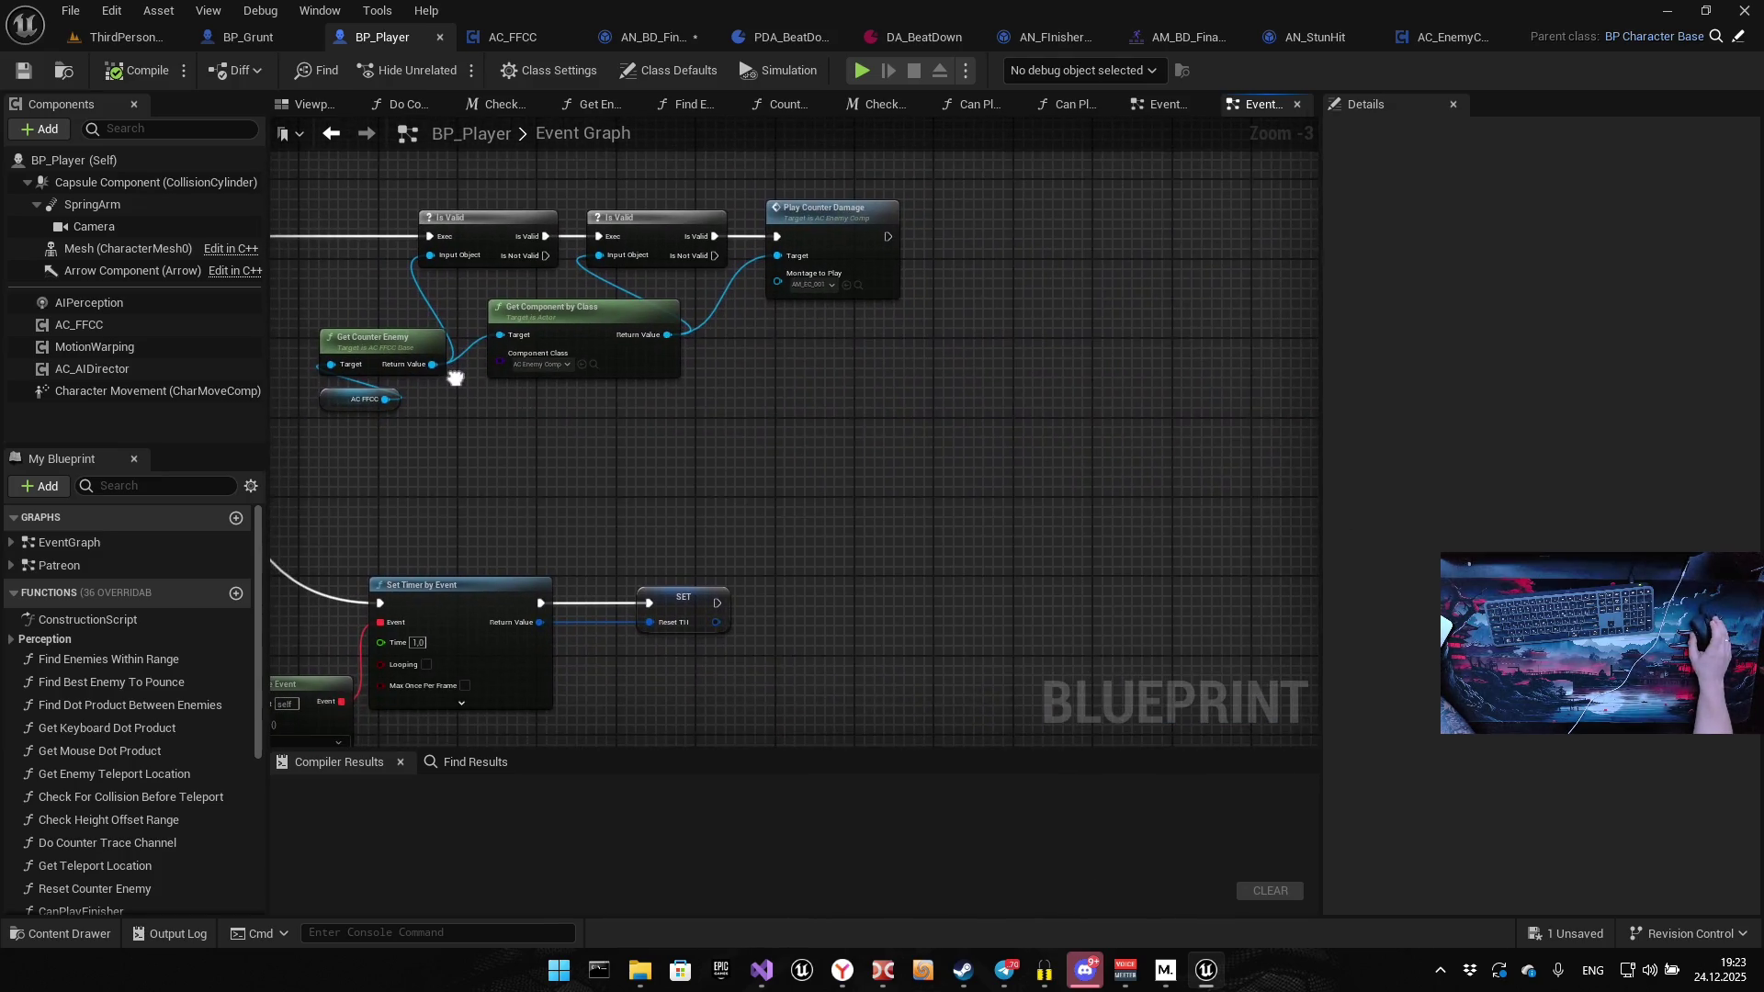
pyautogui.moveTo(812, 440)
pyautogui.mouseDown()
pyautogui.moveTo(978, 366)
pyautogui.moveTo(1166, 361)
pyautogui.mouseUp()
# Zoom to the two Play Montage branches and pull a new wire from Play Montage
pyautogui.scroll(-6, 1166, 373)
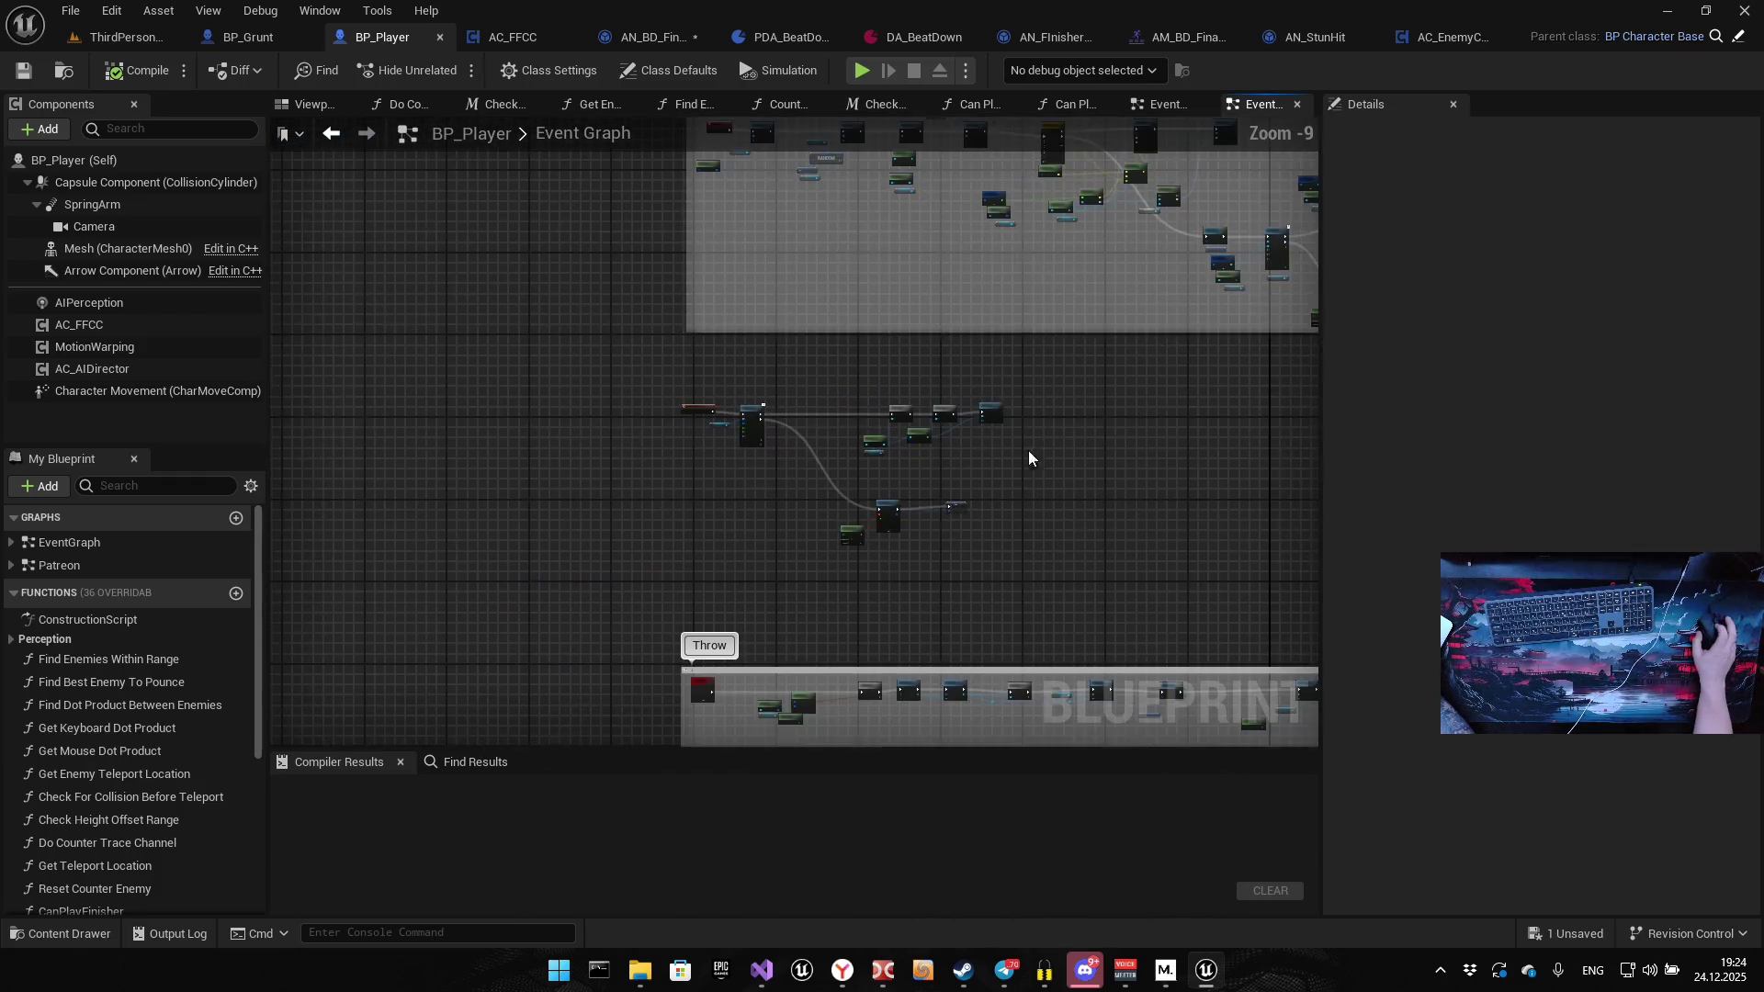
pyautogui.moveTo(1029, 456); pyautogui.dragTo(438, 263)
pyautogui.scroll(2, 339, 353)
pyautogui.scroll(2, 889, 378)
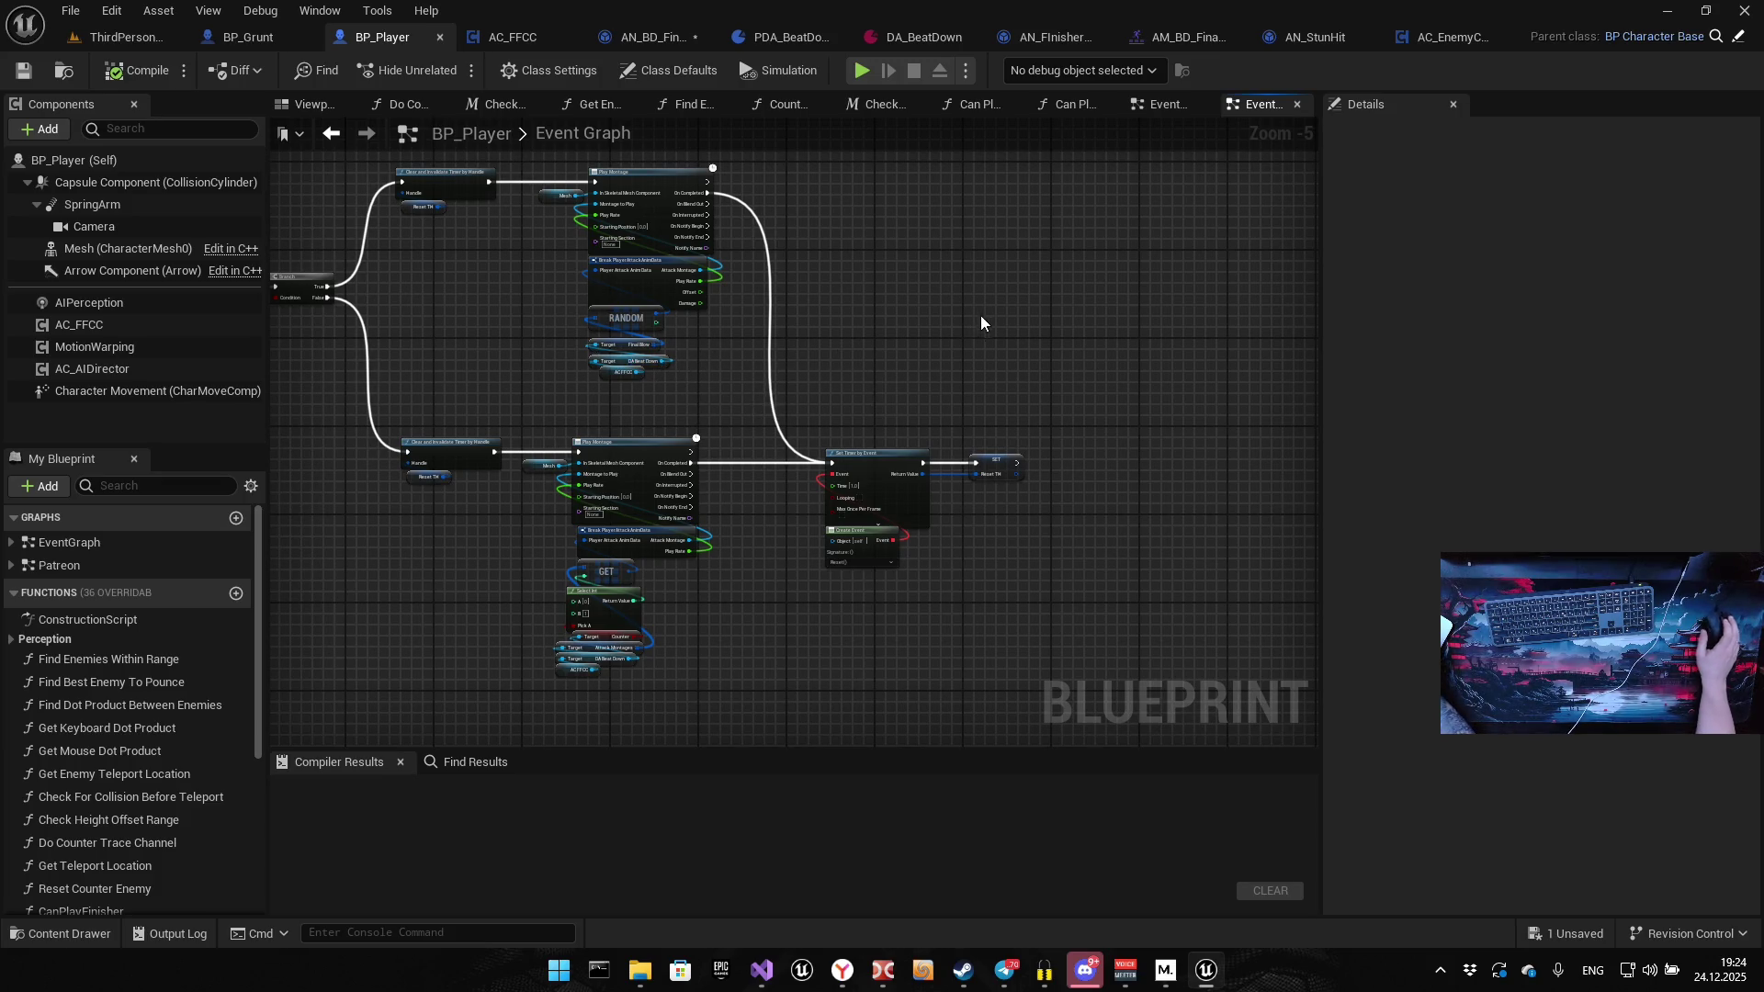
pyautogui.moveTo(979, 316); pyautogui.dragTo(780, 318)
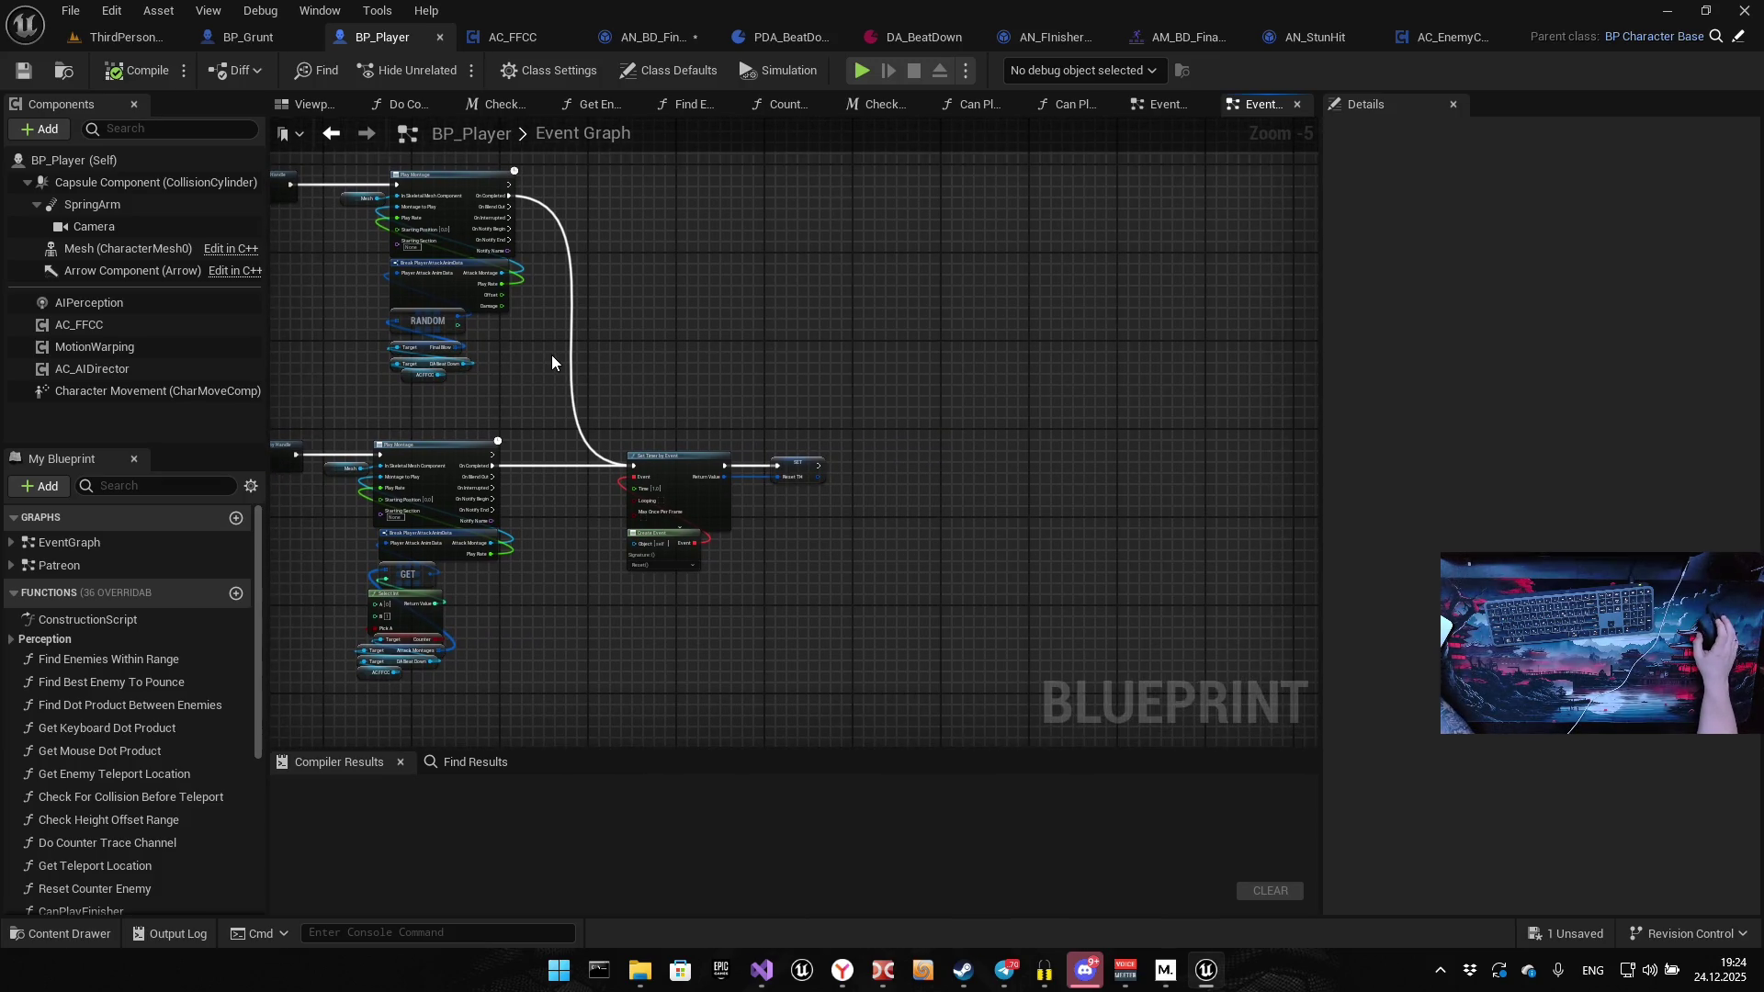
pyautogui.scroll(2, 559, 460)
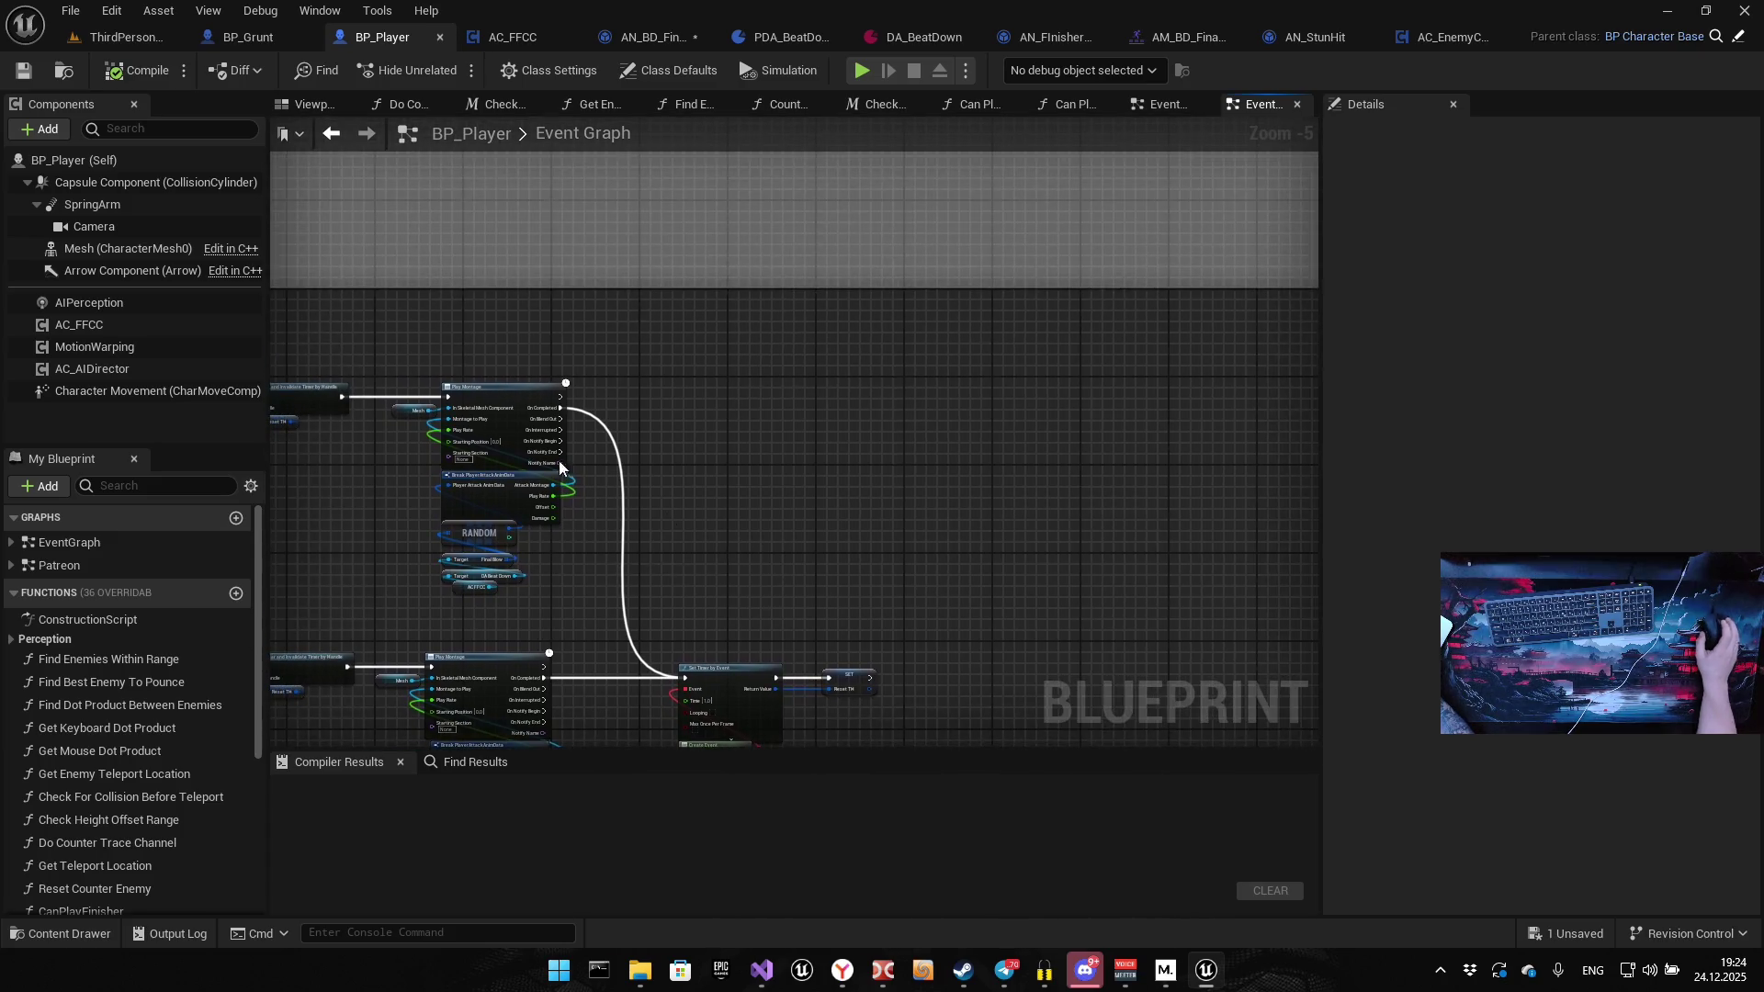
pyautogui.moveTo(528, 391); pyautogui.dragTo(807, 411)
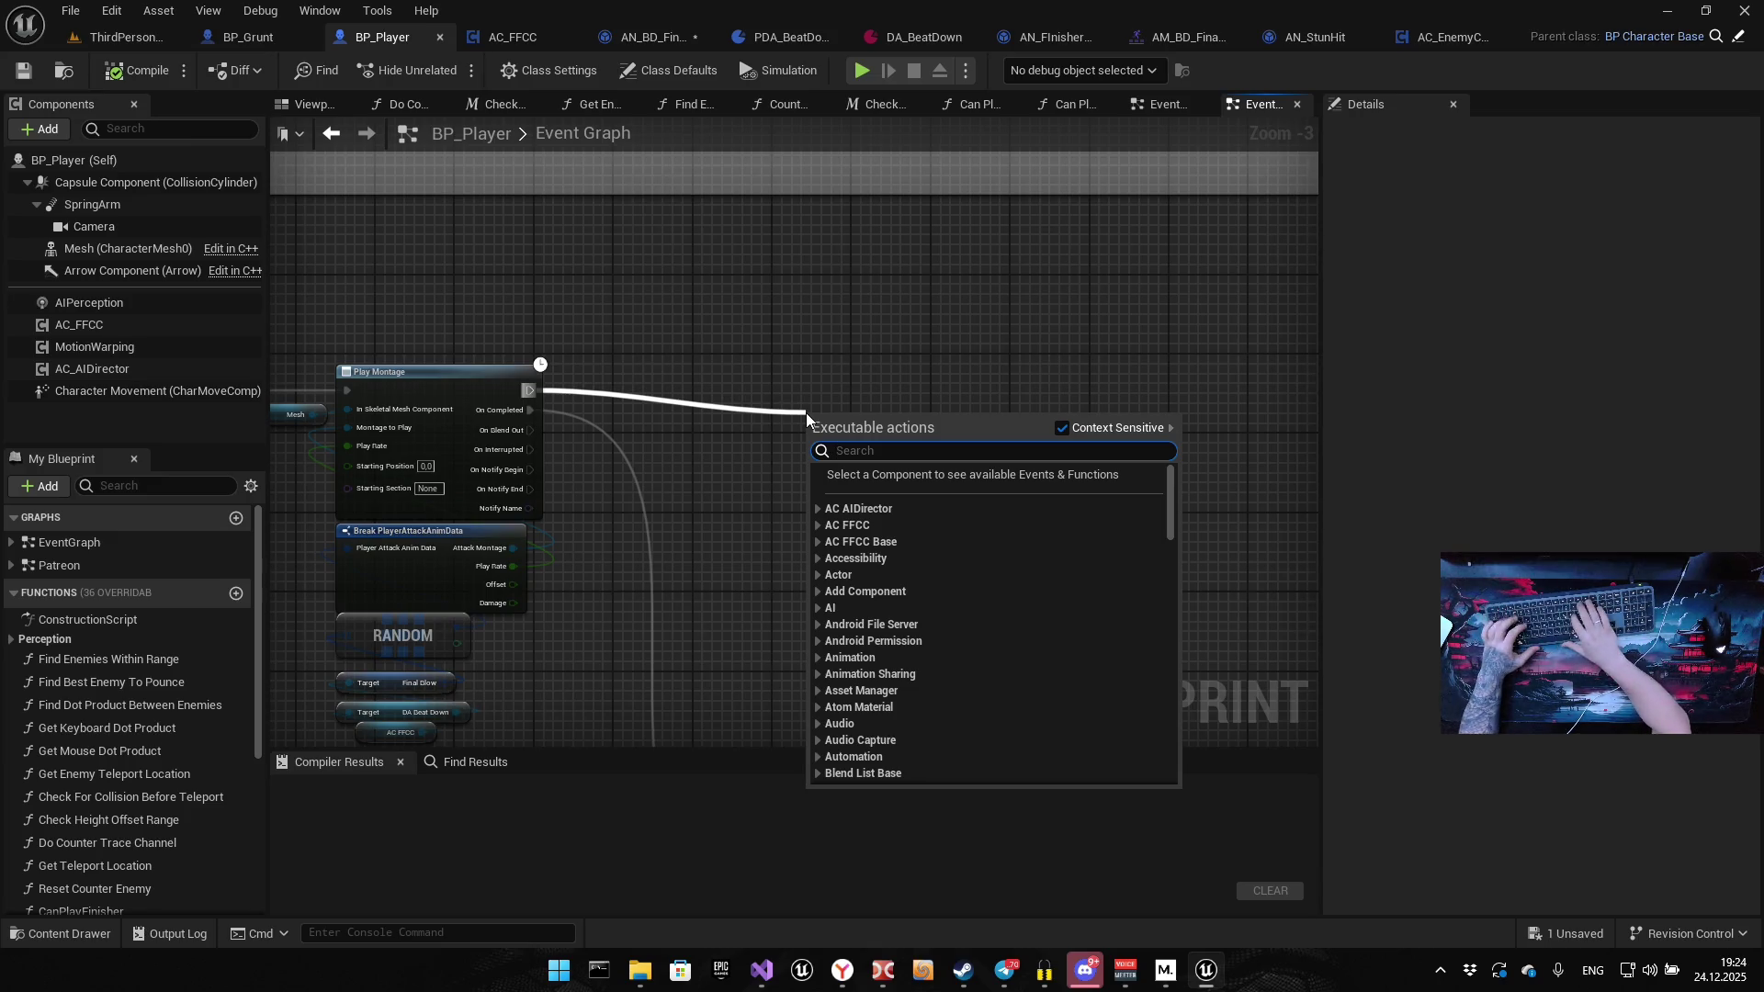
# Add a Play World Camera Shake node after Play Montage, then delete it
pyautogui.write('play world')
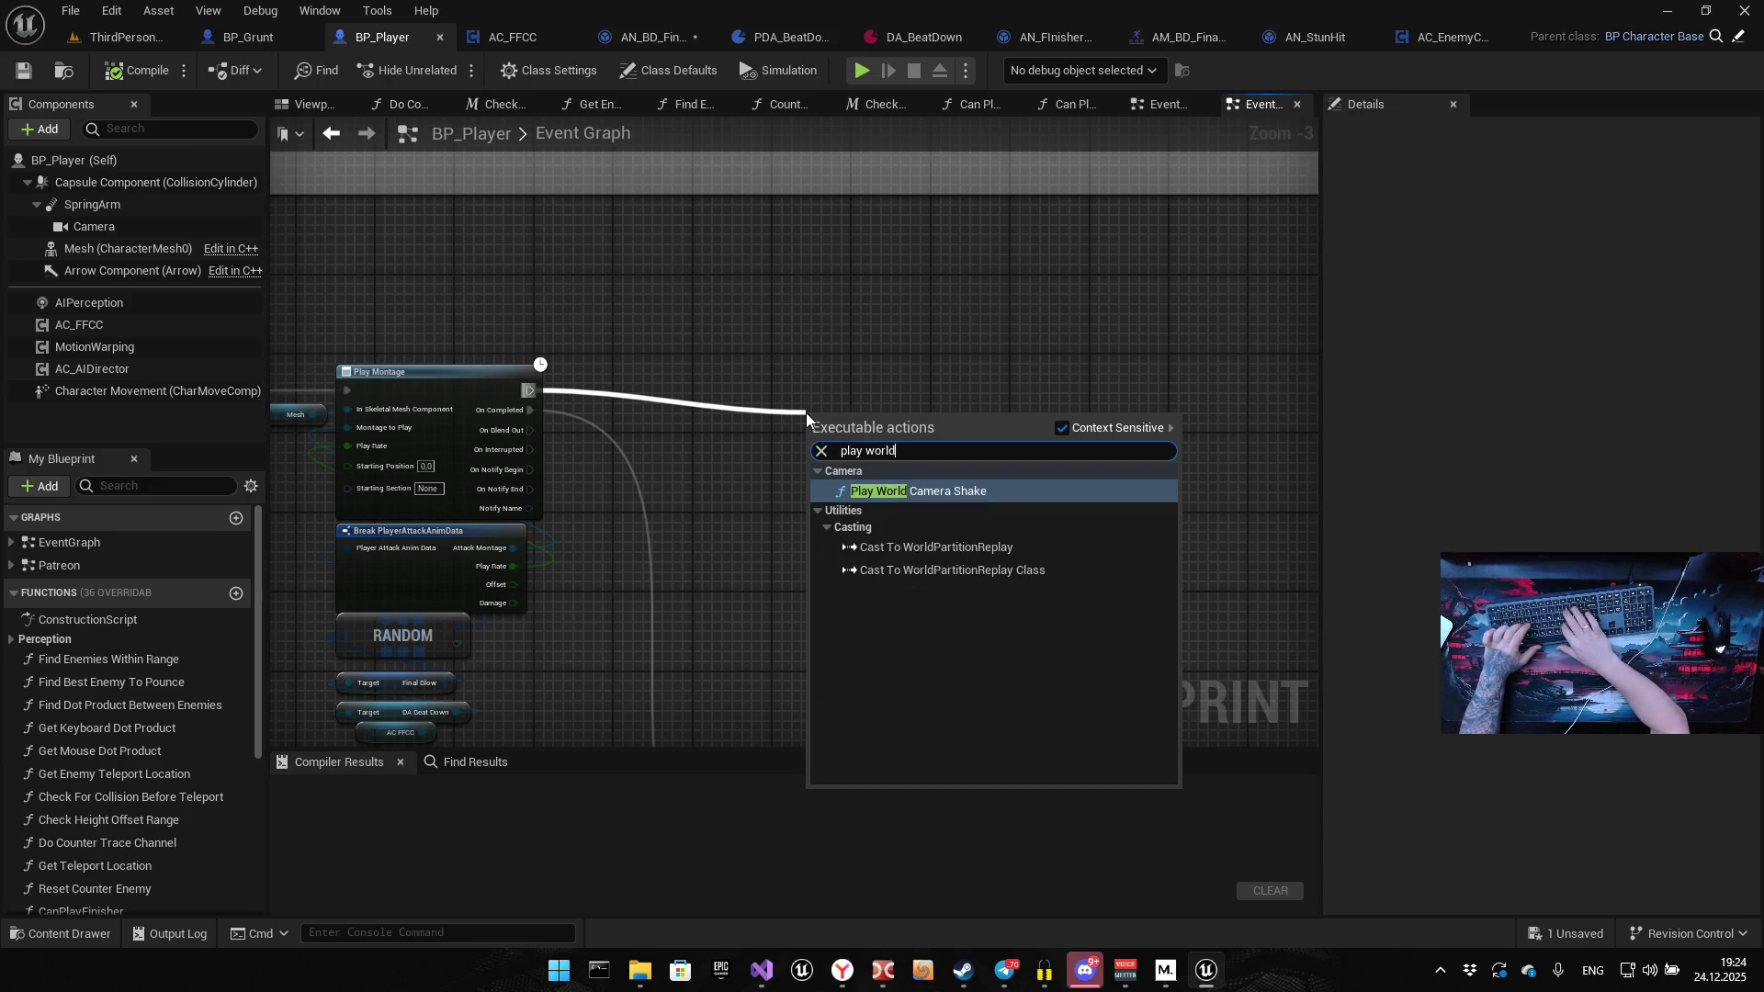
pyautogui.press('Return')
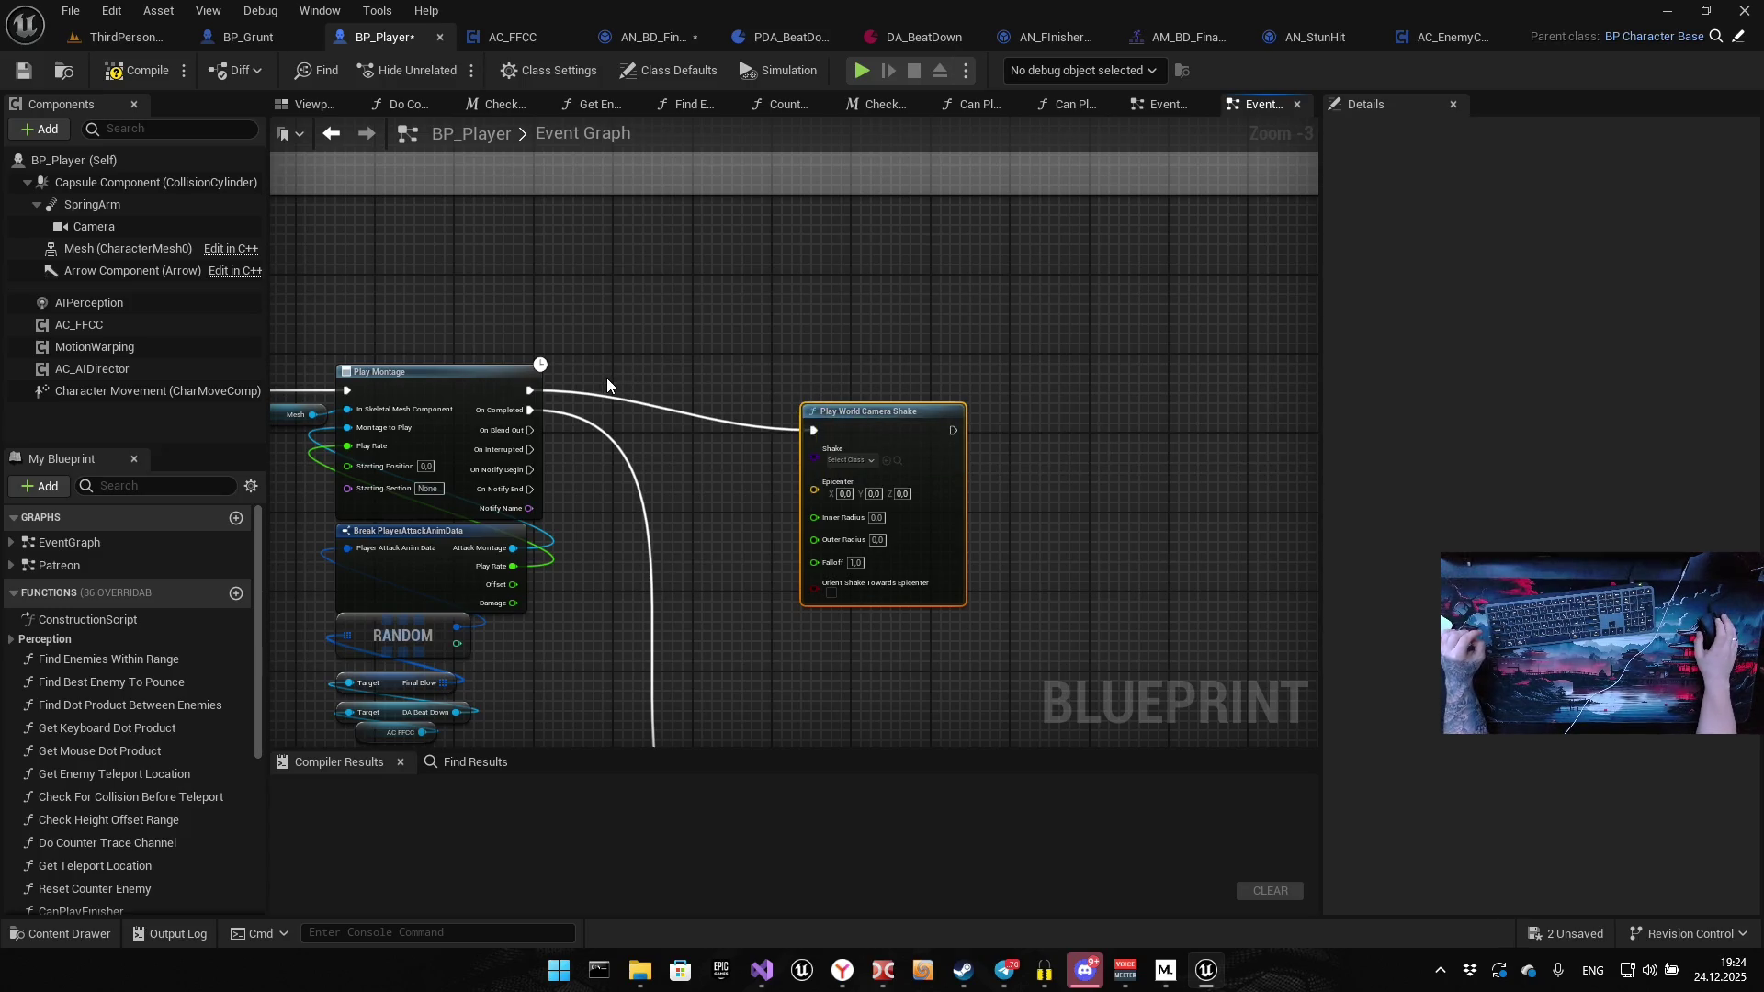
pyautogui.moveTo(570, 364); pyautogui.dragTo(589, 333)
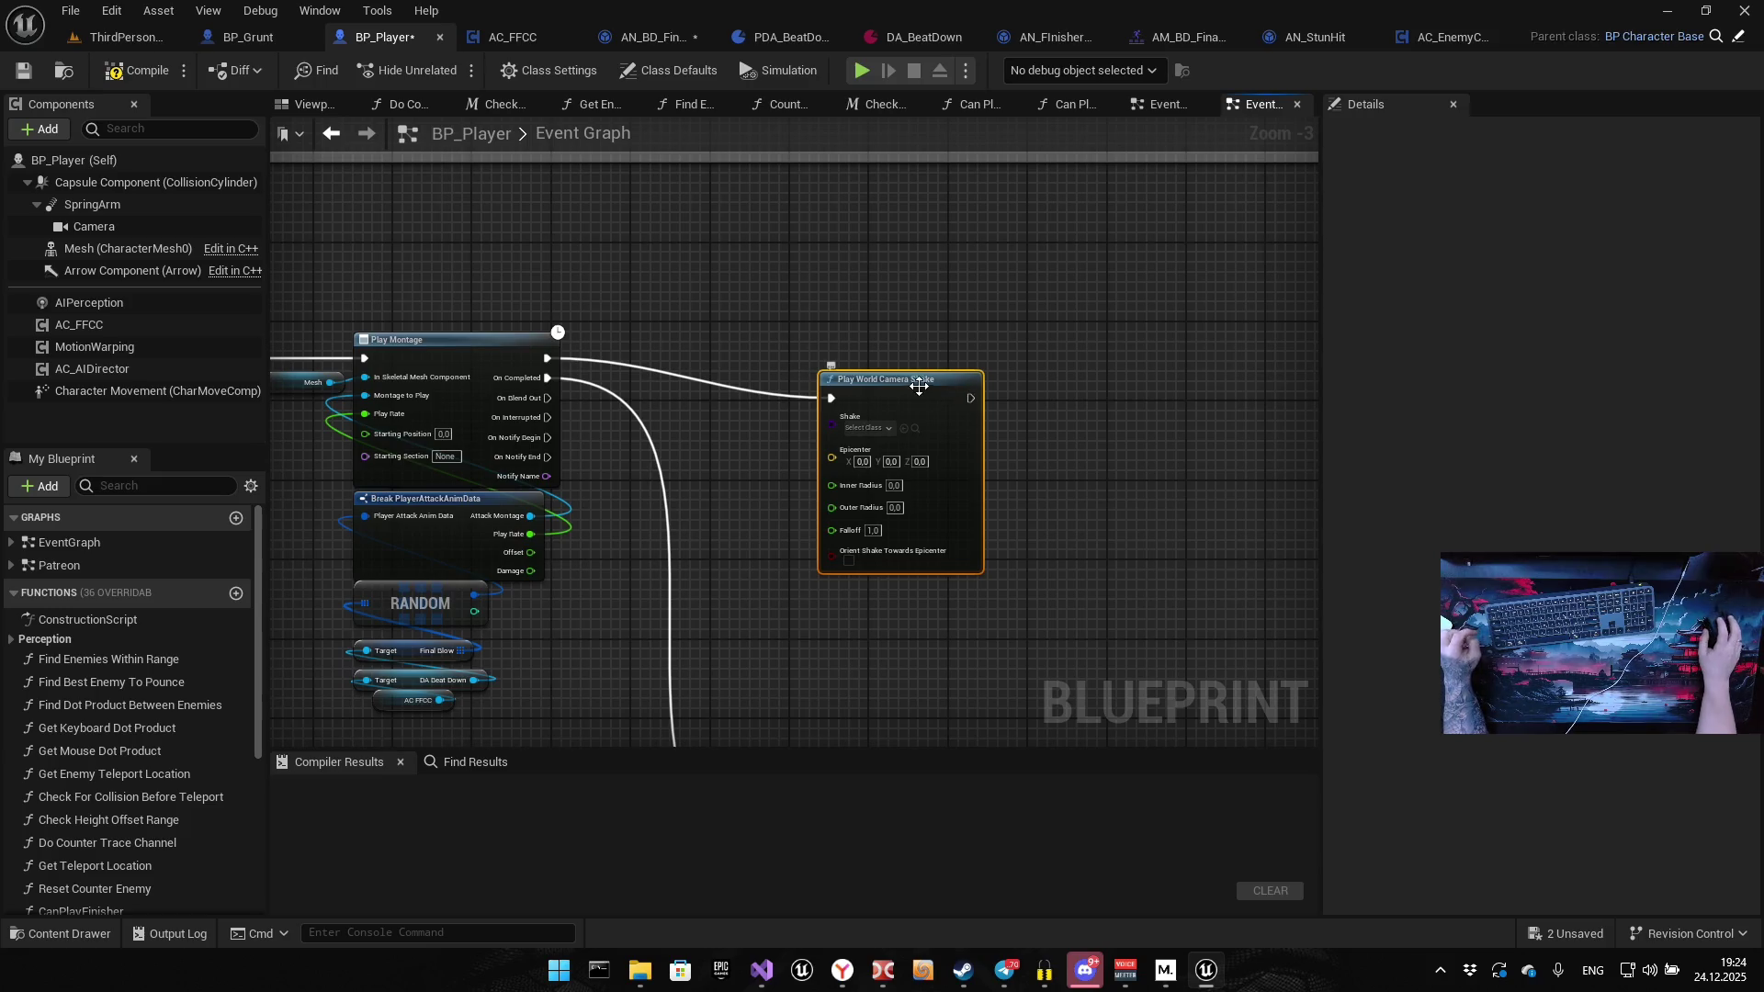
pyautogui.moveTo(919, 386); pyautogui.dragTo(858, 356)
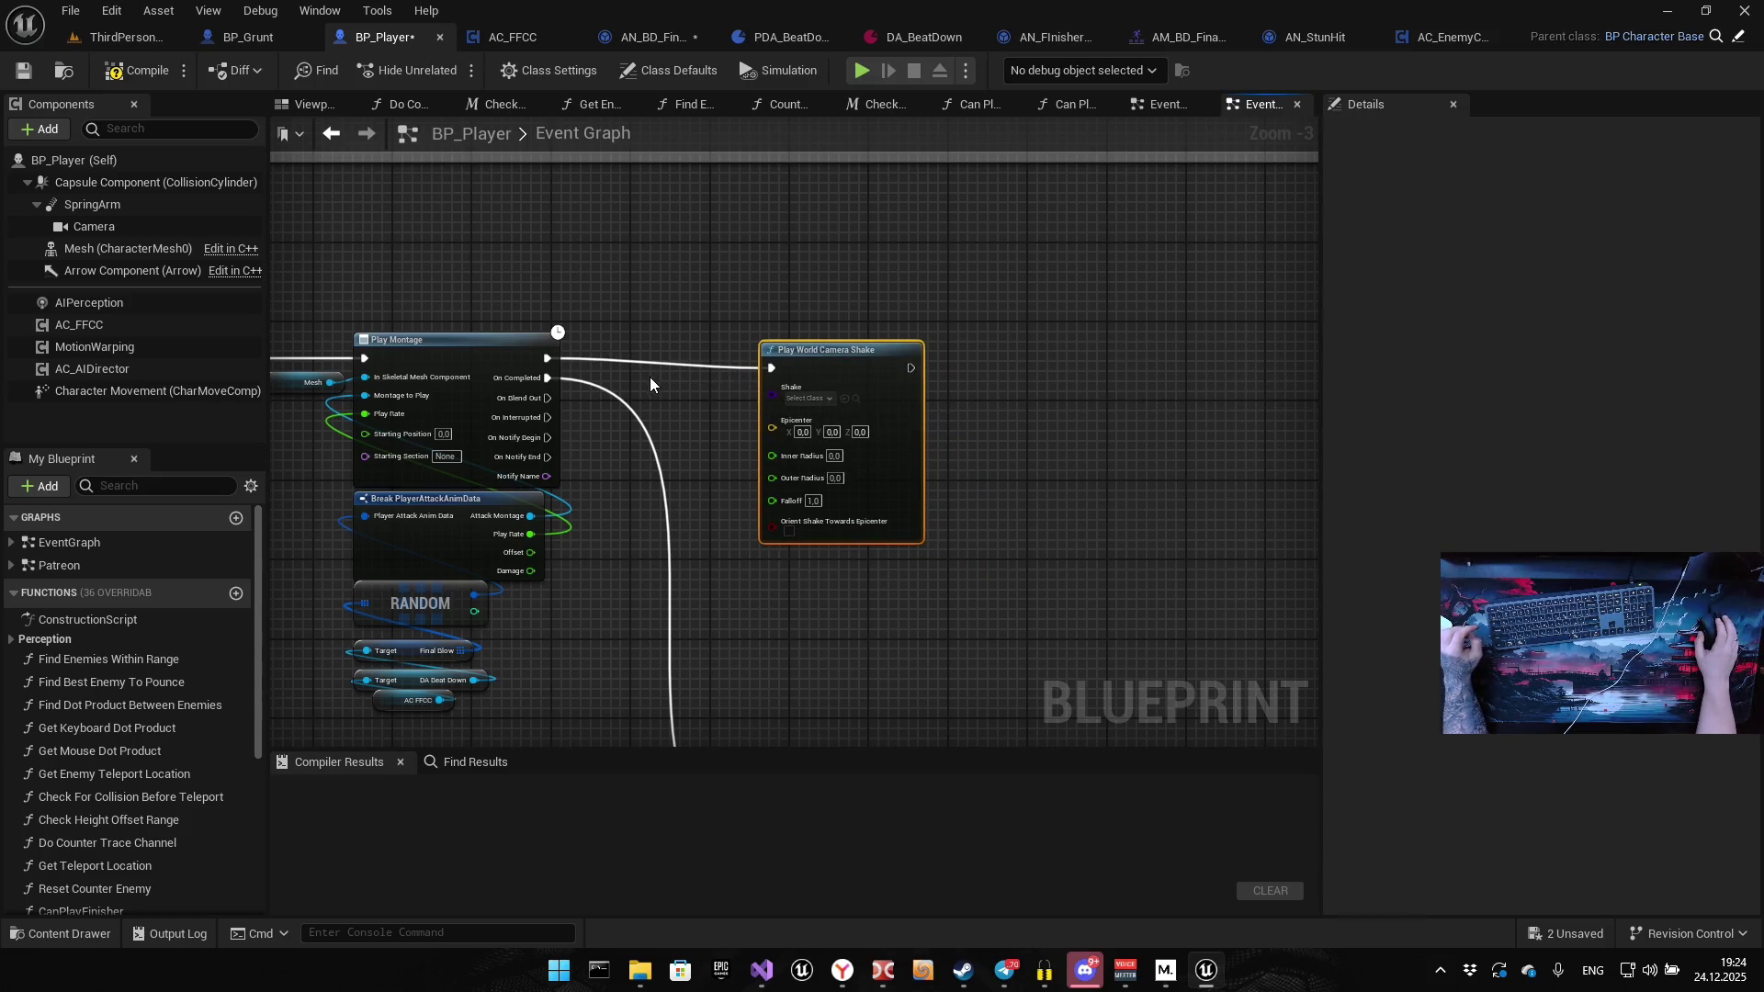
pyautogui.moveTo(715, 323); pyautogui.dragTo(901, 512)
pyautogui.press('Delete')
# Add Get Player Controller and, from its Return Value, a Client Start Camera Shake from Source node
pyautogui.moveTo(549, 359); pyautogui.dragTo(763, 367)
pyautogui.press('Escape')
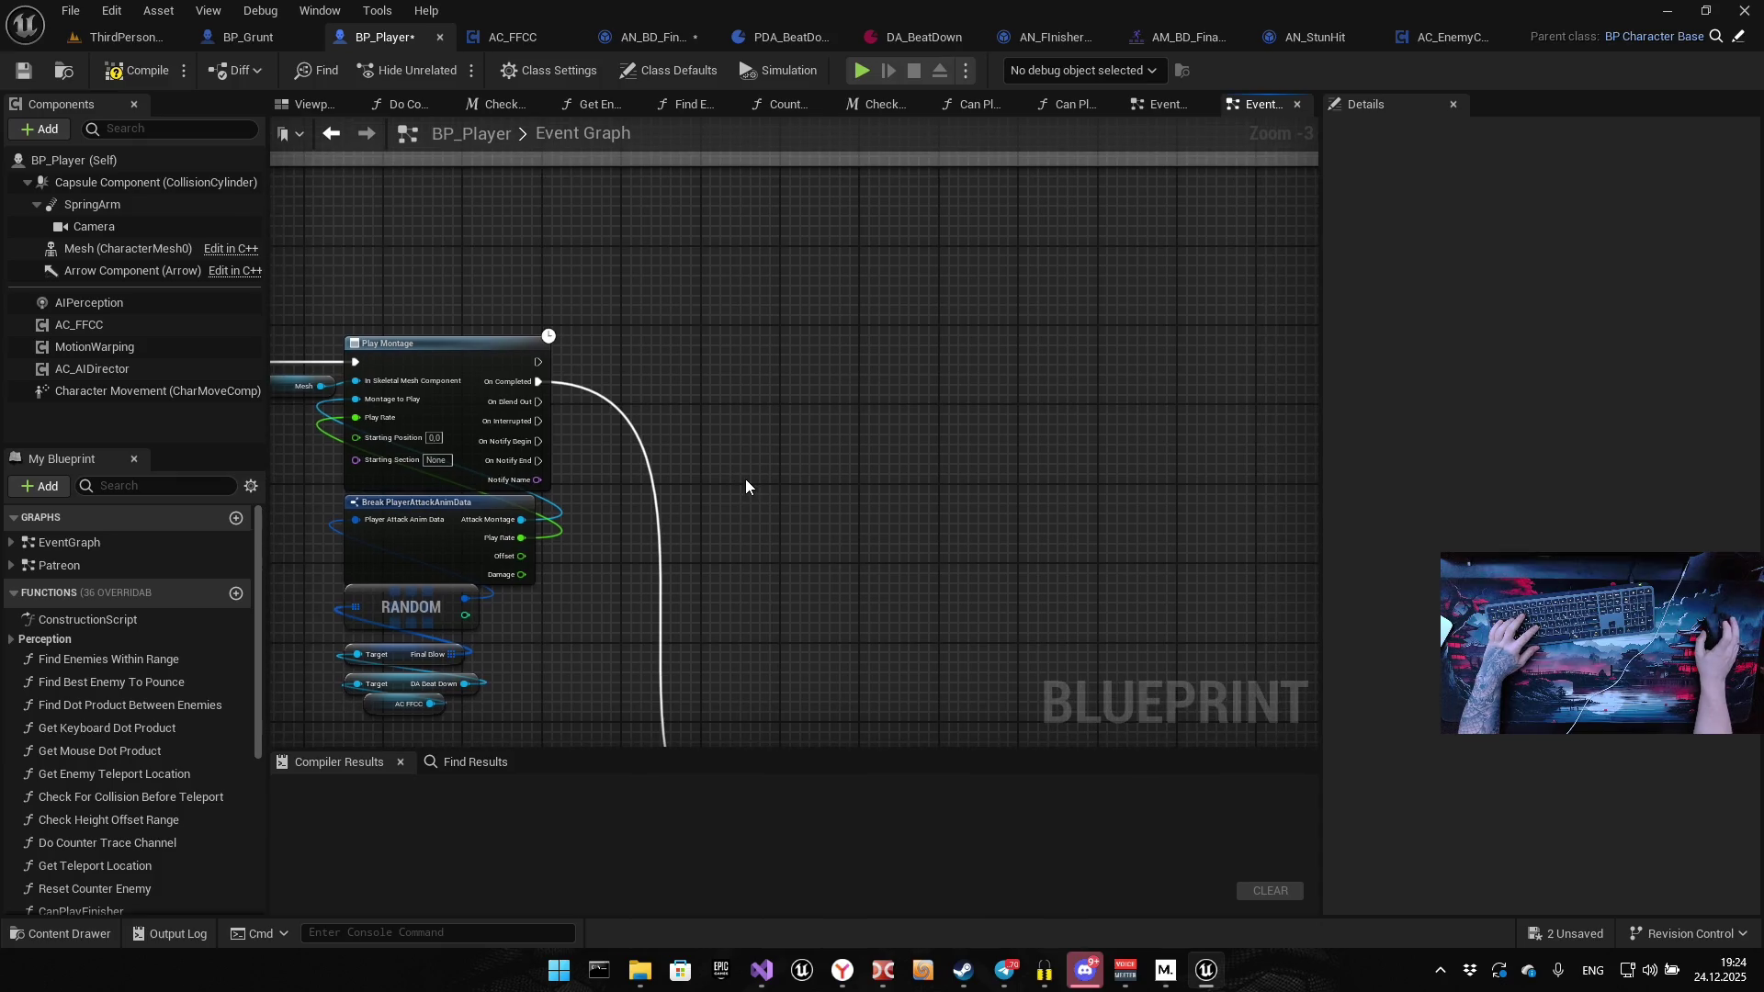
pyautogui.rightClick(746, 477)
pyautogui.write('get player cont')
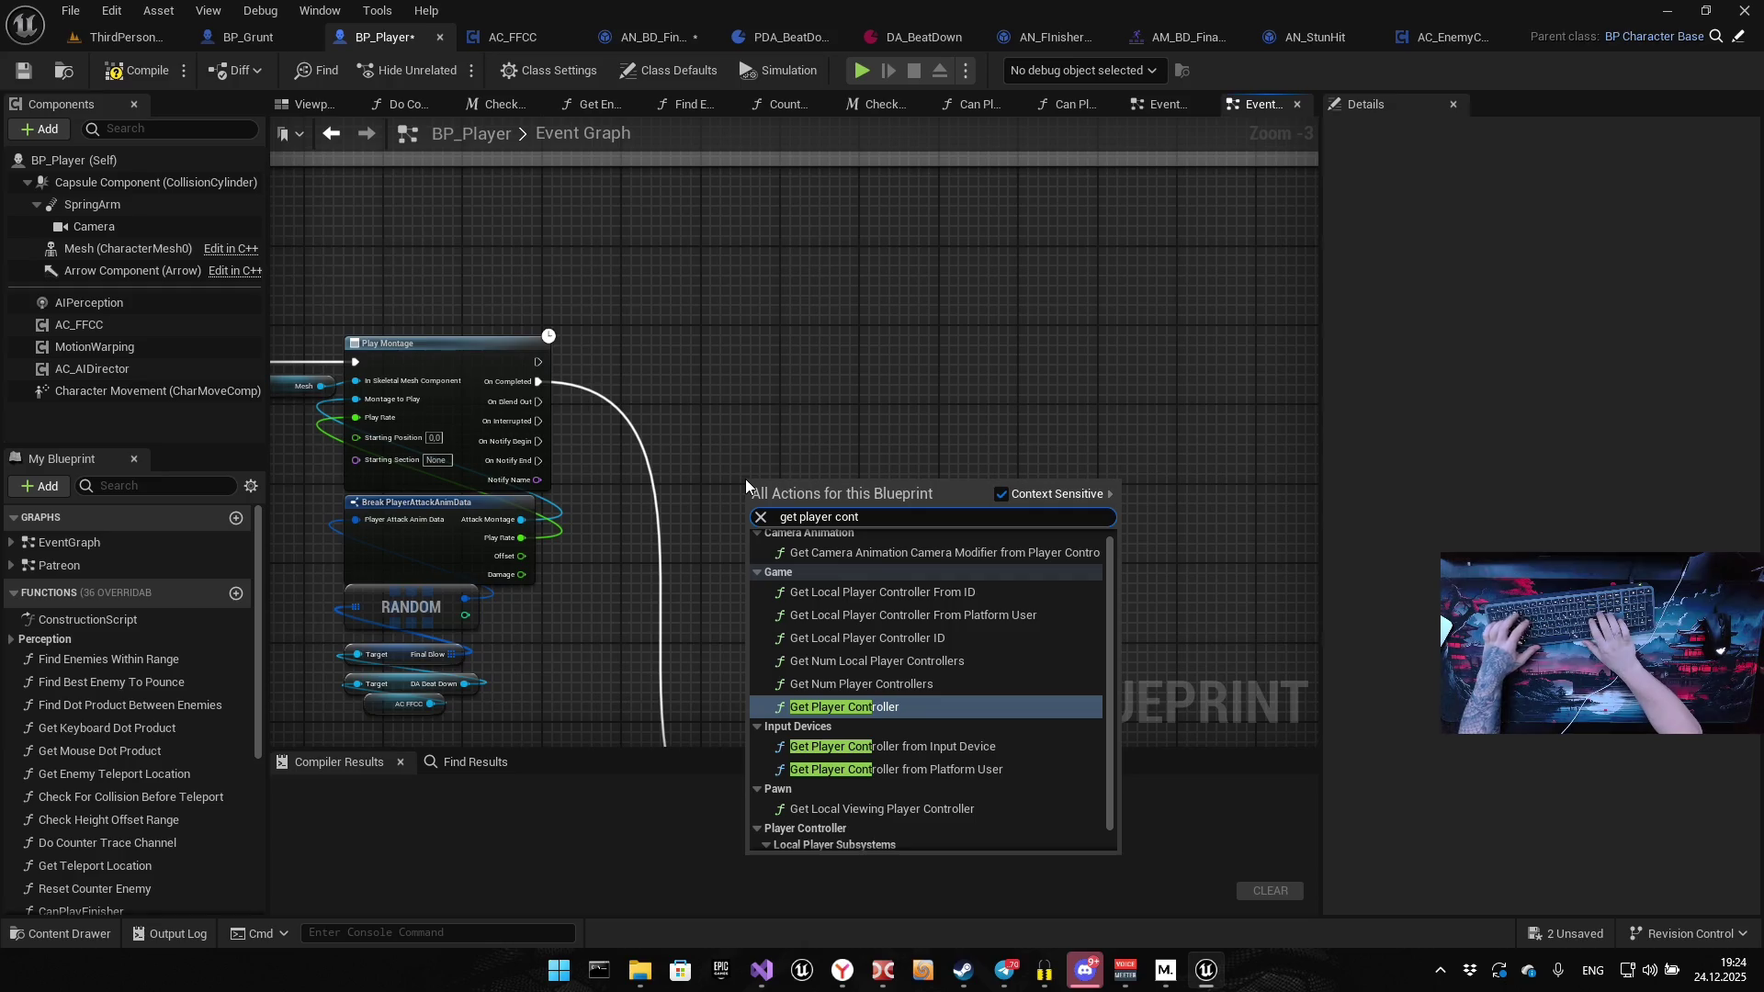
pyautogui.press('Return')
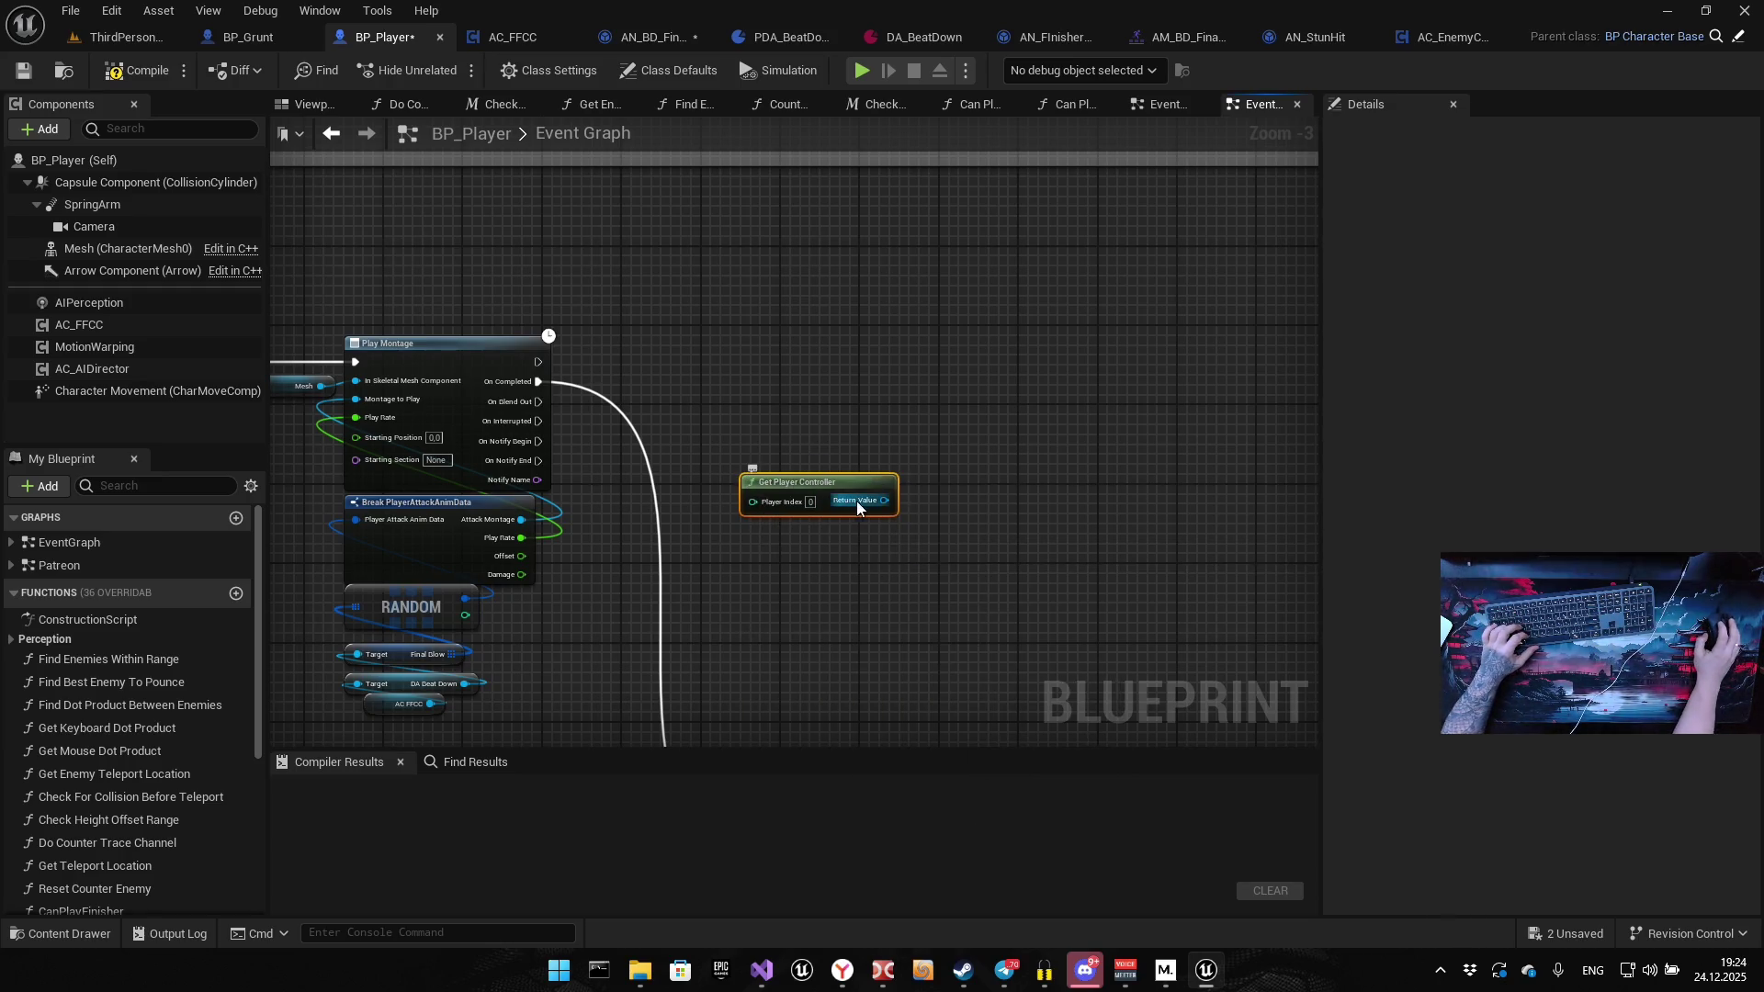
pyautogui.moveTo(884, 500); pyautogui.dragTo(949, 391)
pyautogui.write('client ')
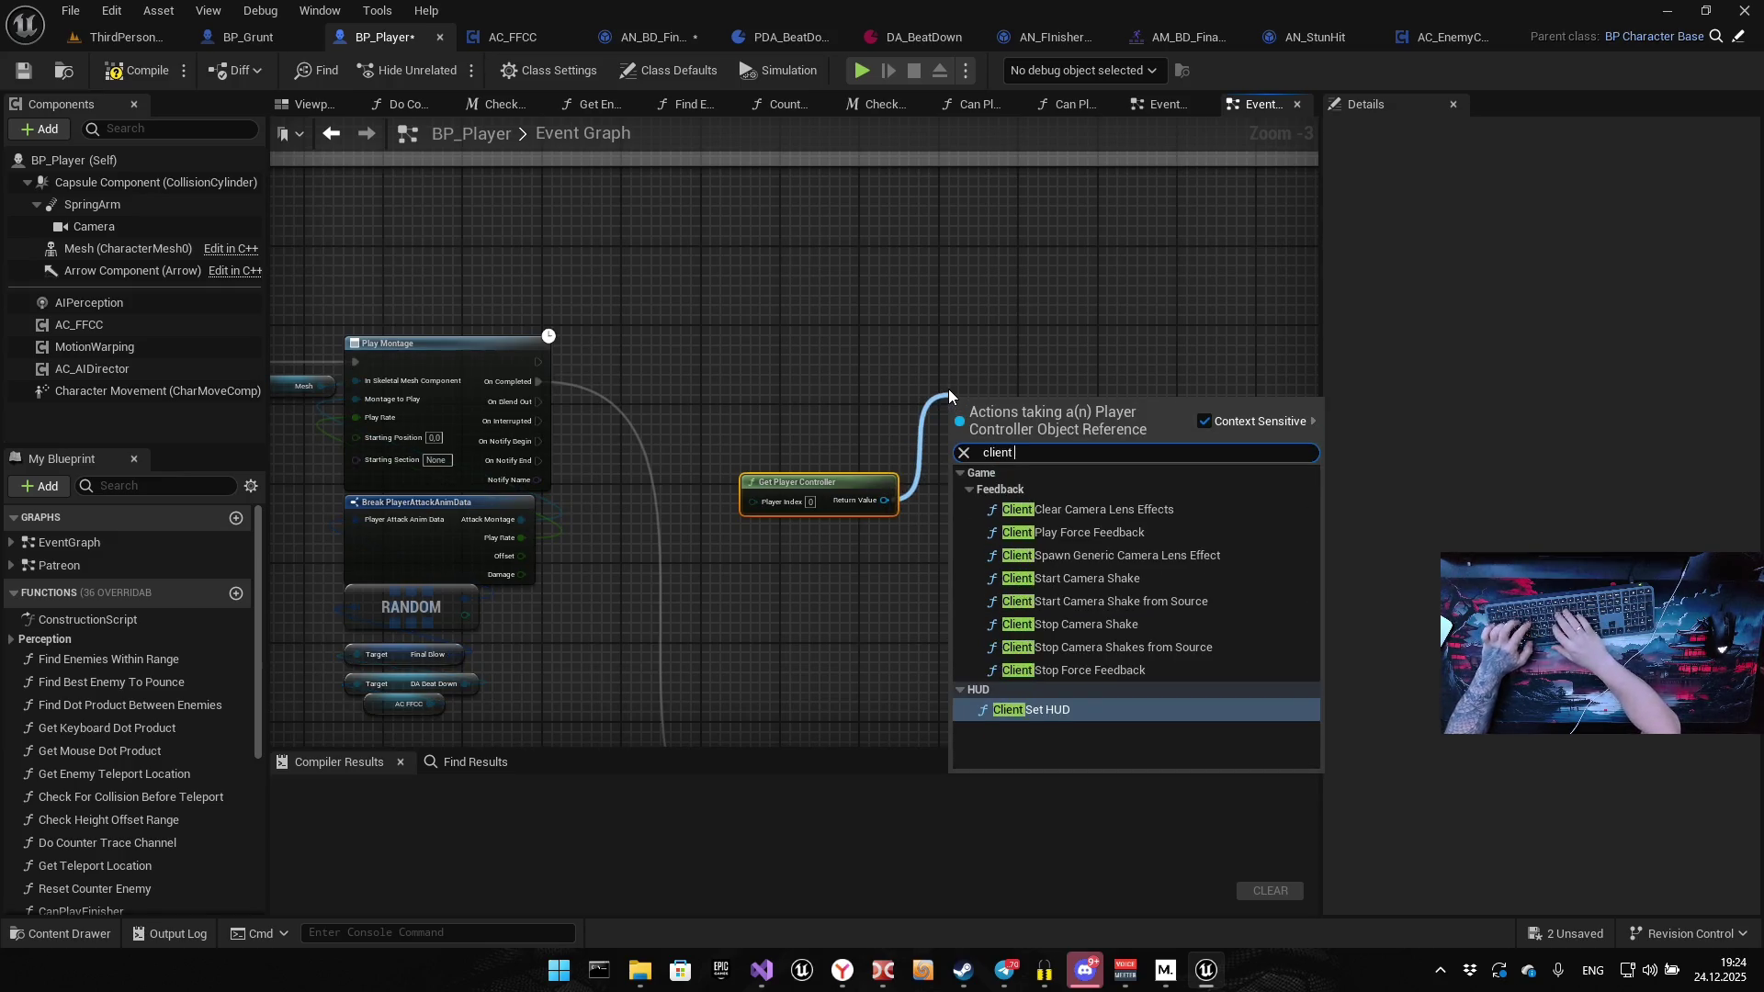
pyautogui.write('start')
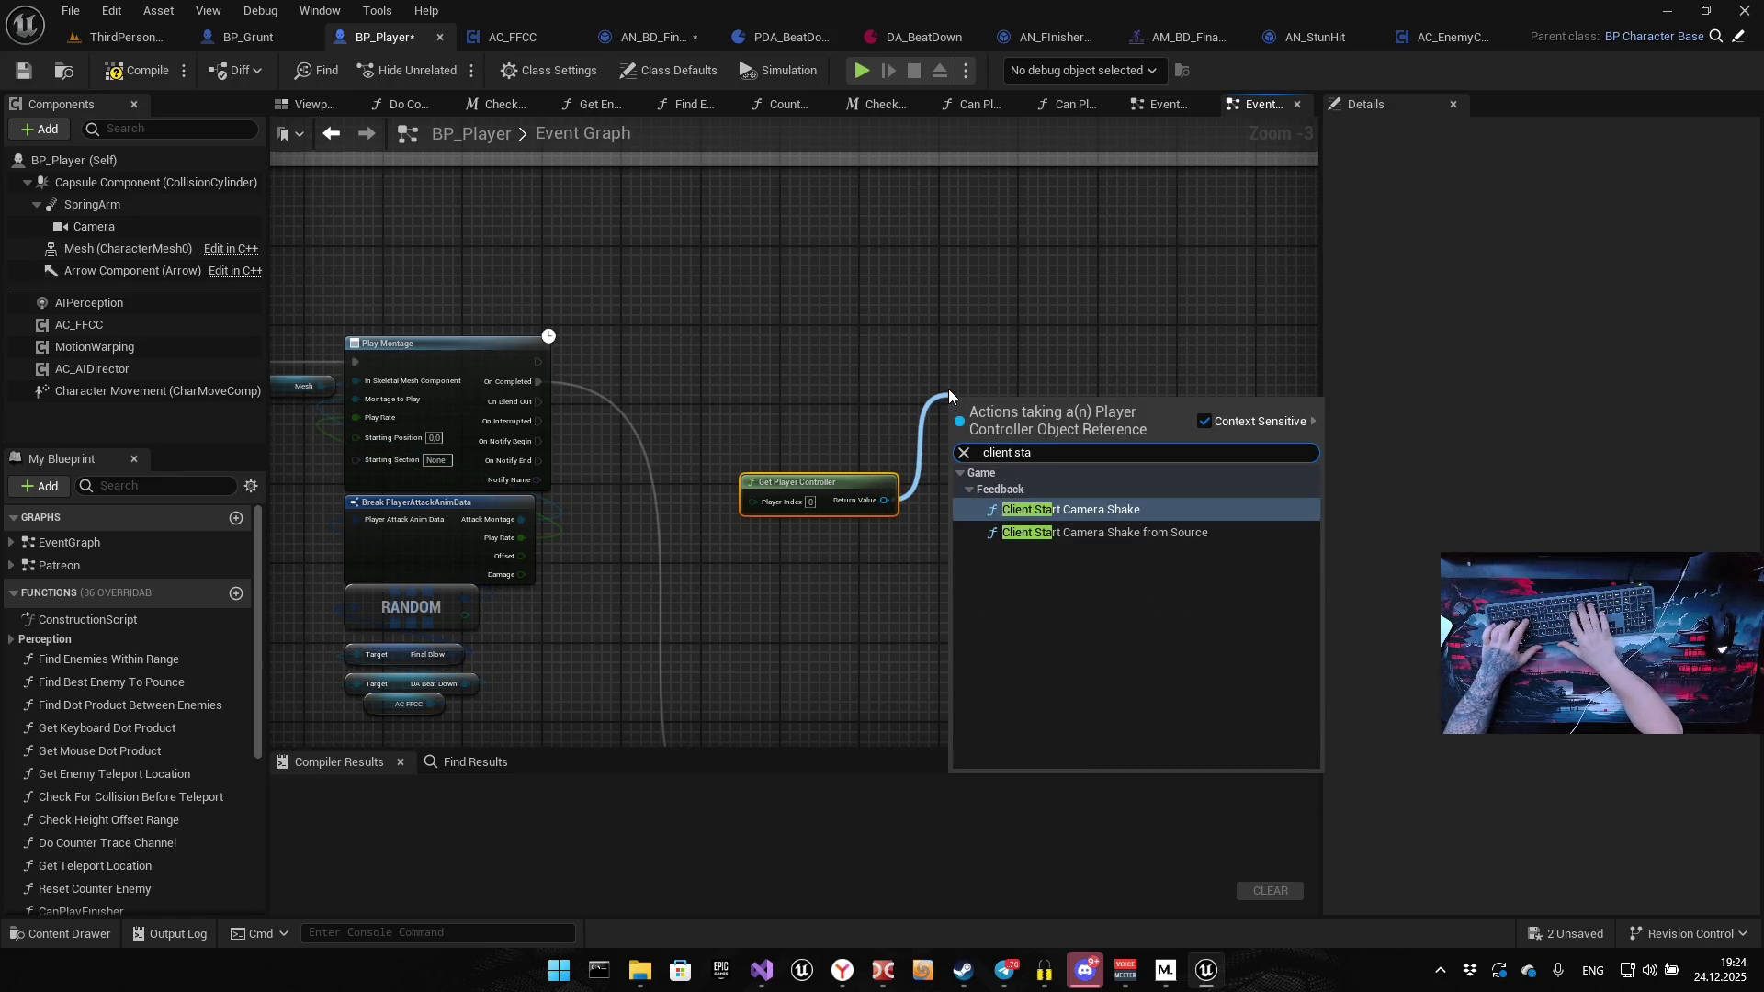
pyautogui.press('Down')
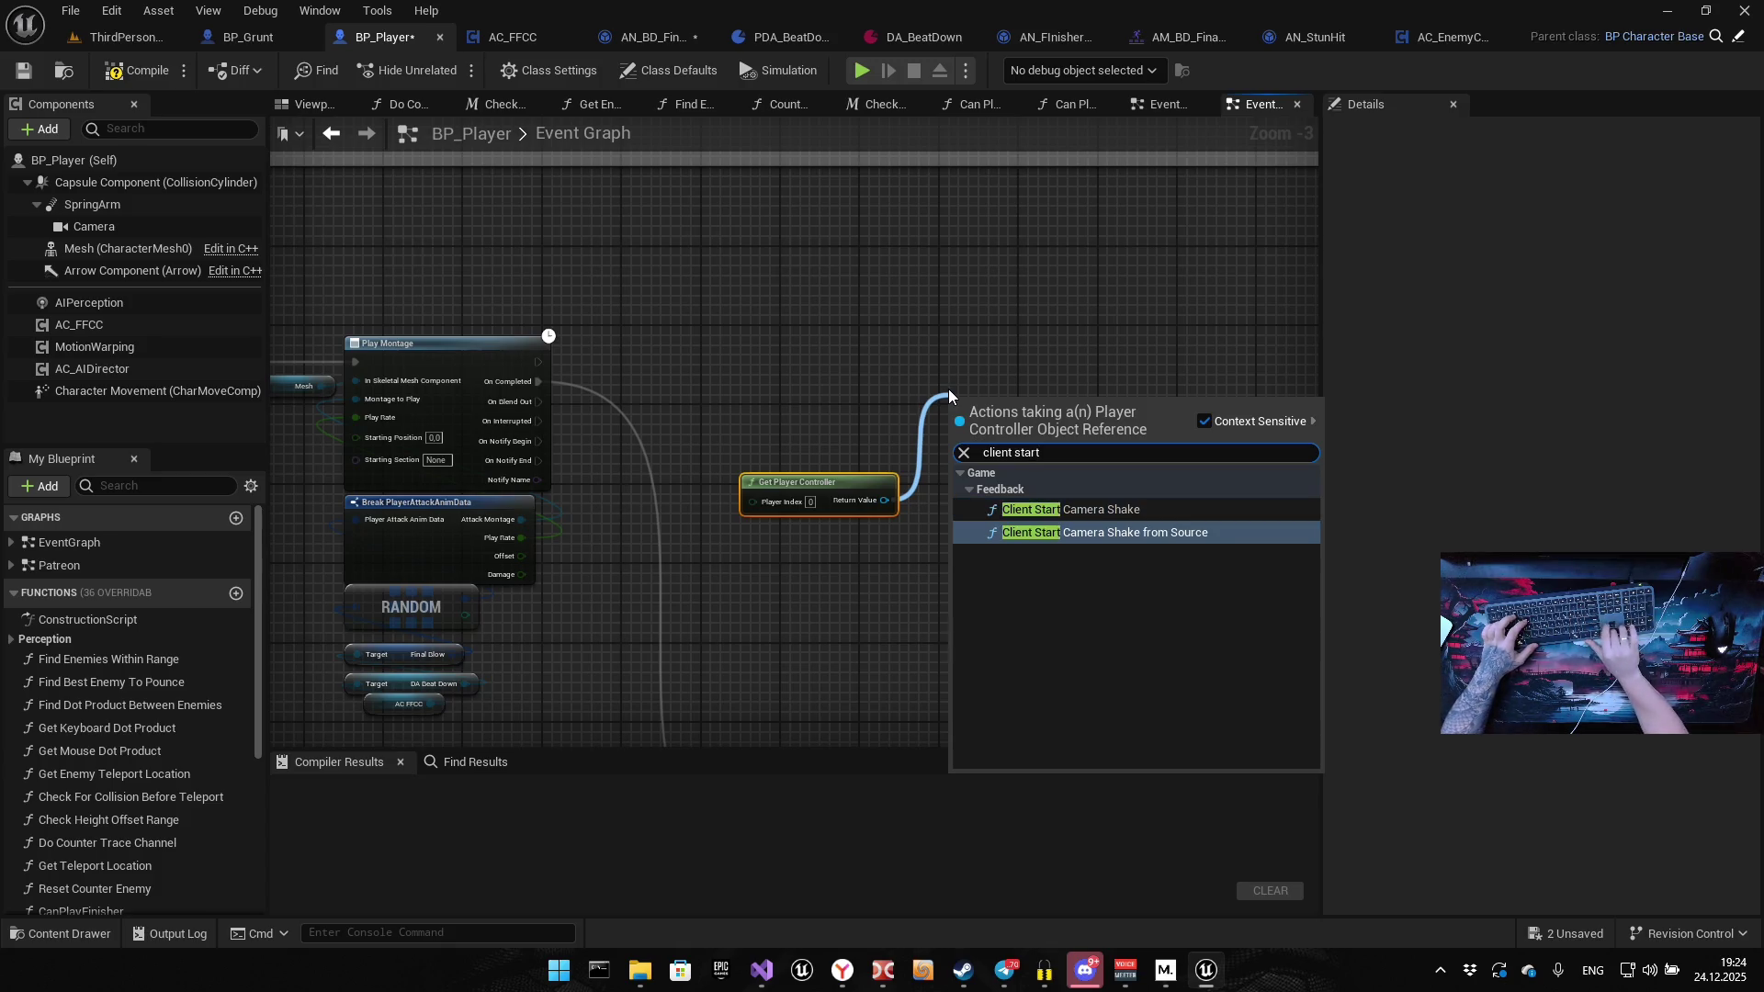
pyautogui.press('Return')
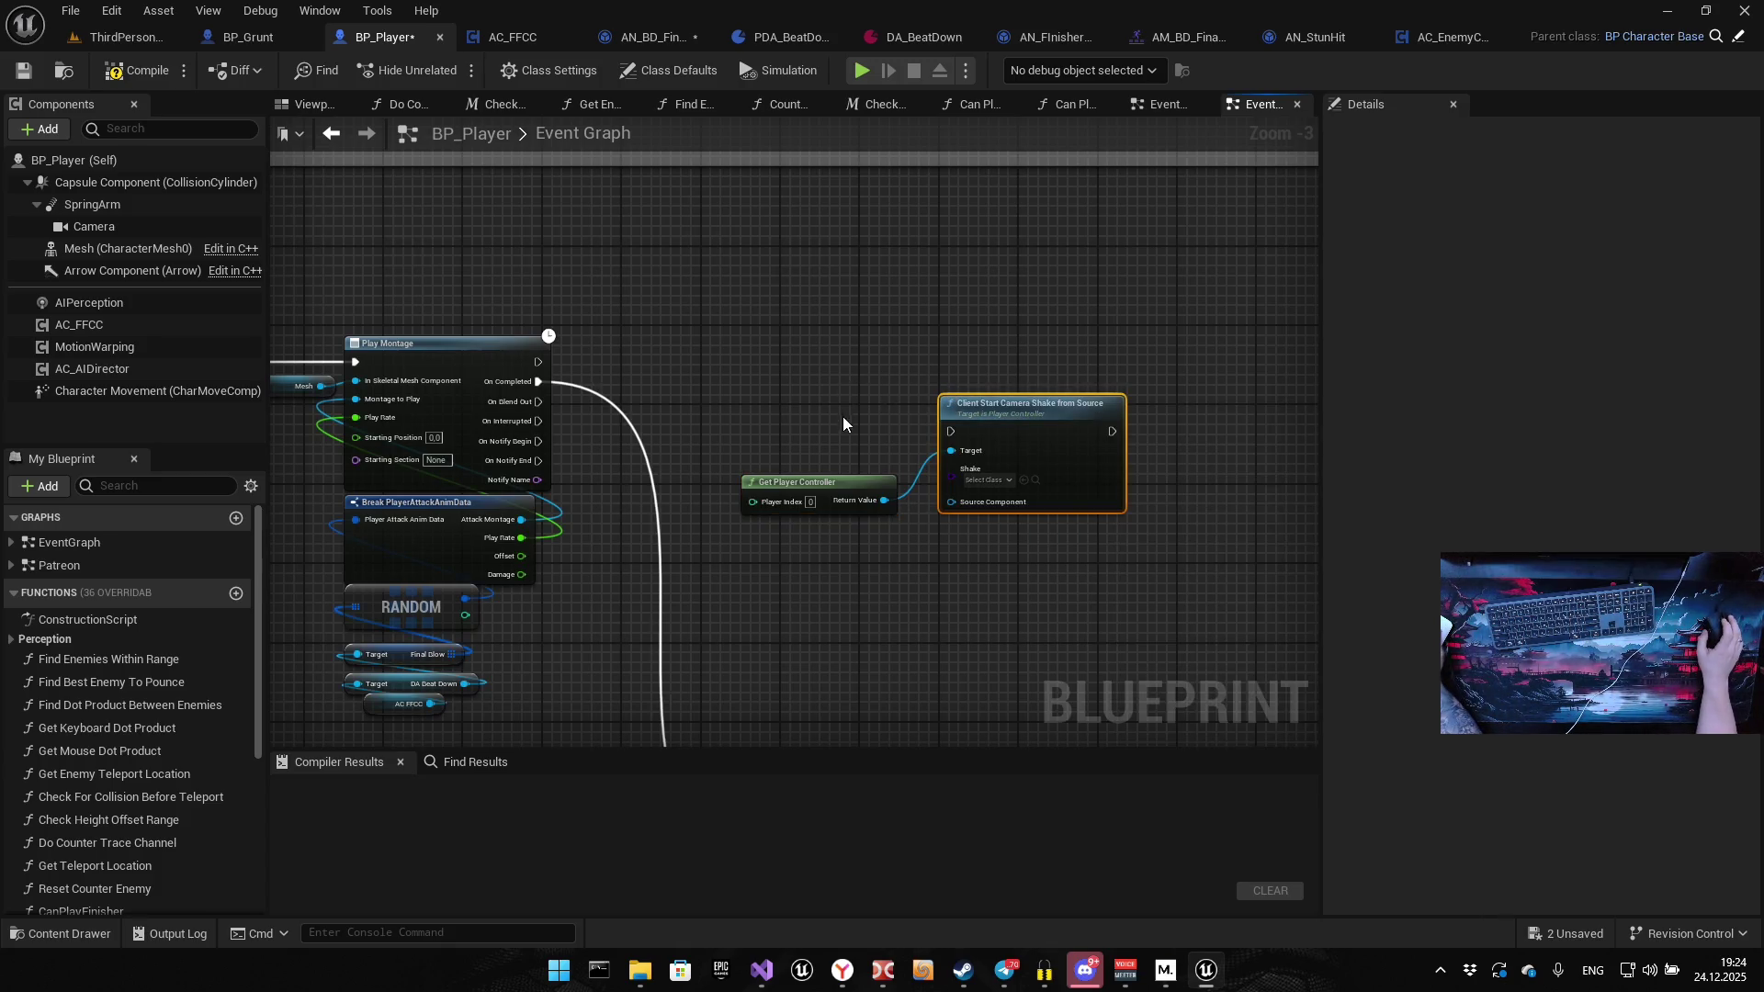
# Wire both Play Montage outputs into the shake node and remove the stray Camera getter
pyautogui.moveTo(898, 476); pyautogui.dragTo(729, 433)
pyautogui.moveTo(123, 228)
pyautogui.mouseDown()
pyautogui.moveTo(726, 505)
pyautogui.moveTo(796, 456)
pyautogui.mouseUp()
pyautogui.scroll(-3, 795, 522)
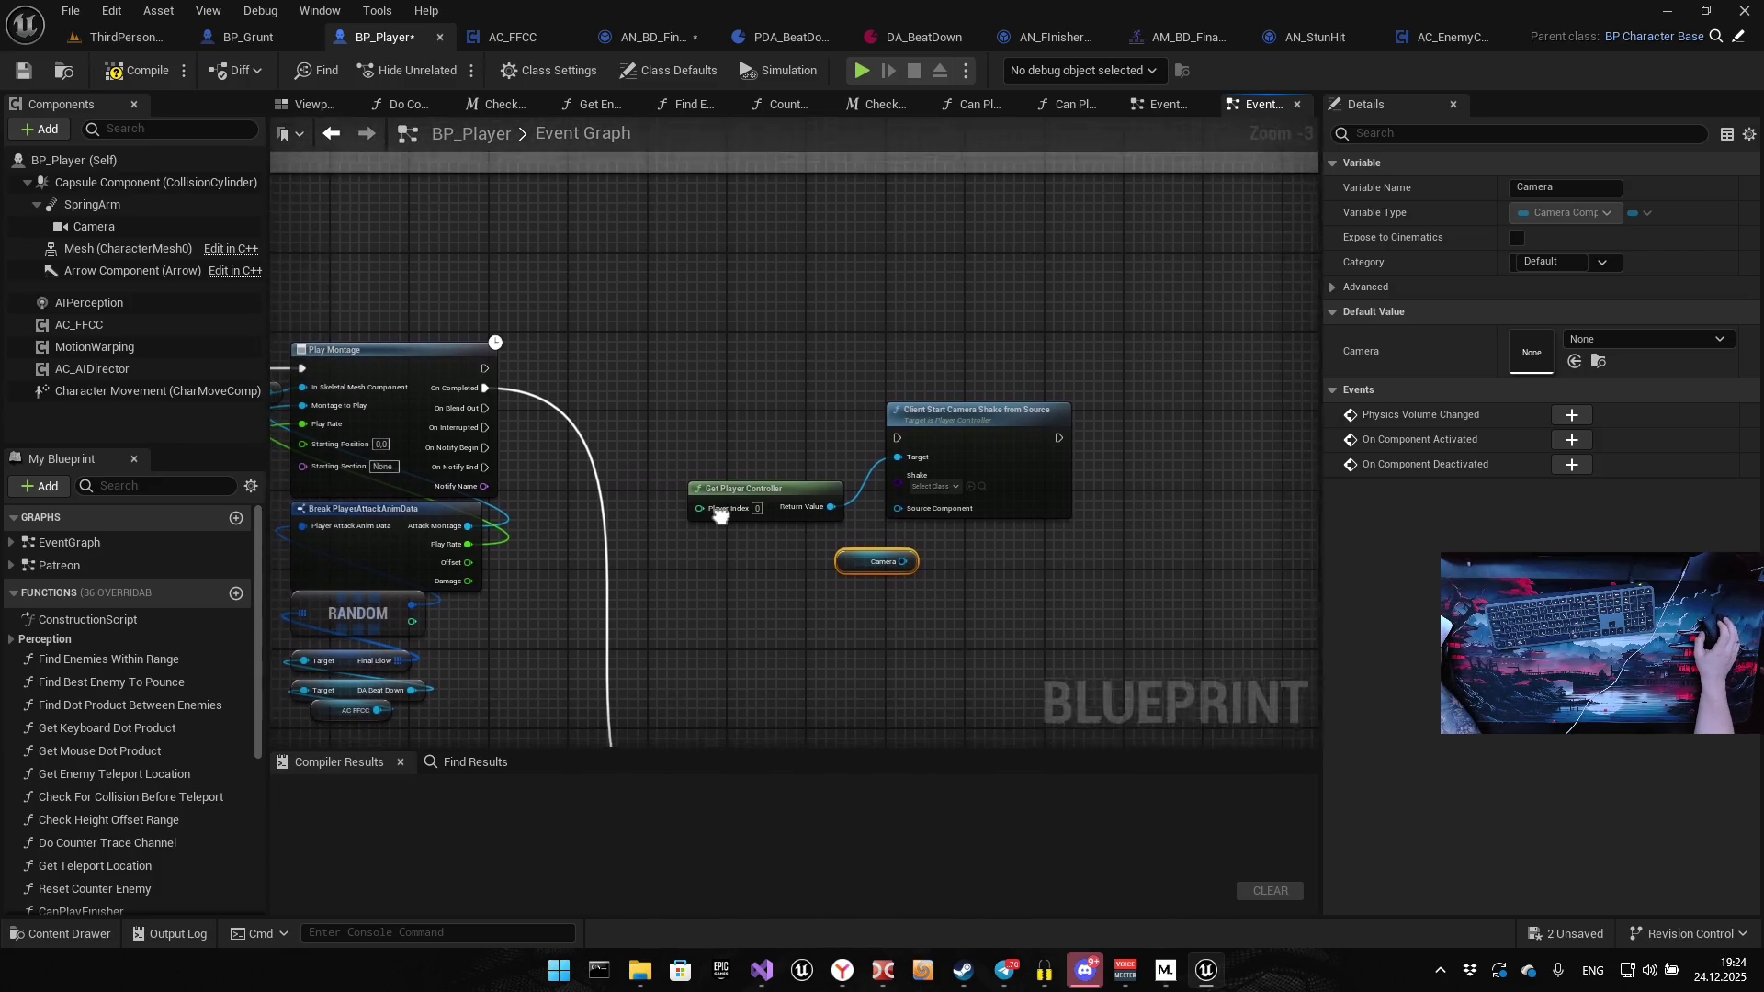
pyautogui.scroll(2, 614, 634)
pyautogui.moveTo(552, 624)
pyautogui.mouseDown()
pyautogui.moveTo(790, 661)
pyautogui.moveTo(886, 315)
pyautogui.mouseUp()
pyautogui.moveTo(573, 264); pyautogui.dragTo(888, 316)
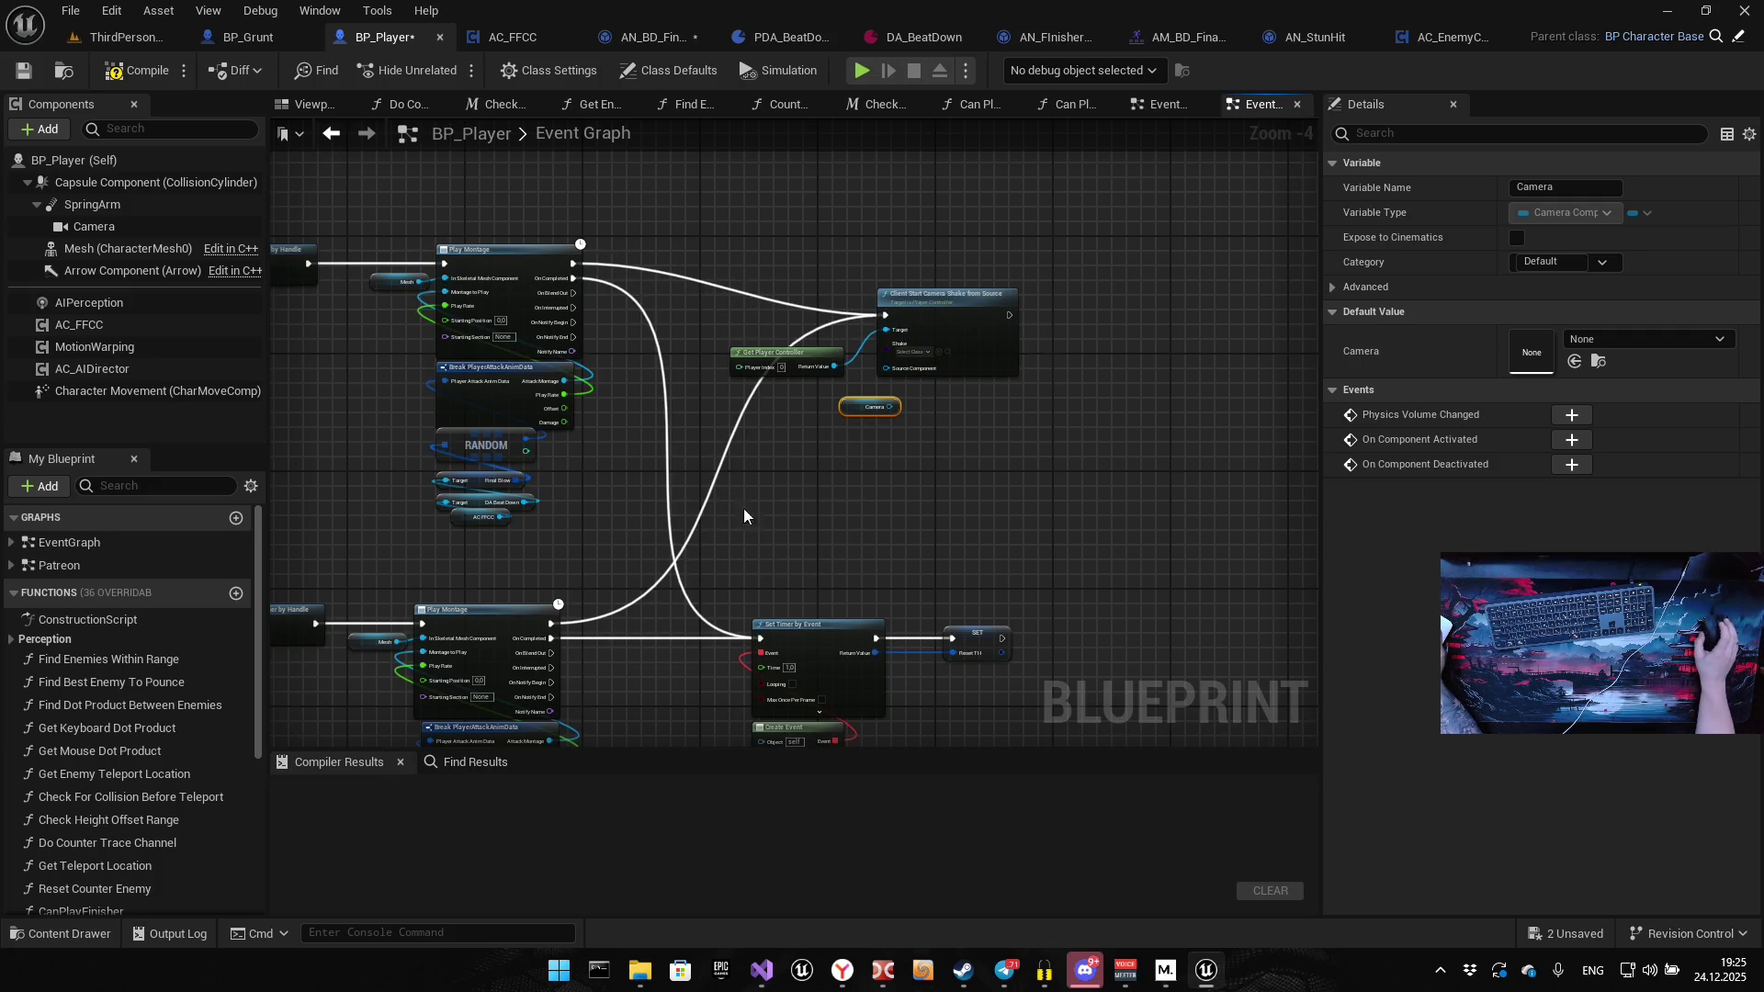
pyautogui.moveTo(886, 512); pyautogui.dragTo(780, 530)
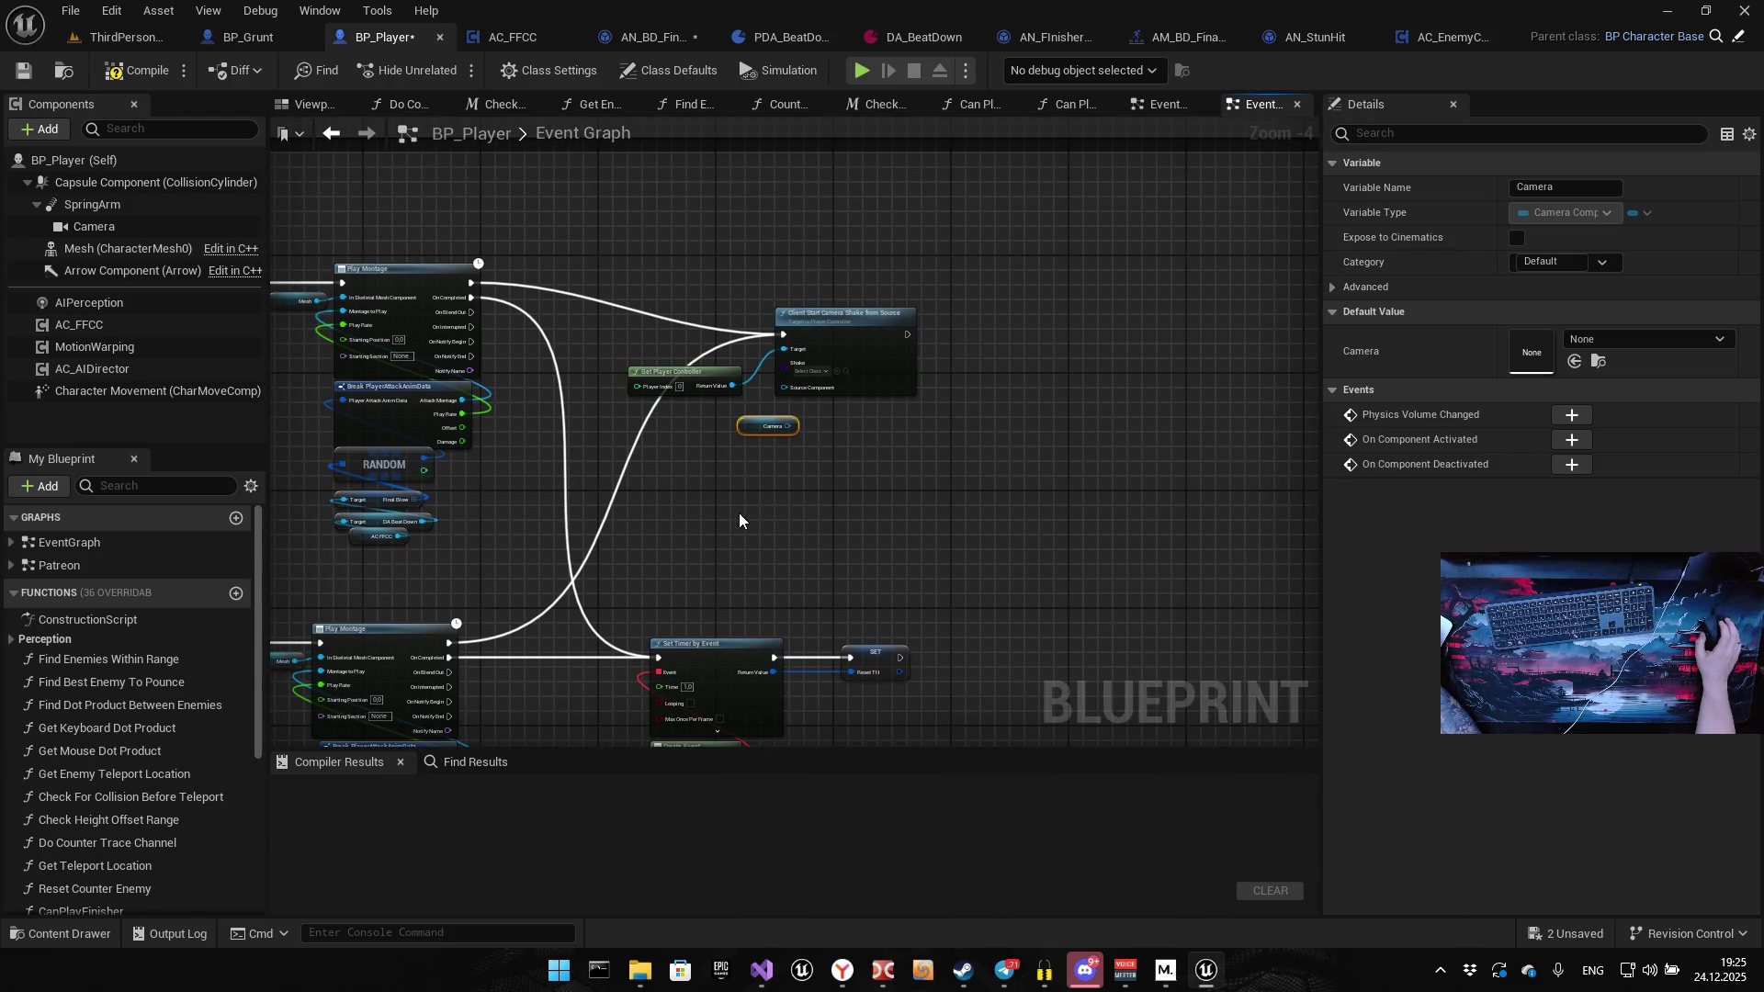
pyautogui.scroll(5, 739, 512)
pyautogui.press('Delete')
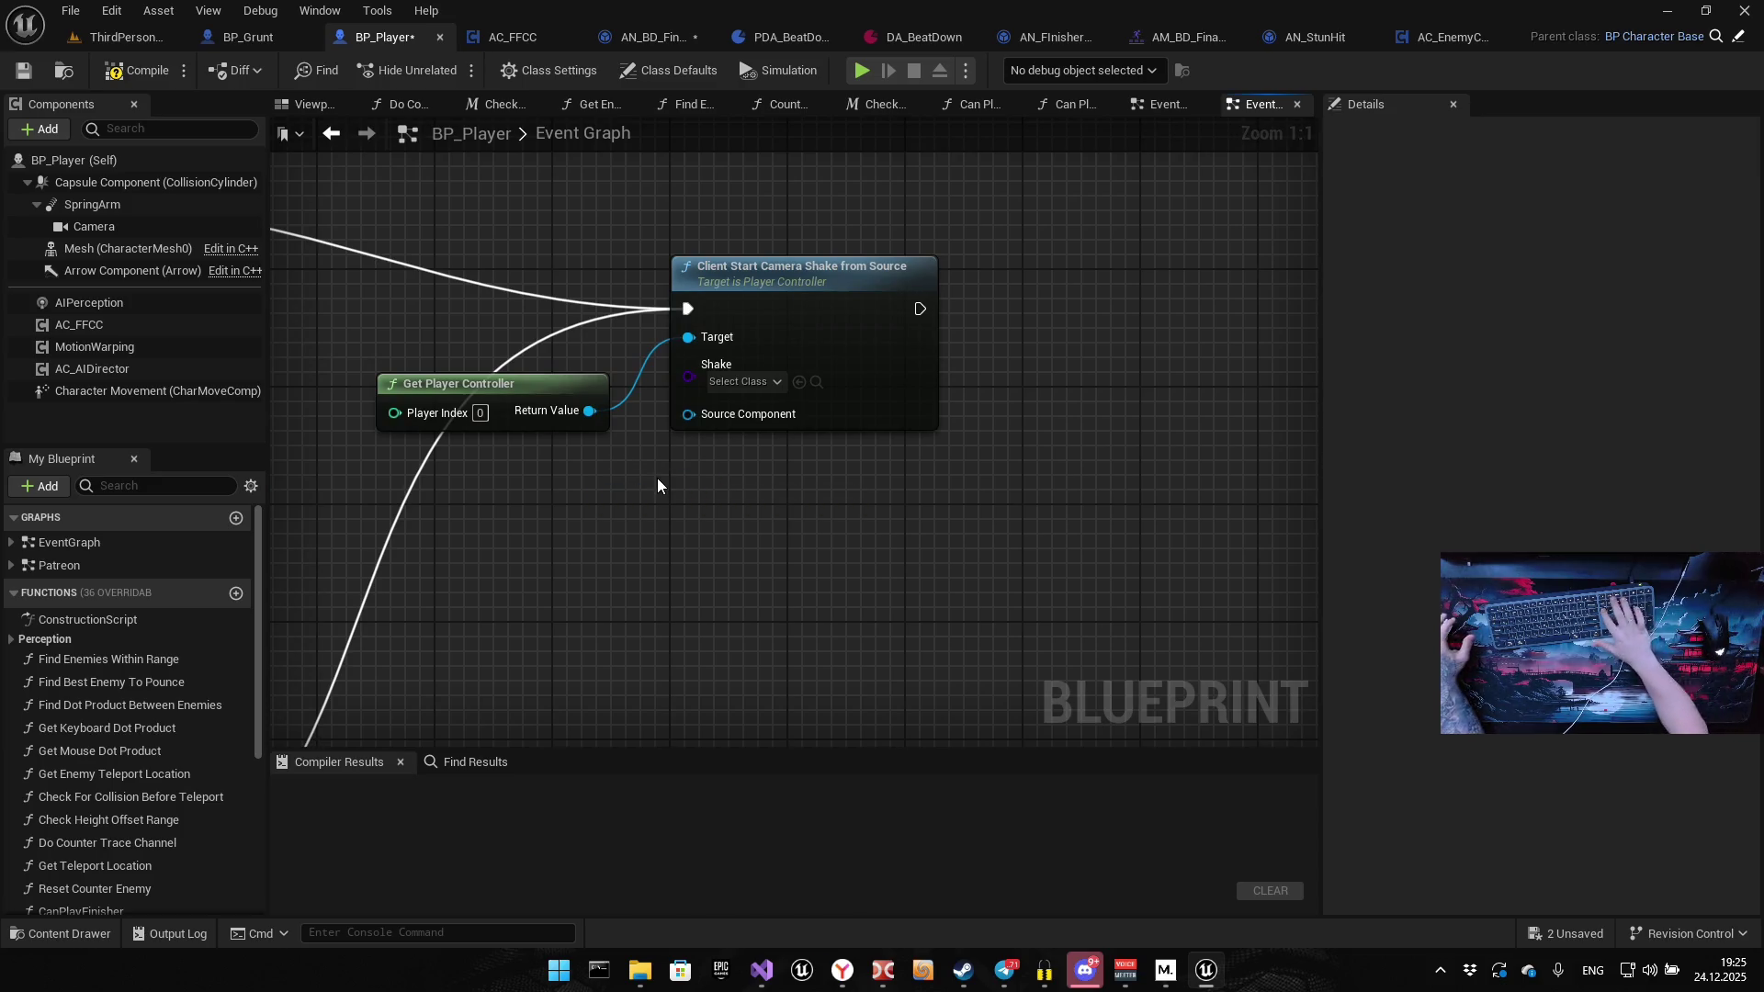
# Reposition Get Player Controller beneath the shake node and centre both in view
pyautogui.moveTo(698, 416); pyautogui.dragTo(633, 491)
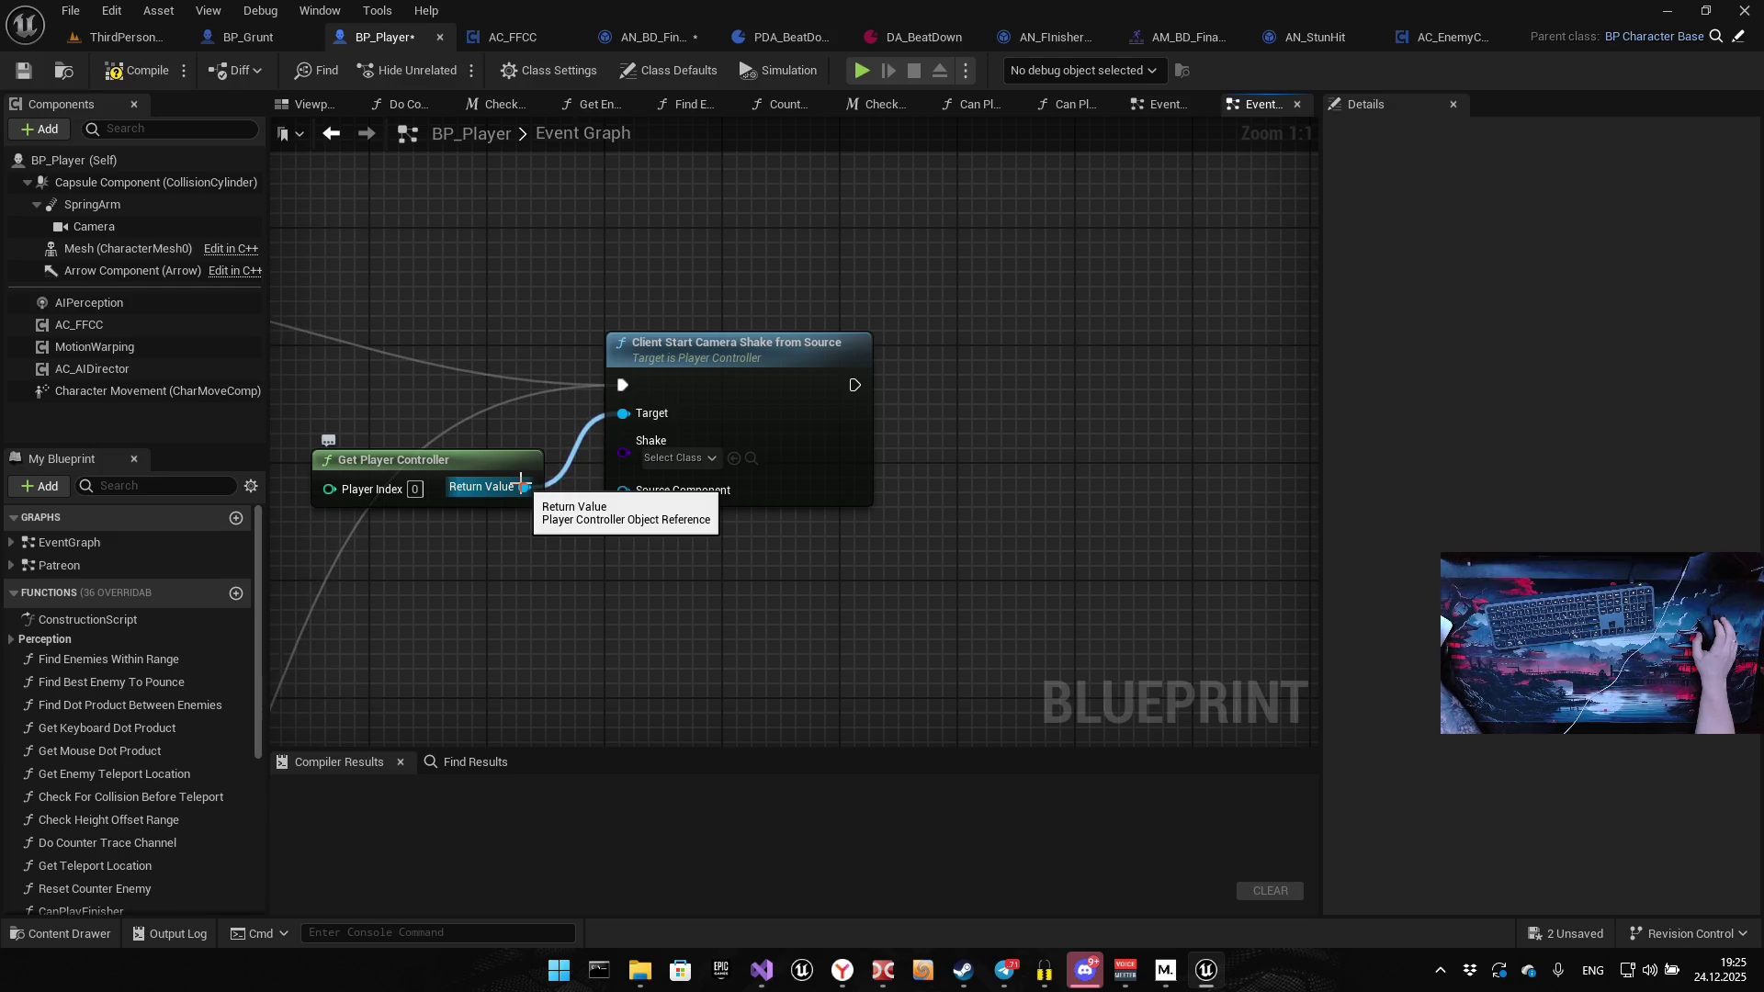
pyautogui.moveTo(430, 468)
pyautogui.mouseDown()
pyautogui.moveTo(500, 511)
pyautogui.moveTo(723, 526)
pyautogui.mouseUp()
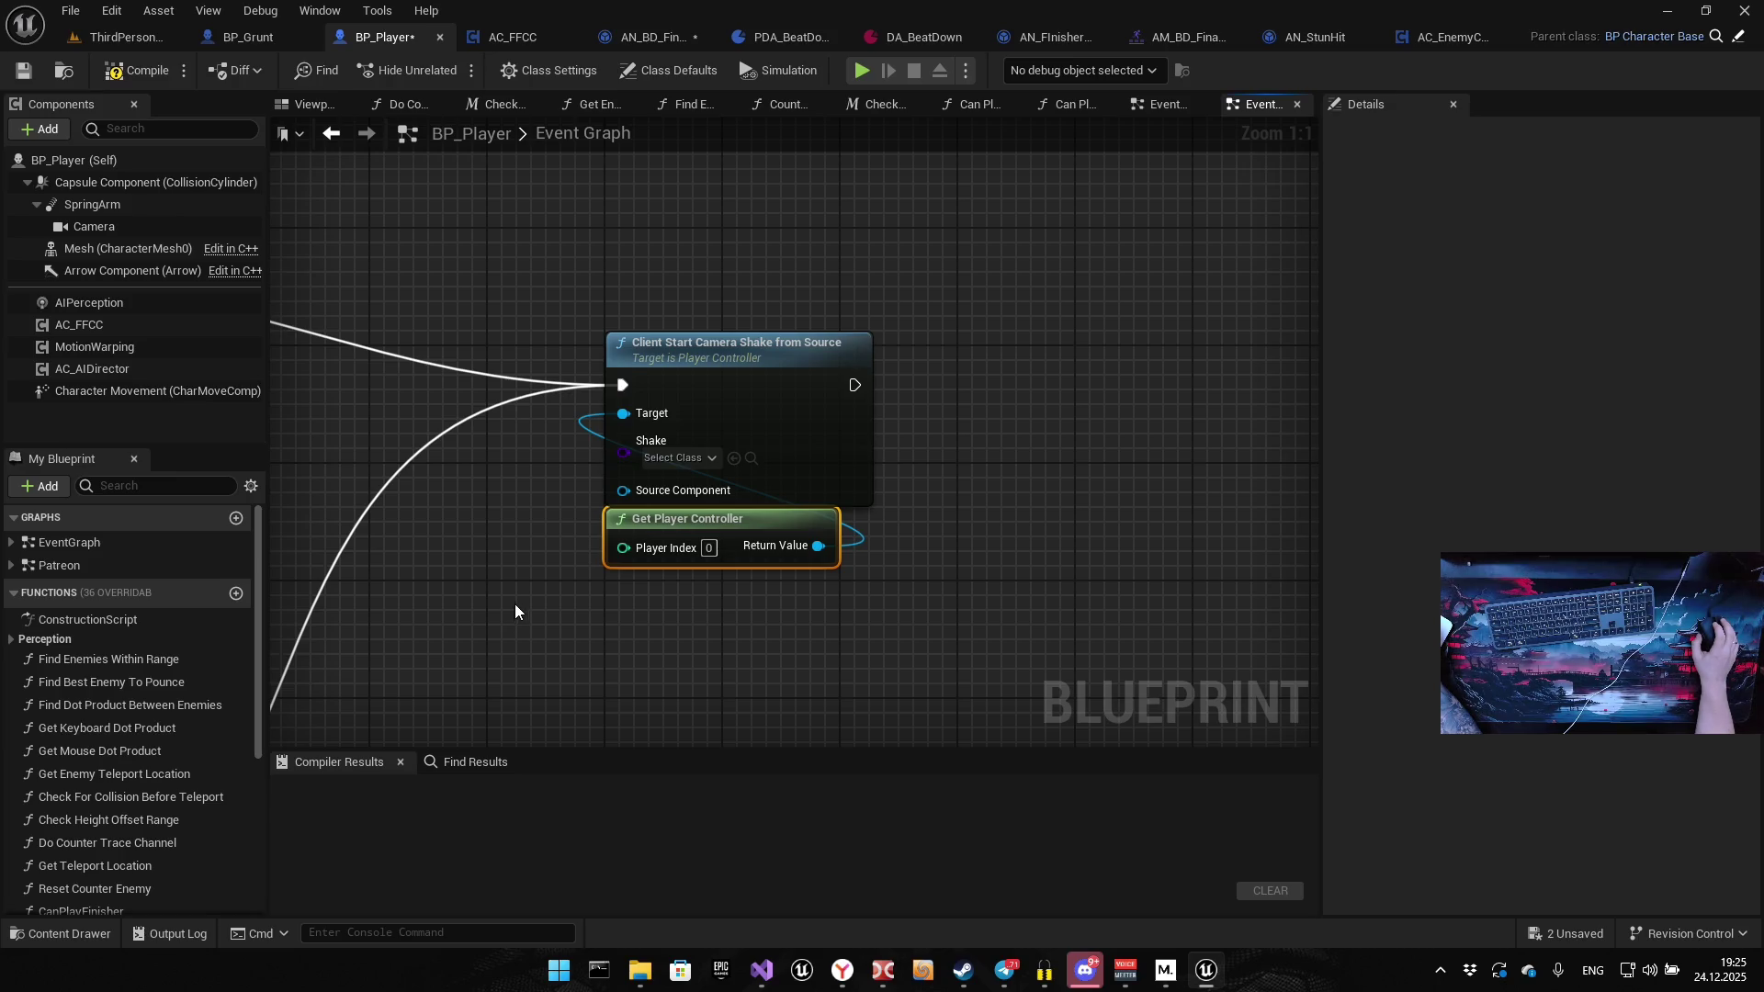
pyautogui.moveTo(584, 542)
pyautogui.mouseDown()
pyautogui.moveTo(774, 406)
pyautogui.moveTo(836, 219)
pyautogui.moveTo(814, 268)
pyautogui.mouseUp()
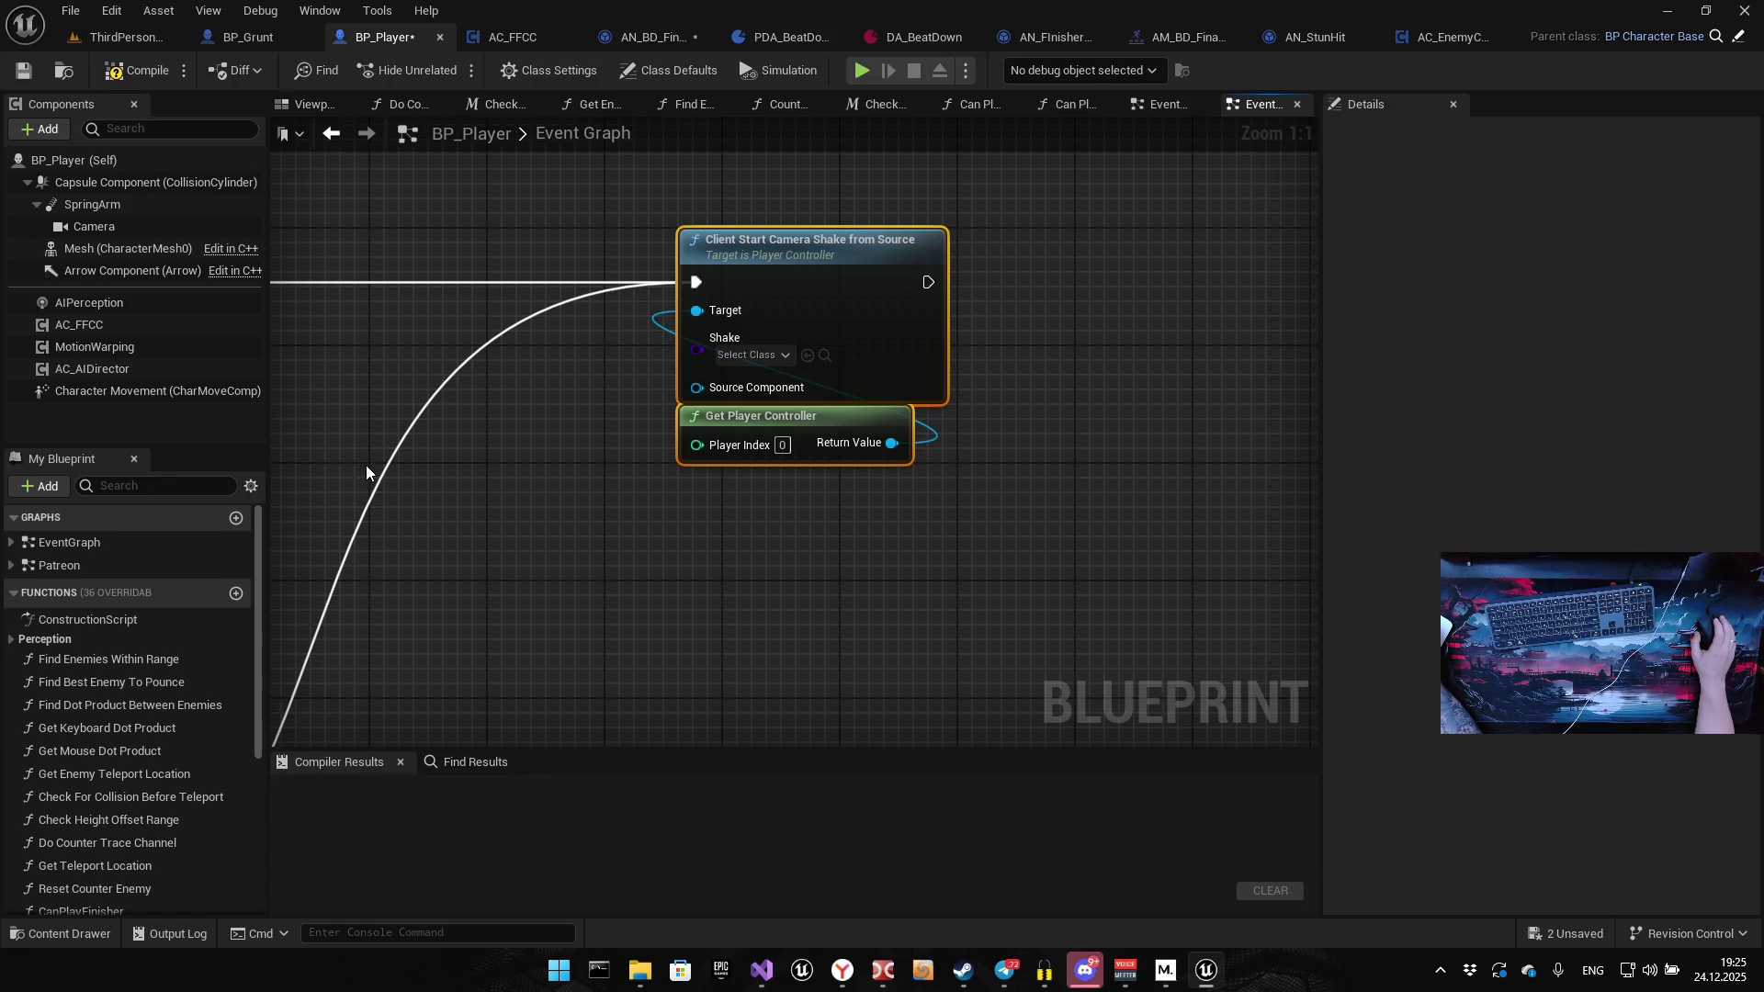
pyautogui.moveTo(368, 473); pyautogui.dragTo(403, 448)
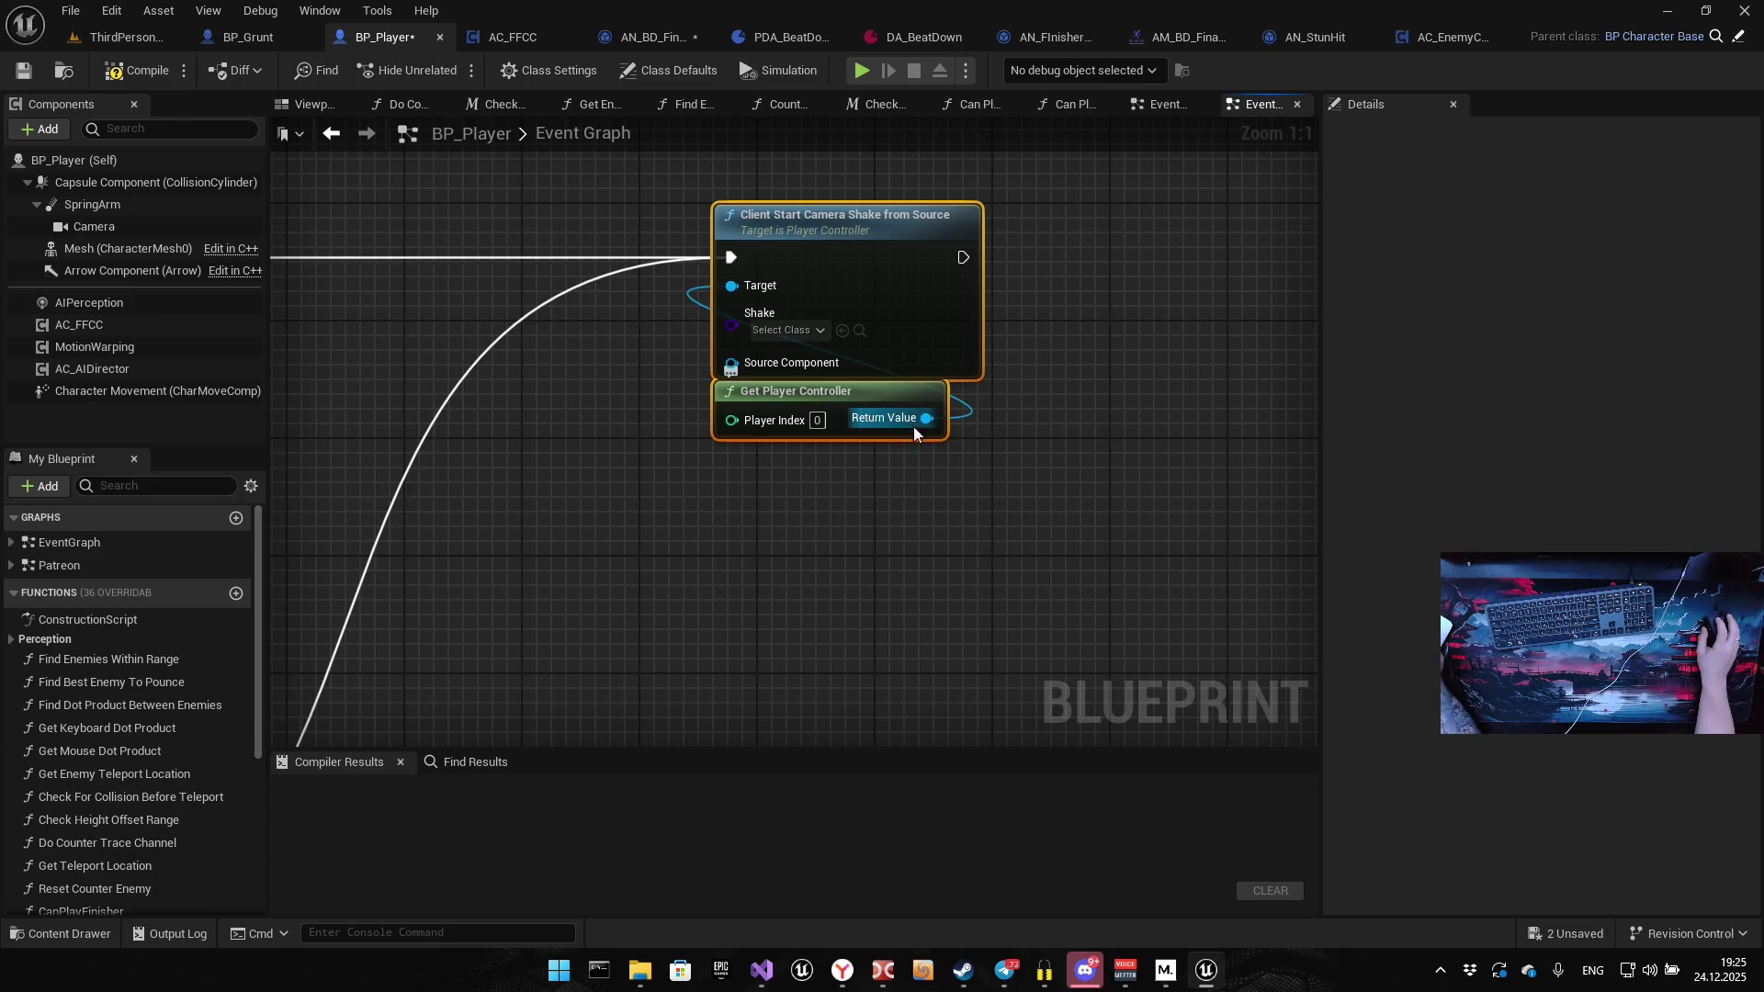
# Add Client Start Camera Shake from the controller's Return Value and delete the from-Source node
pyautogui.moveTo(916, 422); pyautogui.dragTo(941, 549)
pyautogui.write('client')
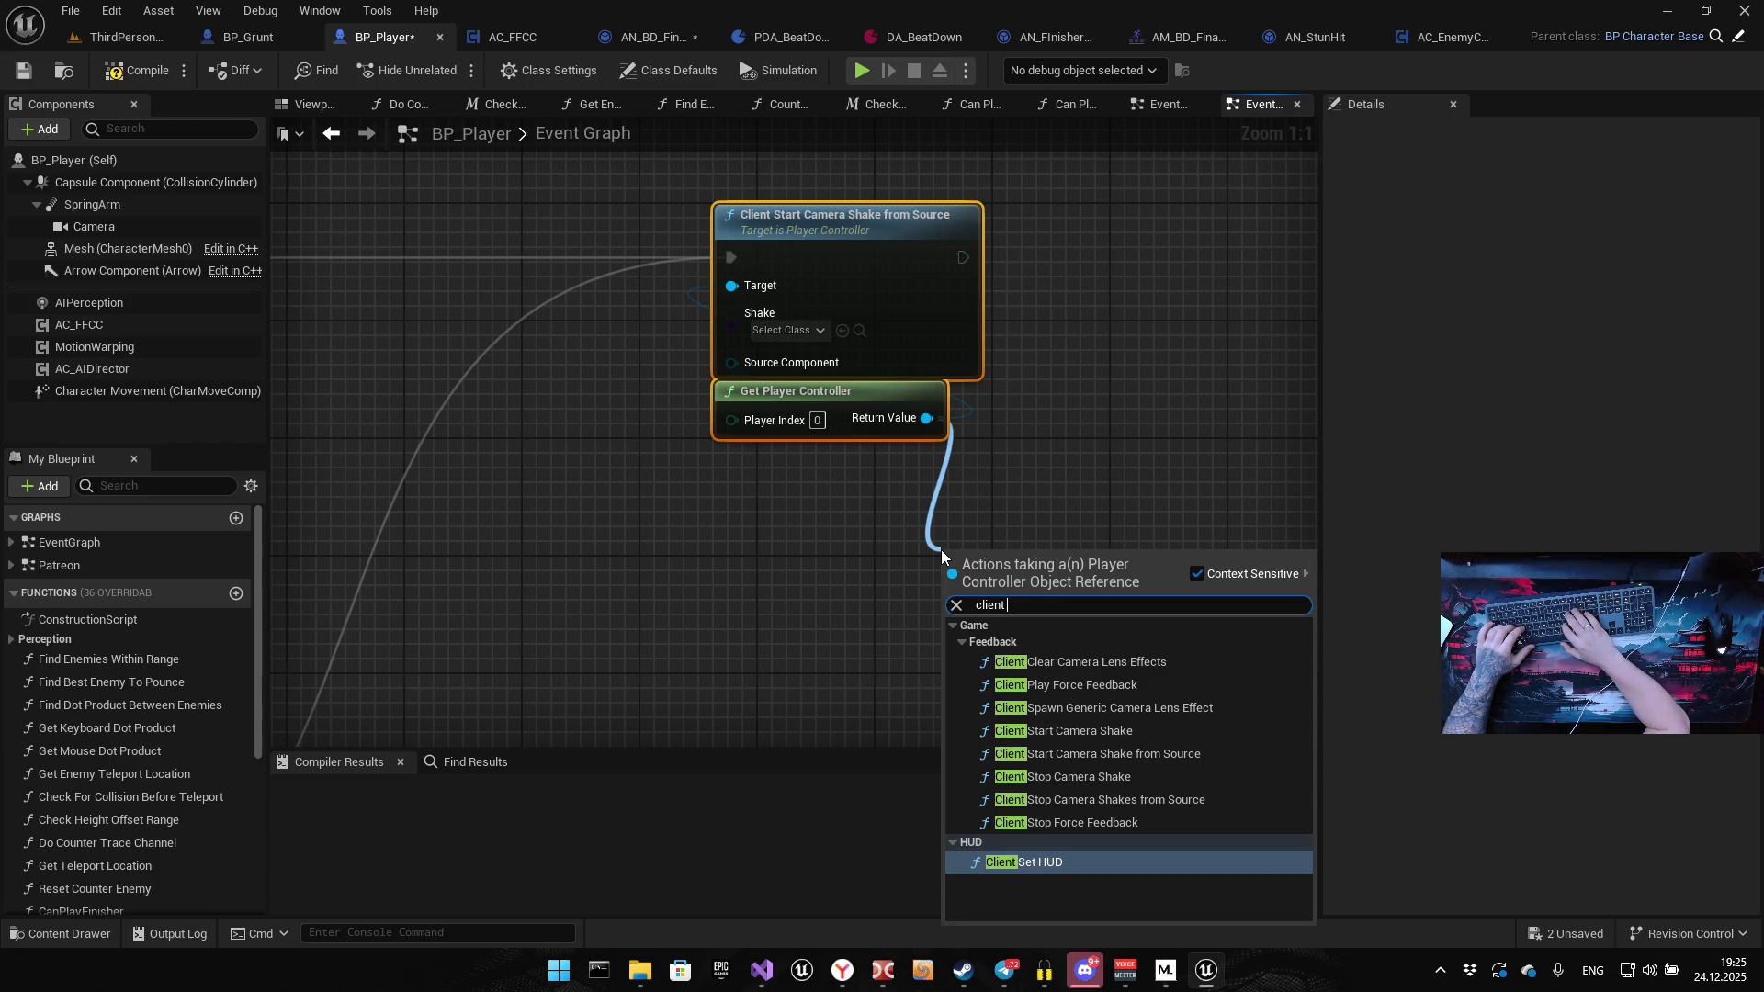
pyautogui.write(' start')
pyautogui.press('Escape')
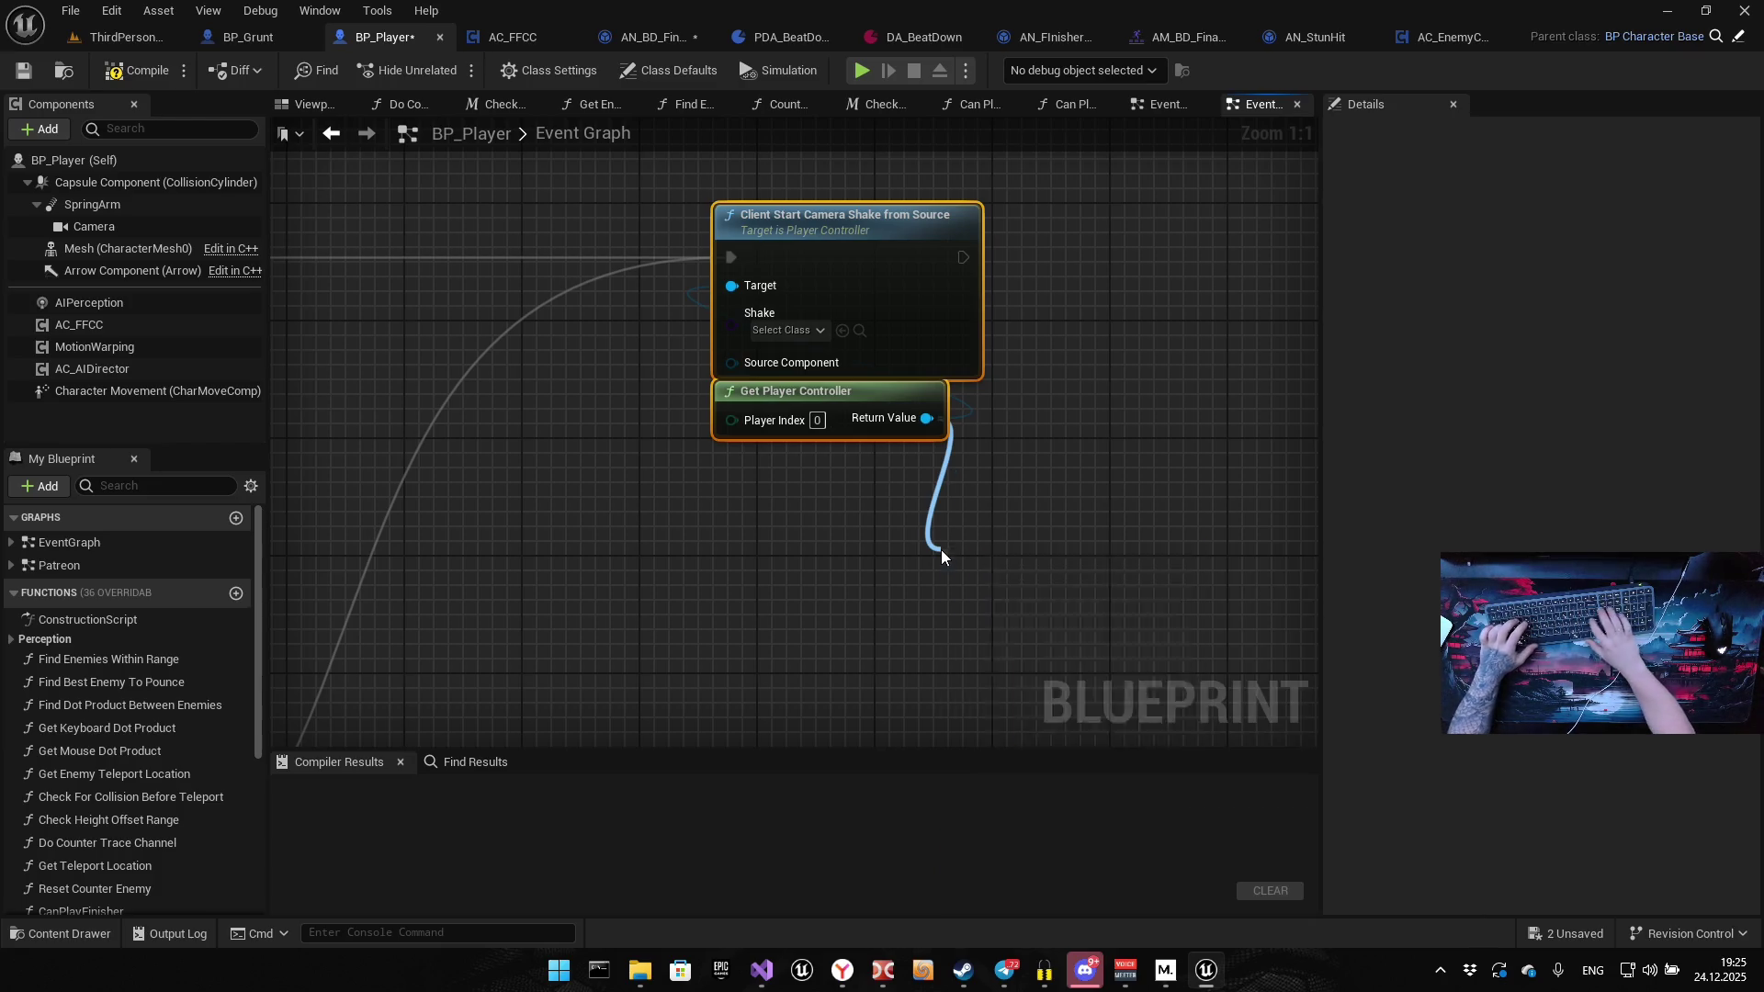
pyautogui.moveTo(973, 386); pyautogui.dragTo(886, 436)
pyautogui.click(688, 304)
pyautogui.press('Delete')
# Connect both Play Montage On Completed pins to Client Start Camera Shake's execution input
pyautogui.moveTo(831, 647)
pyautogui.mouseDown()
pyautogui.moveTo(637, 206)
pyautogui.moveTo(609, 208)
pyautogui.mouseUp()
pyautogui.scroll(-5, 687, 429)
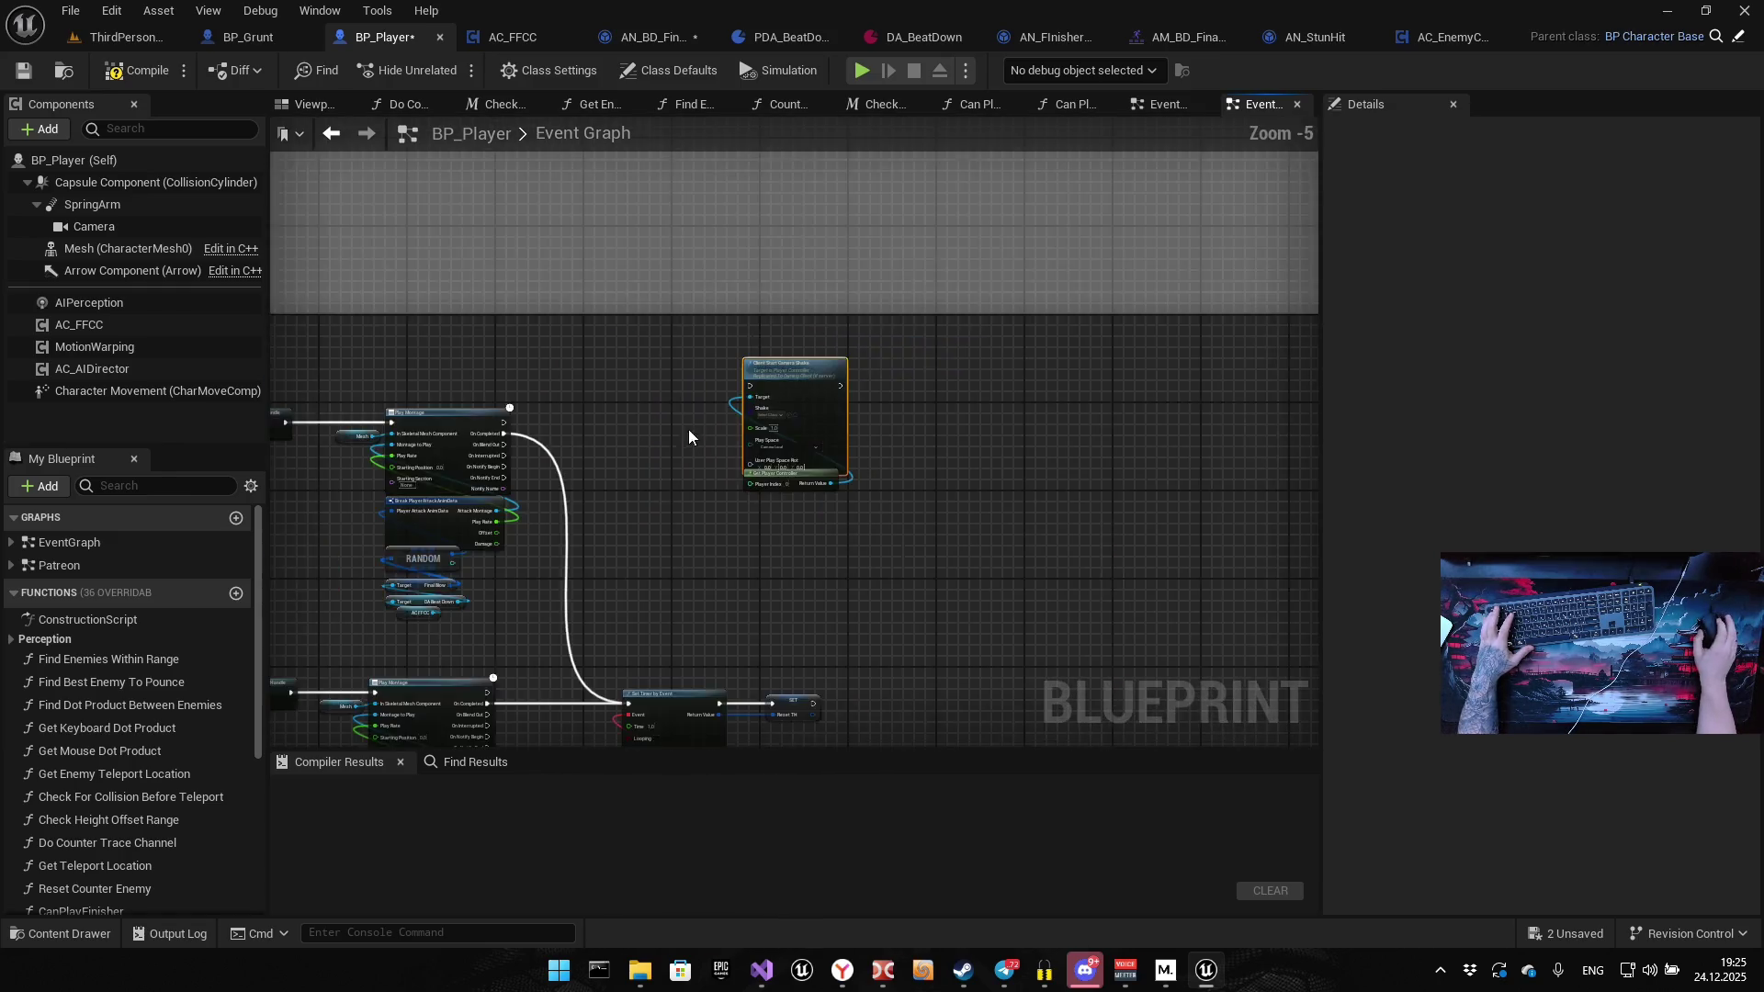
pyautogui.scroll(2, 529, 419)
pyautogui.moveTo(456, 437); pyautogui.dragTo(919, 369)
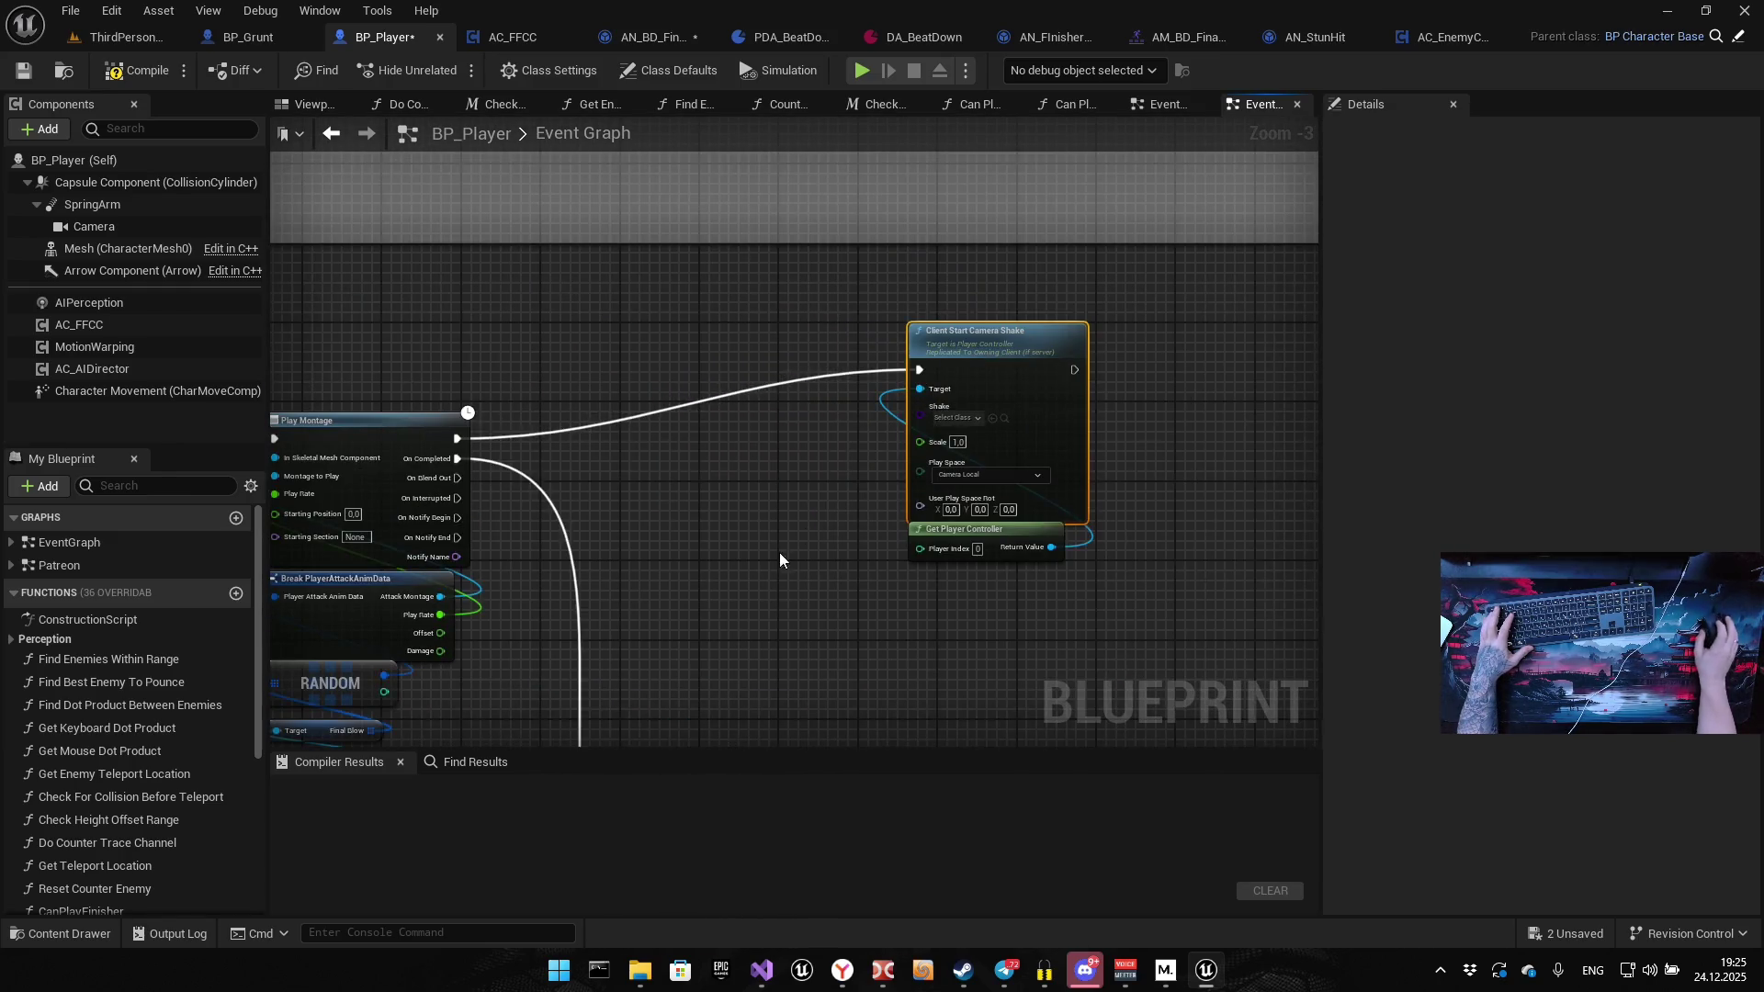
pyautogui.moveTo(779, 553); pyautogui.dragTo(809, 337)
pyautogui.moveTo(453, 712)
pyautogui.mouseDown()
pyautogui.moveTo(957, 123)
pyautogui.moveTo(948, 247)
pyautogui.mouseUp()
pyautogui.moveTo(994, 307)
pyautogui.mouseDown()
pyautogui.moveTo(1002, 422)
pyautogui.moveTo(1034, 410)
pyautogui.moveTo(955, 377)
pyautogui.mouseUp()
pyautogui.click(743, 276)
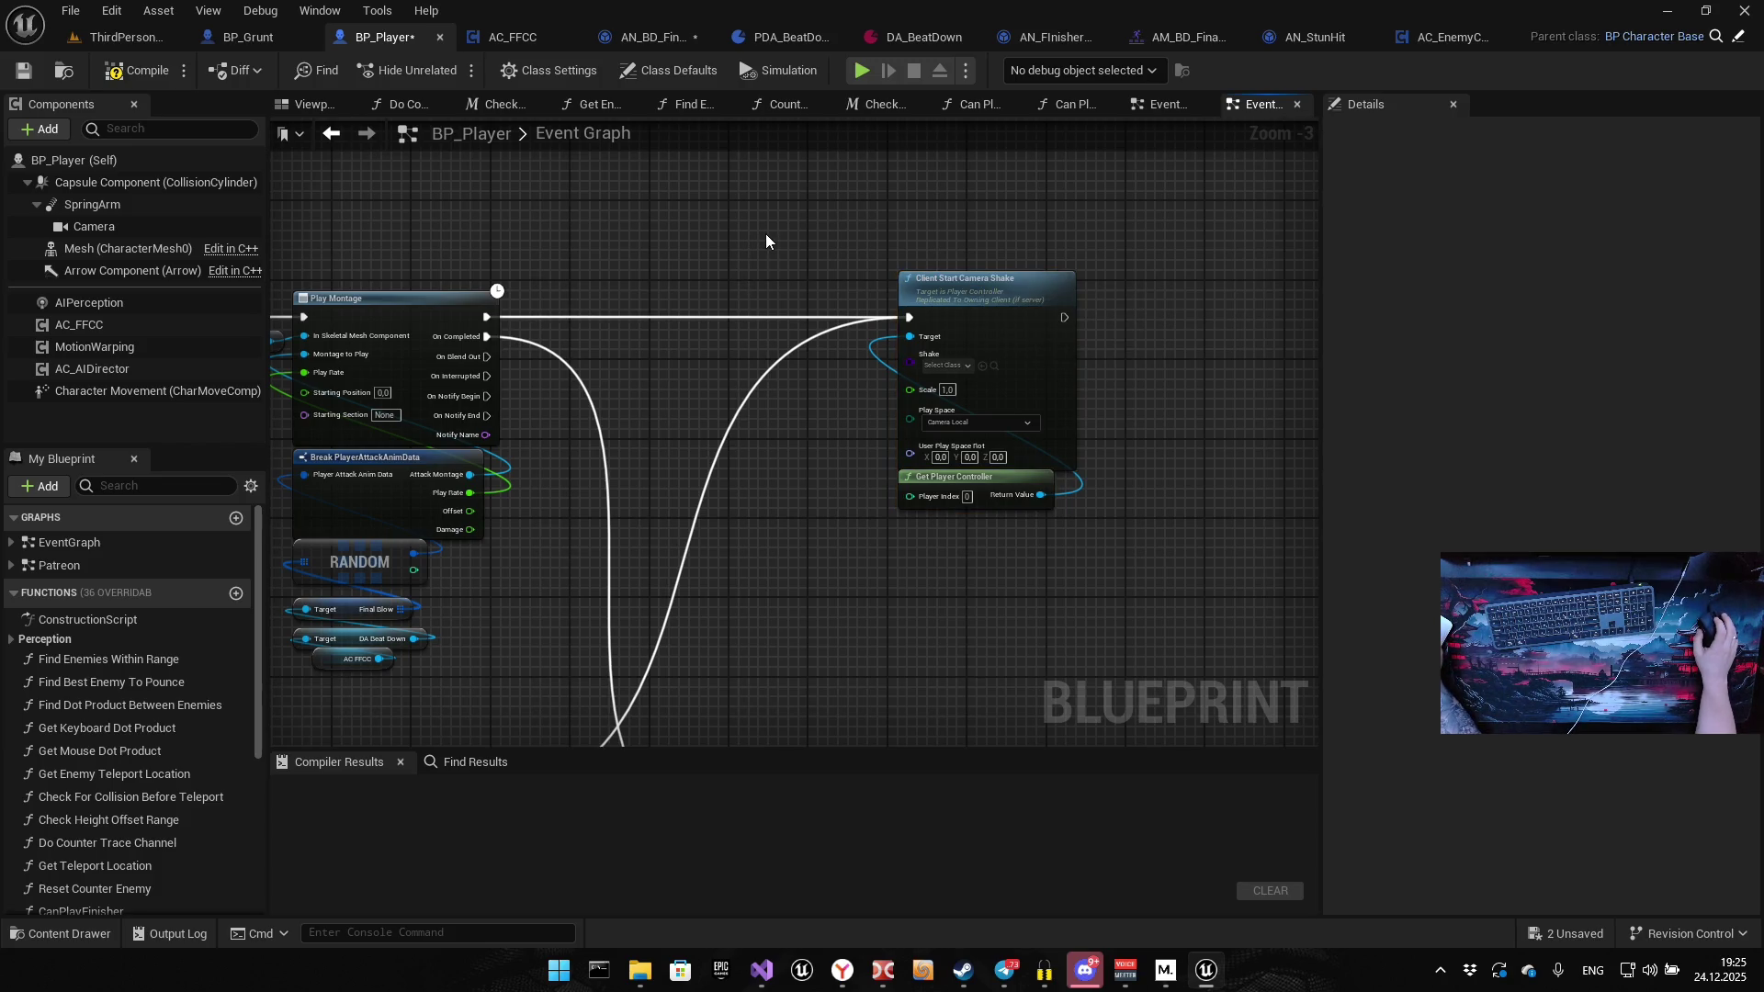
# Set the Client Start Camera Shake Shake class to CameraShakeBase
pyautogui.scroll(3, 986, 374)
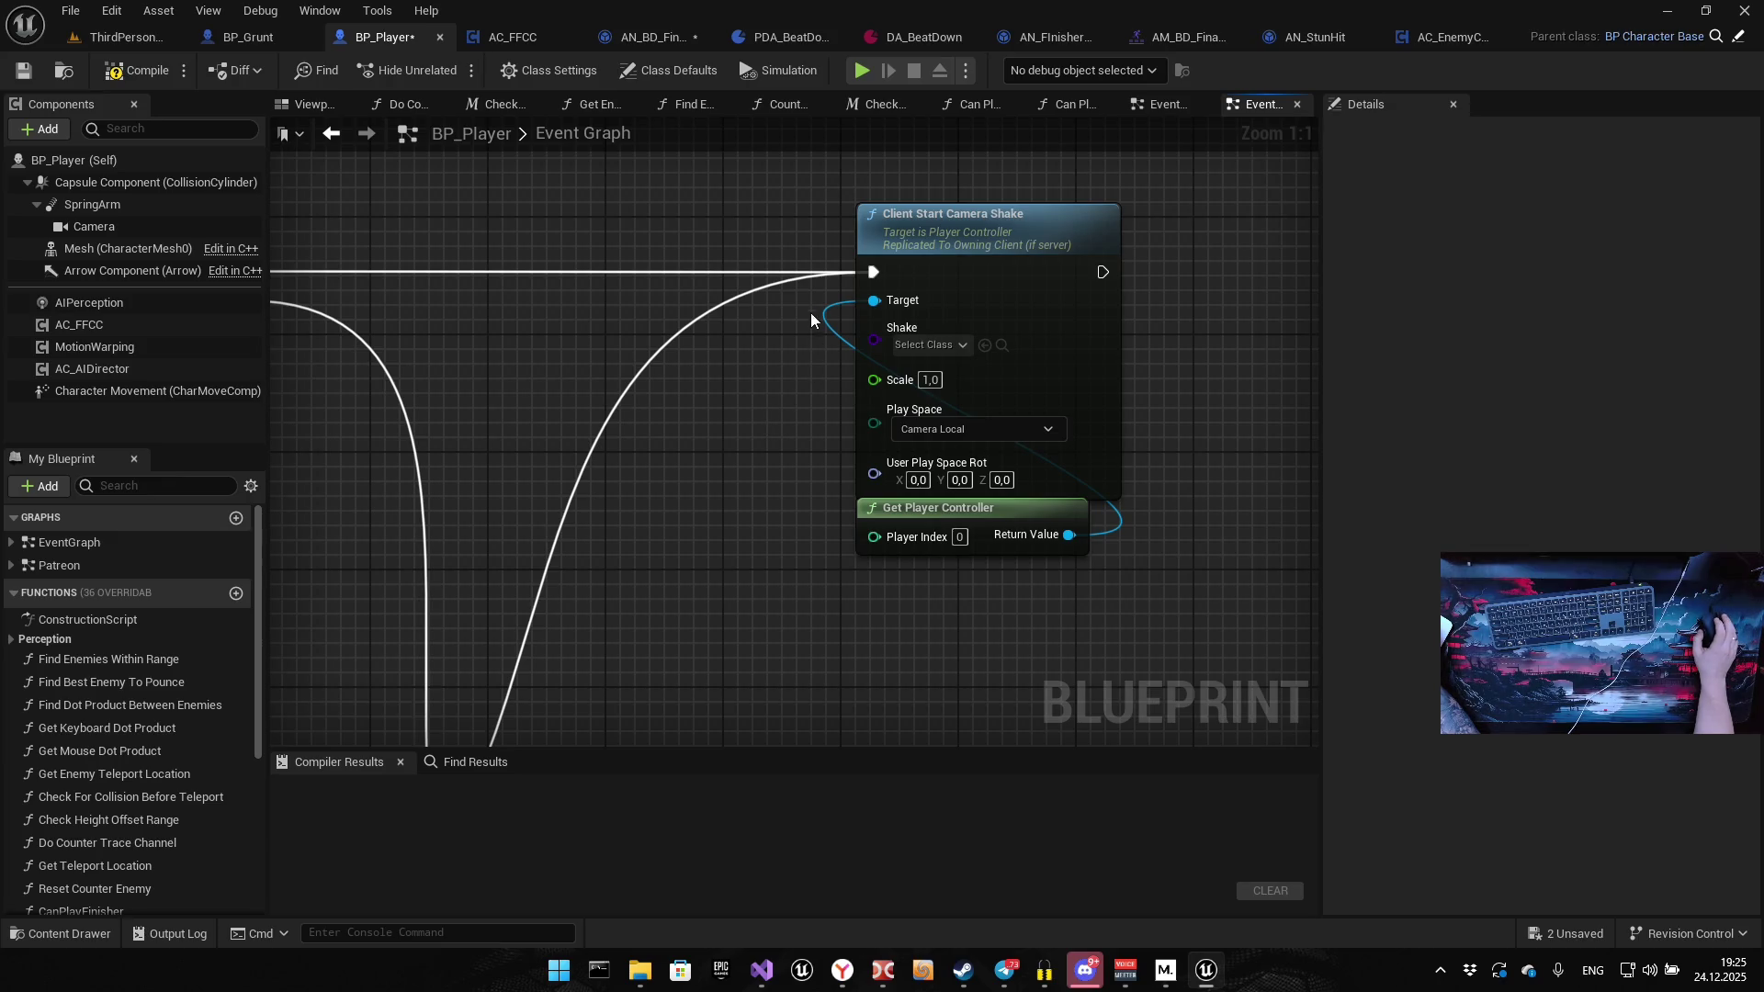
pyautogui.click(931, 345)
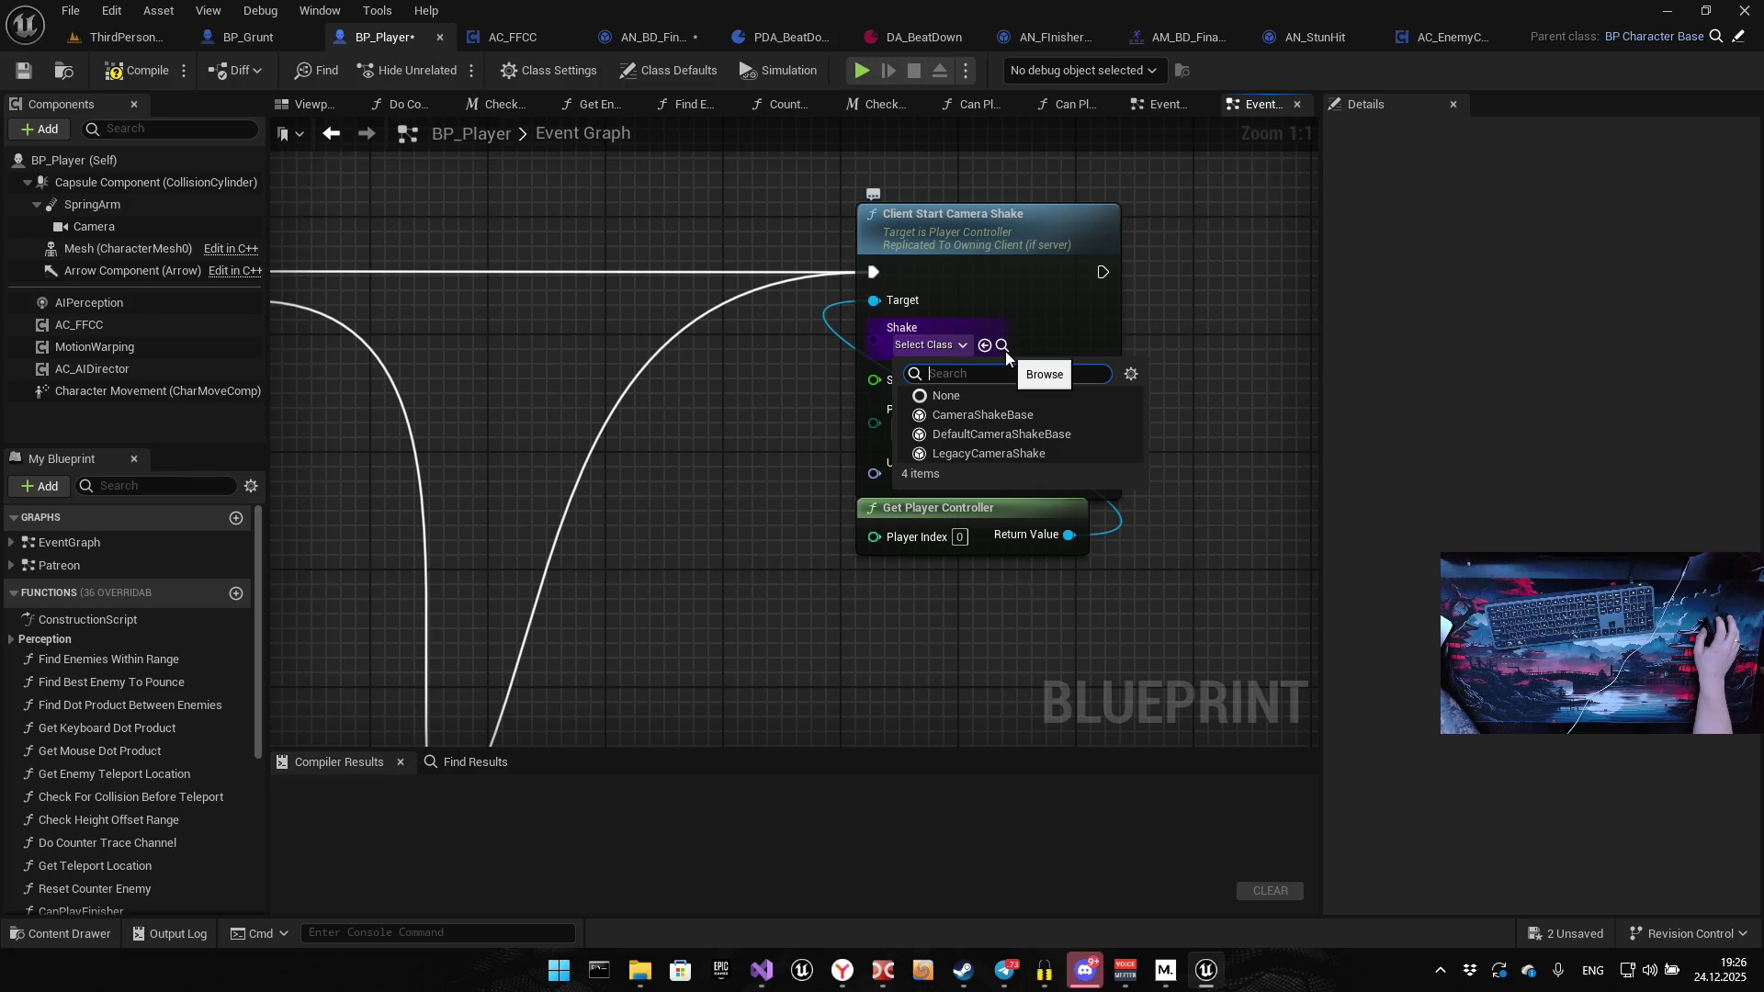
pyautogui.click(995, 414)
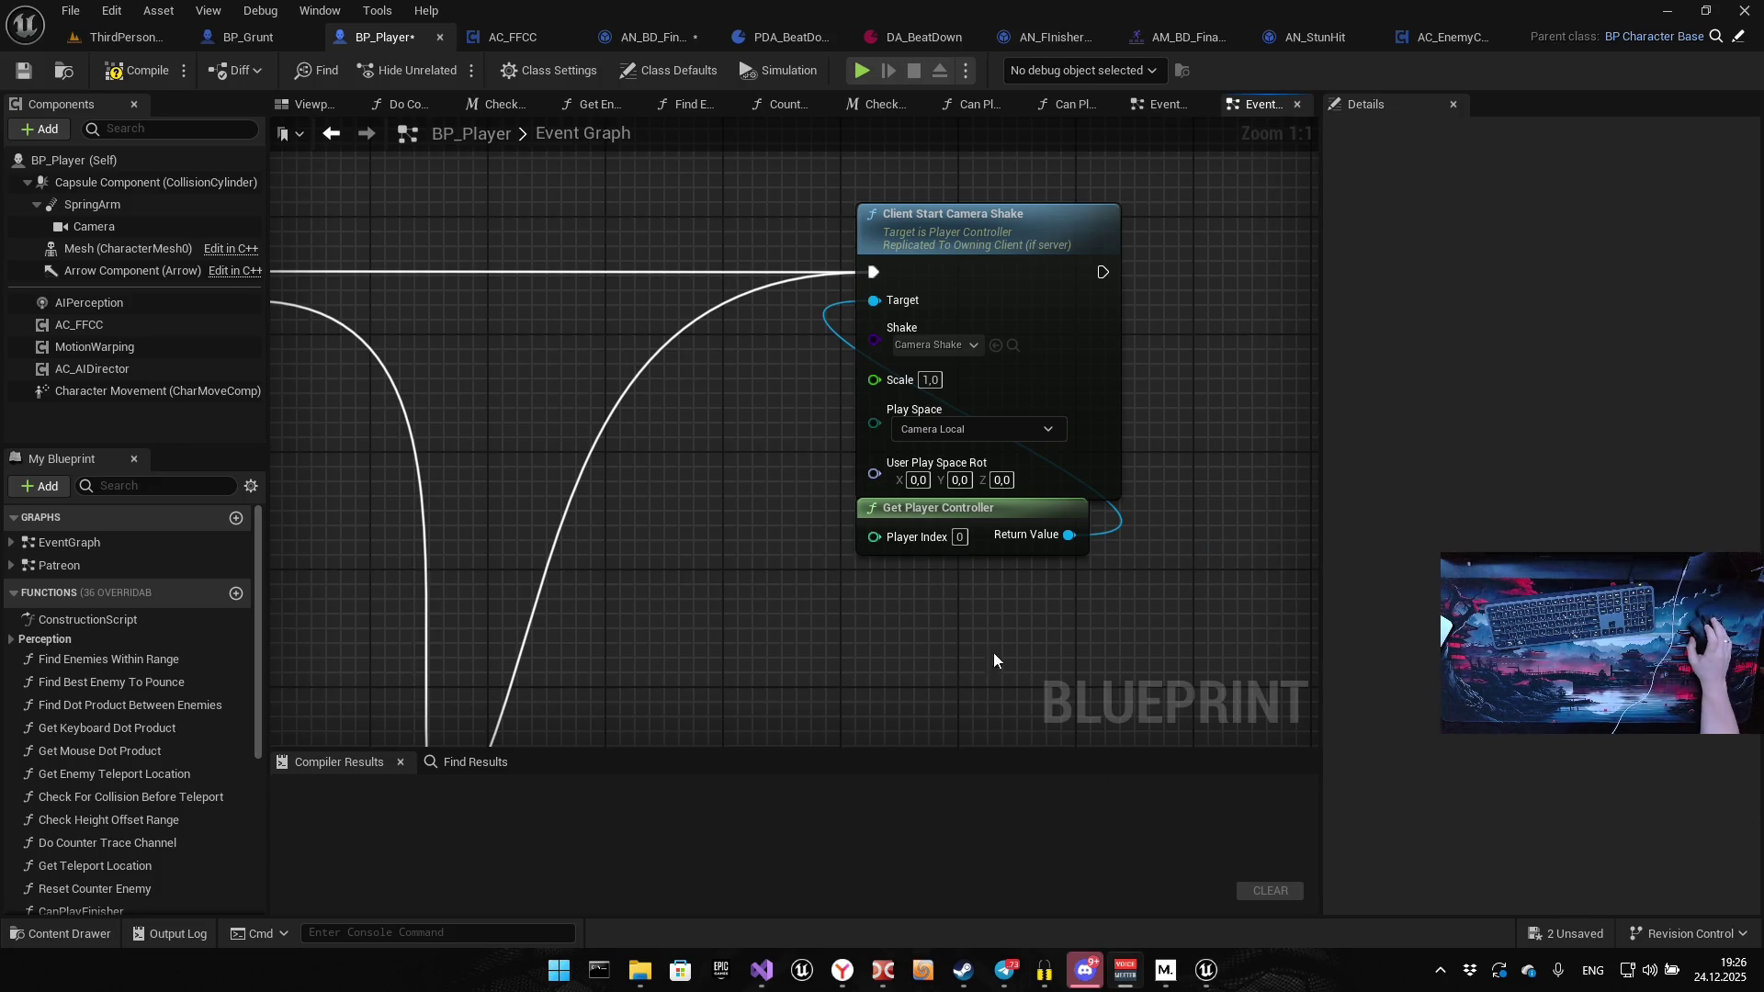
pyautogui.moveTo(576, 503); pyautogui.dragTo(520, 504)
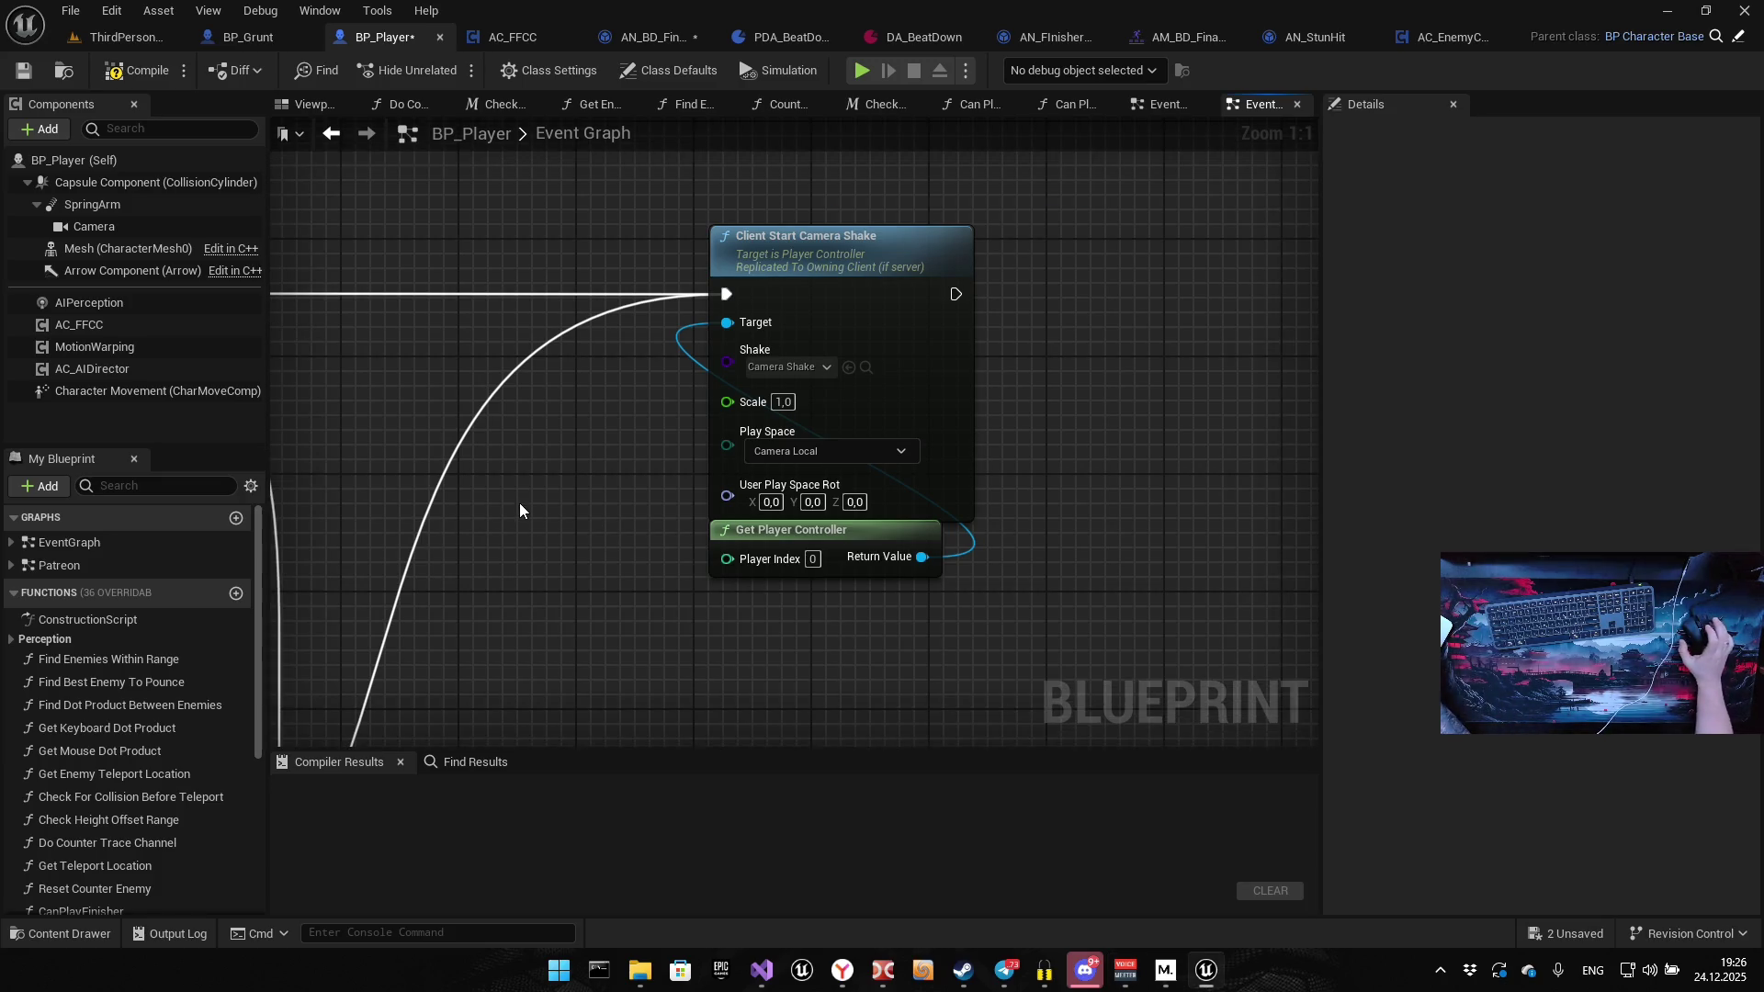
# Create a folder named CameraShake inside _FFCS/Blueprints in the Content Drawer
pyautogui.click(864, 367)
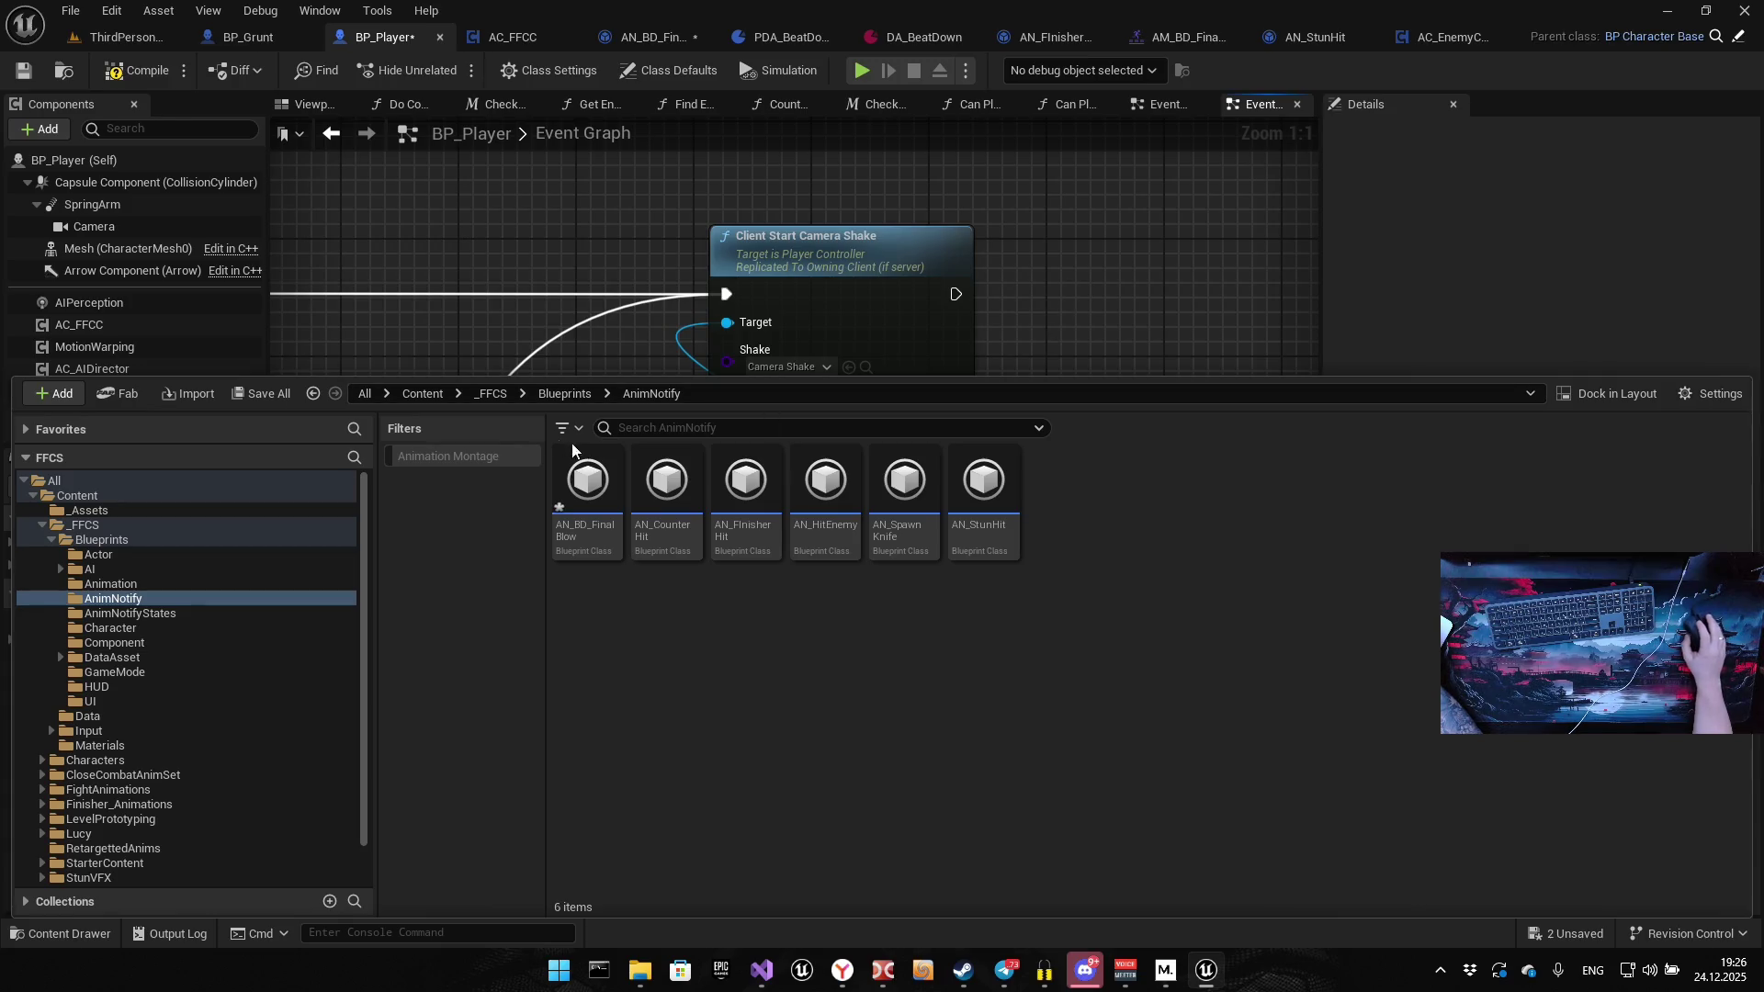
pyautogui.click(559, 393)
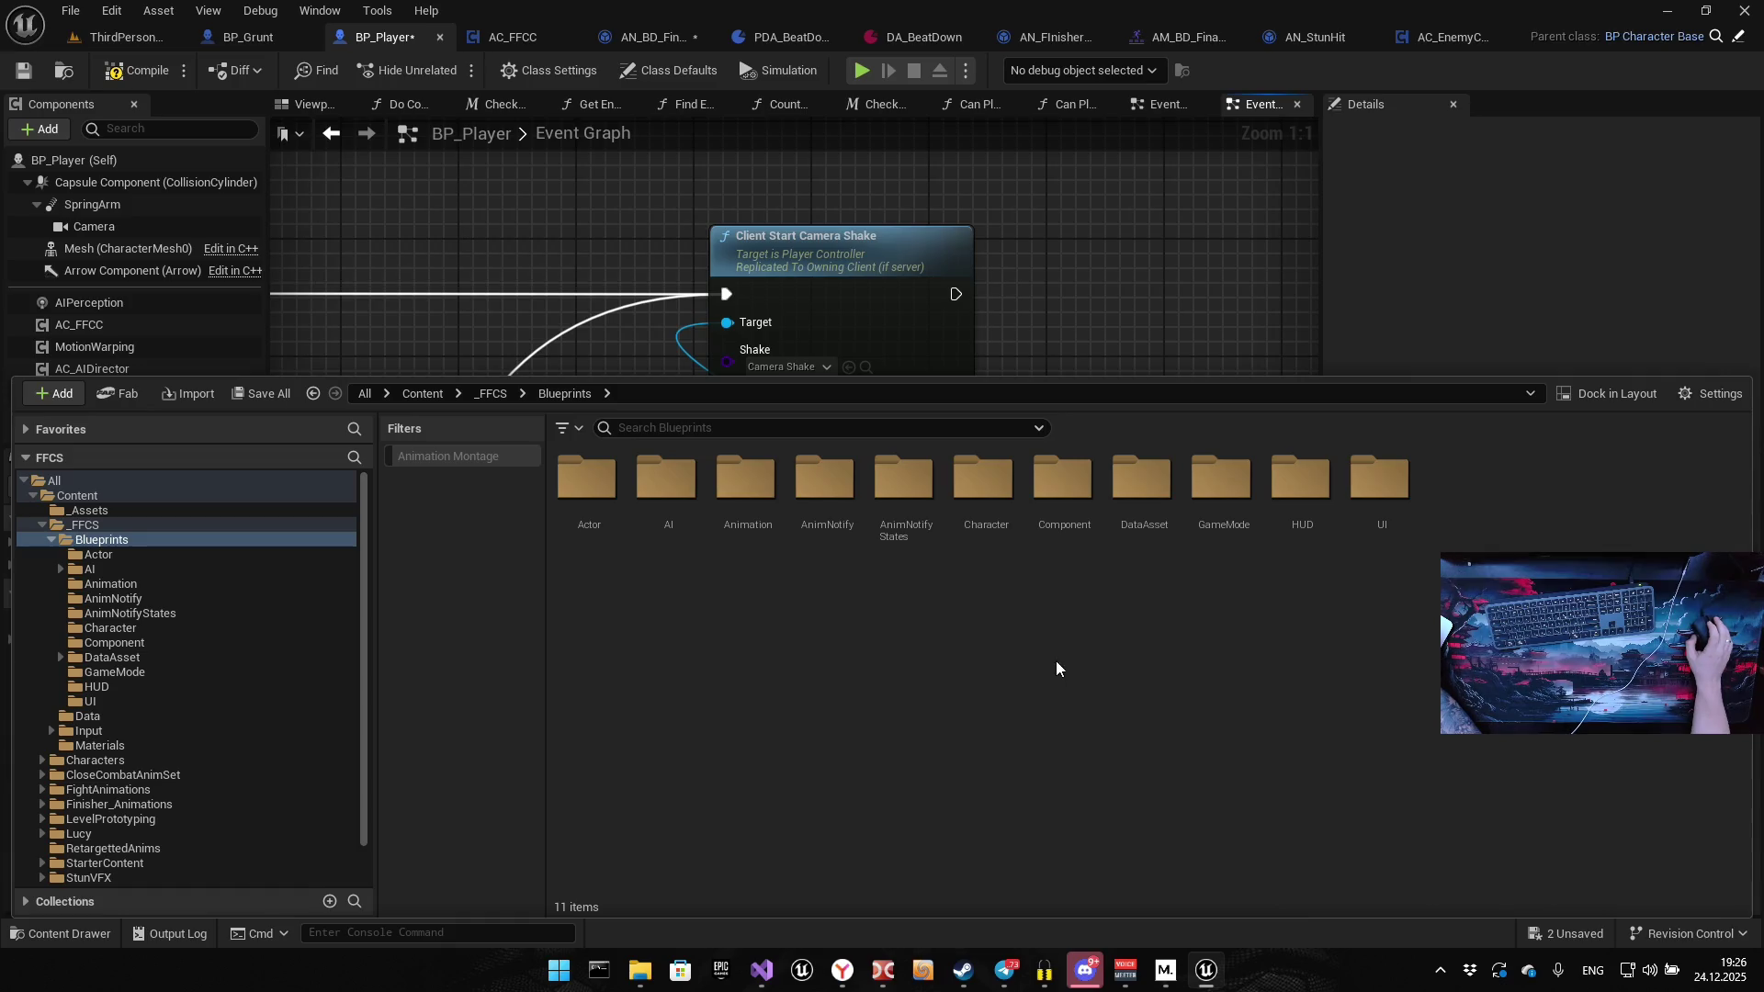
pyautogui.rightClick(1123, 662)
pyautogui.click(1226, 351)
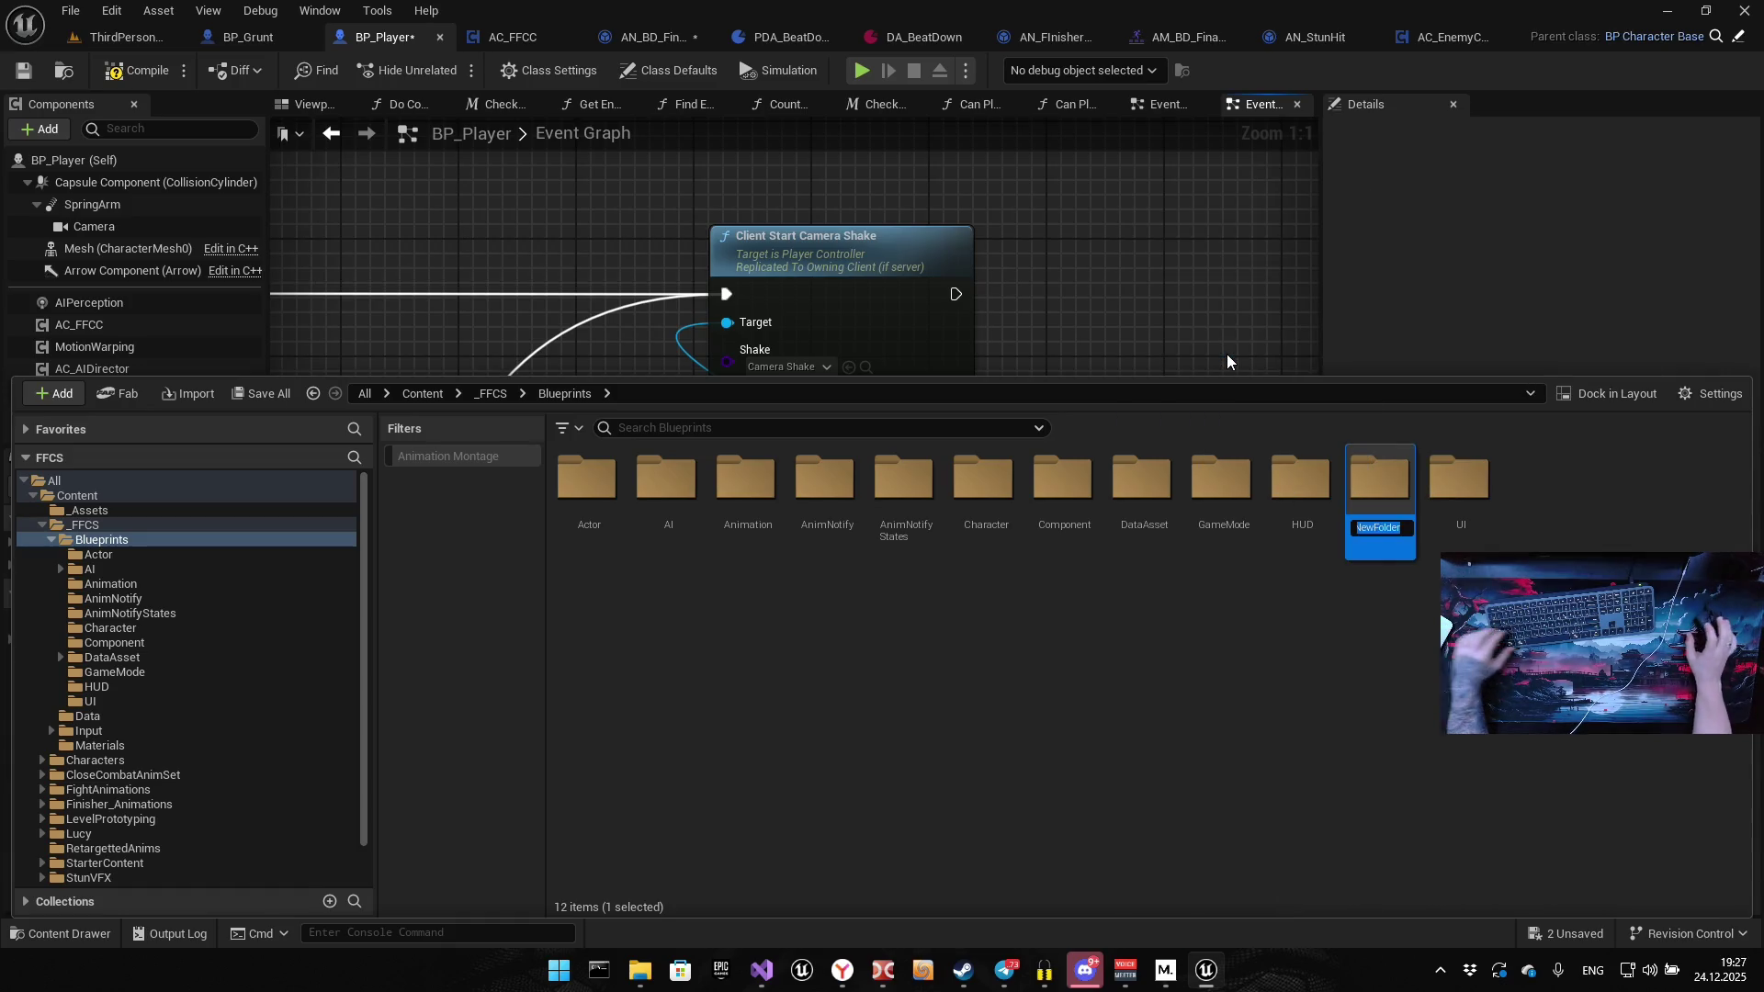
pyautogui.write('CameraS')
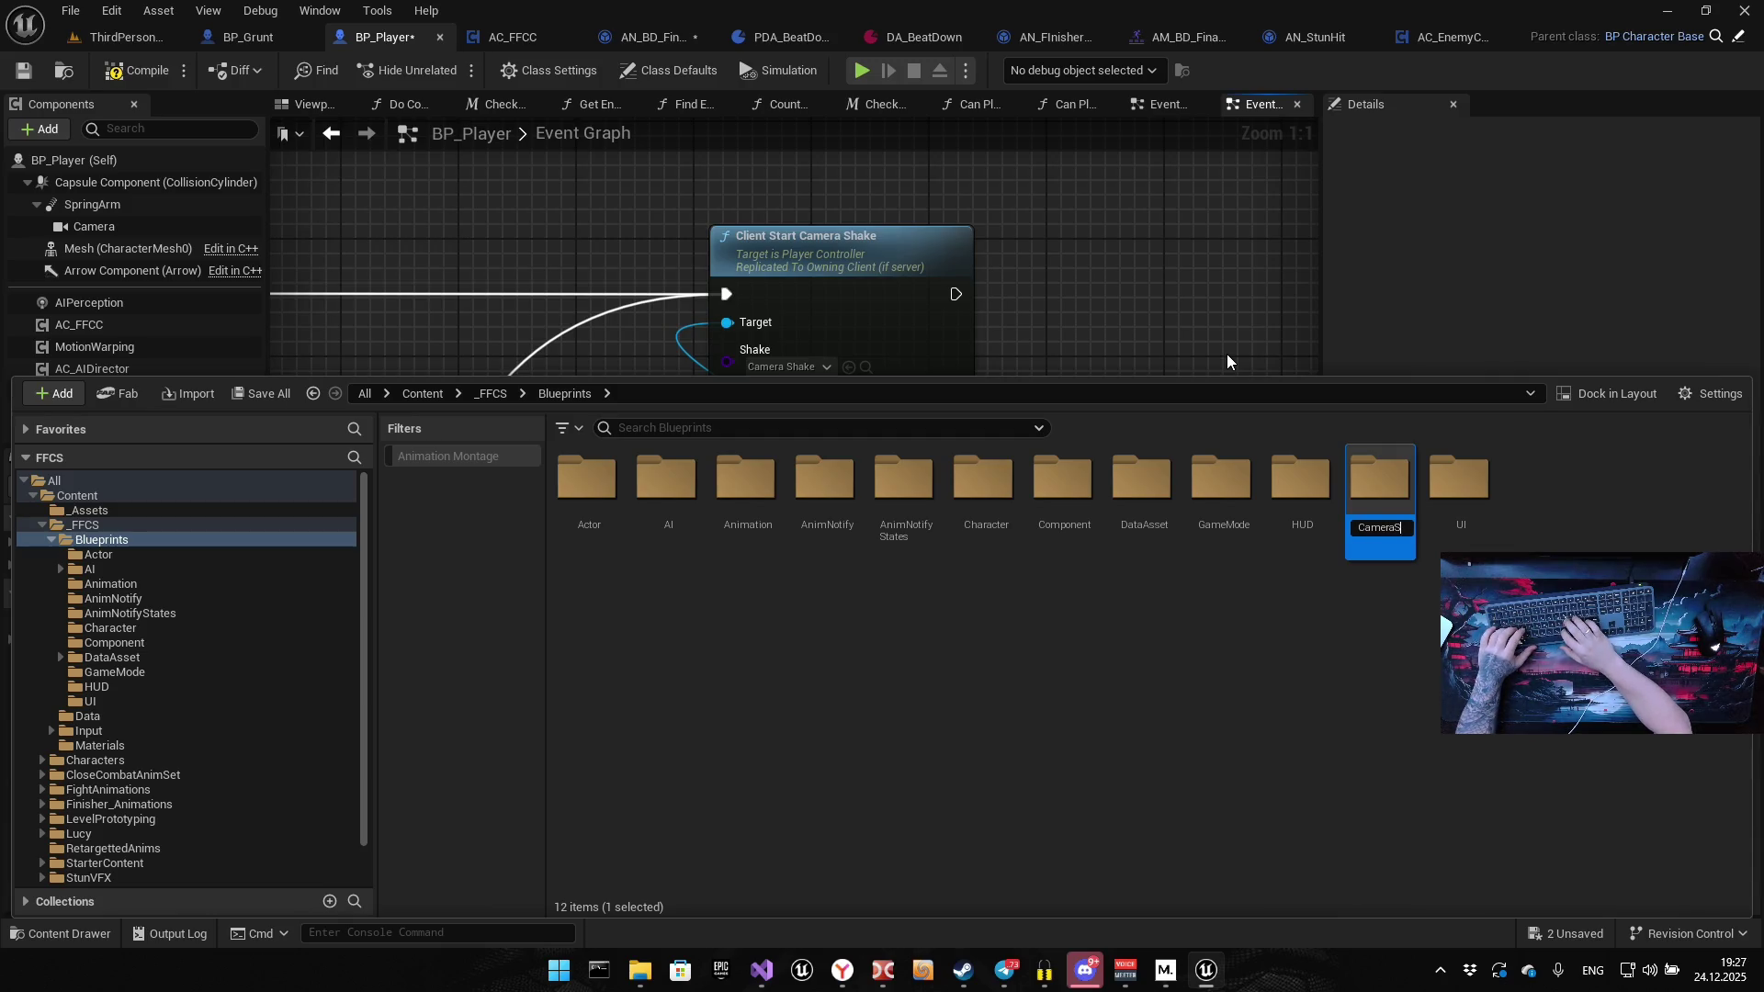
pyautogui.write('hake')
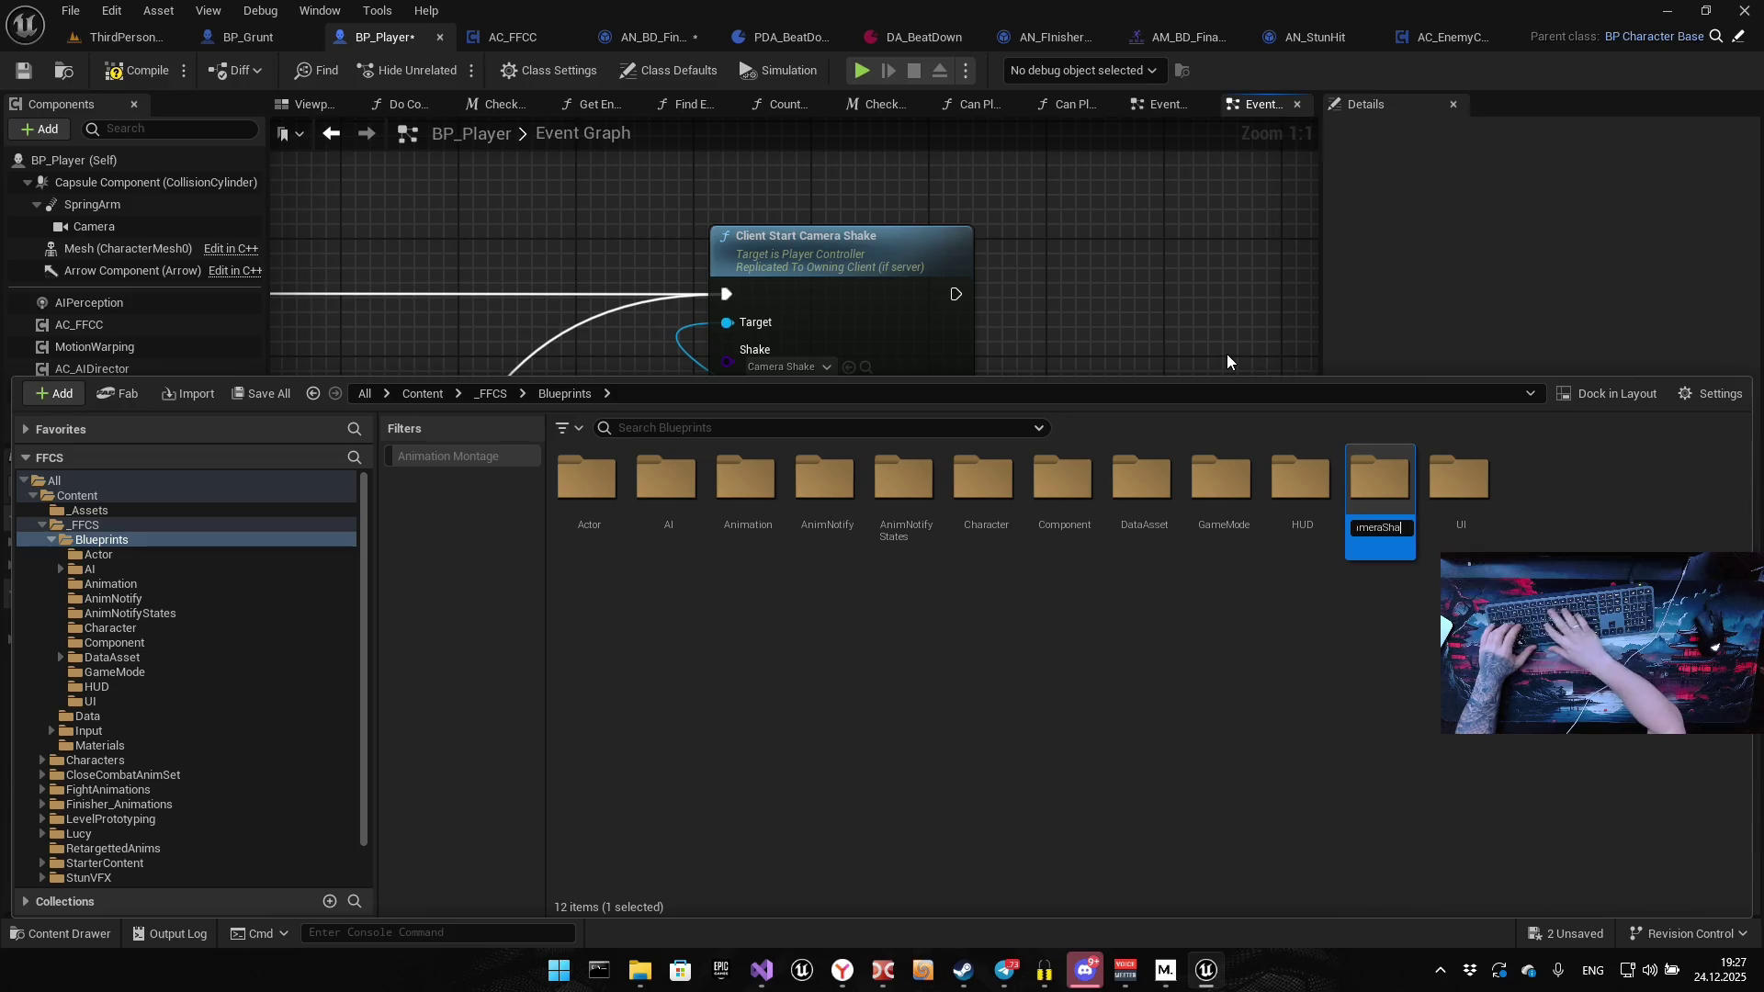
pyautogui.press('Return')
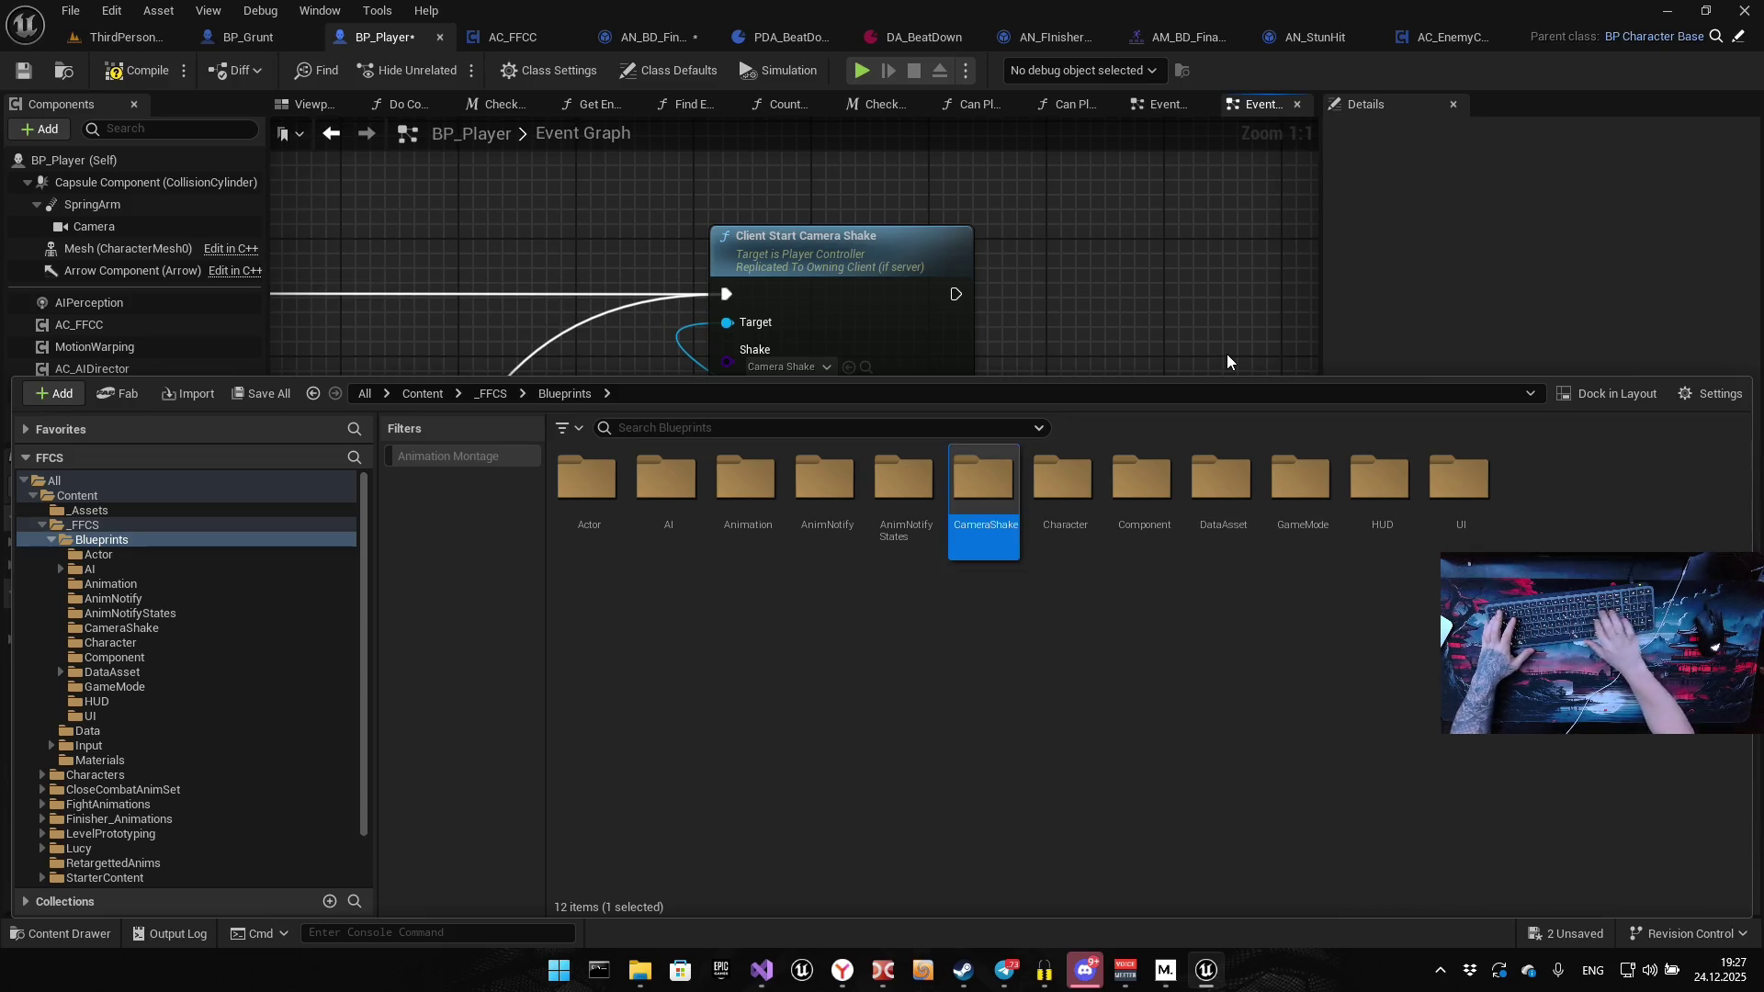
# Bring the Steam friends list in front of the Unreal editor
pyautogui.moveTo(965, 972)
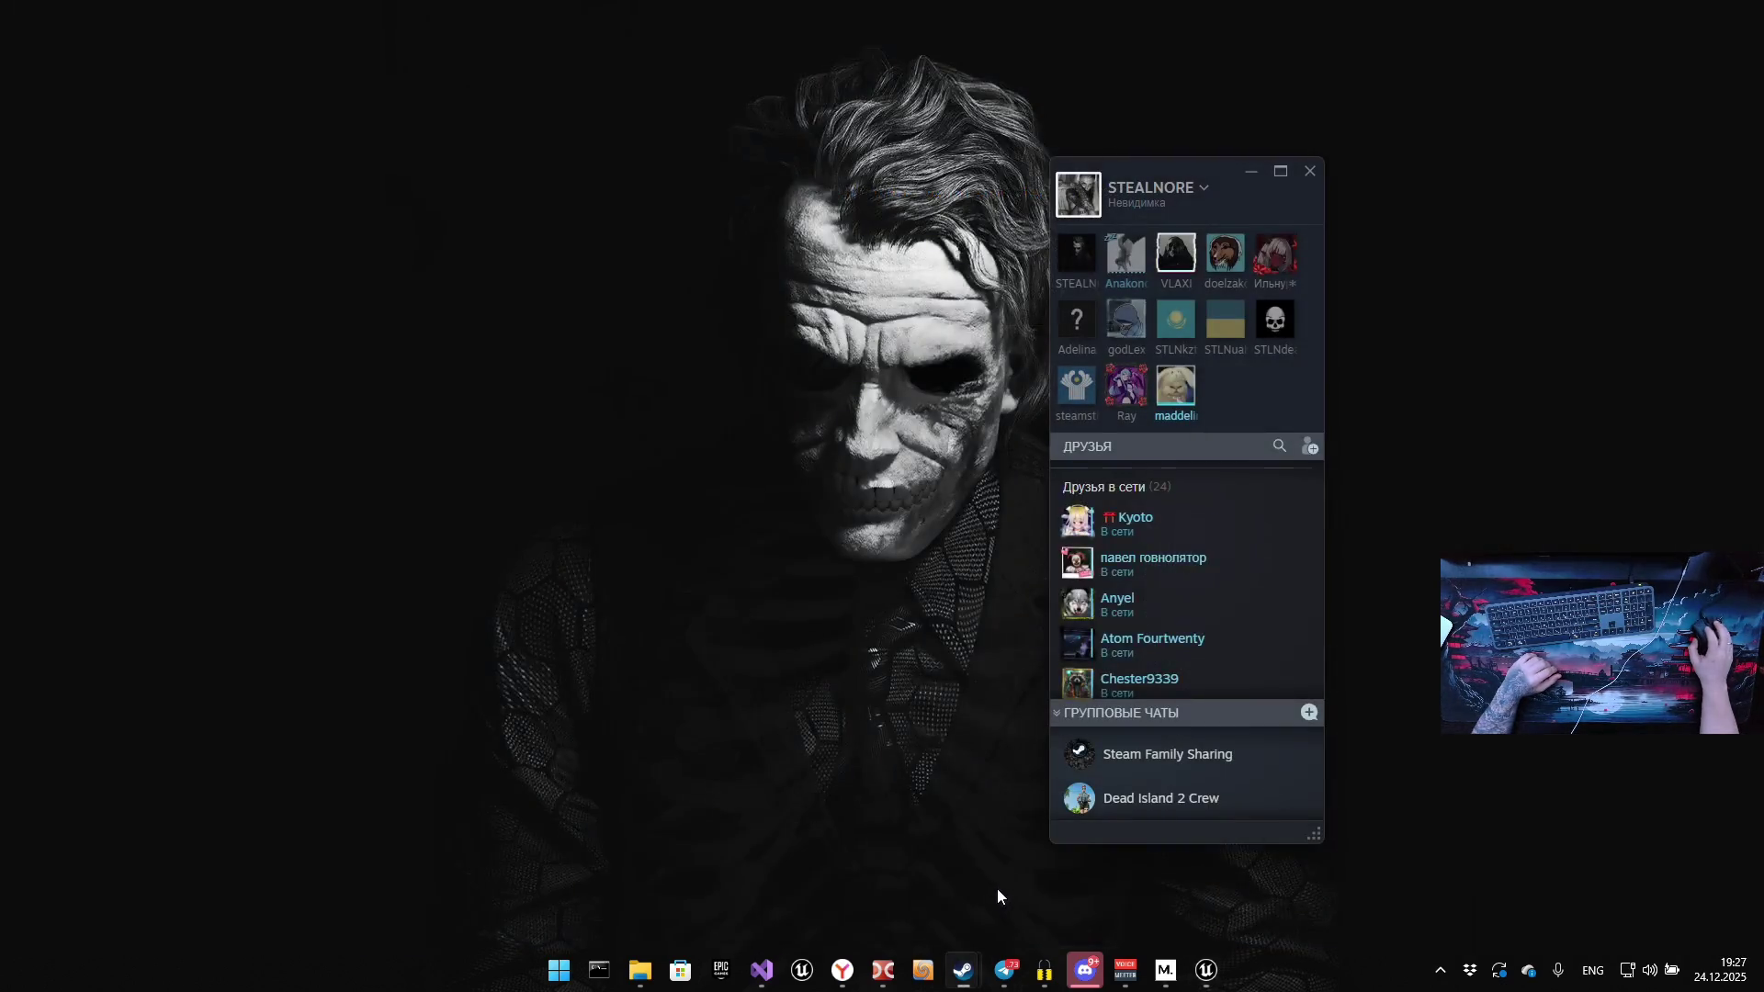
pyautogui.click(996, 890)
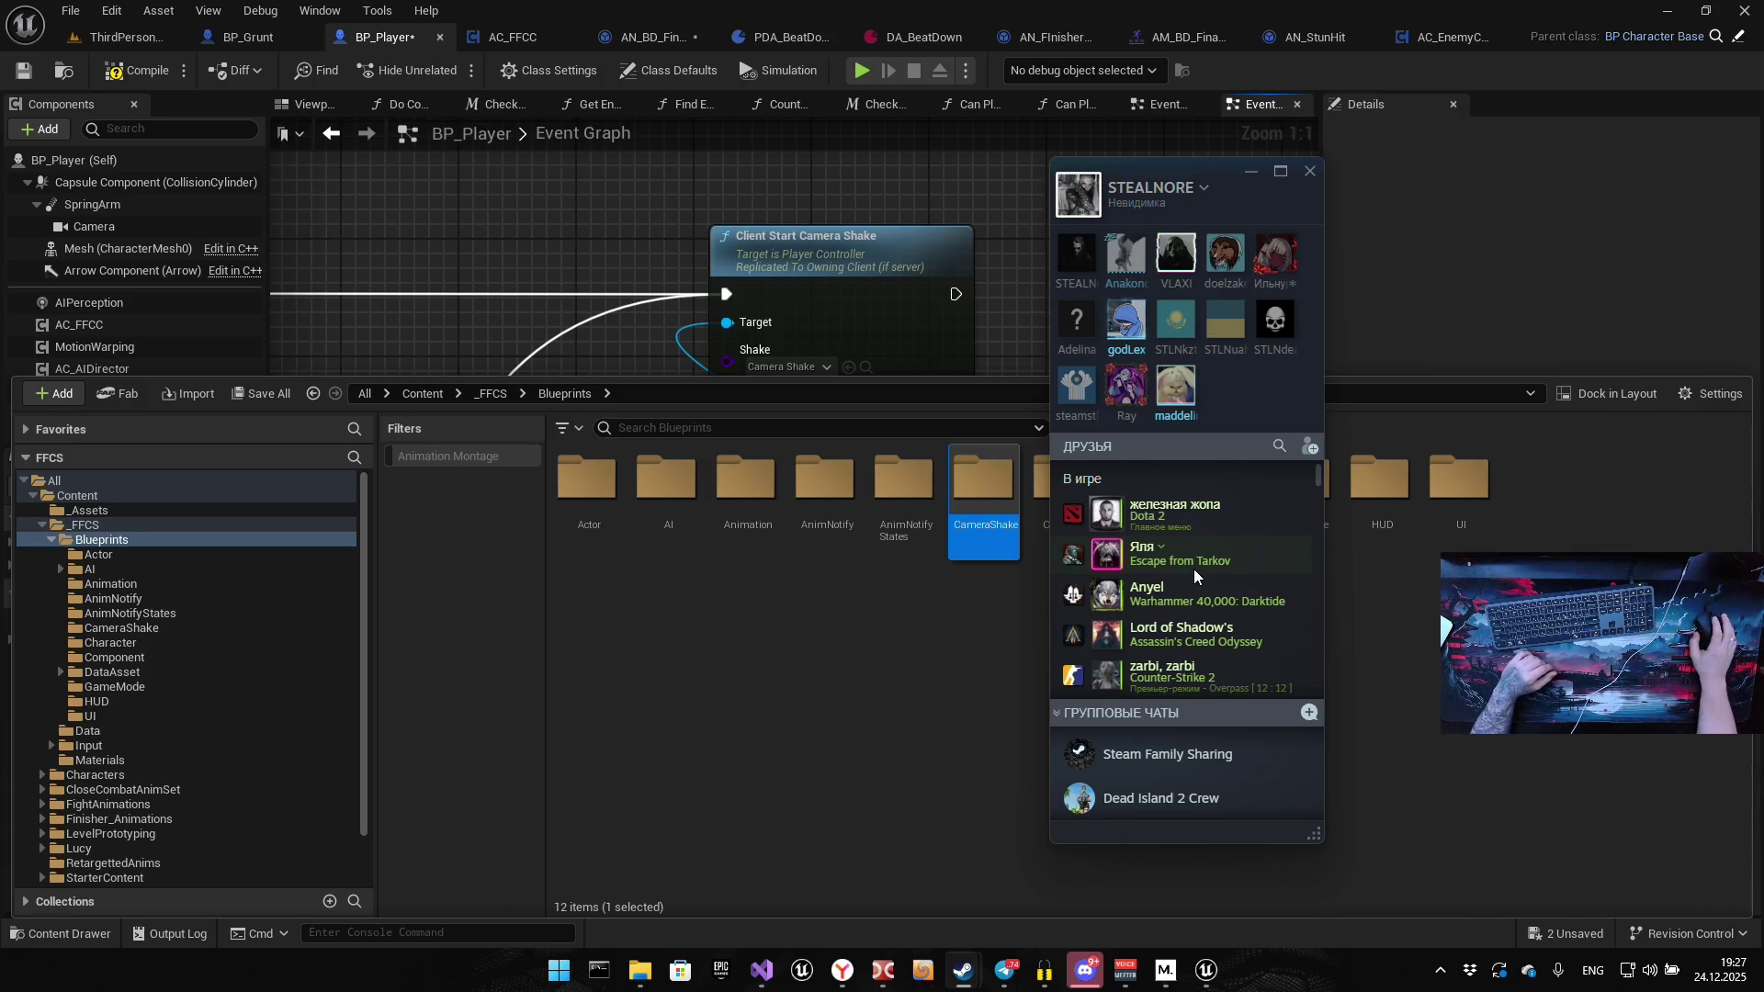
pyautogui.scroll(-2, 1193, 569)
pyautogui.scroll(1, 1197, 566)
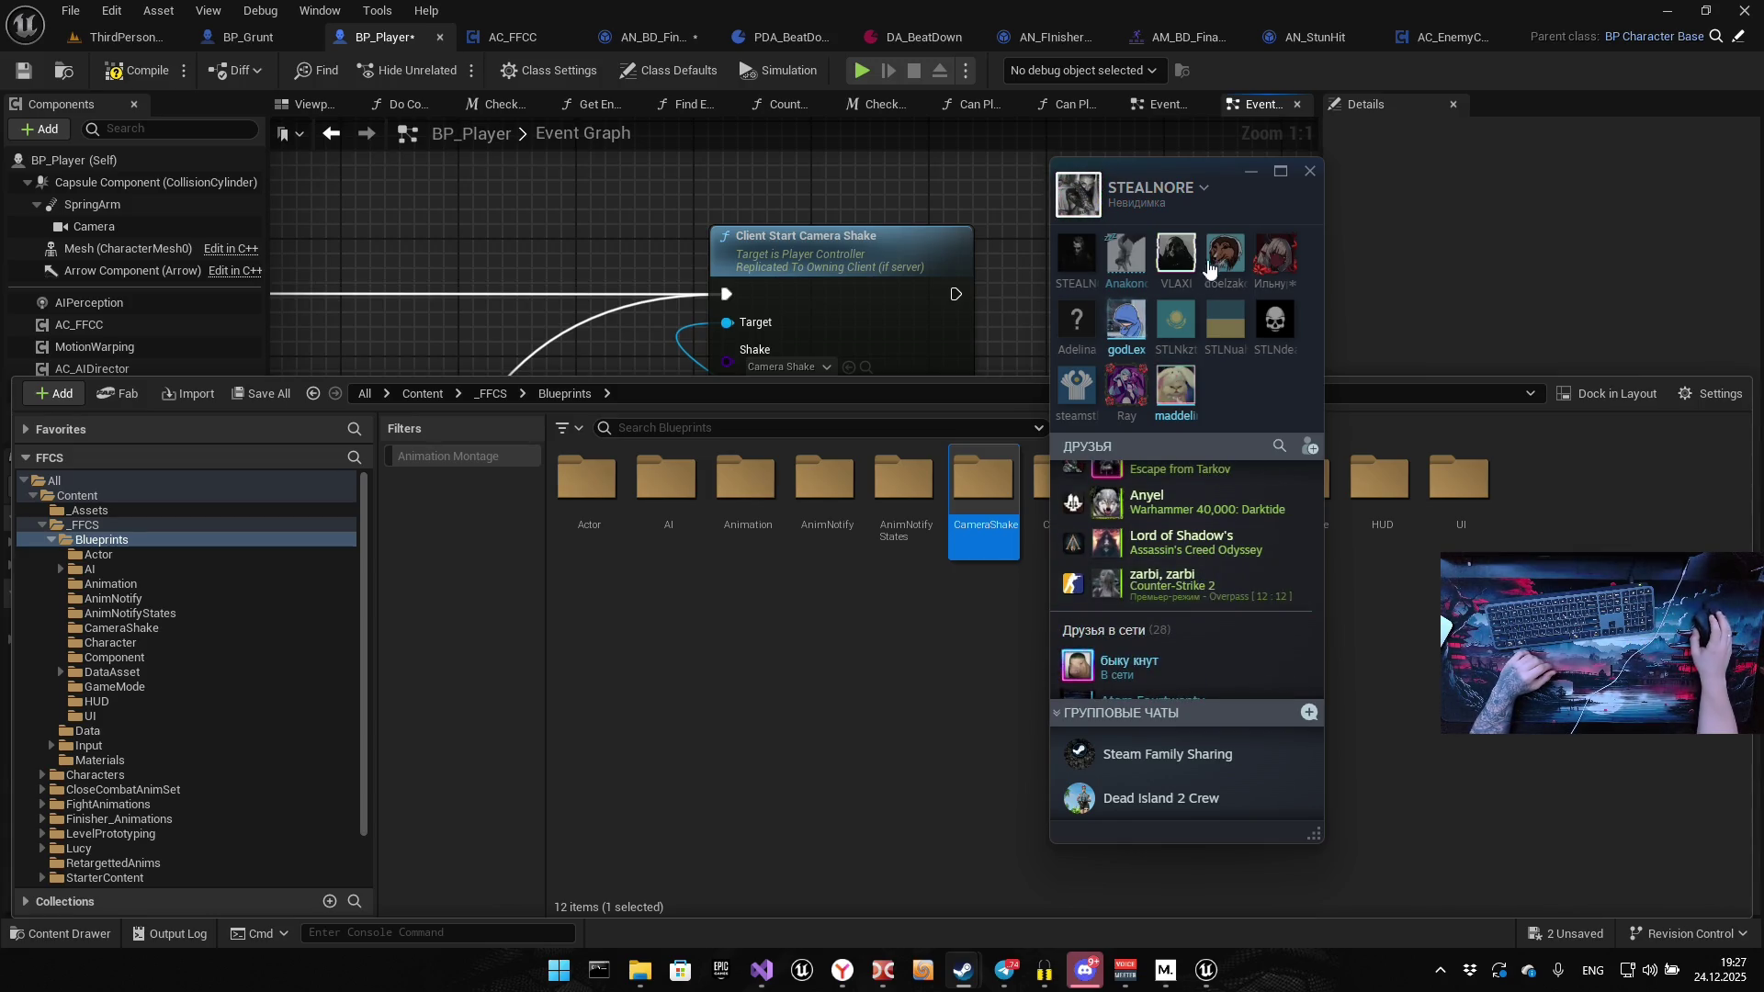
# Bring up the options menu for the friend who is playing Dota 2
pyautogui.moveTo(1165, 416)
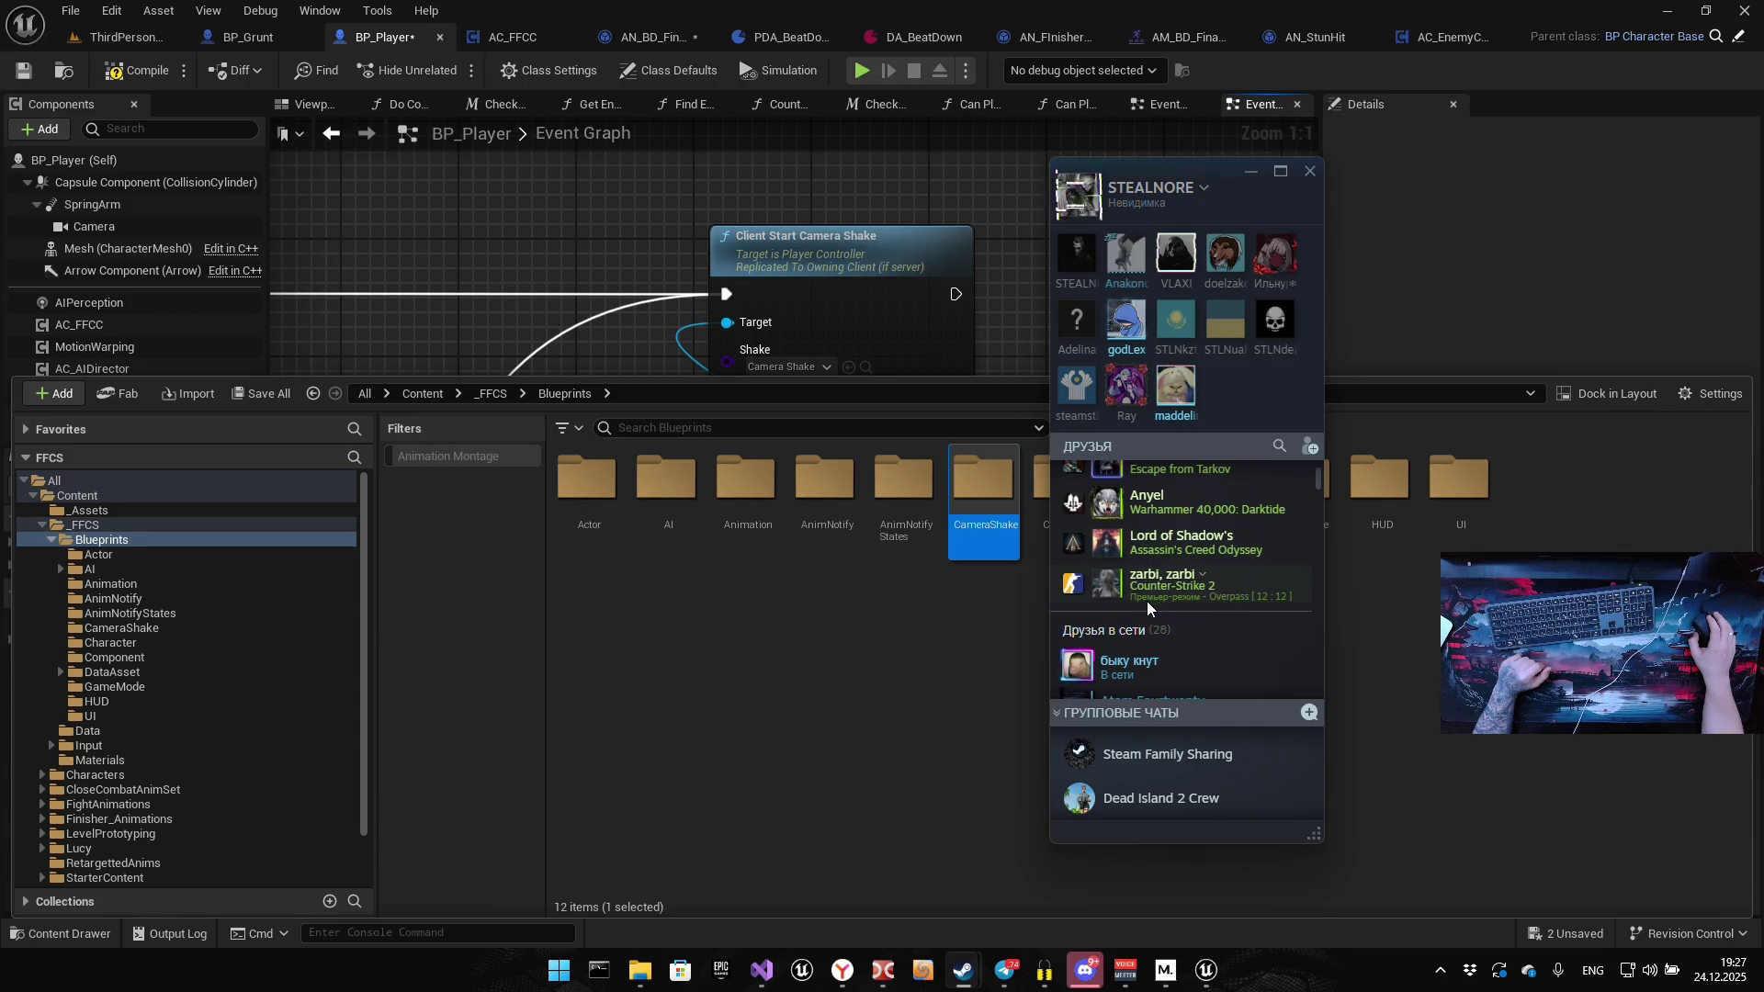
pyautogui.scroll(2, 1148, 588)
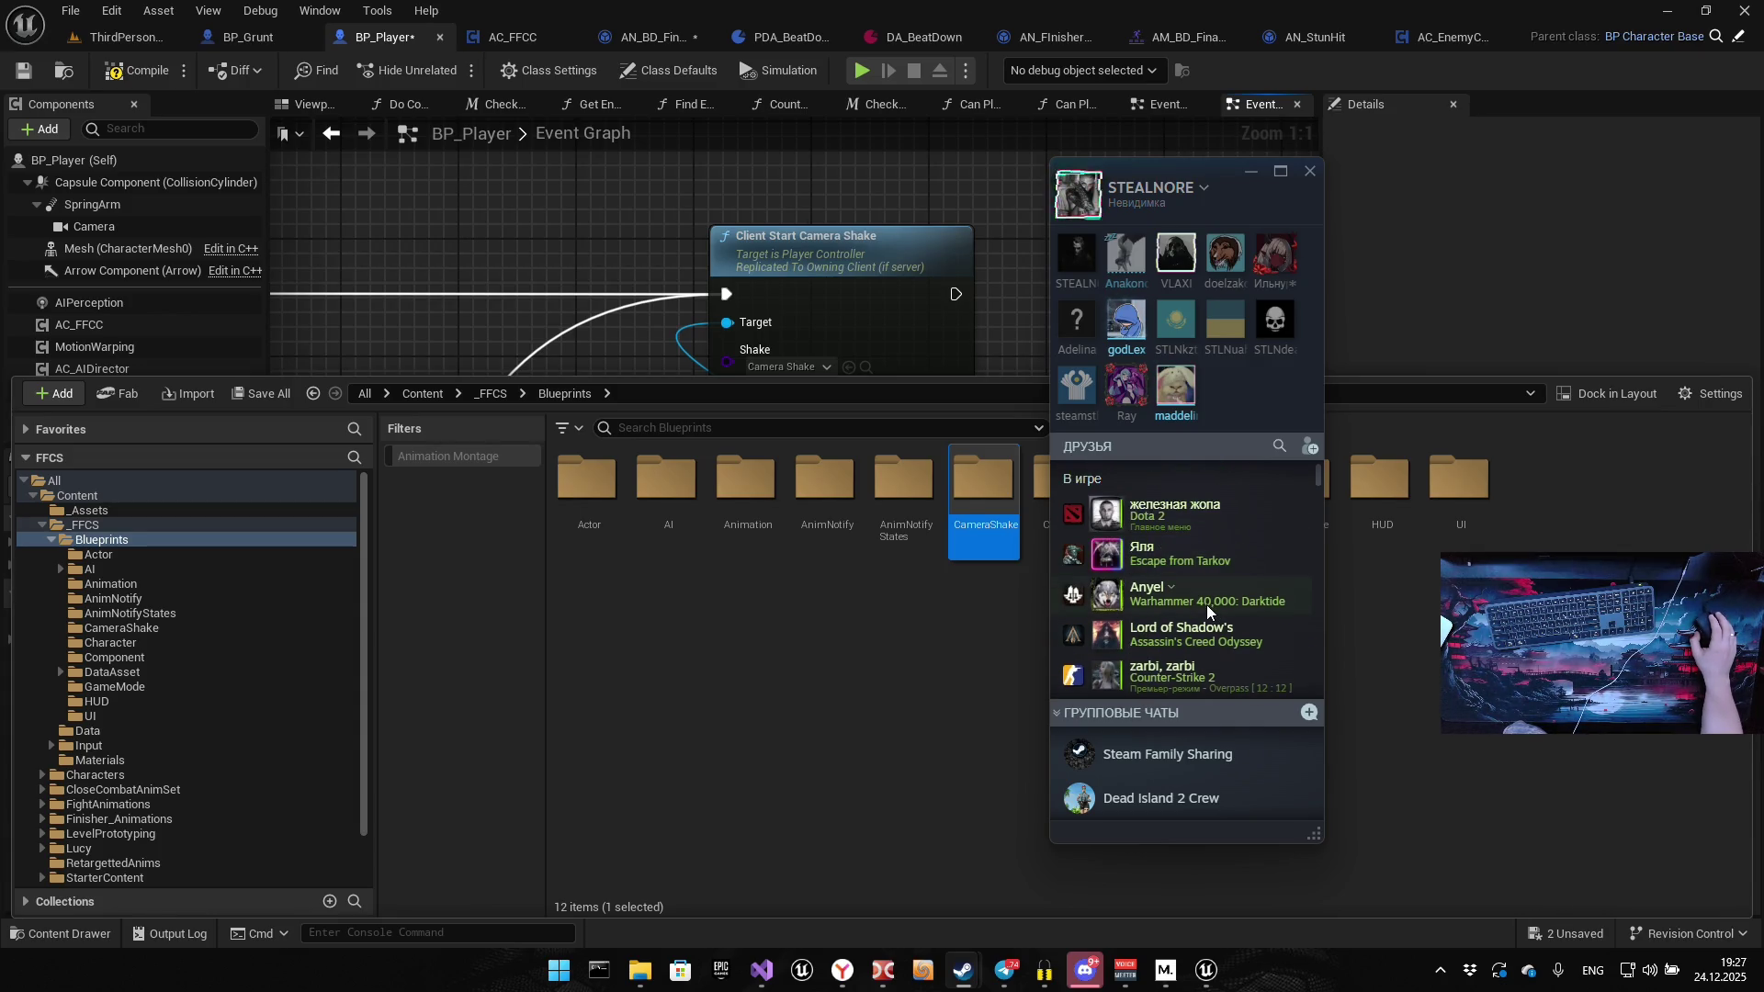
pyautogui.moveTo(1109, 519)
pyautogui.rightClick(1106, 519)
pyautogui.click(1195, 619)
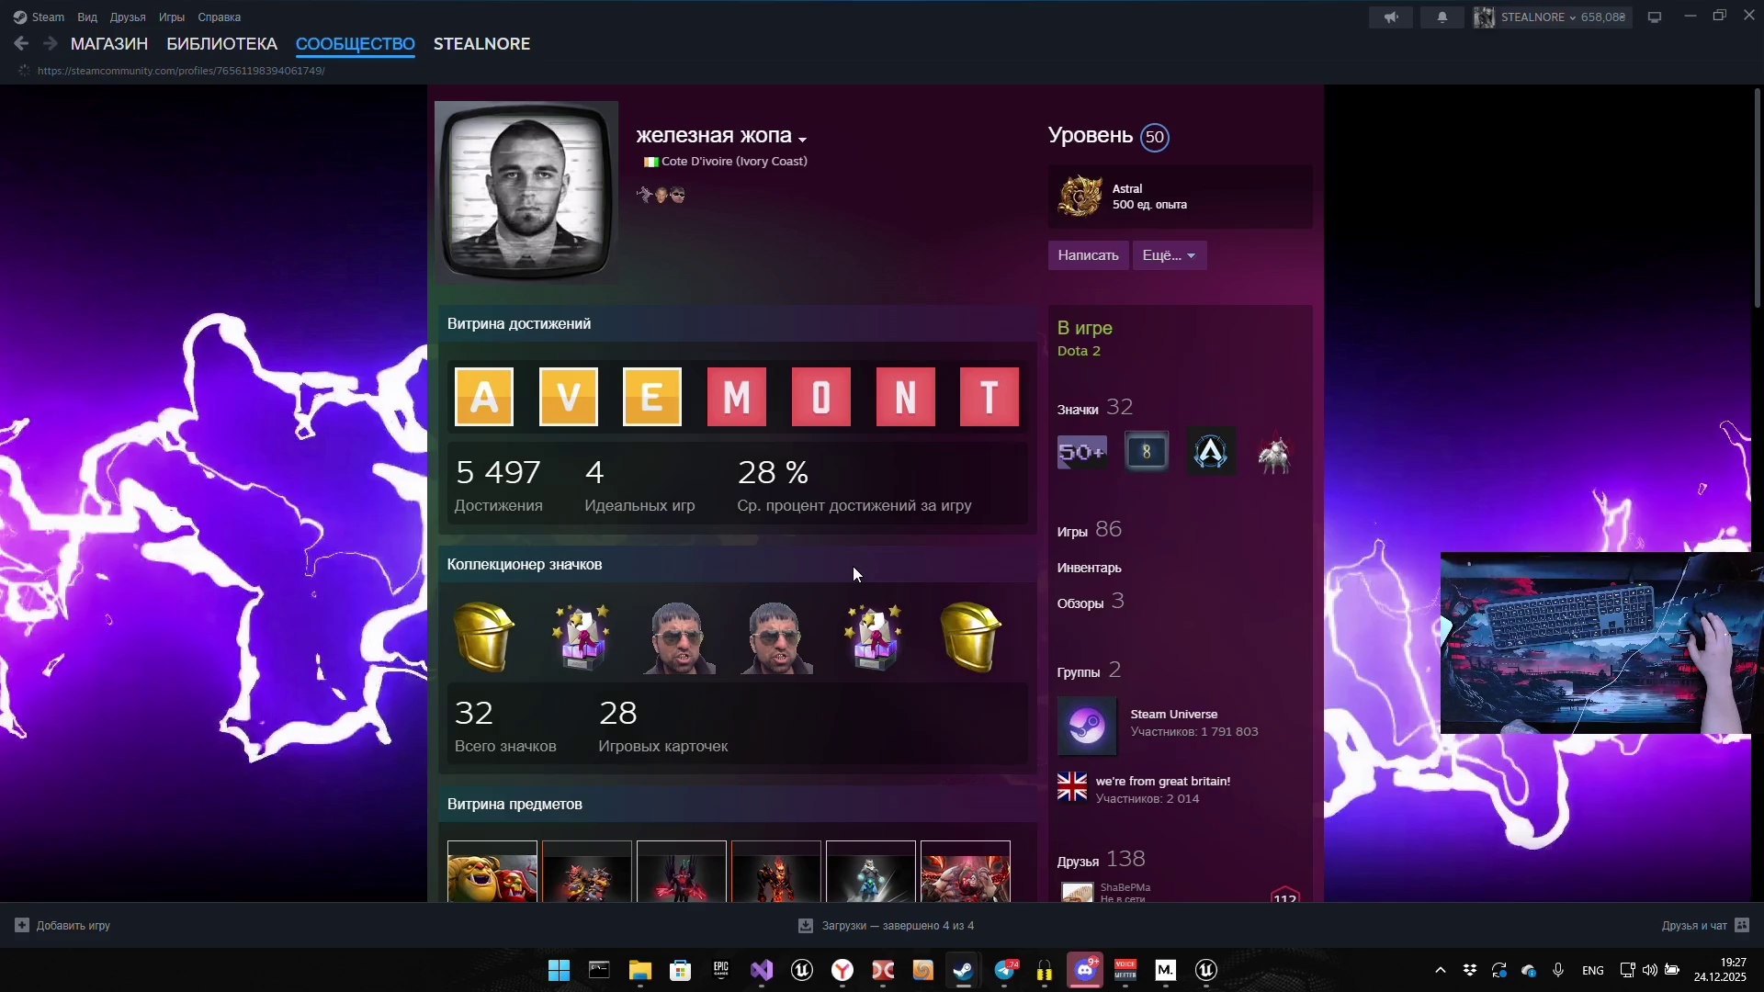
pyautogui.scroll(-7, 853, 566)
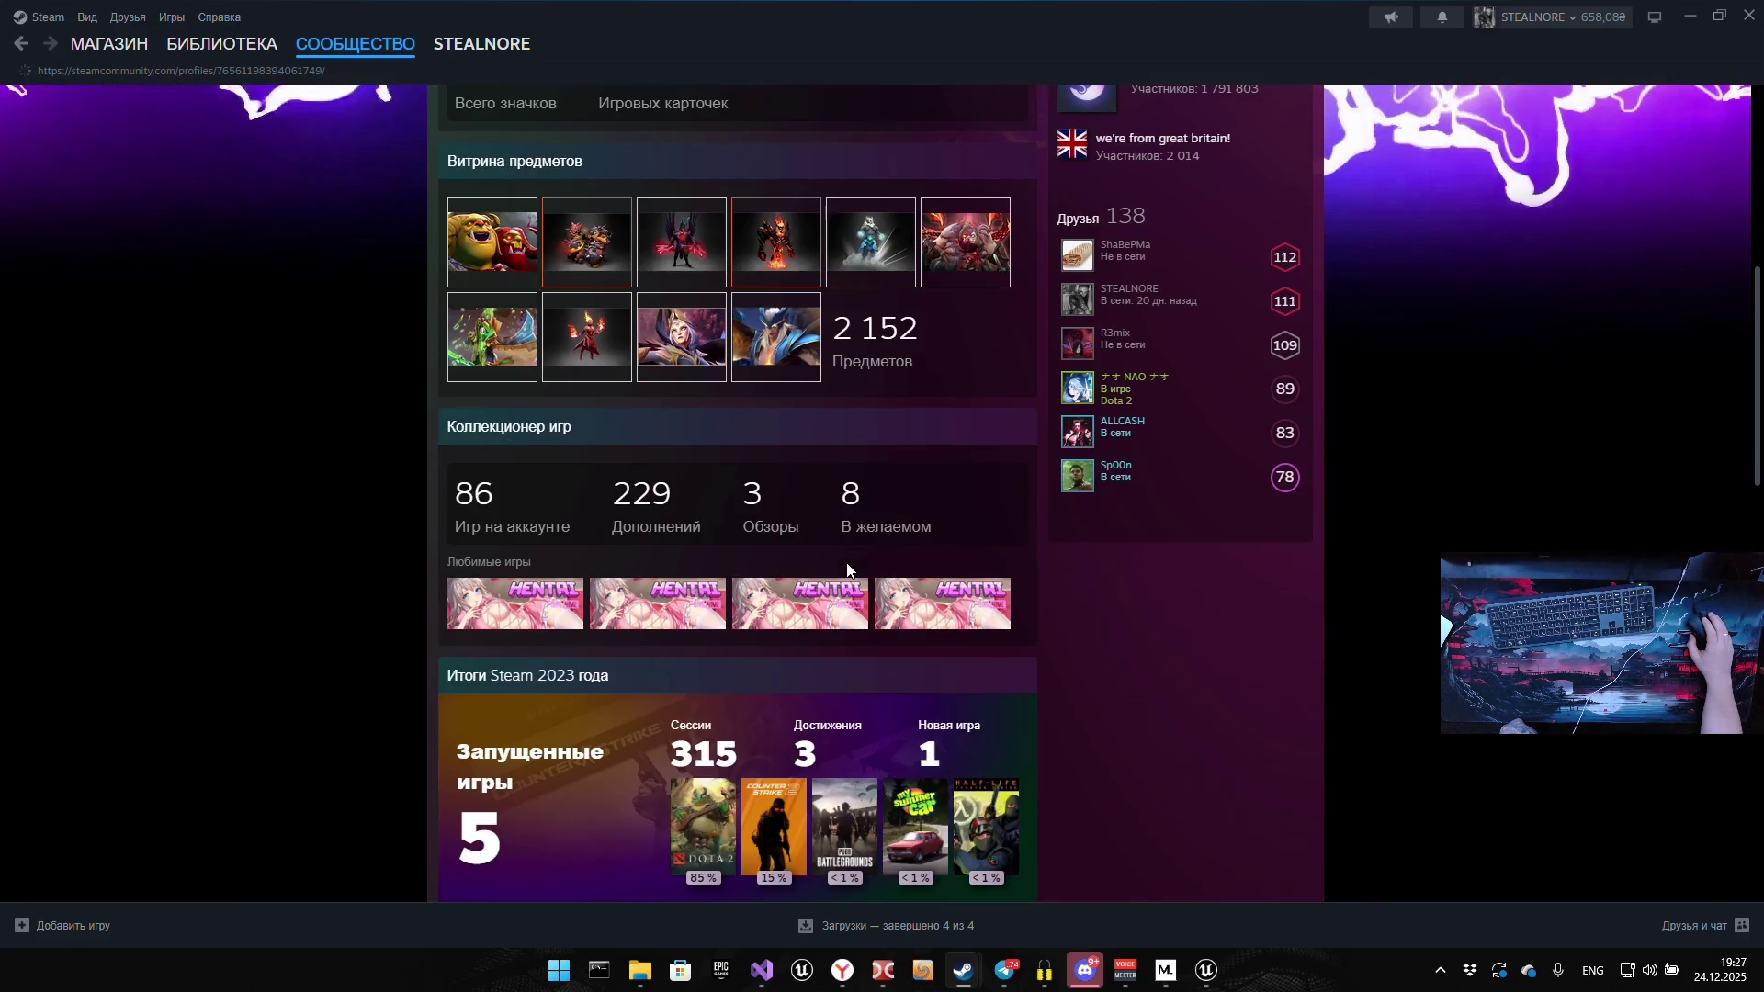
pyautogui.click(809, 619)
pyautogui.click(964, 970)
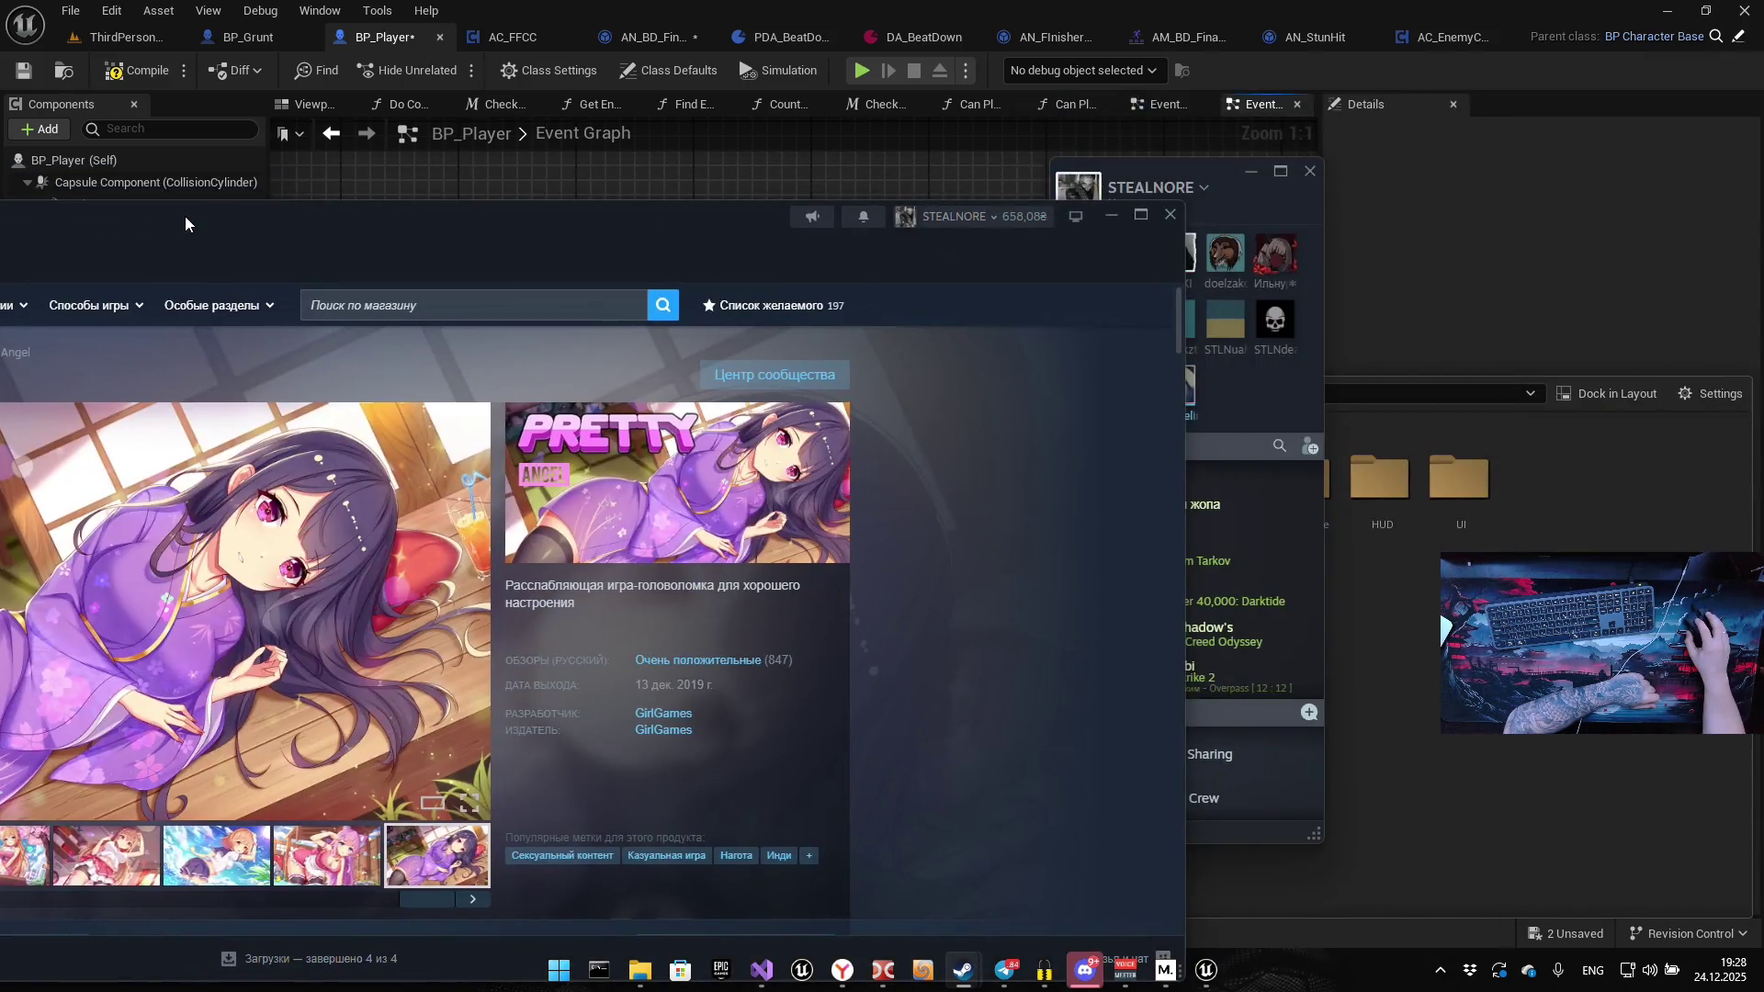
pyautogui.doubleClick(185, 217)
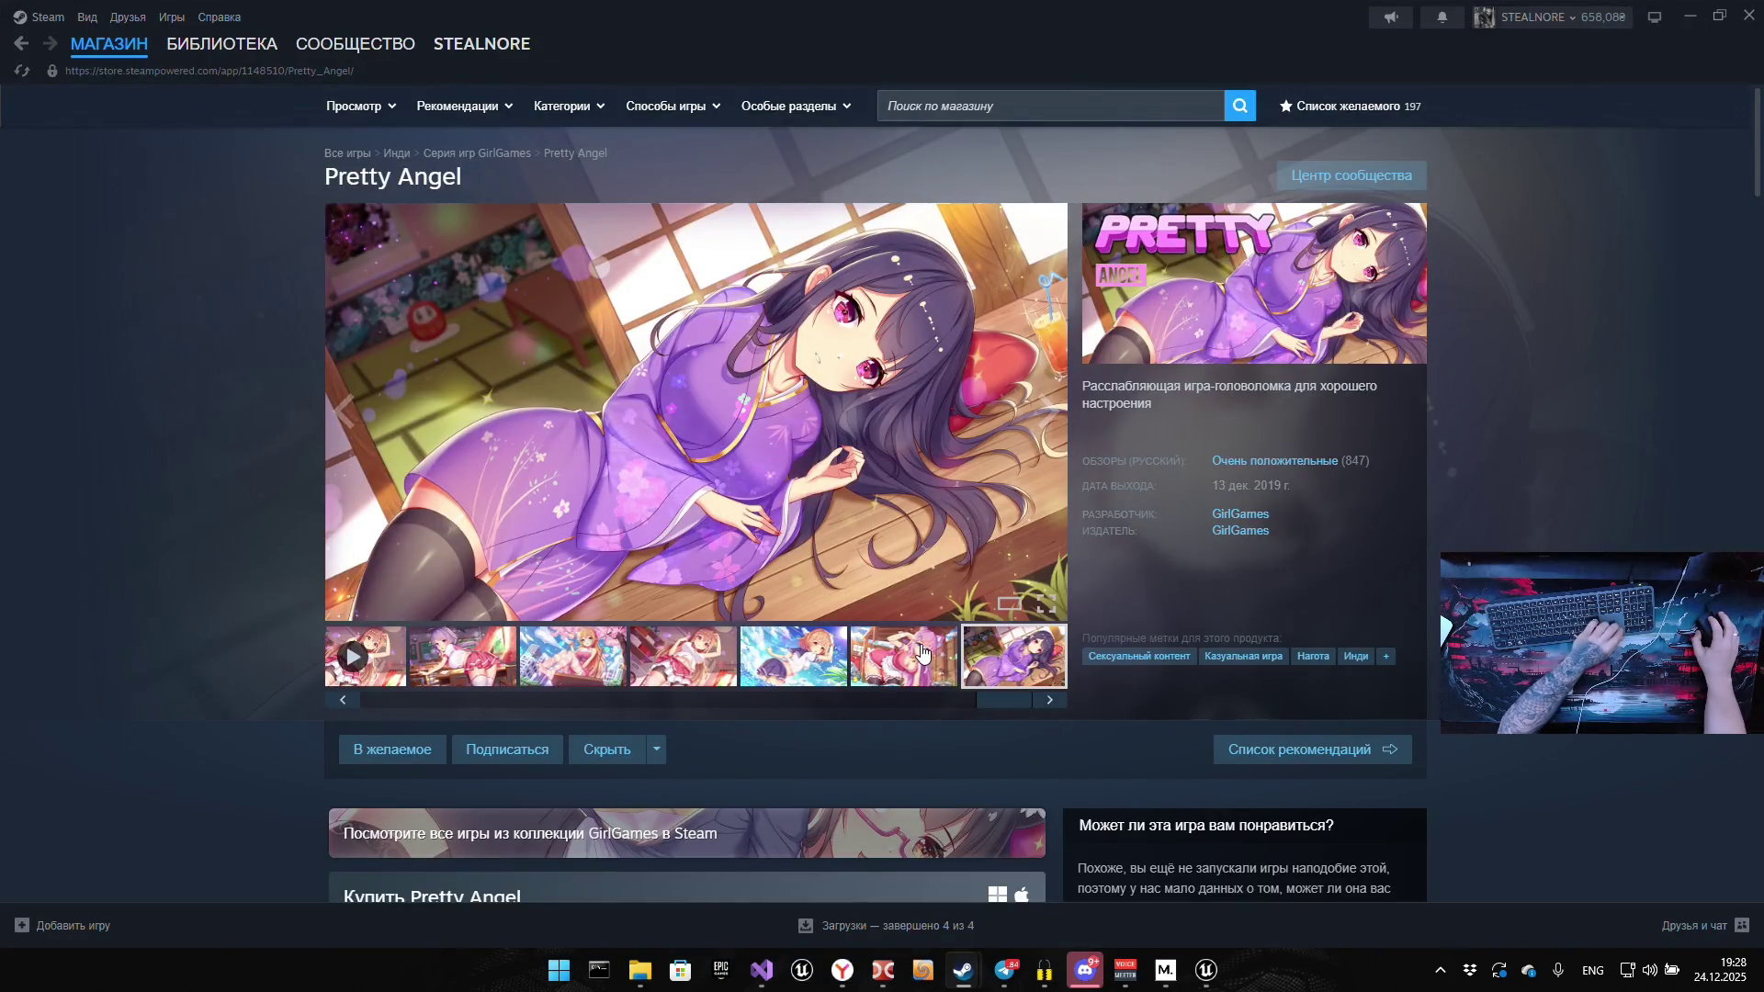
pyautogui.click(901, 659)
pyautogui.click(793, 662)
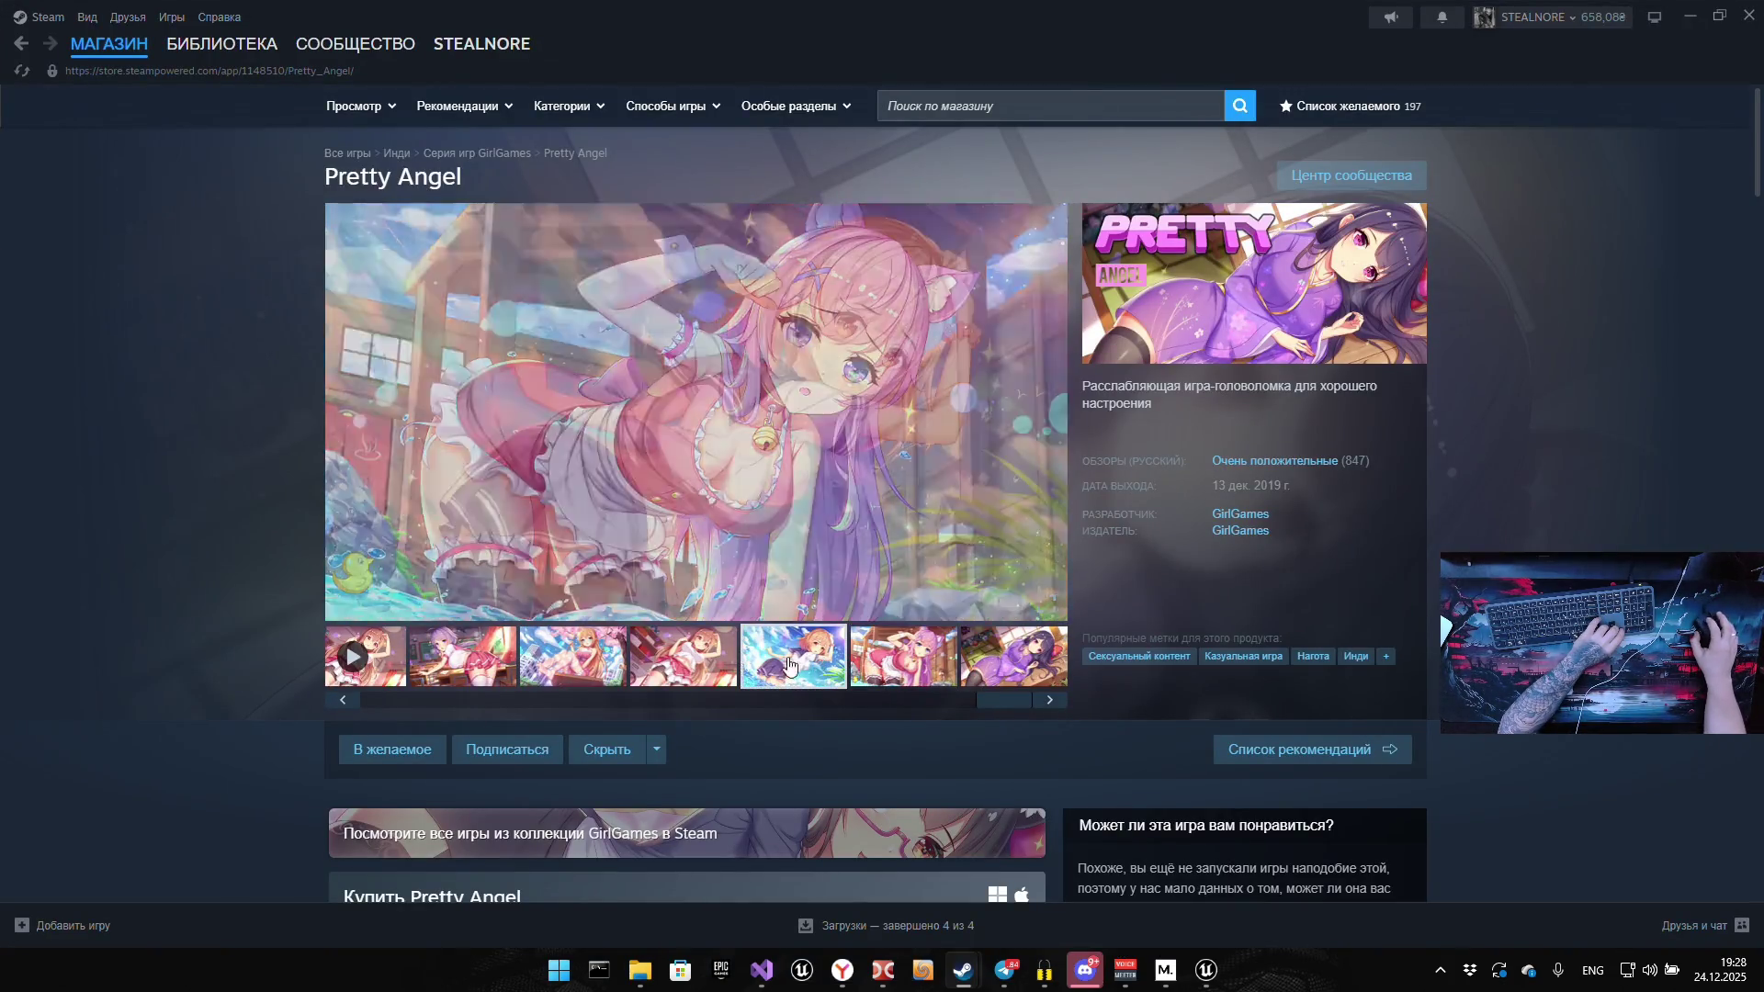
pyautogui.click(722, 672)
pyautogui.click(581, 668)
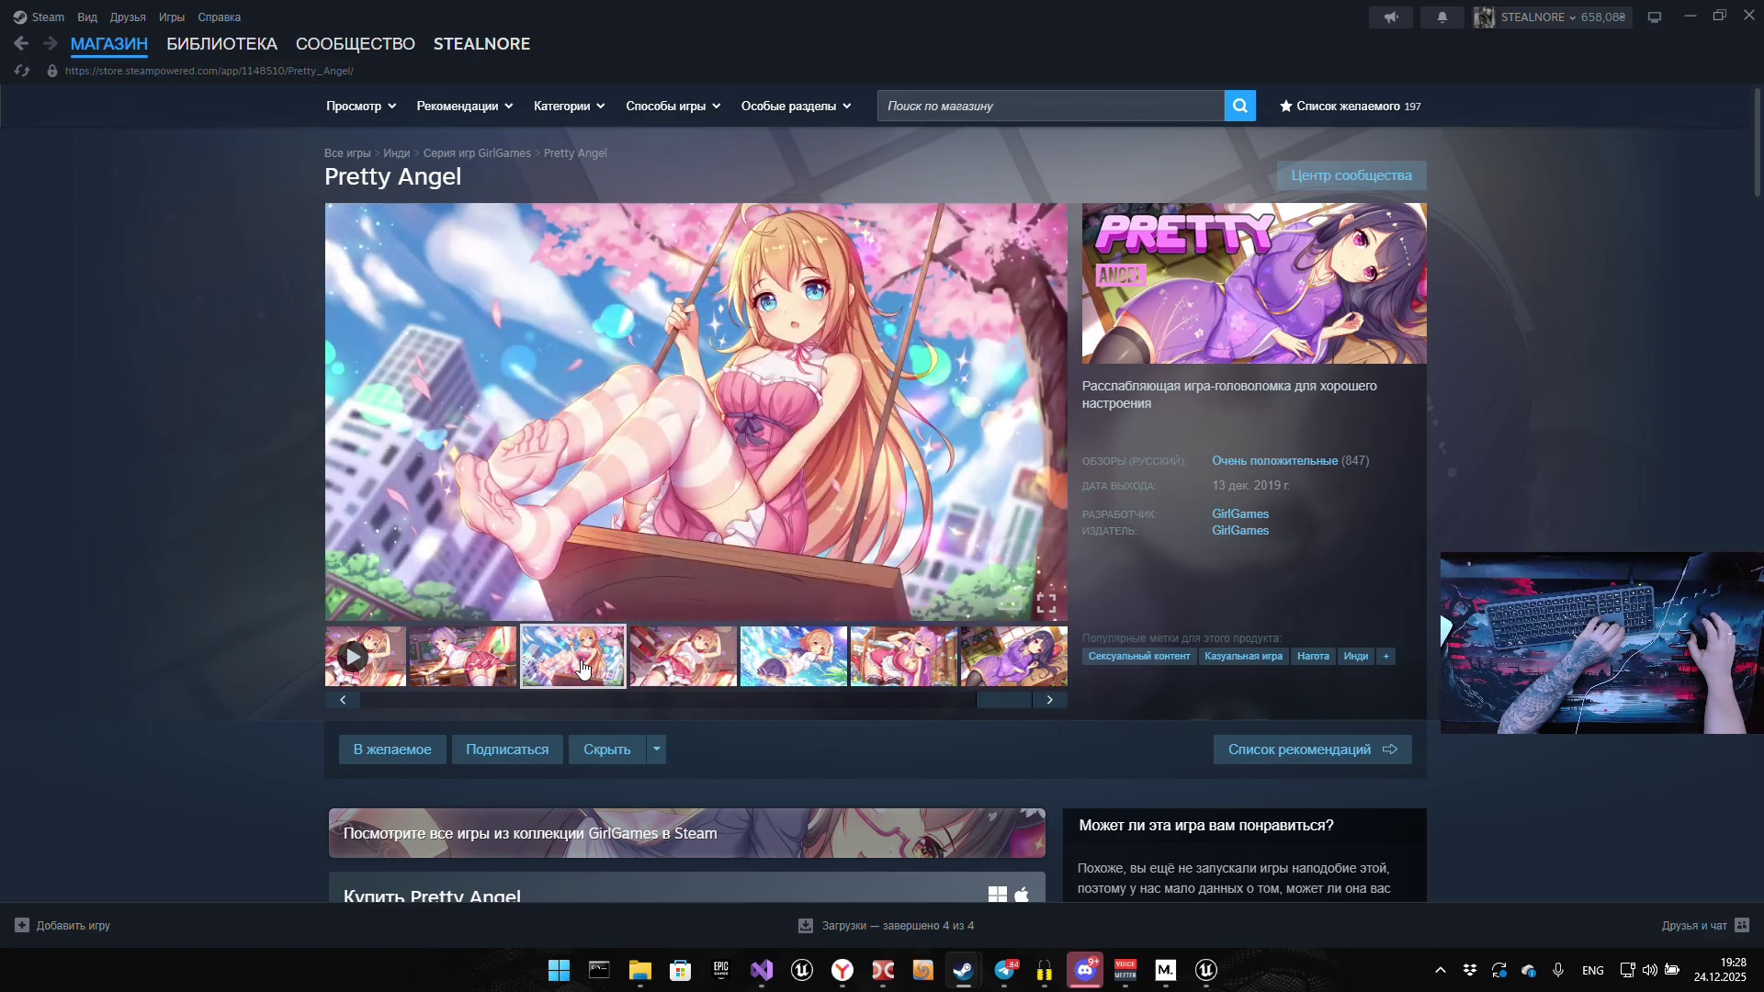
pyautogui.click(510, 669)
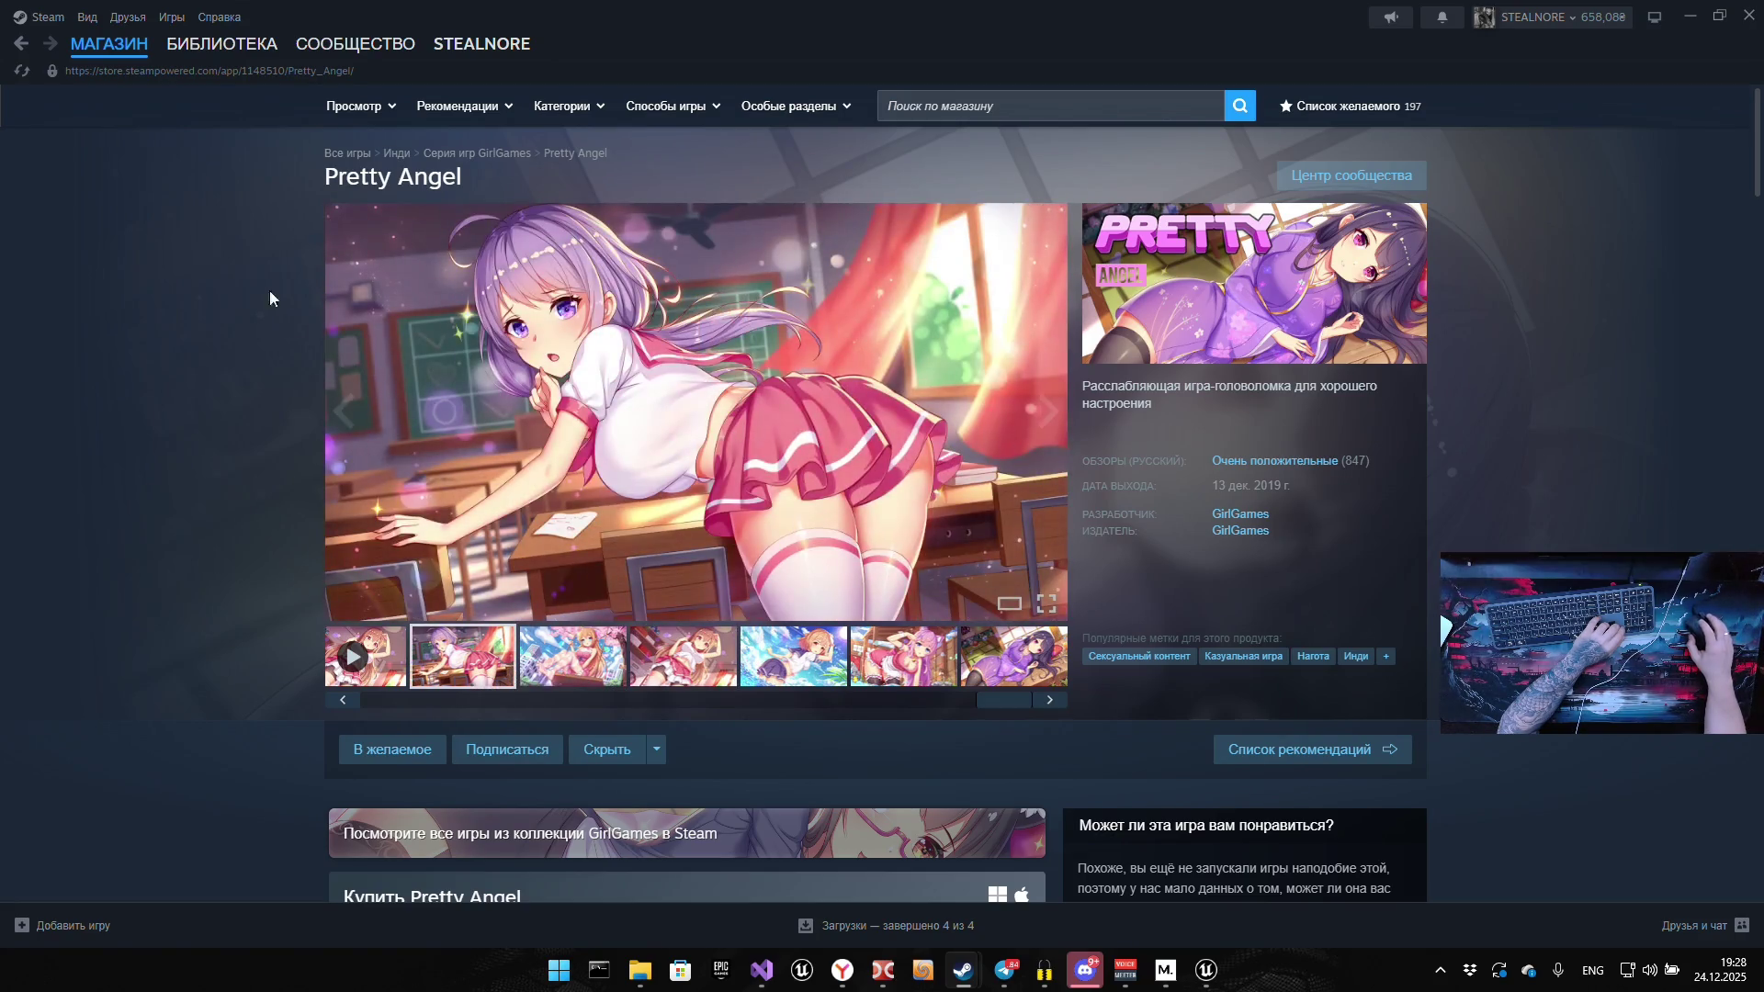
pyautogui.click(22, 46)
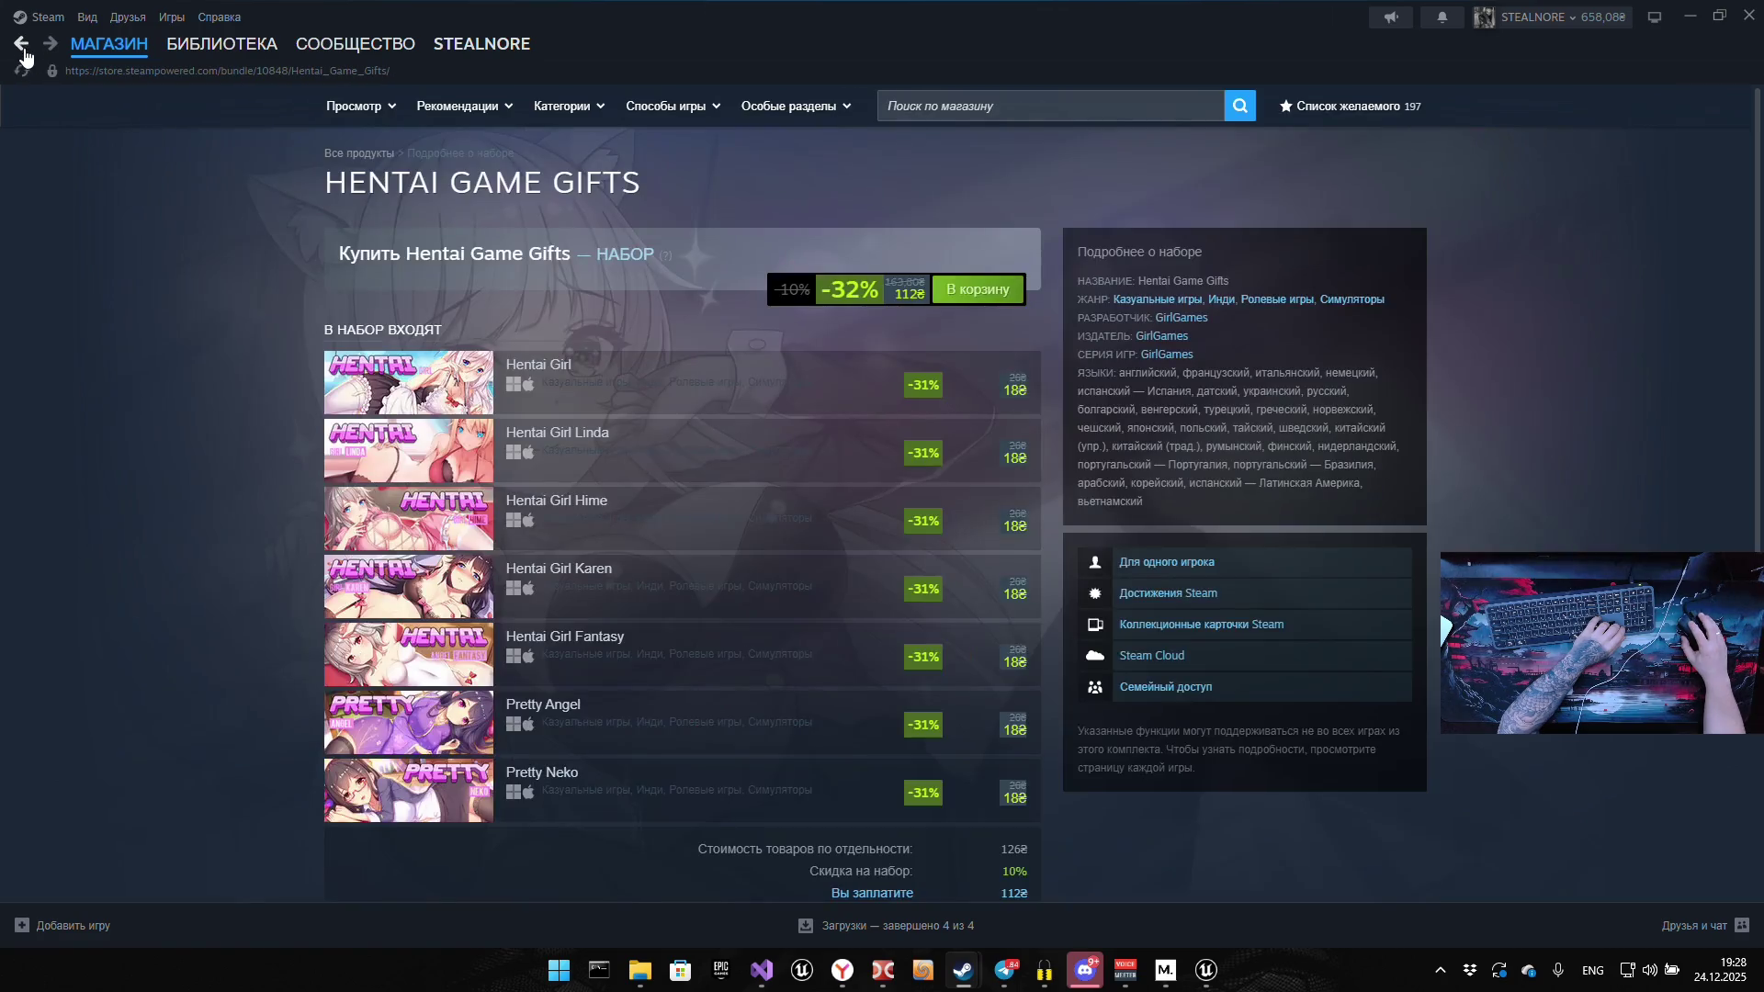
pyautogui.click(22, 46)
pyautogui.scroll(7, 448, 360)
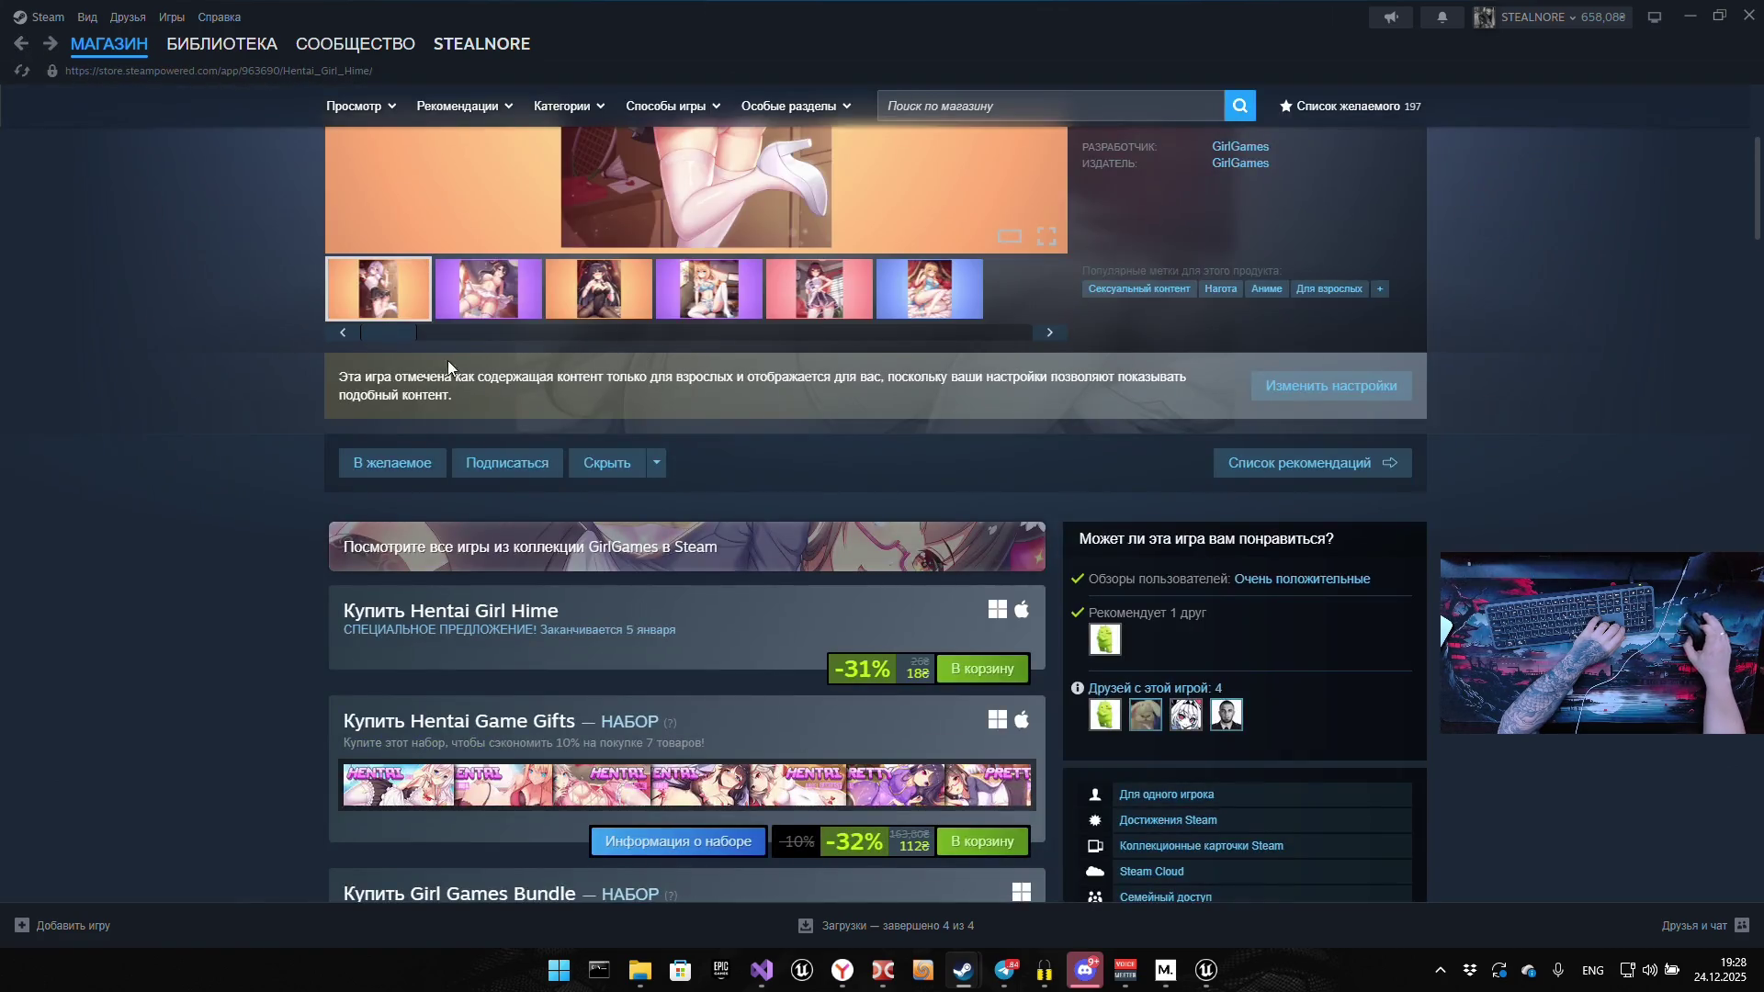
pyautogui.click(680, 668)
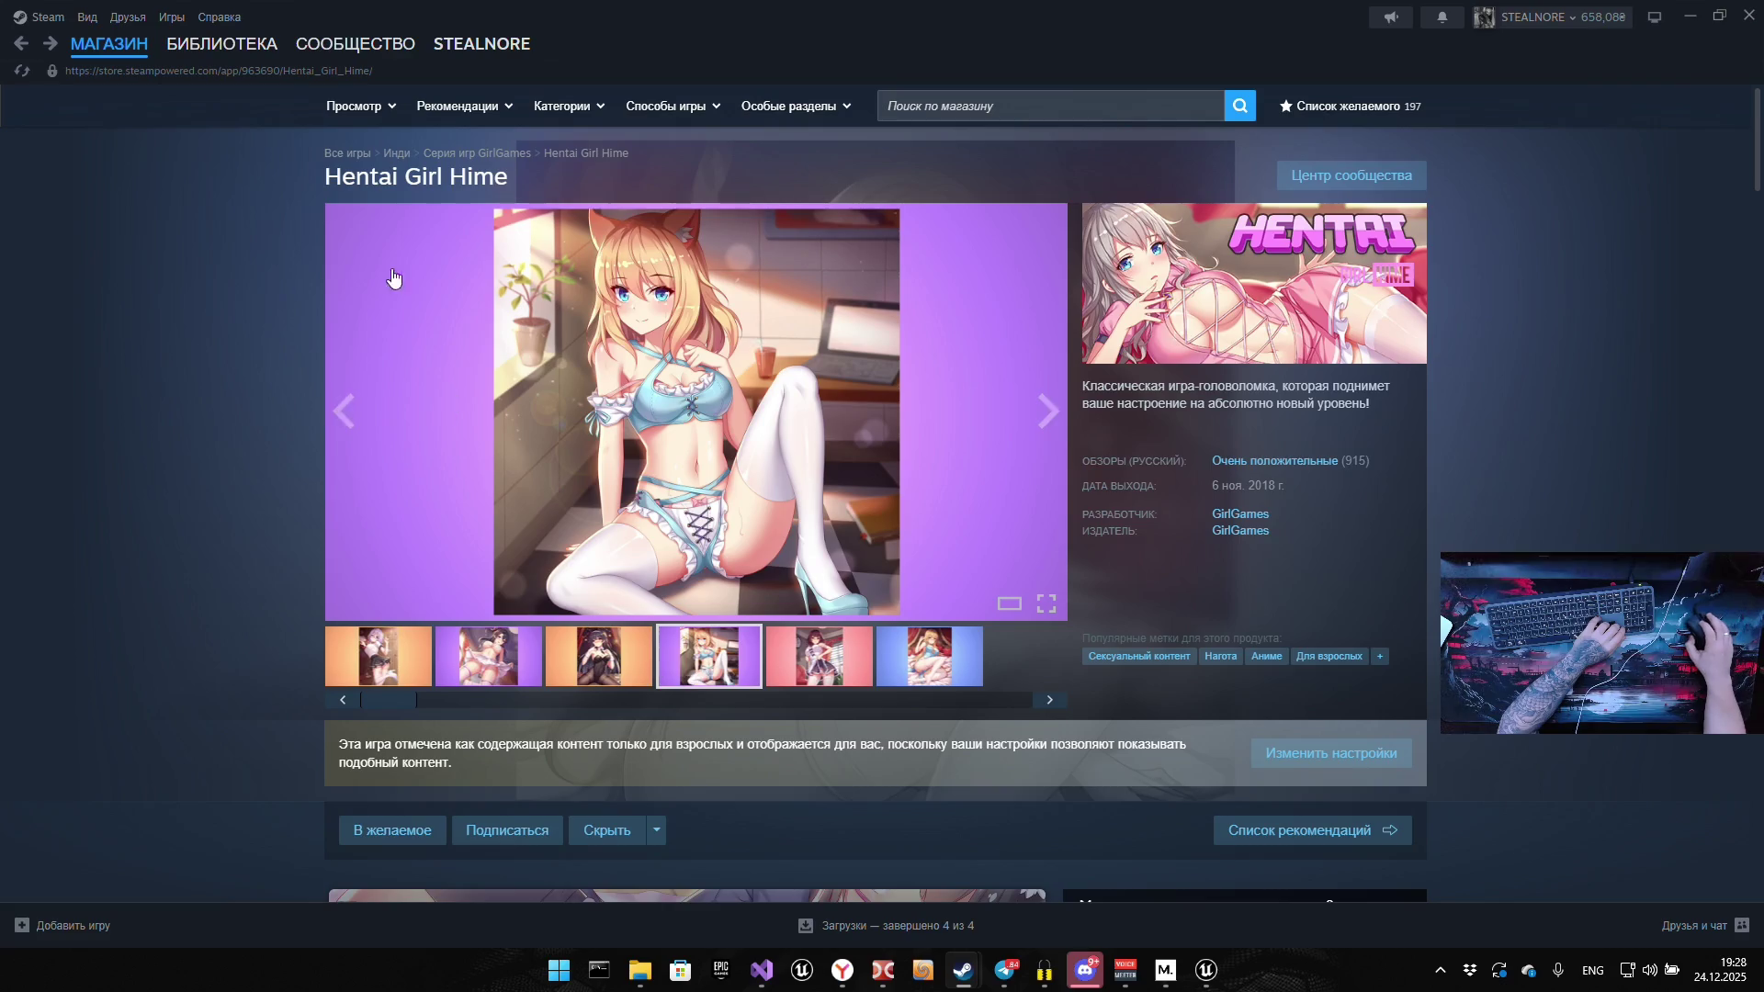
pyautogui.click(197, 41)
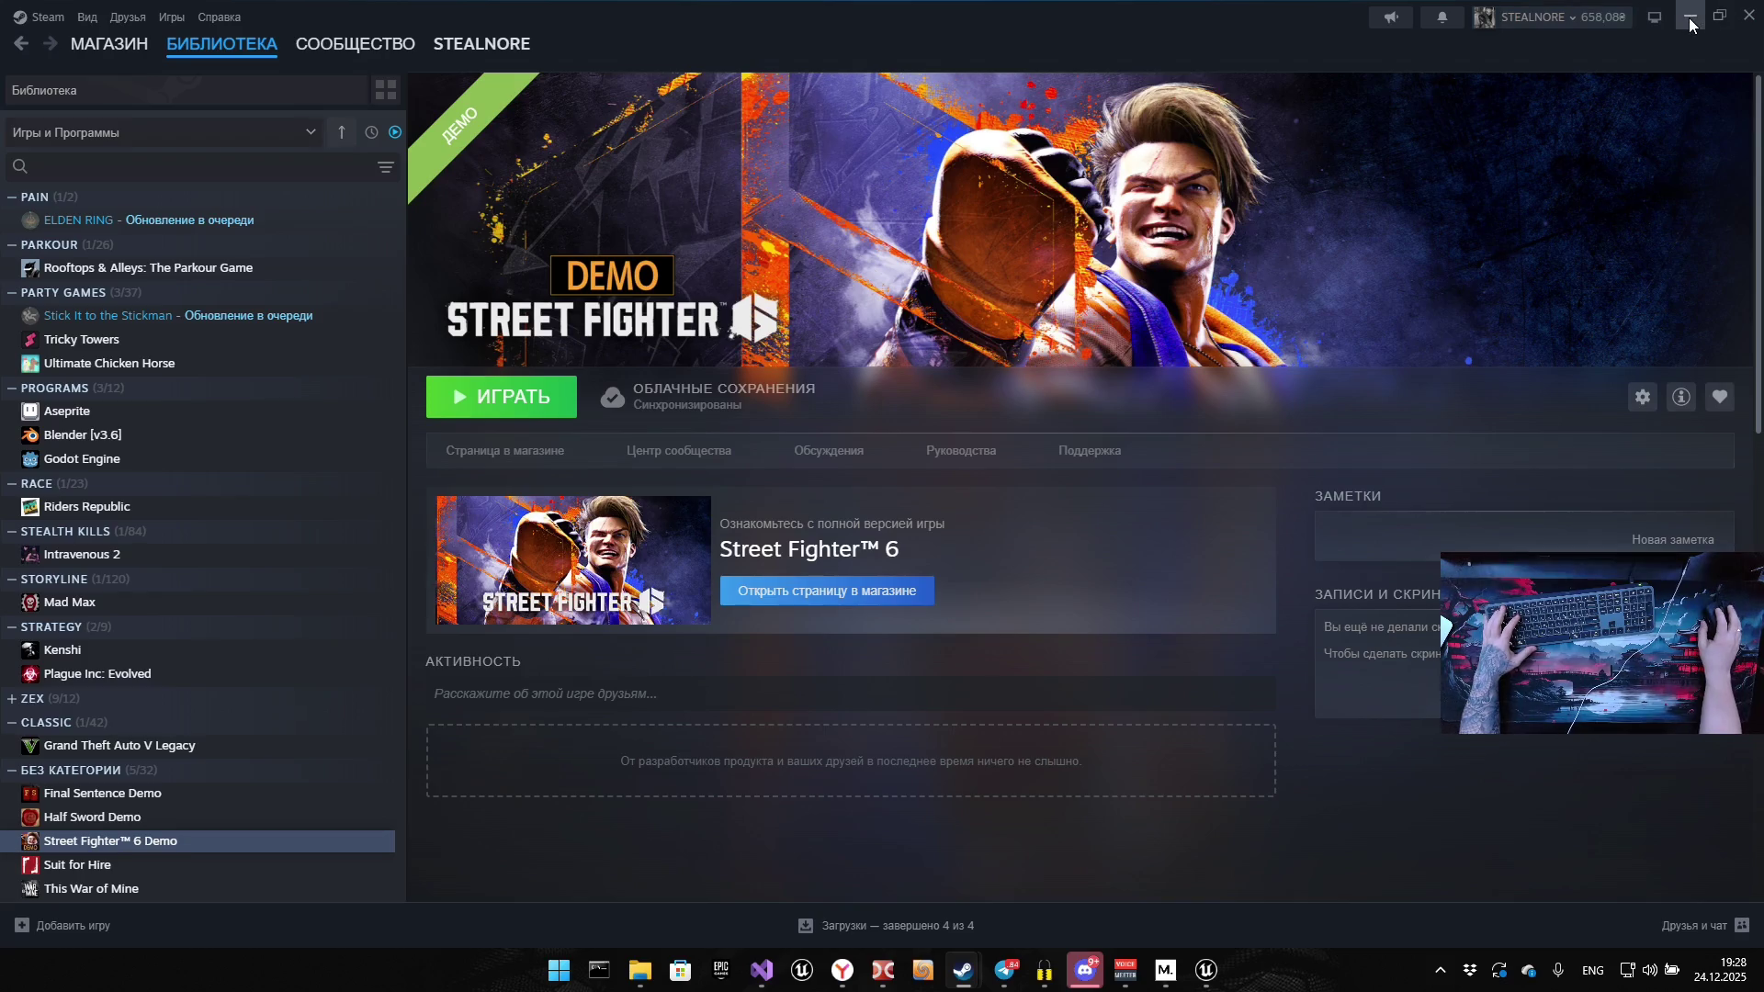
pyautogui.click(17, 44)
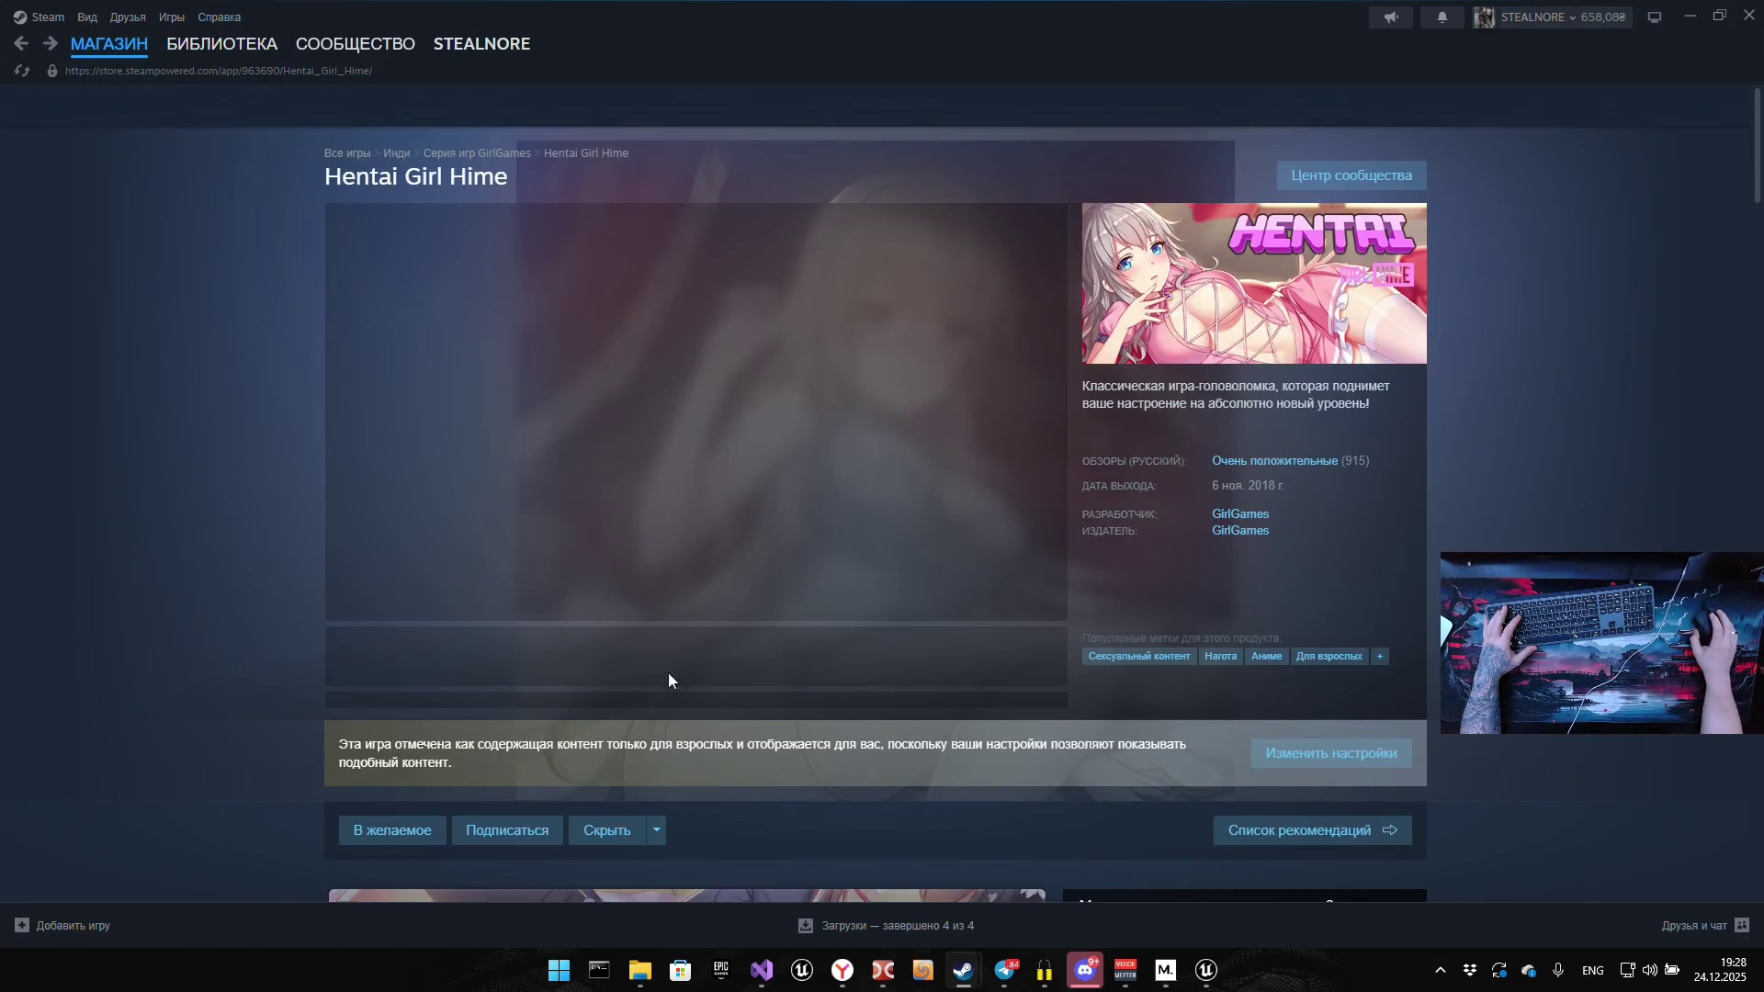
pyautogui.scroll(-1, 509, 604)
pyautogui.scroll(-3, 509, 604)
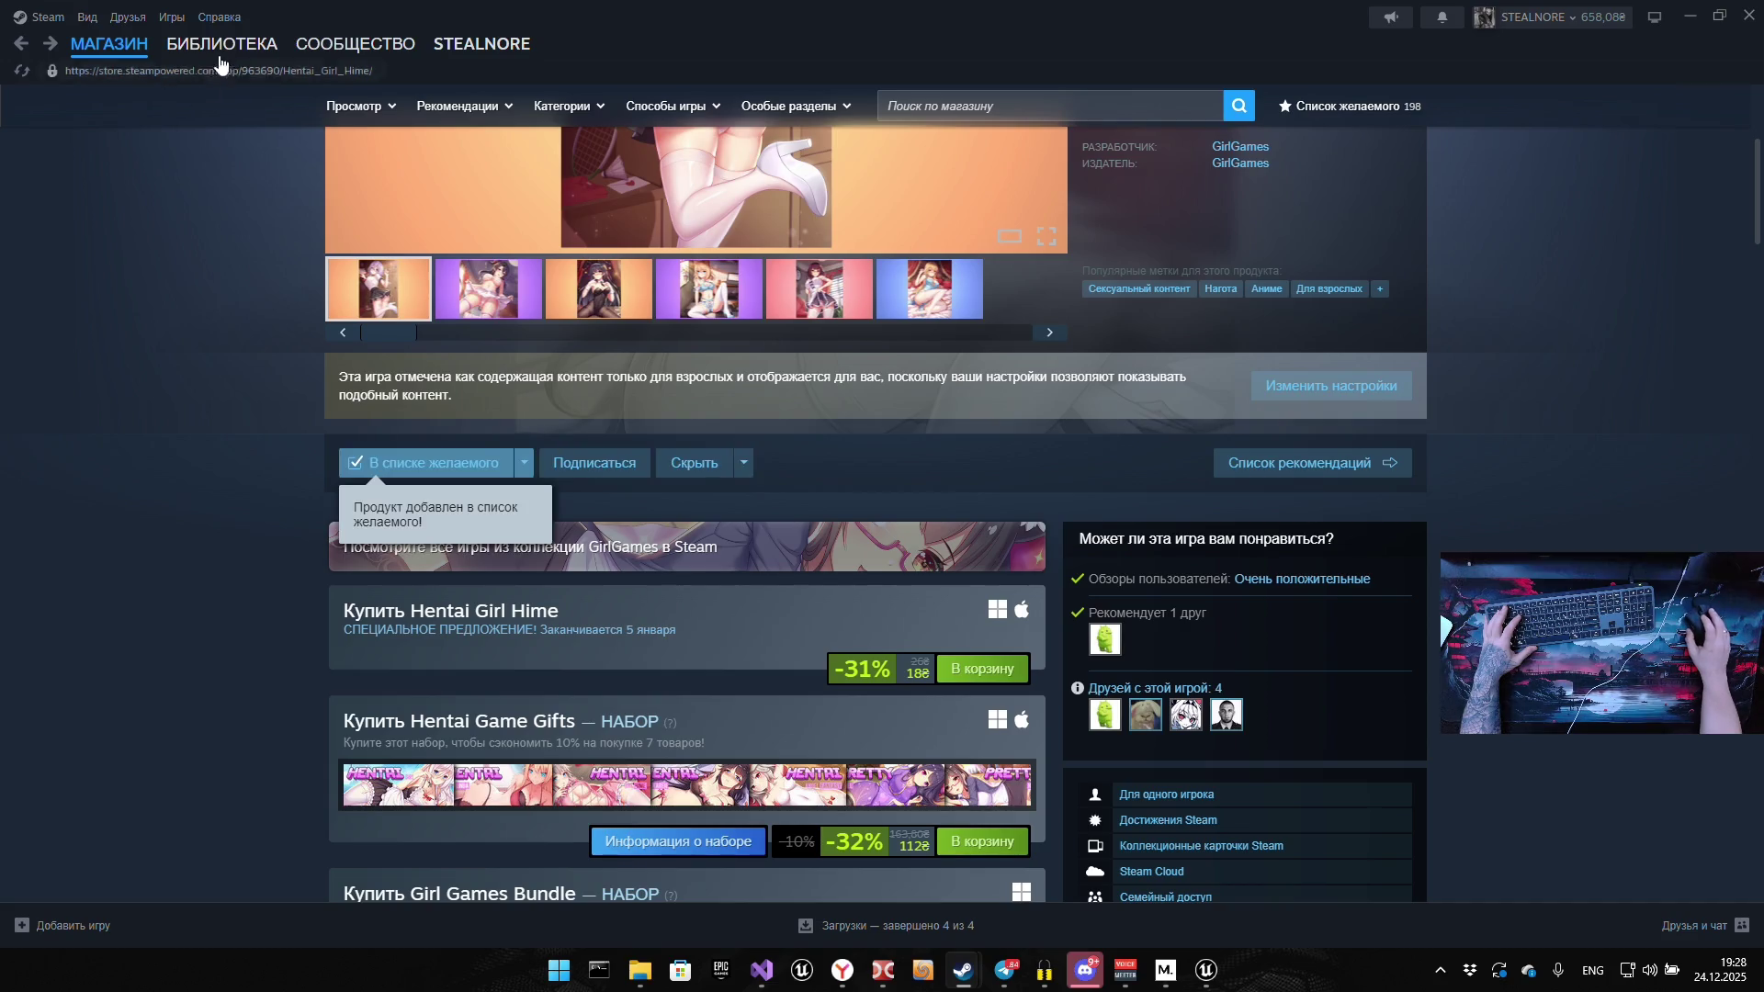
pyautogui.click(221, 45)
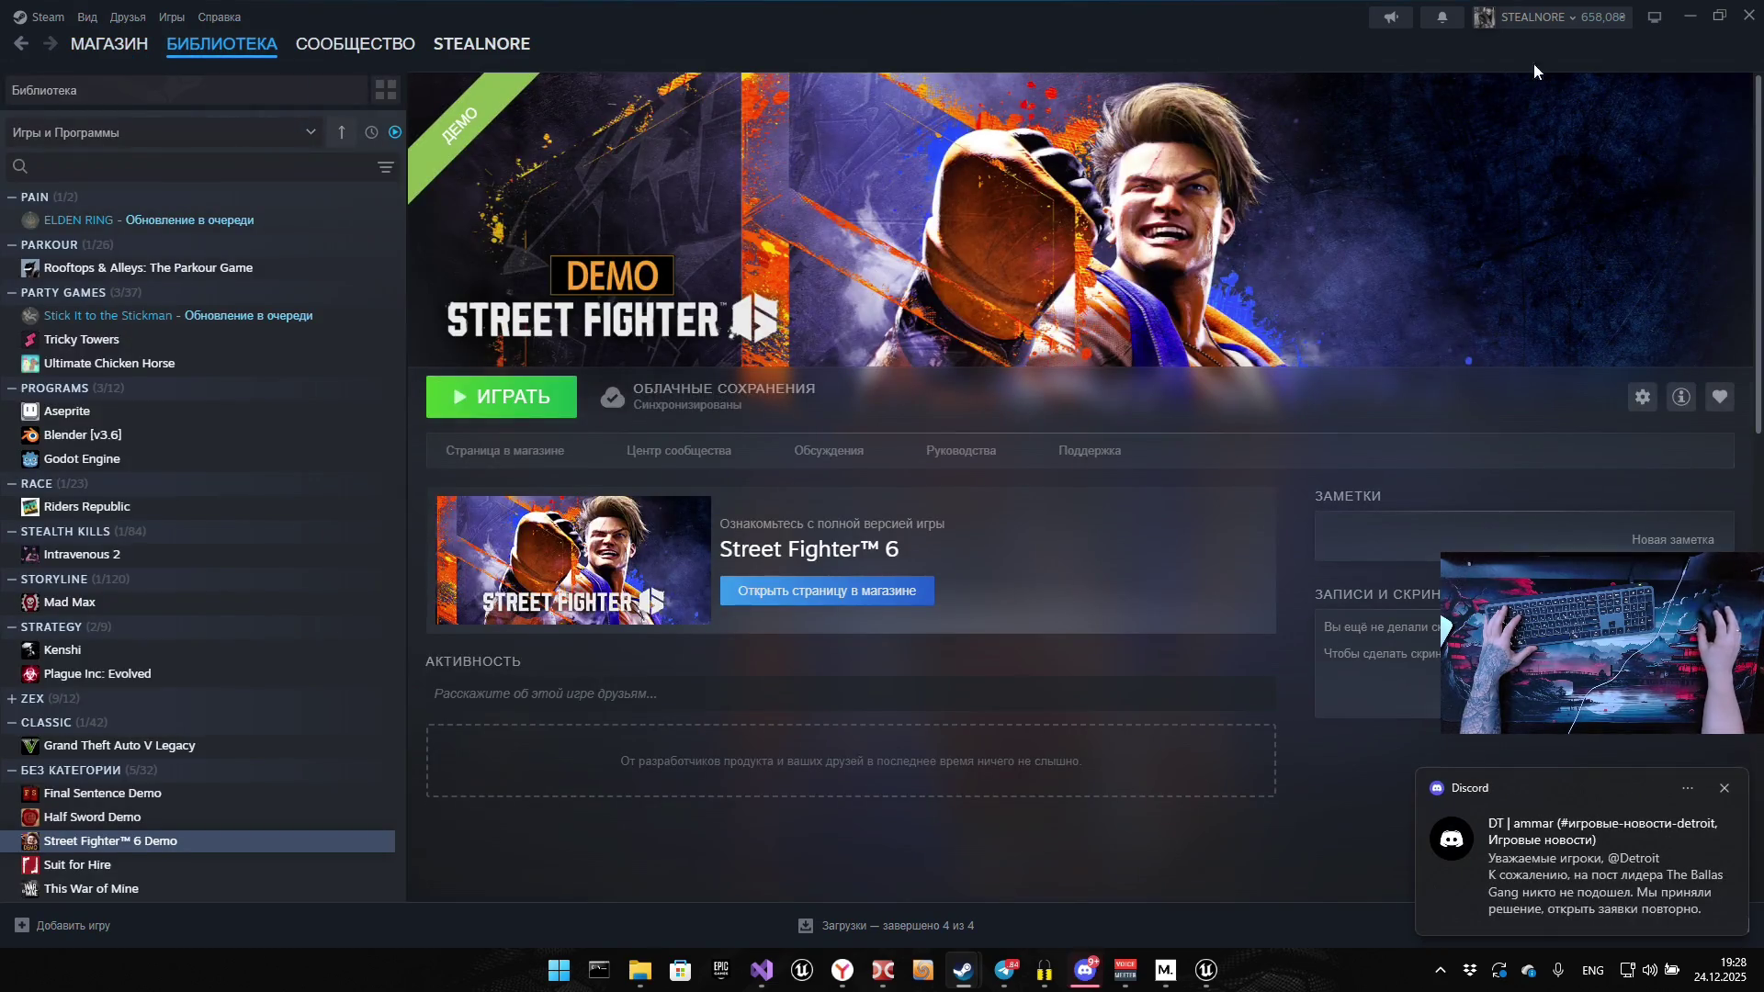
pyautogui.moveTo(1727, 33)
pyautogui.mouseDown()
pyautogui.moveTo(1563, 183)
pyautogui.moveTo(1378, 606)
pyautogui.moveTo(902, 318)
pyautogui.moveTo(910, 3)
pyautogui.mouseUp()
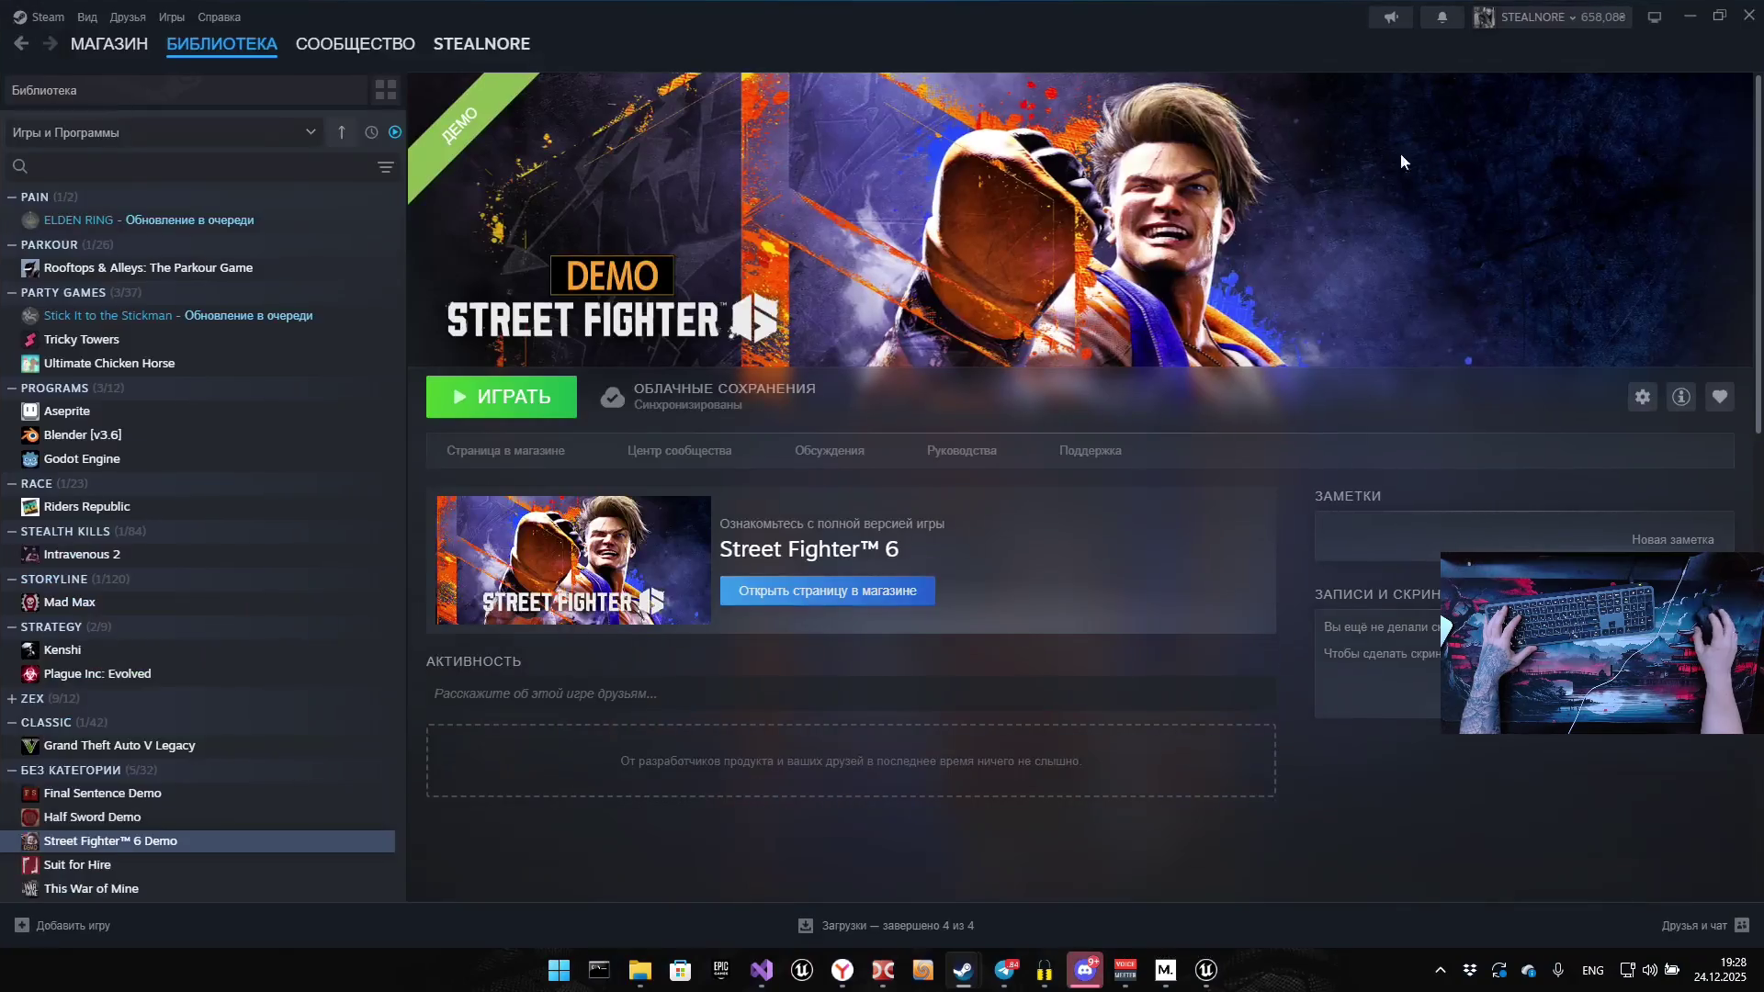
pyautogui.click(1701, 21)
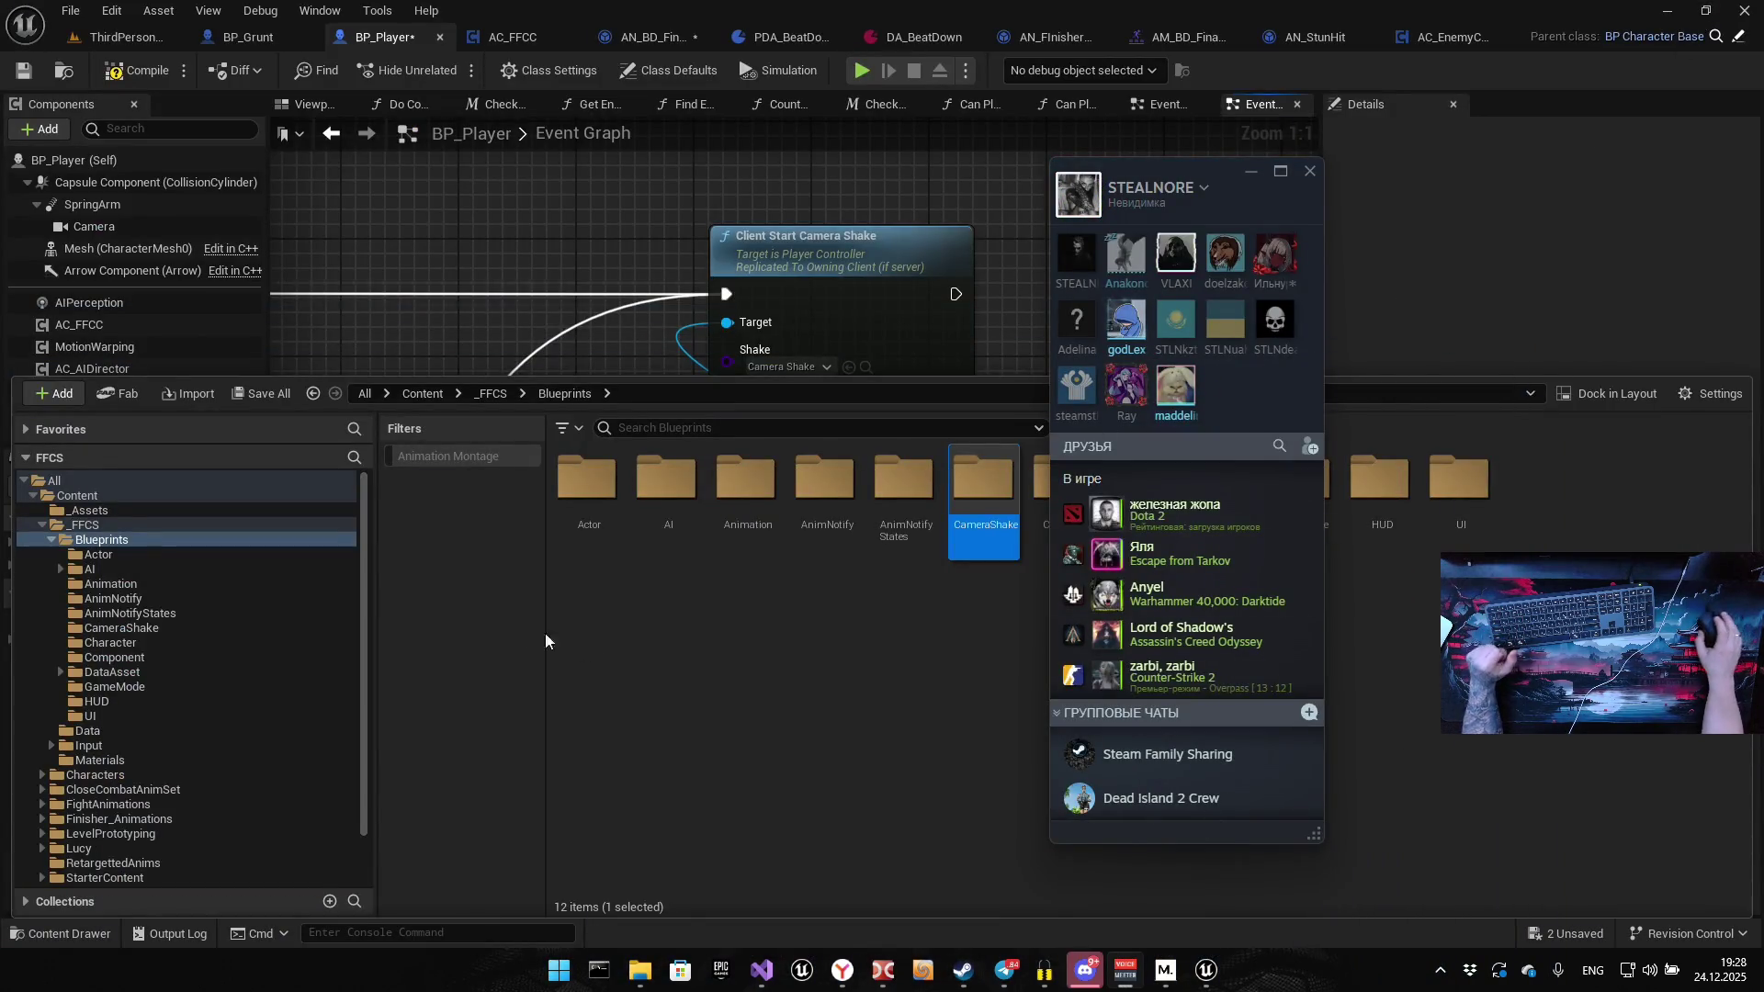
# Back in Unreal, enter the empty CameraShake folder and bring up its new-content menu
pyautogui.click(719, 727)
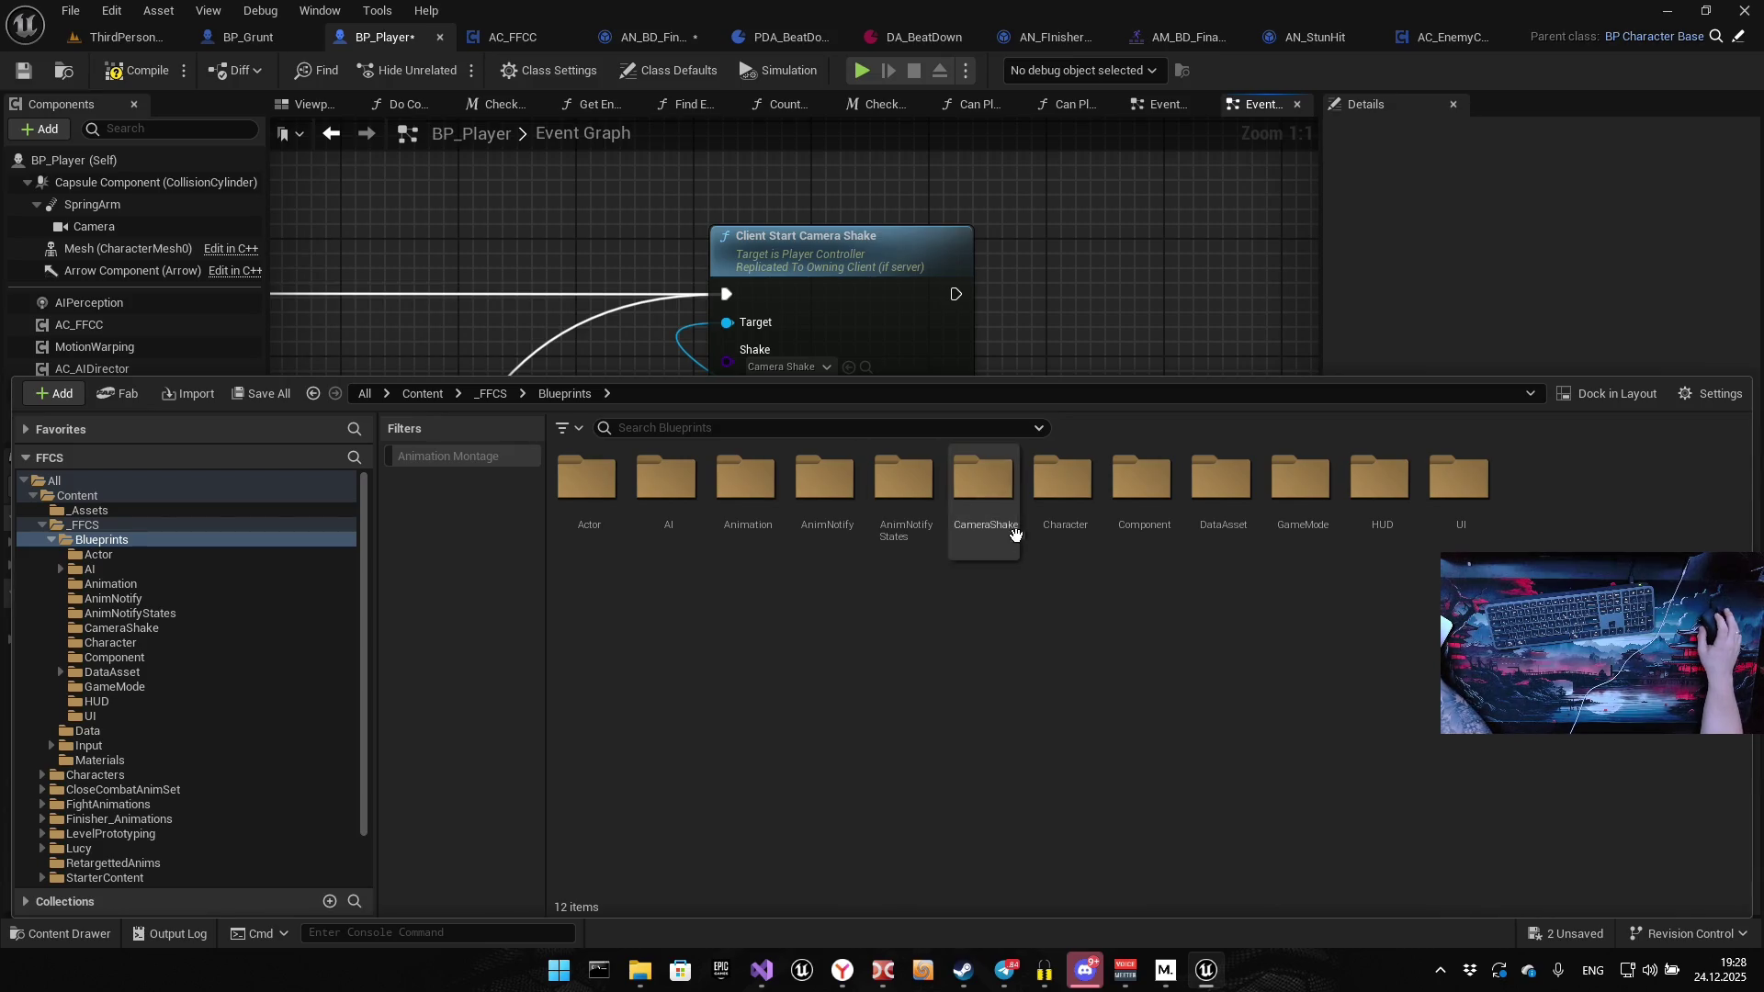
pyautogui.doubleClick(981, 480)
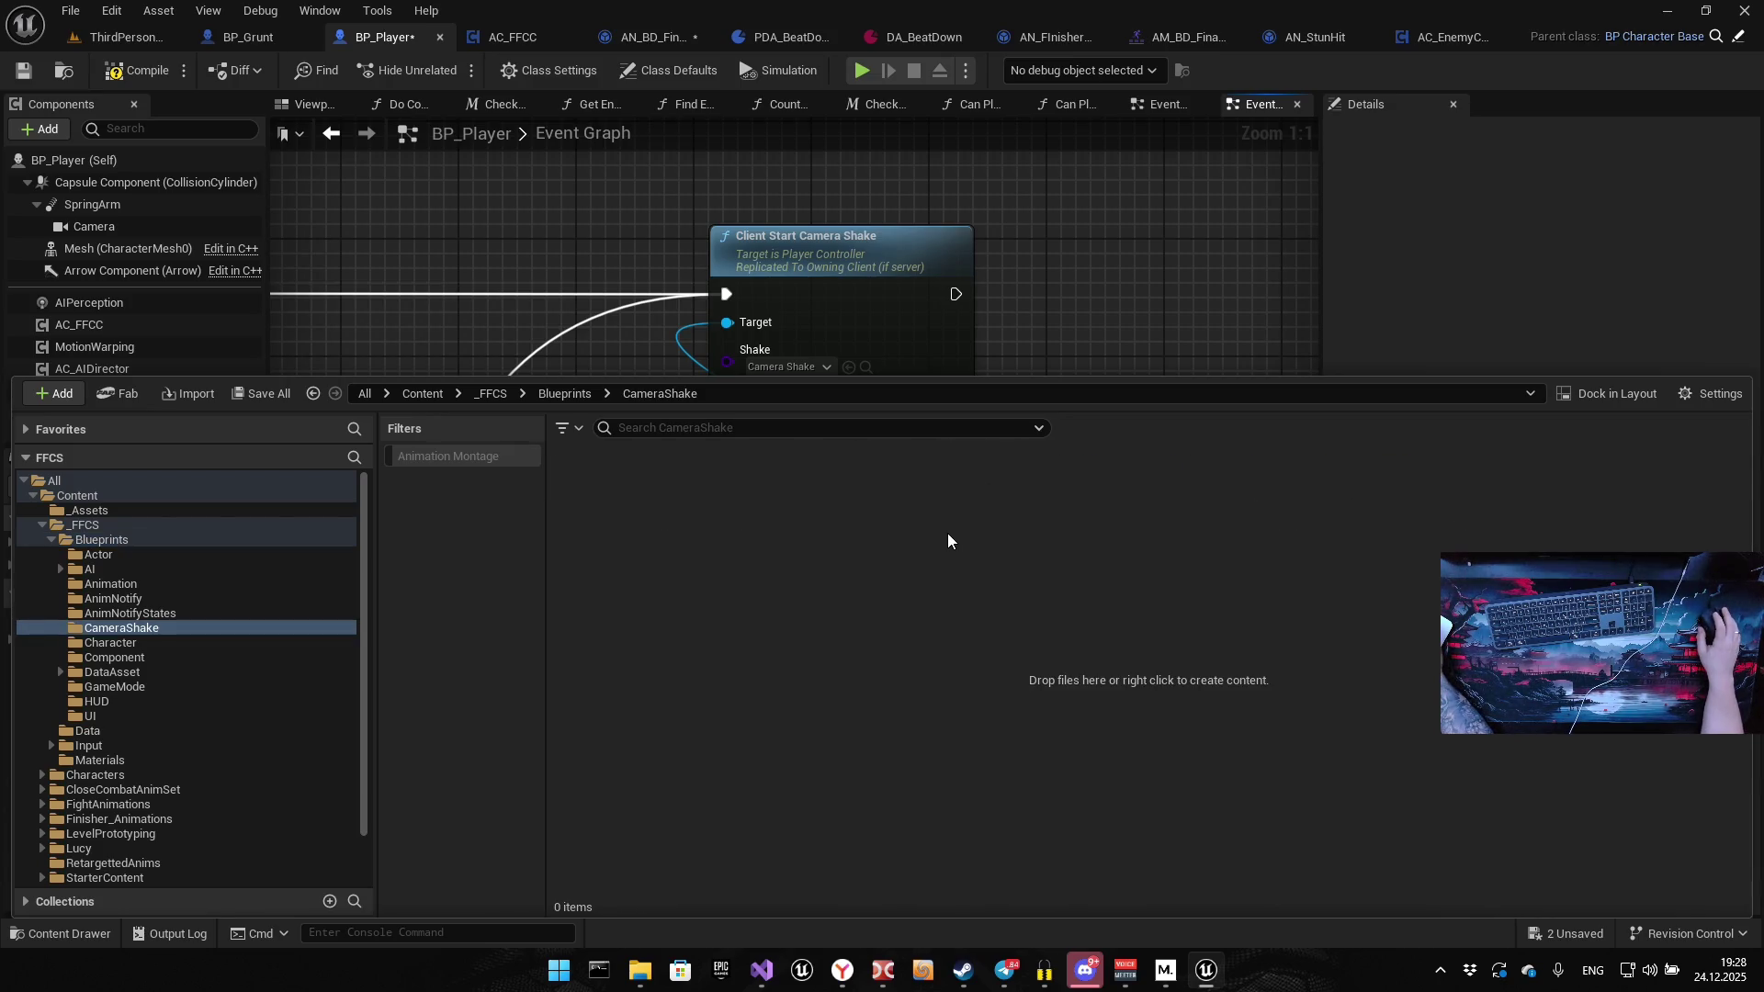
pyautogui.rightClick(845, 571)
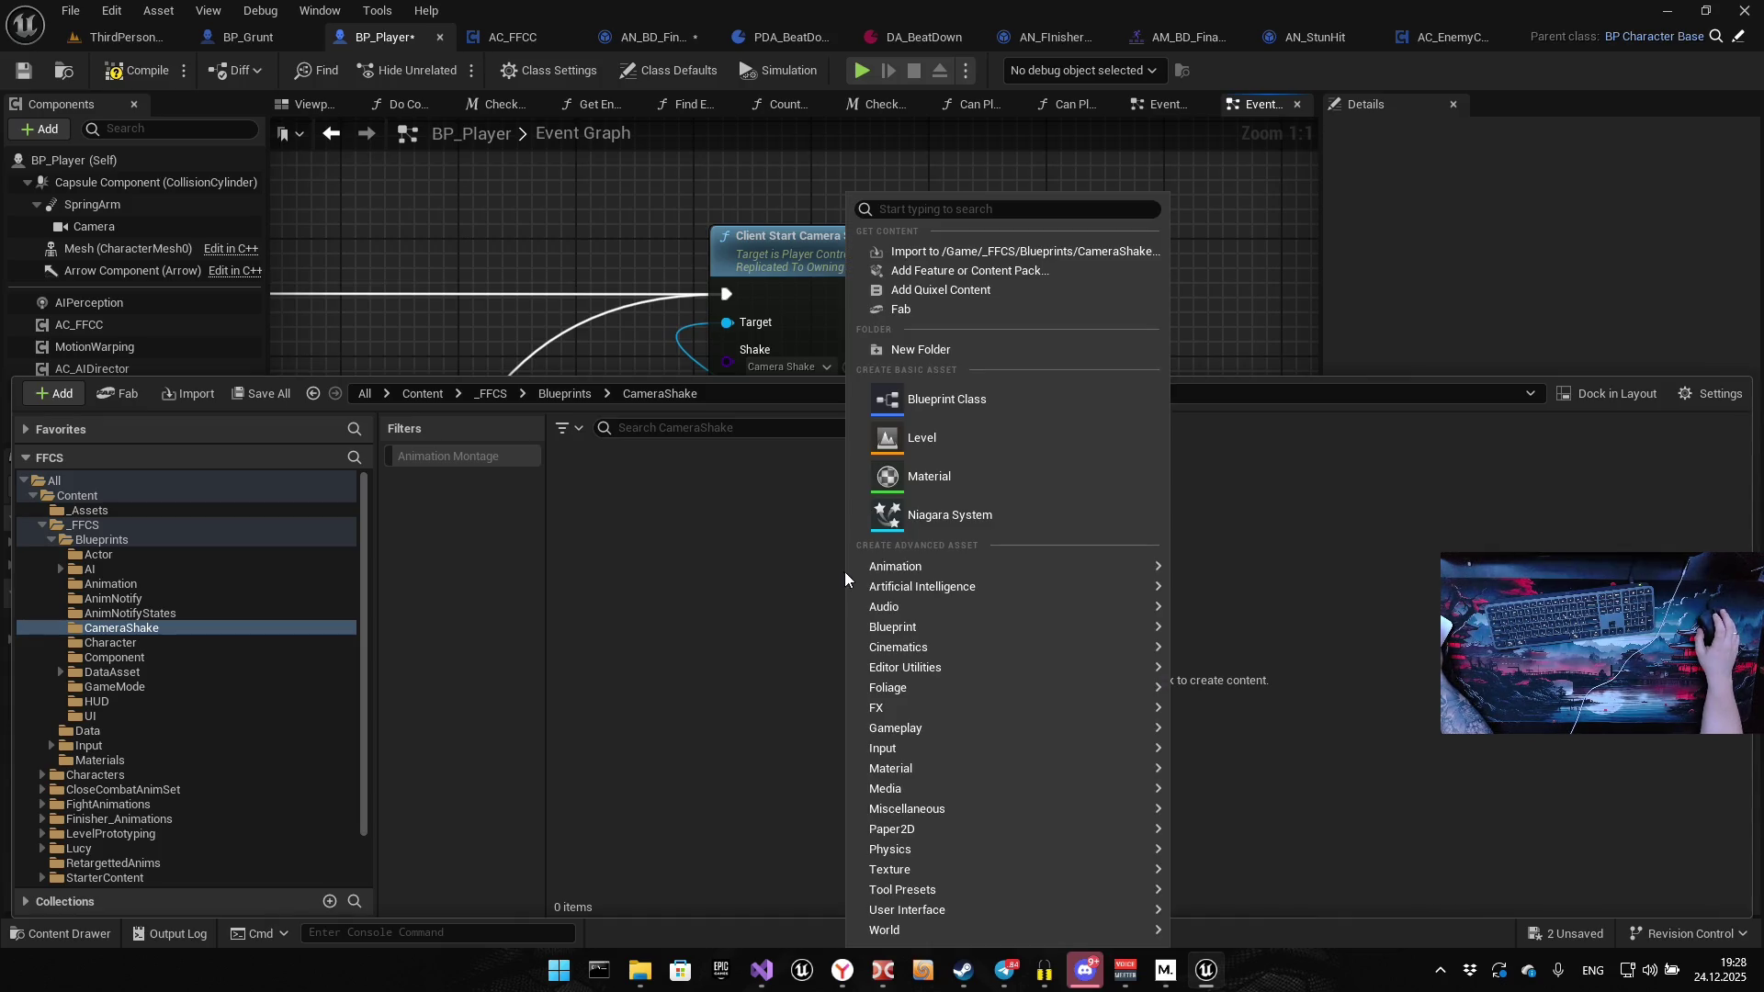
# Create a Blueprint Class with CameraShakeBase as its parent, found by searching 'camera shake bas'
pyautogui.click(980, 400)
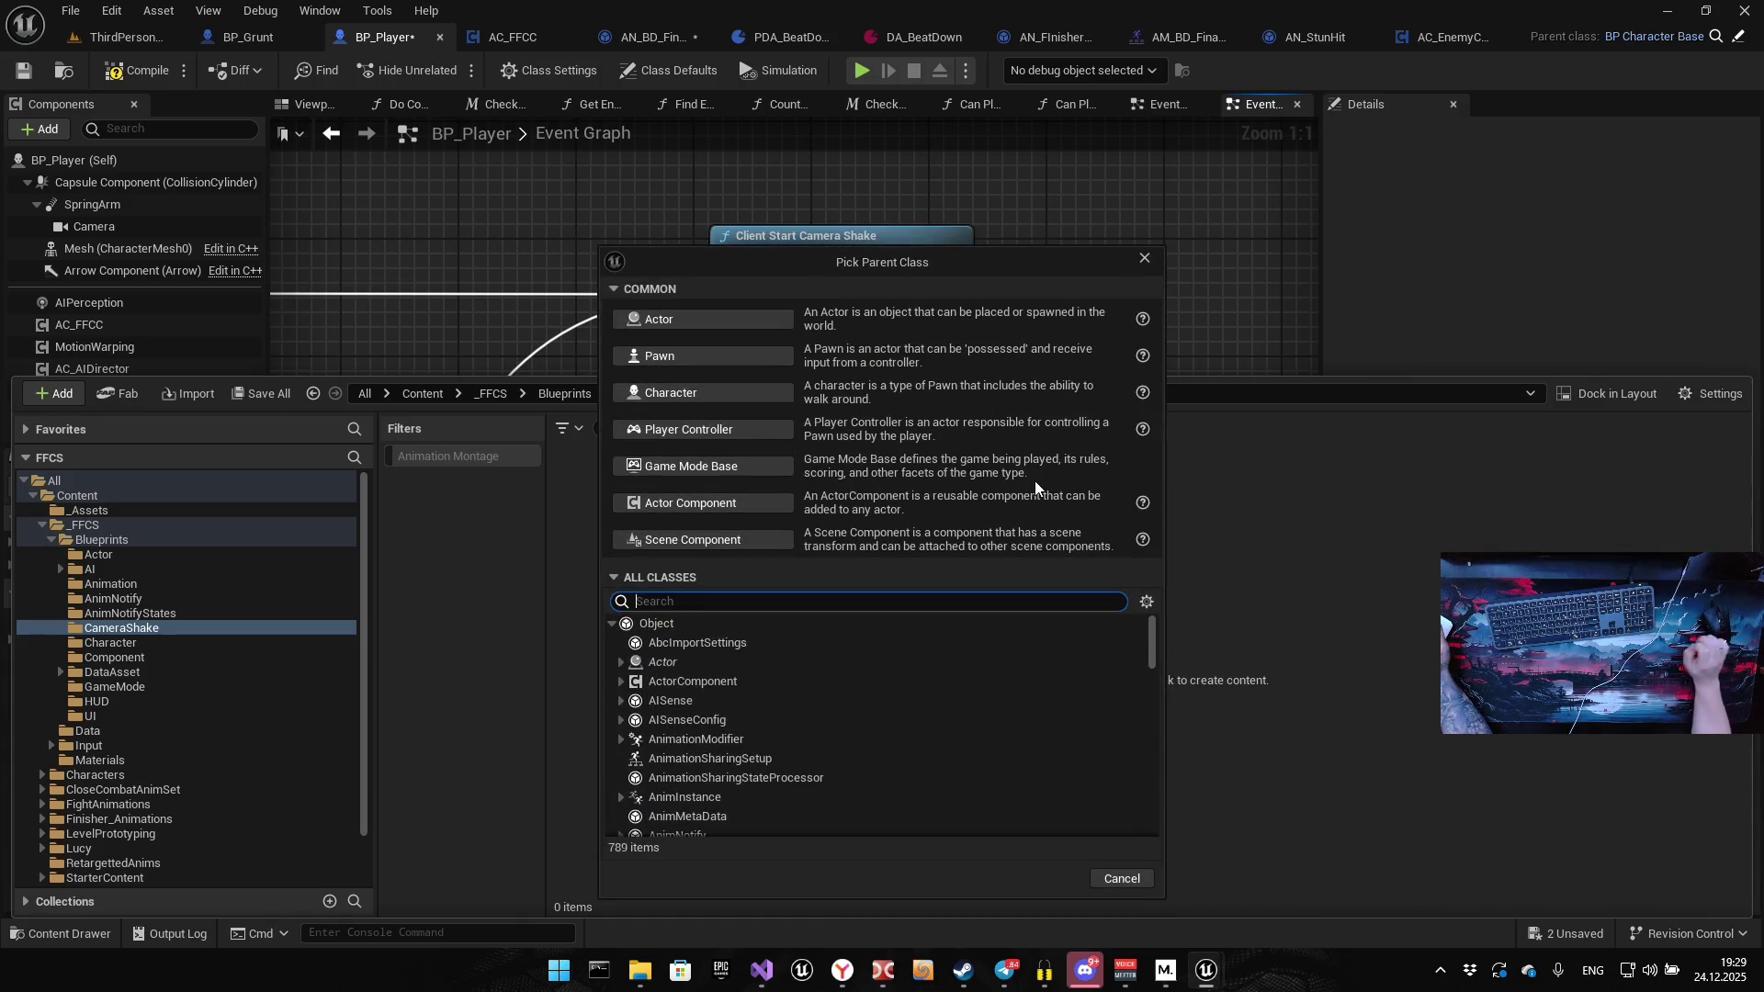
pyautogui.write('camera')
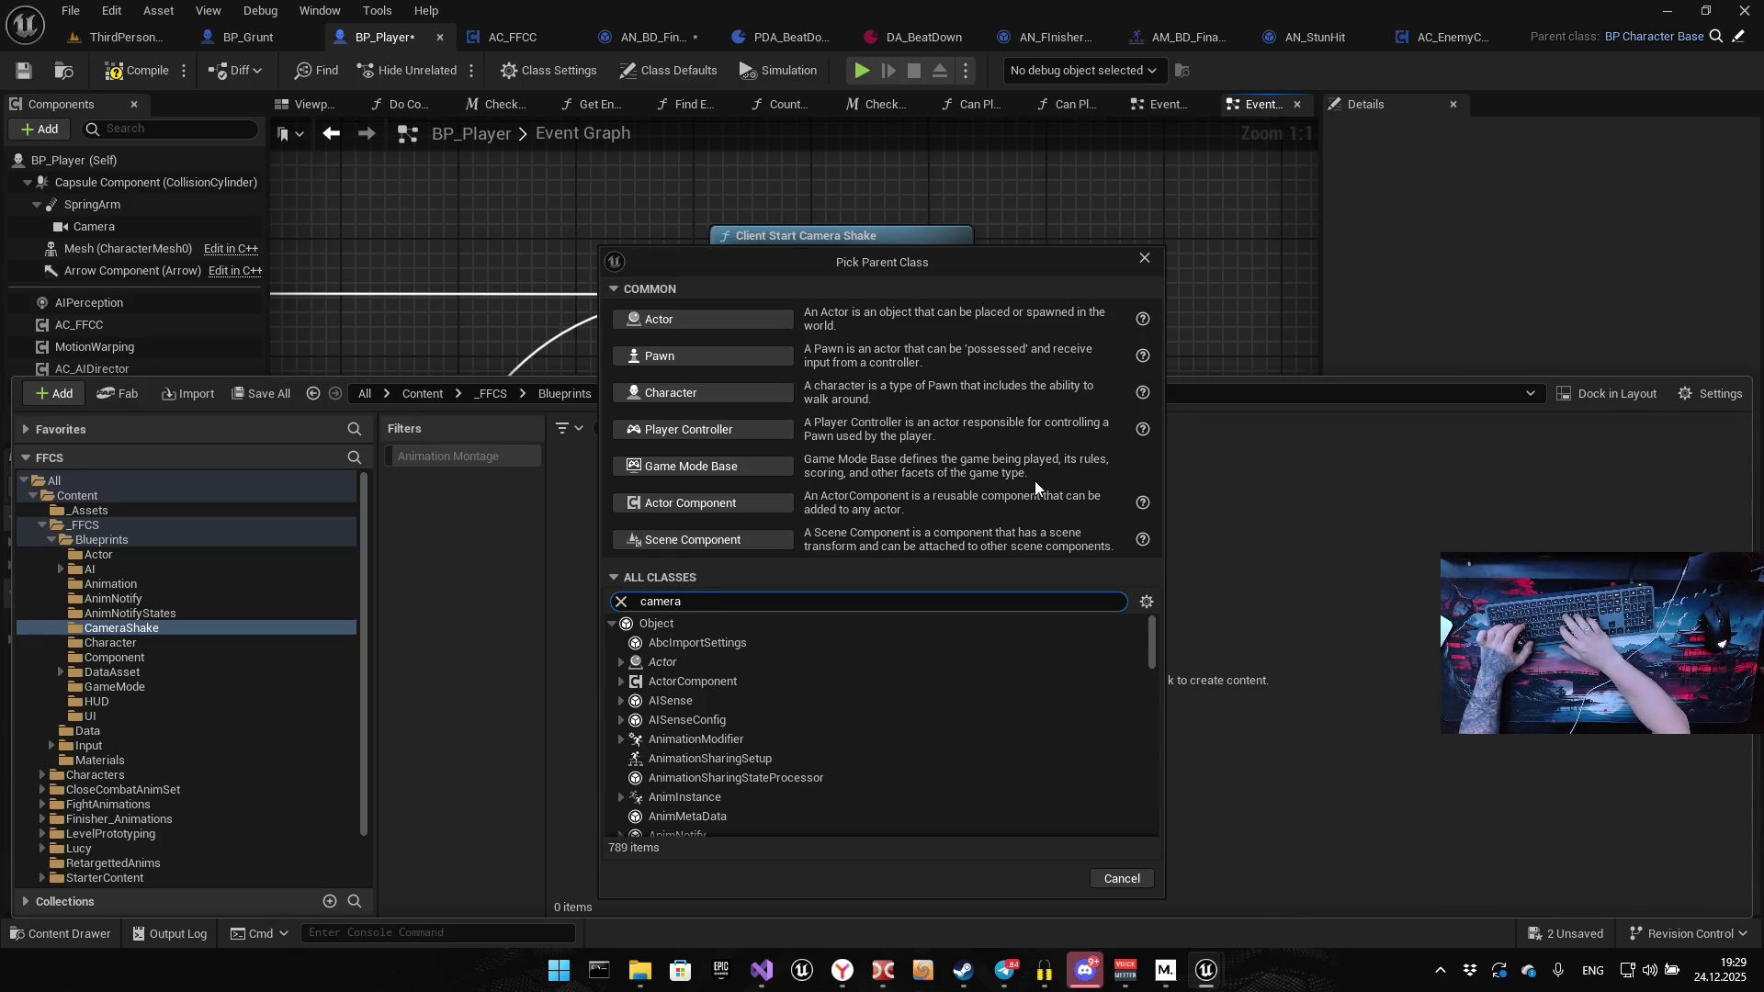
pyautogui.write(' shake')
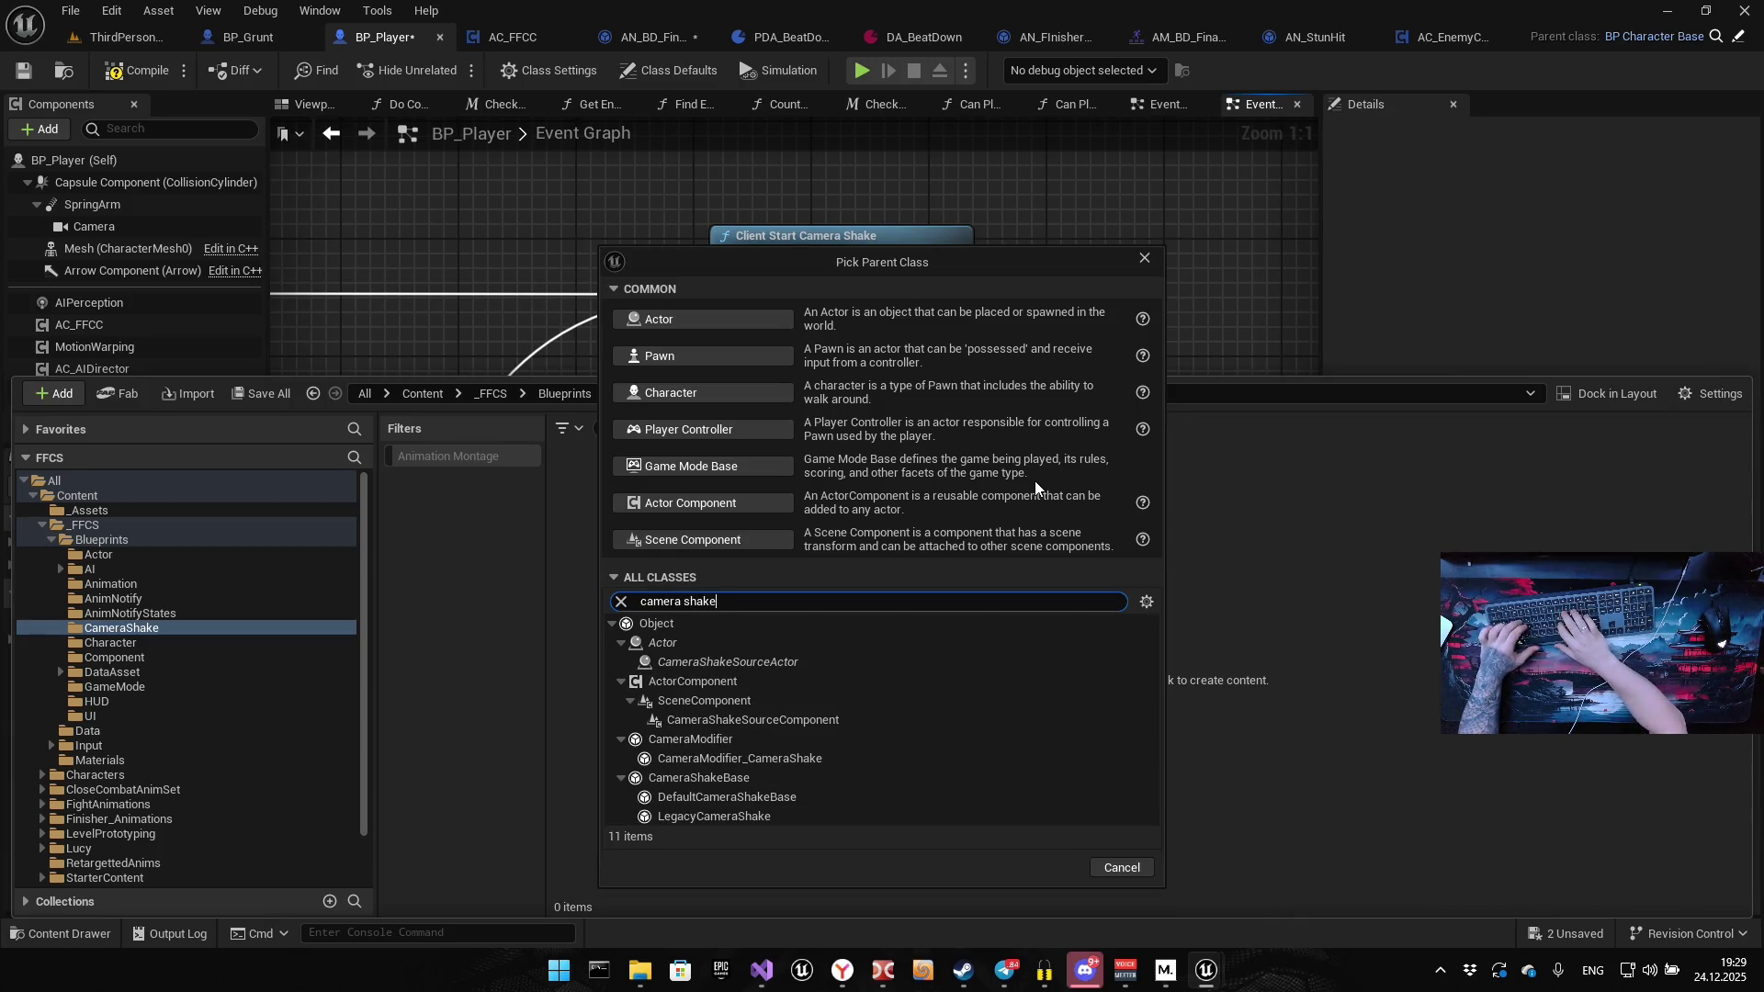
pyautogui.write(' bas')
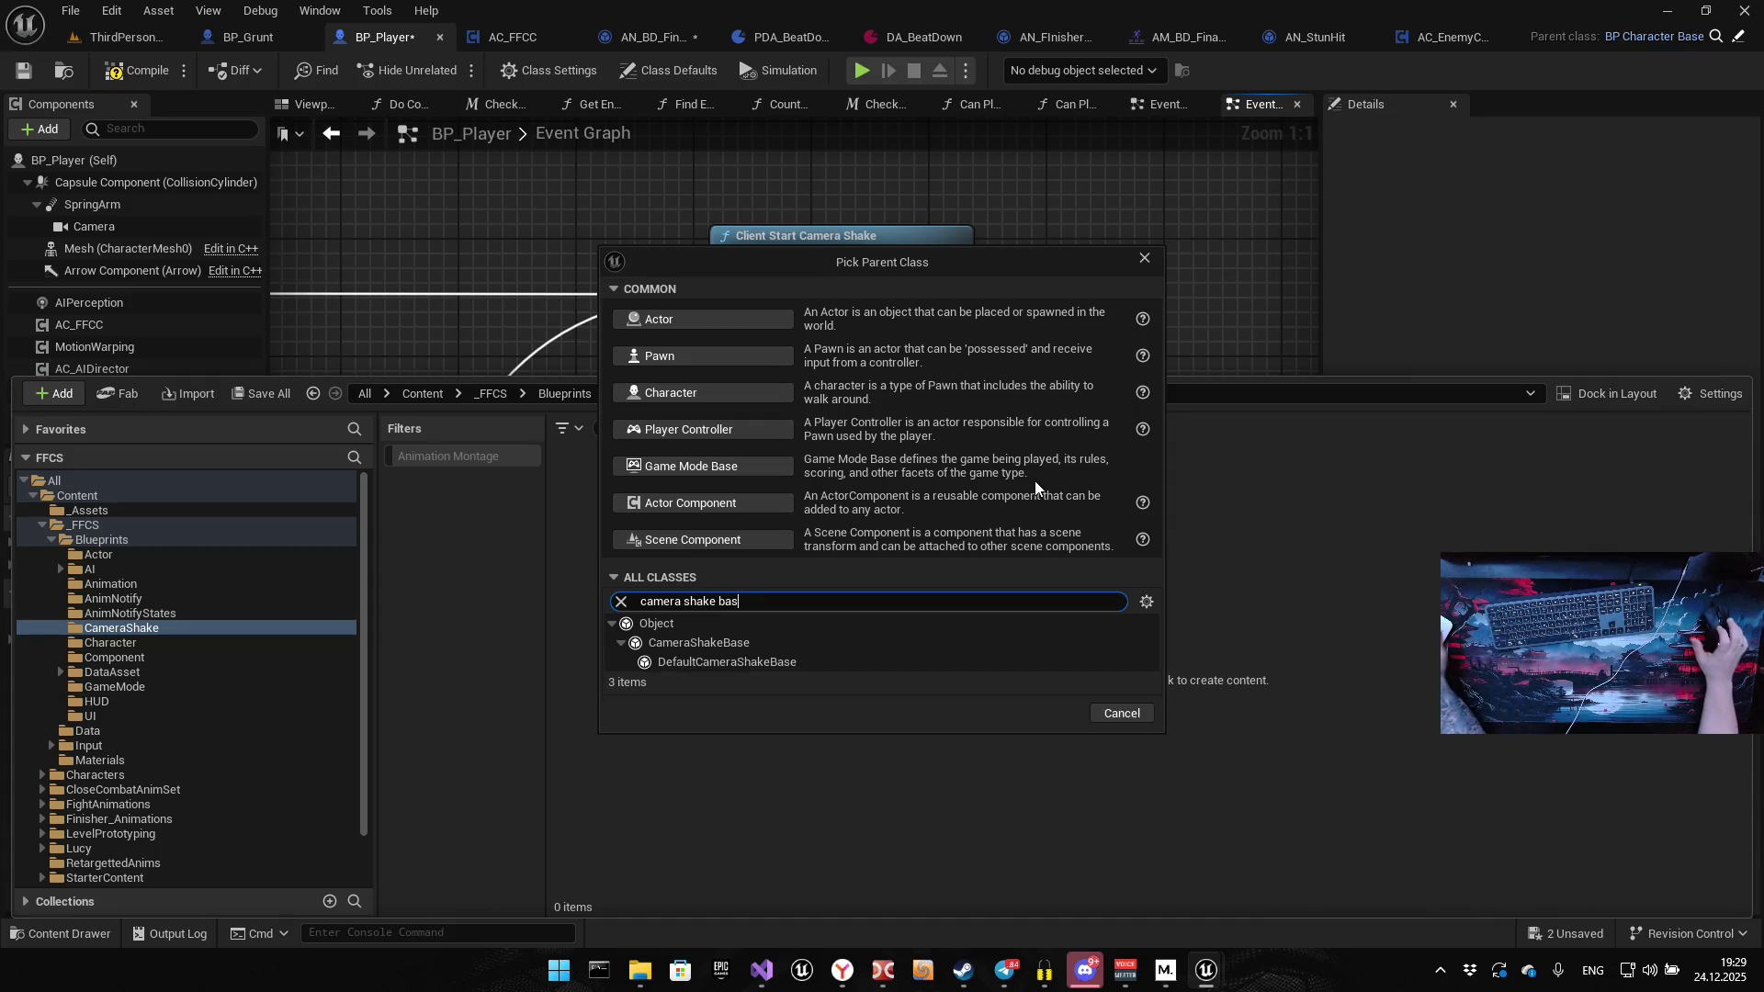
pyautogui.click(732, 642)
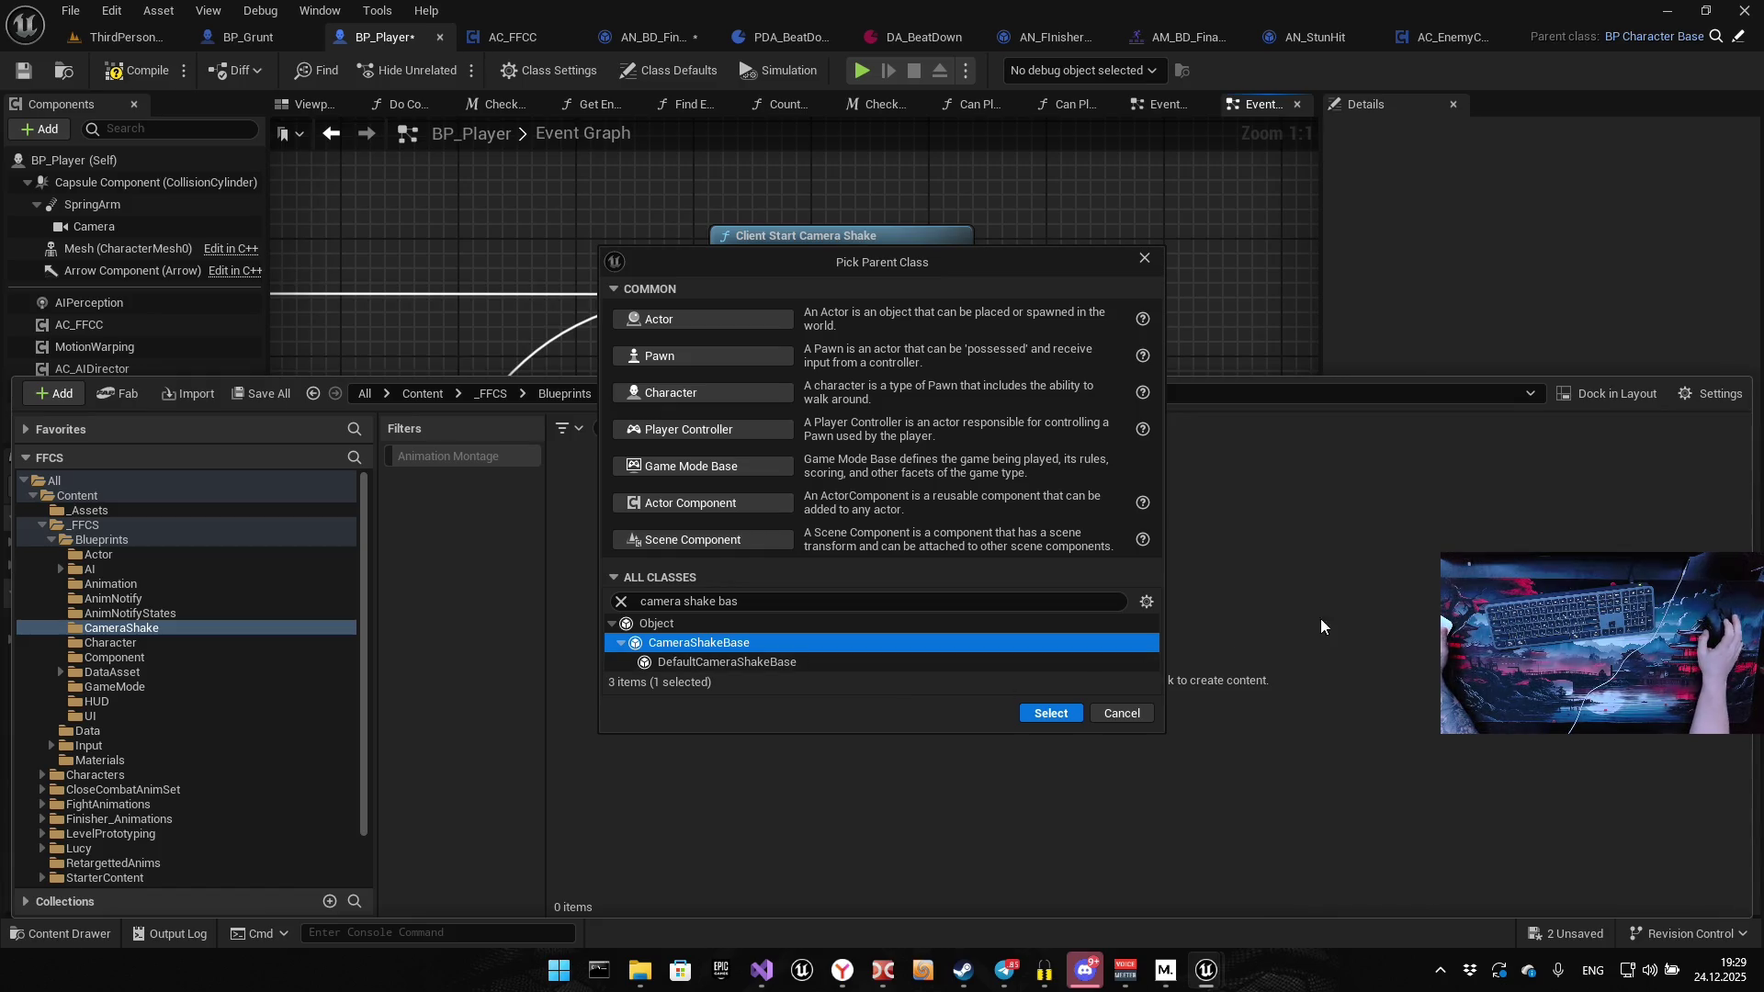
pyautogui.click(1042, 715)
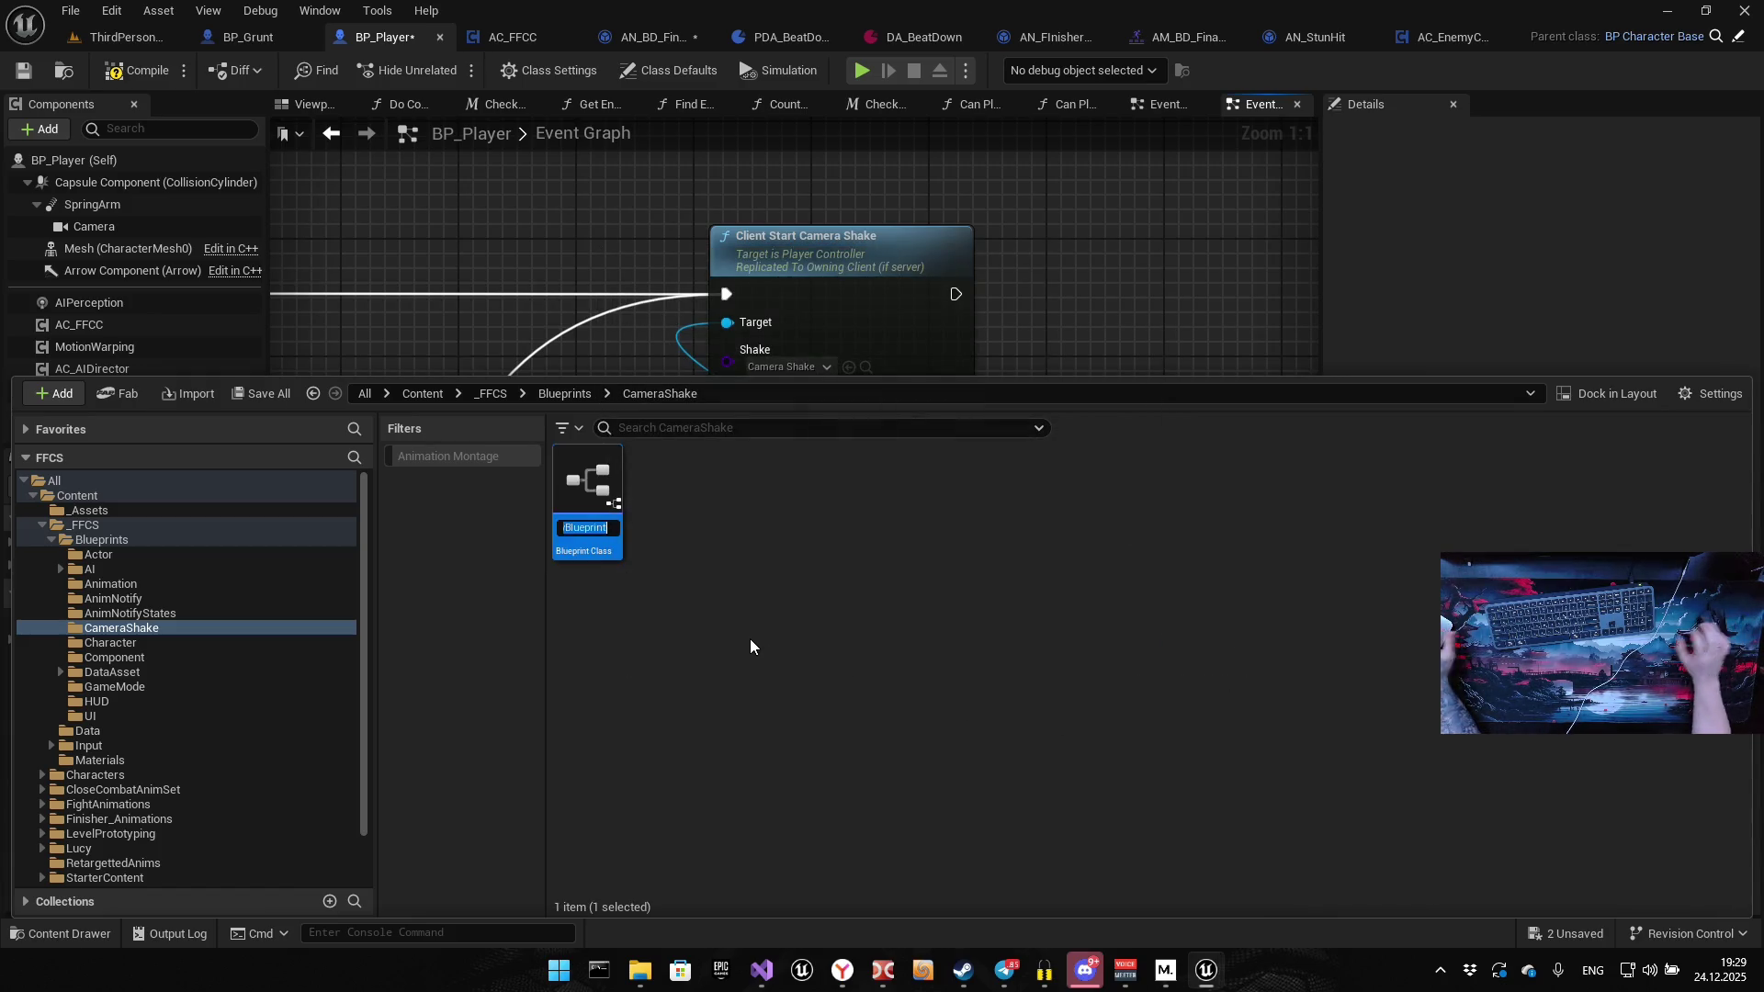
# Name the new asset BP_CSB_Beatdown and open it in the Blueprint editor
pyautogui.write('BP_')
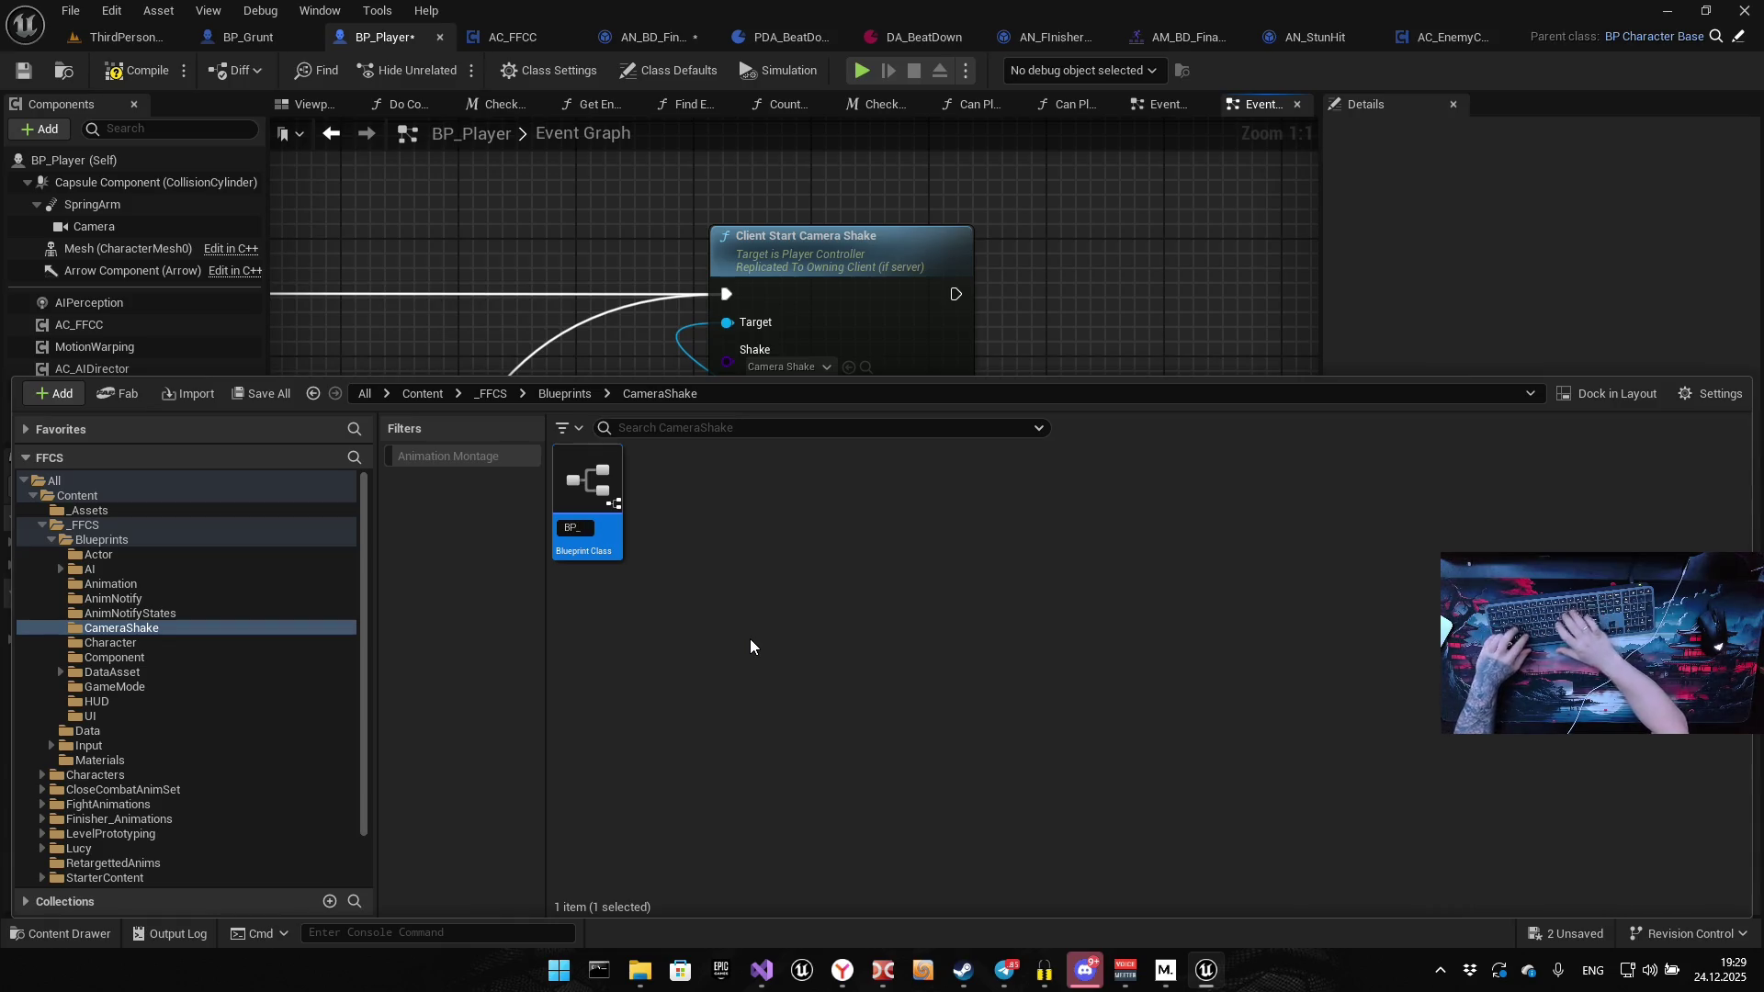
pyautogui.write('Camer')
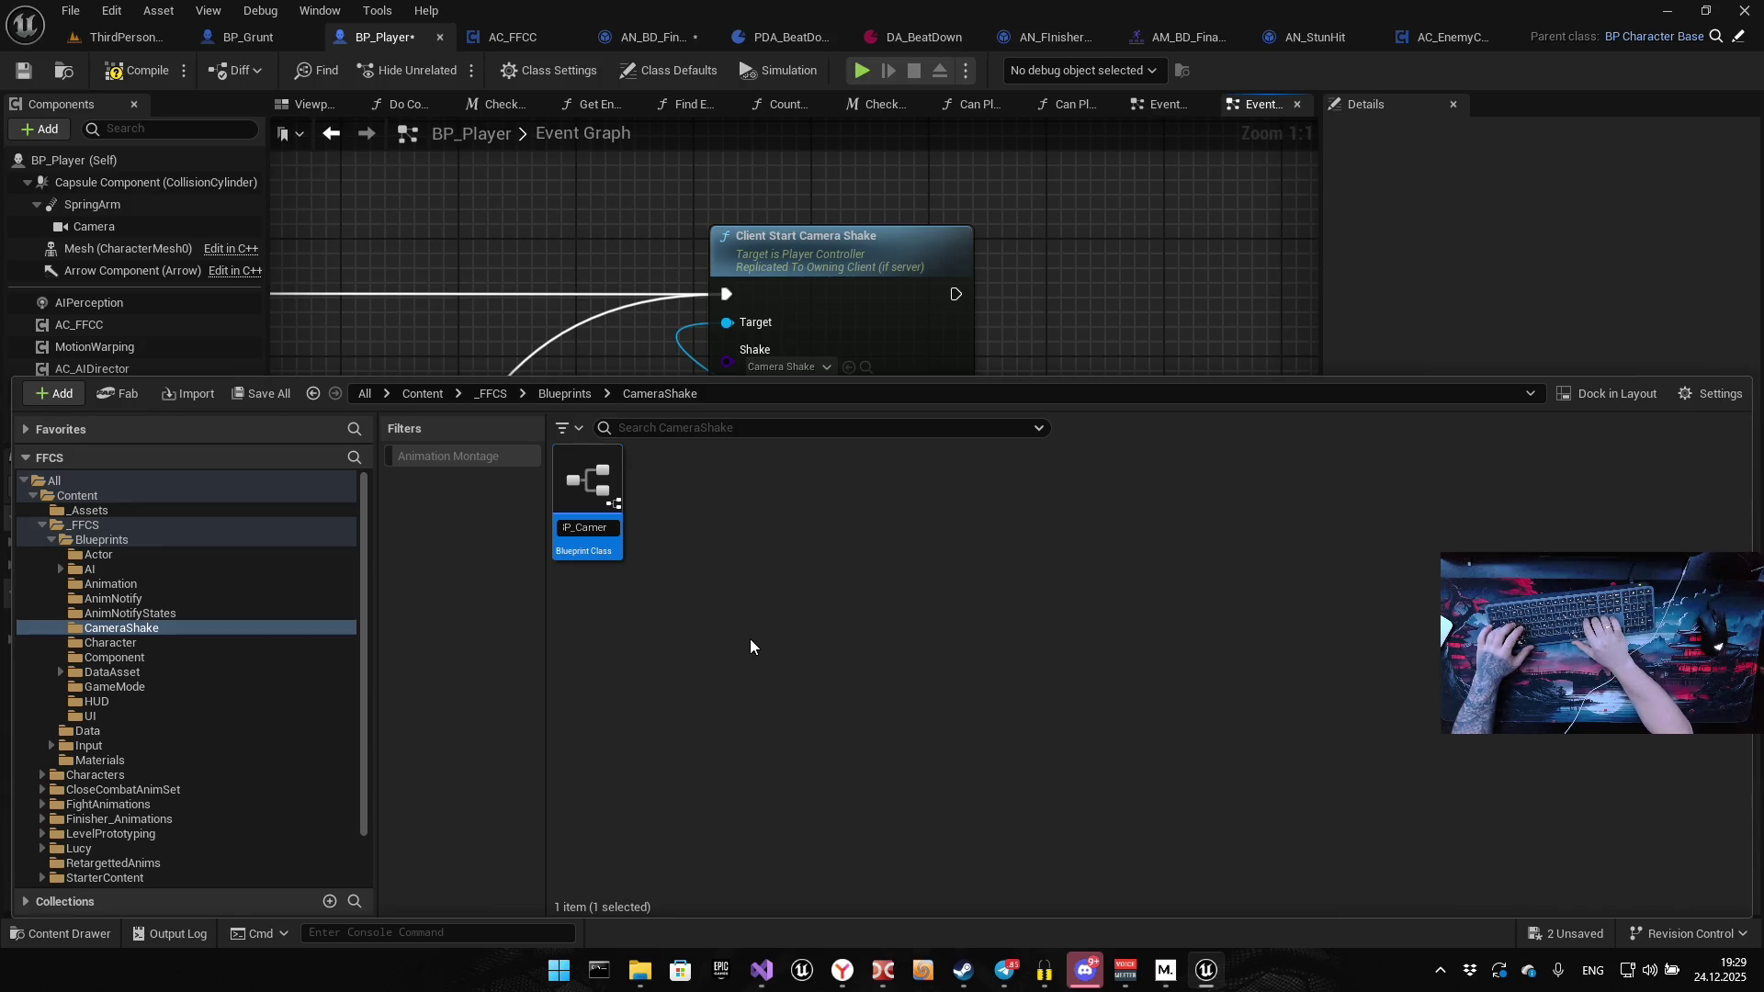
pyautogui.write('a')
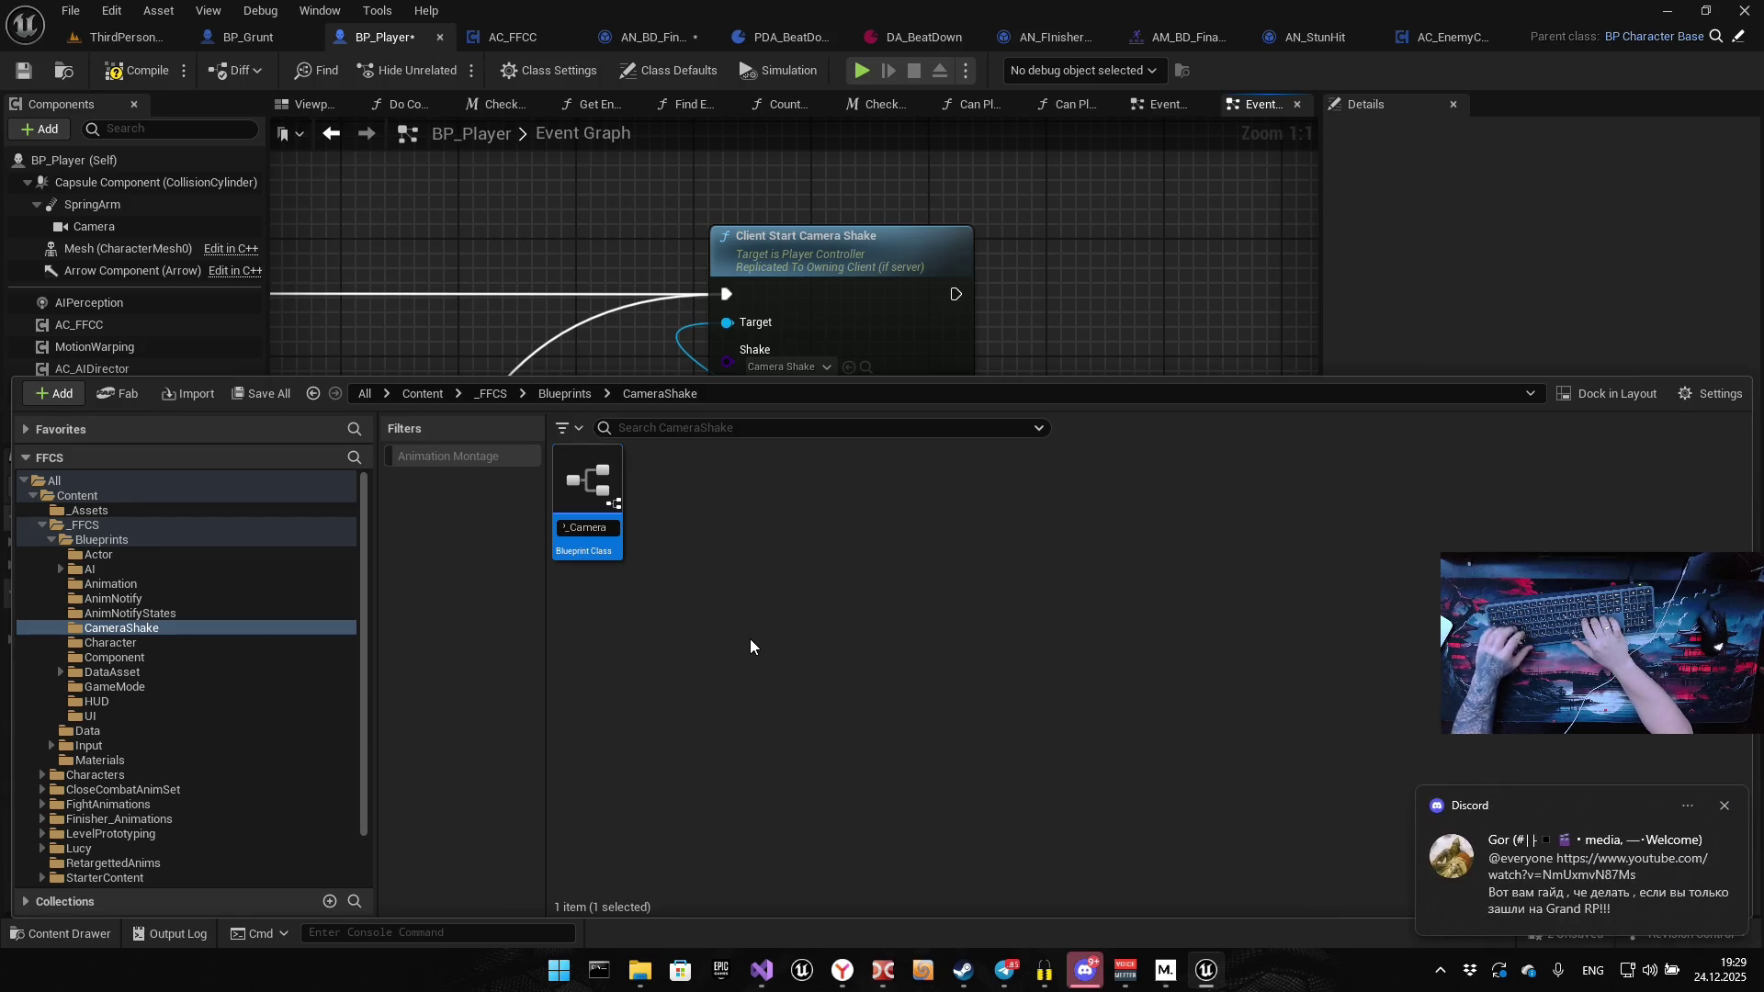
pyautogui.press('BackSpace')
pyautogui.press('BackSpace')
pyautogui.press('BackSpace')
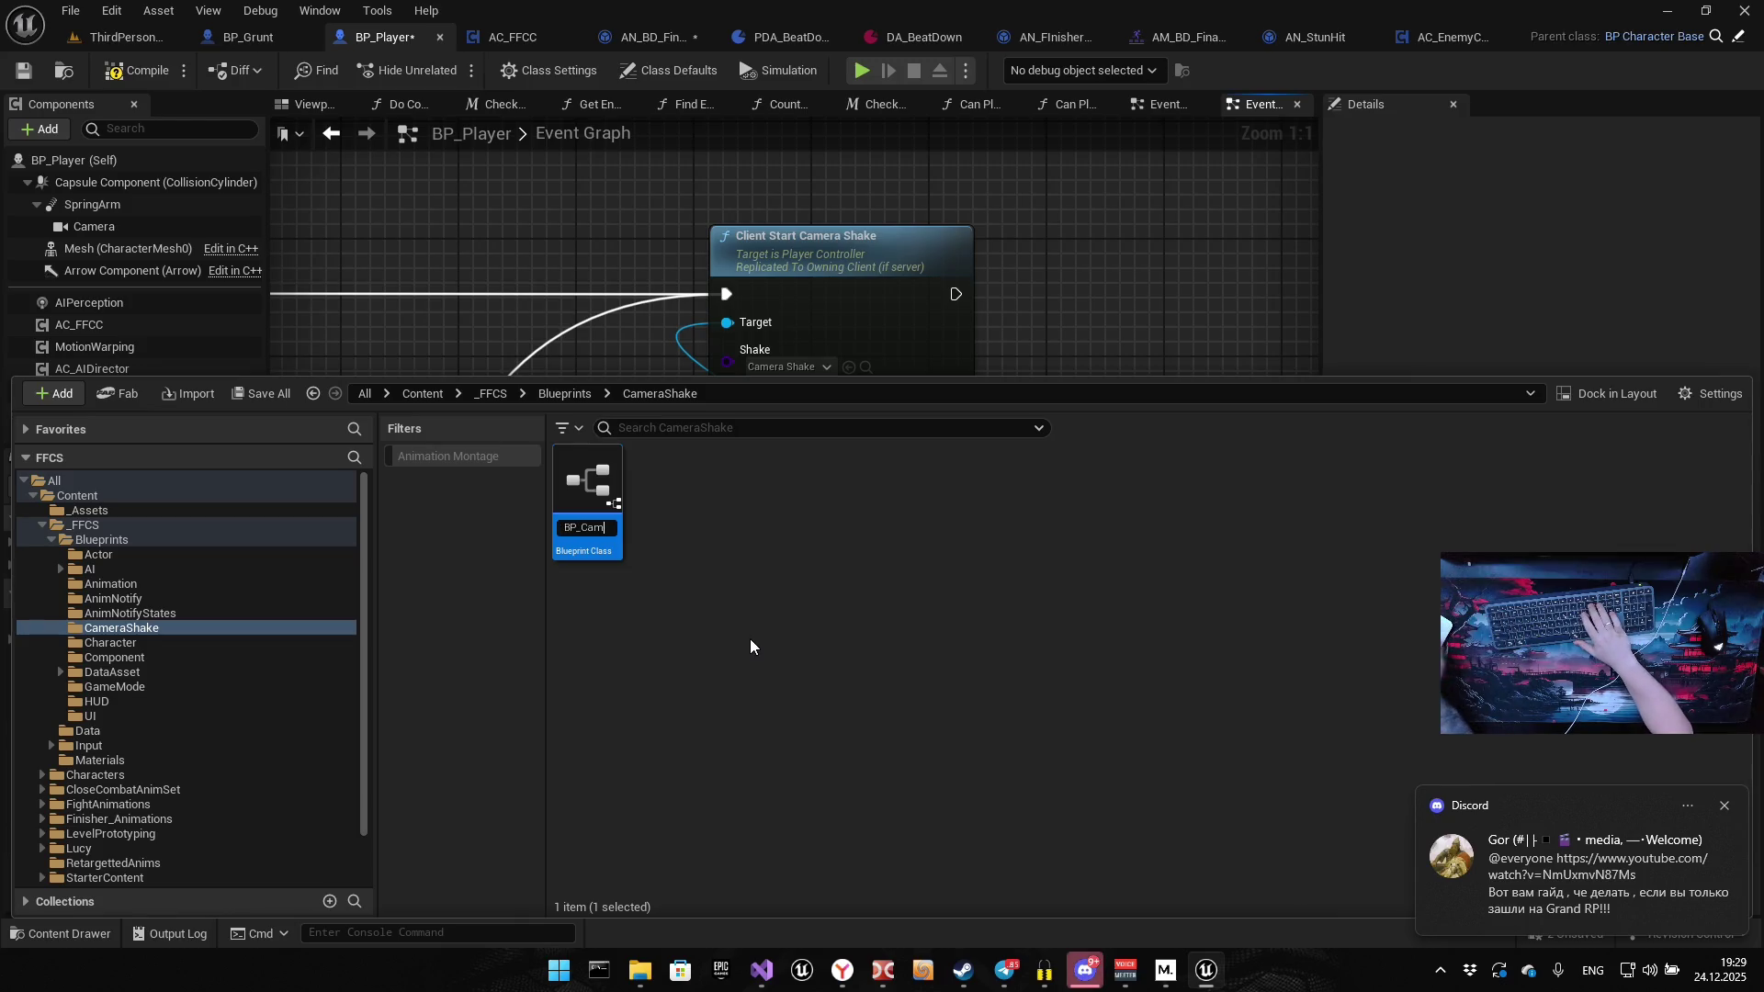
pyautogui.press('BackSpace')
pyautogui.press('BackSpace')
pyautogui.write('SB')
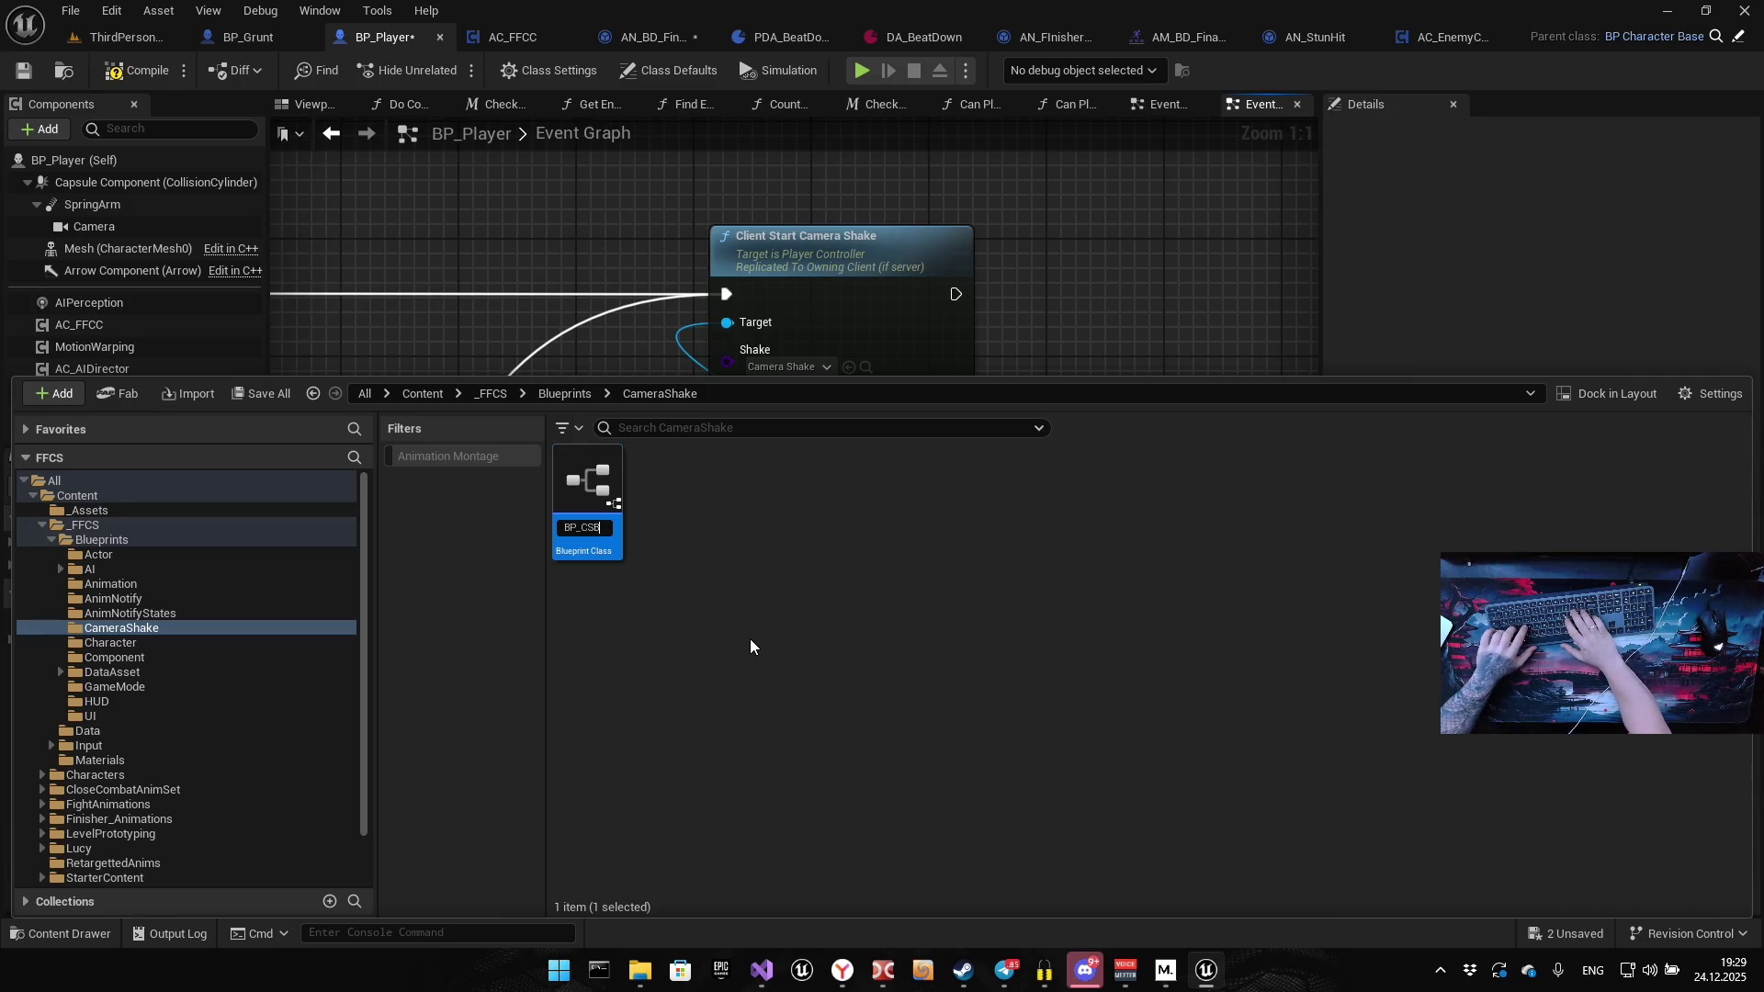
pyautogui.write('_Beatdow')
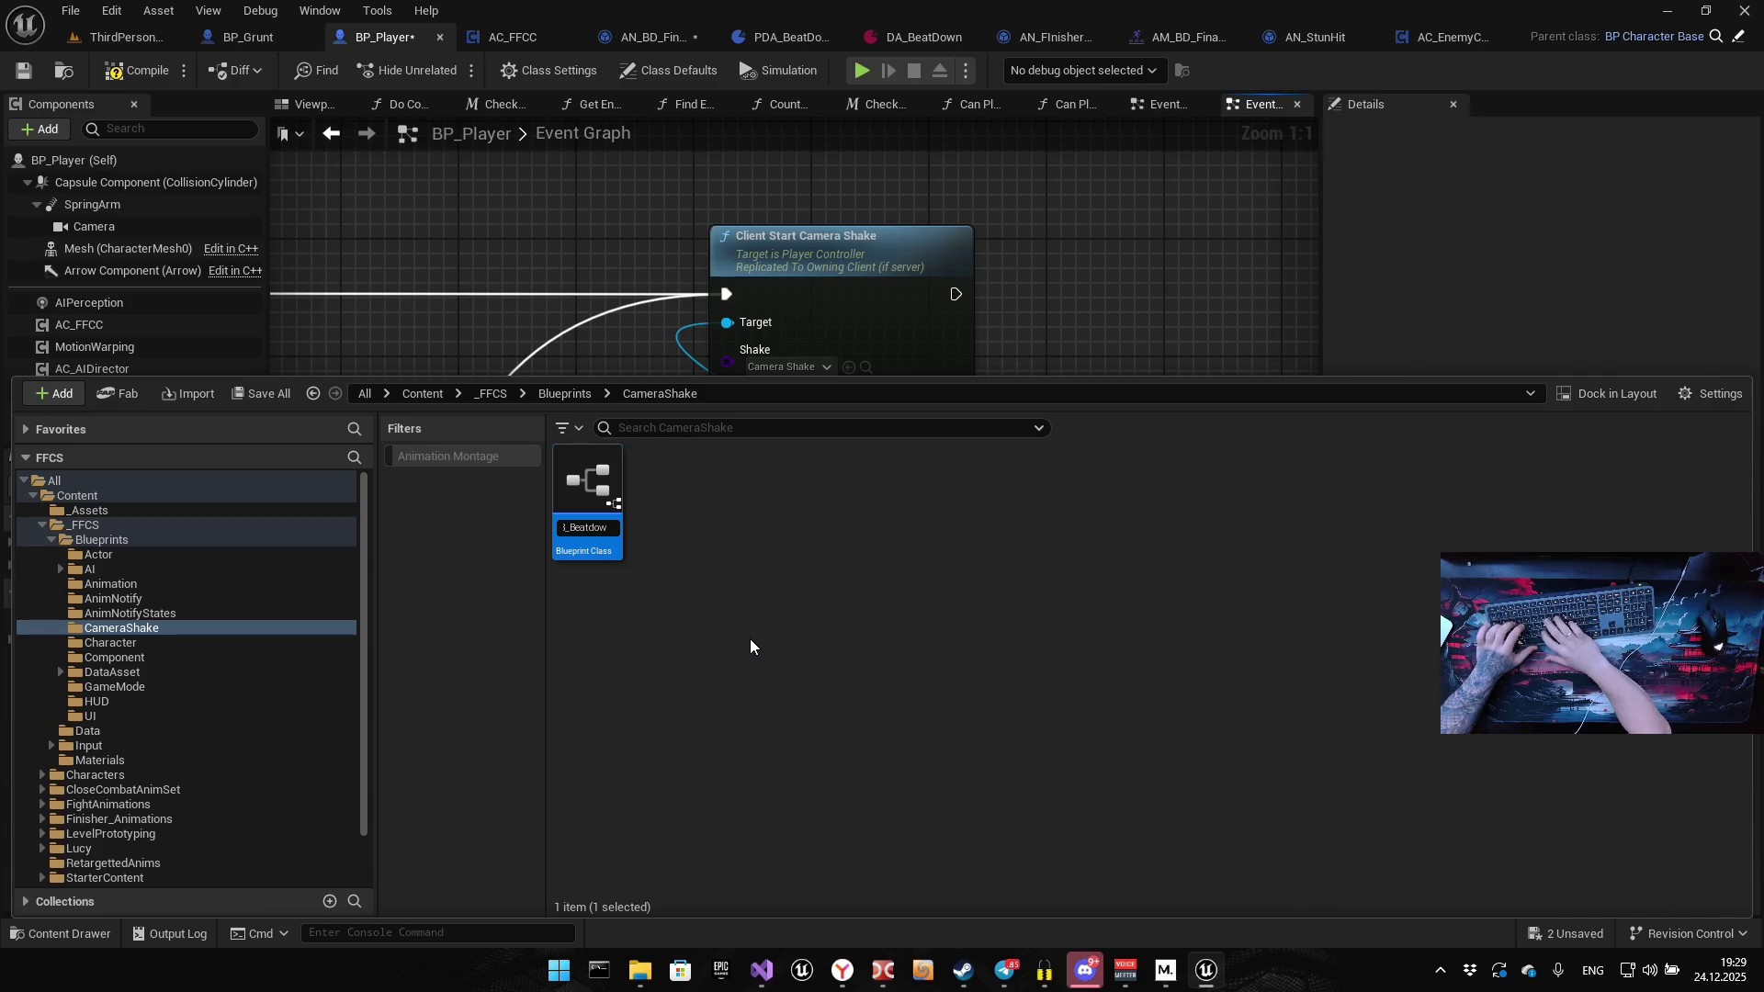
pyautogui.write('n')
pyautogui.press('Return')
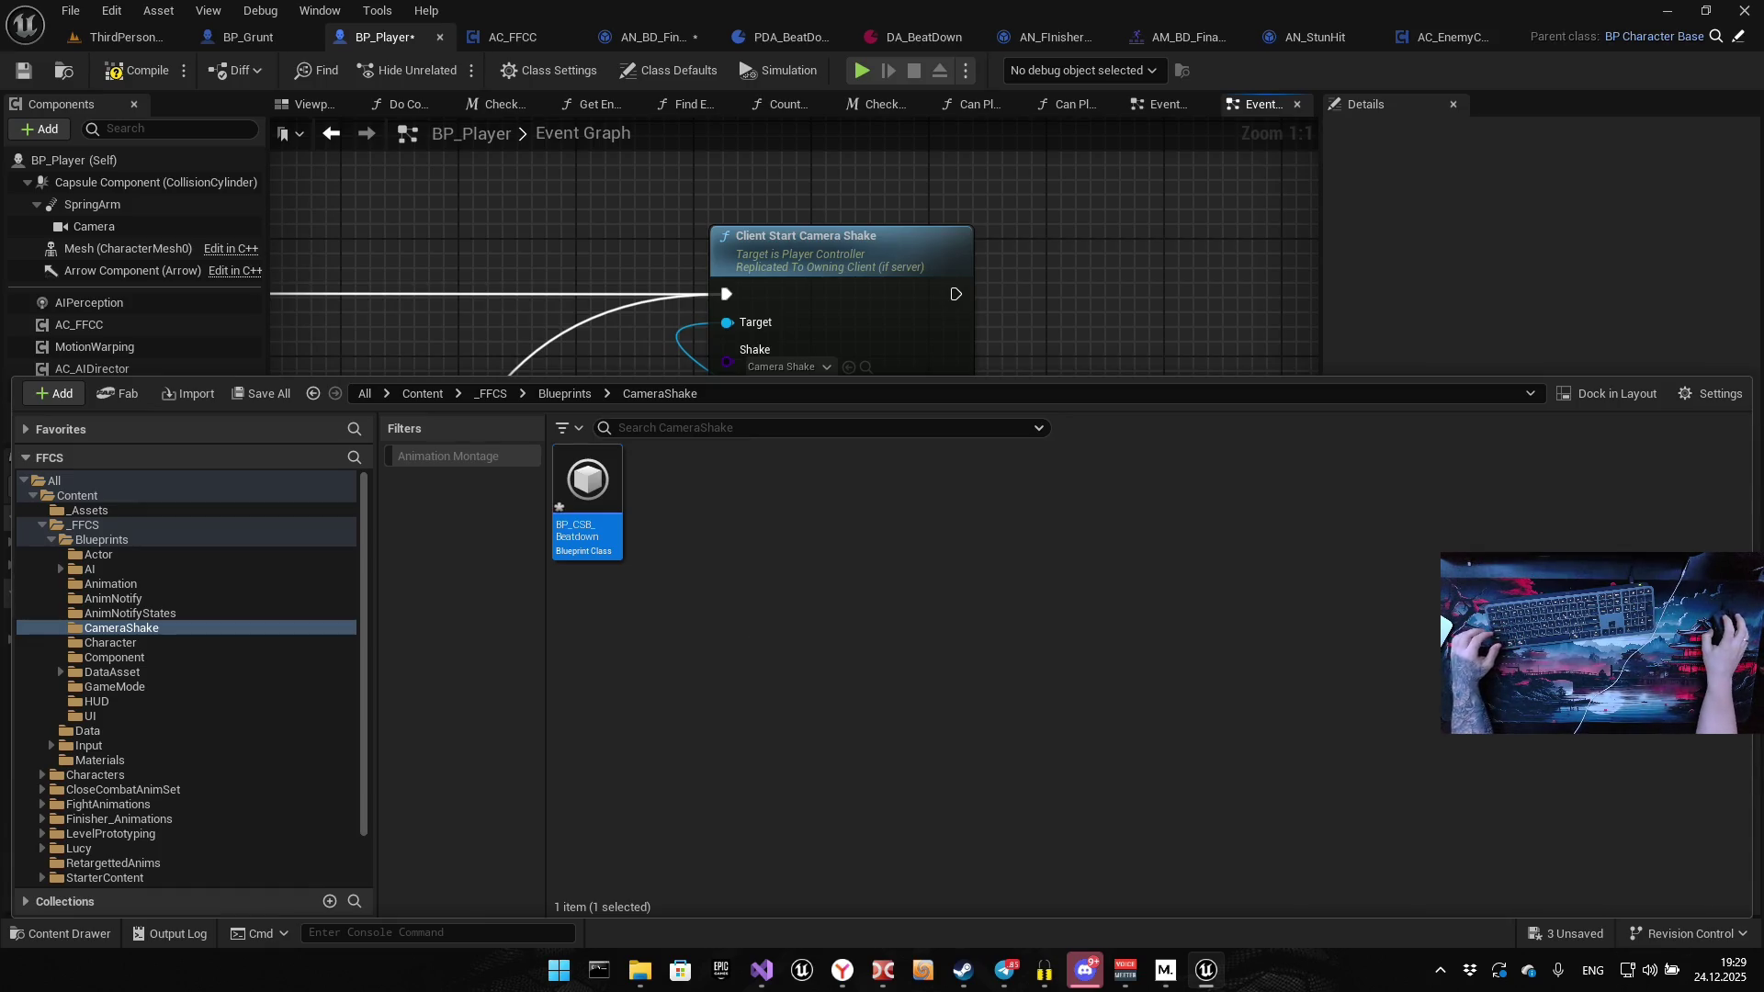
pyautogui.click(1120, 874)
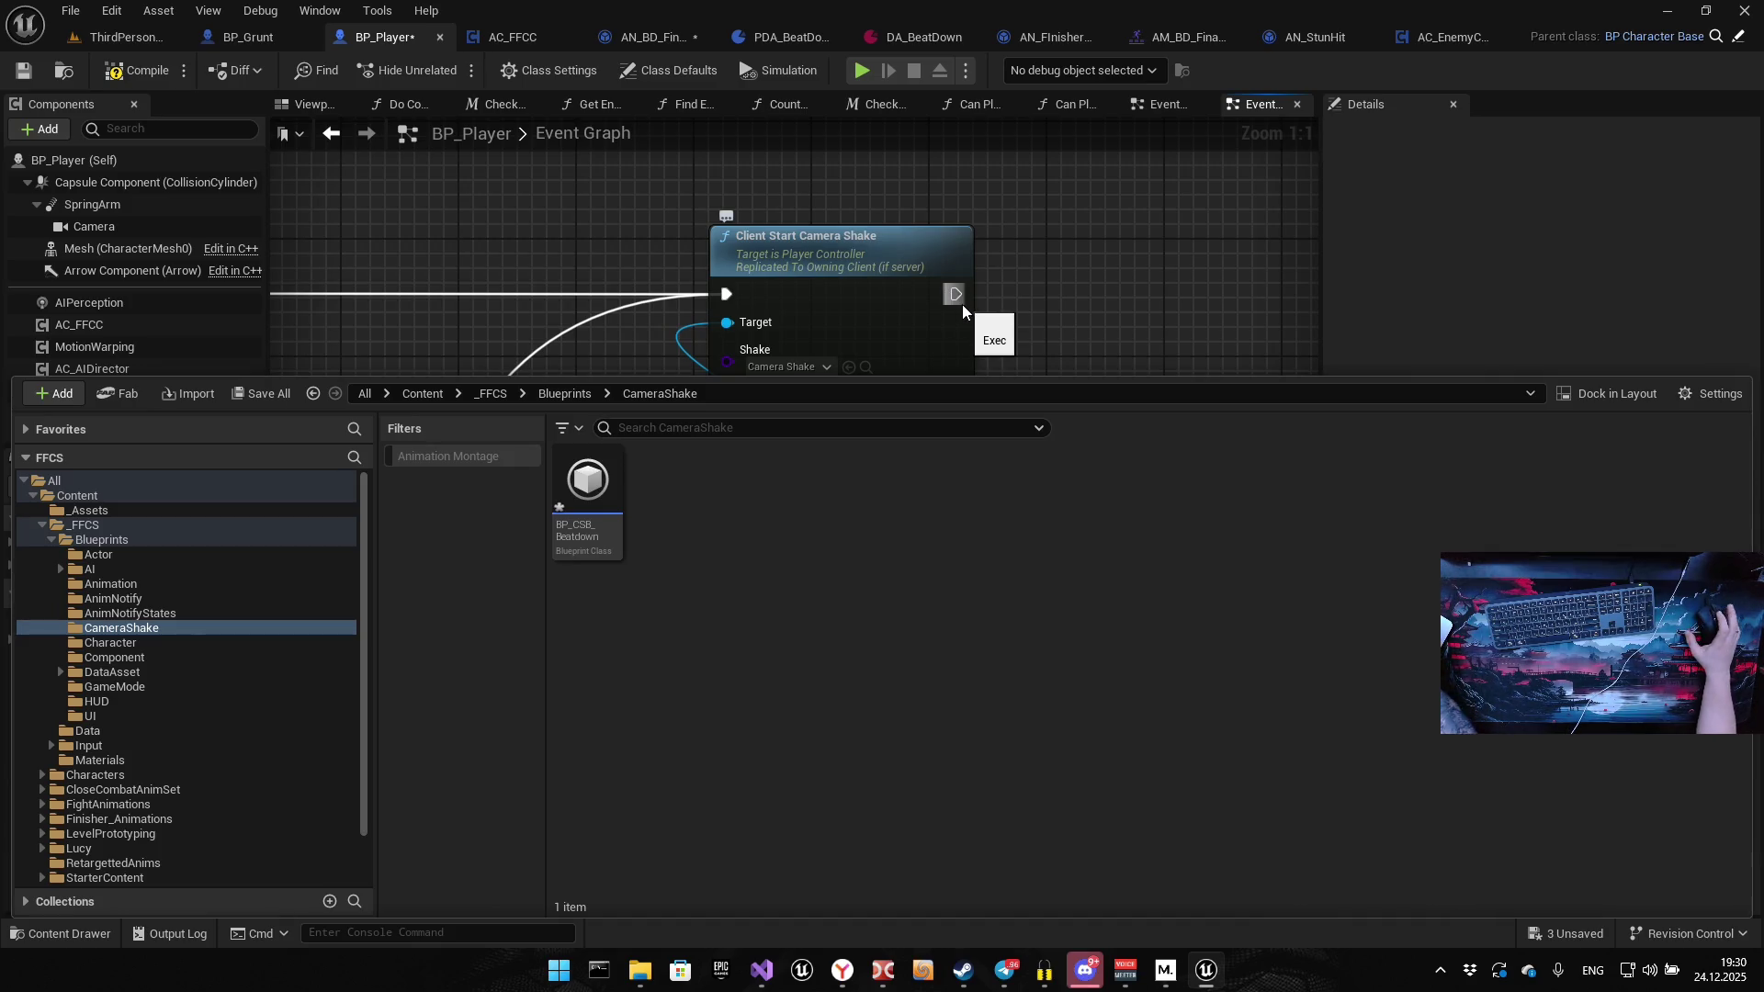
pyautogui.doubleClick(586, 484)
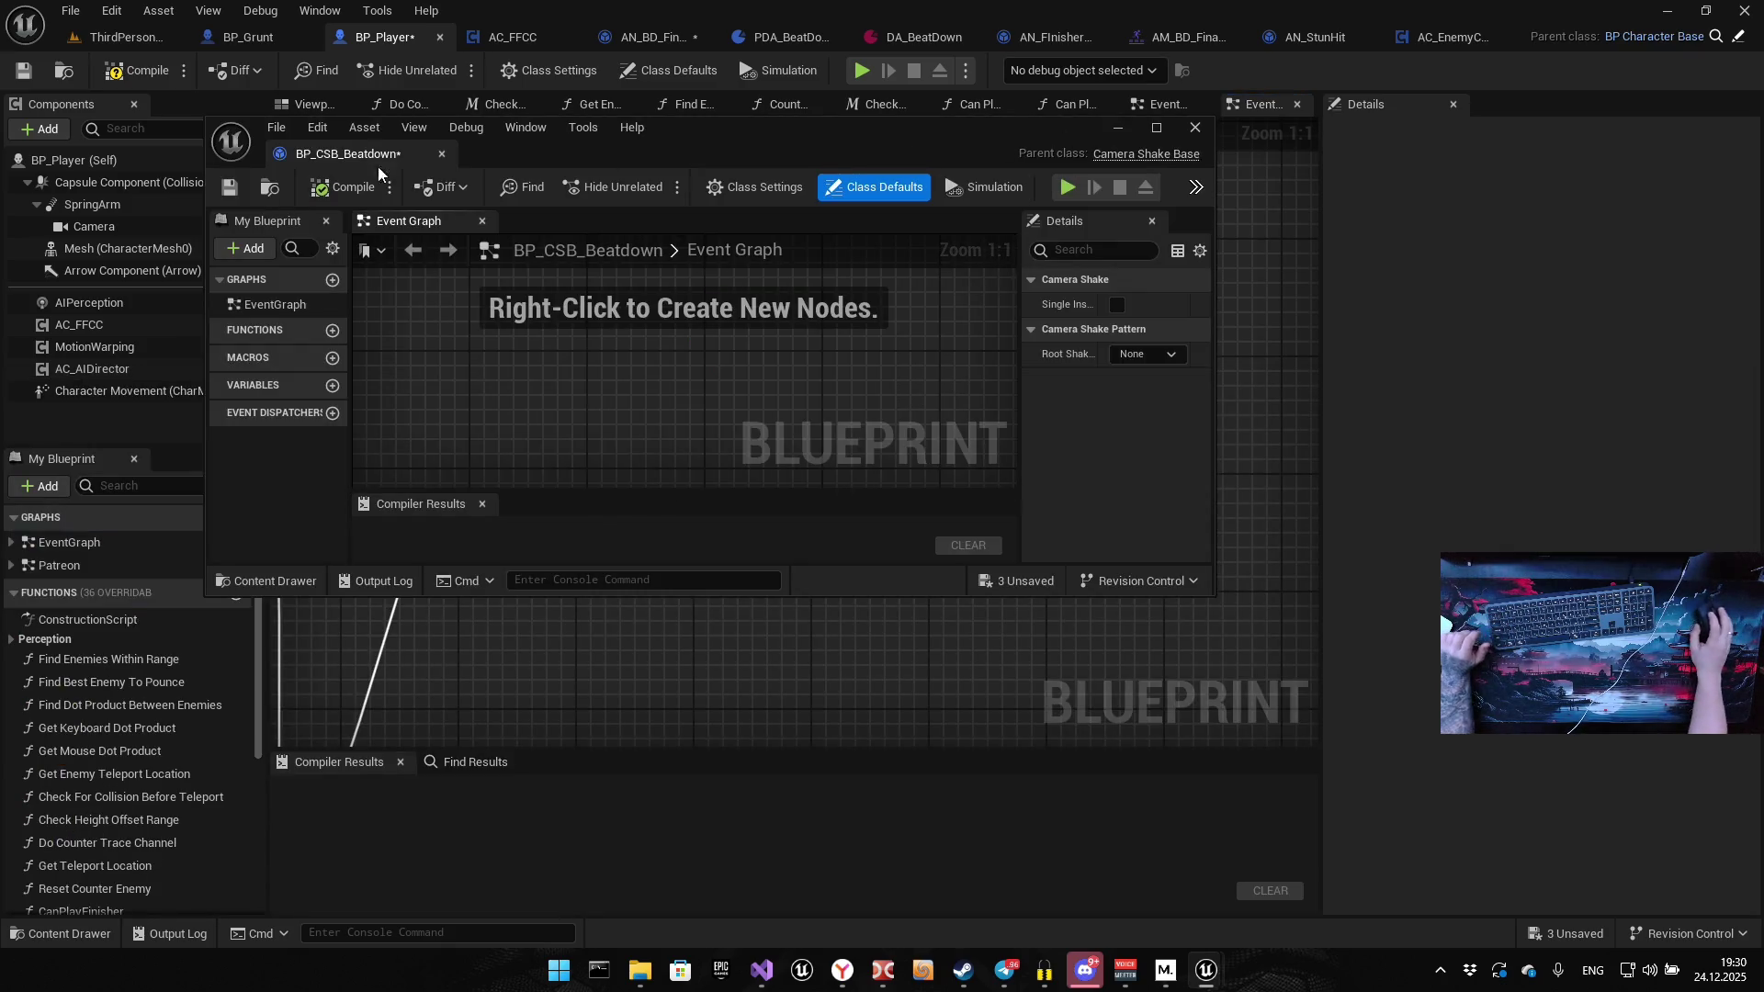
# Dock the shake editor, tick Single Instance and set Root Shake Pattern to Wave Oscillator
pyautogui.moveTo(348, 153)
pyautogui.mouseDown()
pyautogui.moveTo(1302, 59)
pyautogui.moveTo(1029, 23)
pyautogui.moveTo(1507, 44)
pyautogui.mouseUp()
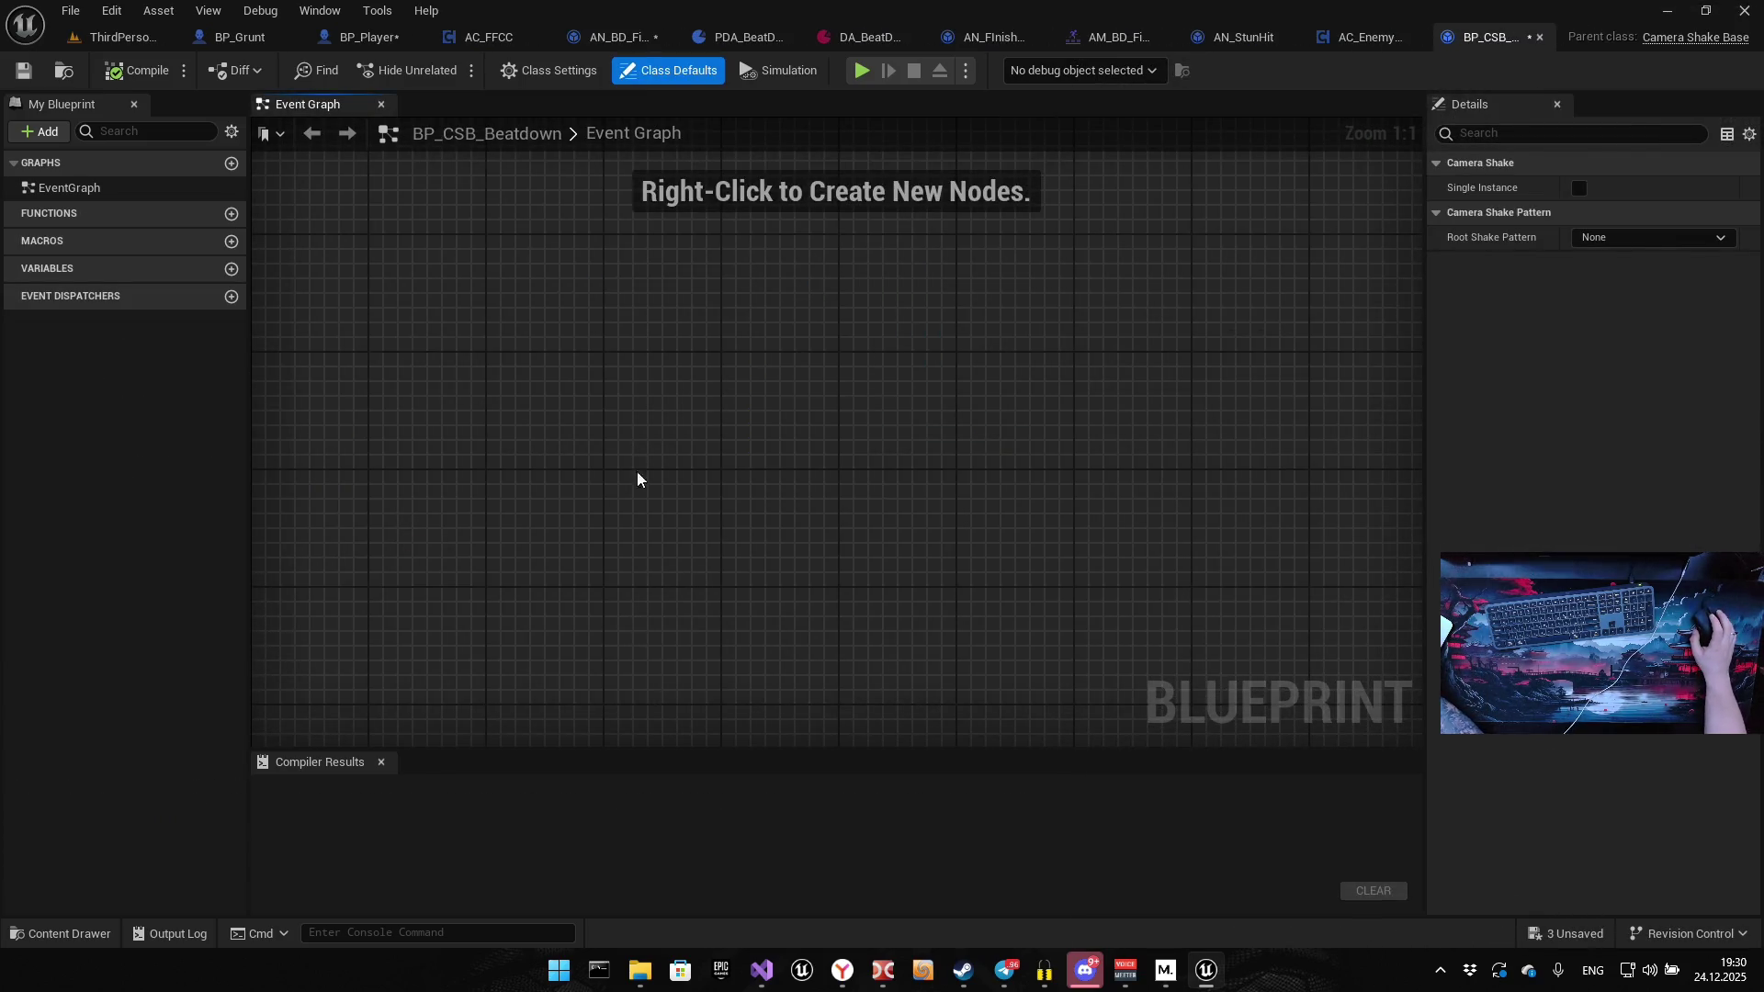
pyautogui.click(1580, 188)
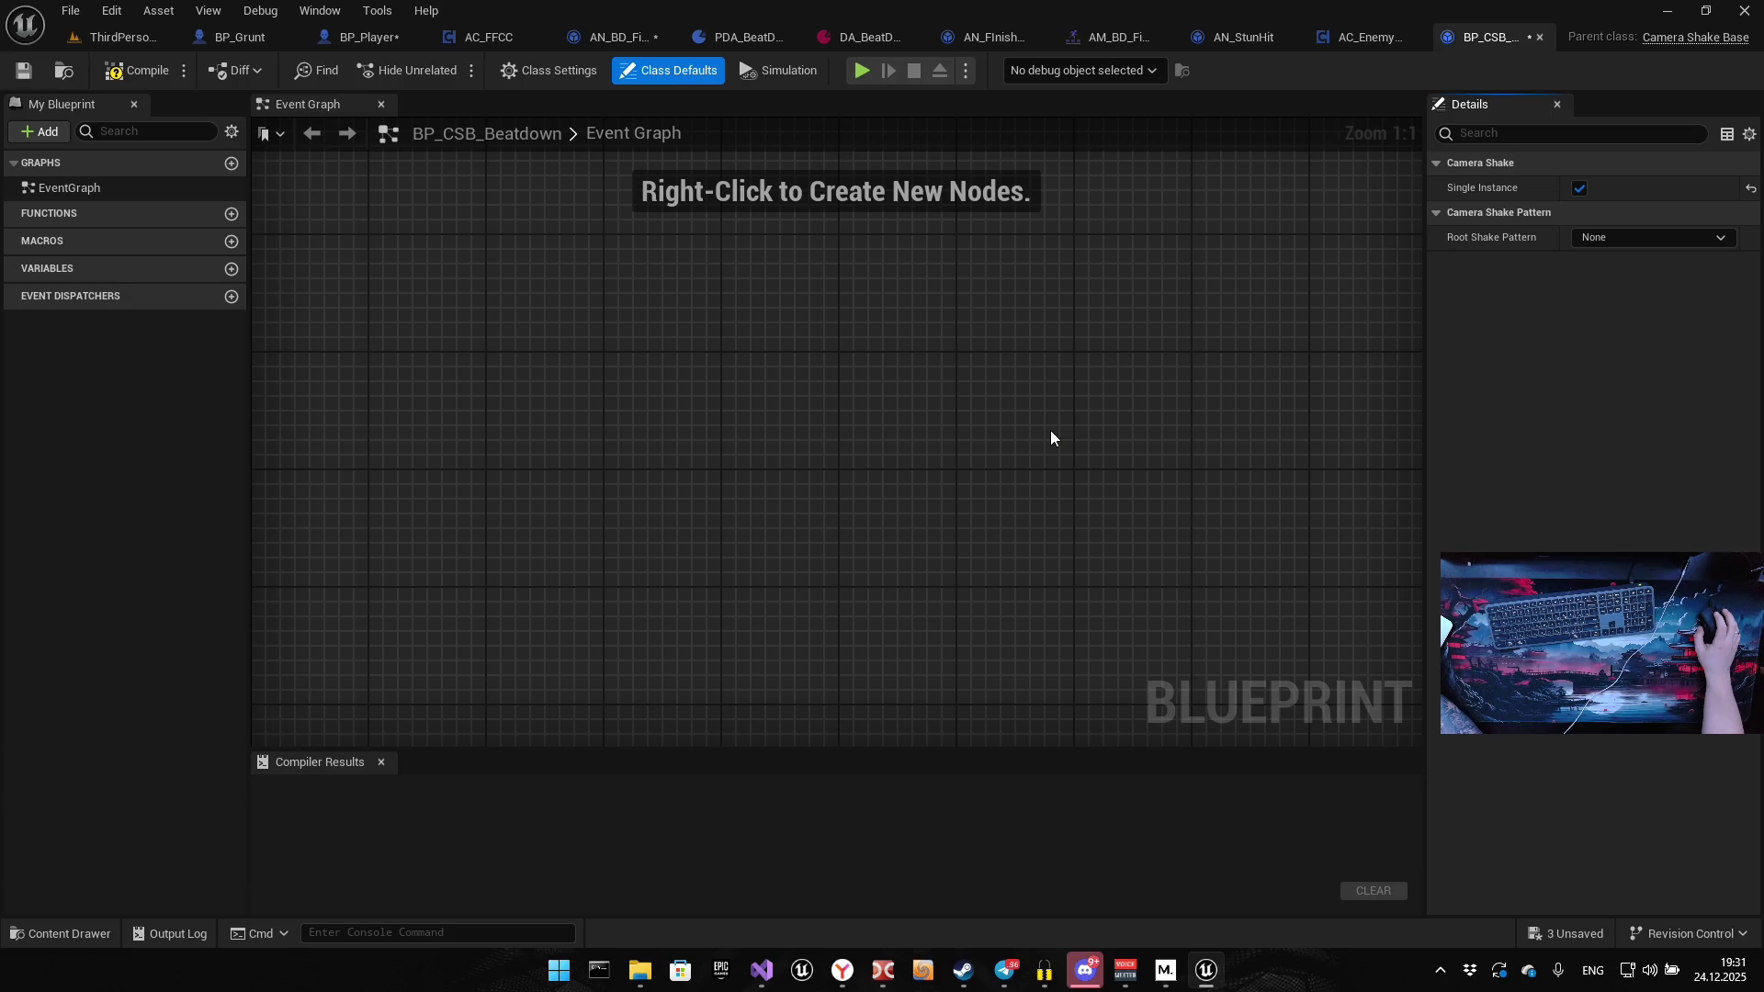
pyautogui.click(1617, 238)
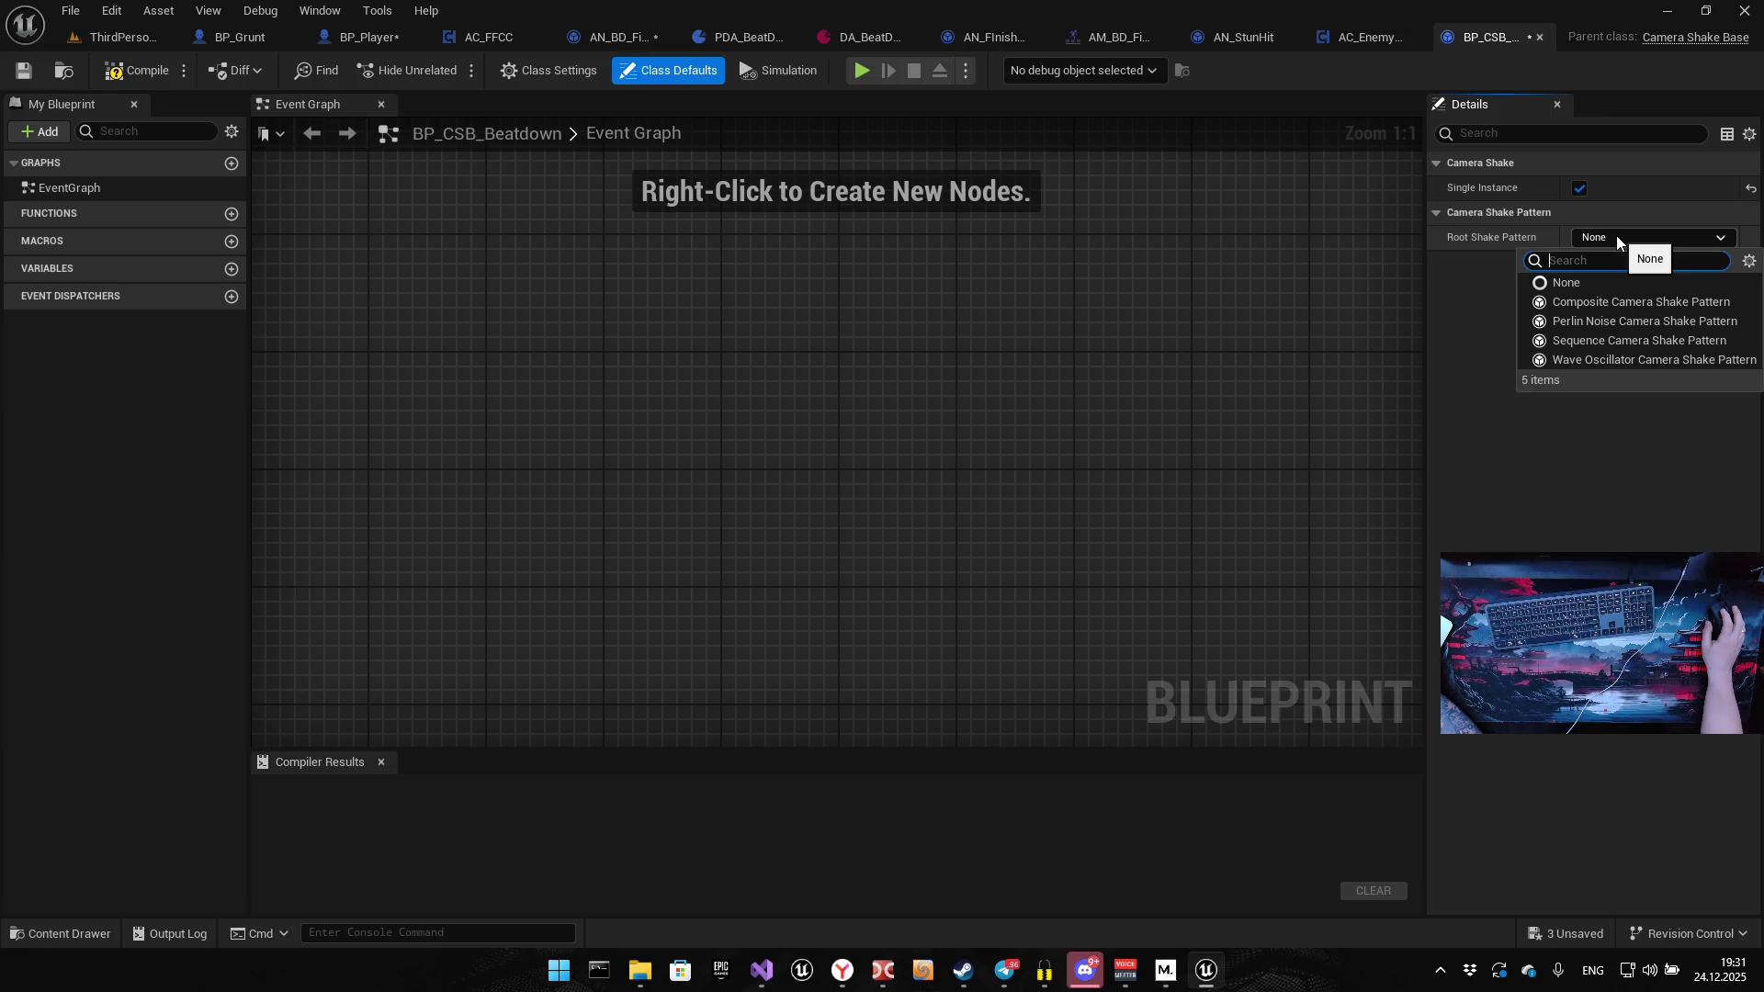
pyautogui.click(1606, 359)
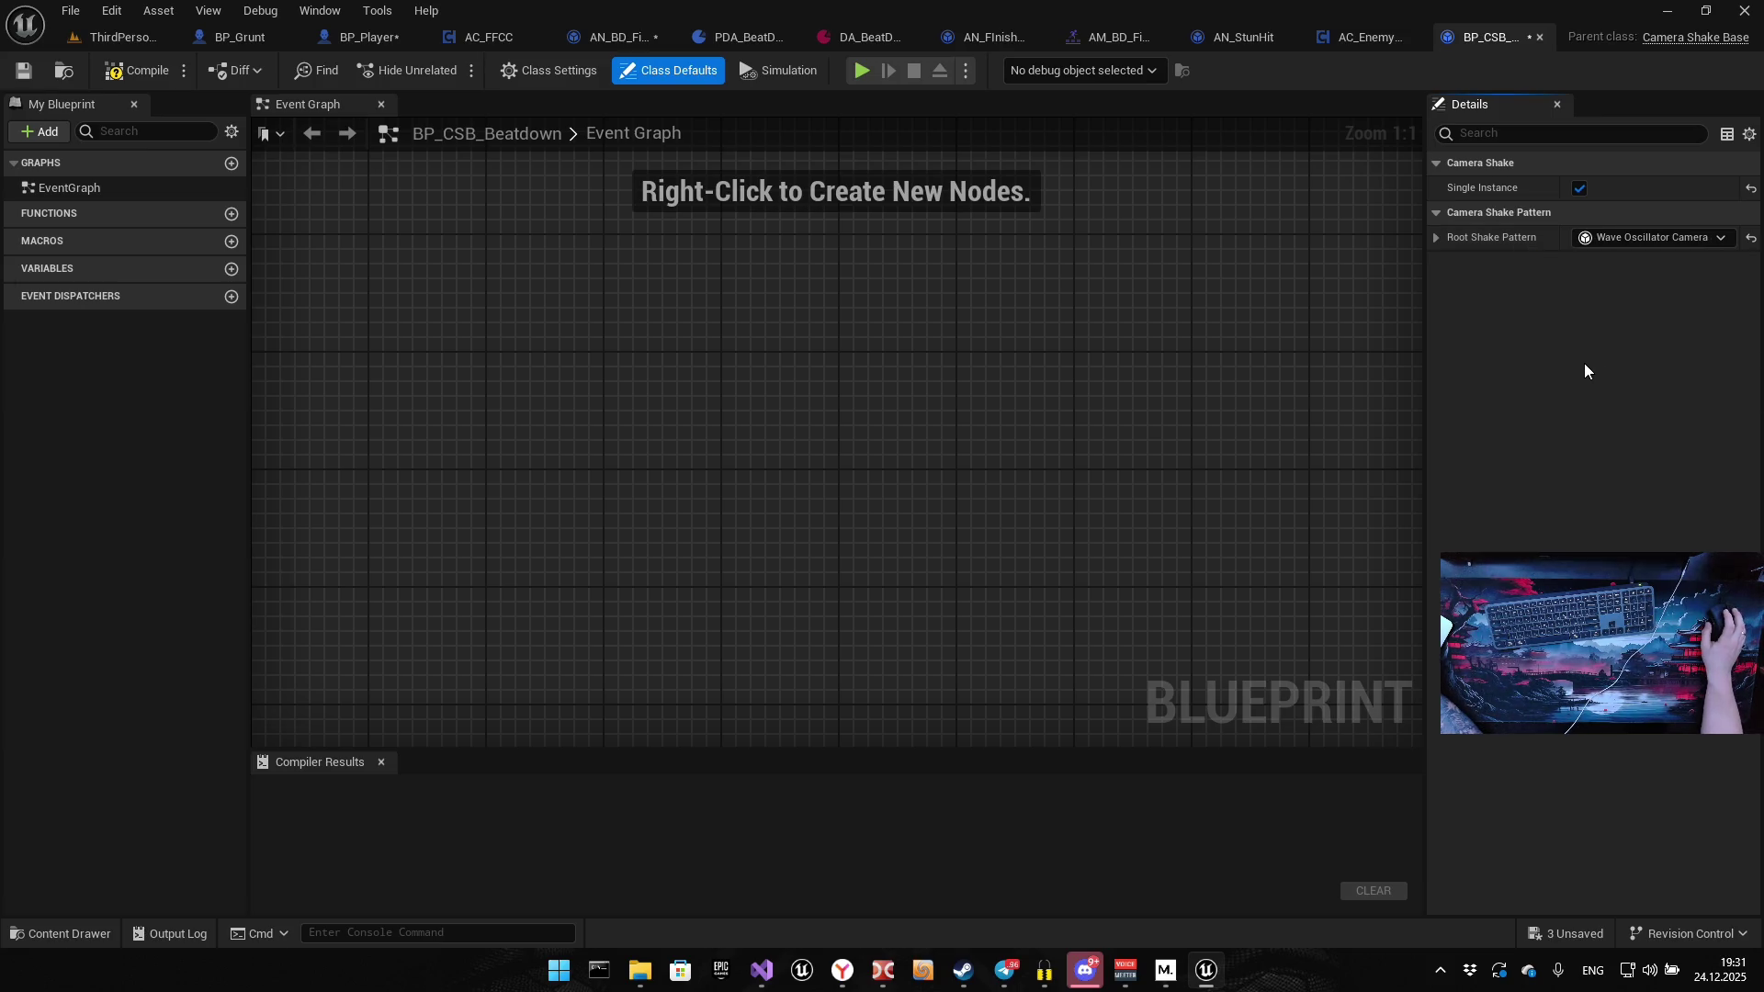
pyautogui.click(1436, 238)
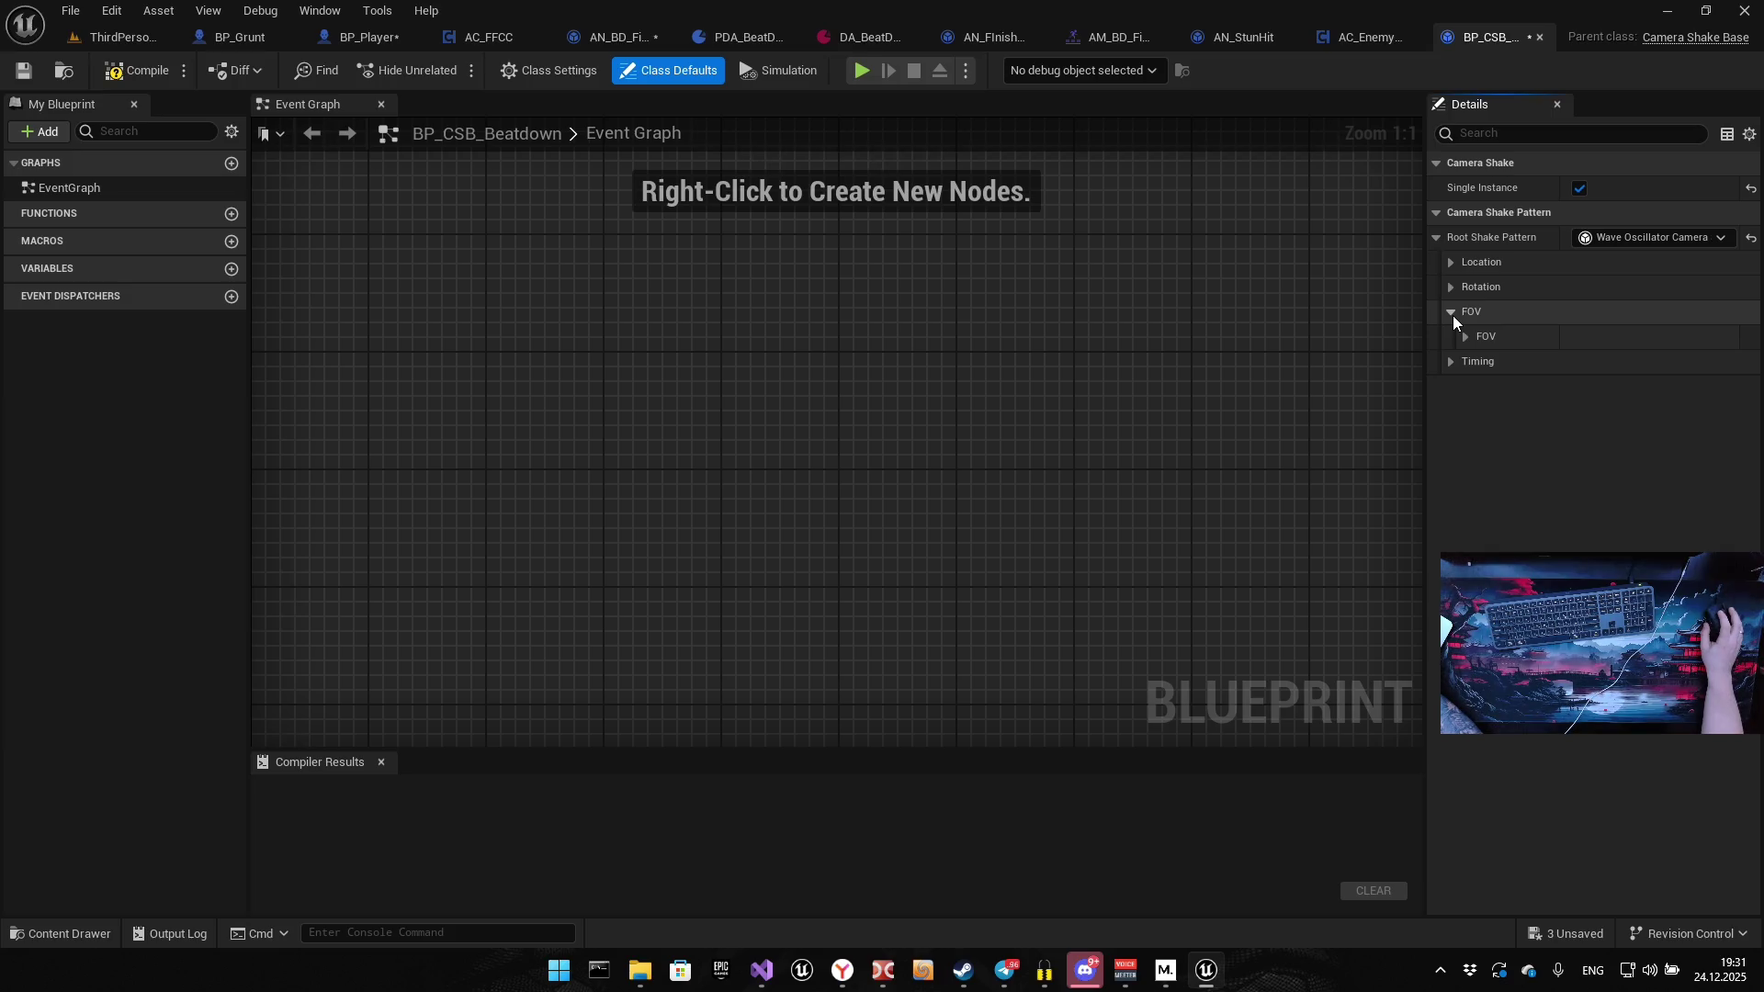
# Set the shake's Timing Duration to 2 seconds and expand the Location oscillation settings
pyautogui.click(1463, 338)
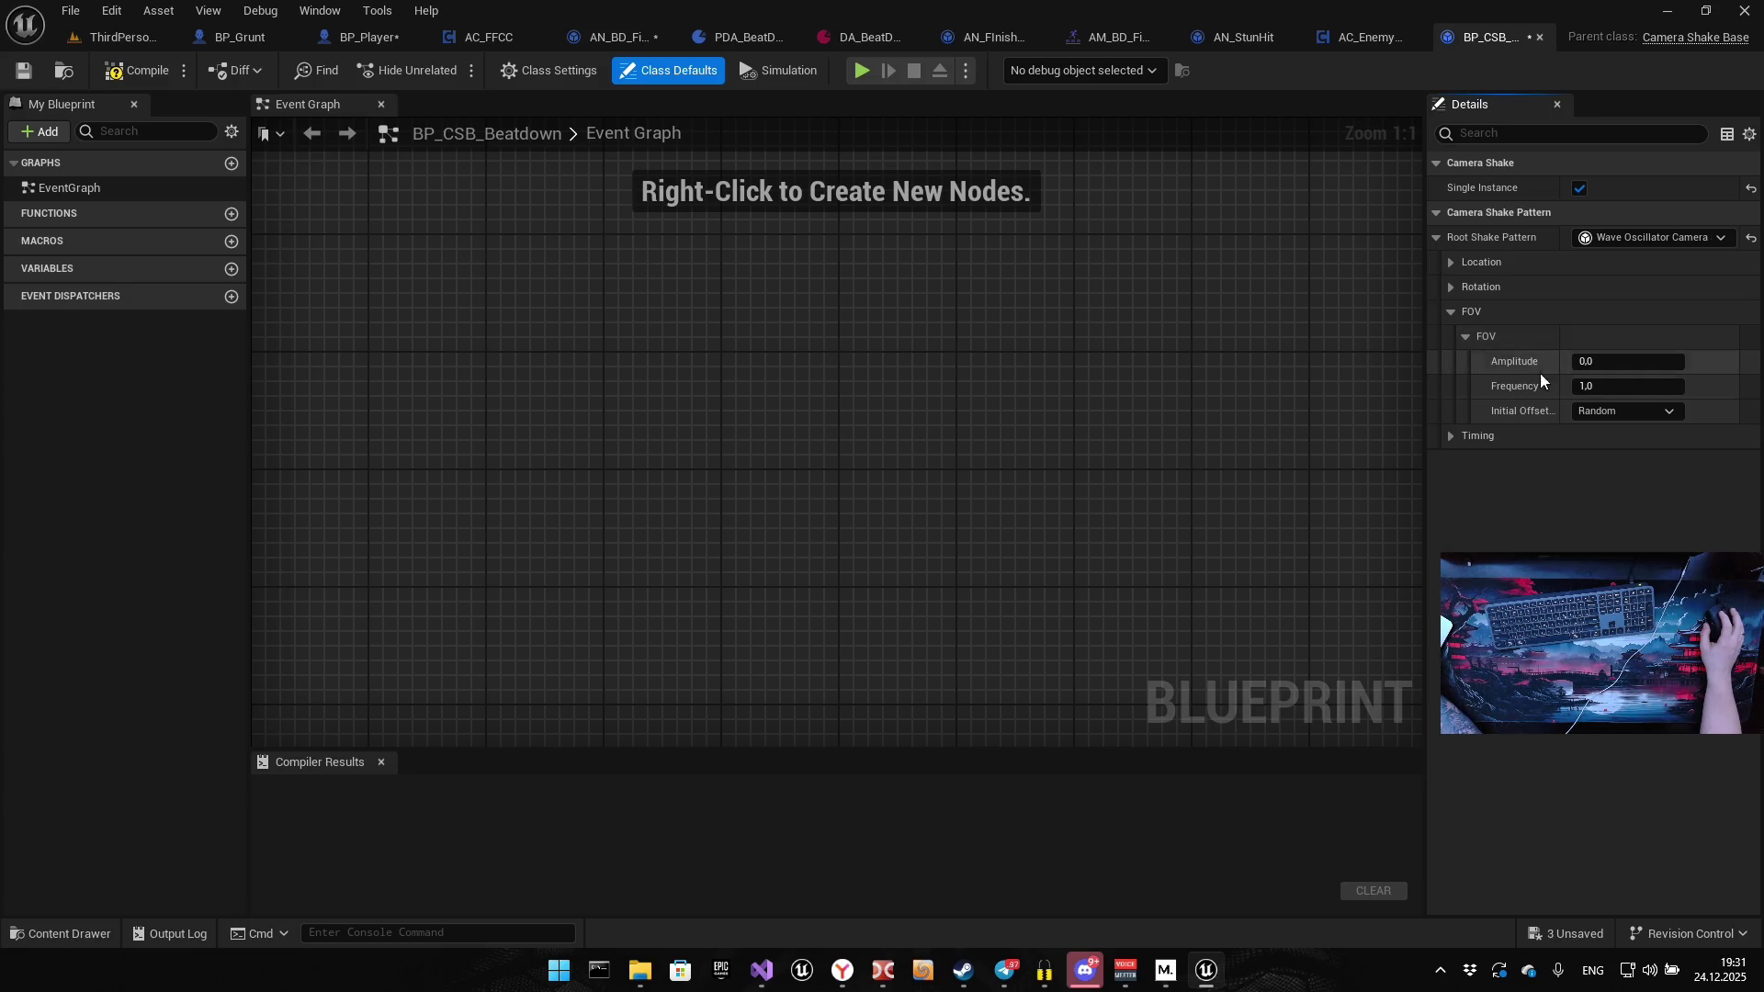
pyautogui.click(1450, 436)
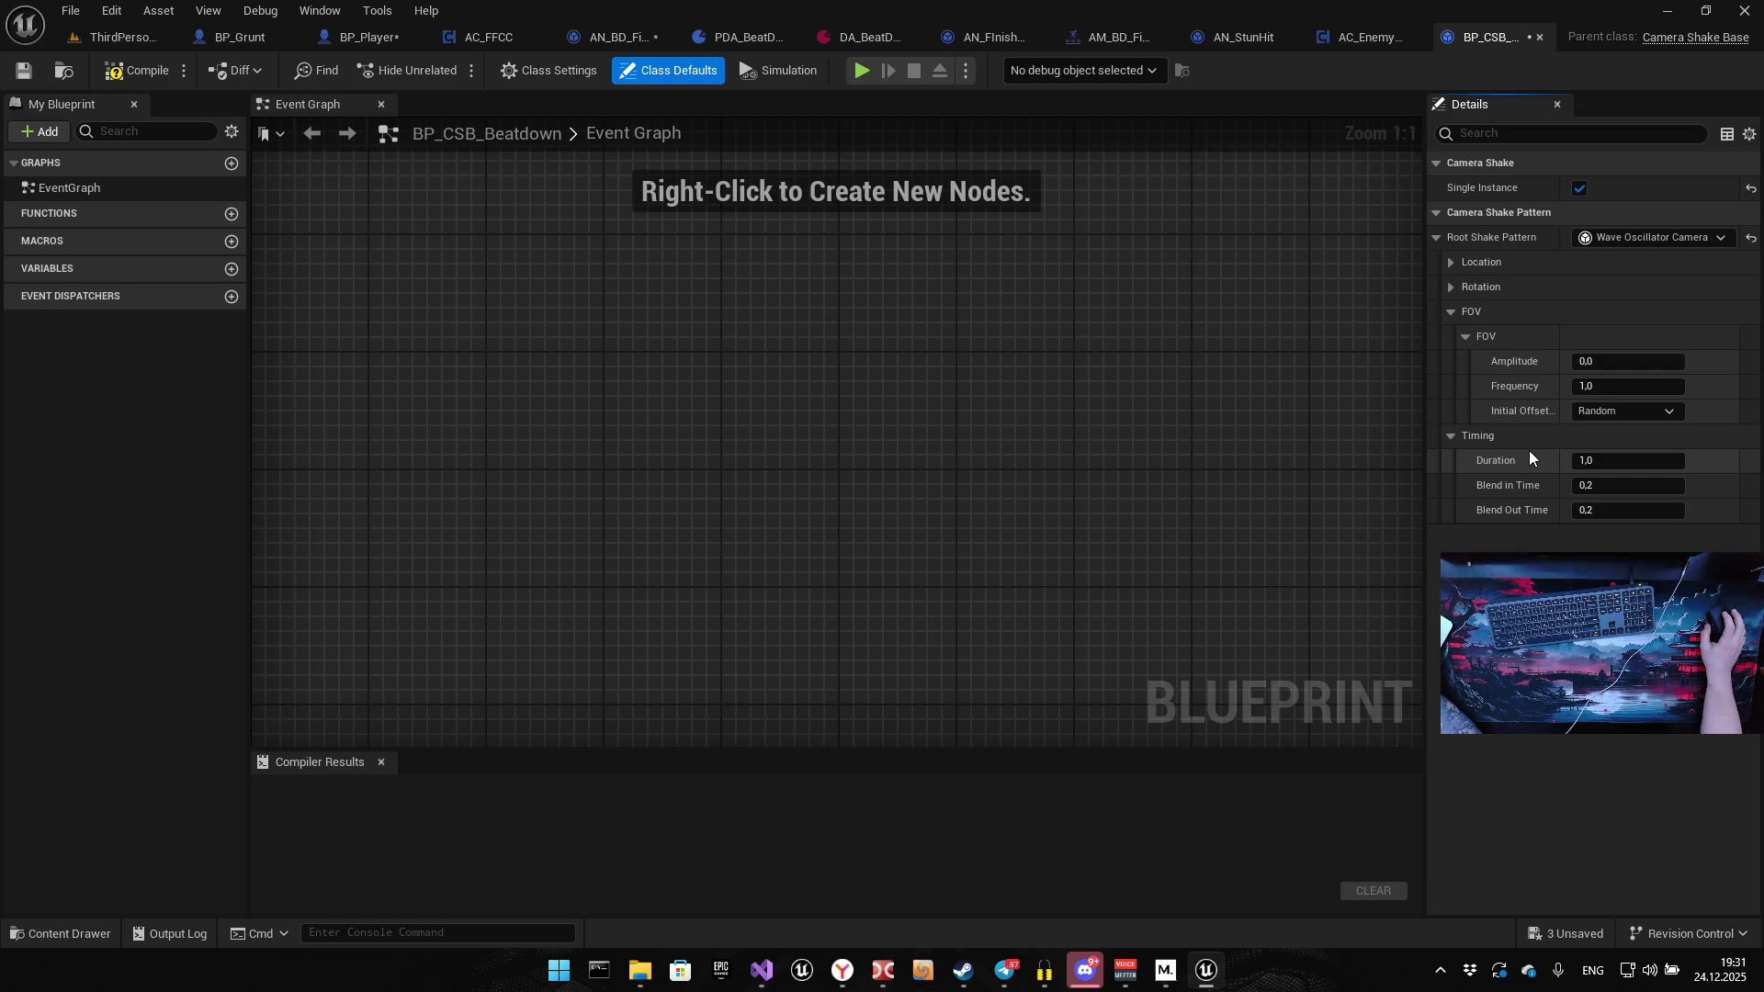
pyautogui.click(1607, 465)
pyautogui.write('2')
pyautogui.press('Return')
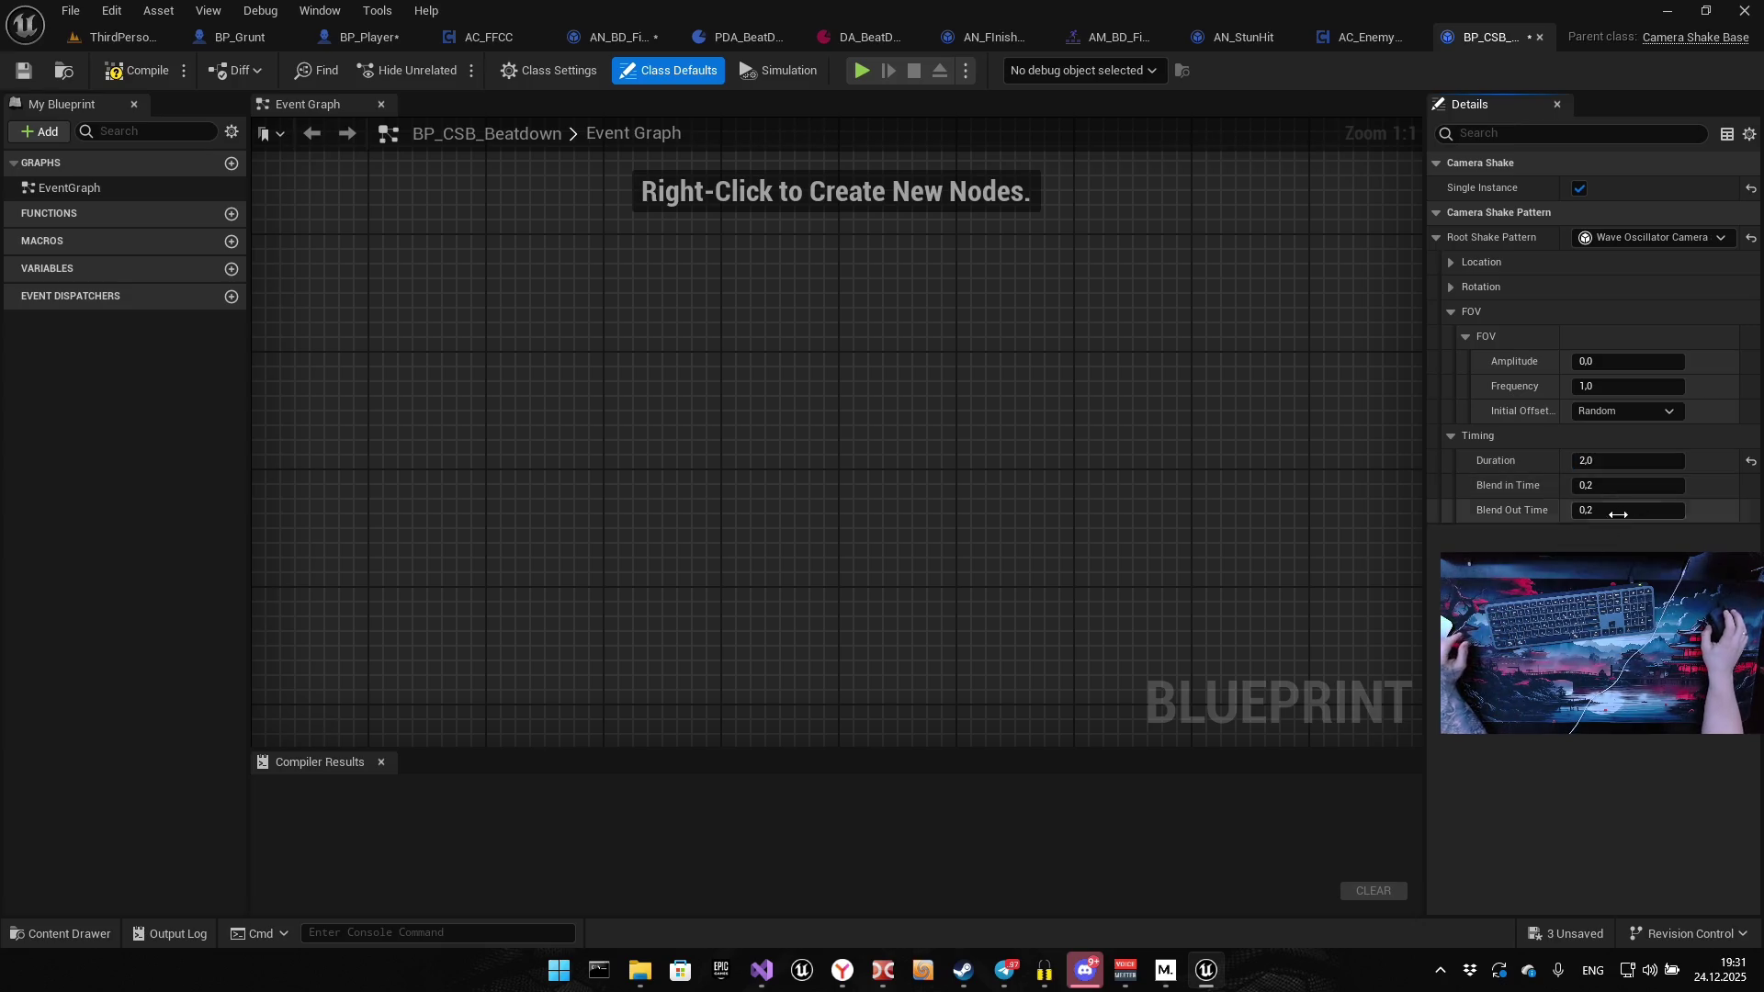
pyautogui.click(1452, 312)
pyautogui.click(1448, 290)
pyautogui.click(1448, 261)
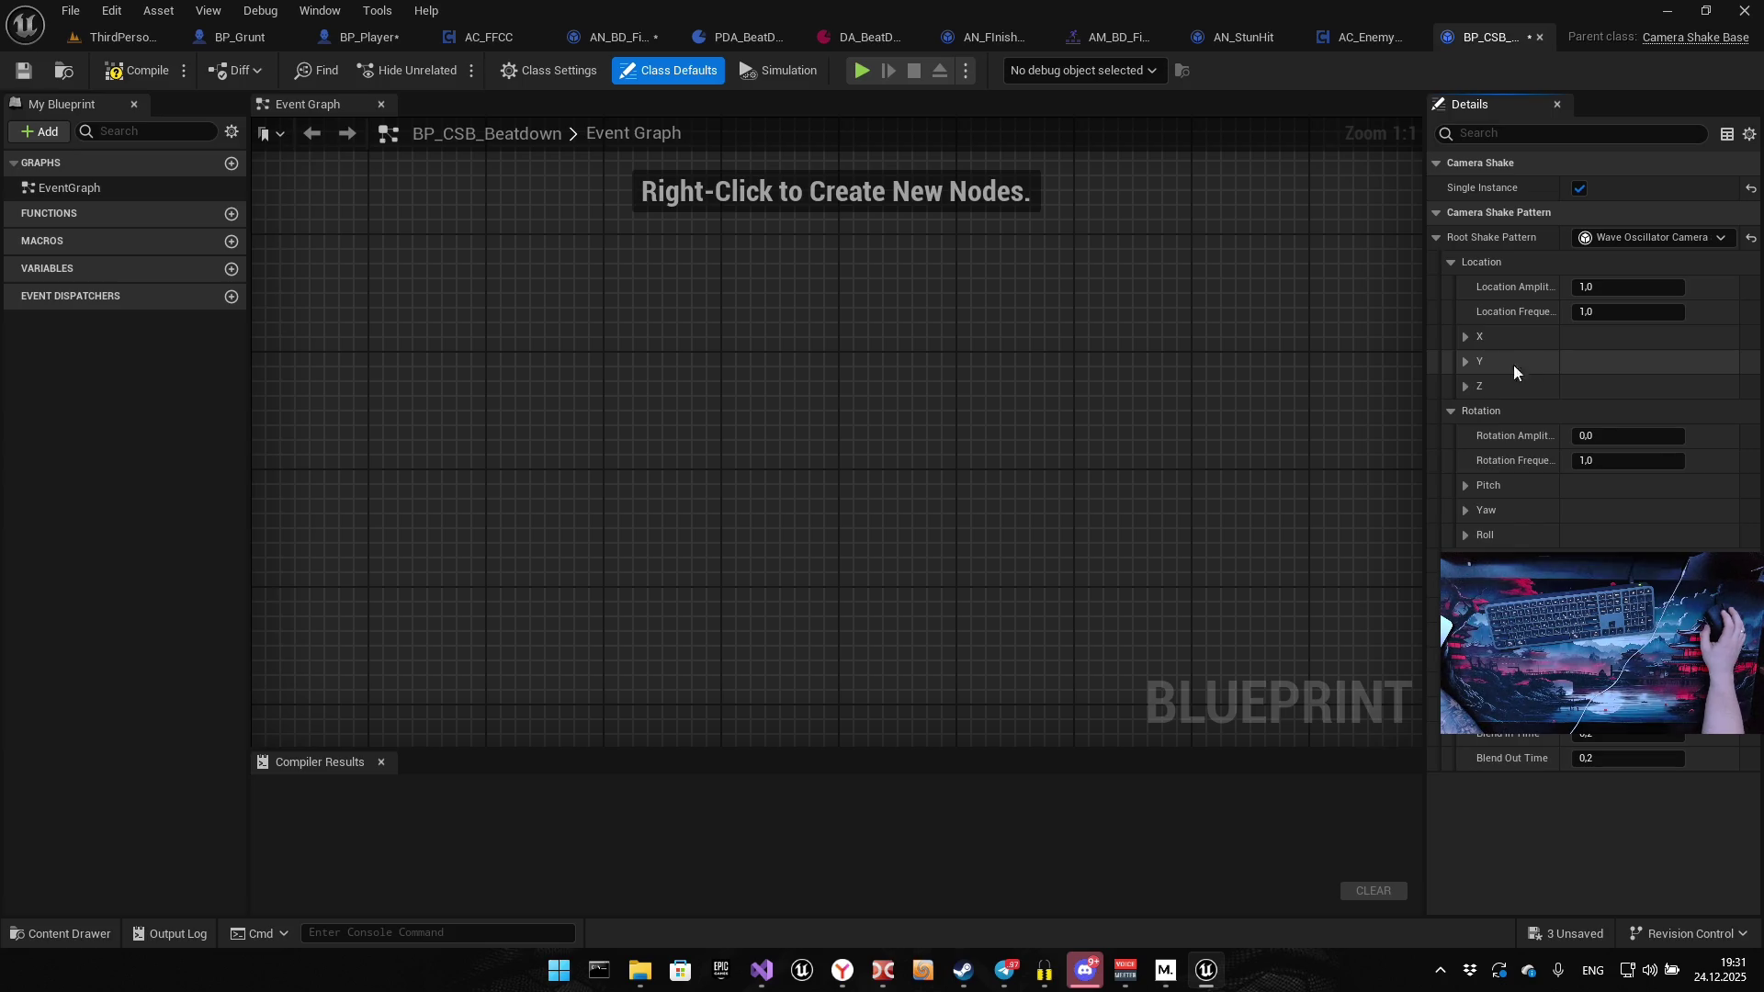
# Set the Z location oscillation's Amplitude and Frequency to 0
pyautogui.click(1468, 387)
pyautogui.click(1626, 411)
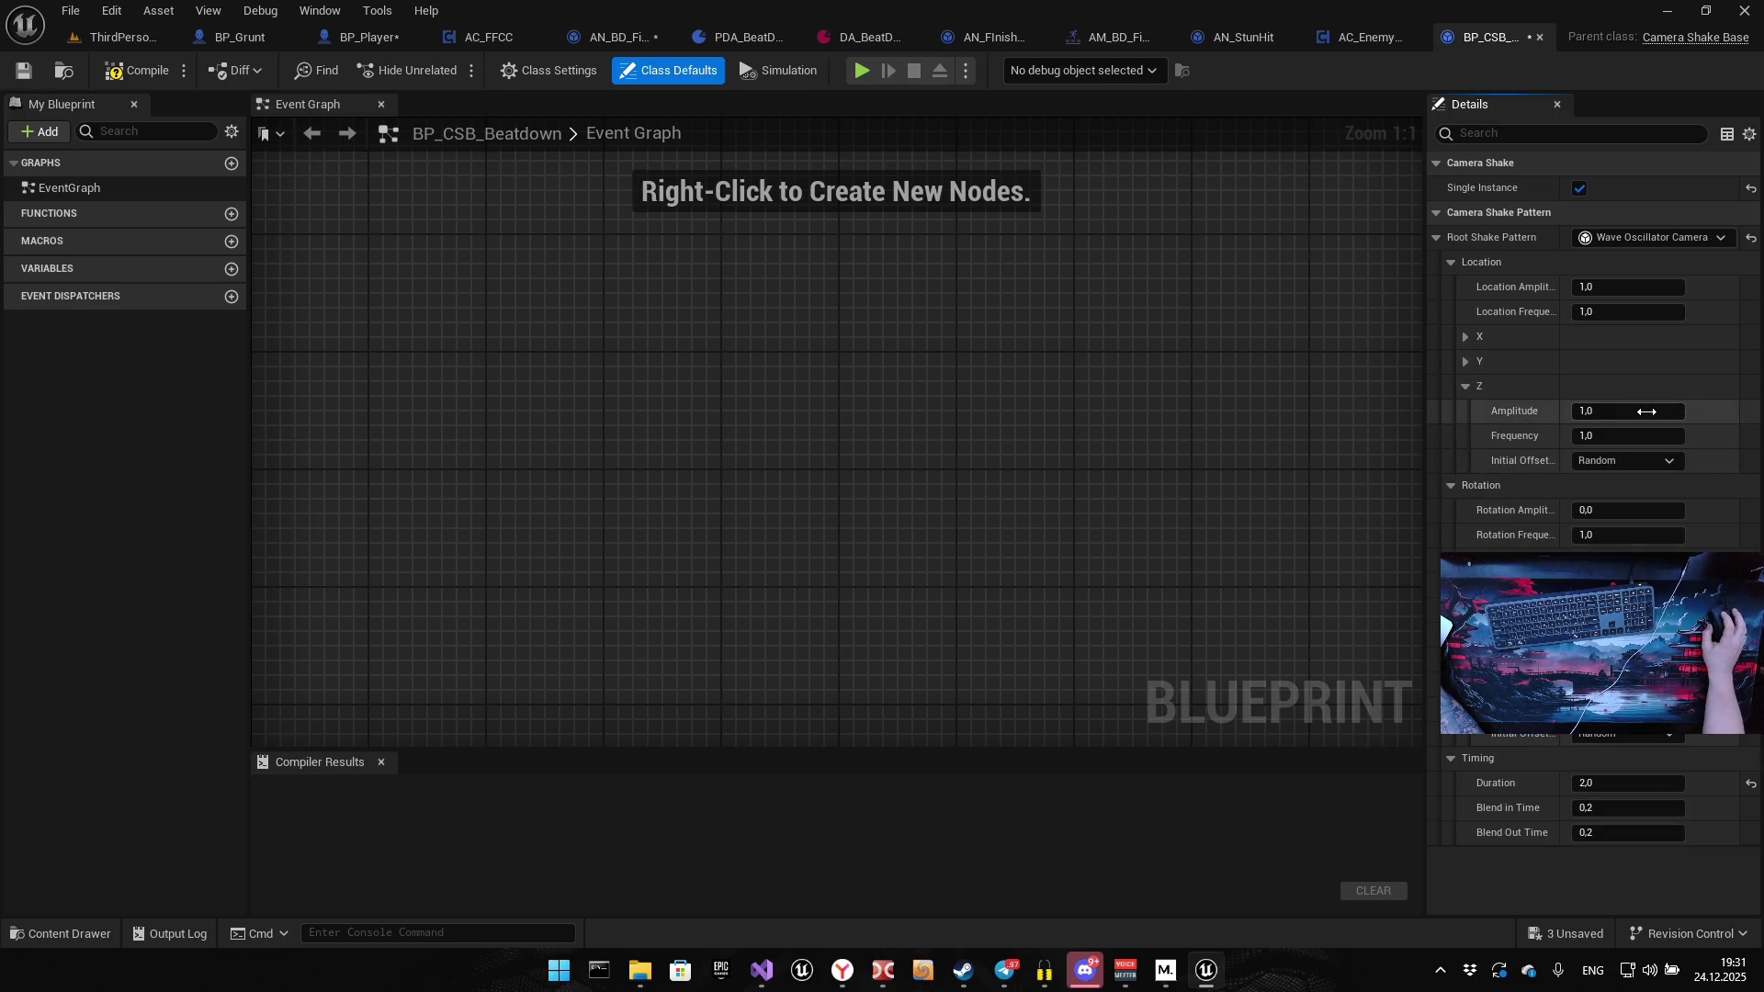
pyautogui.write('0')
pyautogui.click(1629, 435)
pyautogui.write('0')
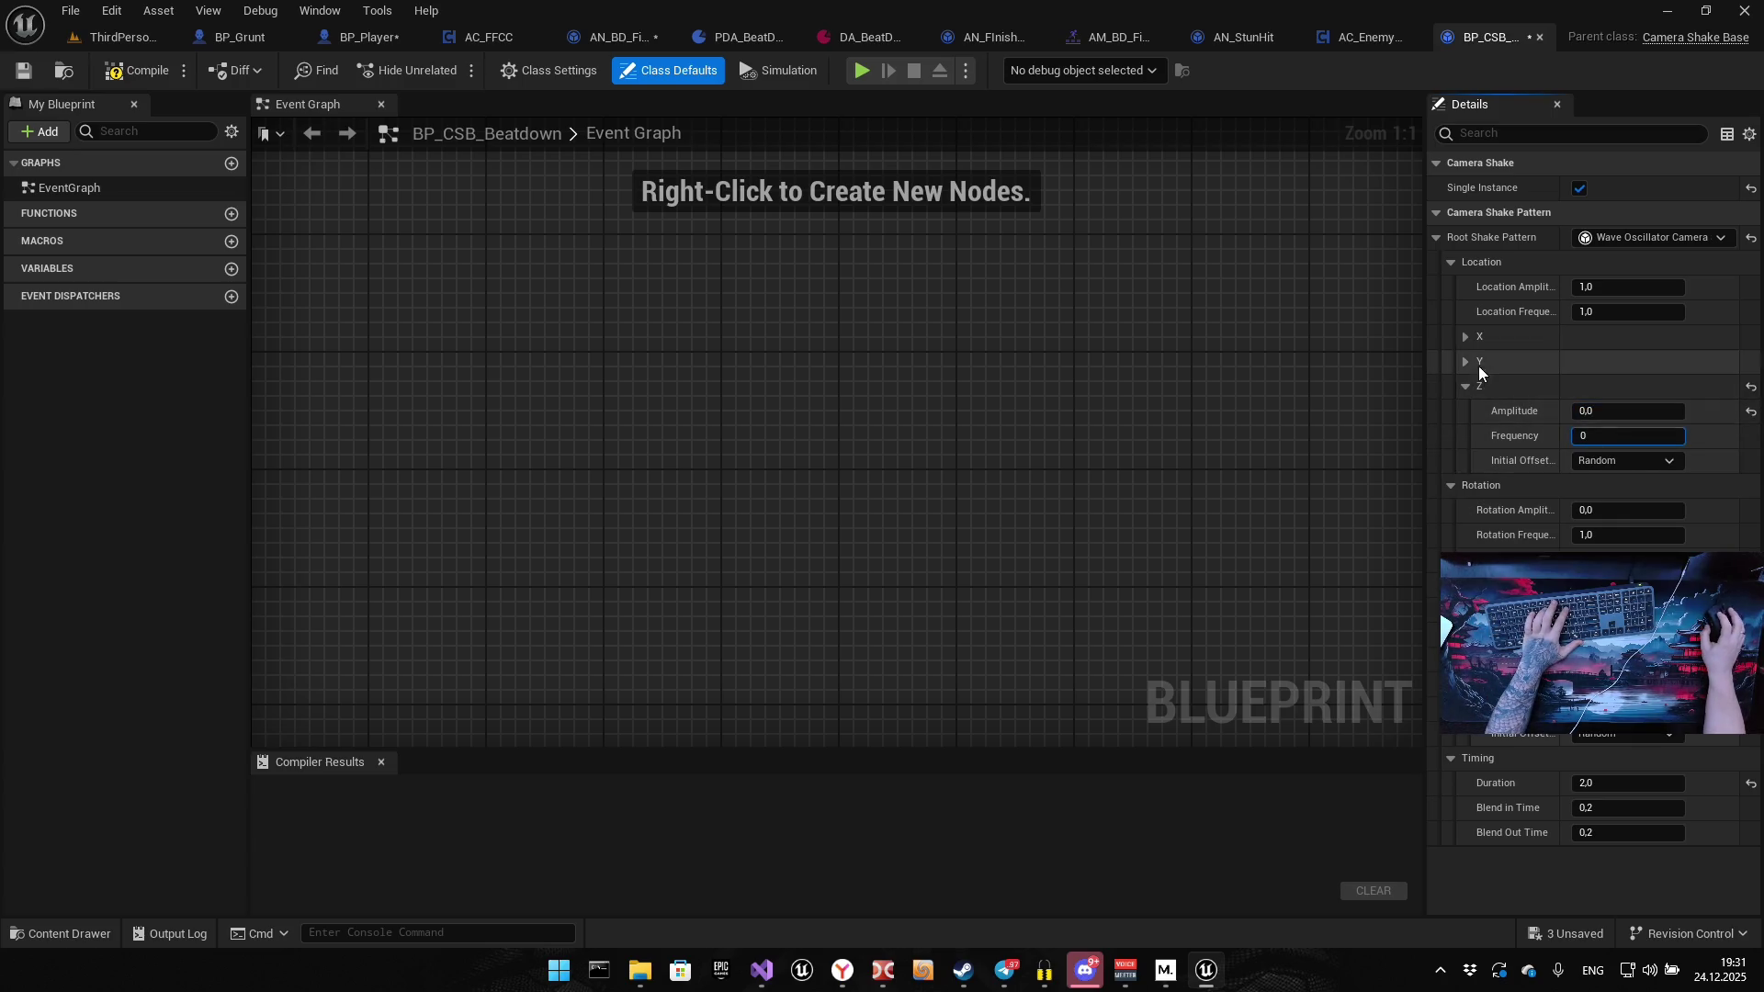
# Give X location oscillation Amplitude 5 and Frequency 10, keeping overall Location Amplitude/Frequency at 1
pyautogui.click(1468, 362)
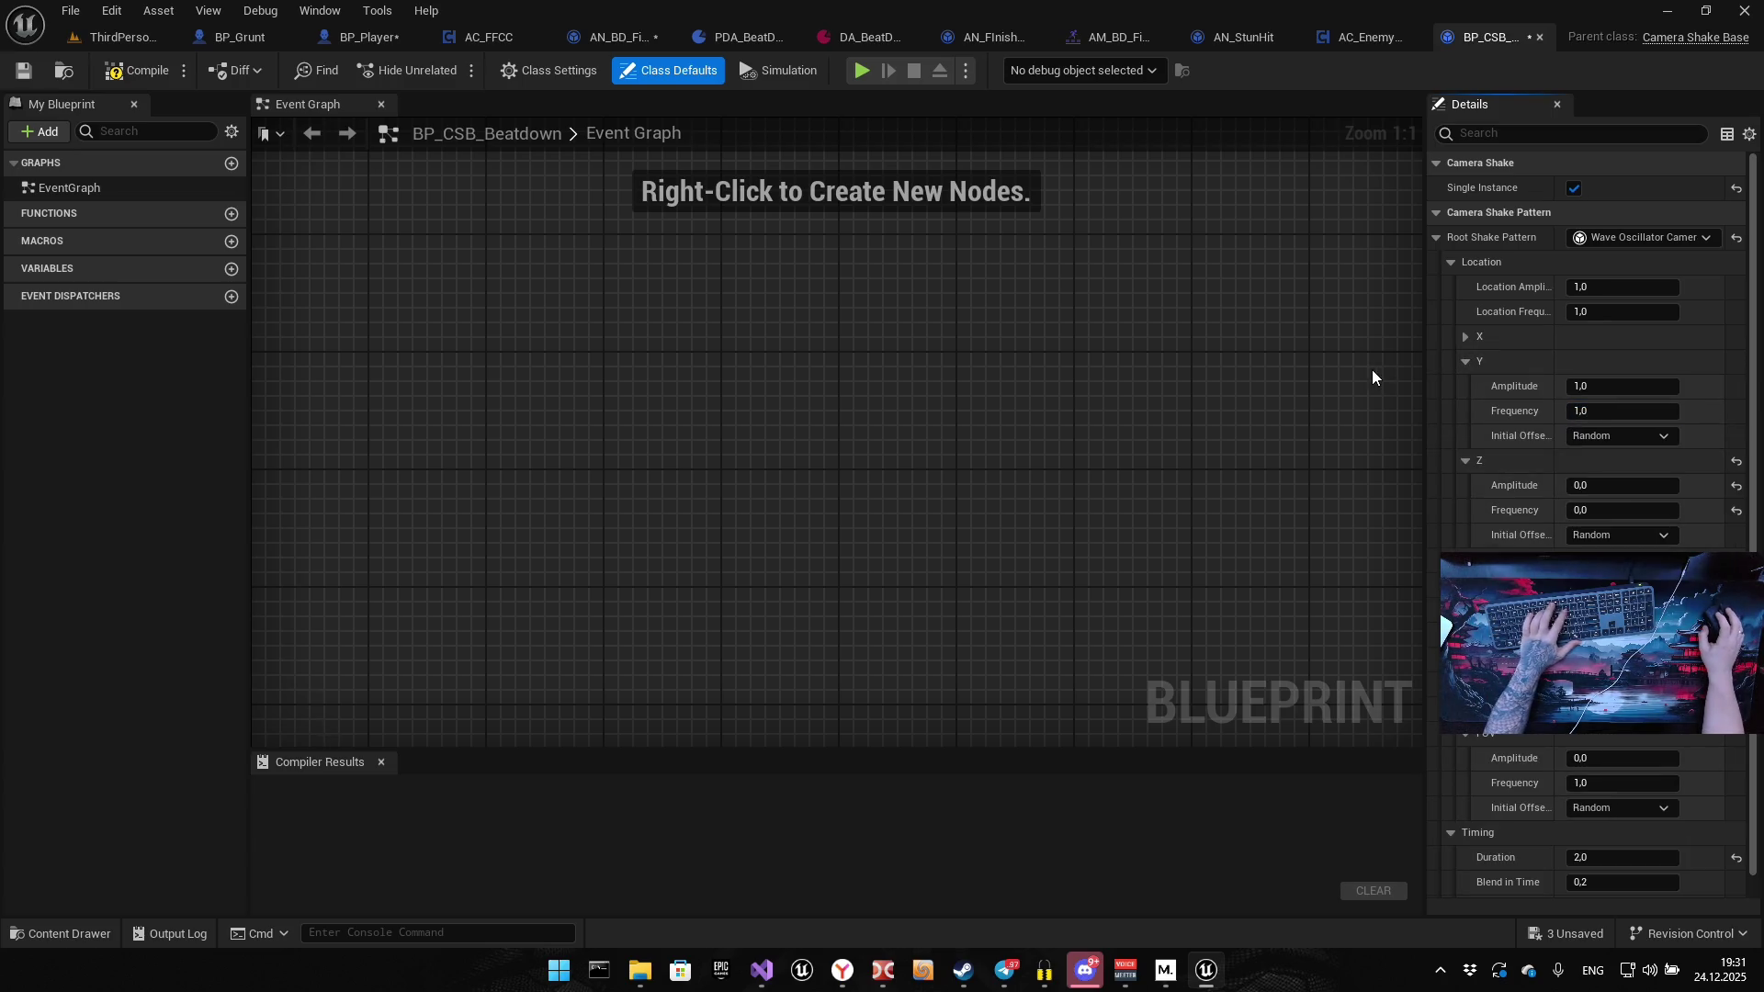
pyautogui.click(1467, 337)
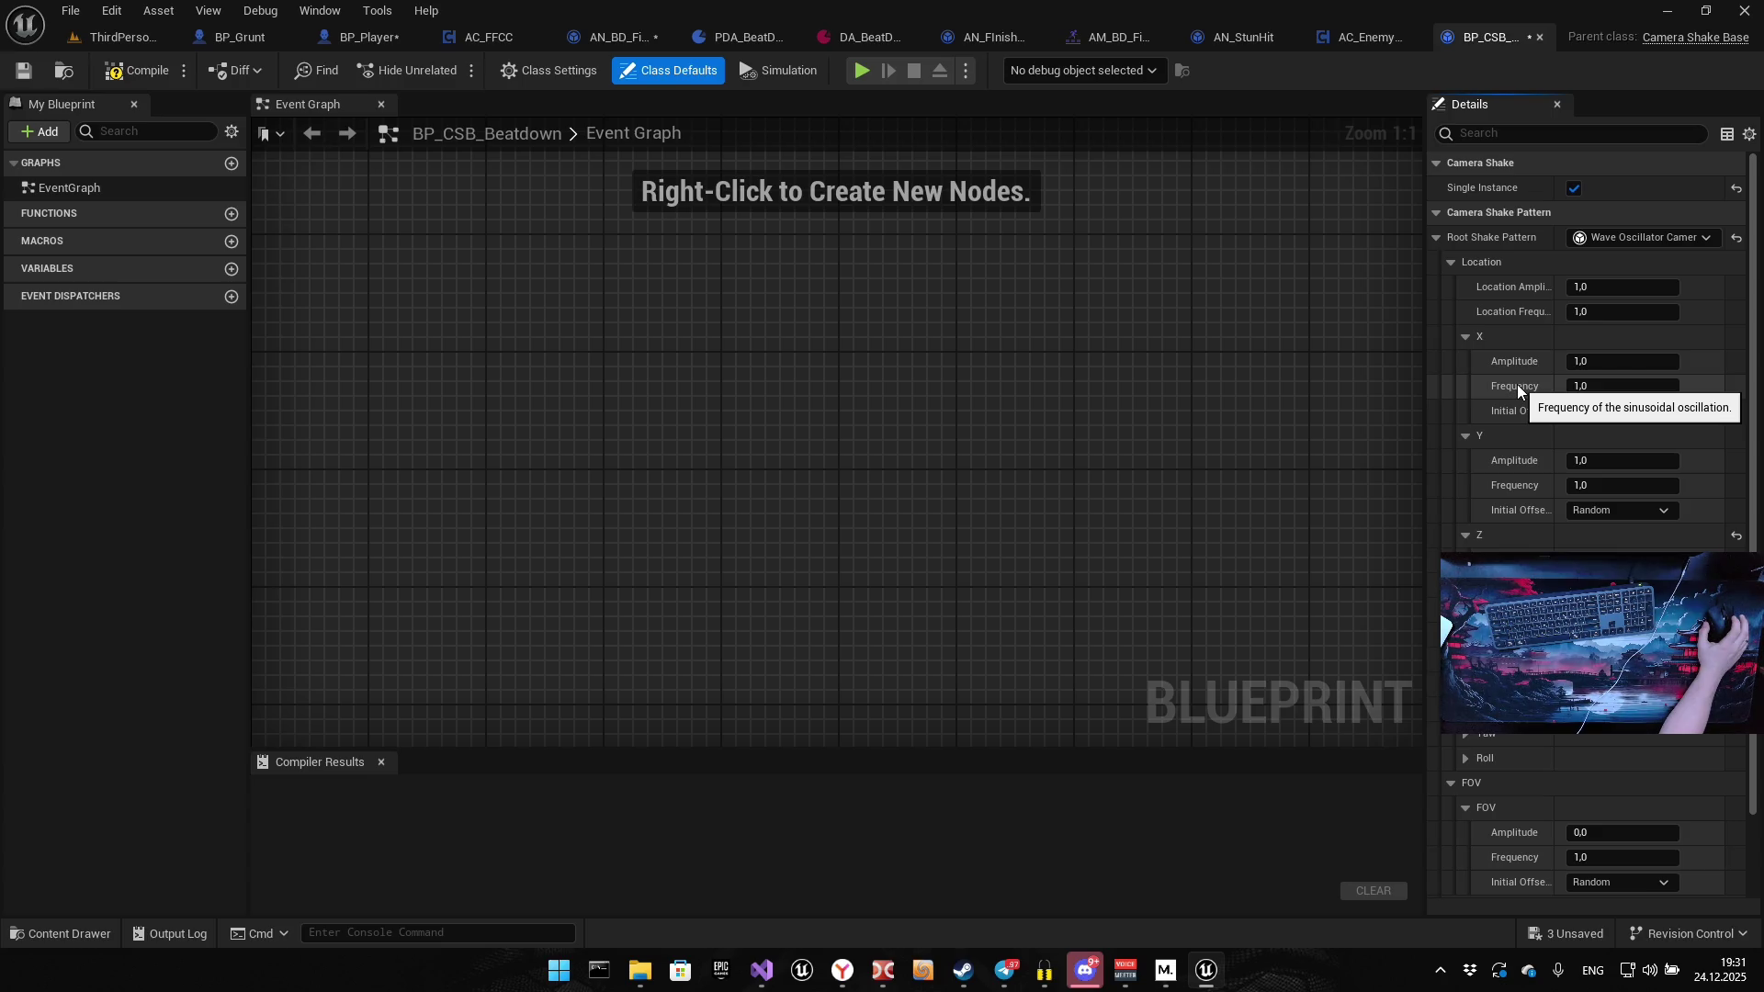
pyautogui.click(1622, 287)
pyautogui.write('5')
pyautogui.click(1606, 361)
pyautogui.write('5')
pyautogui.click(1587, 387)
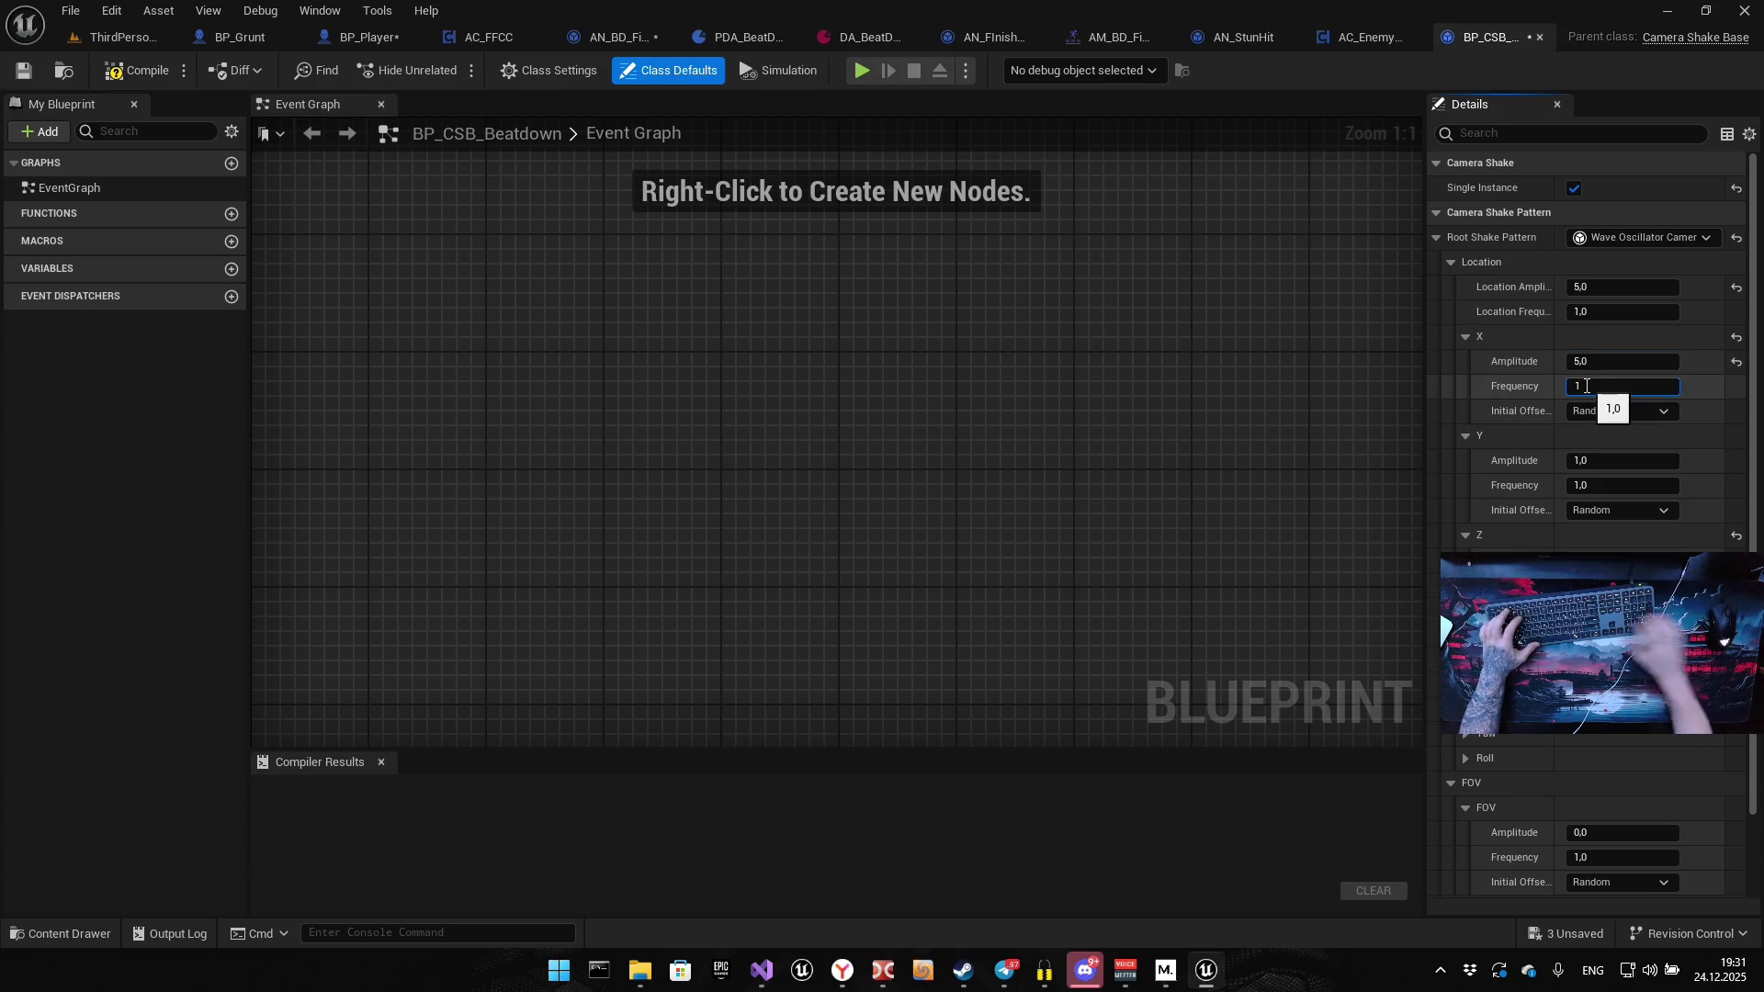
pyautogui.write('0.0')
pyautogui.click(1593, 311)
pyautogui.write('1')
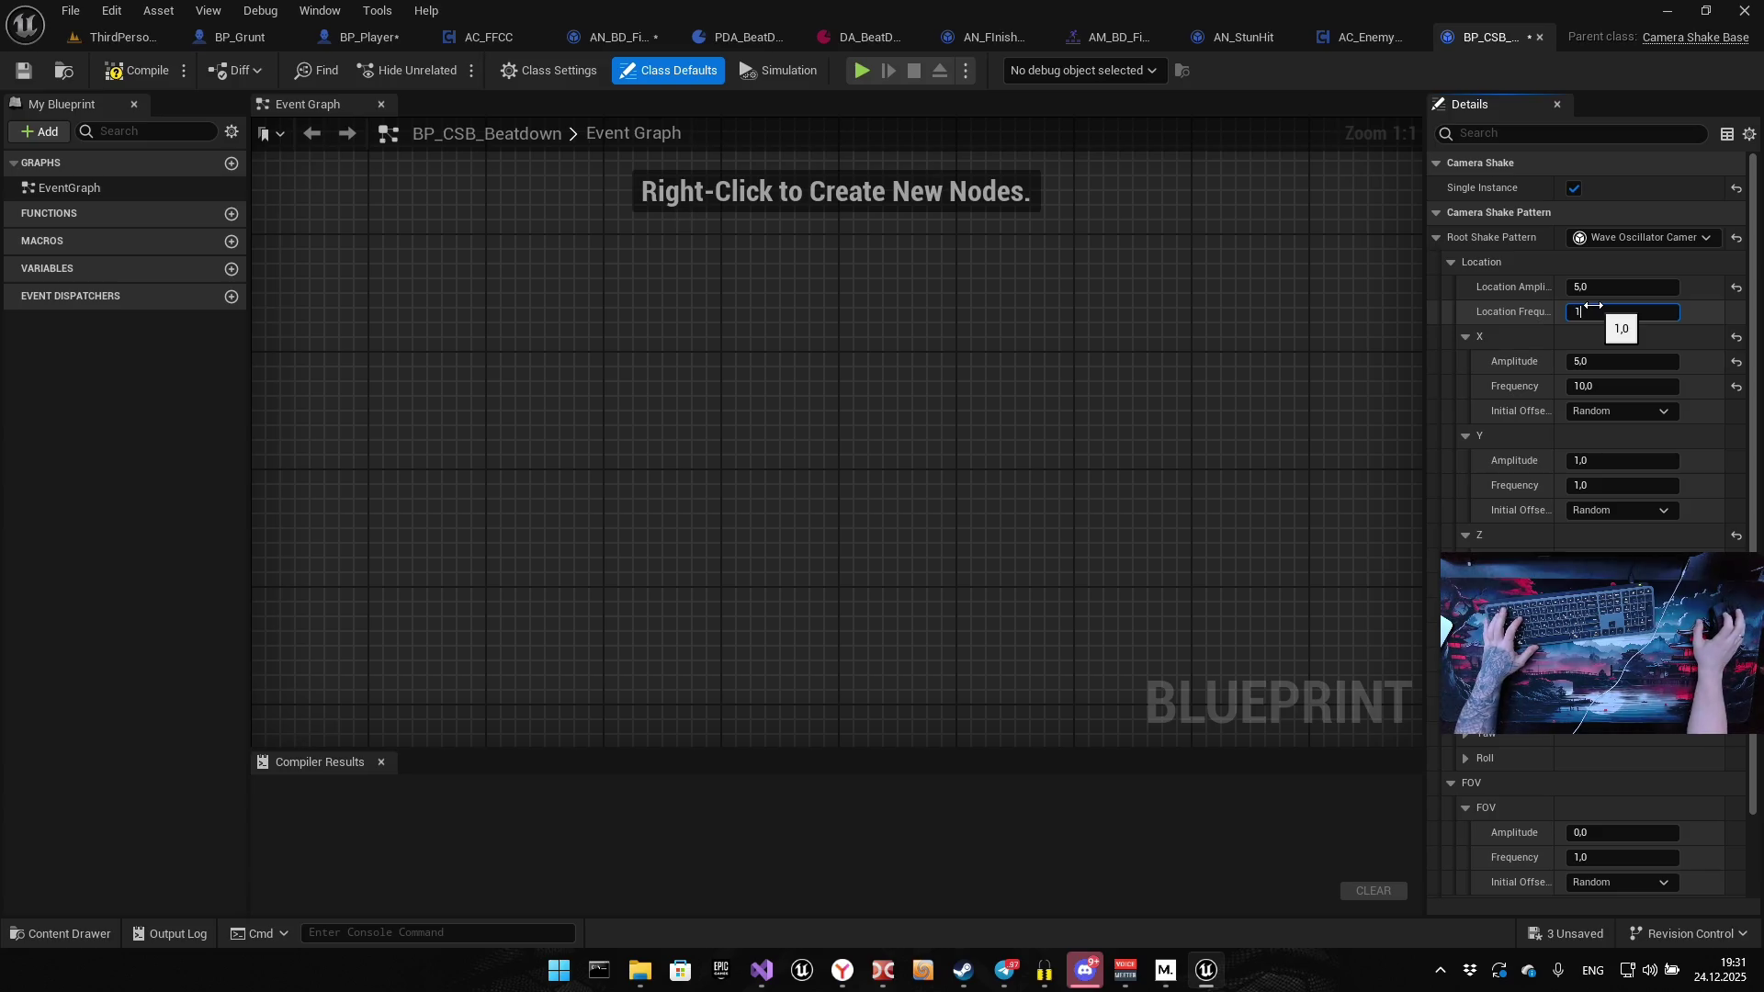
pyautogui.write('1')
pyautogui.moveTo(1599, 286); pyautogui.dragTo(1633, 294)
pyautogui.click(1598, 287)
pyautogui.write('1')
pyautogui.click(1603, 312)
pyautogui.write('1')
# Set the Y location oscillation to Amplitude 5 and Frequency 10
pyautogui.click(1592, 461)
pyautogui.write('5')
pyautogui.click(1594, 485)
pyautogui.write('10')
pyautogui.press('Return')
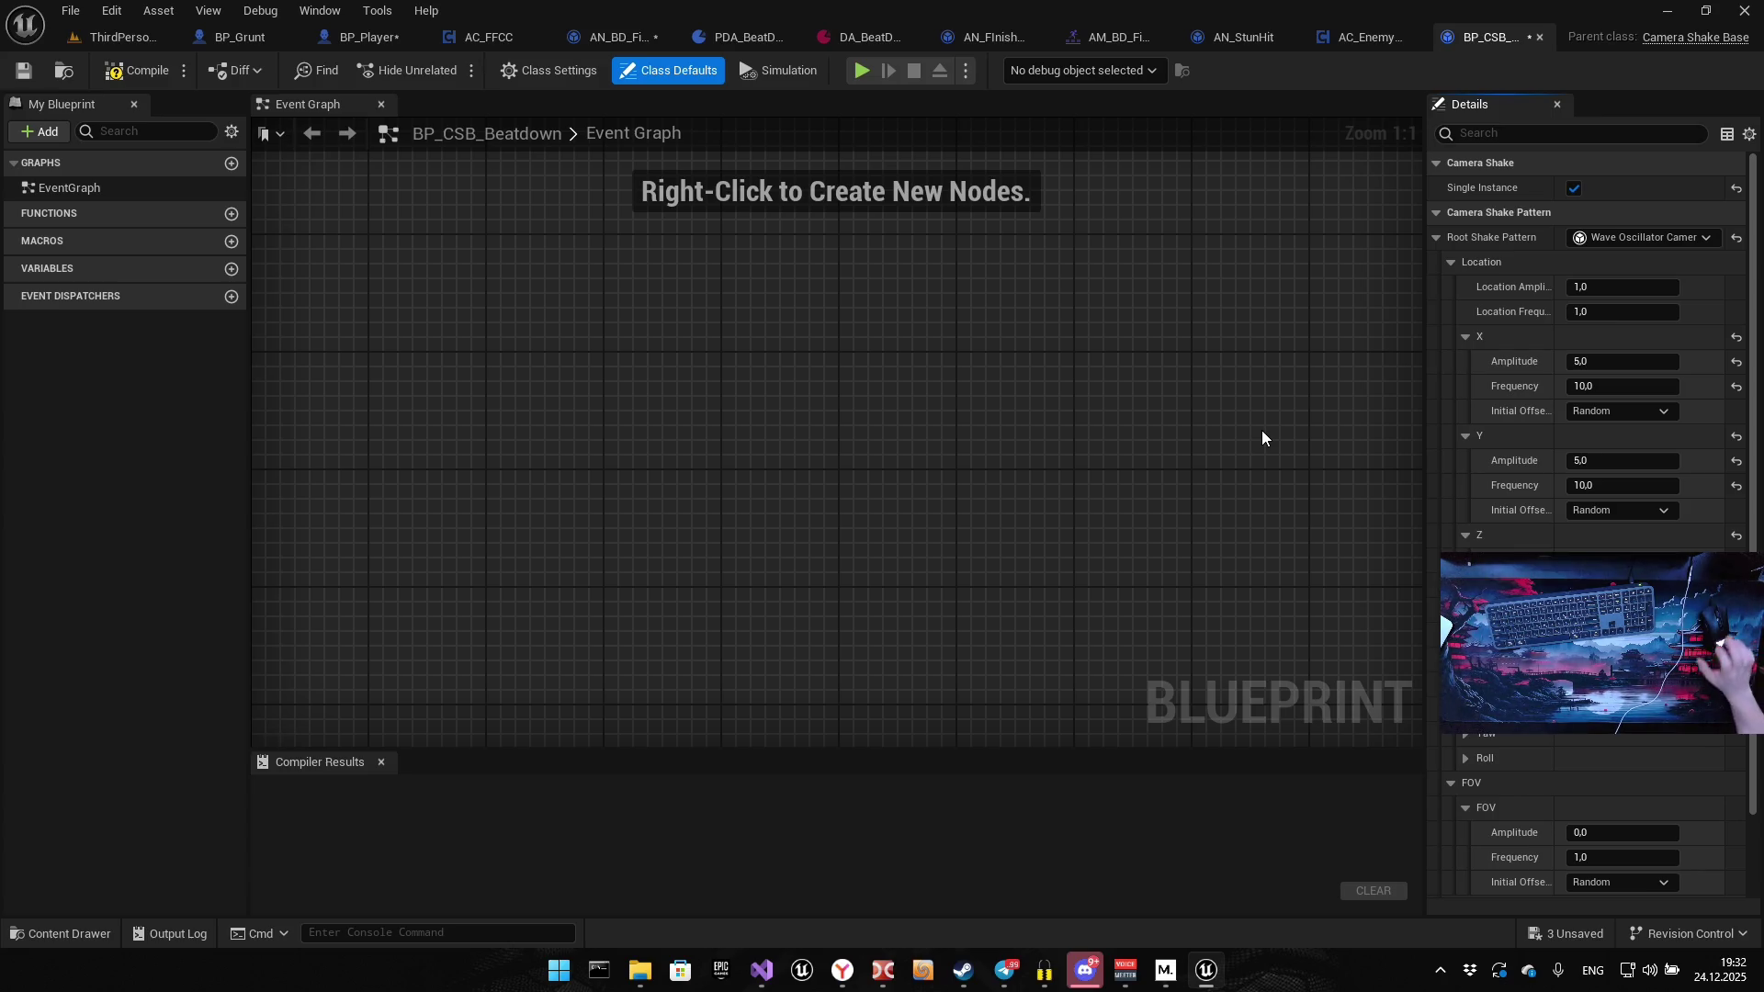
pyautogui.moveTo(1277, 636); pyautogui.dragTo(1101, 572)
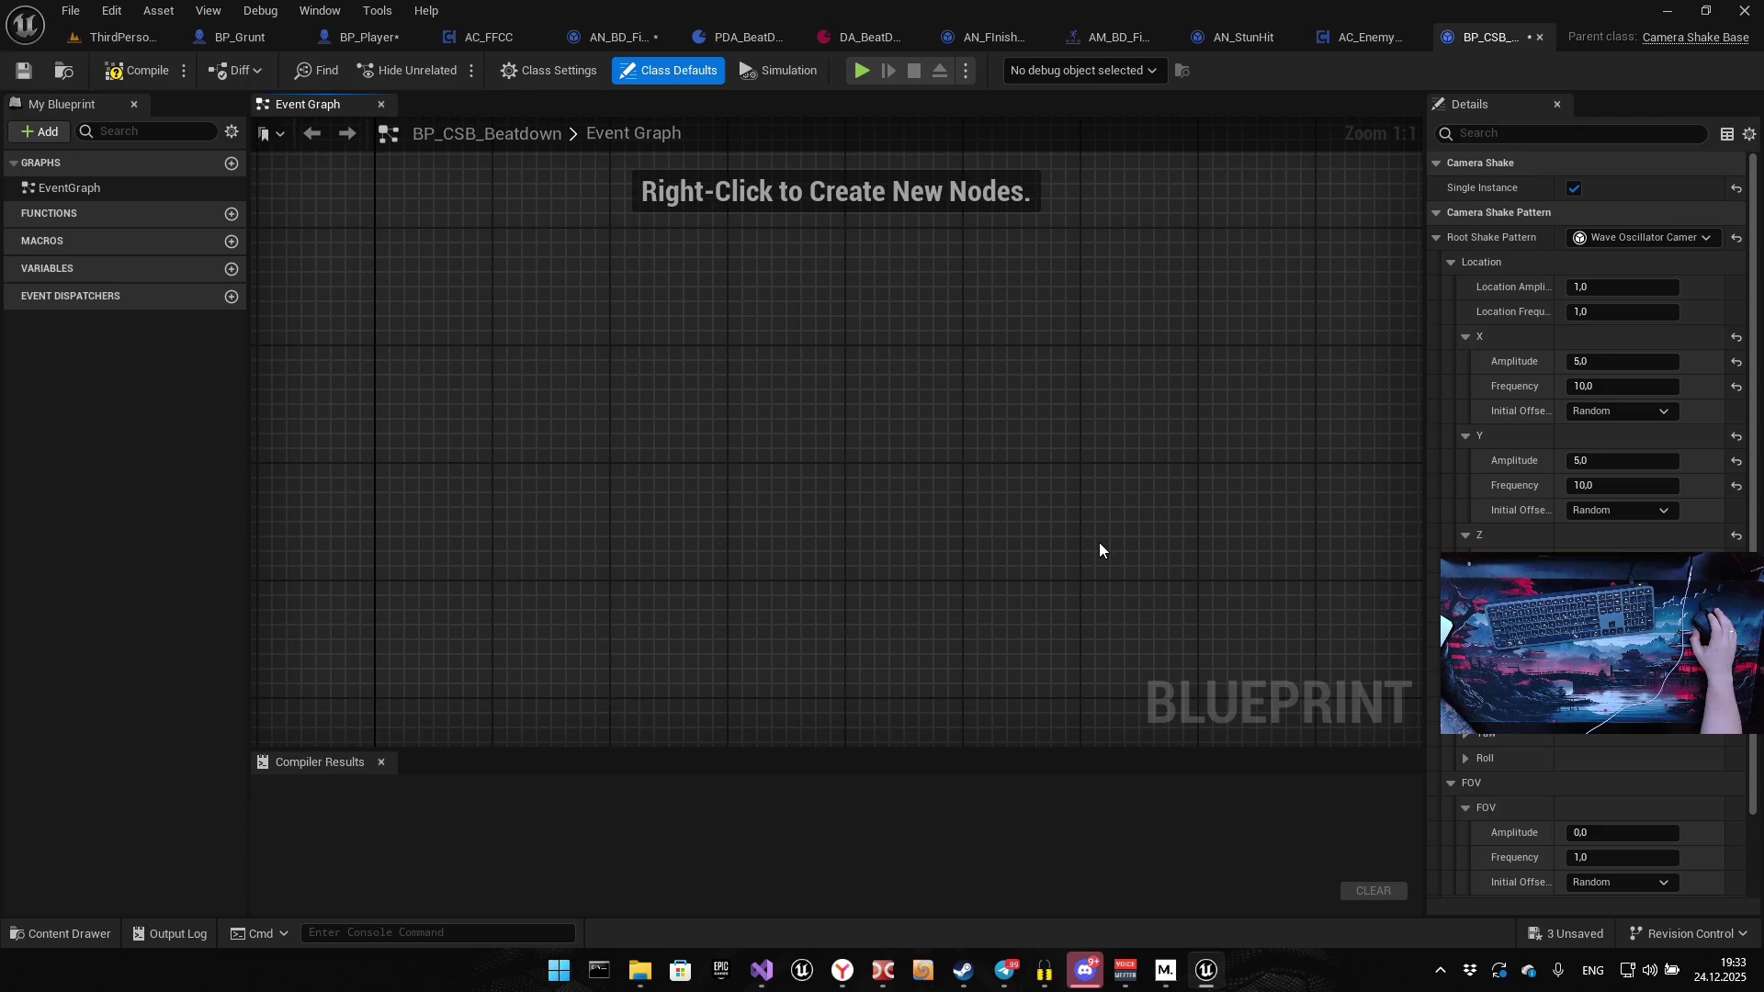
# Compile and save BP_CSB_Beatdown, then set BP_Player's Client Start Camera Shake to it and compile
pyautogui.click(147, 71)
pyautogui.click(18, 74)
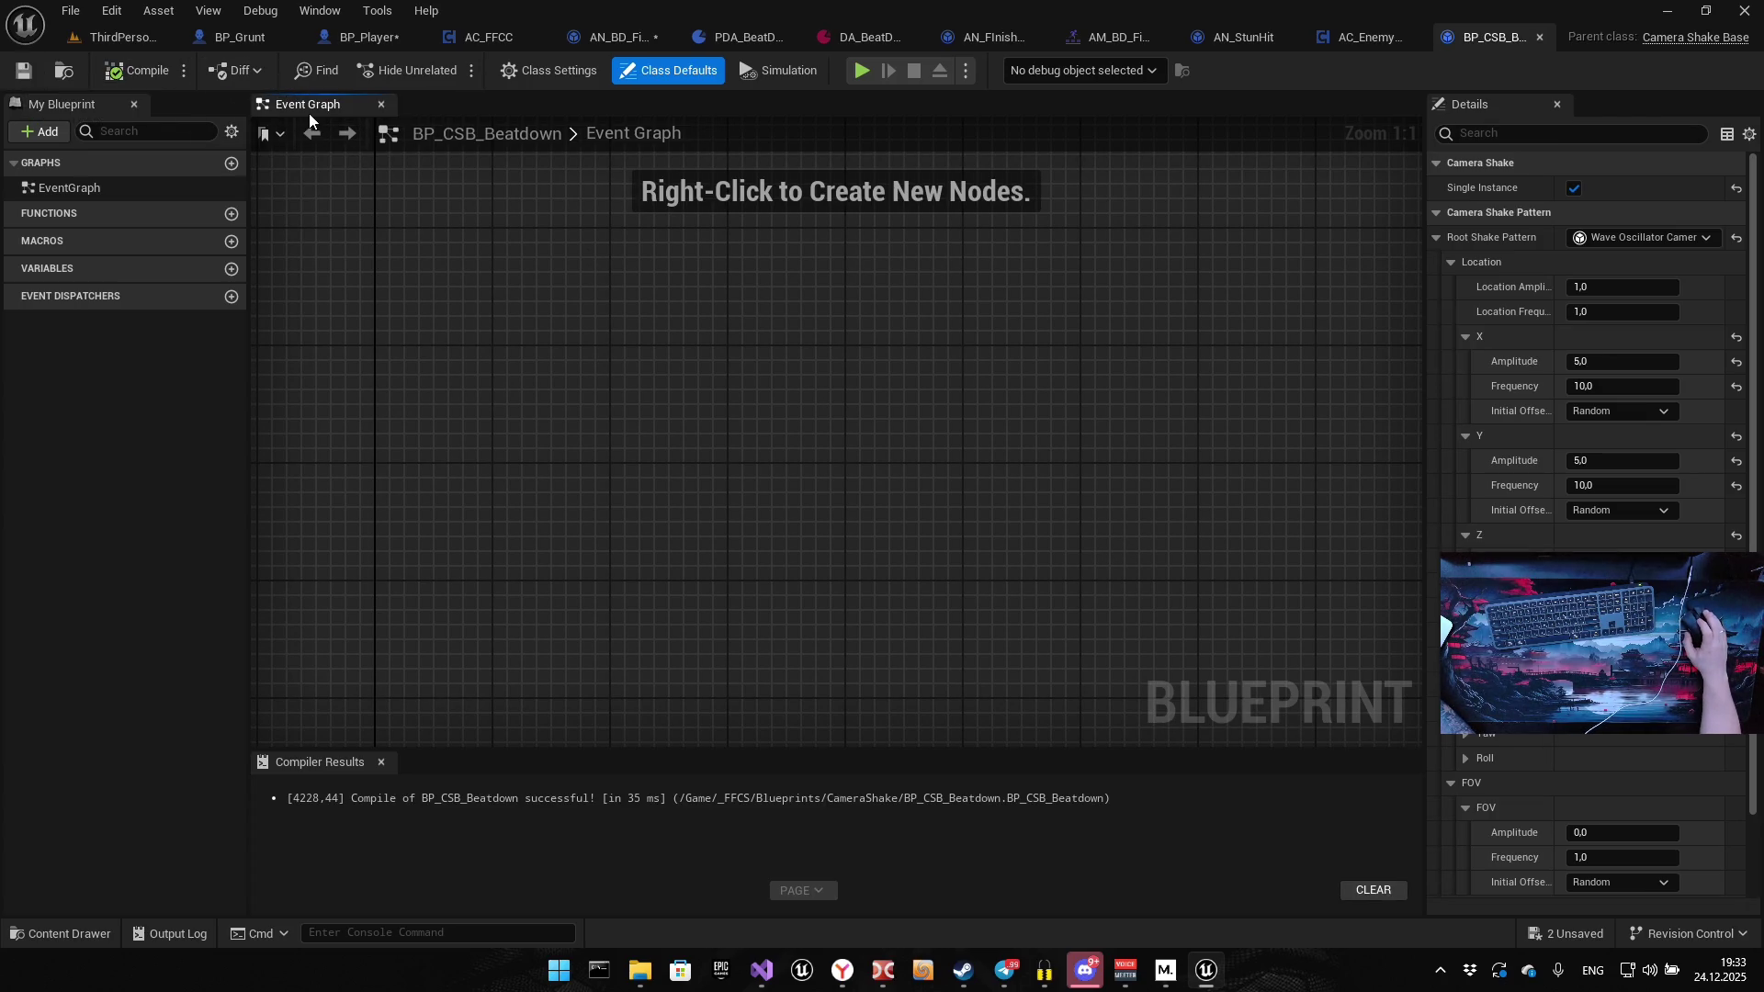
pyautogui.click(367, 37)
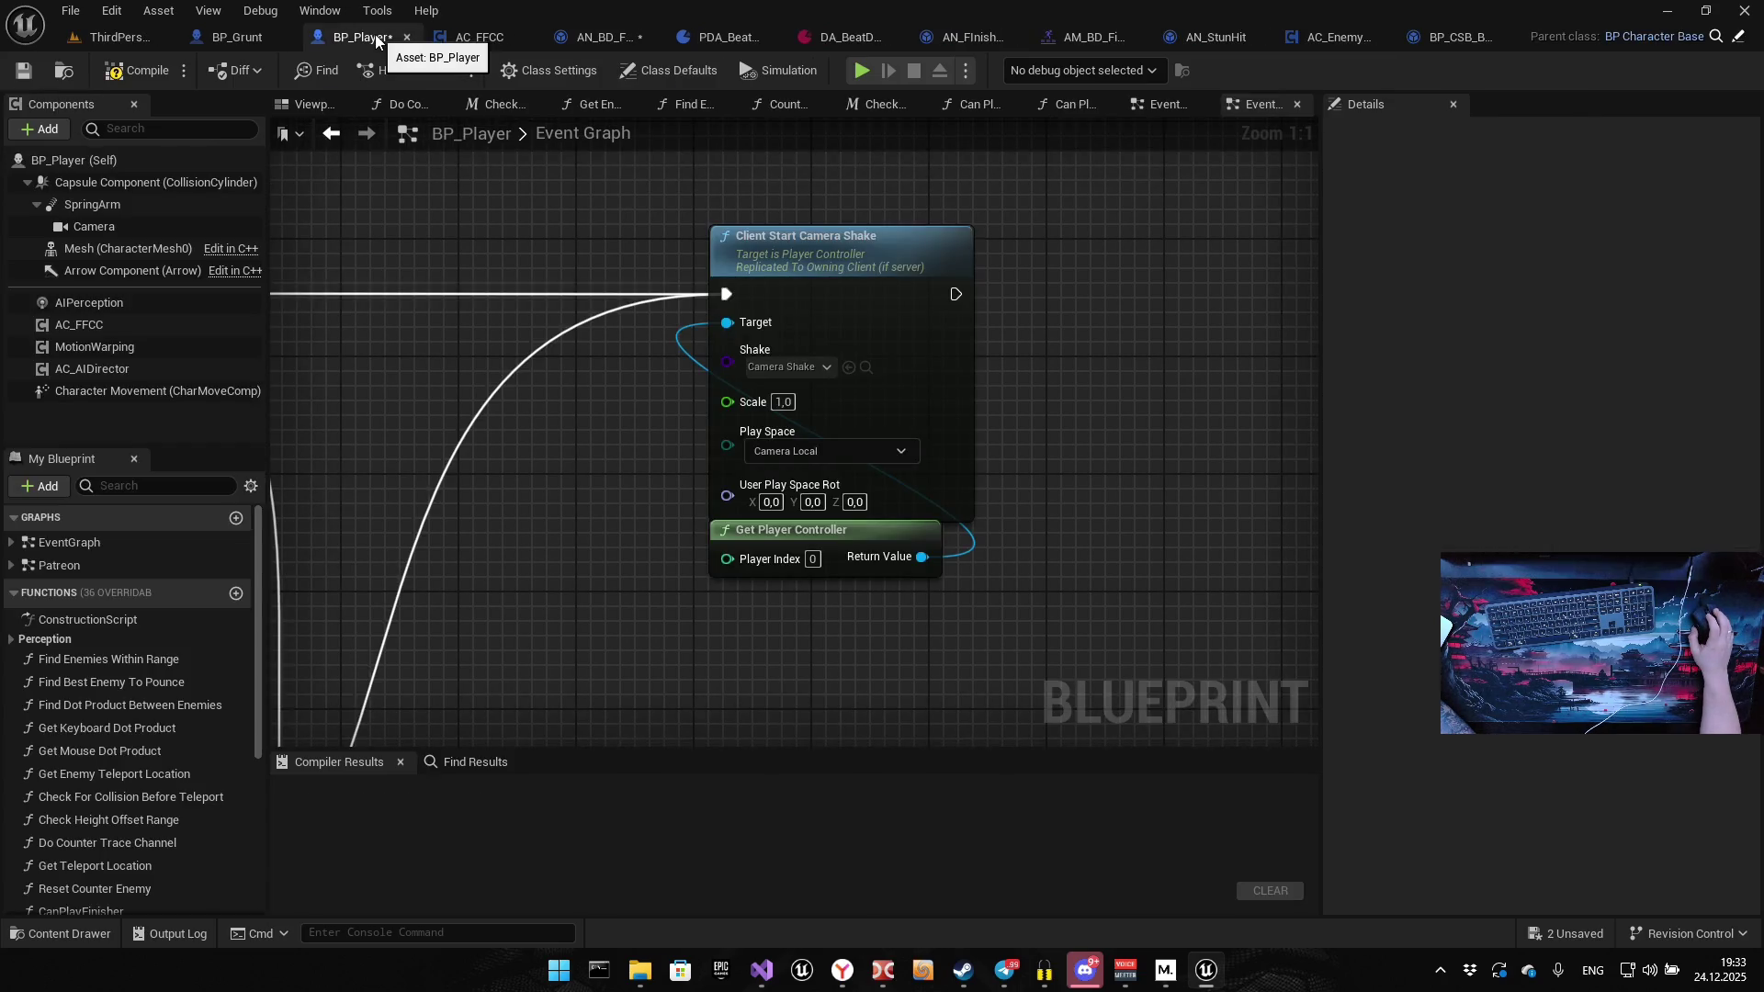
pyautogui.click(809, 366)
pyautogui.click(820, 439)
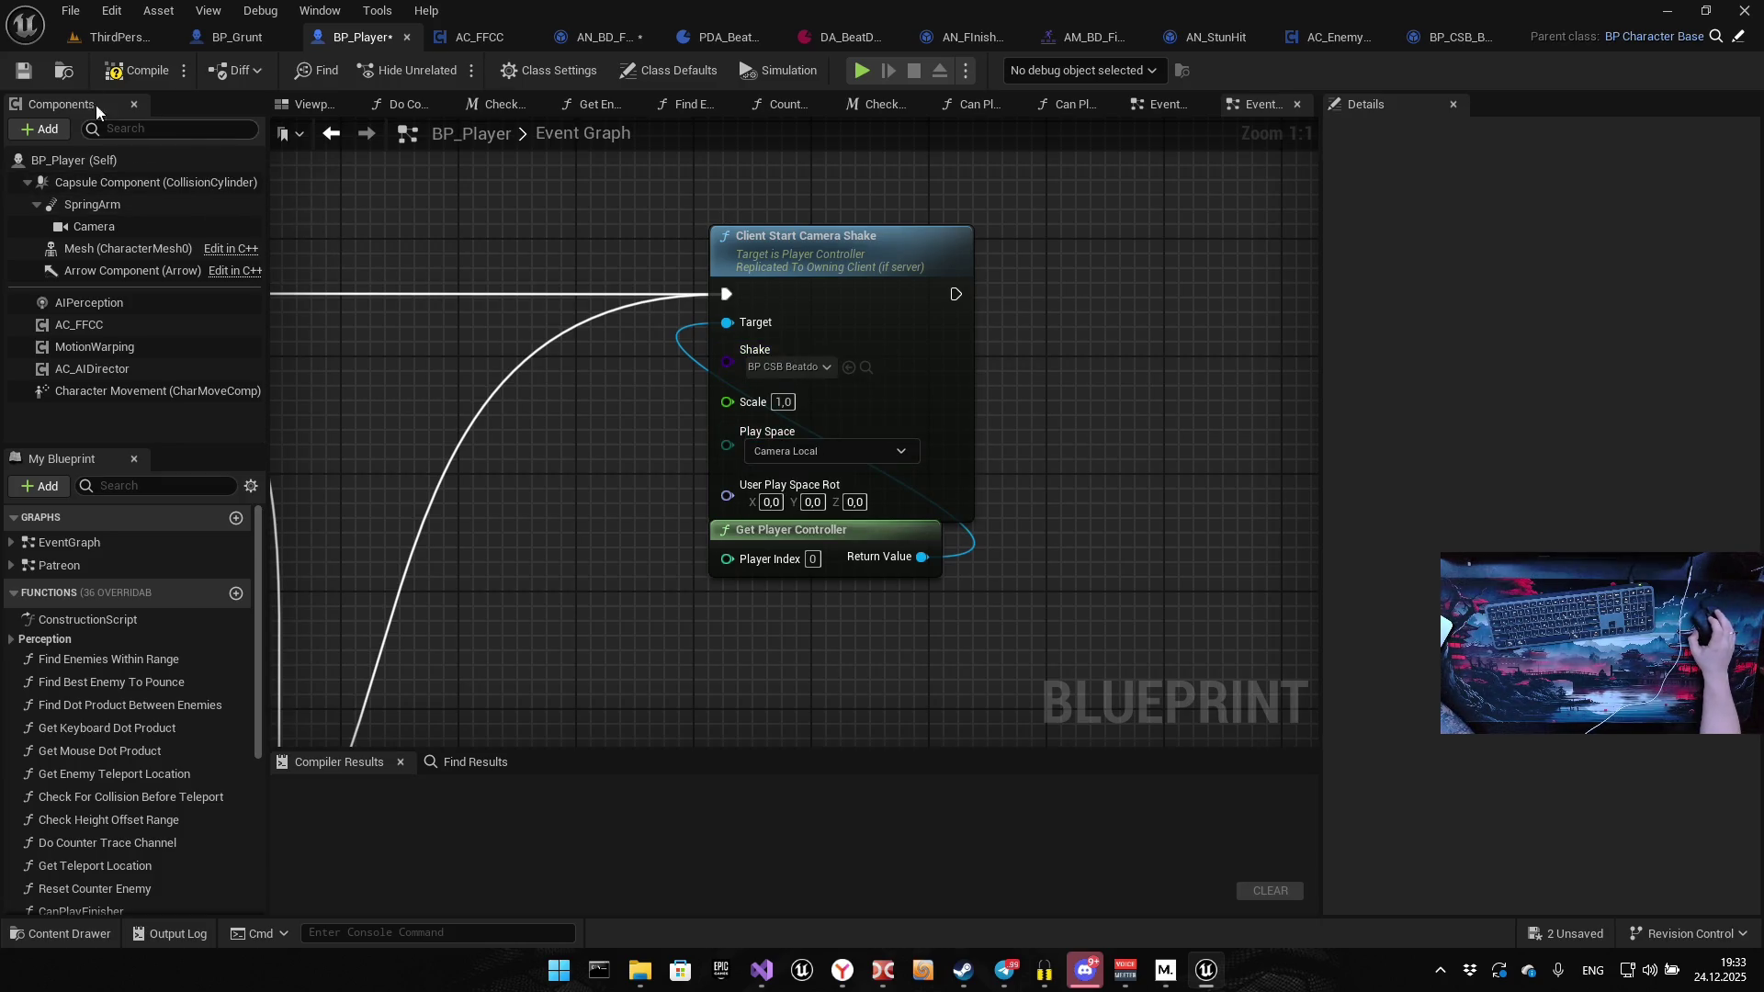
pyautogui.click(134, 72)
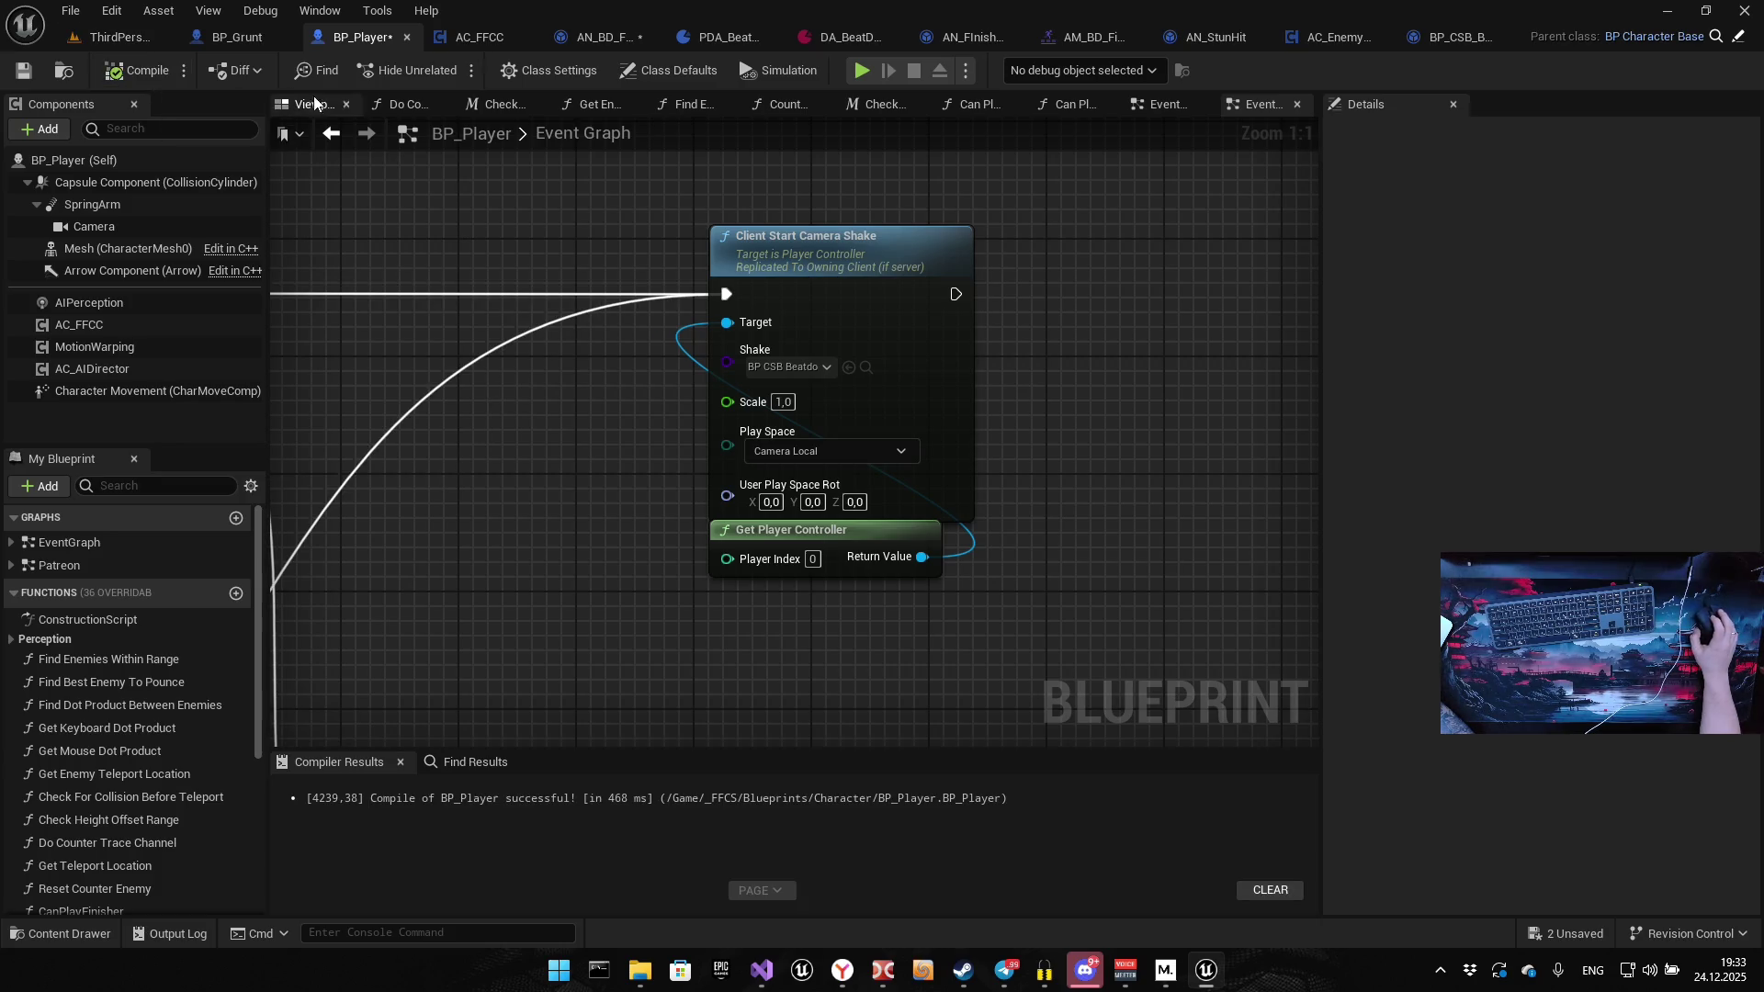
# Playtest the game to check the shake, then go back to BP_CSB_Beatdown
pyautogui.hotkey('alt', 'p')
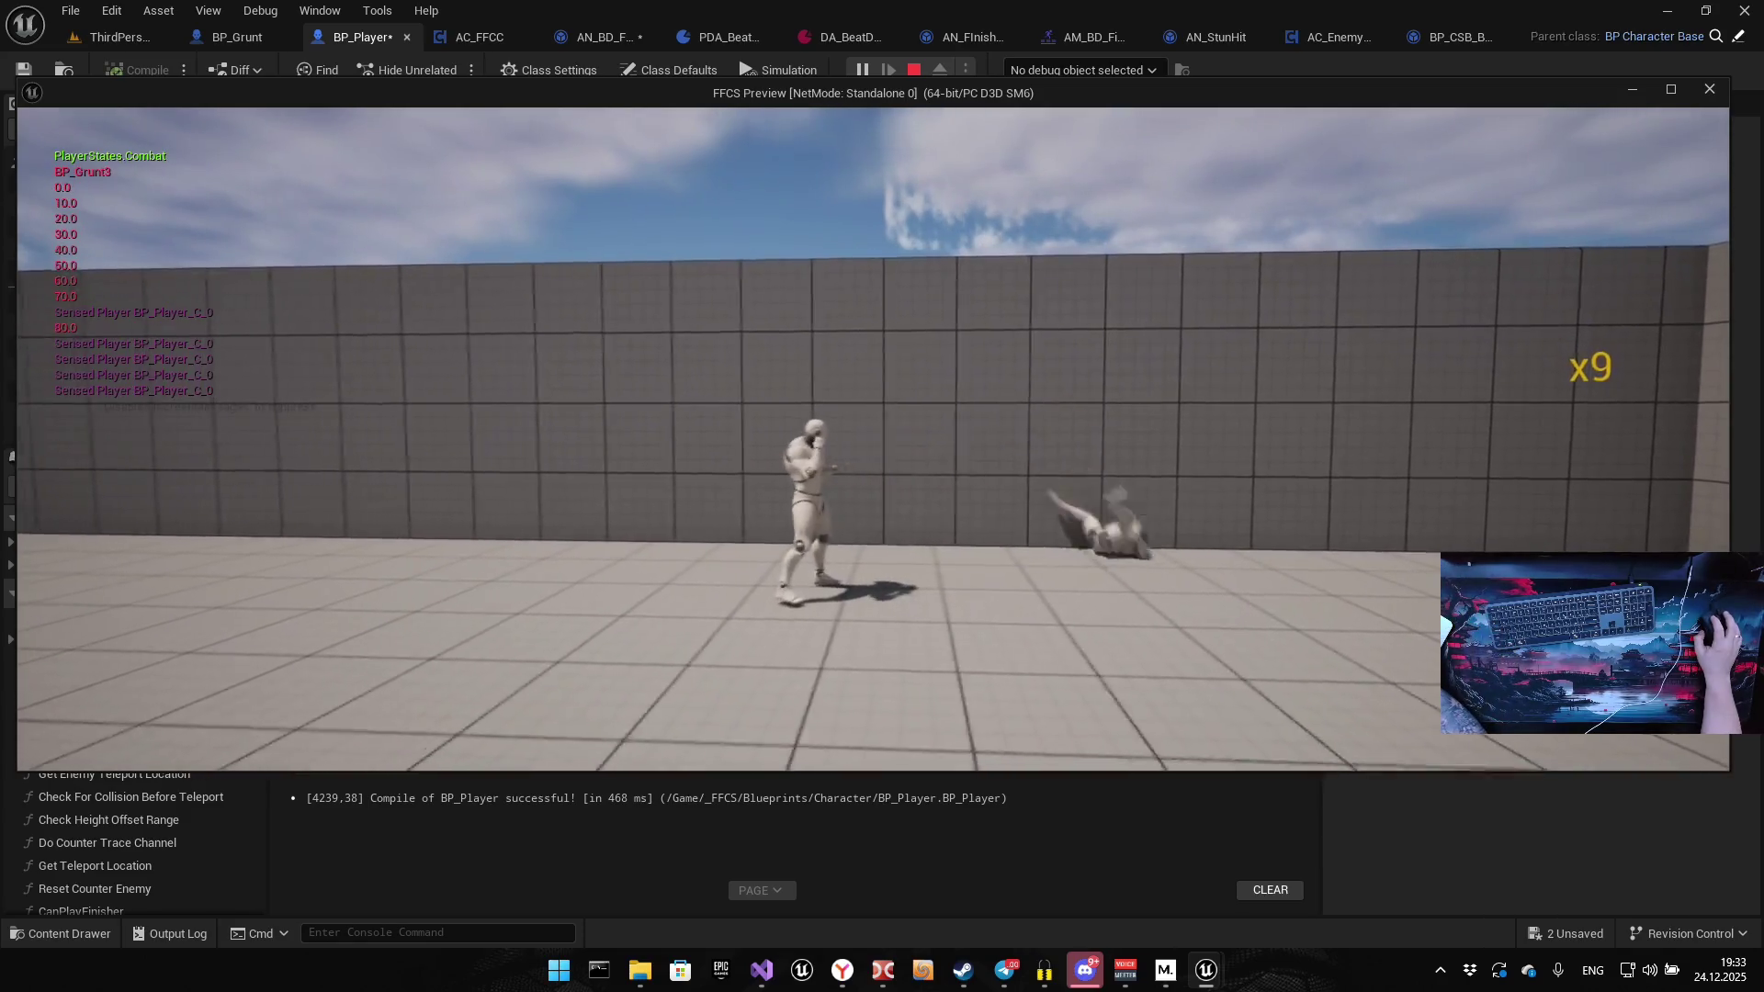
pyautogui.press('Escape')
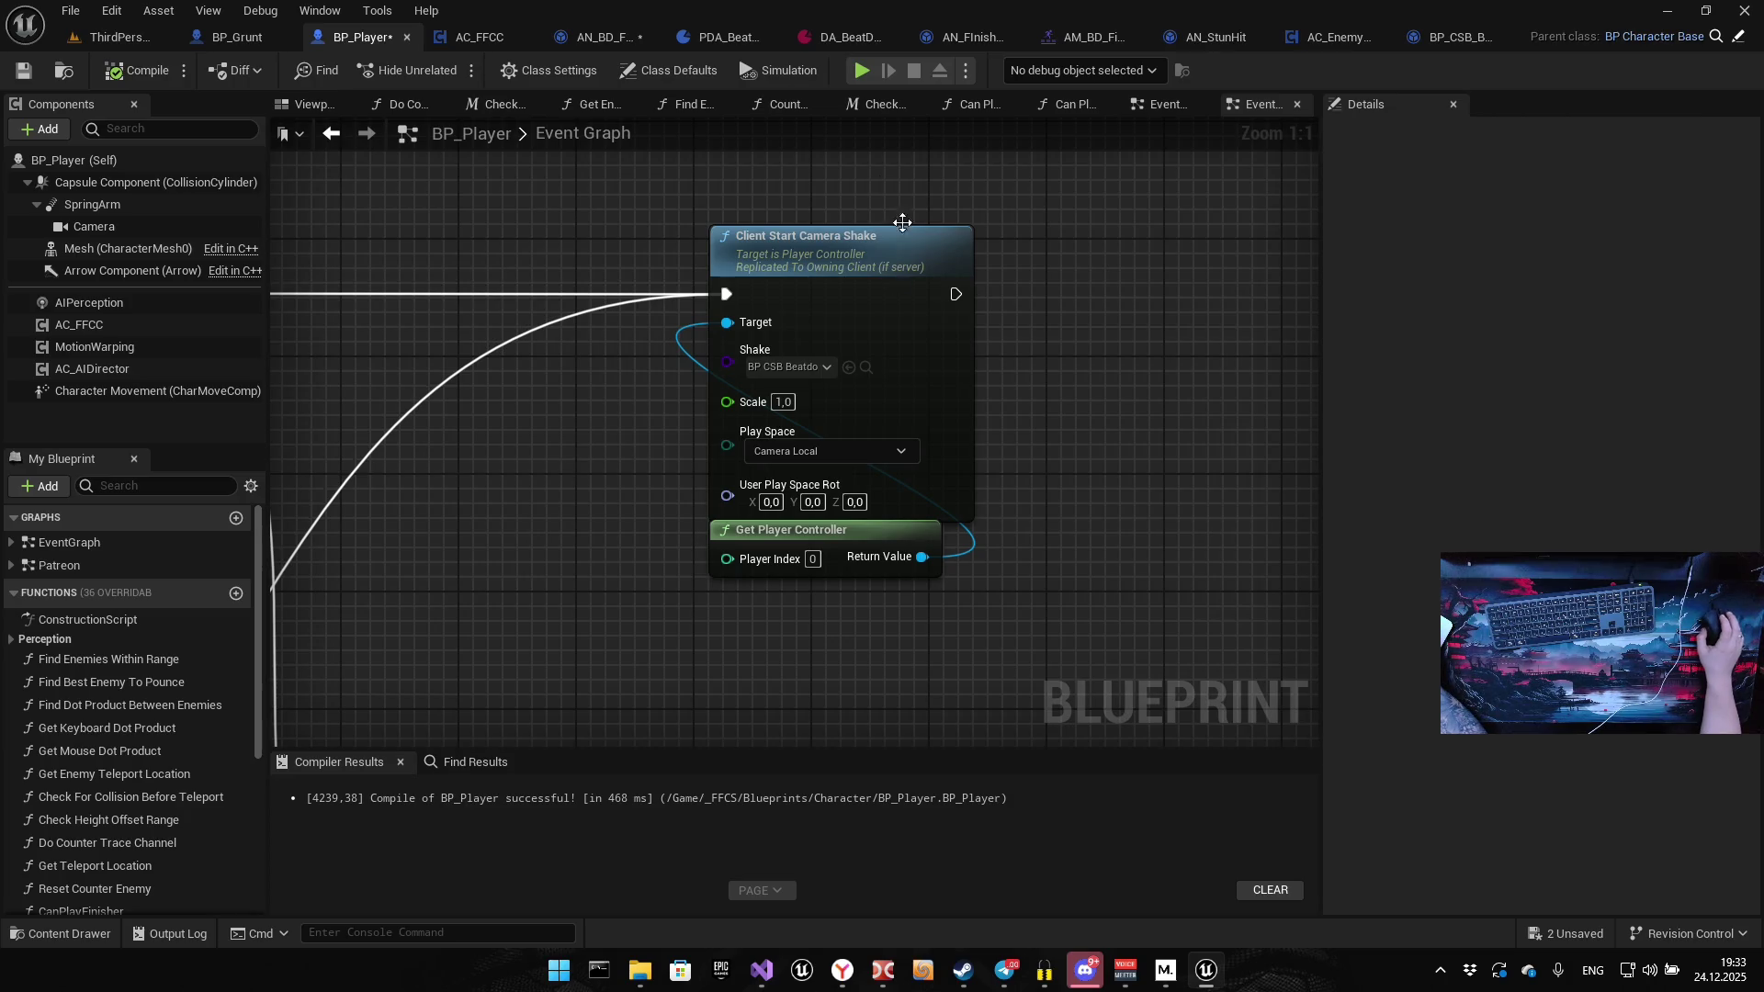
pyautogui.click(1453, 40)
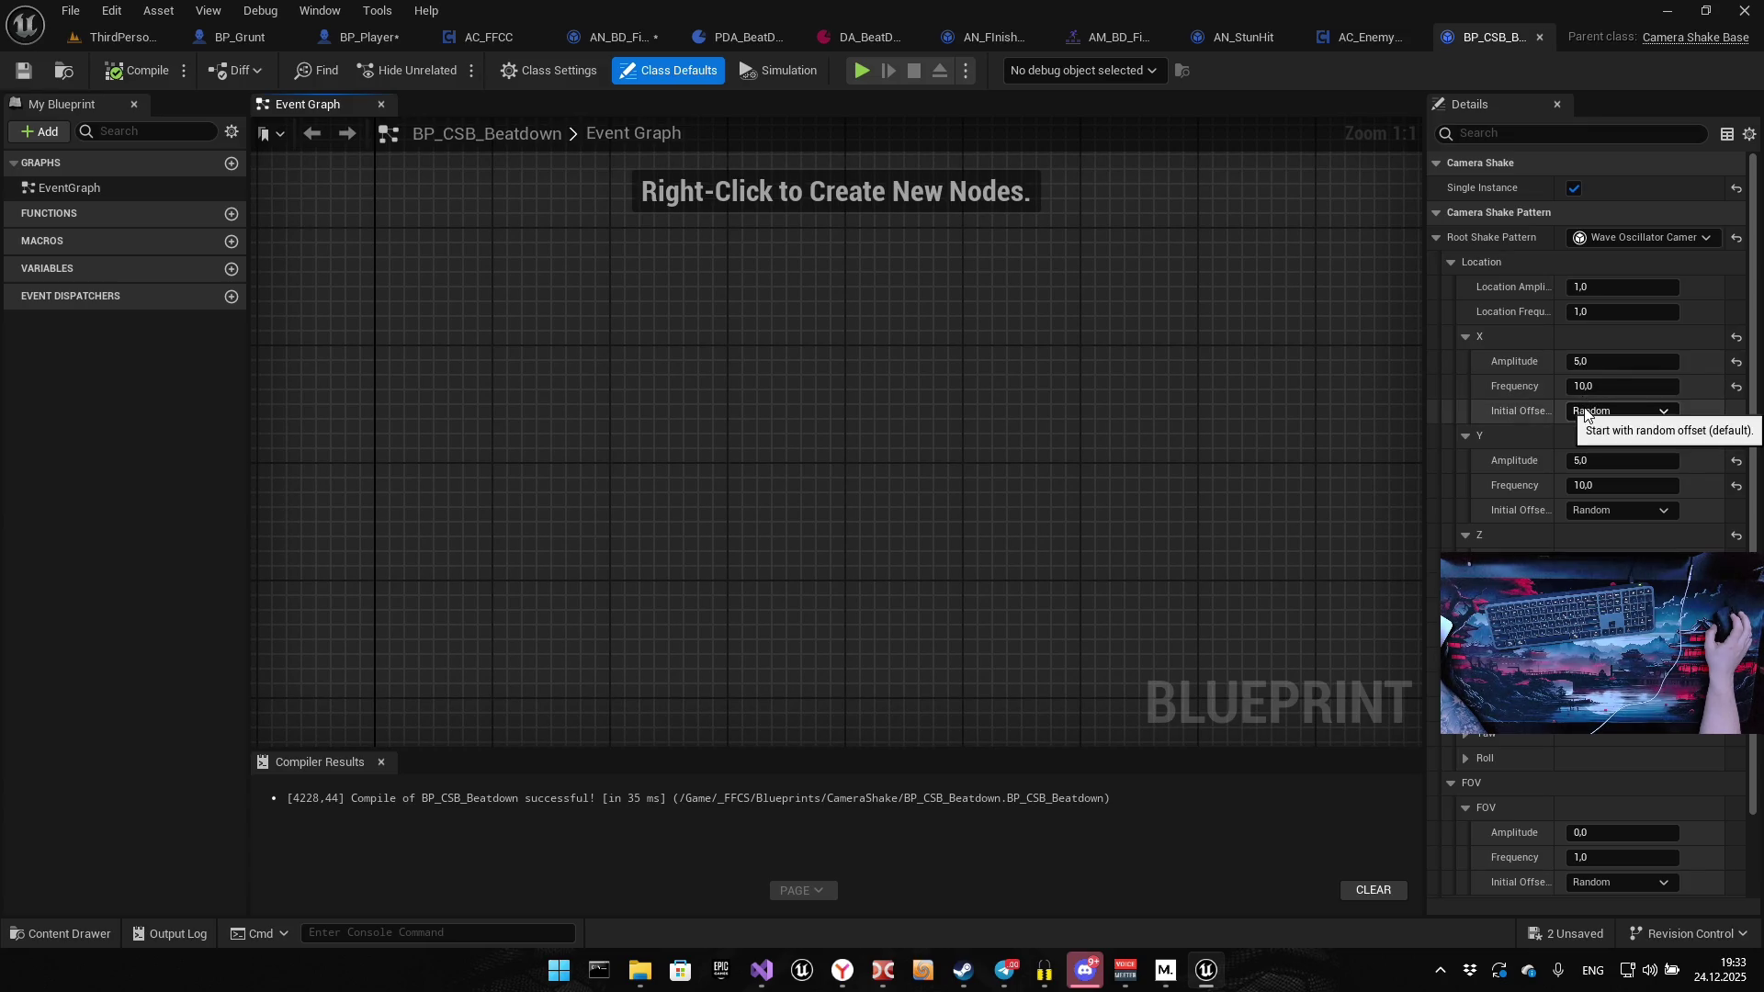
# Set X and Y location Amplitude to 1 and Frequency to 0.5, then save the shake
pyautogui.click(1645, 286)
pyautogui.click(1587, 362)
pyautogui.write('1')
pyautogui.click(1600, 388)
pyautogui.write('0/')
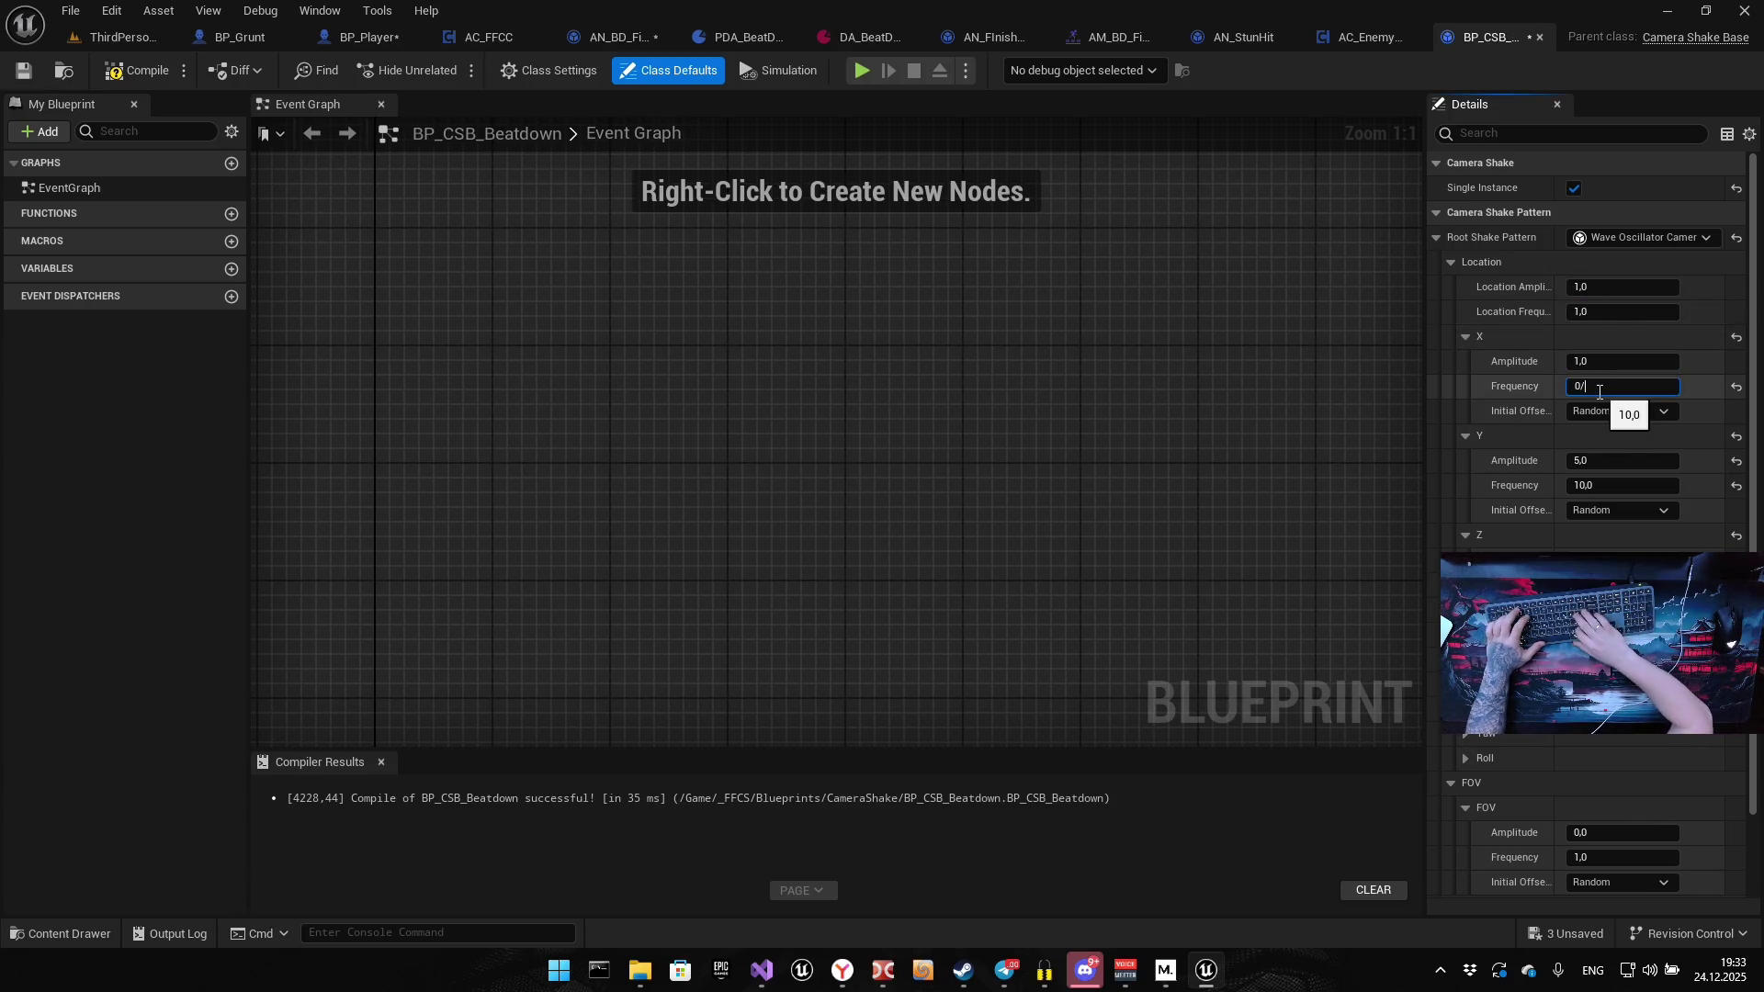
pyautogui.press('BackSpace')
pyautogui.write('.5')
pyautogui.click(1582, 461)
pyautogui.write('1')
pyautogui.click(1603, 486)
pyautogui.write('0.5')
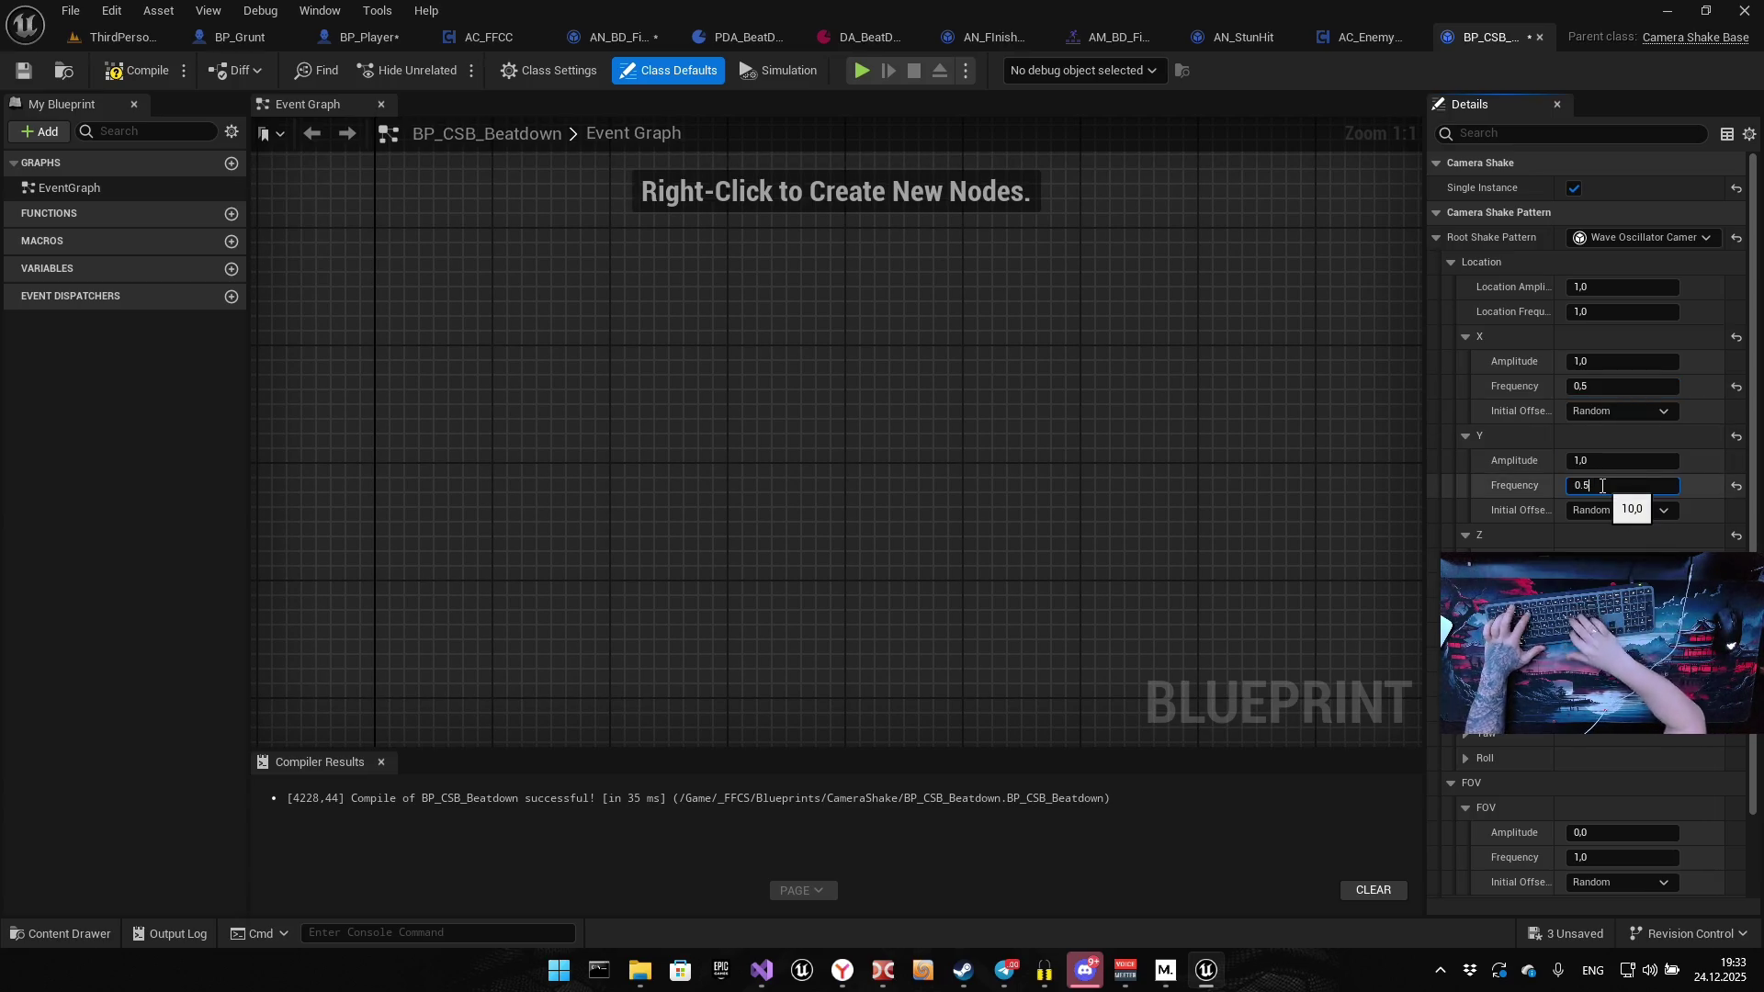
pyautogui.press('Return')
pyautogui.click(23, 71)
# Playtest the level by punching enemies to feel the shake, then return to BP_CSB_Beatdown
pyautogui.click(115, 37)
pyautogui.click(448, 69)
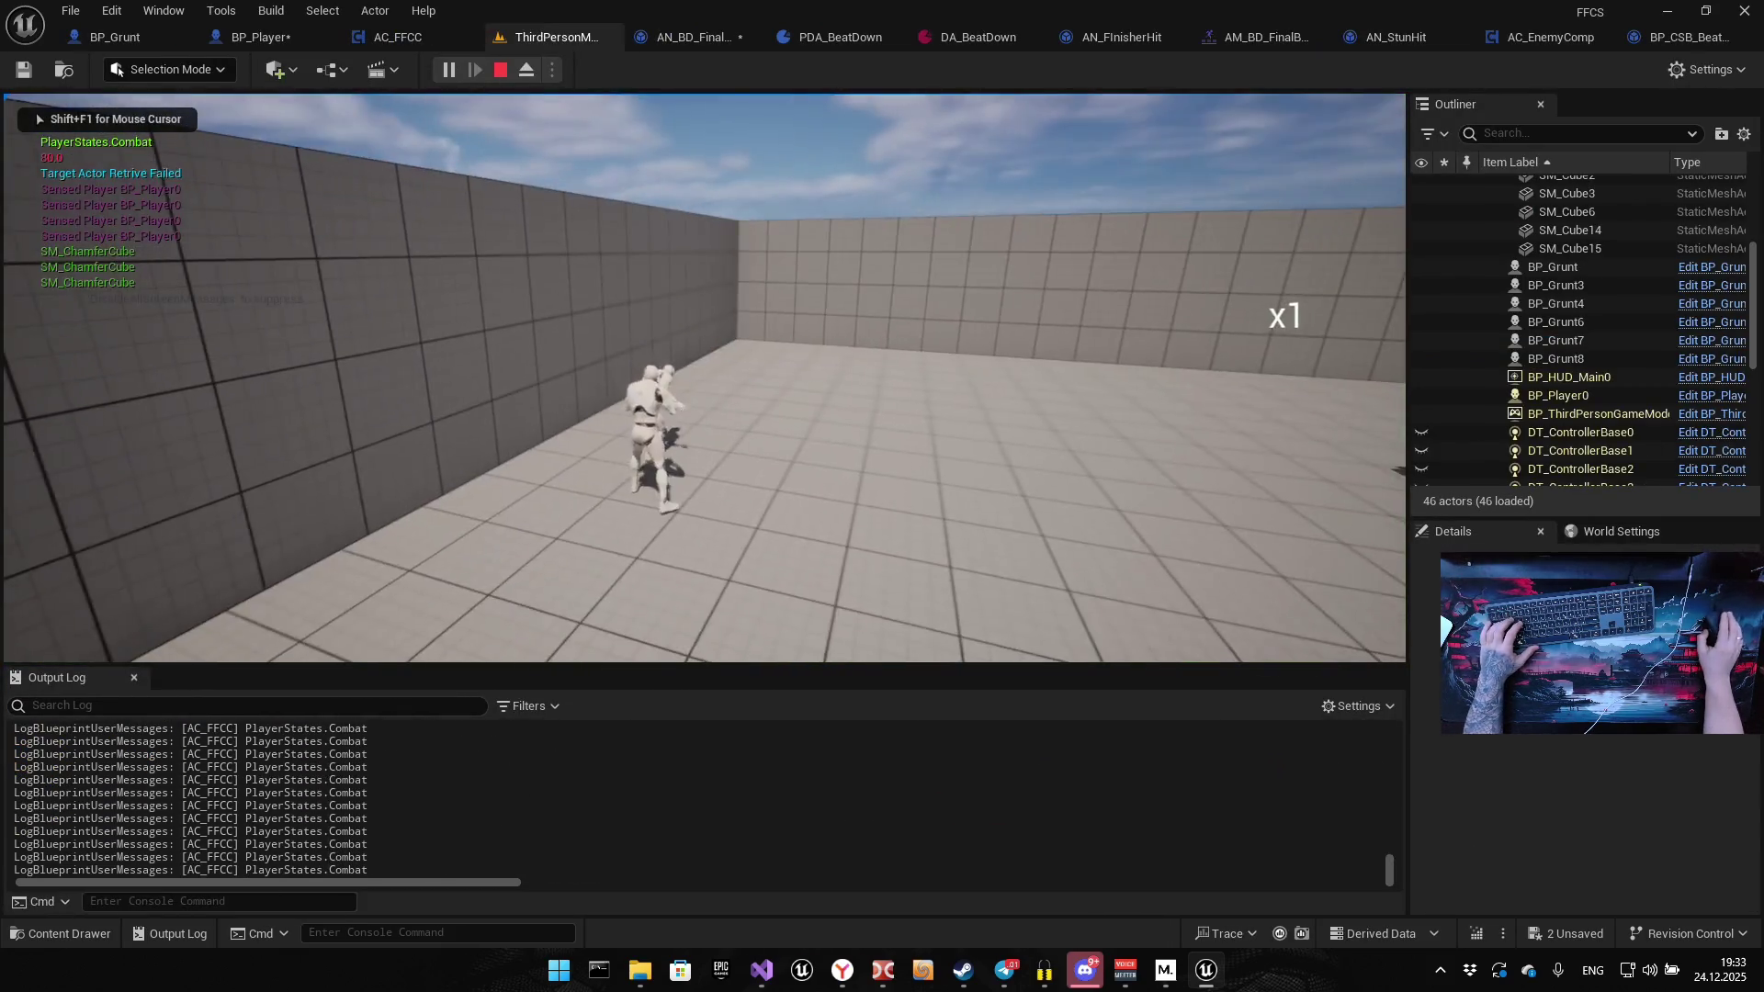
pyautogui.click(705, 379)
pyautogui.click(705, 378)
pyautogui.click(705, 378)
pyautogui.click(705, 379)
pyautogui.click(705, 379)
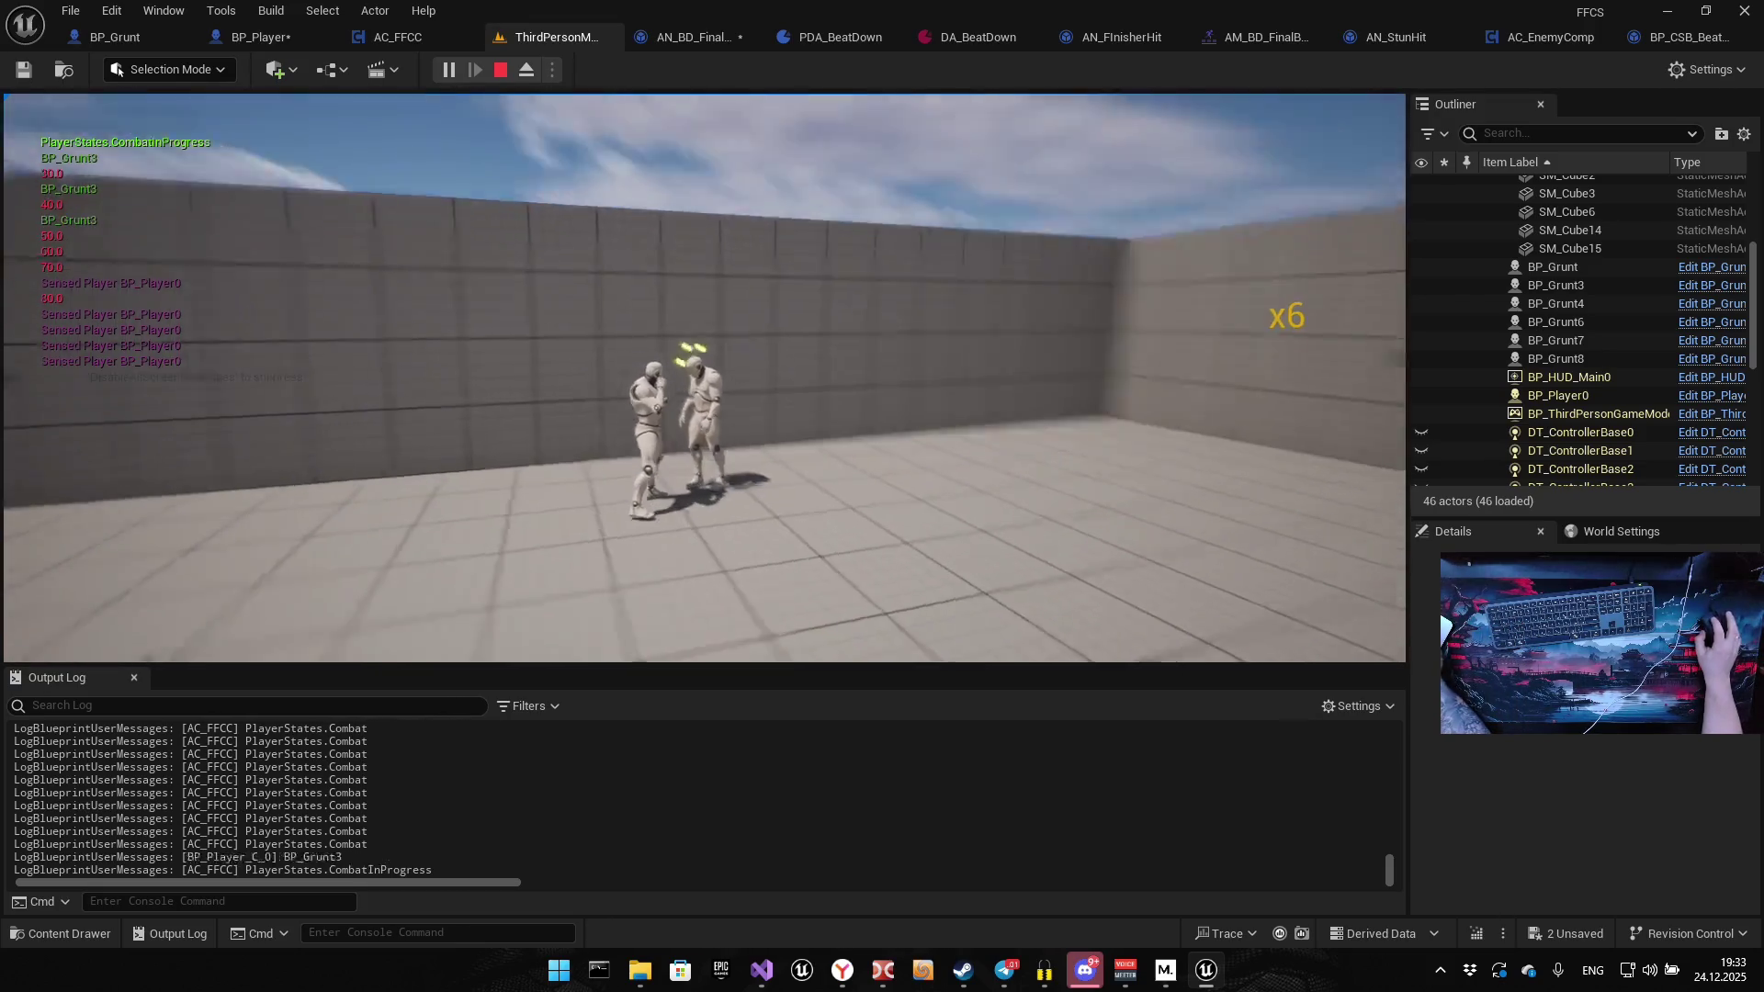
pyautogui.click(705, 378)
pyautogui.click(704, 379)
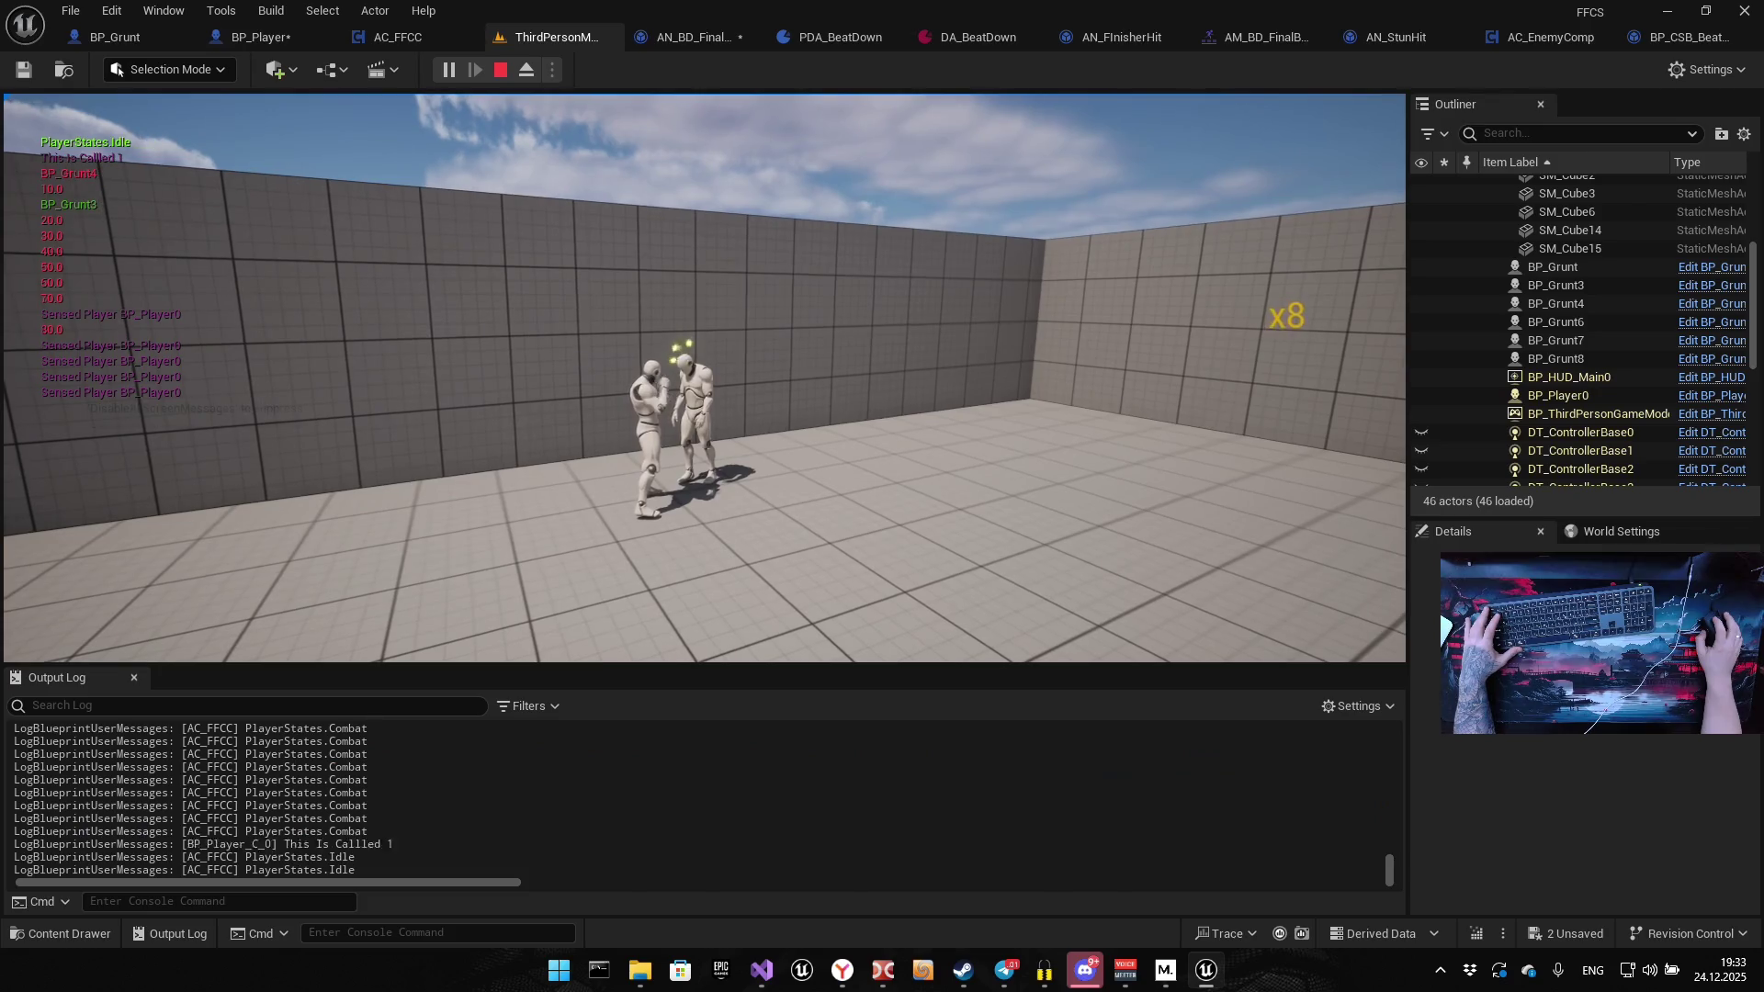
pyautogui.click(705, 378)
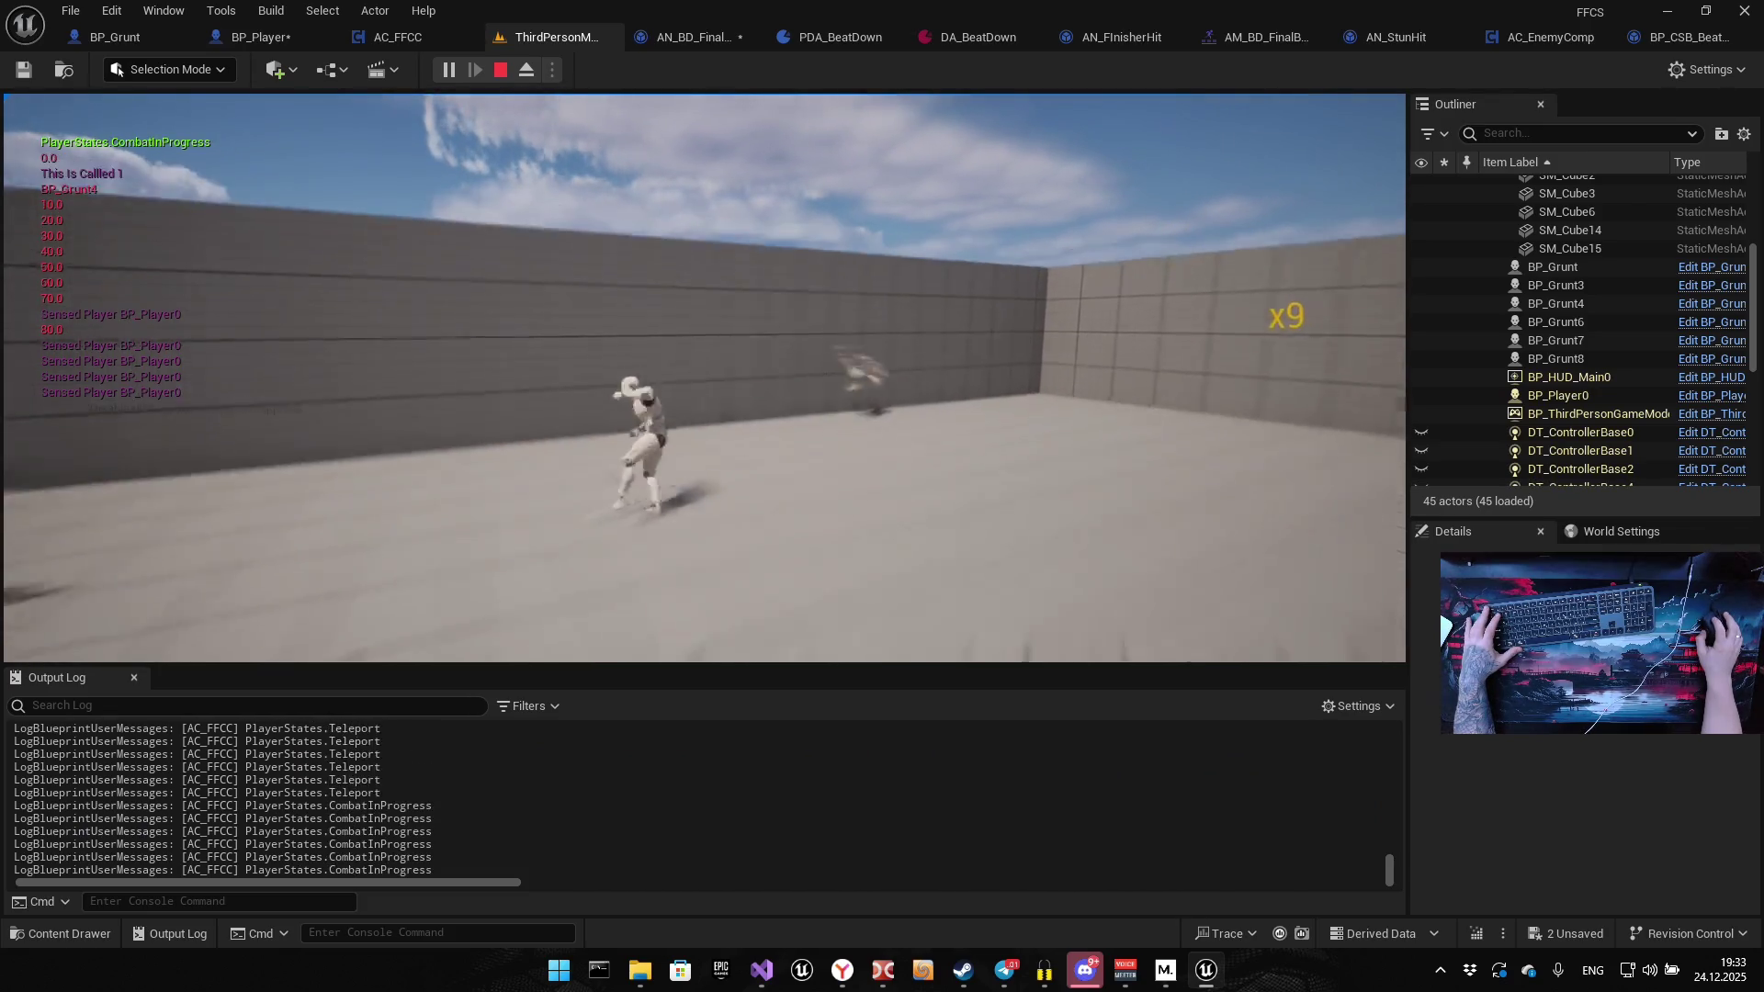
pyautogui.click(705, 378)
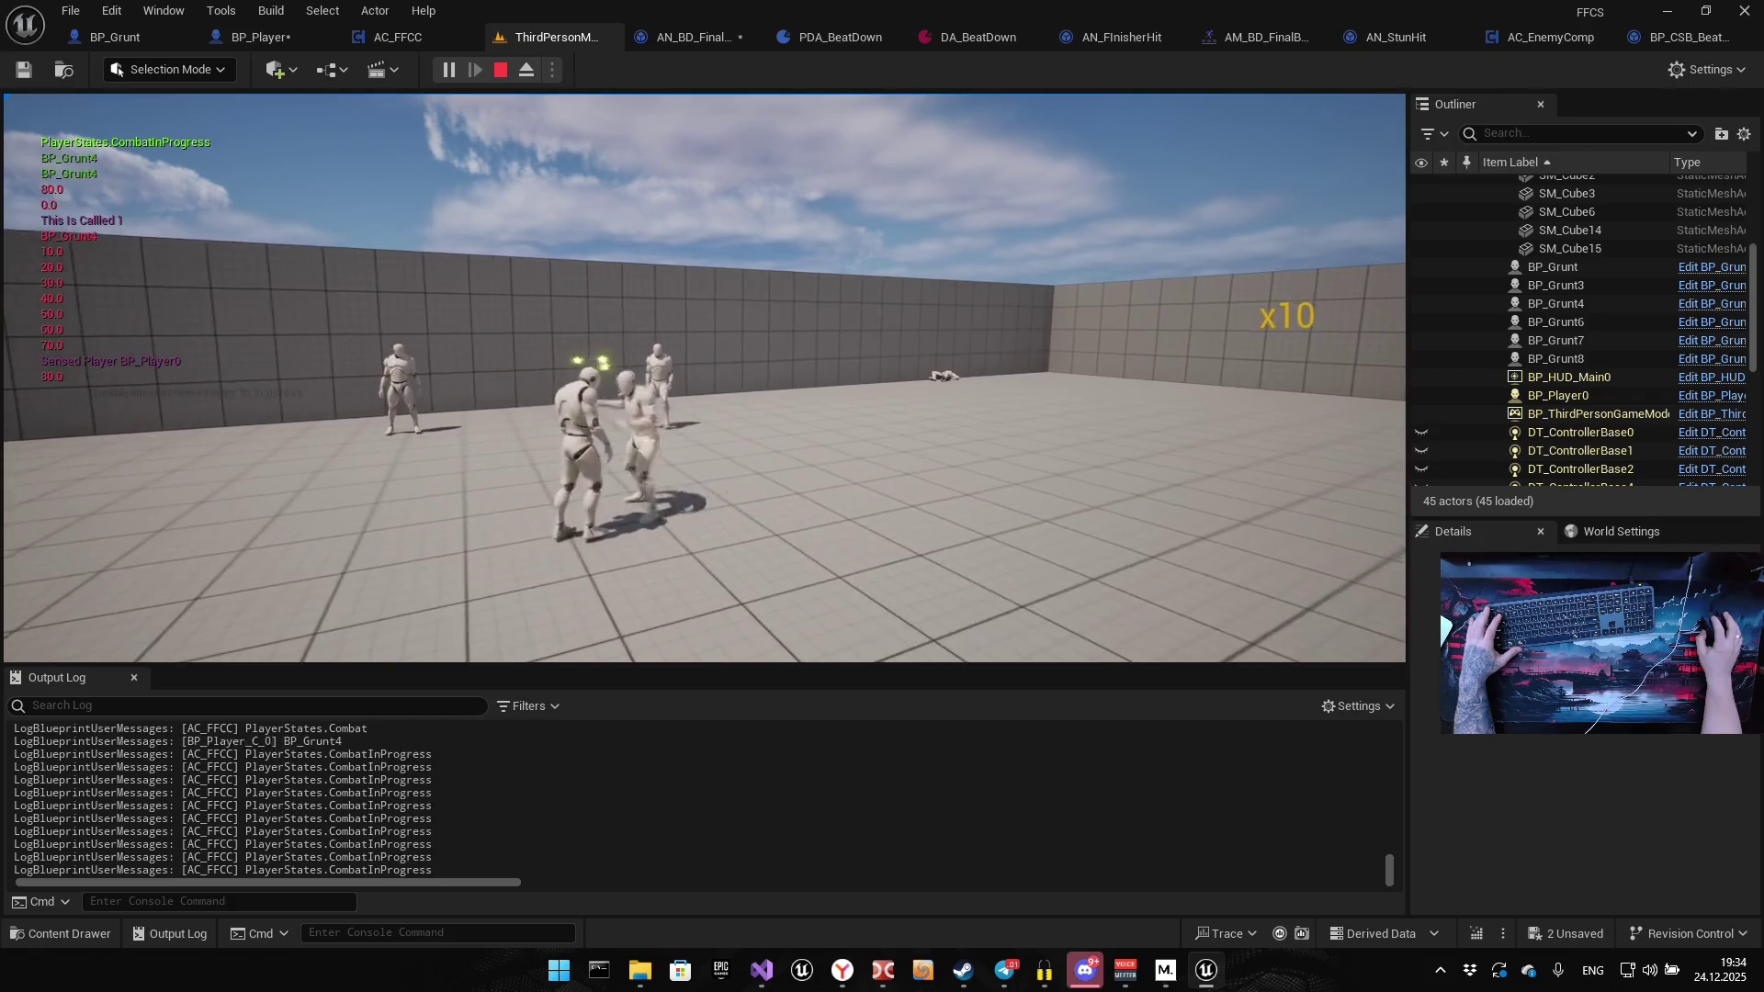
pyautogui.click(705, 378)
pyautogui.click(705, 378)
pyautogui.press('Escape')
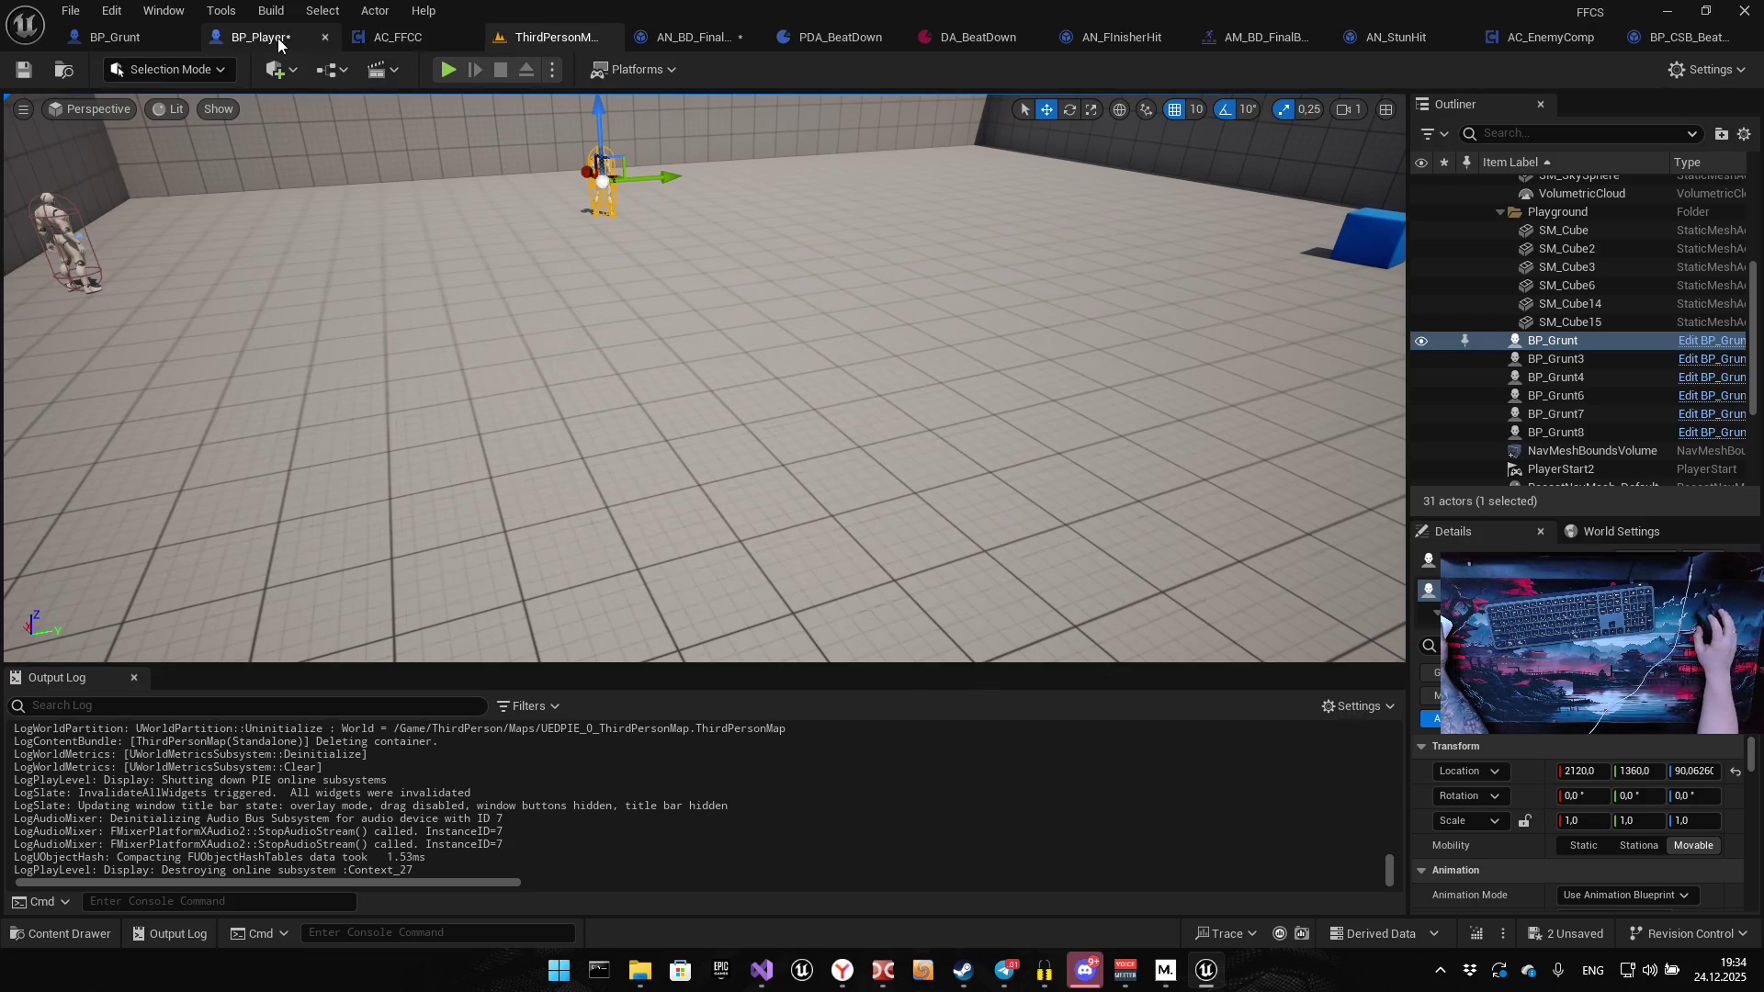
pyautogui.click(248, 37)
pyautogui.click(1457, 37)
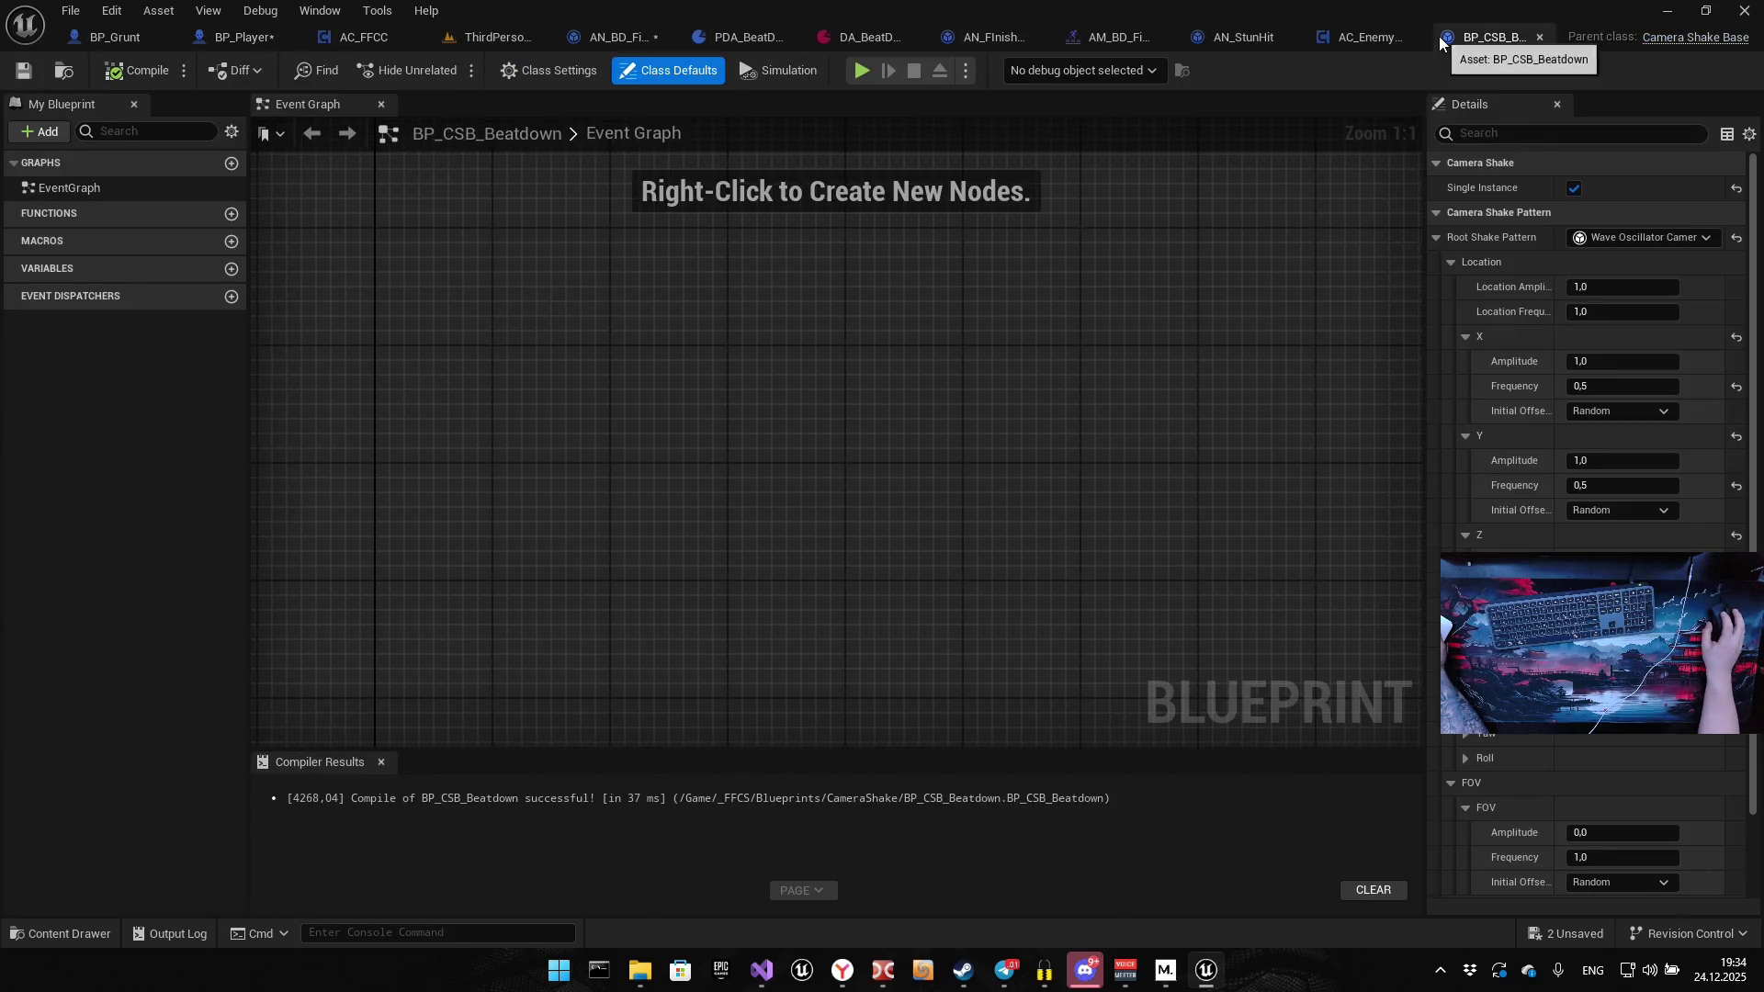
# Set Location Amplitude and Location Frequency to 5, then lower both to 0,5
pyautogui.click(1606, 286)
pyautogui.write('5')
pyautogui.press('Tab')
pyautogui.write('5')
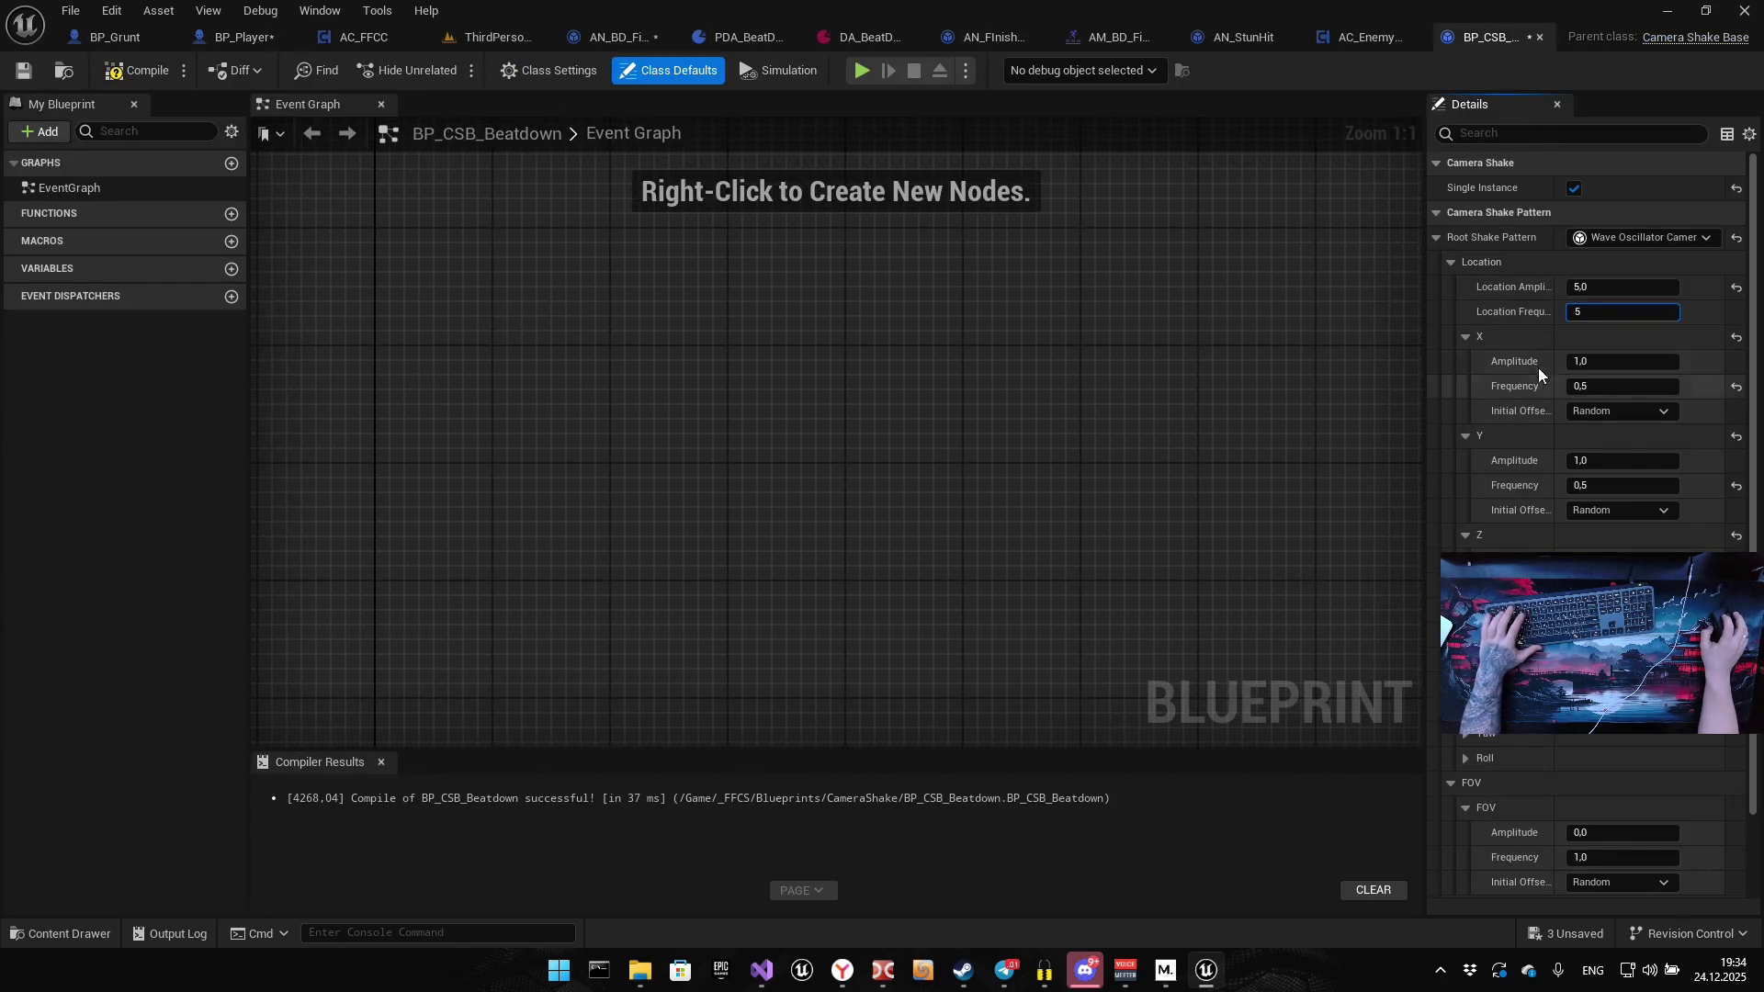
pyautogui.press('Return')
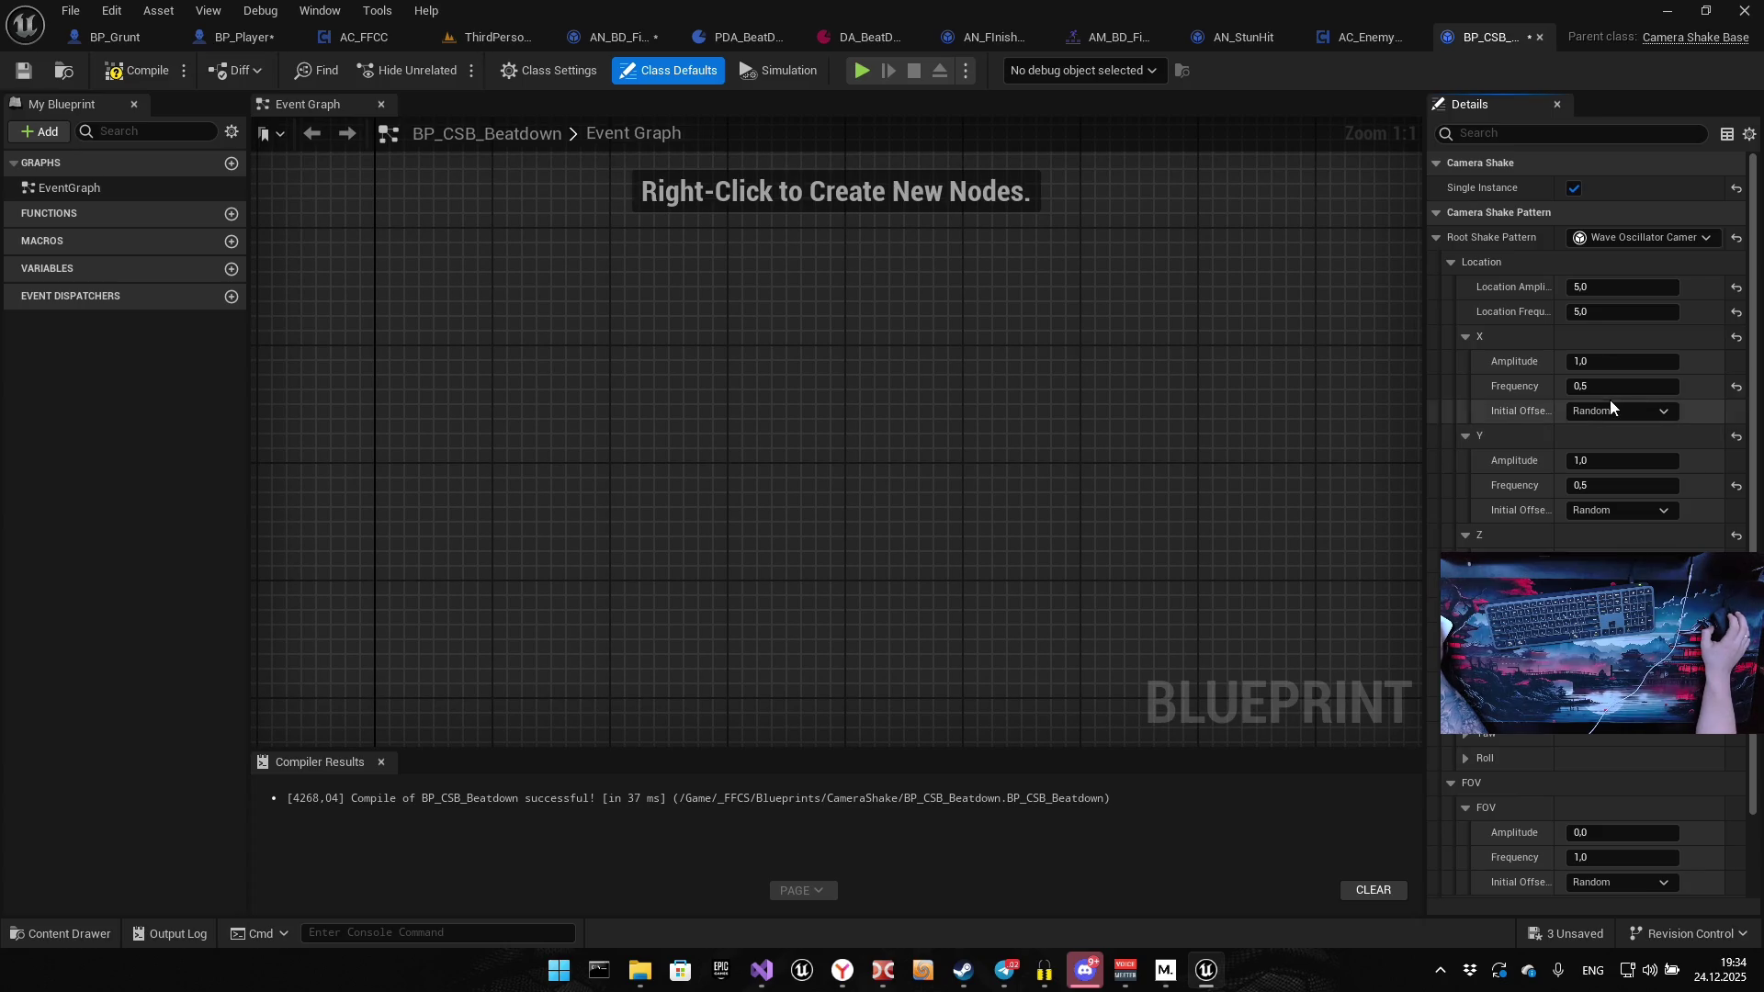
pyautogui.click(1620, 287)
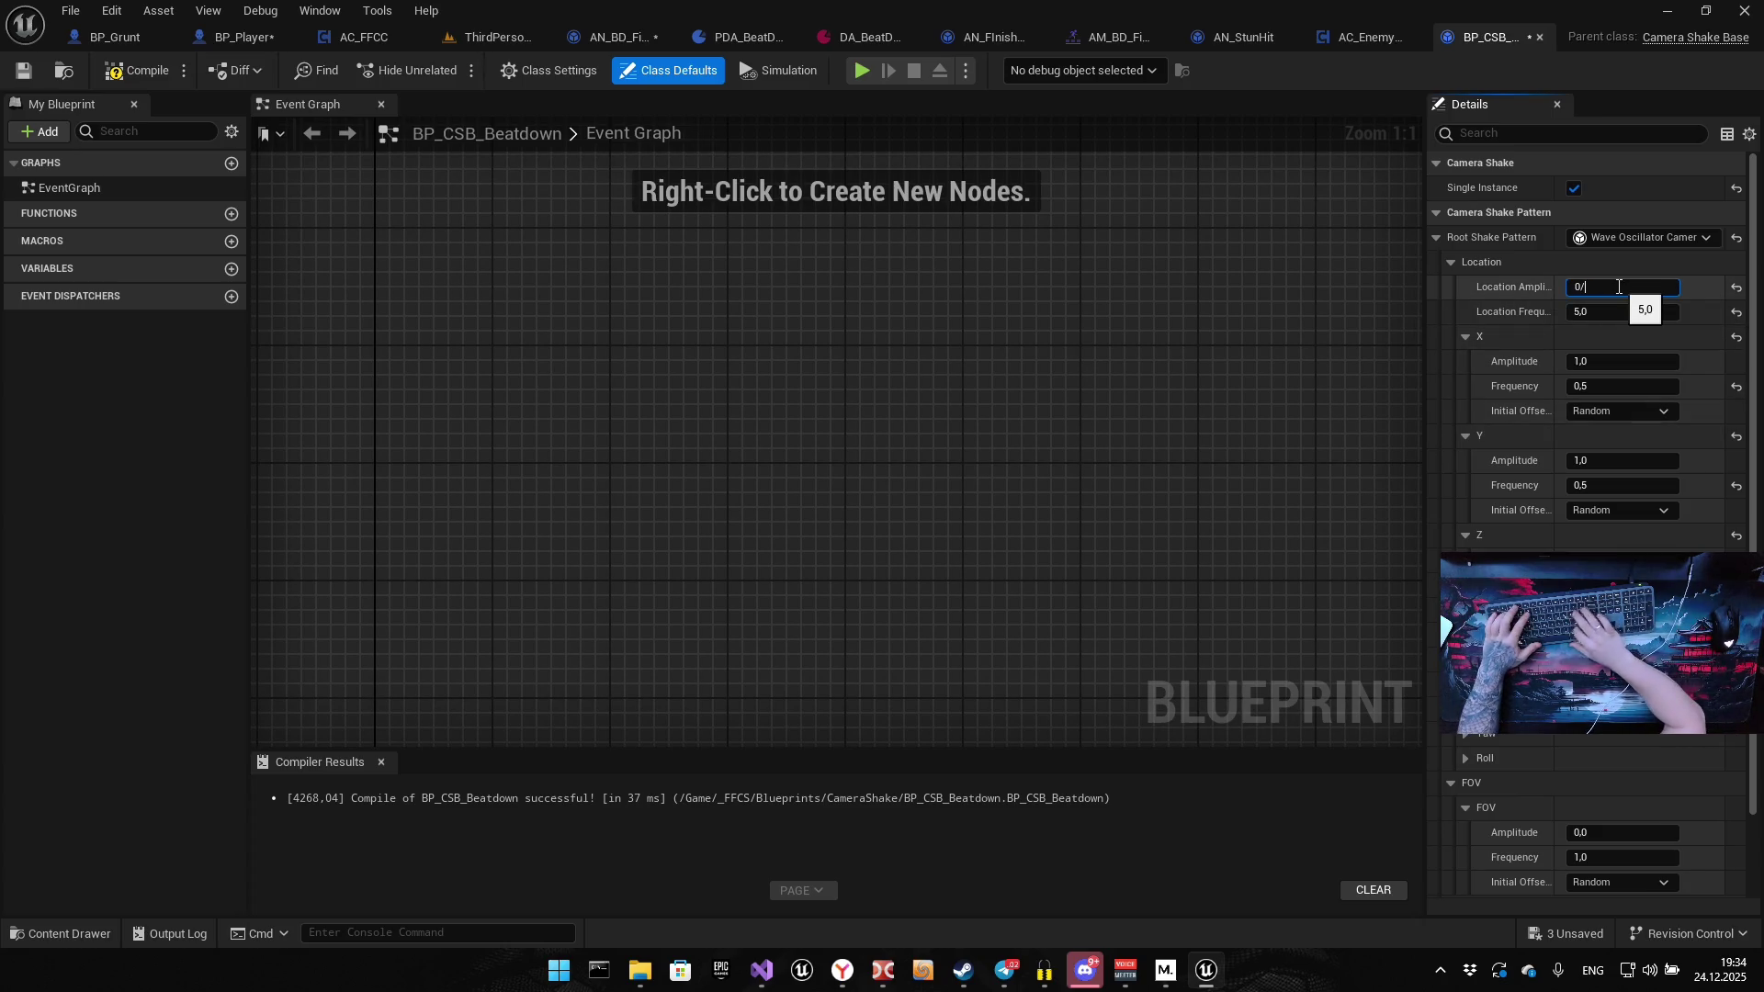
pyautogui.write('0,5')
pyautogui.press('Tab')
pyautogui.write('0,5')
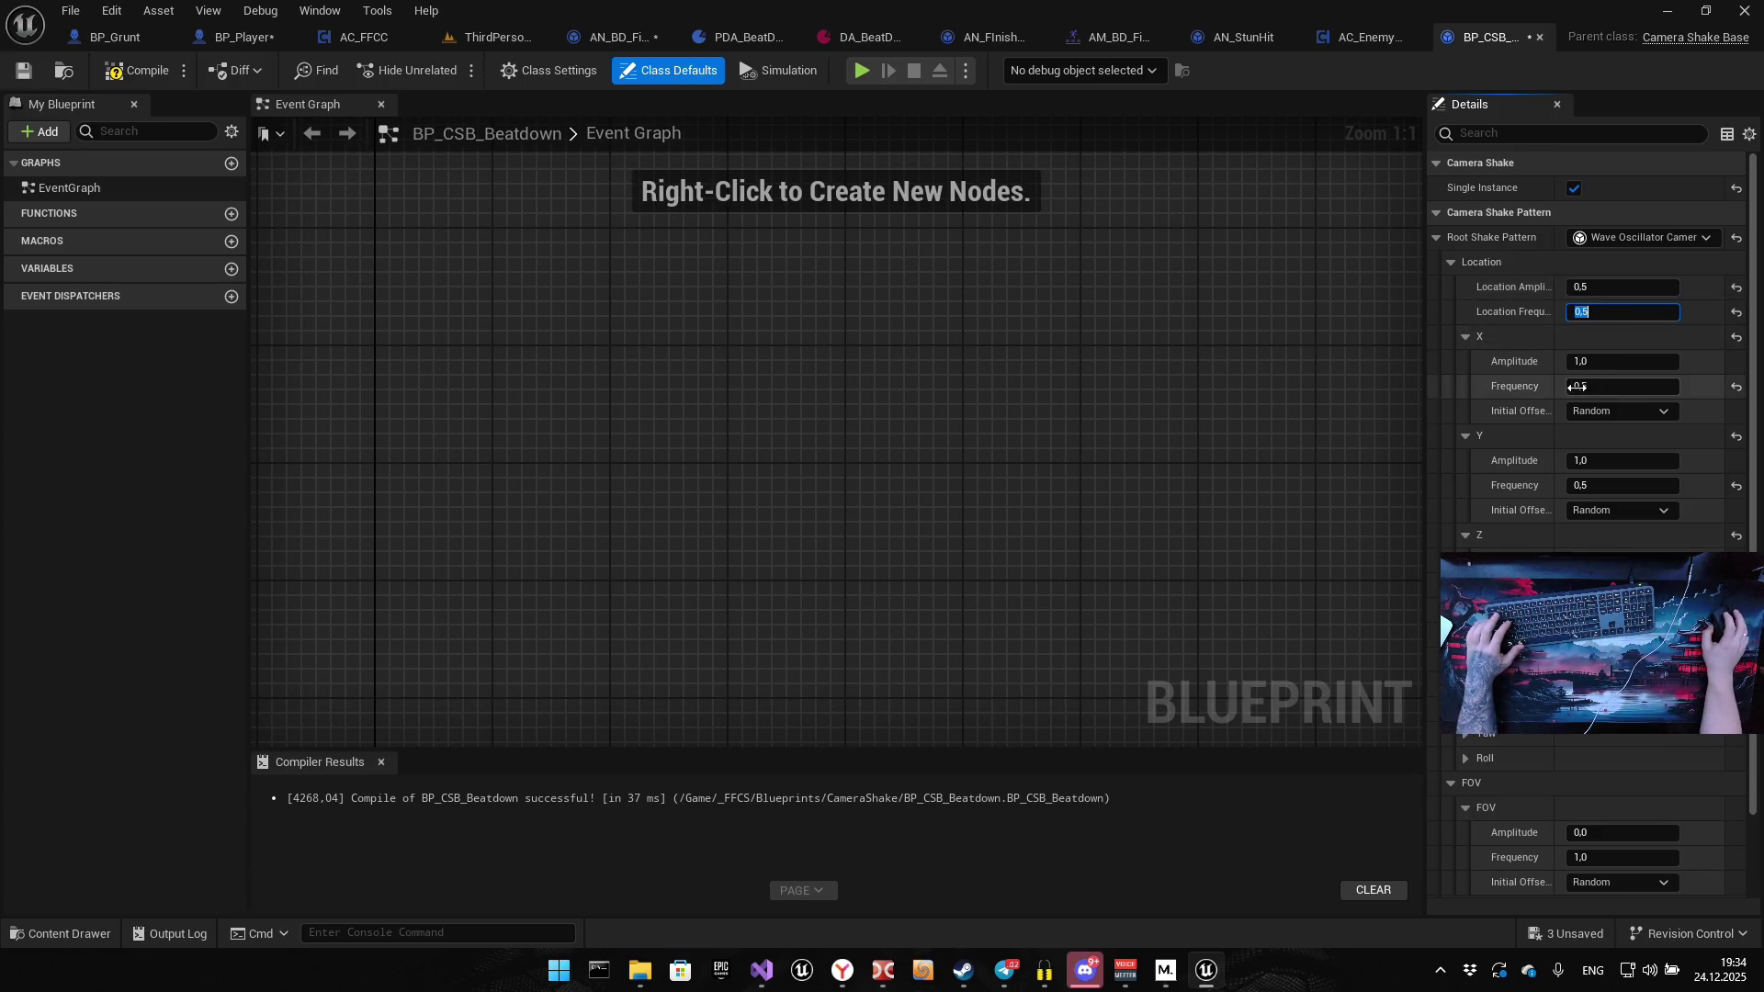
# Switch the Root Shake Pattern to Perlin Noise Camera Shake Pattern
pyautogui.click(1623, 240)
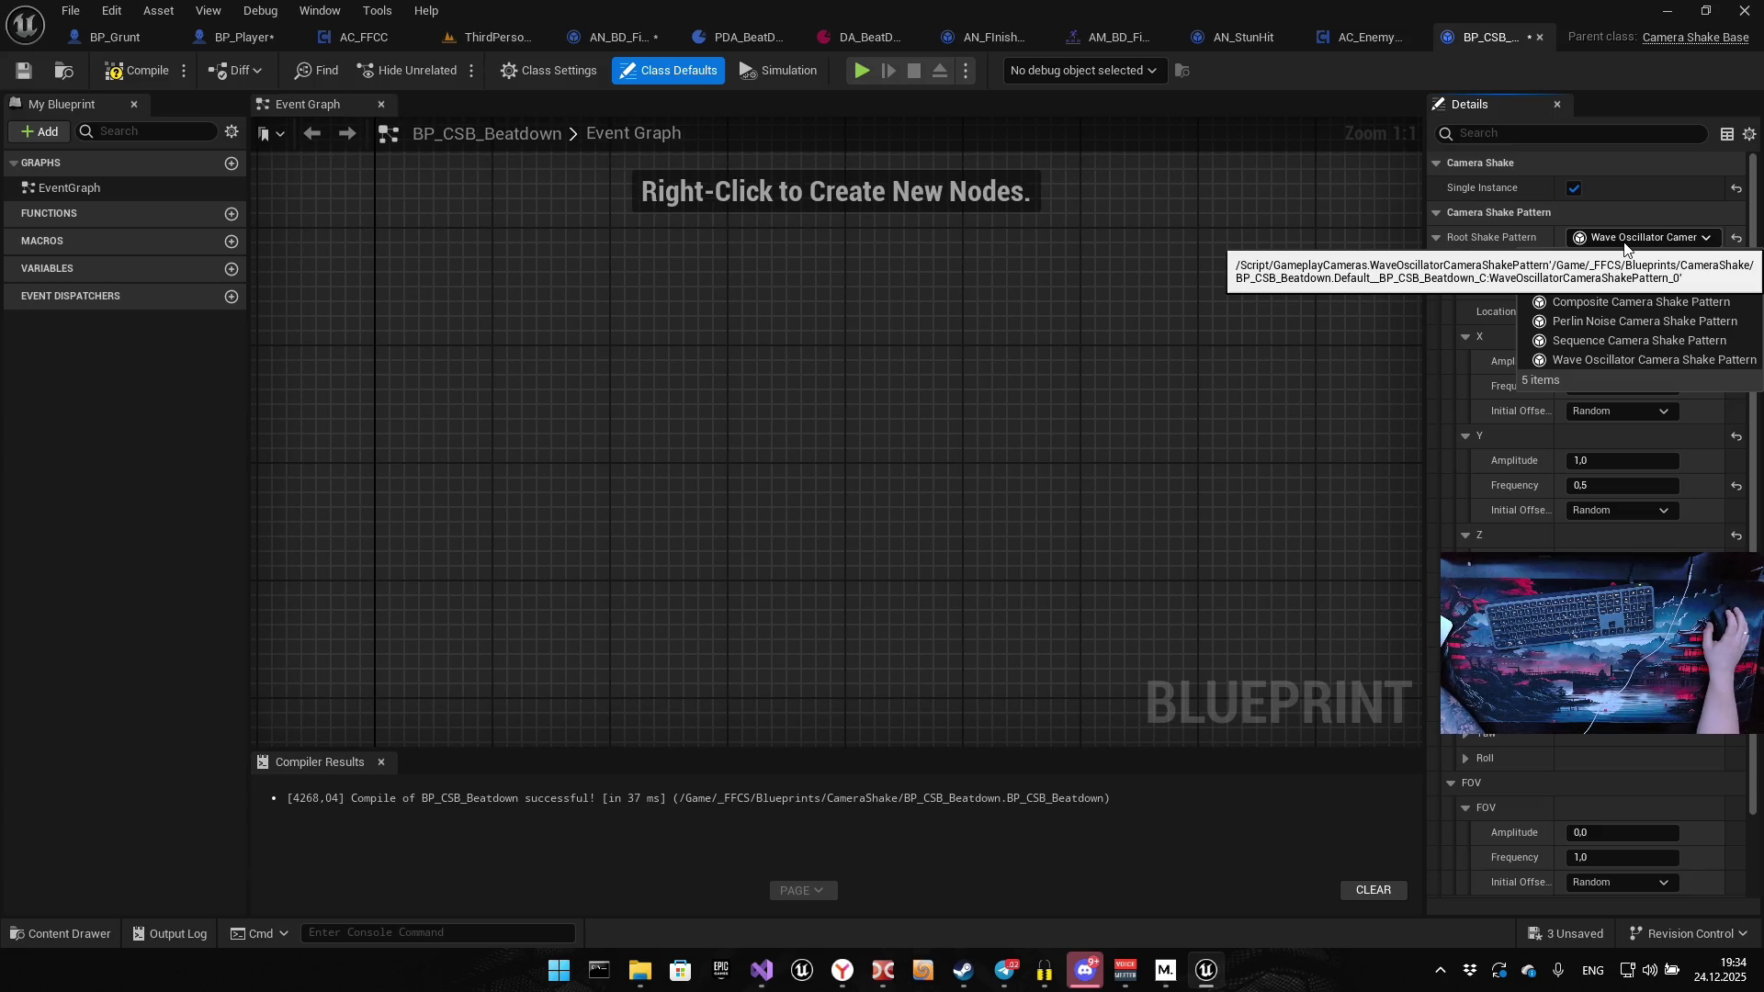
pyautogui.click(1624, 241)
pyautogui.click(1623, 241)
pyautogui.click(1624, 241)
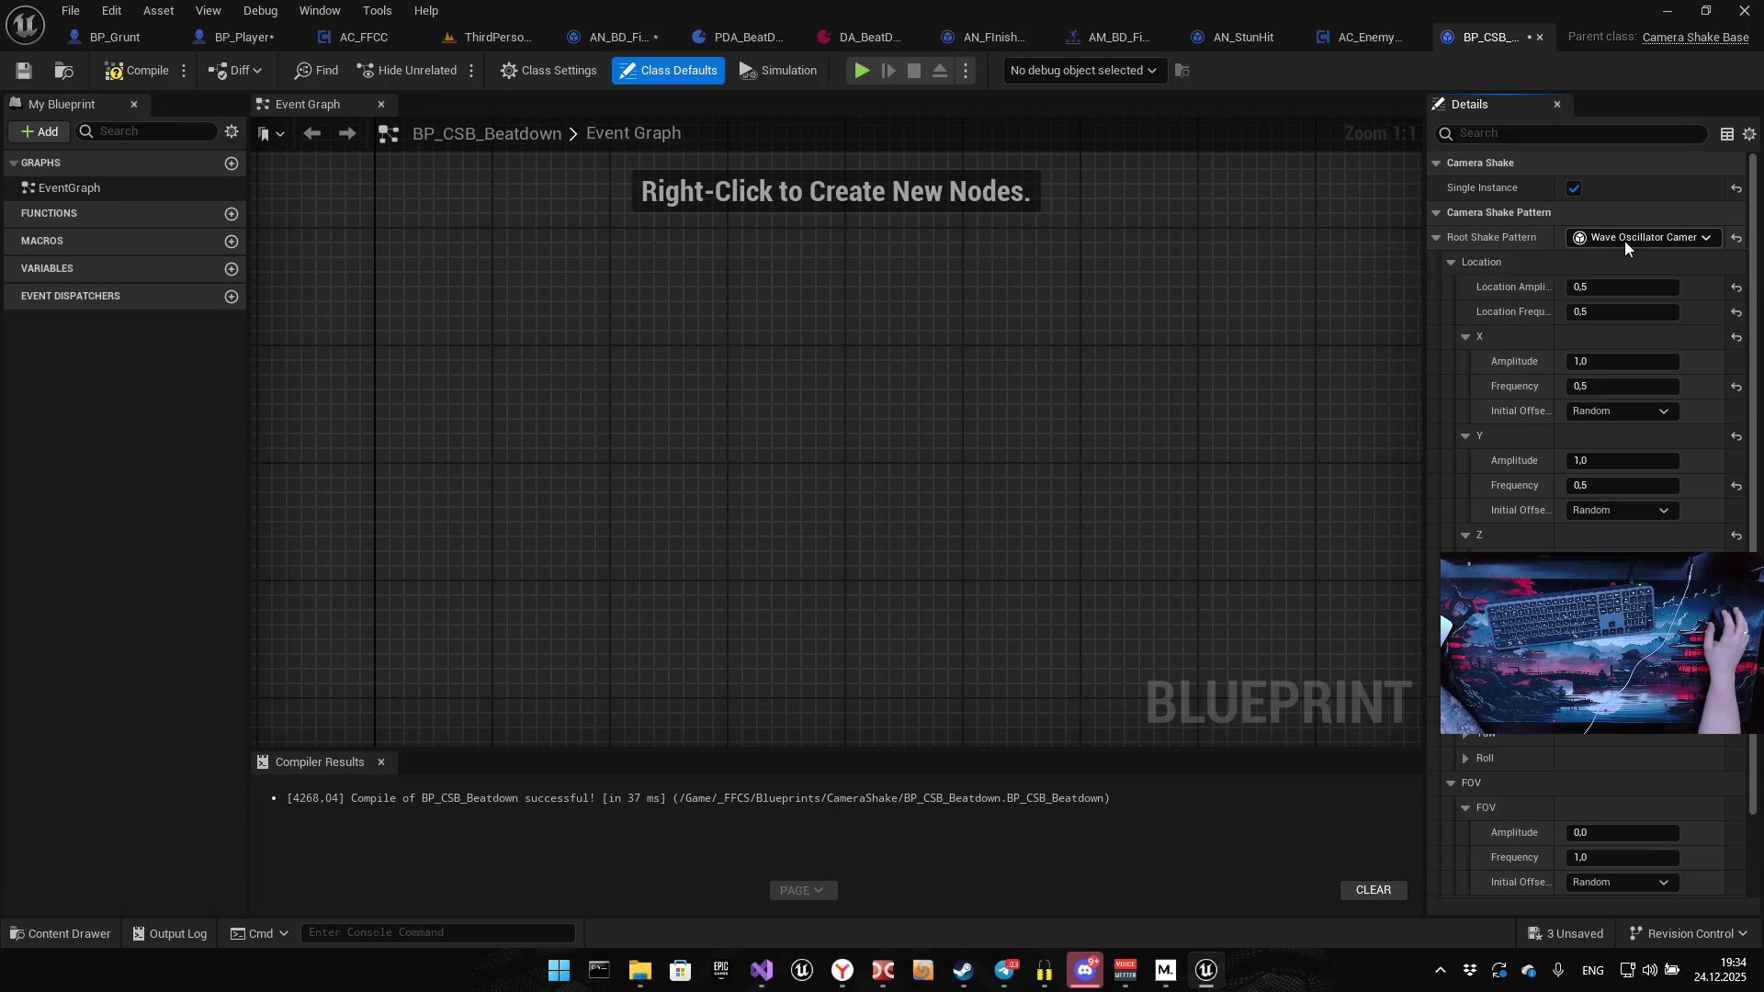
pyautogui.click(1625, 240)
pyautogui.click(1607, 322)
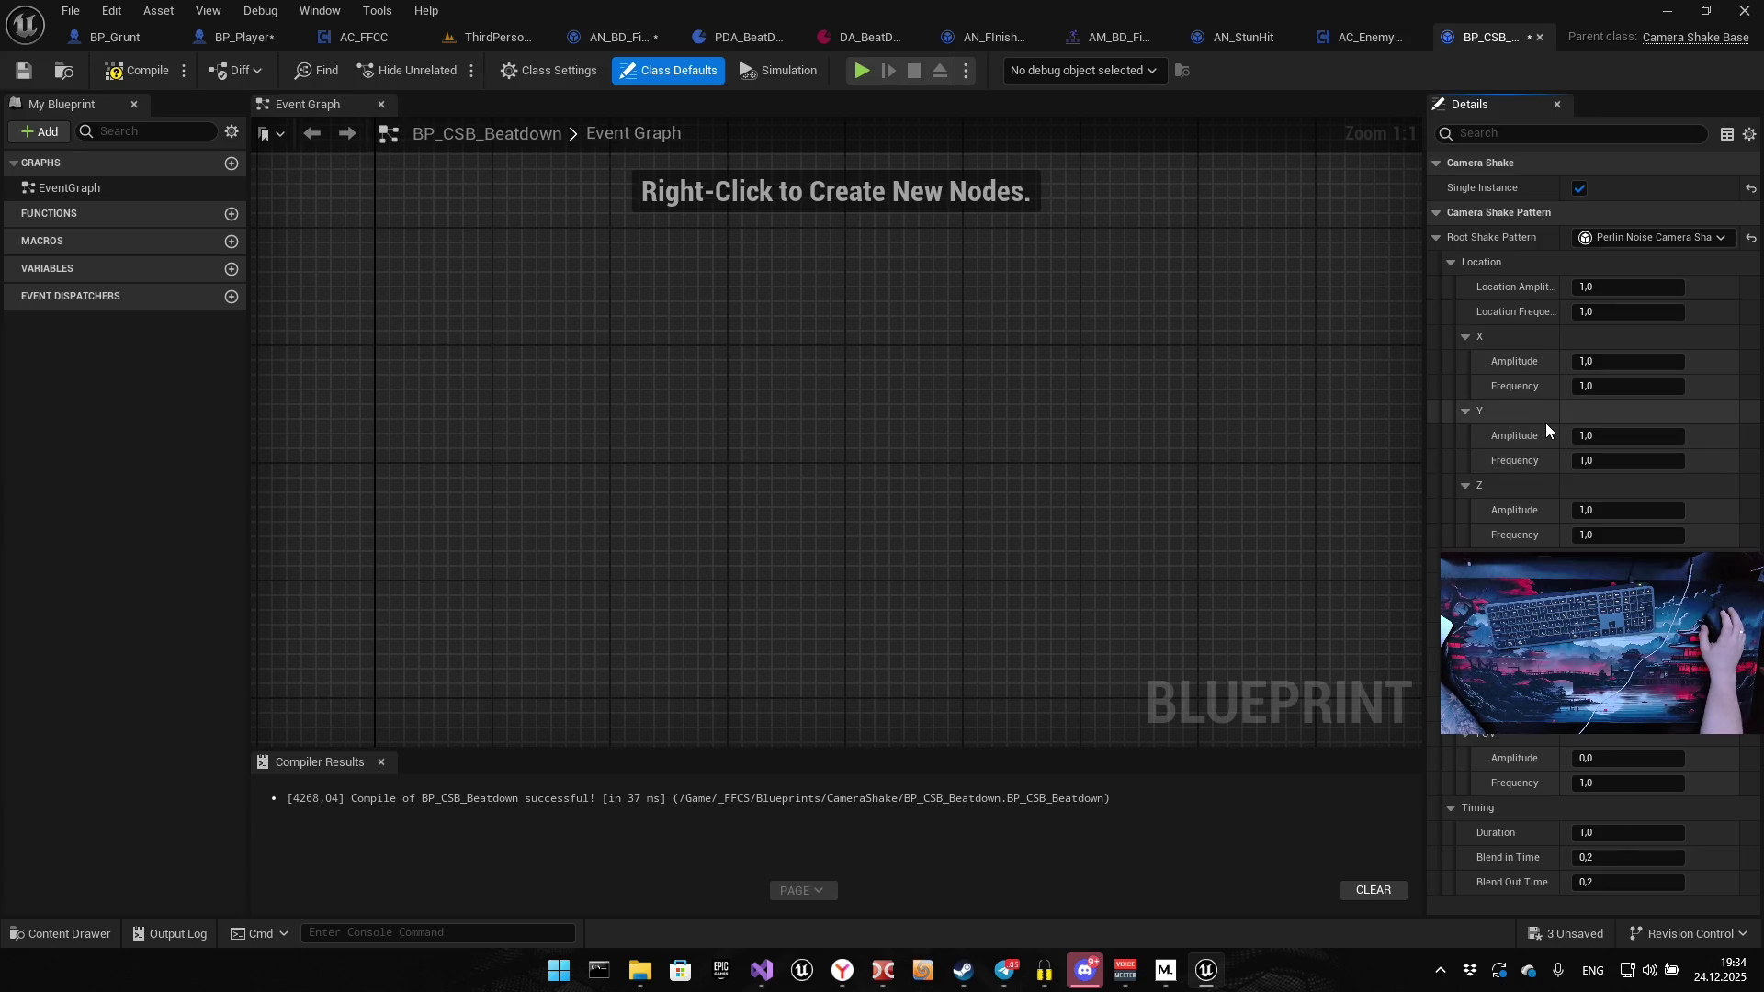
# Zero the X and Z amplitude and frequency of the Perlin noise shake, leaving Y at 1.0
pyautogui.click(1603, 368)
pyautogui.write('0')
pyautogui.press('Tab')
pyautogui.write('0')
pyautogui.click(1628, 510)
pyautogui.write('0')
pyautogui.press('Tab')
pyautogui.write('0')
pyautogui.click(1271, 508)
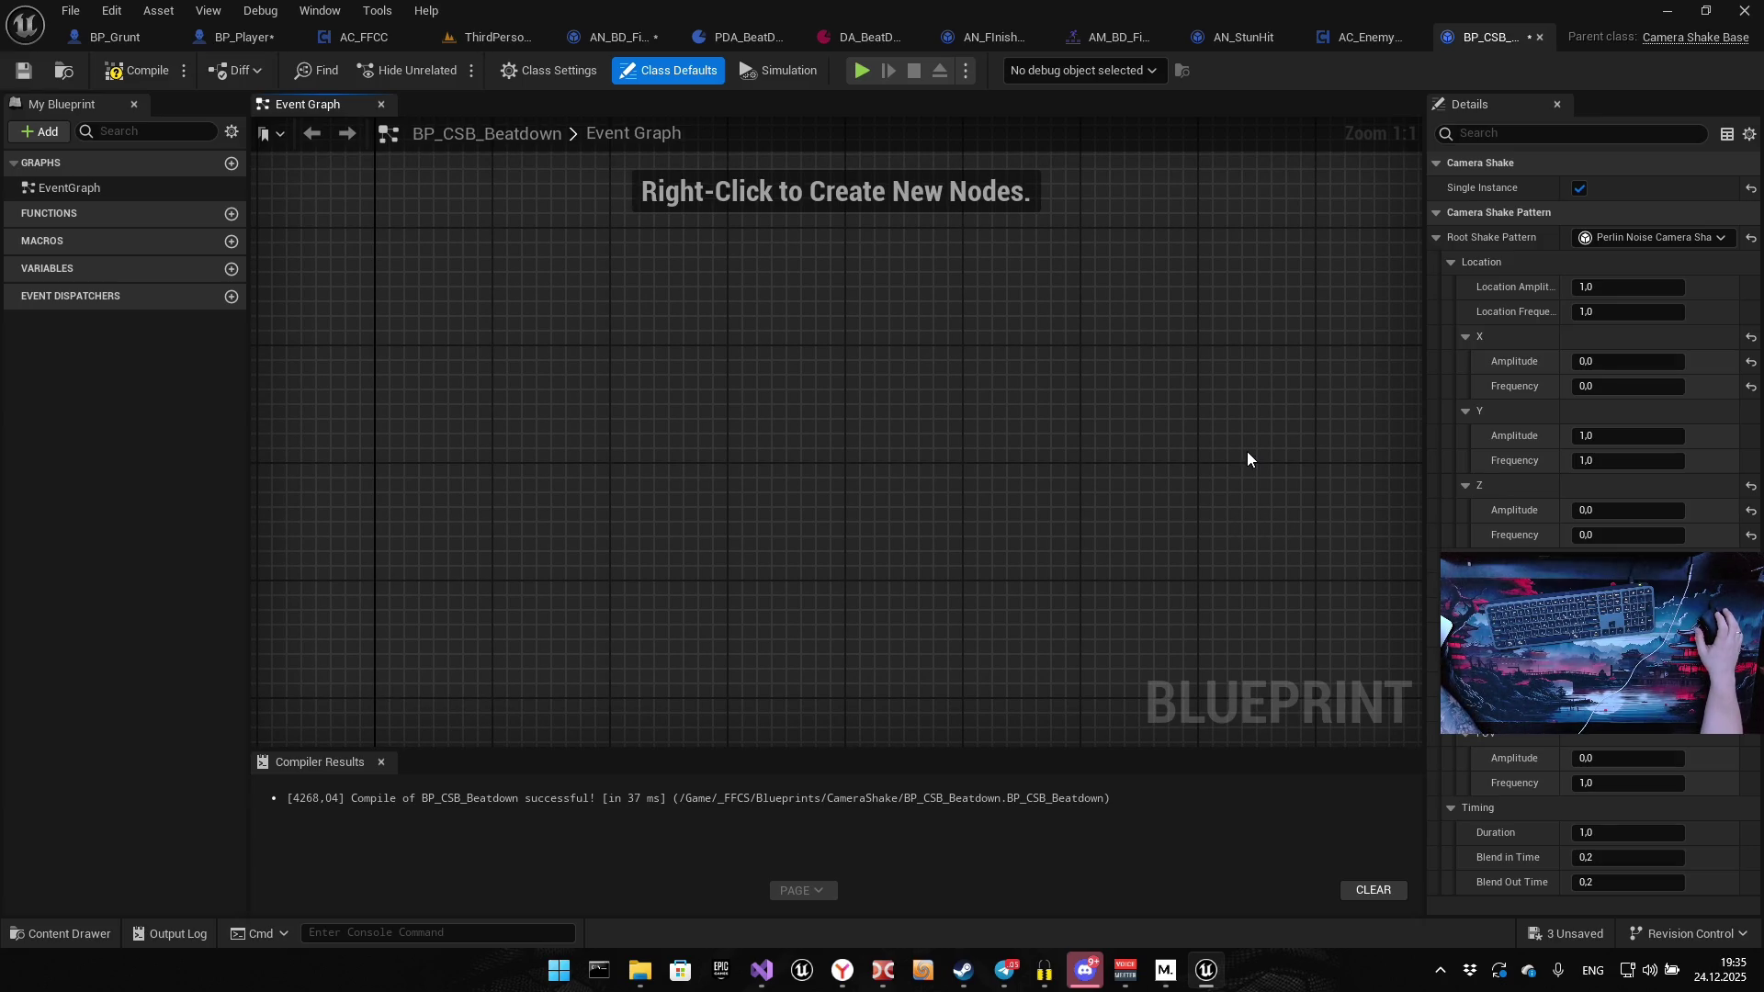
# Set the Y frequency to 0,5, compile the blueprint and playtest the Y-only shake
pyautogui.click(1594, 462)
pyautogui.write('0,5')
pyautogui.press('Return')
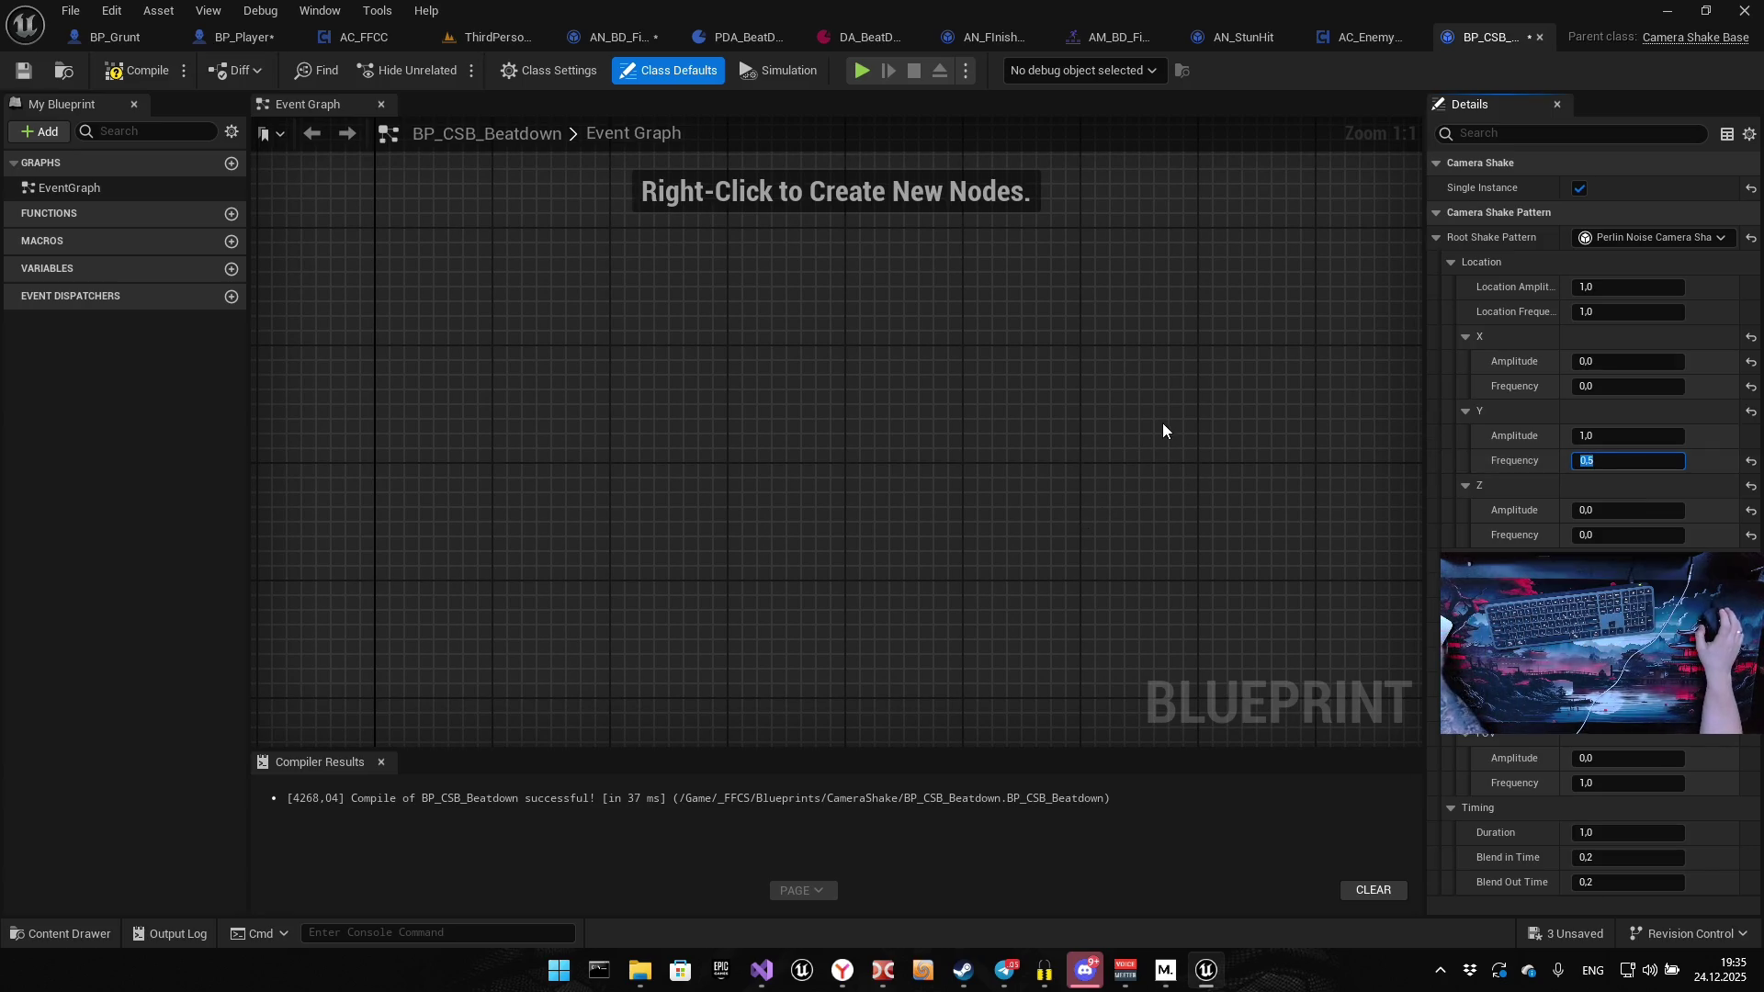
pyautogui.click(140, 69)
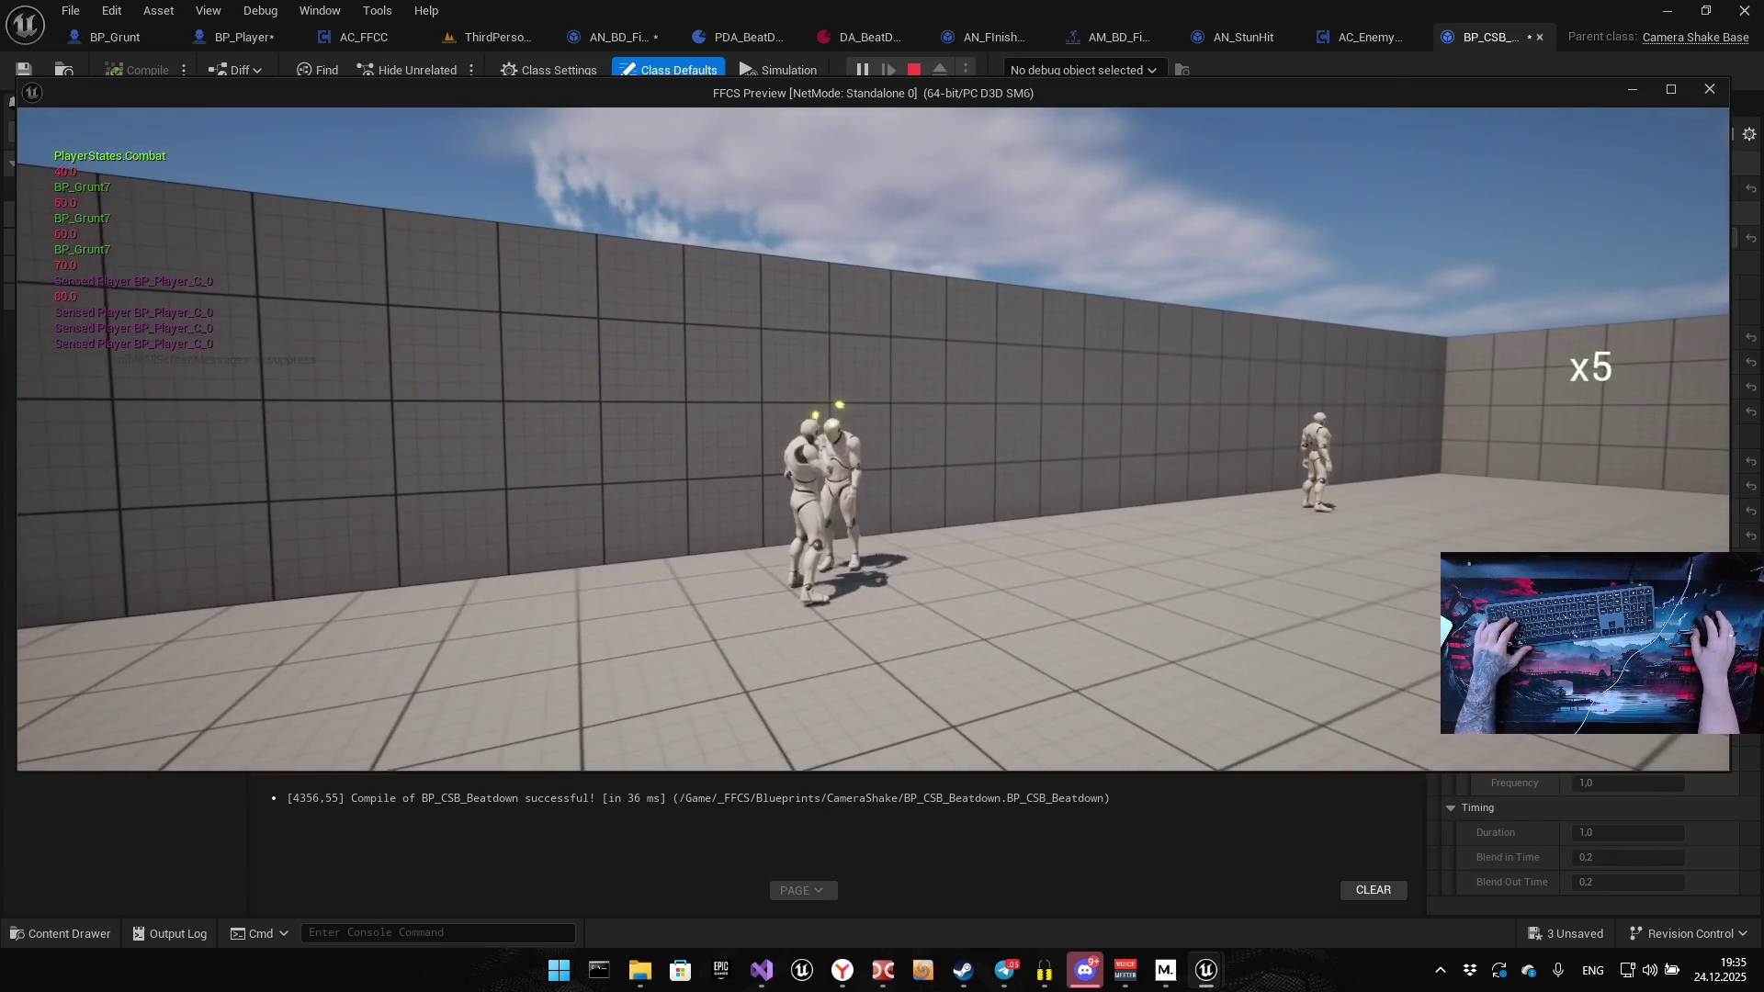
pyautogui.press('Escape')
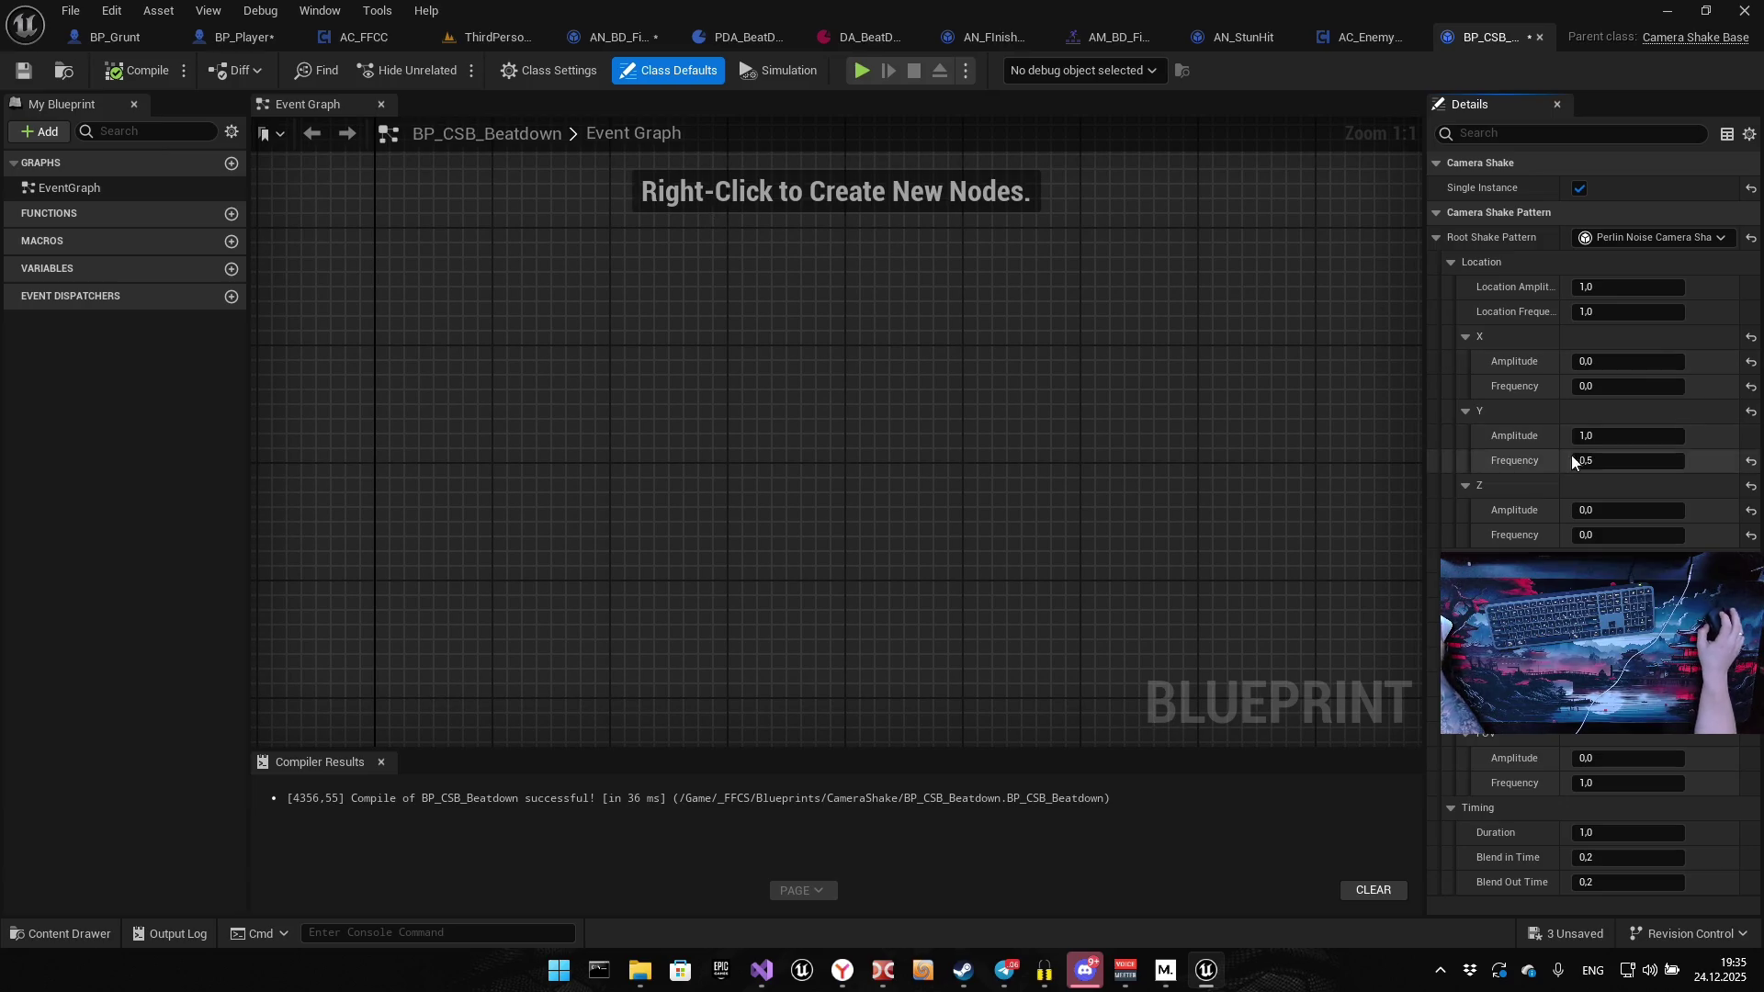
# Raise the Y amplitude to 5,0
pyautogui.click(1622, 436)
pyautogui.write('5')
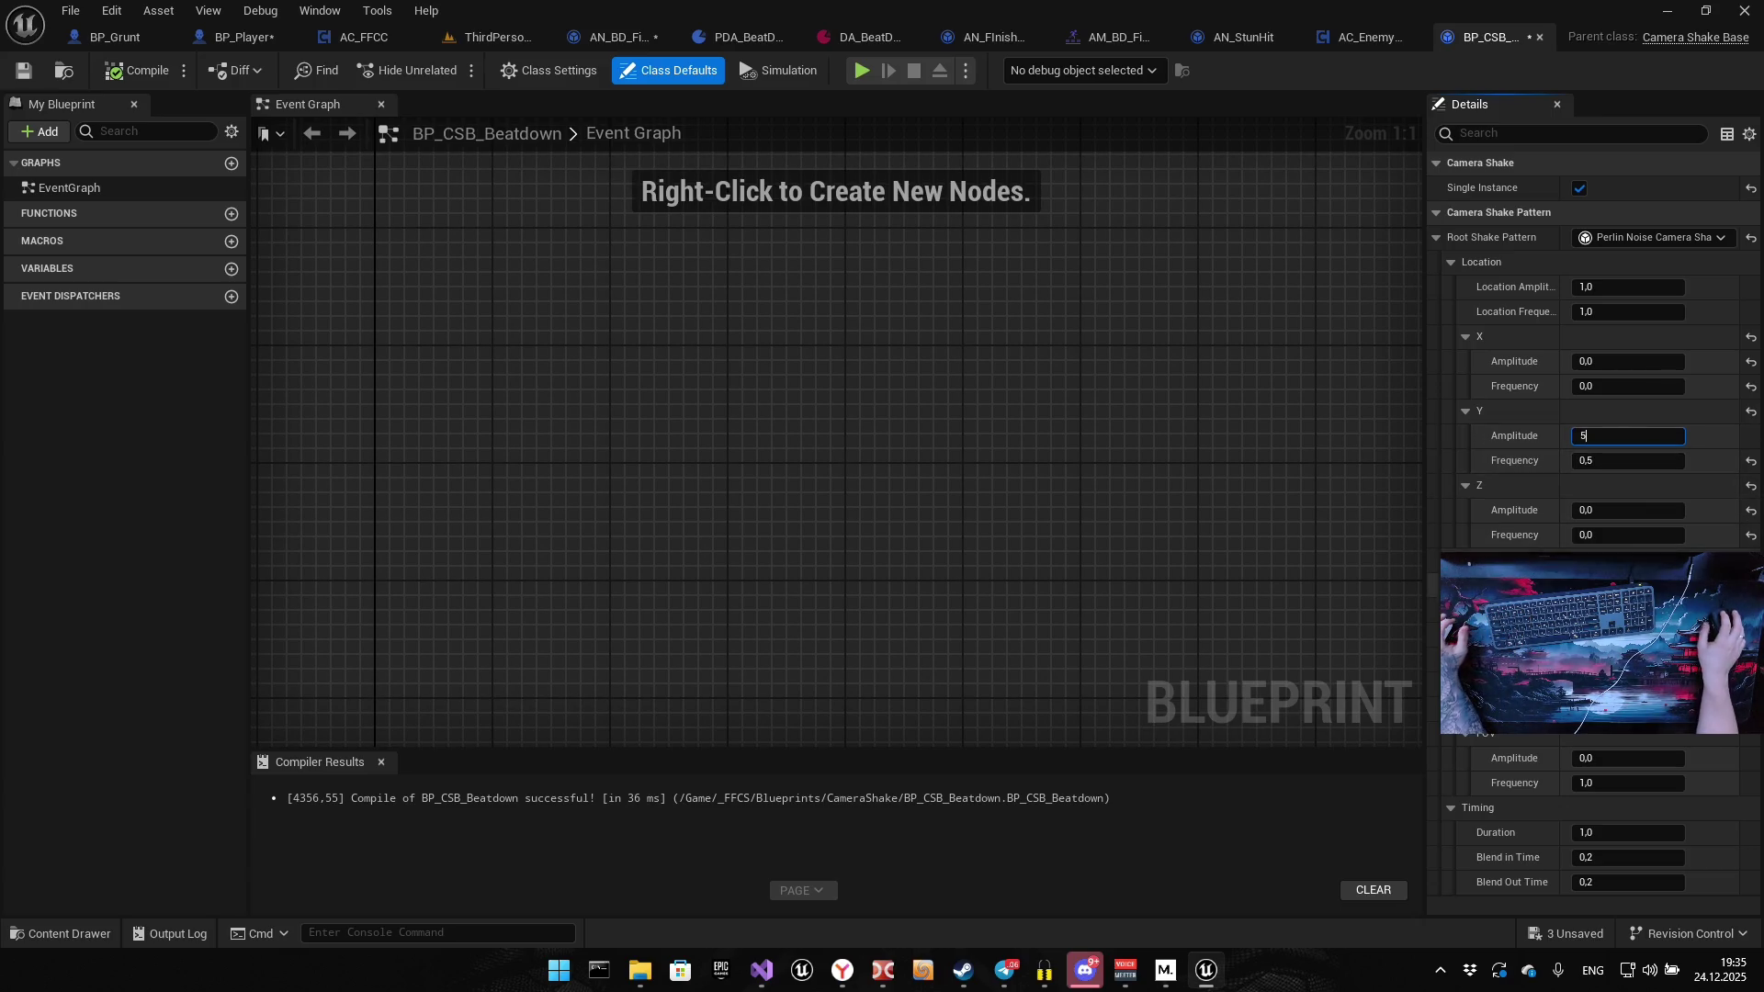
pyautogui.press('Return')
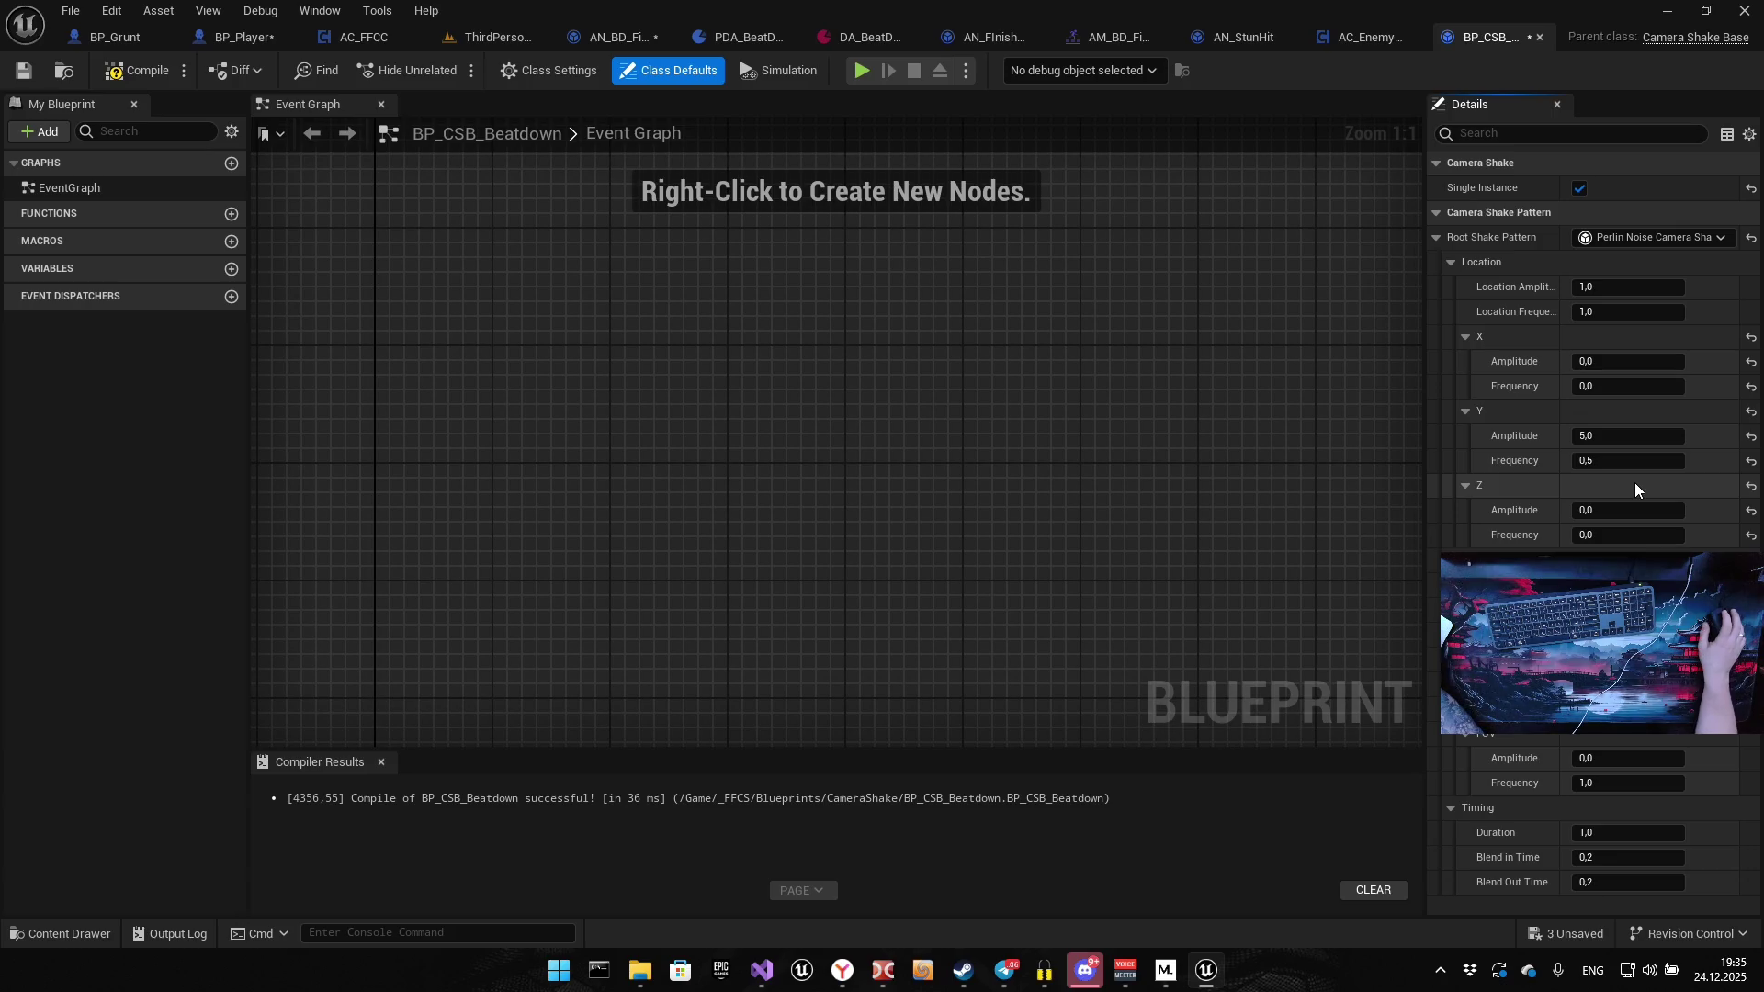
pyautogui.click(1633, 467)
# Finish Y frequency at 5,0 and playtest, then set X frequency to 5,0 and launch another test
pyautogui.write('5')
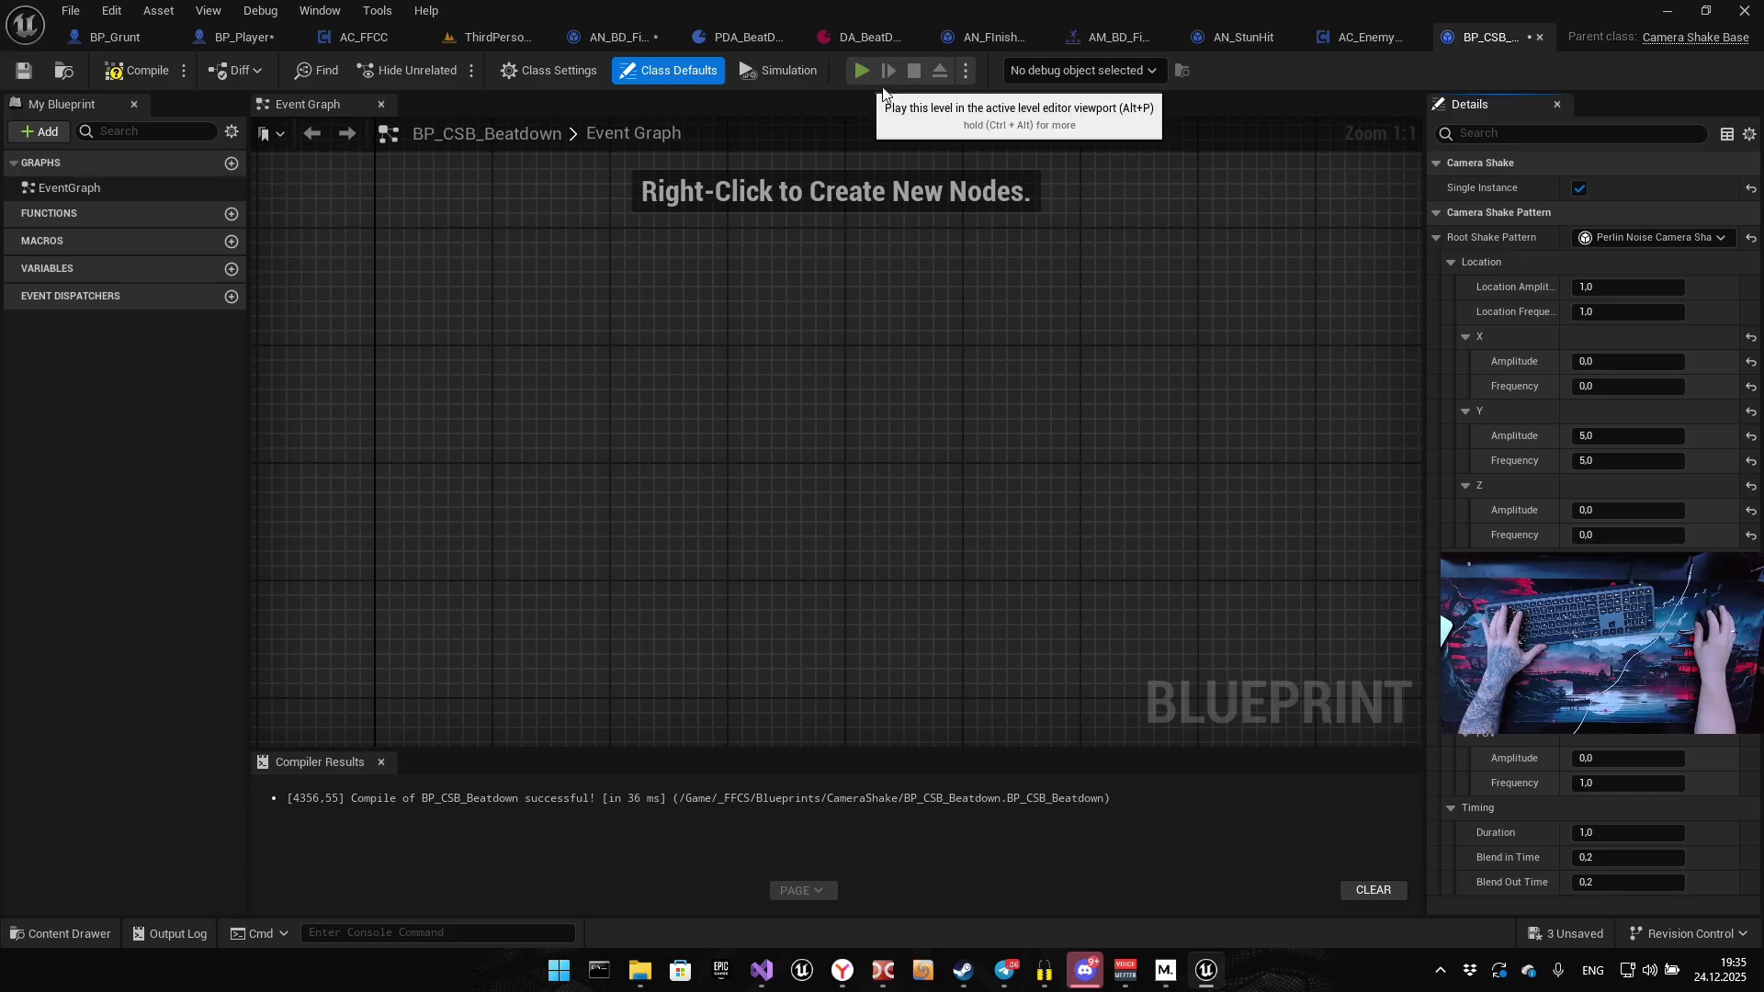
pyautogui.click(863, 73)
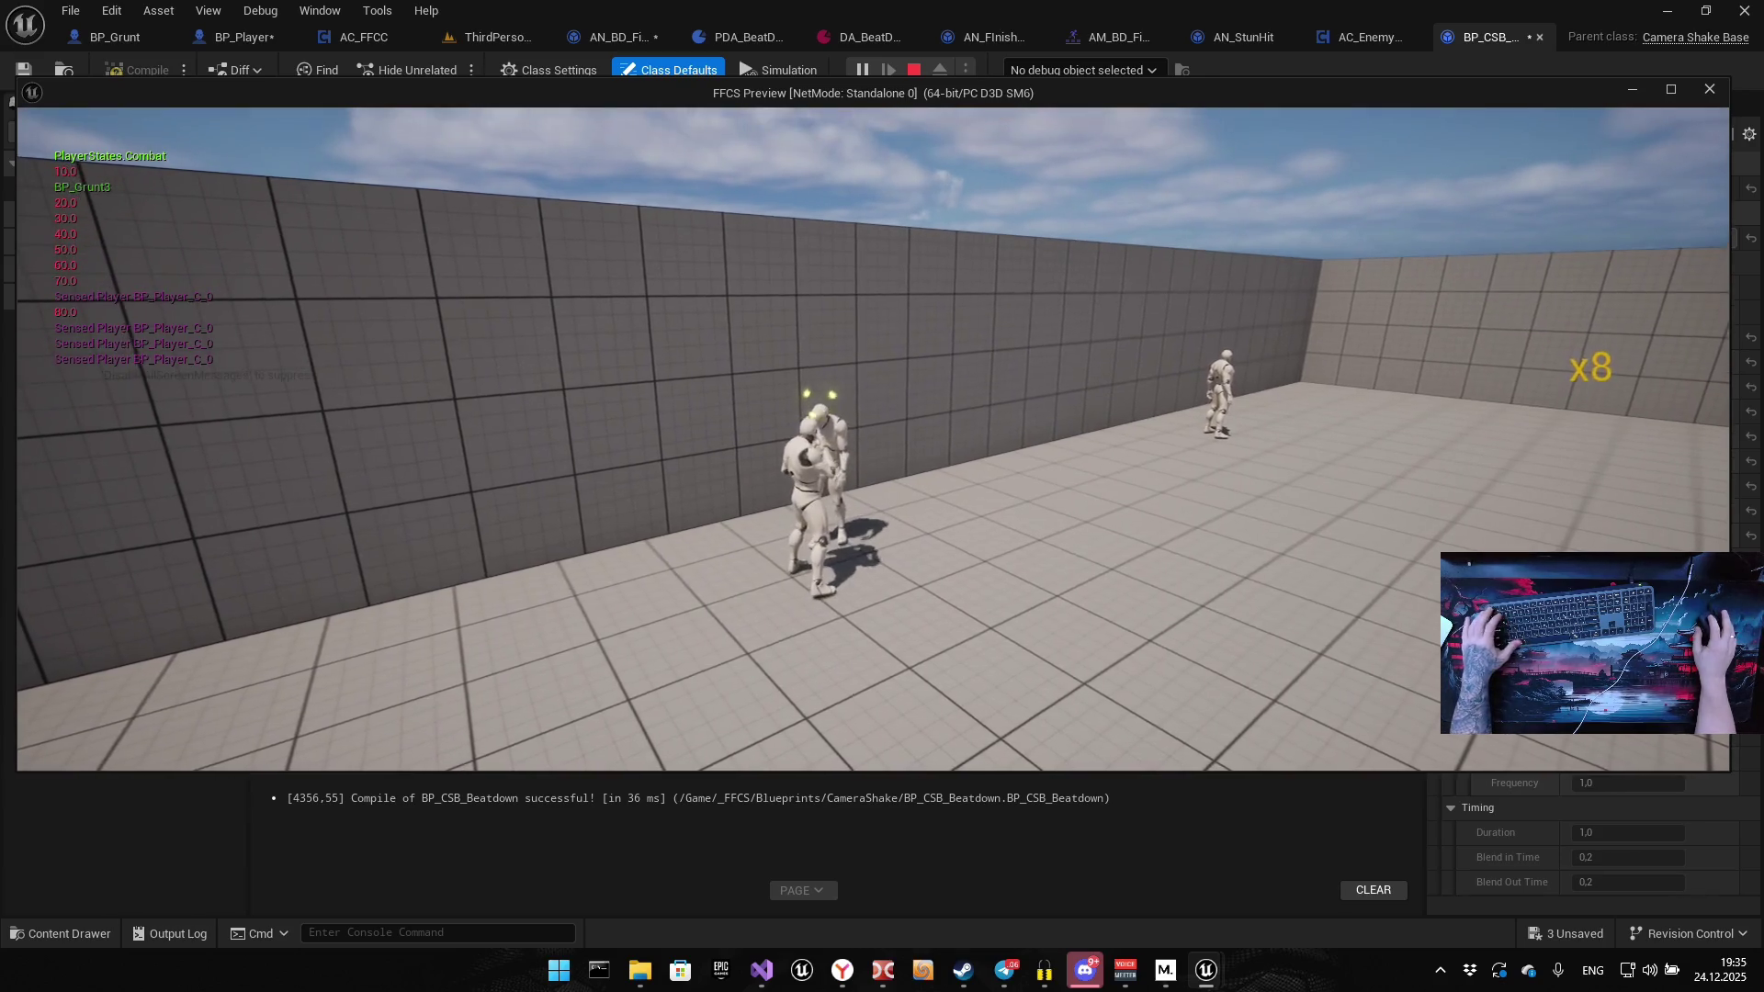
pyautogui.press('Escape')
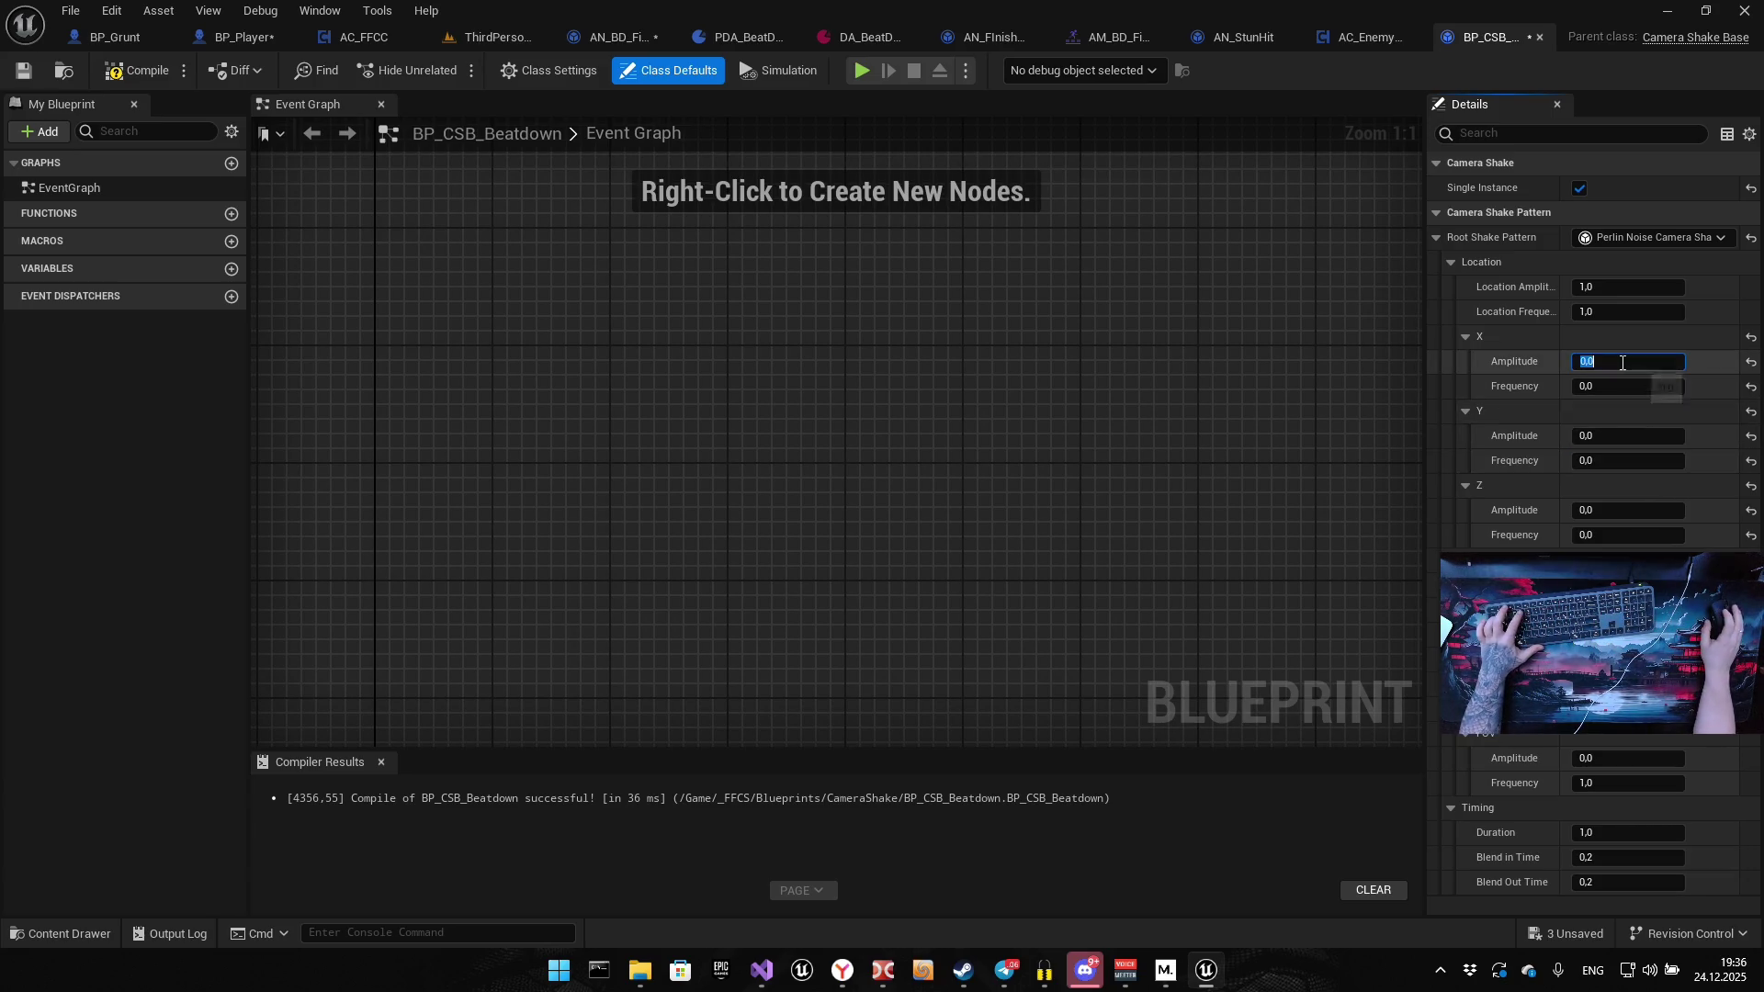
pyautogui.write('5')
pyautogui.press('Return')
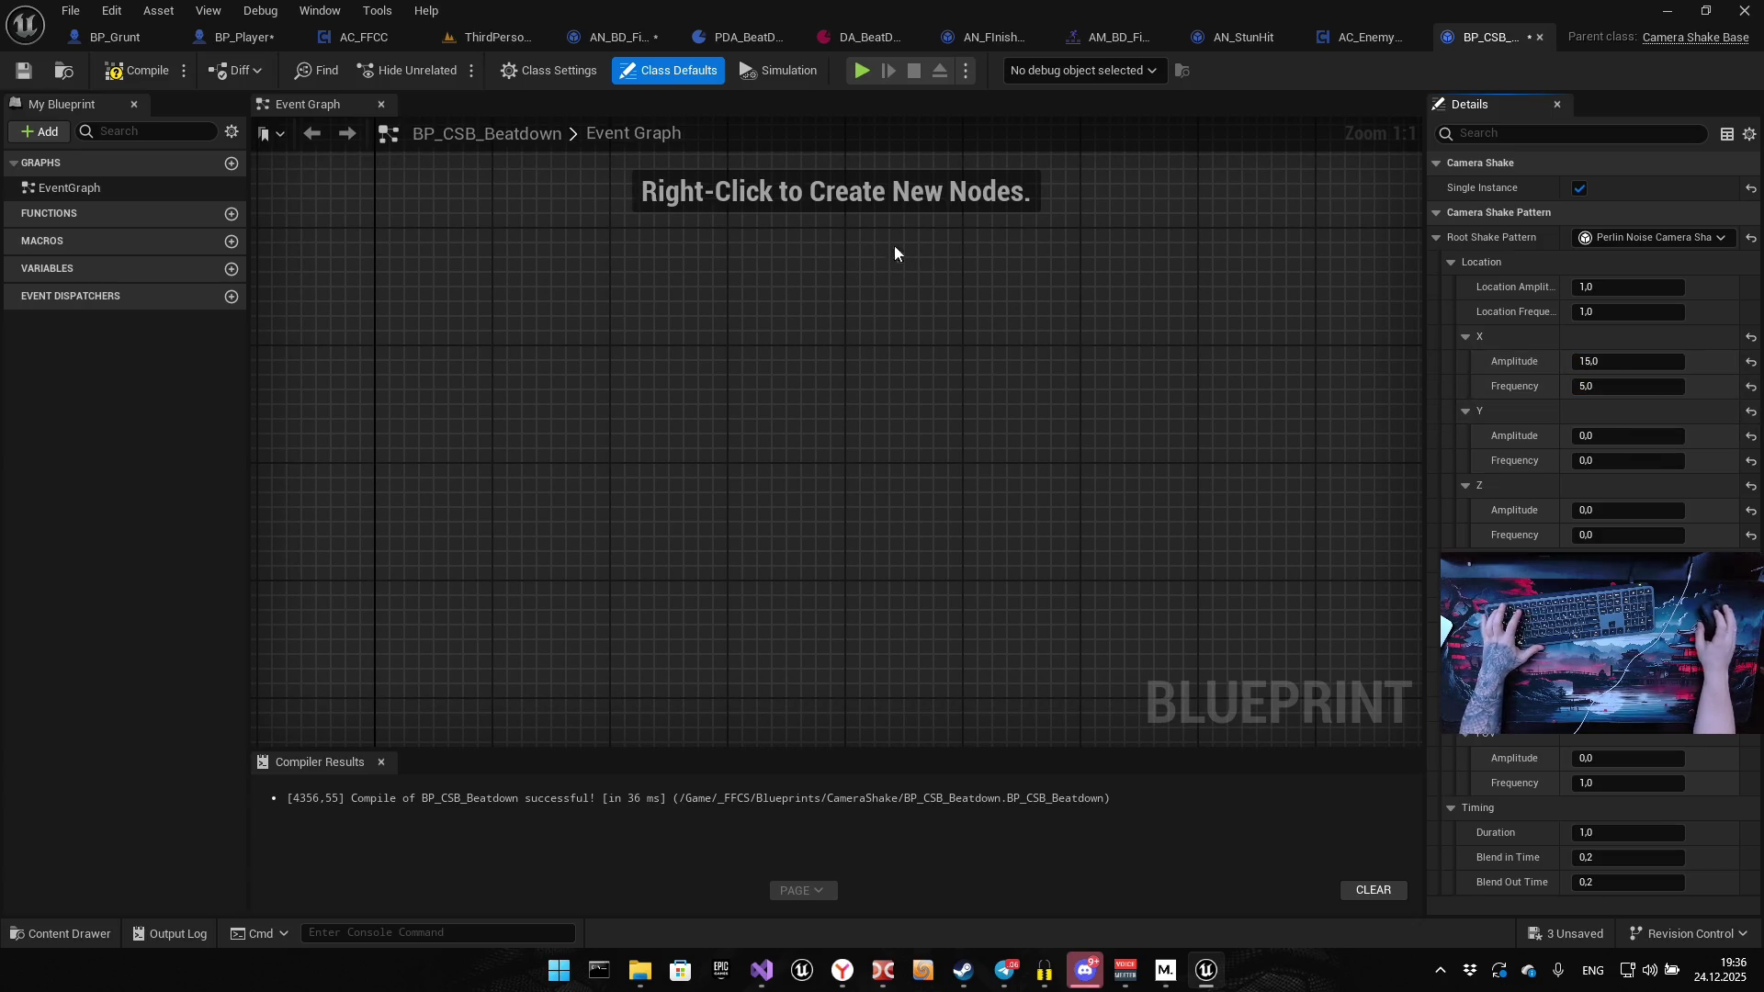
pyautogui.click(860, 71)
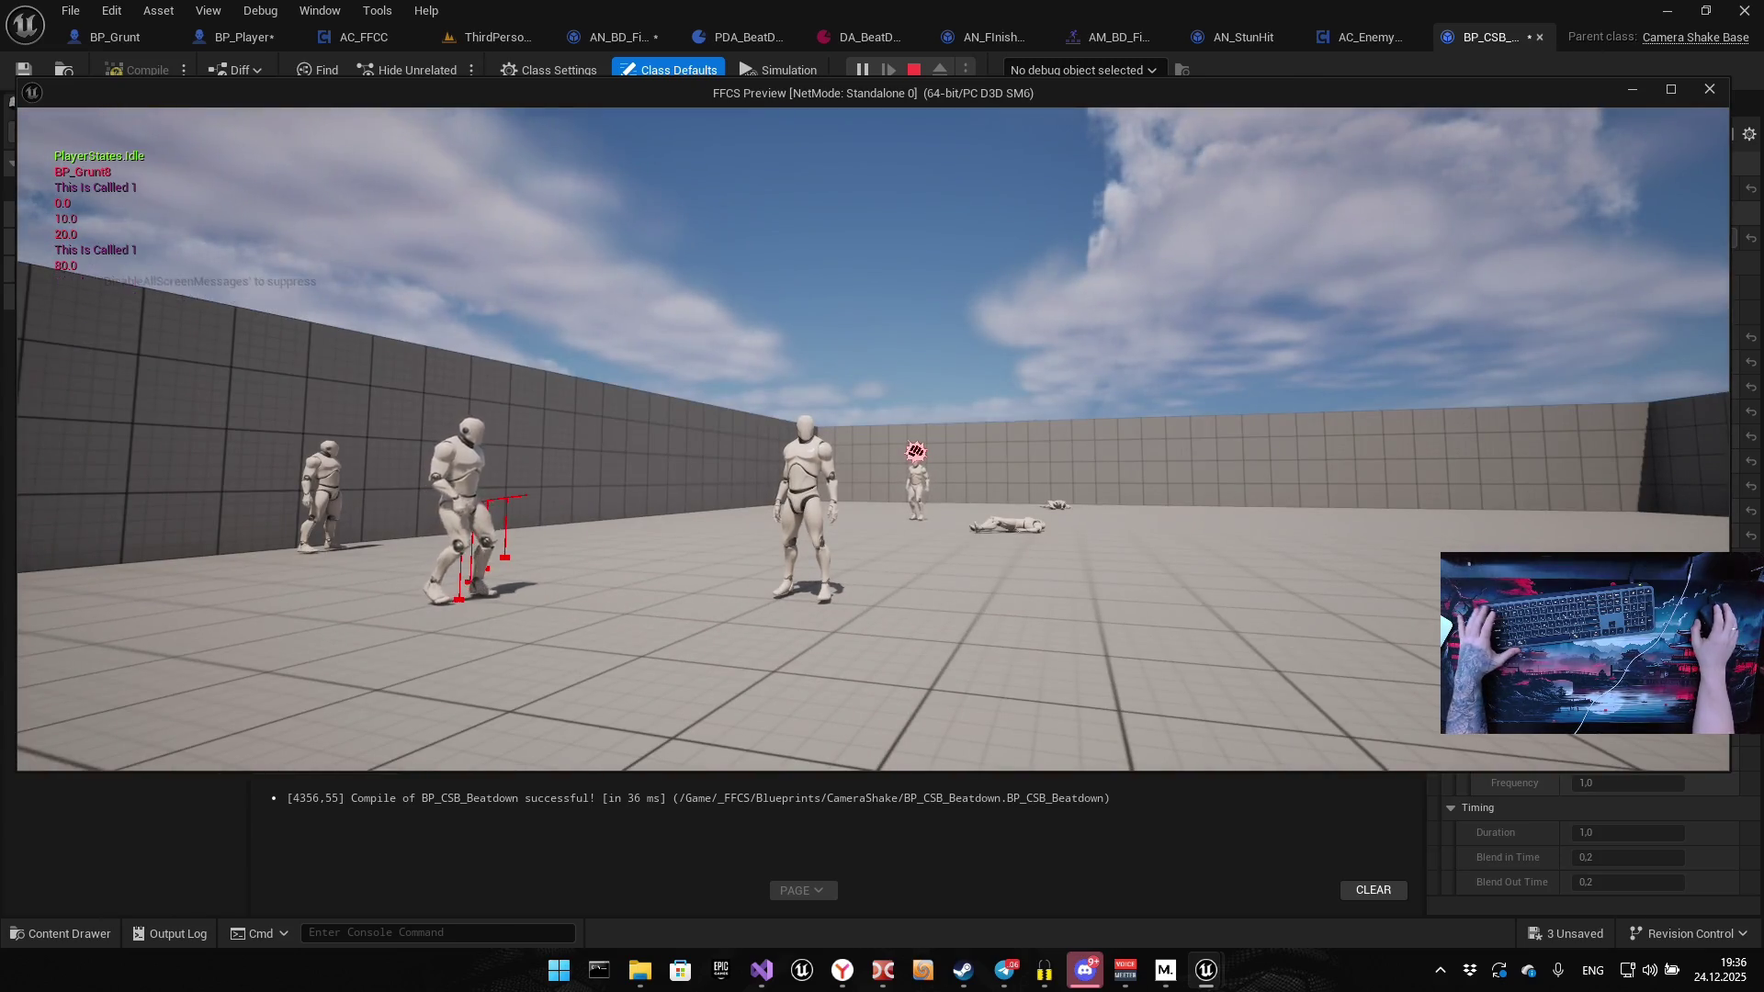
# After stopping the playtest, set the shake amplitude to 15,0 with frequency 5,0
pyautogui.press('Escape')
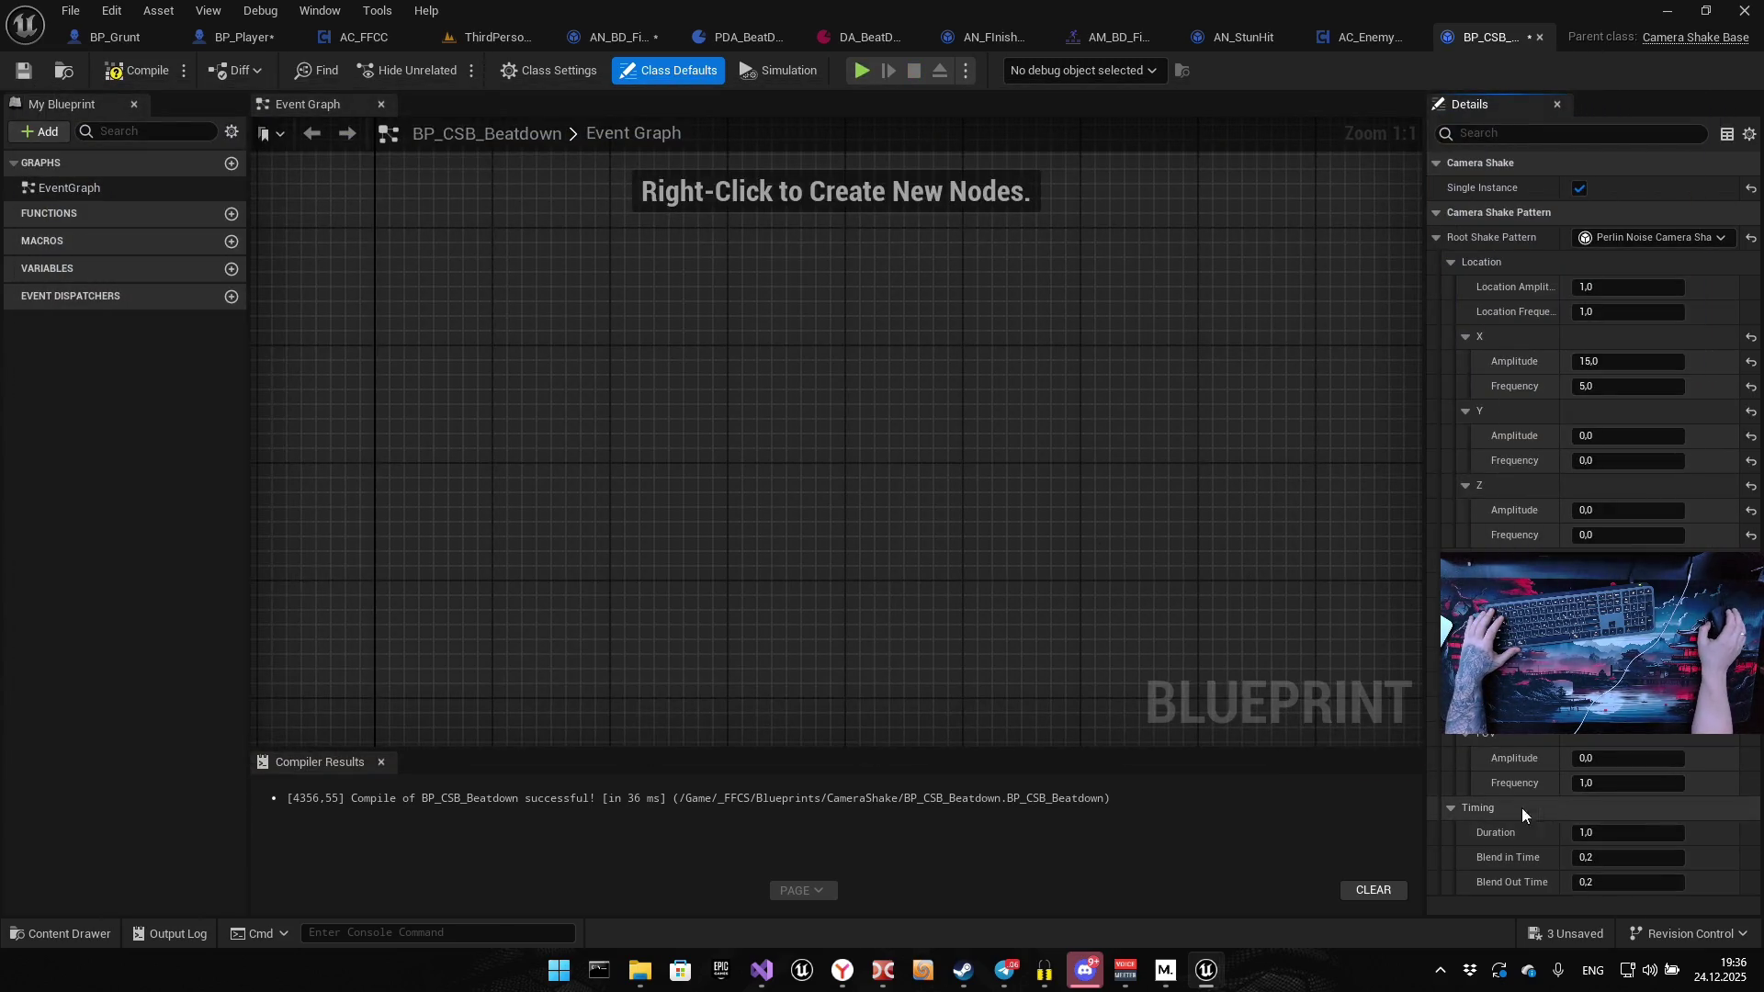
pyautogui.click(1602, 777)
pyautogui.write('5')
pyautogui.press('Return')
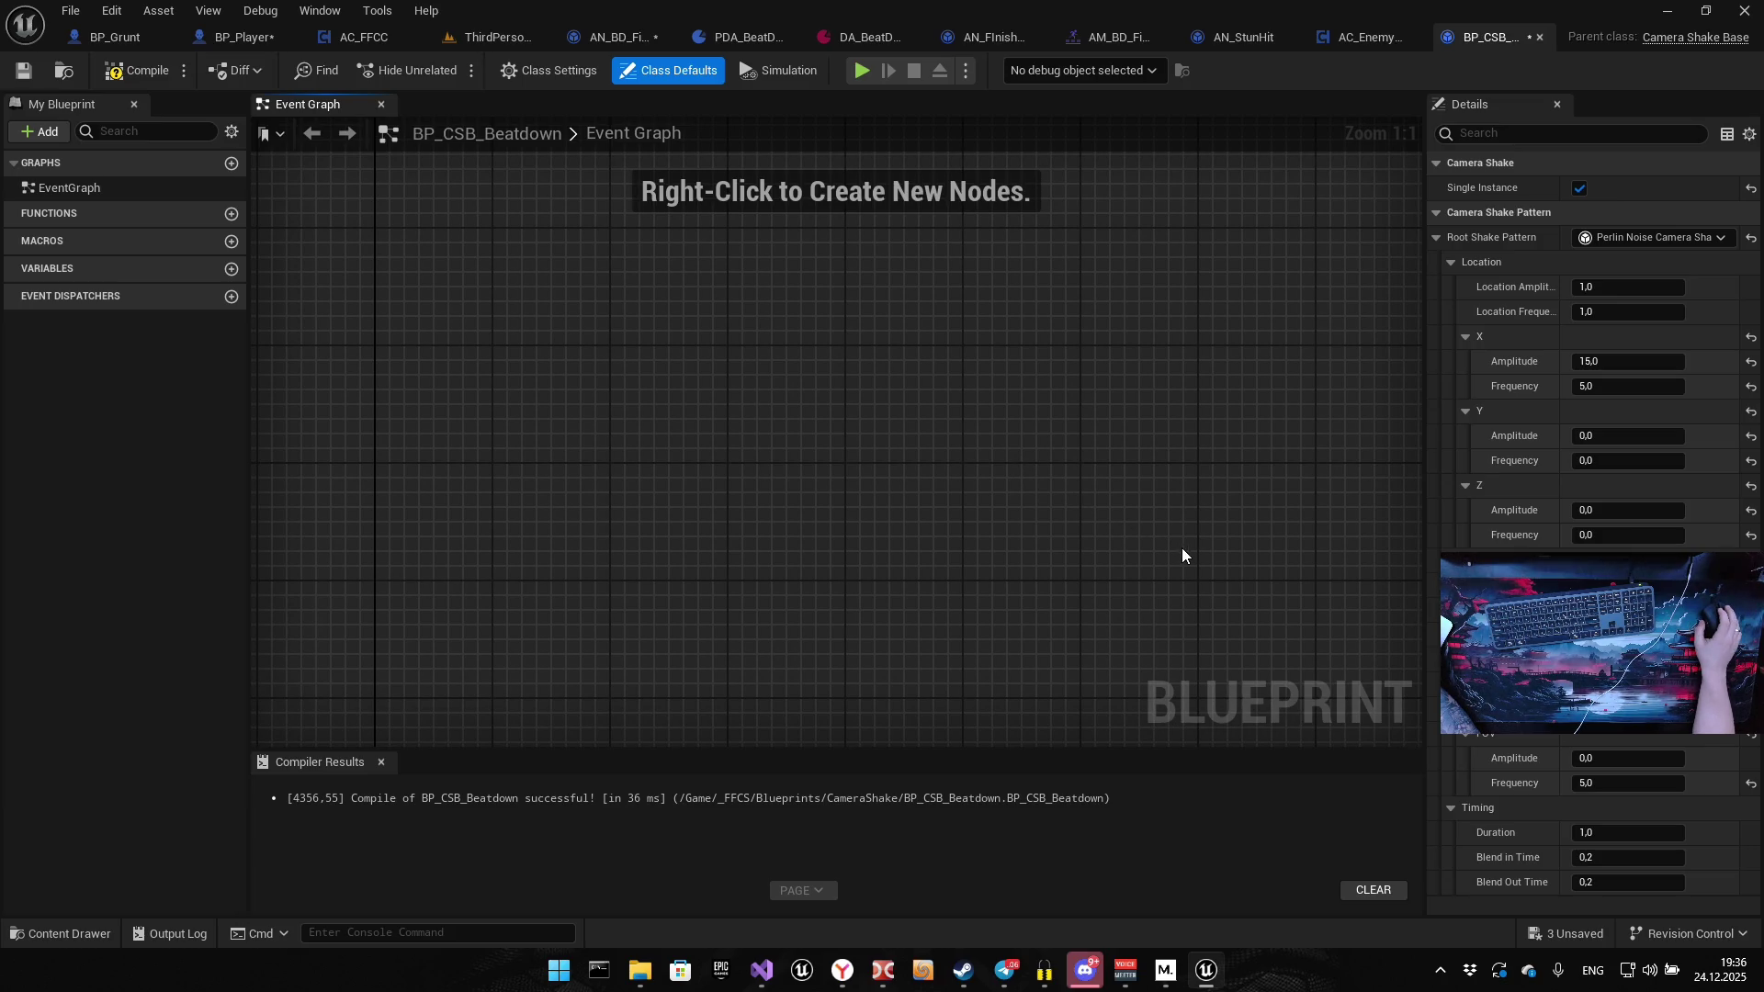
pyautogui.click(1597, 783)
pyautogui.write('15')
pyautogui.press('Return')
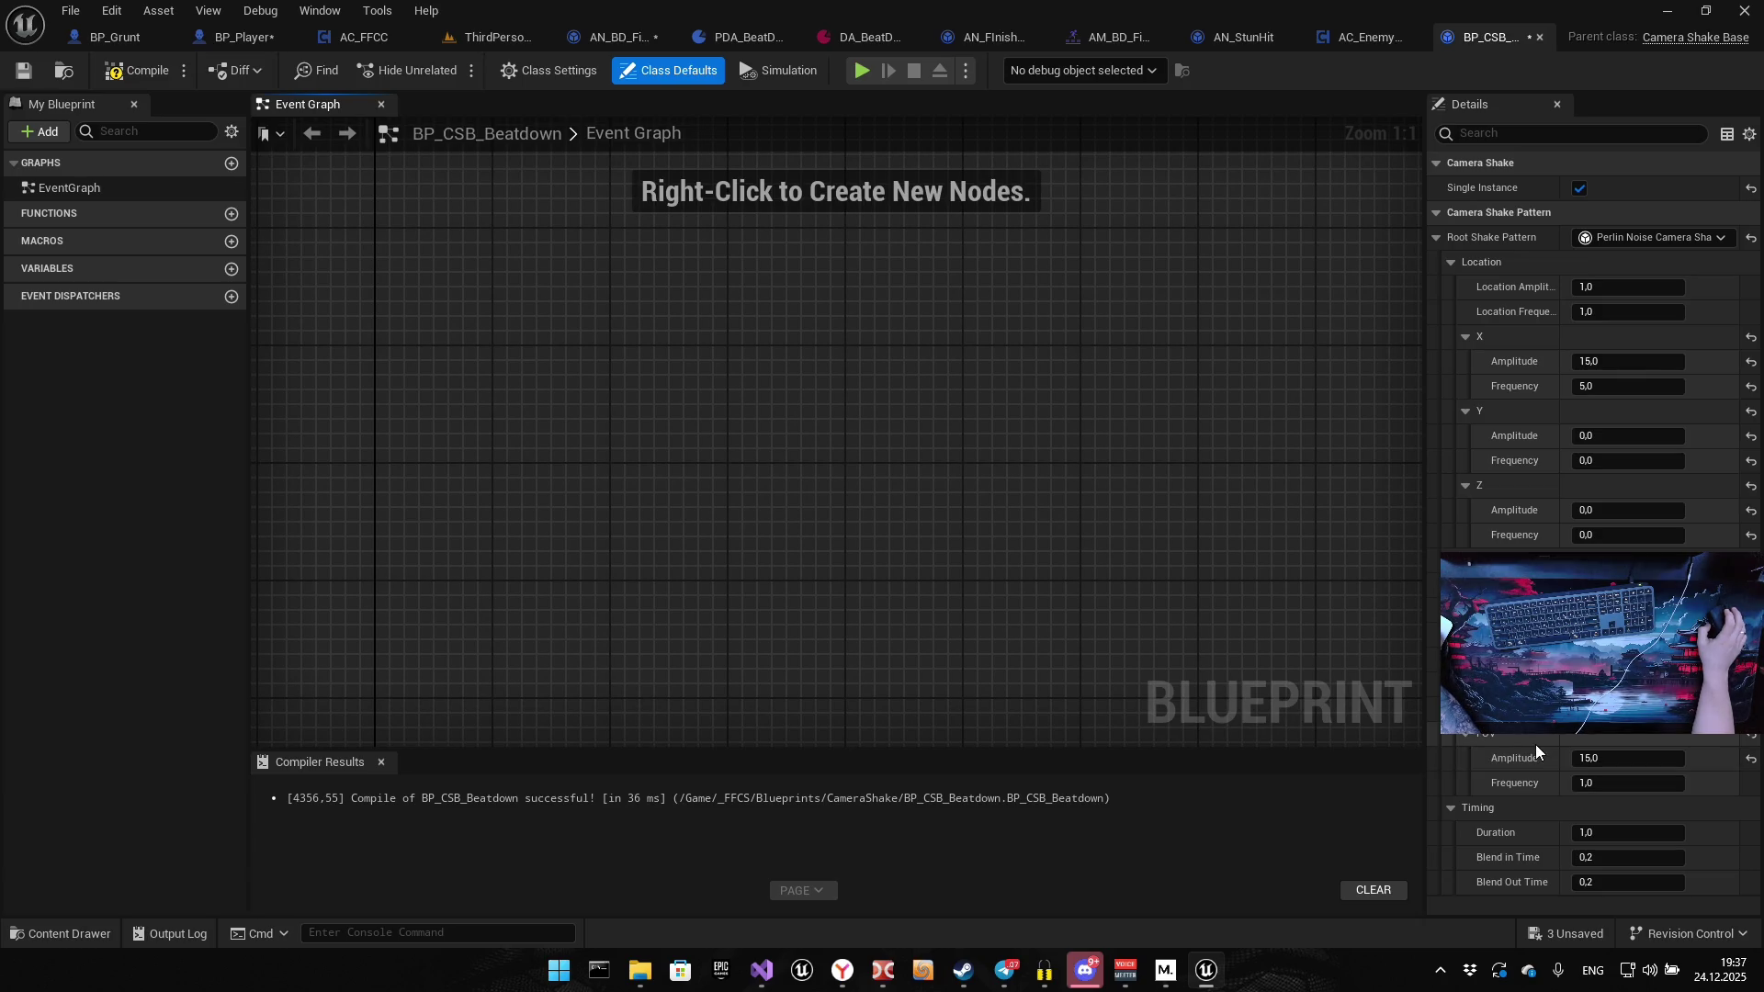
# Expand the Timing settings, compile BP_CSB_Beatdown and playtest the shake
pyautogui.click(1451, 809)
pyautogui.click(1451, 808)
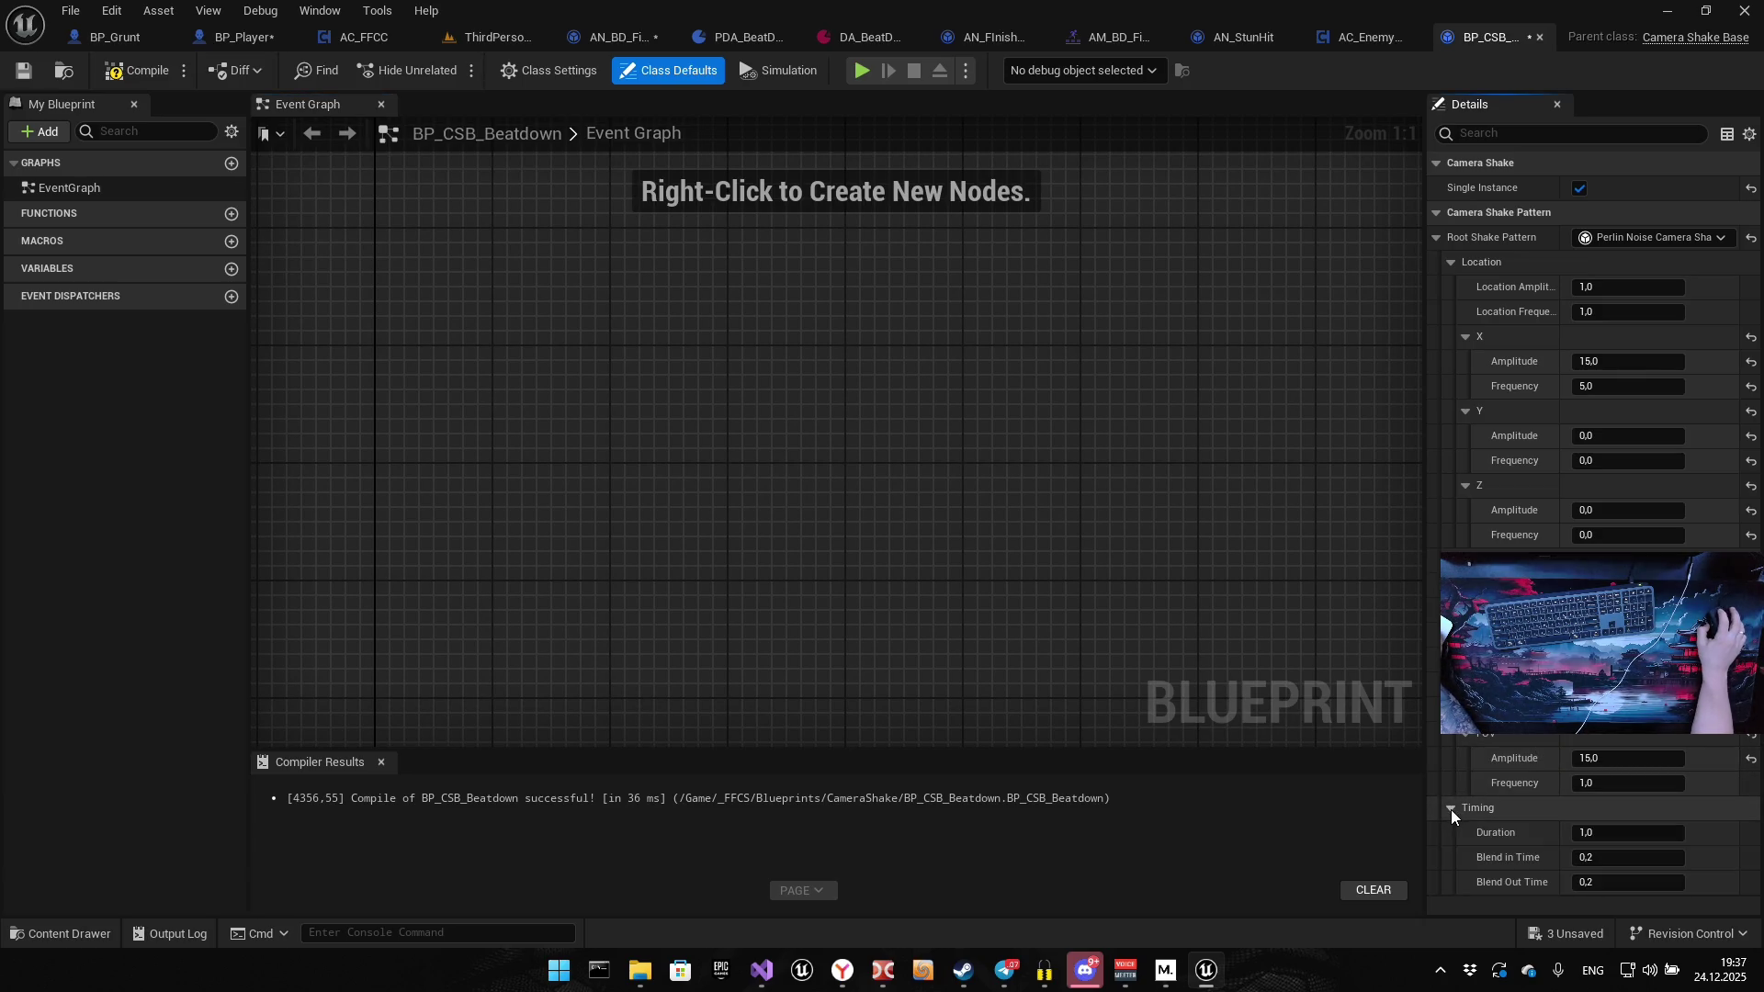
pyautogui.click(125, 79)
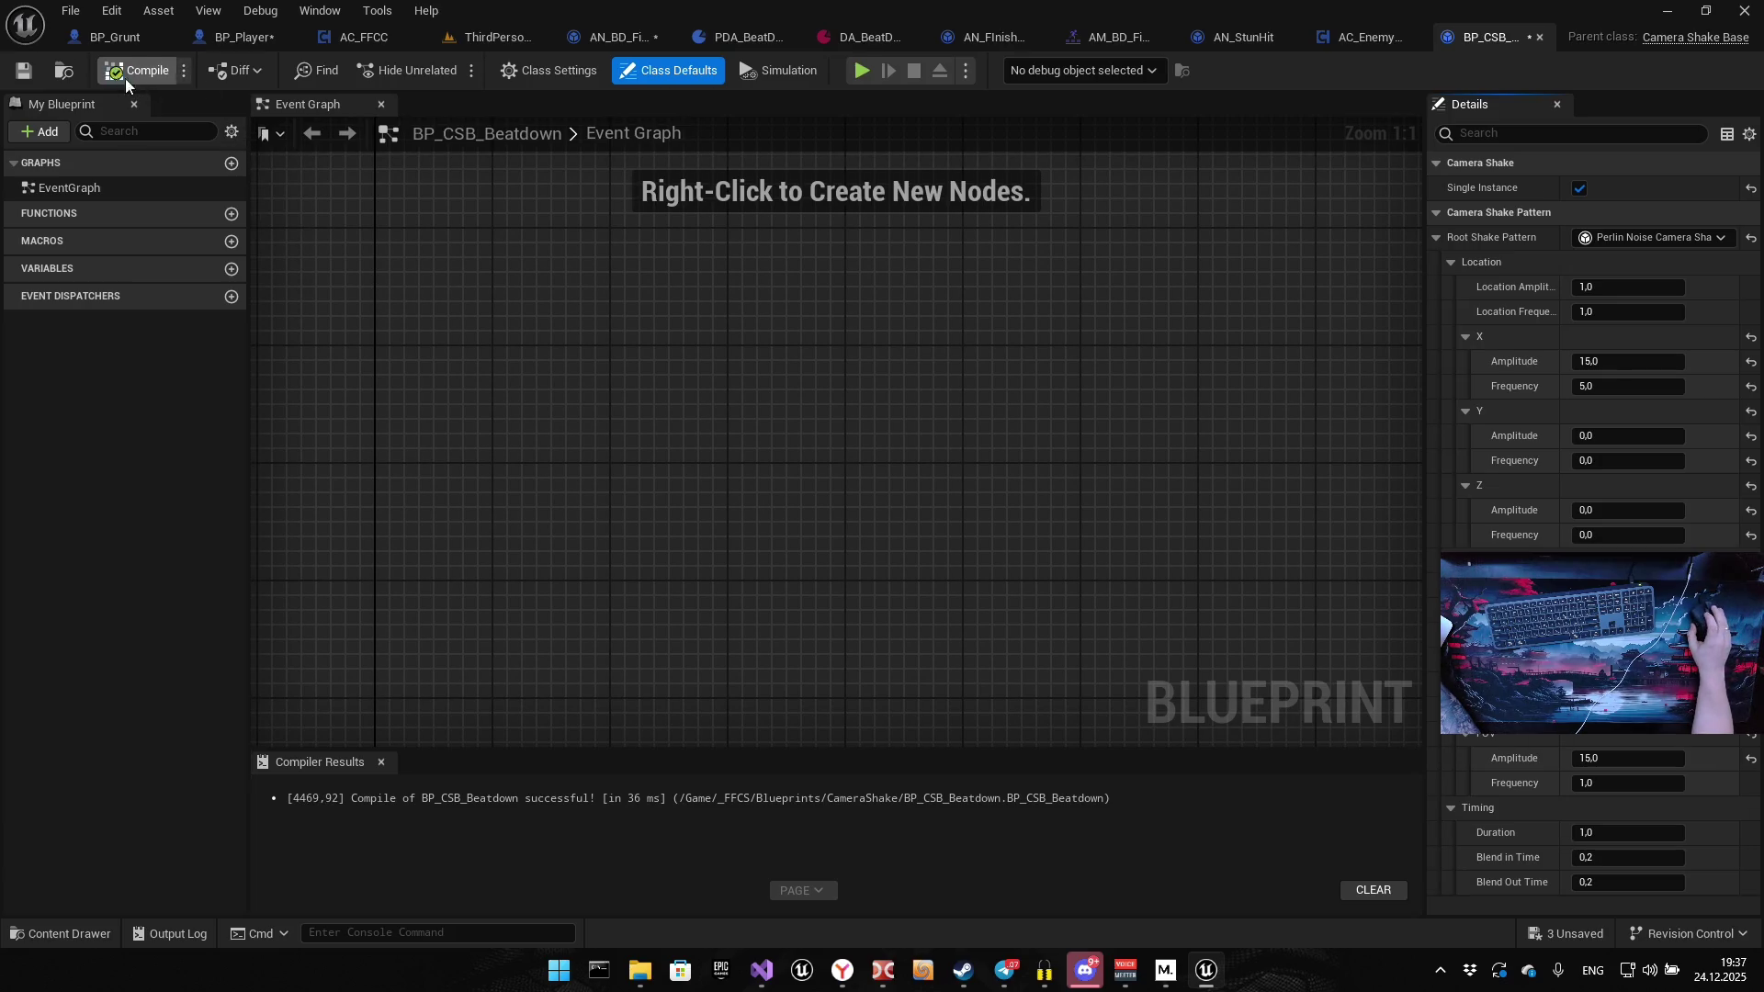
pyautogui.click(864, 70)
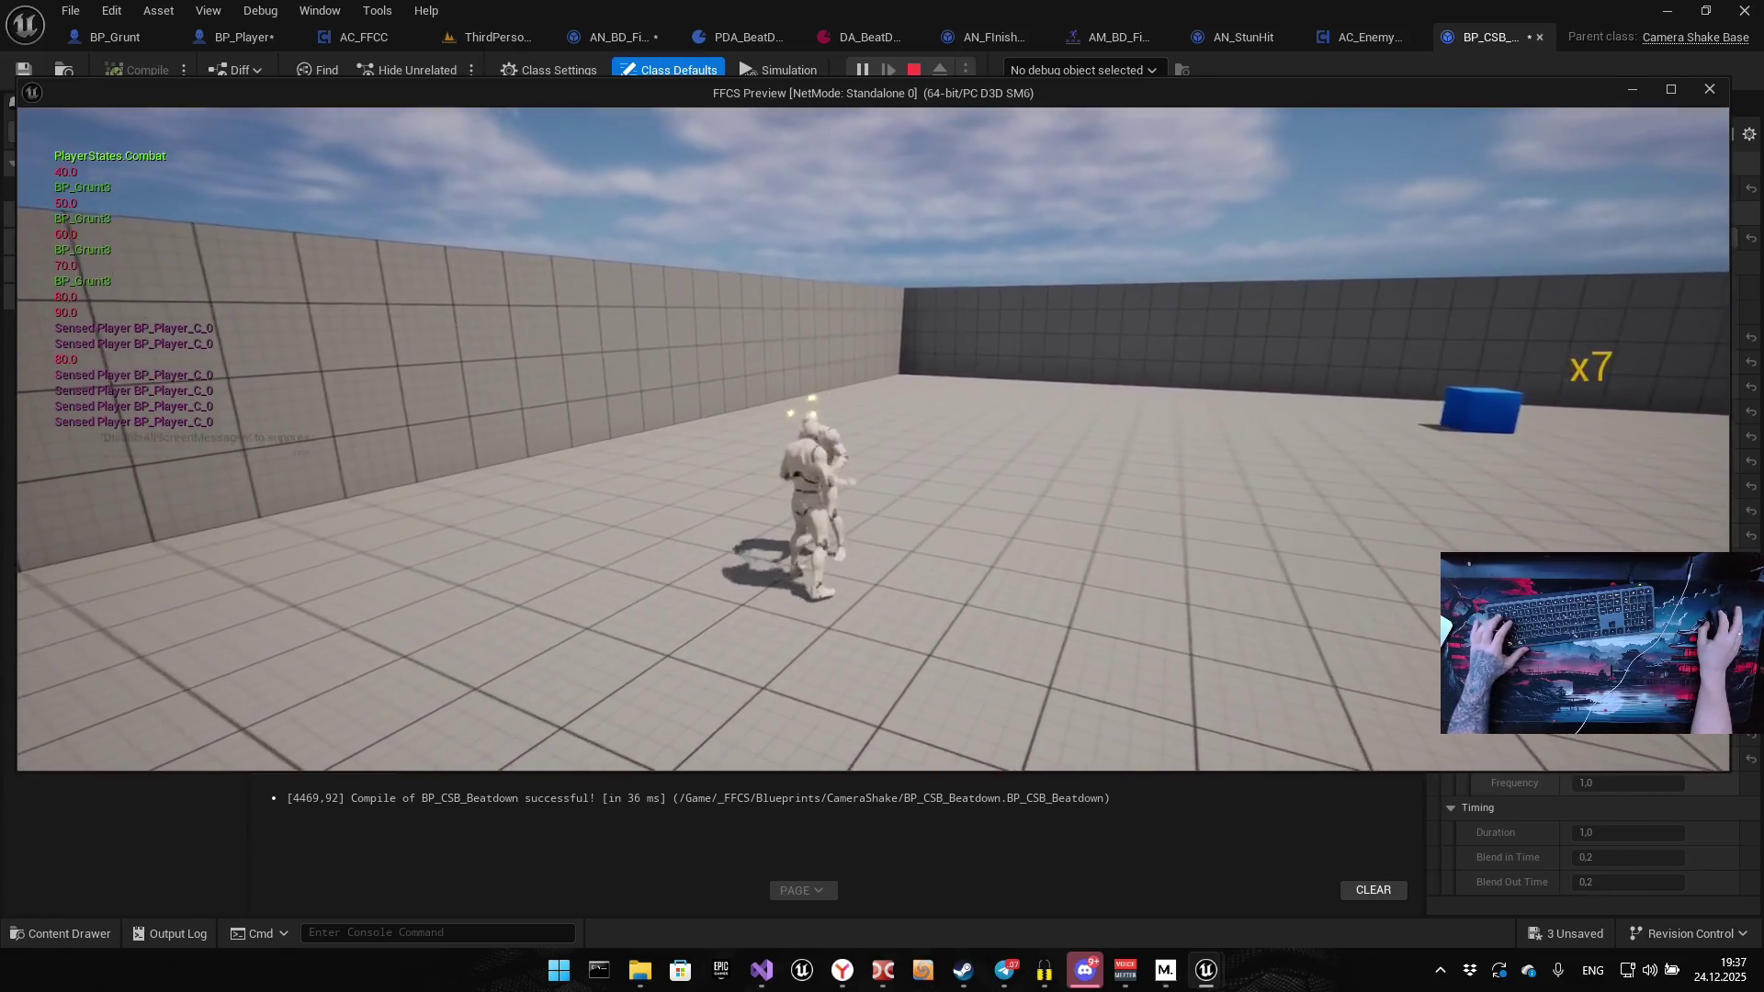
pyautogui.press('Escape')
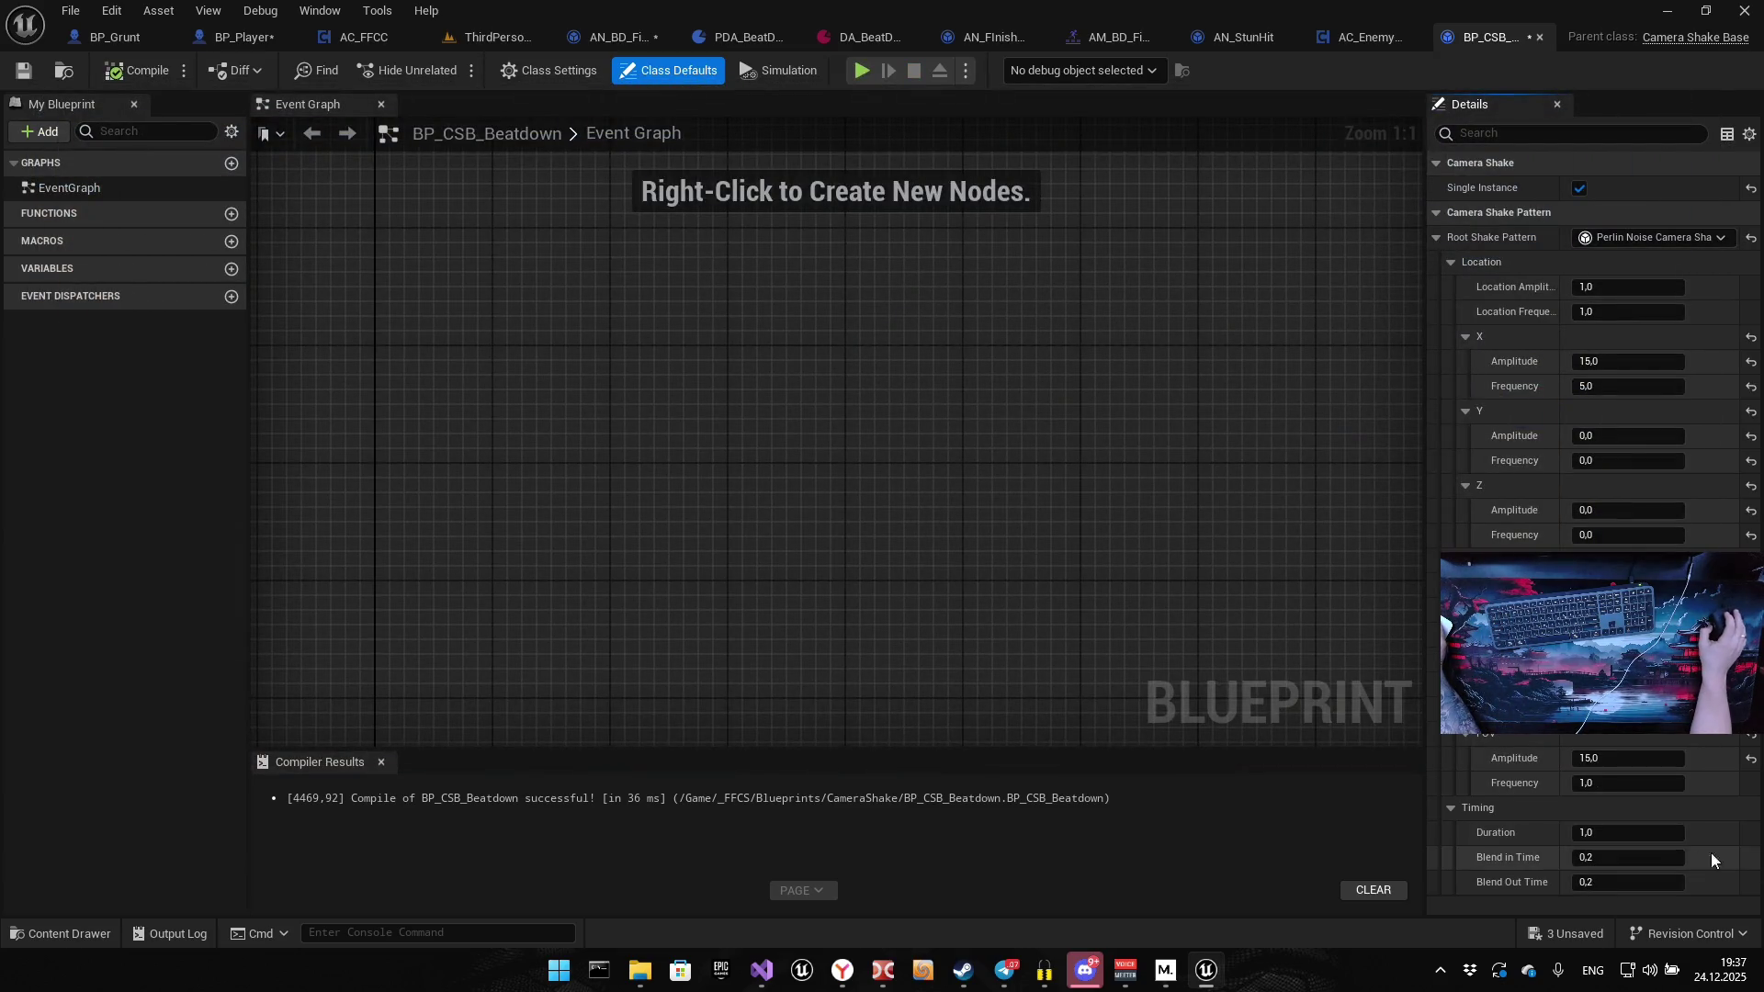
# Shorten the shake Duration to 0.5 seconds and playtest it
pyautogui.write('0/')
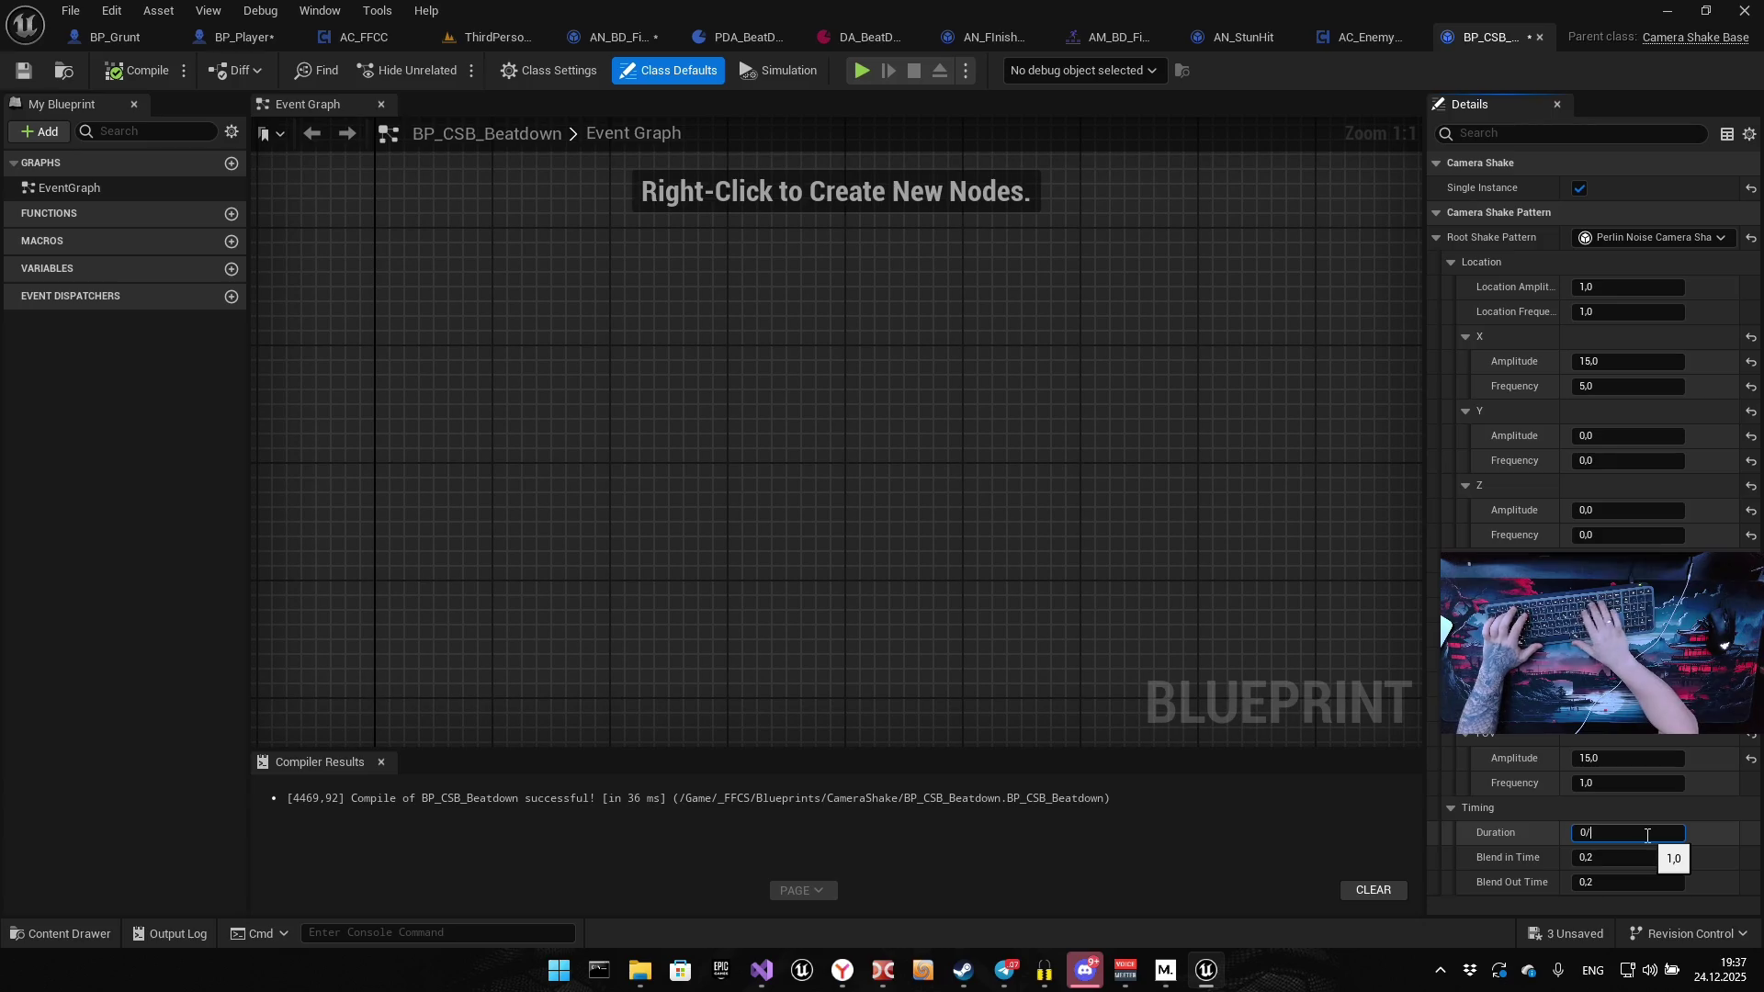
pyautogui.write('5')
pyautogui.press('Return')
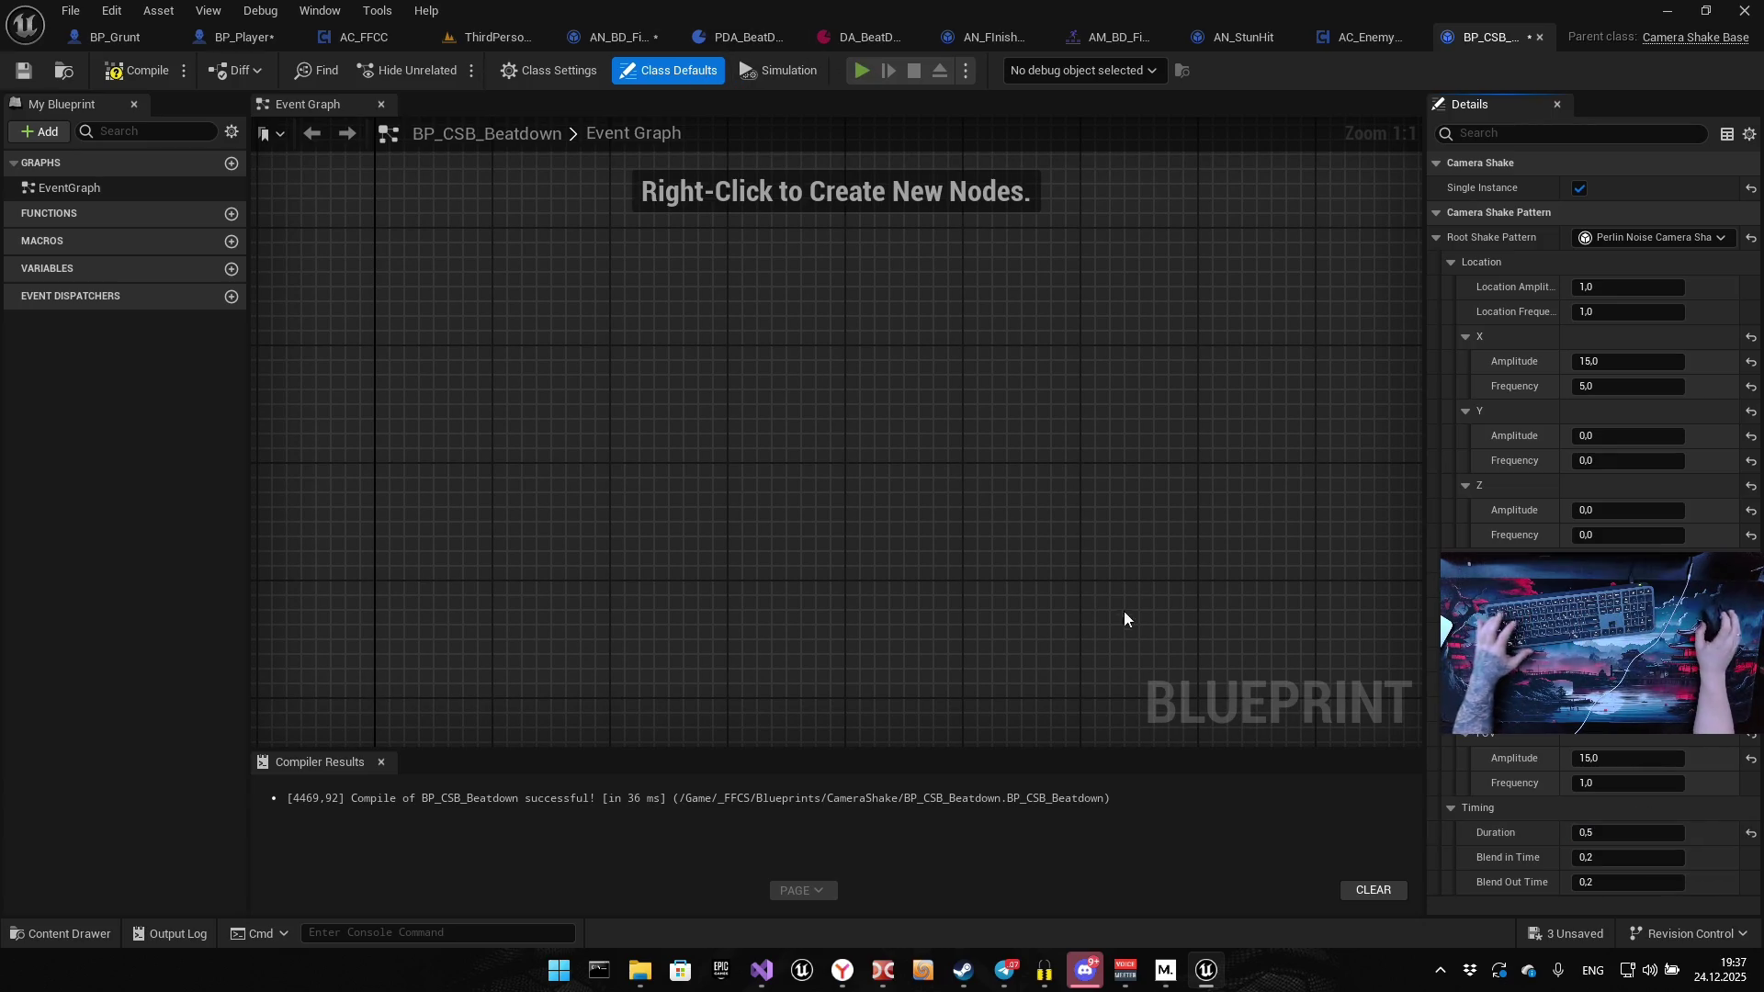
pyautogui.hotkey('alt', 'p')
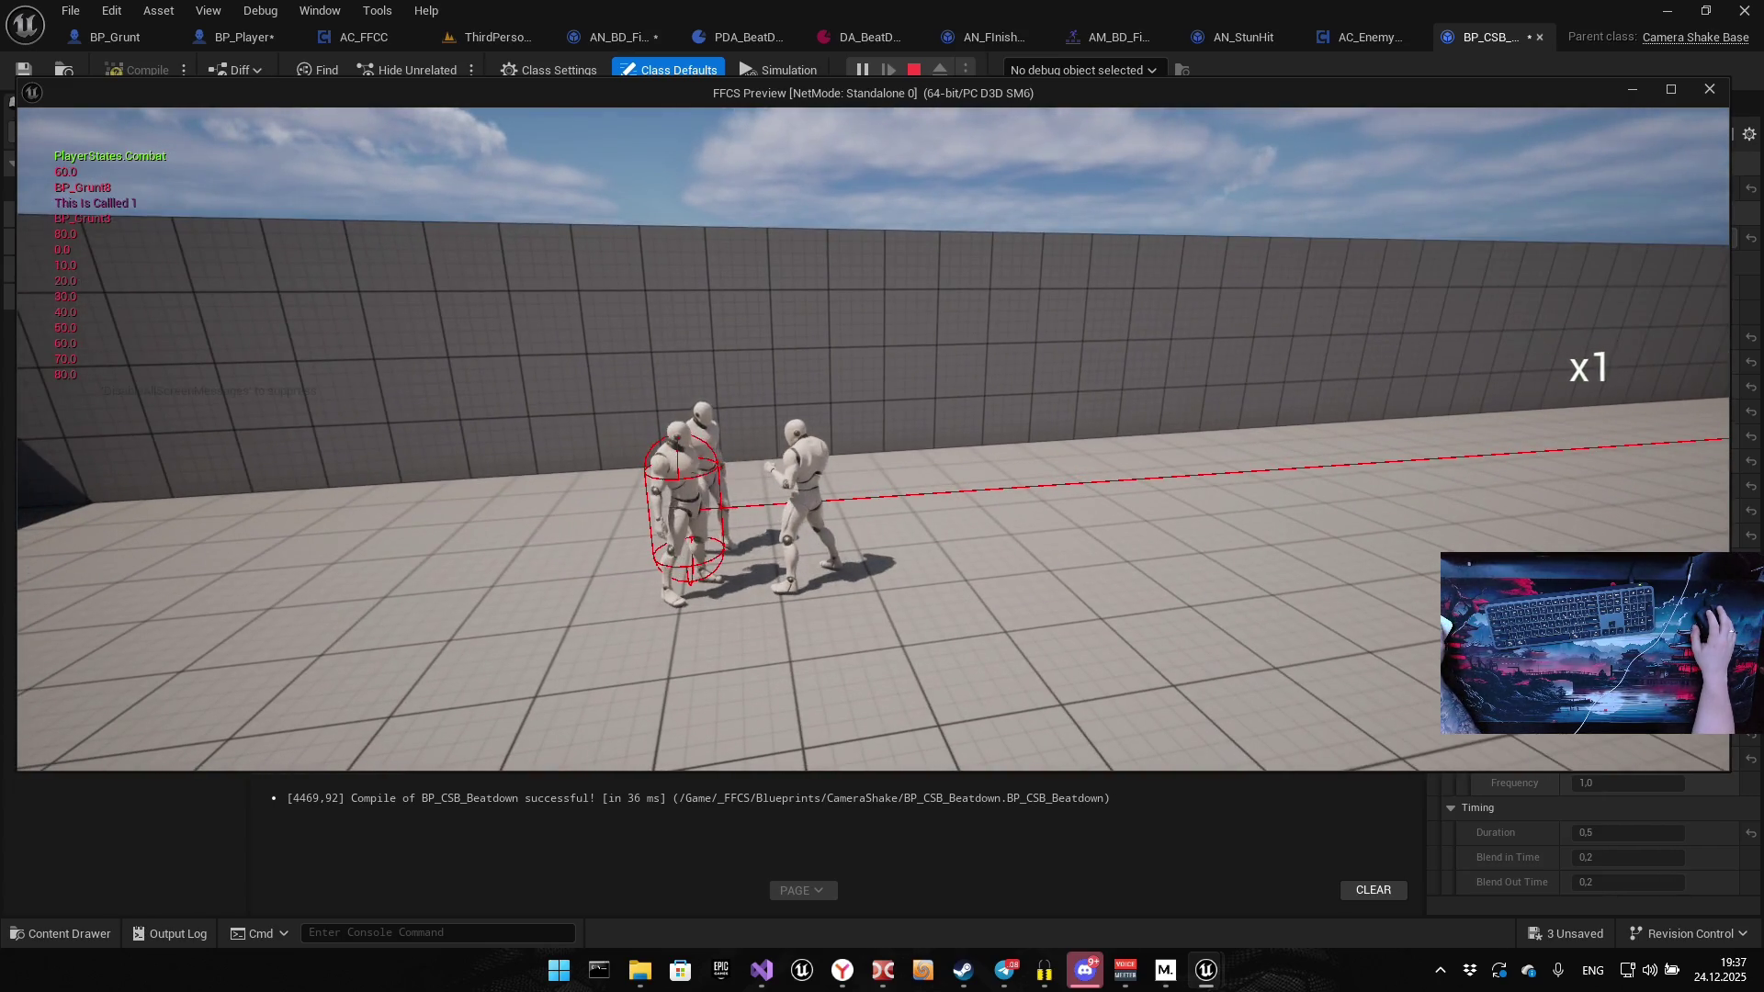
pyautogui.press('Escape')
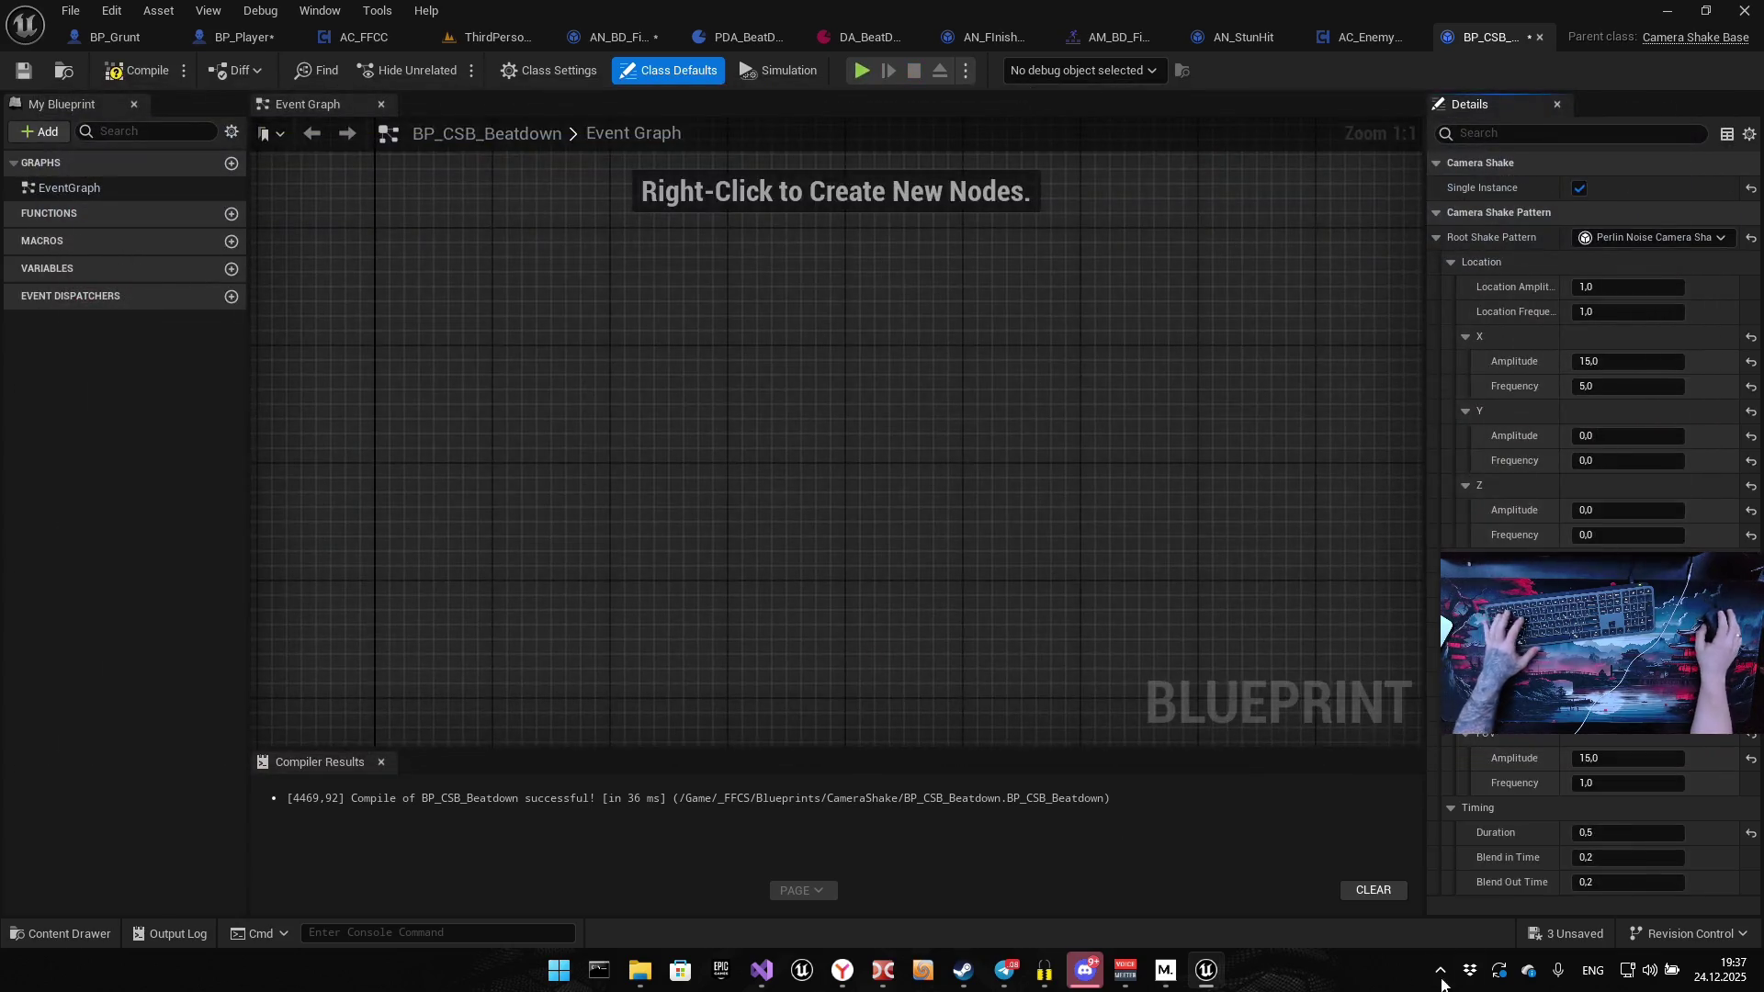
pyautogui.write('1')
# Set X Amplitude to 25 and X Frequency to 1, playtesting the stronger shake twice
pyautogui.press('Return')
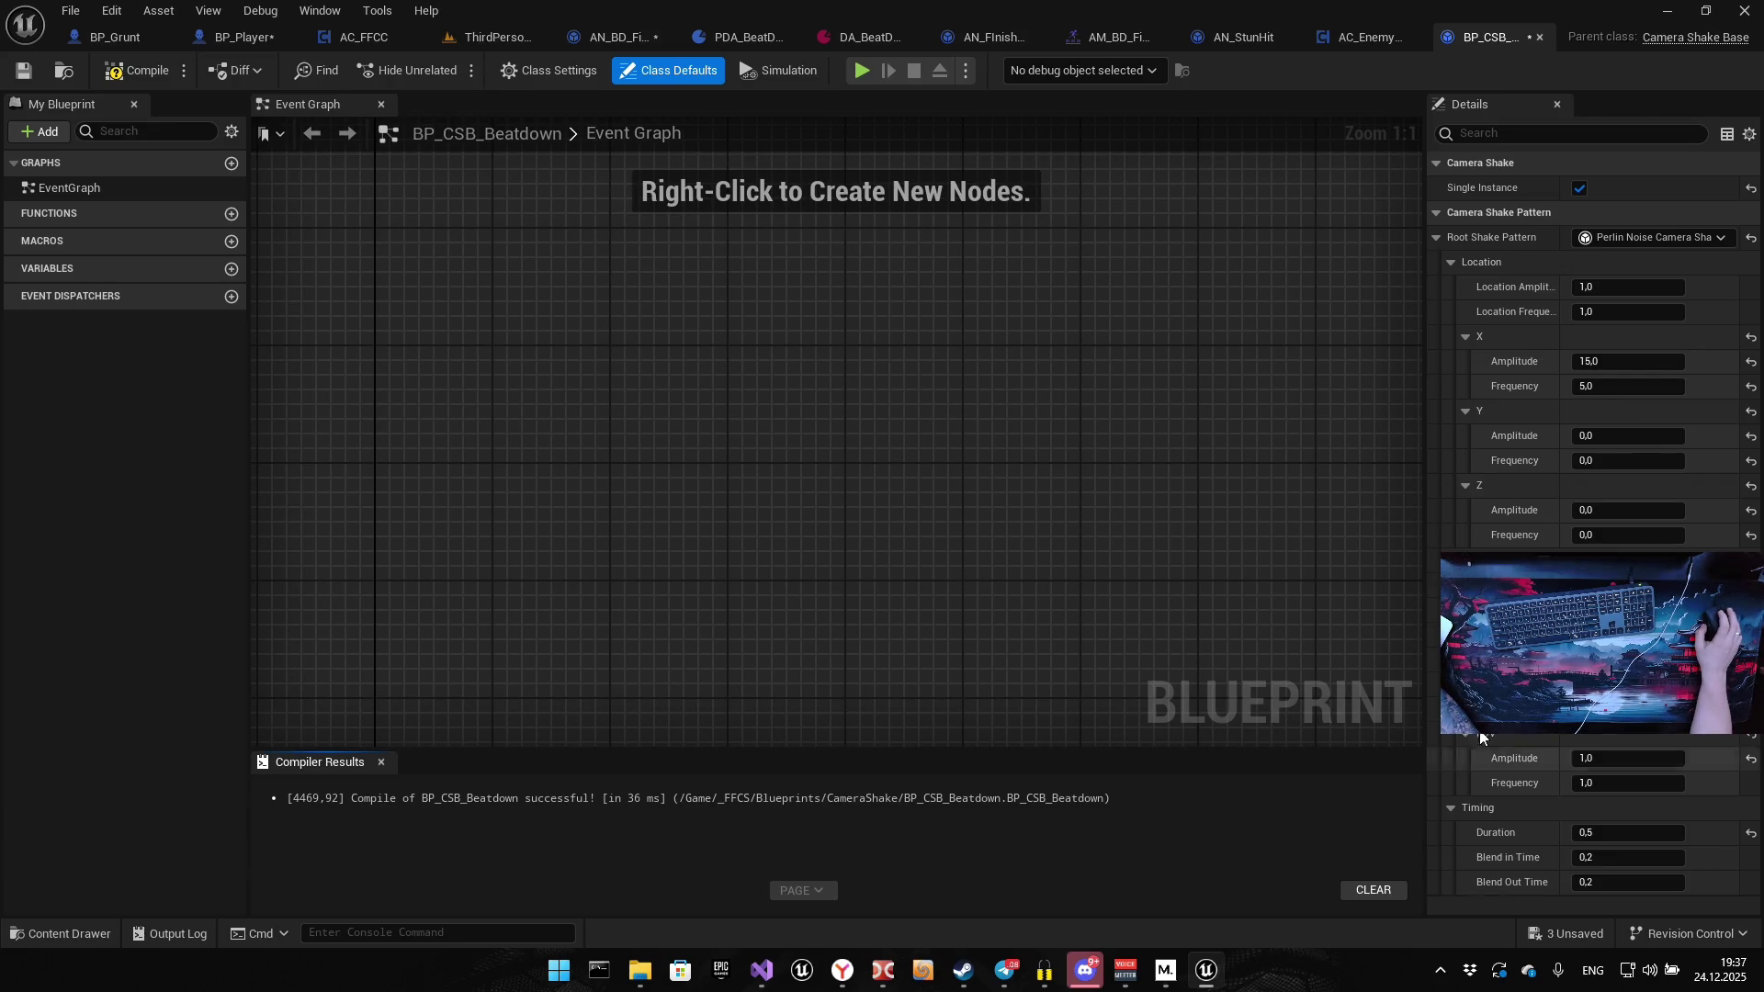
pyautogui.click(1608, 362)
pyautogui.write('5')
pyautogui.press('Tab')
pyautogui.write('1')
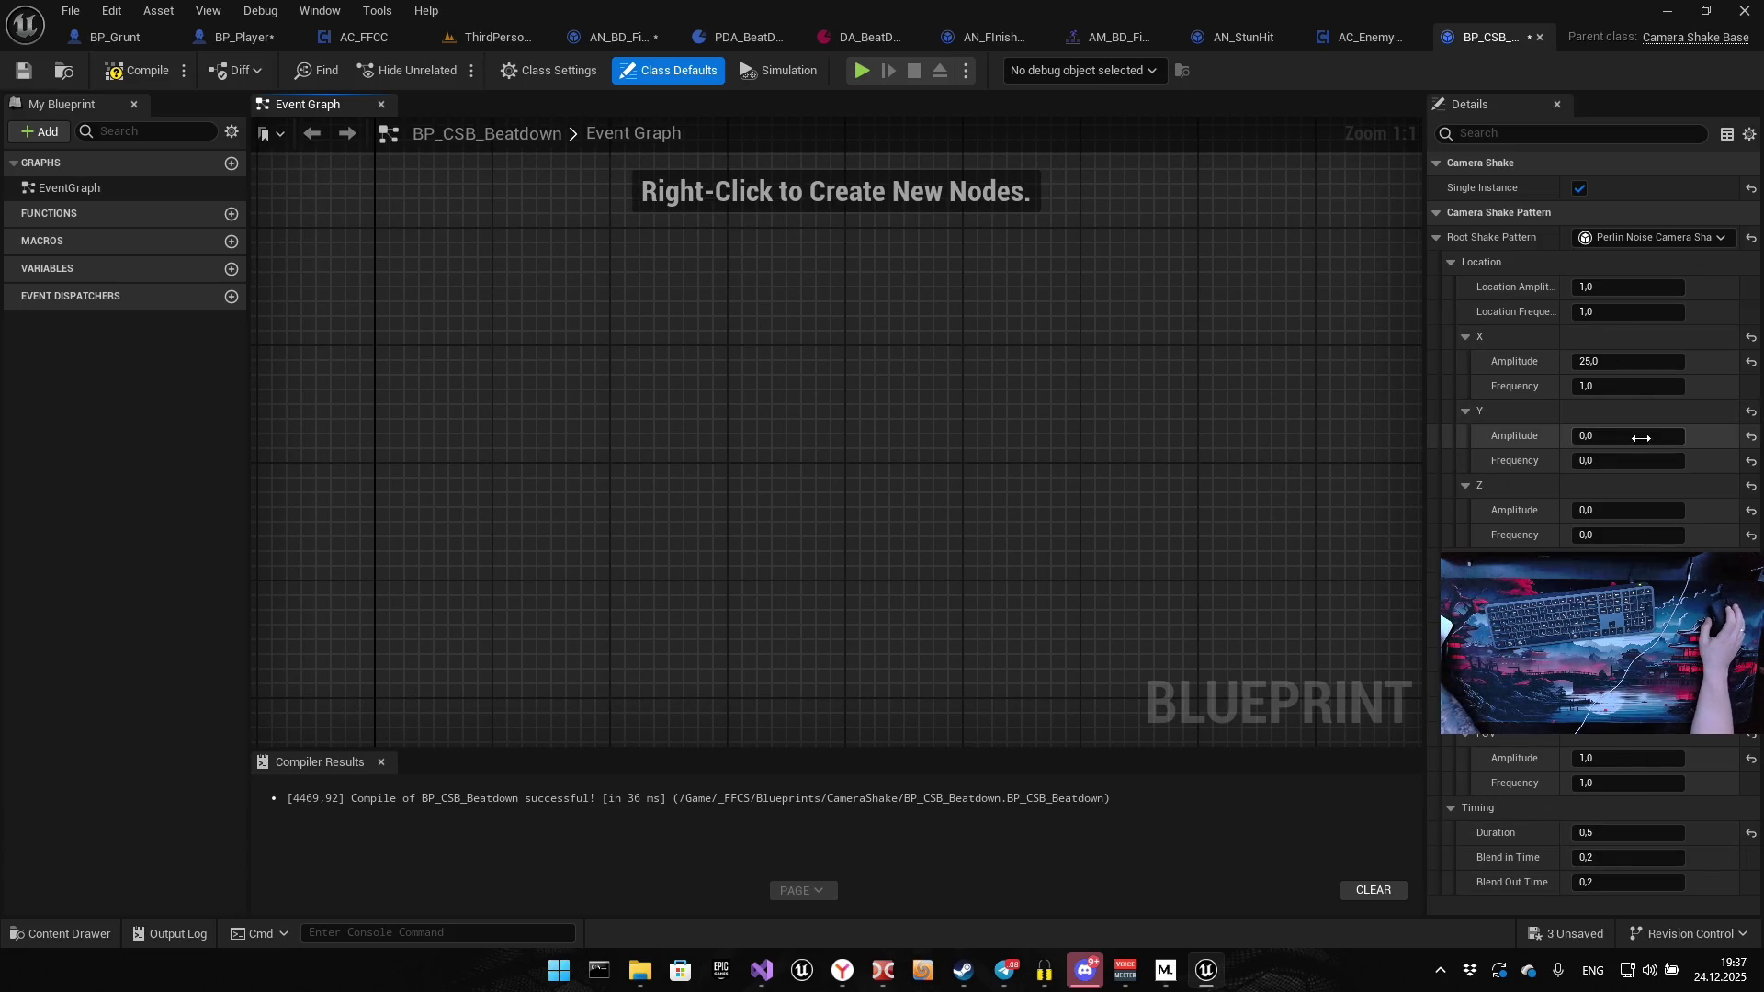
pyautogui.click(861, 71)
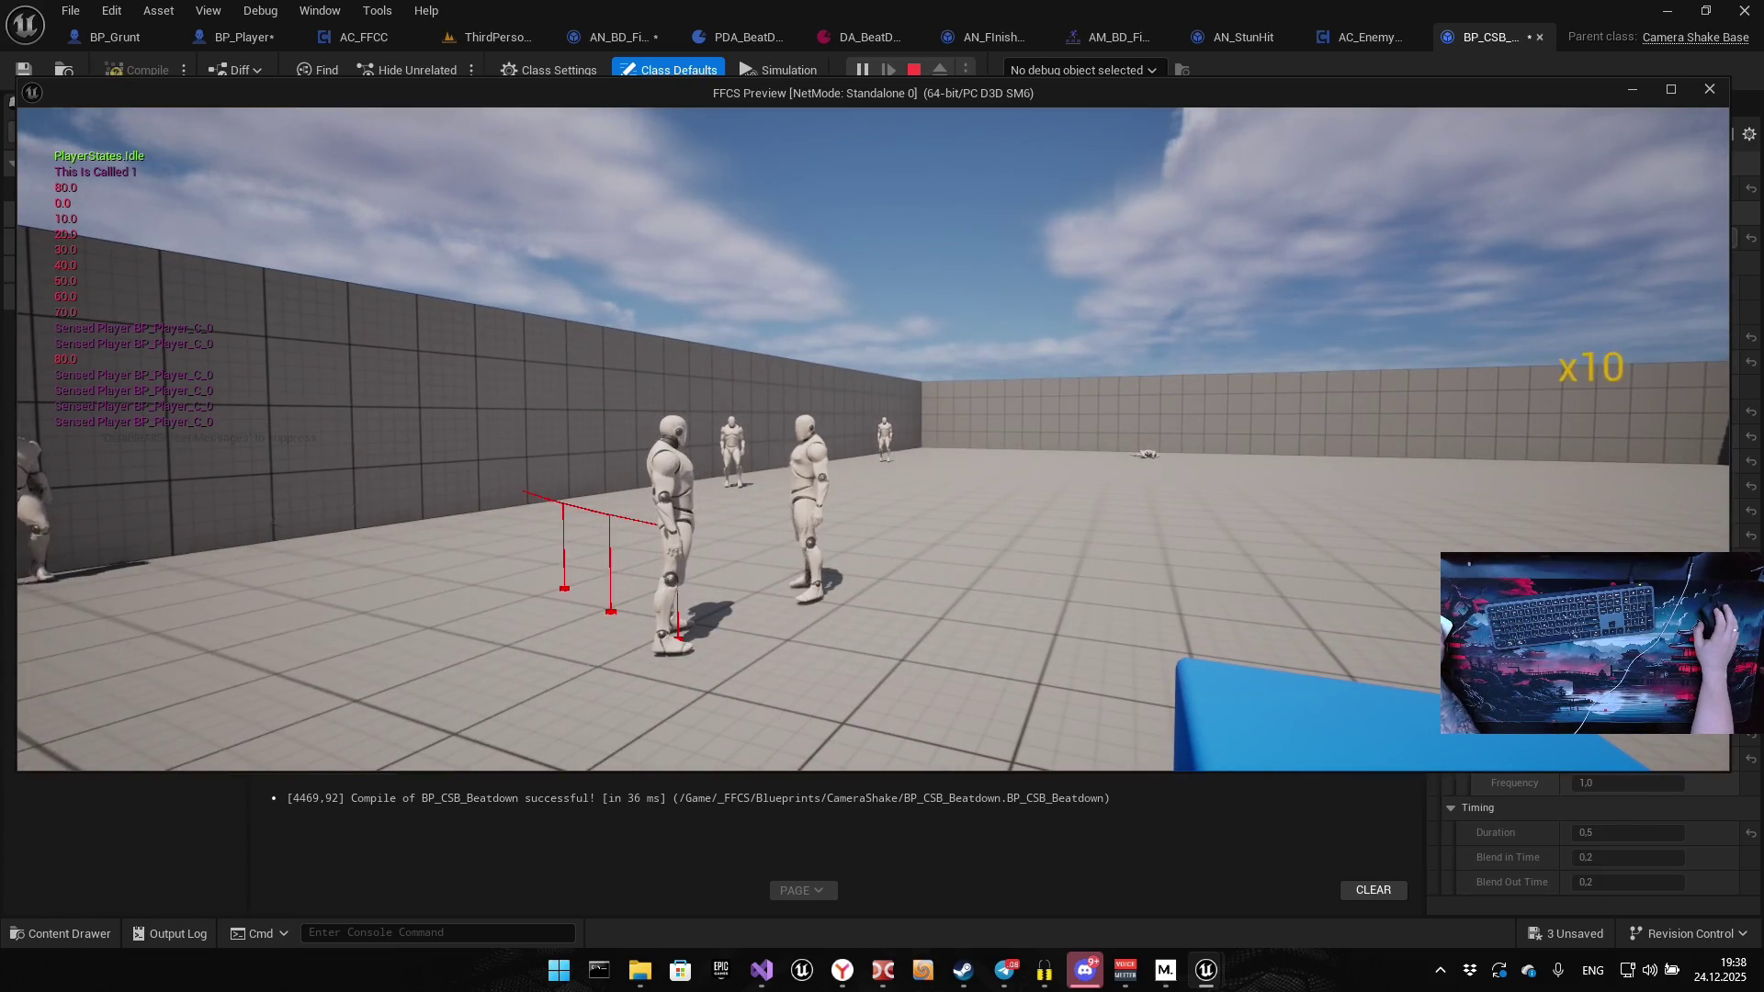
pyautogui.press('Escape')
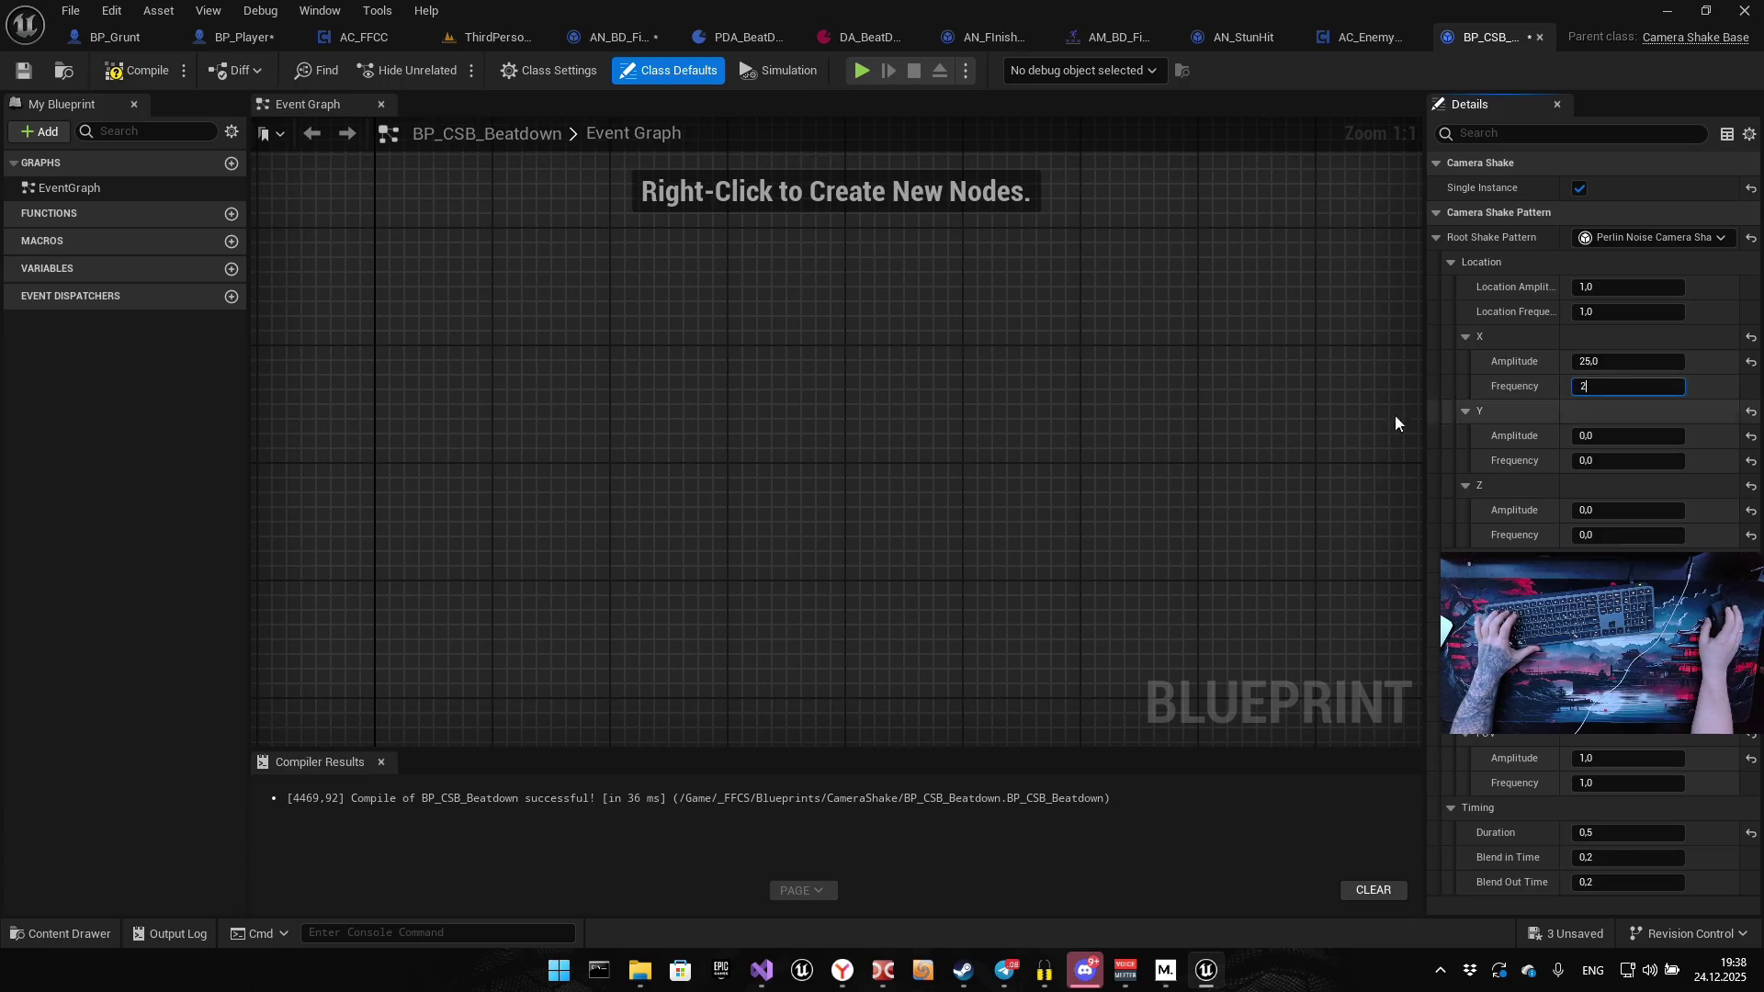
pyautogui.hotkey('alt', 'p')
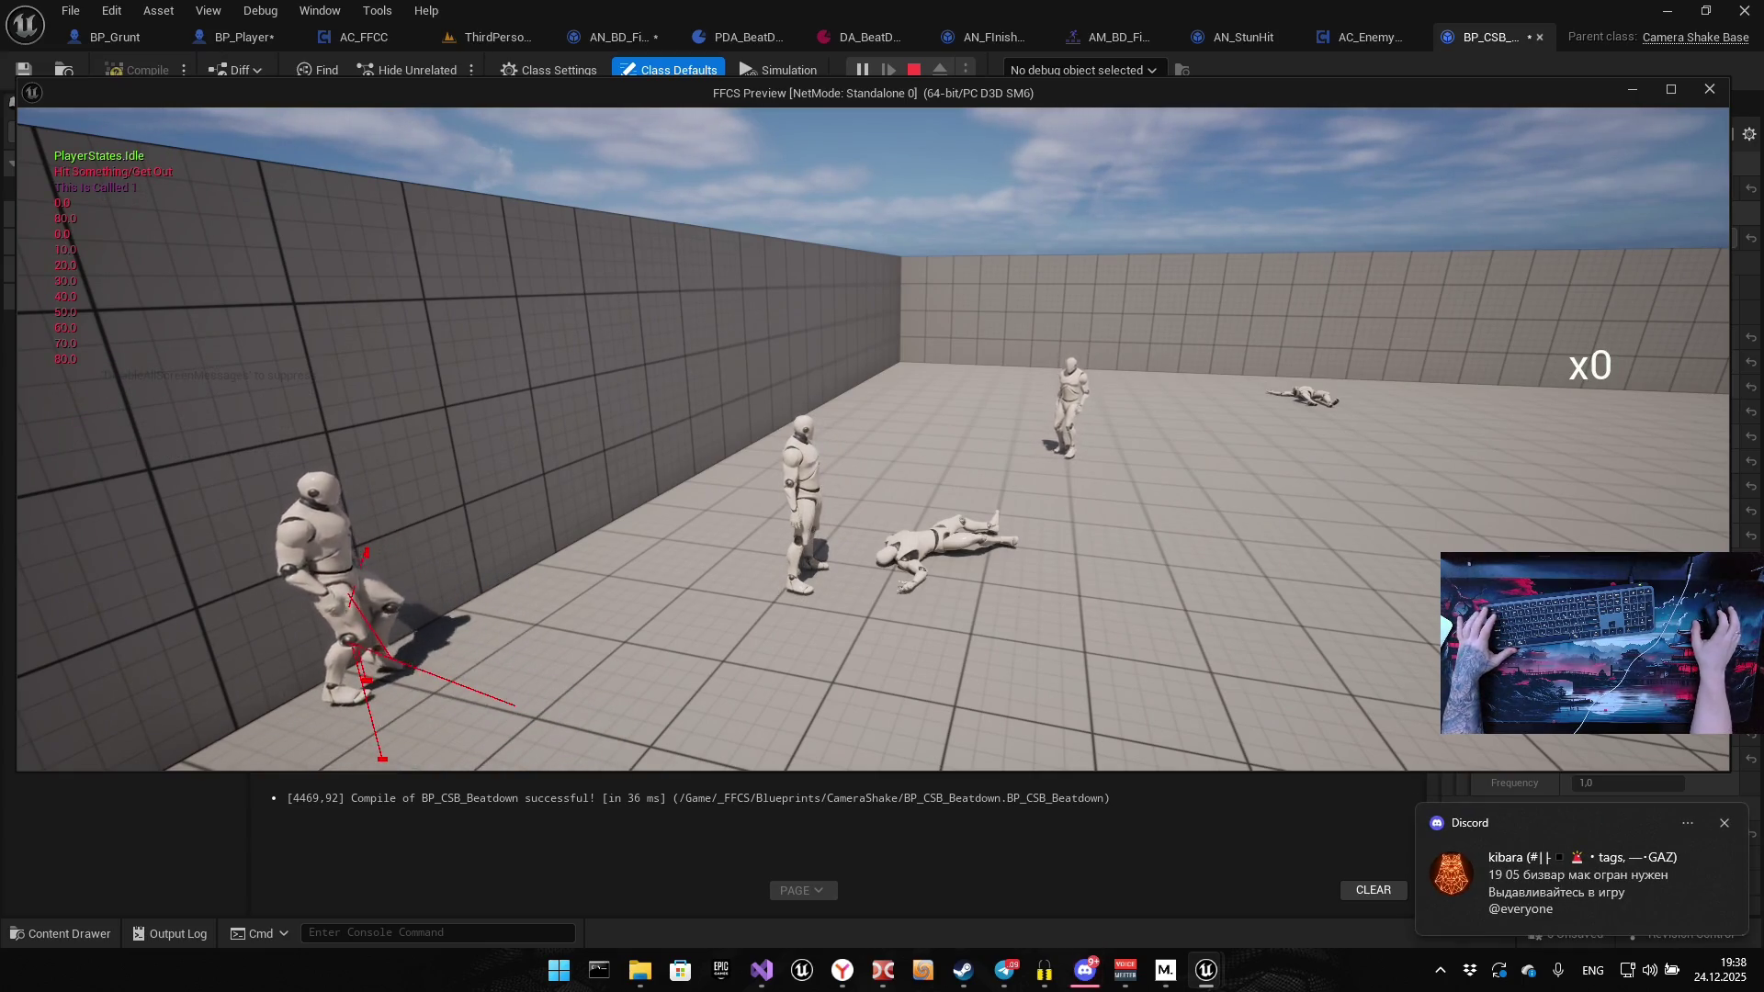
pyautogui.press('Escape')
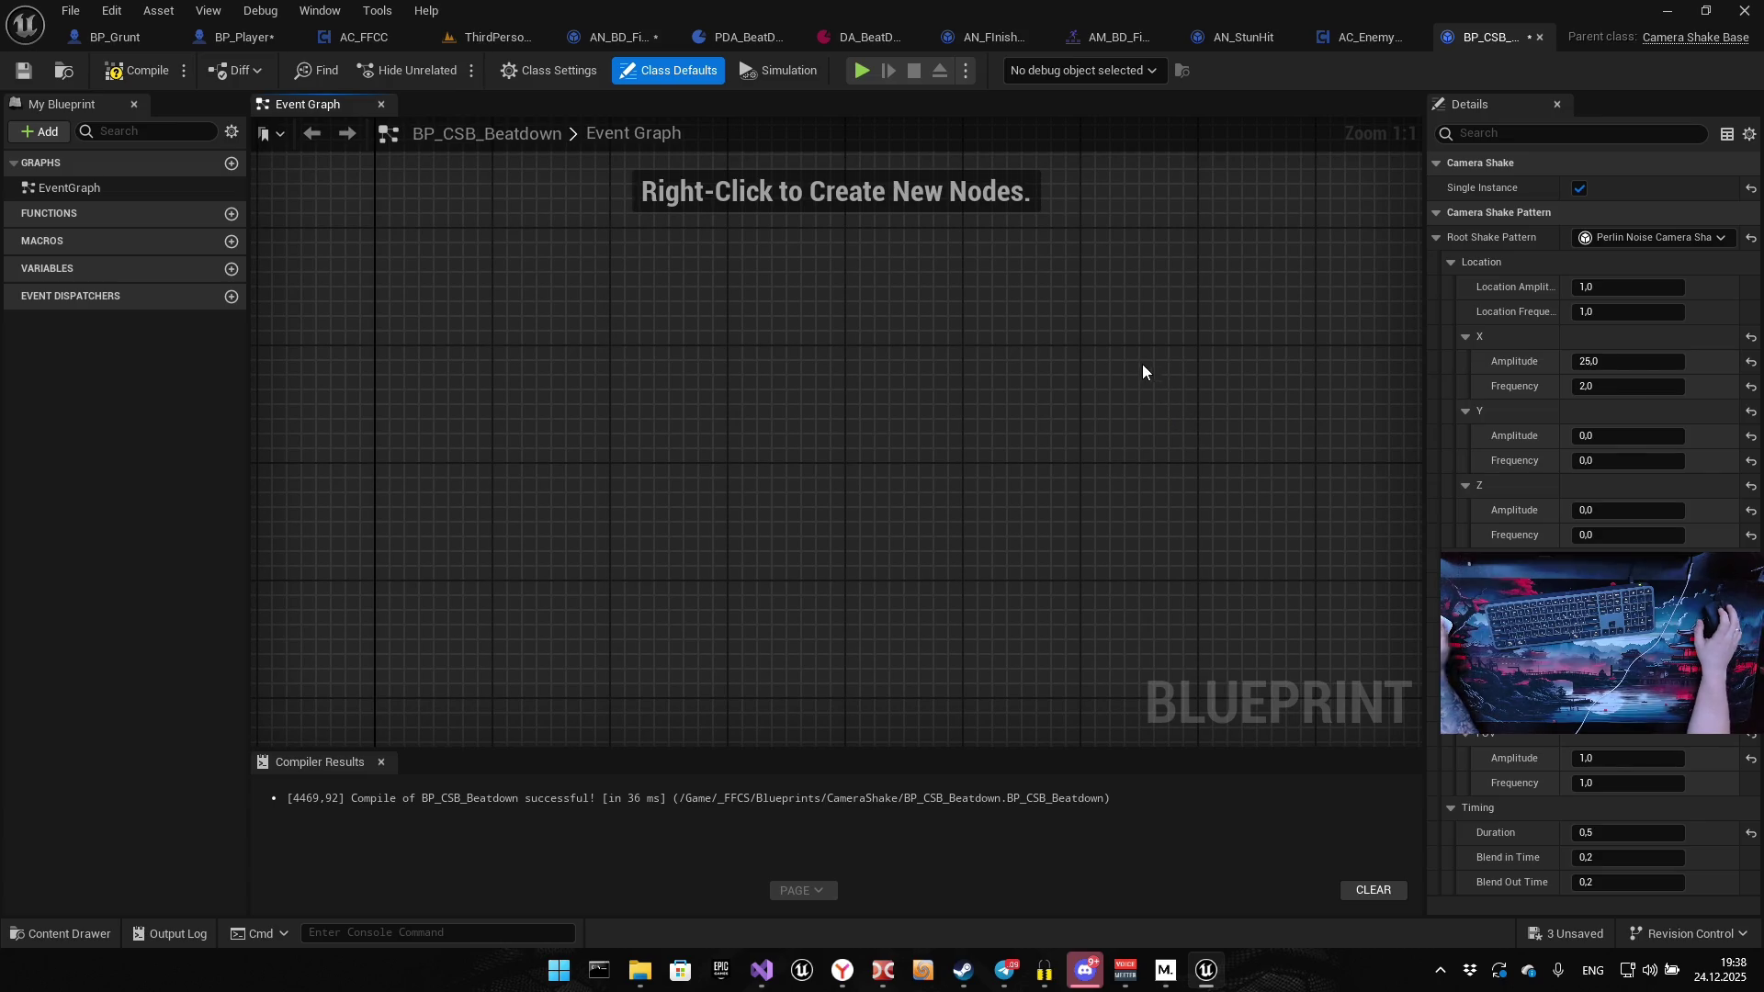
pyautogui.click(1604, 287)
# Set Location Amplitude and Frequency to 3 and copy X Amplitude 25 into Y and Z
pyautogui.write('3')
pyautogui.click(1602, 311)
pyautogui.write('3')
pyautogui.click(1608, 361)
pyautogui.hotkey('ctrl', 'c')
pyautogui.click(1603, 435)
pyautogui.hotkey('ctrl', 'v')
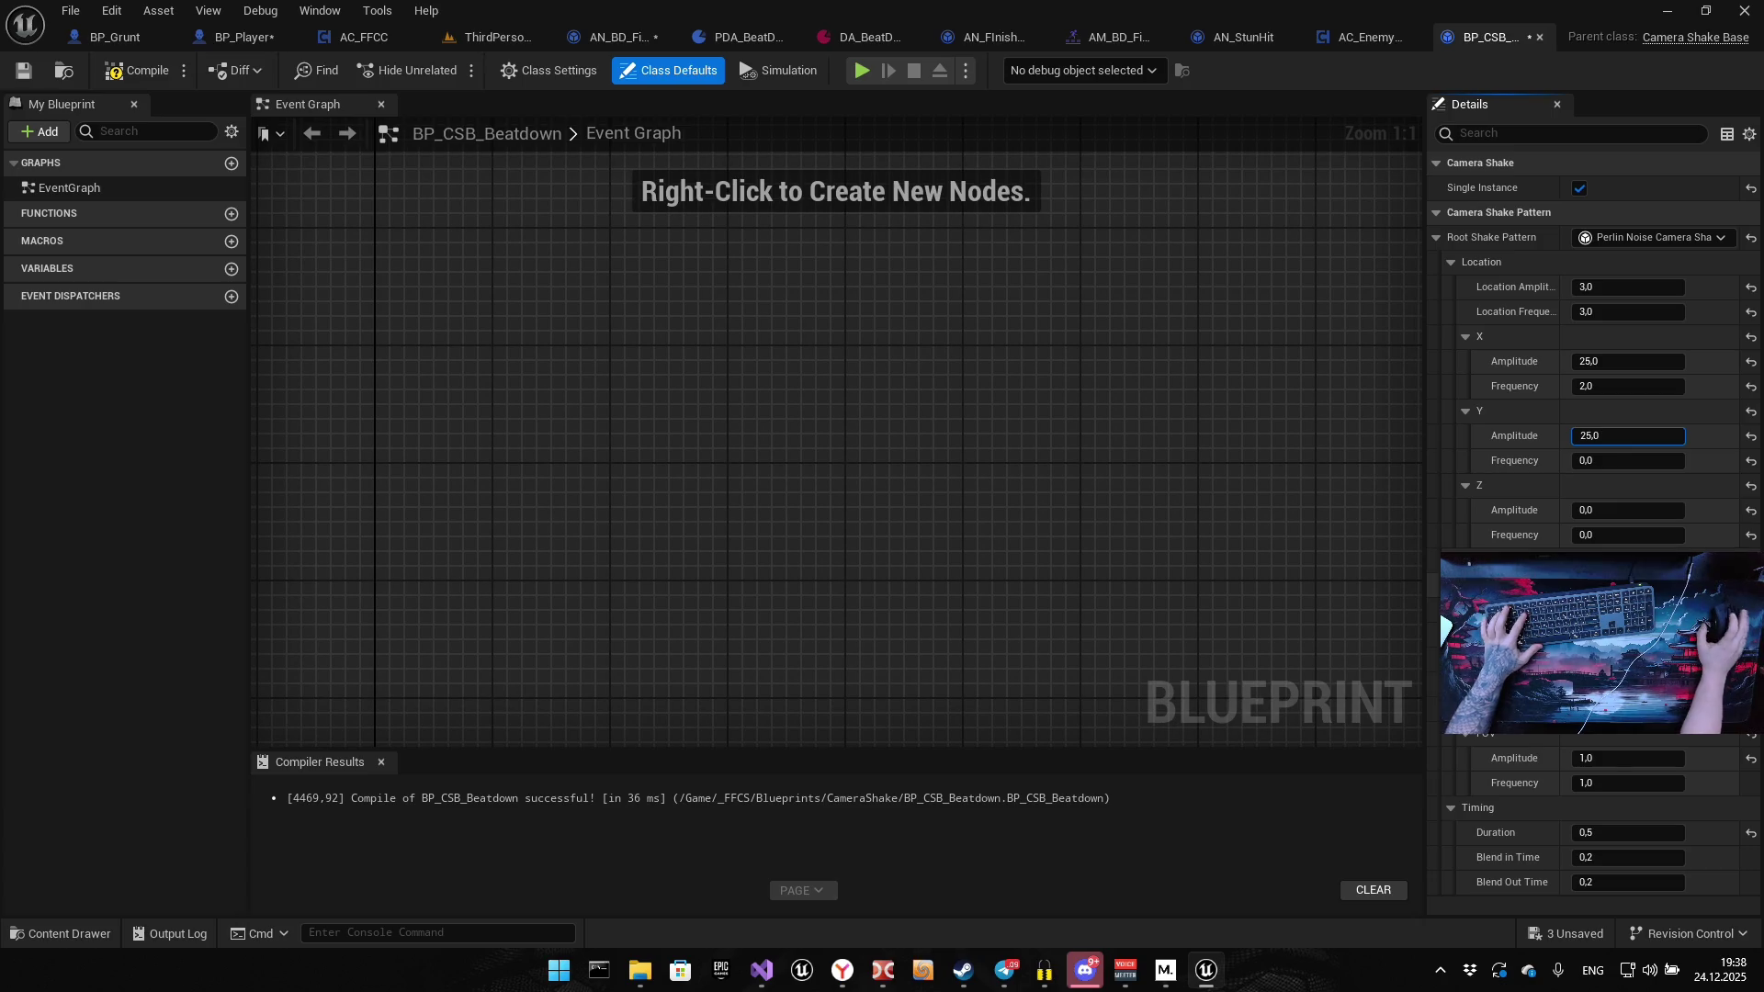
pyautogui.click(1627, 510)
pyautogui.write('25,02')
pyautogui.press('Tab')
pyautogui.press('Tab')
pyautogui.write('2')
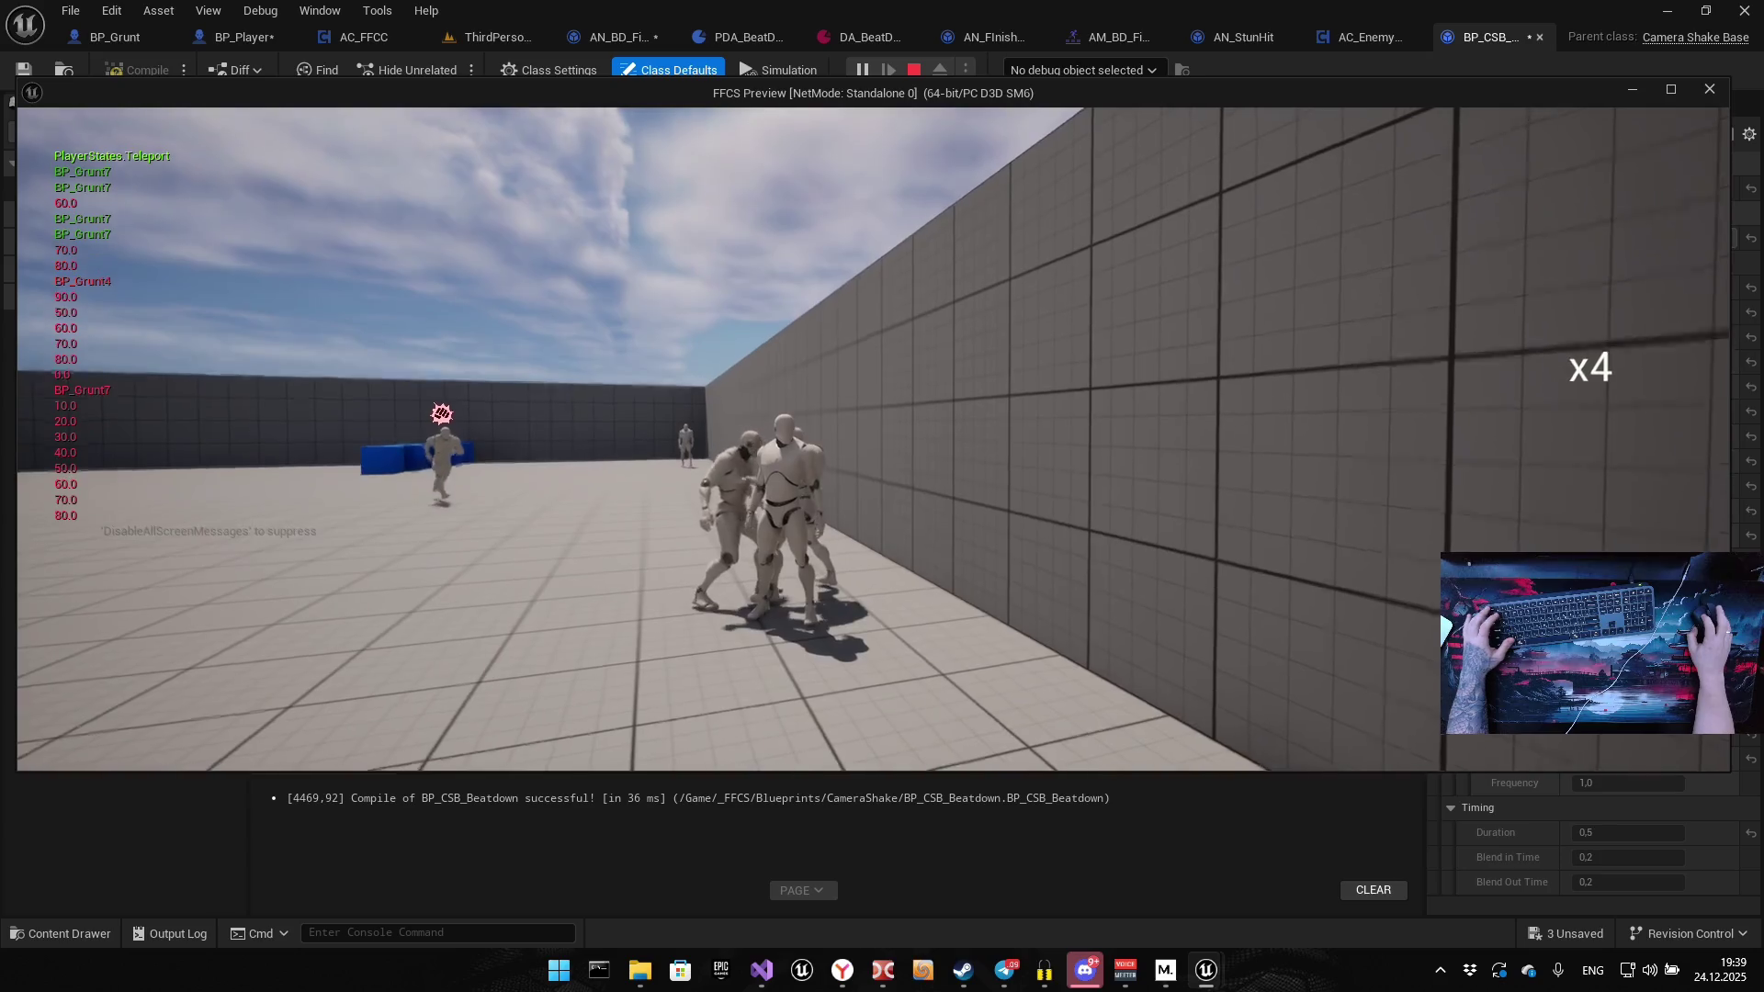
# Lower Location Amplitude to 2 and Location Frequency to 1.5, then playtest the gentler shake
pyautogui.press('Escape')
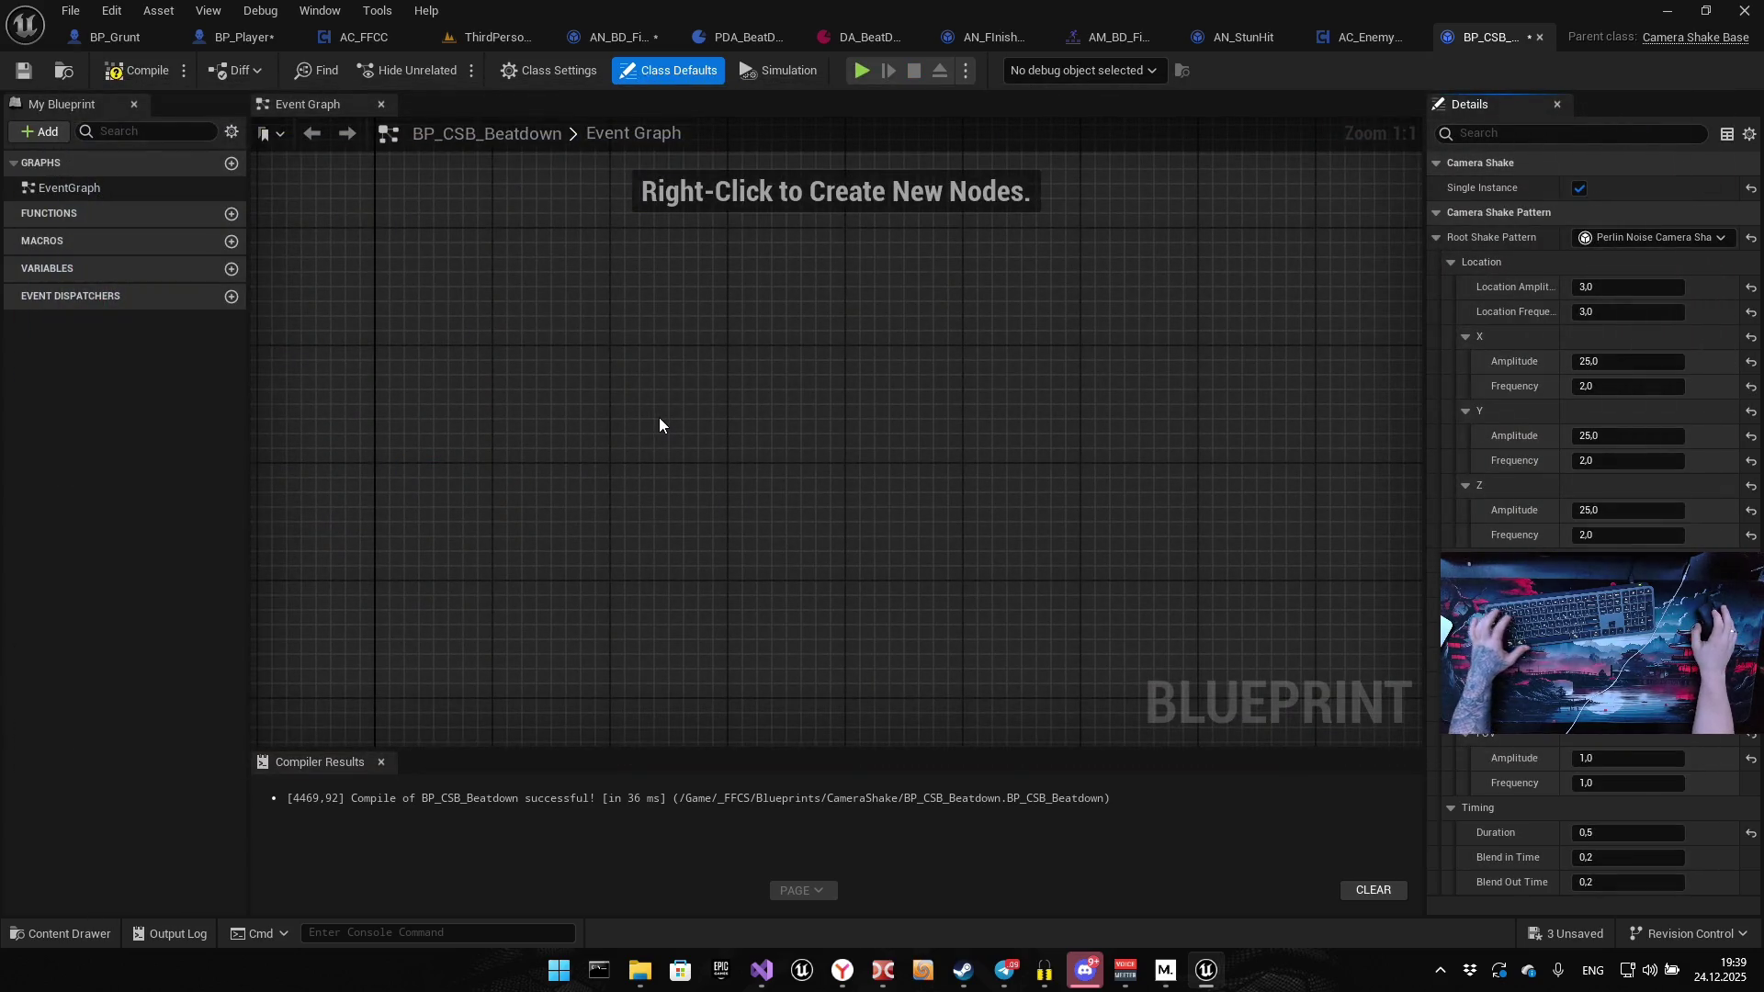
pyautogui.click(1608, 287)
pyautogui.write('2')
pyautogui.click(1608, 313)
pyautogui.write('1.5')
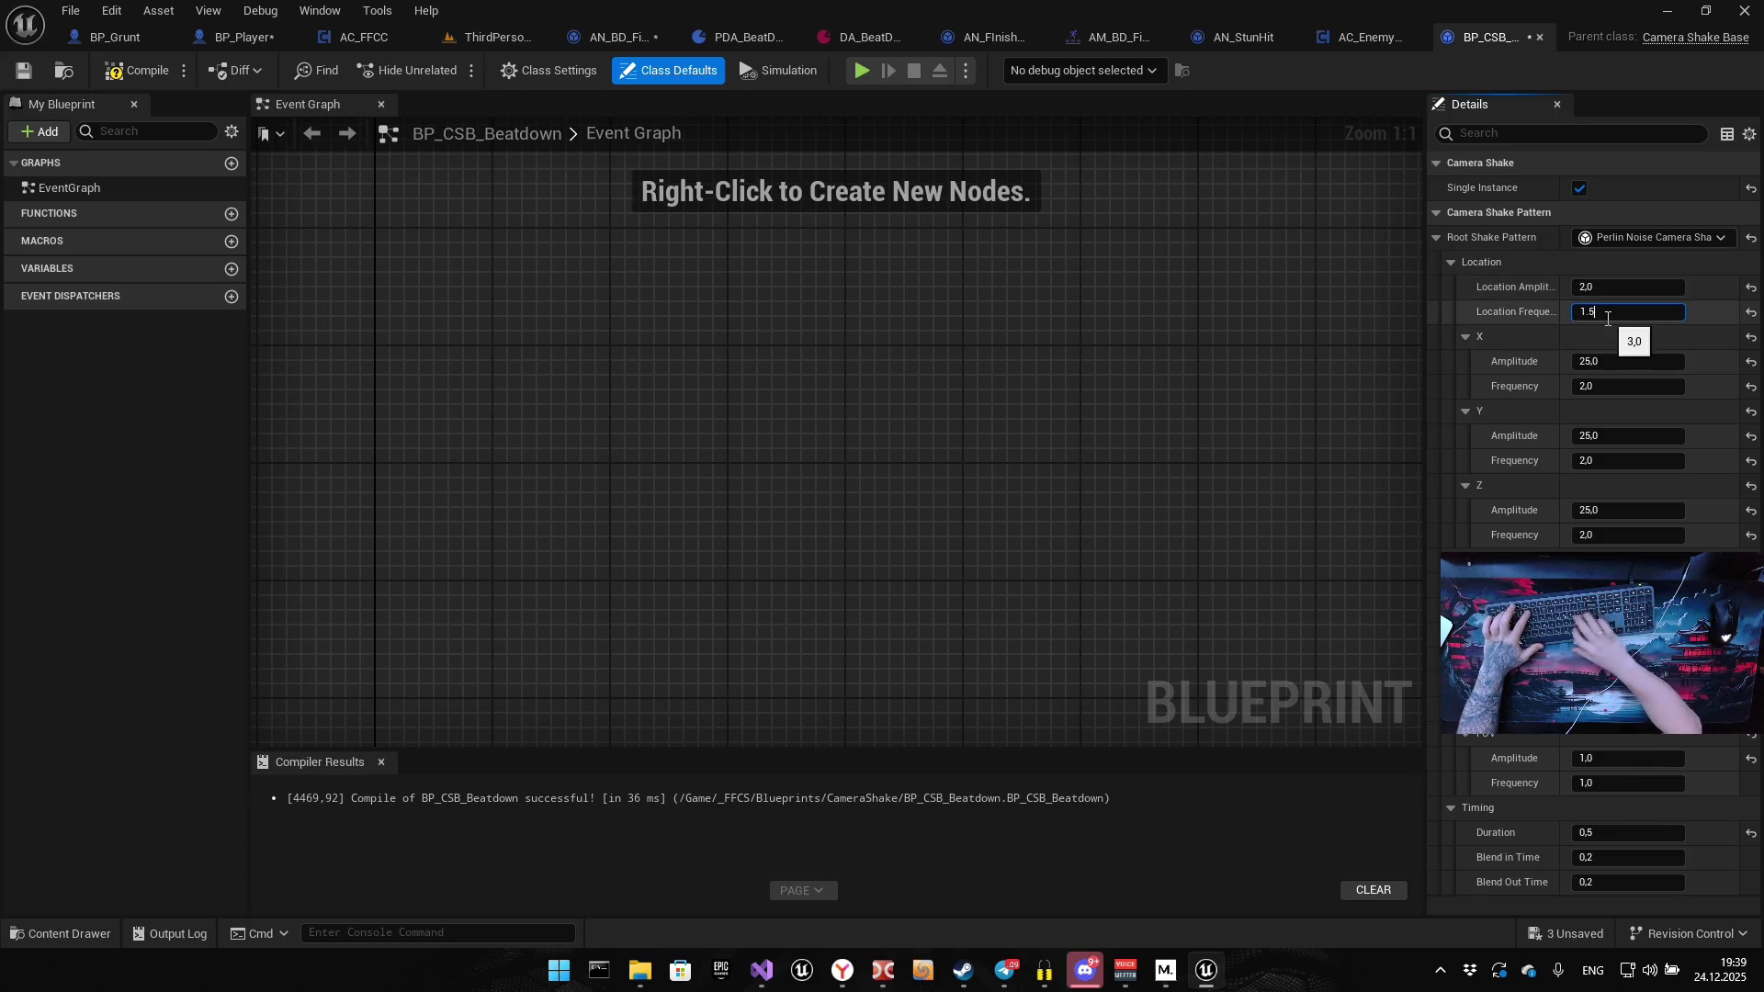
pyautogui.press('Return')
pyautogui.hotkey('alt', 'p')
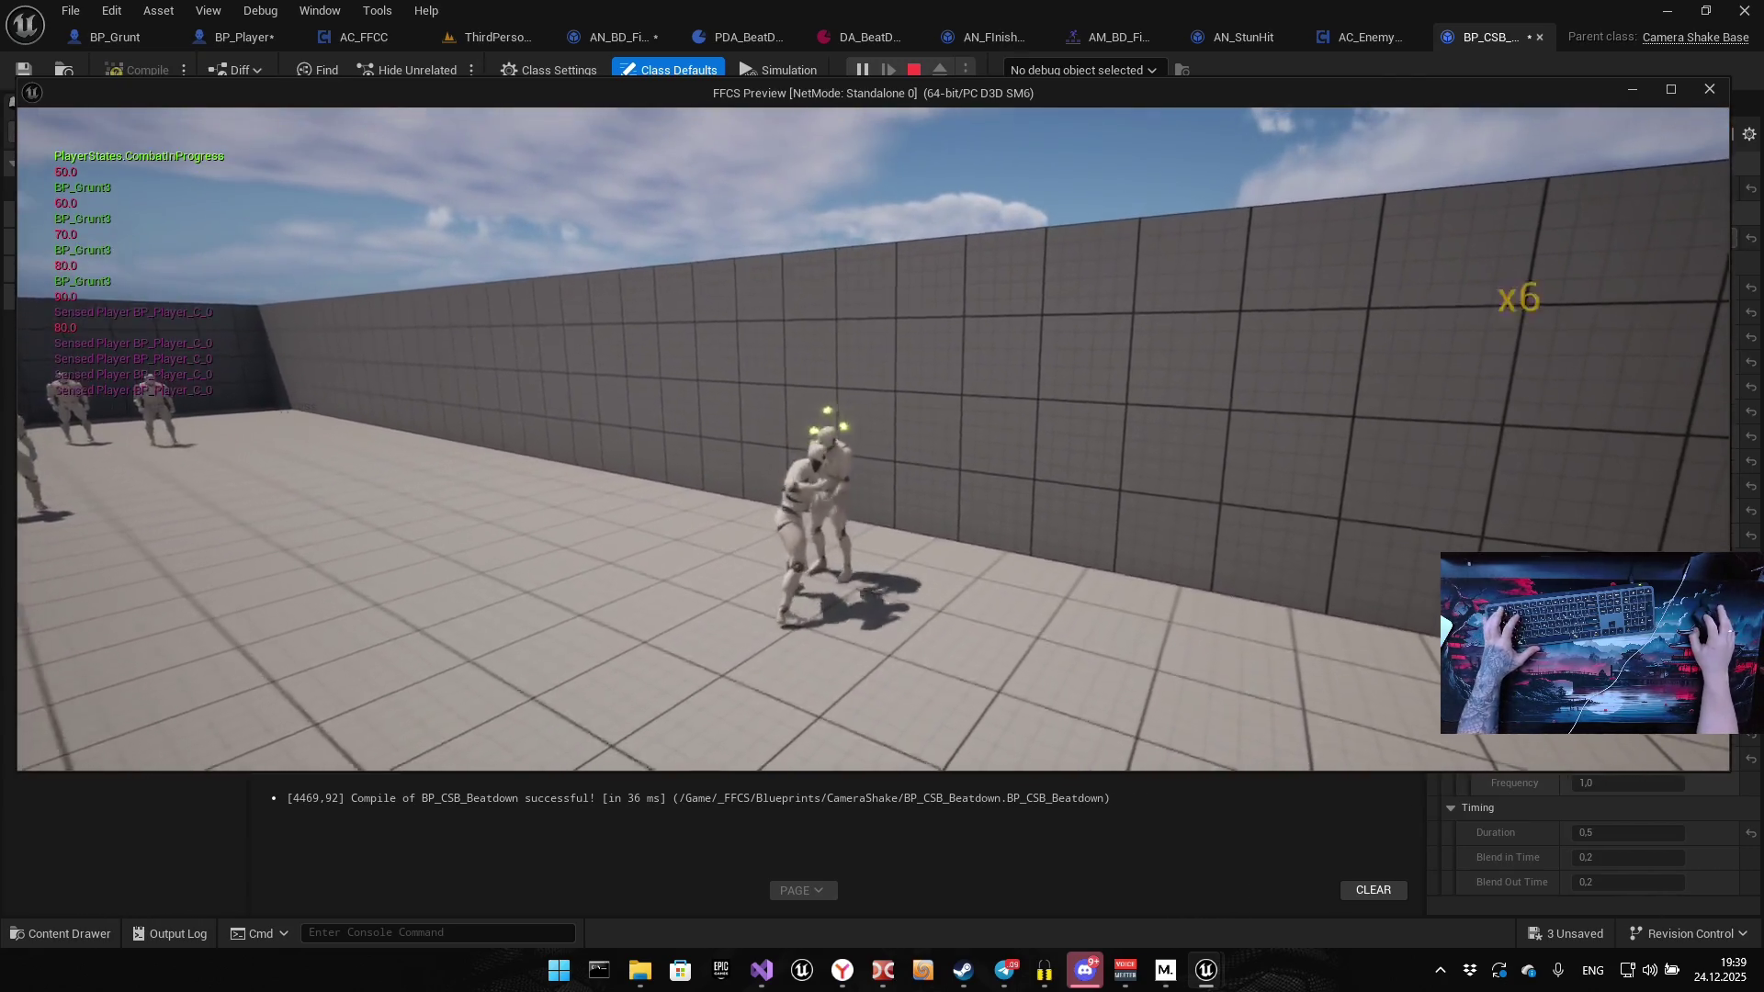
pyautogui.press('Escape')
# Set X, Y and Z Amplitude to 10 each
pyautogui.click(1605, 364)
pyautogui.write('10')
pyautogui.press('Return')
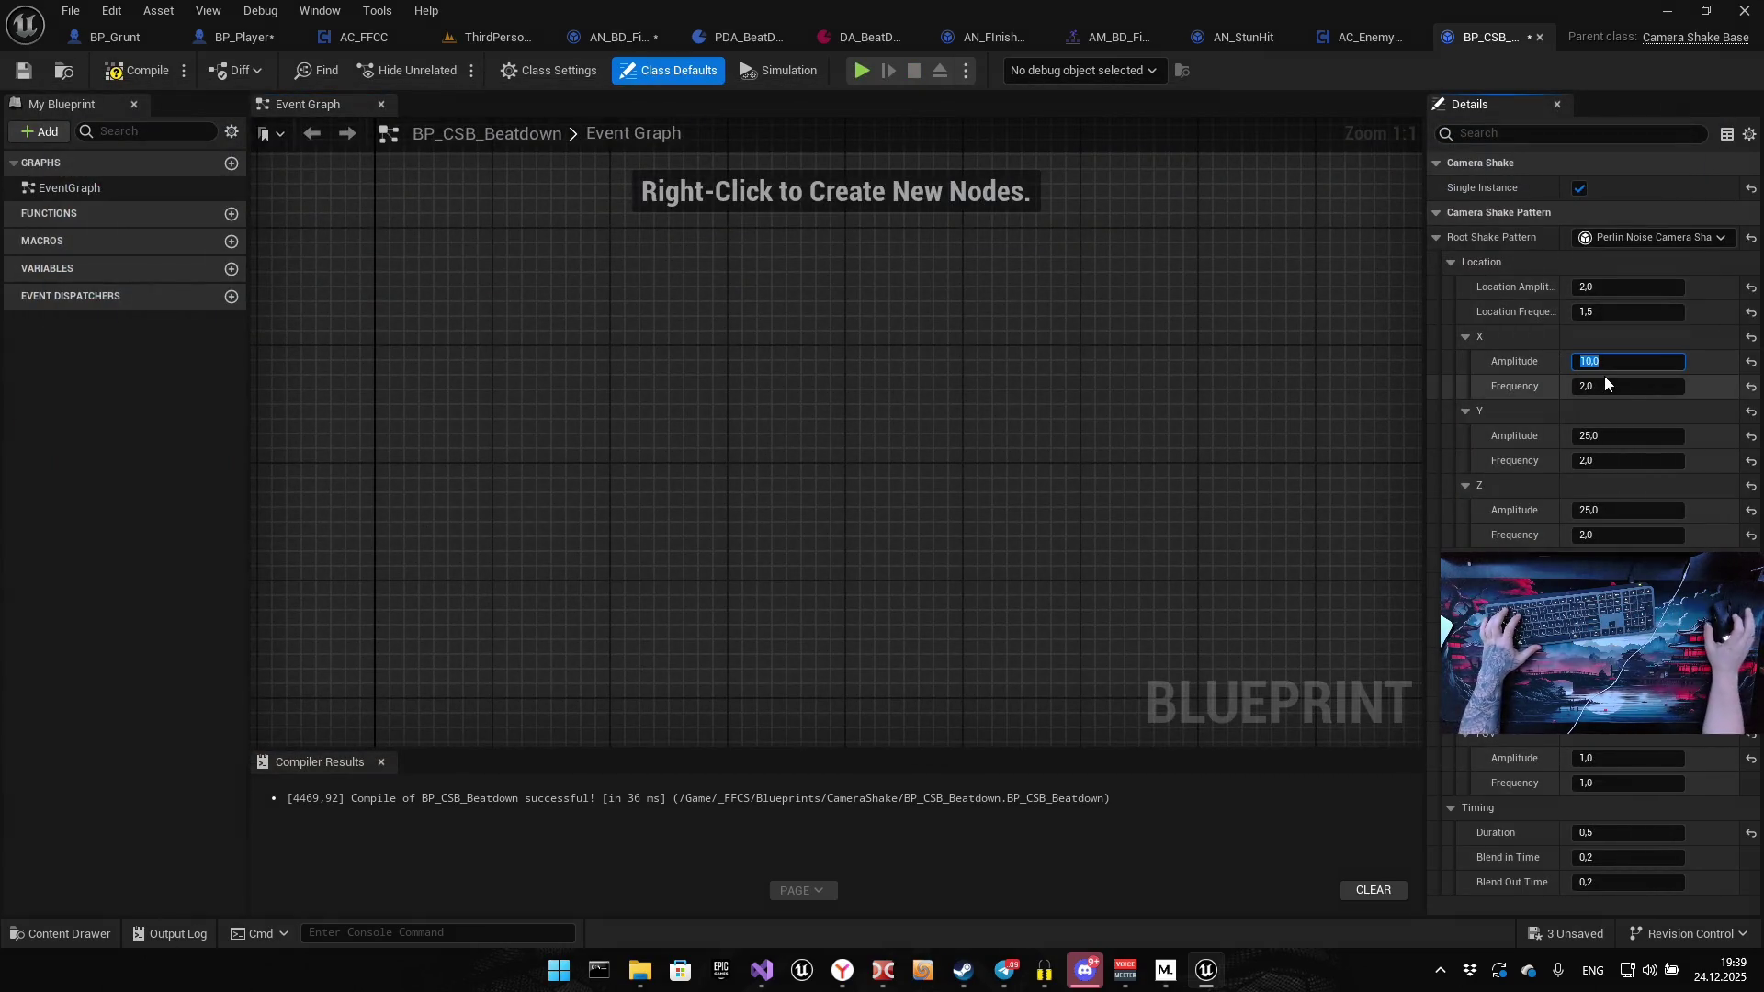
pyautogui.click(1610, 436)
pyautogui.write('10')
pyautogui.press('Return')
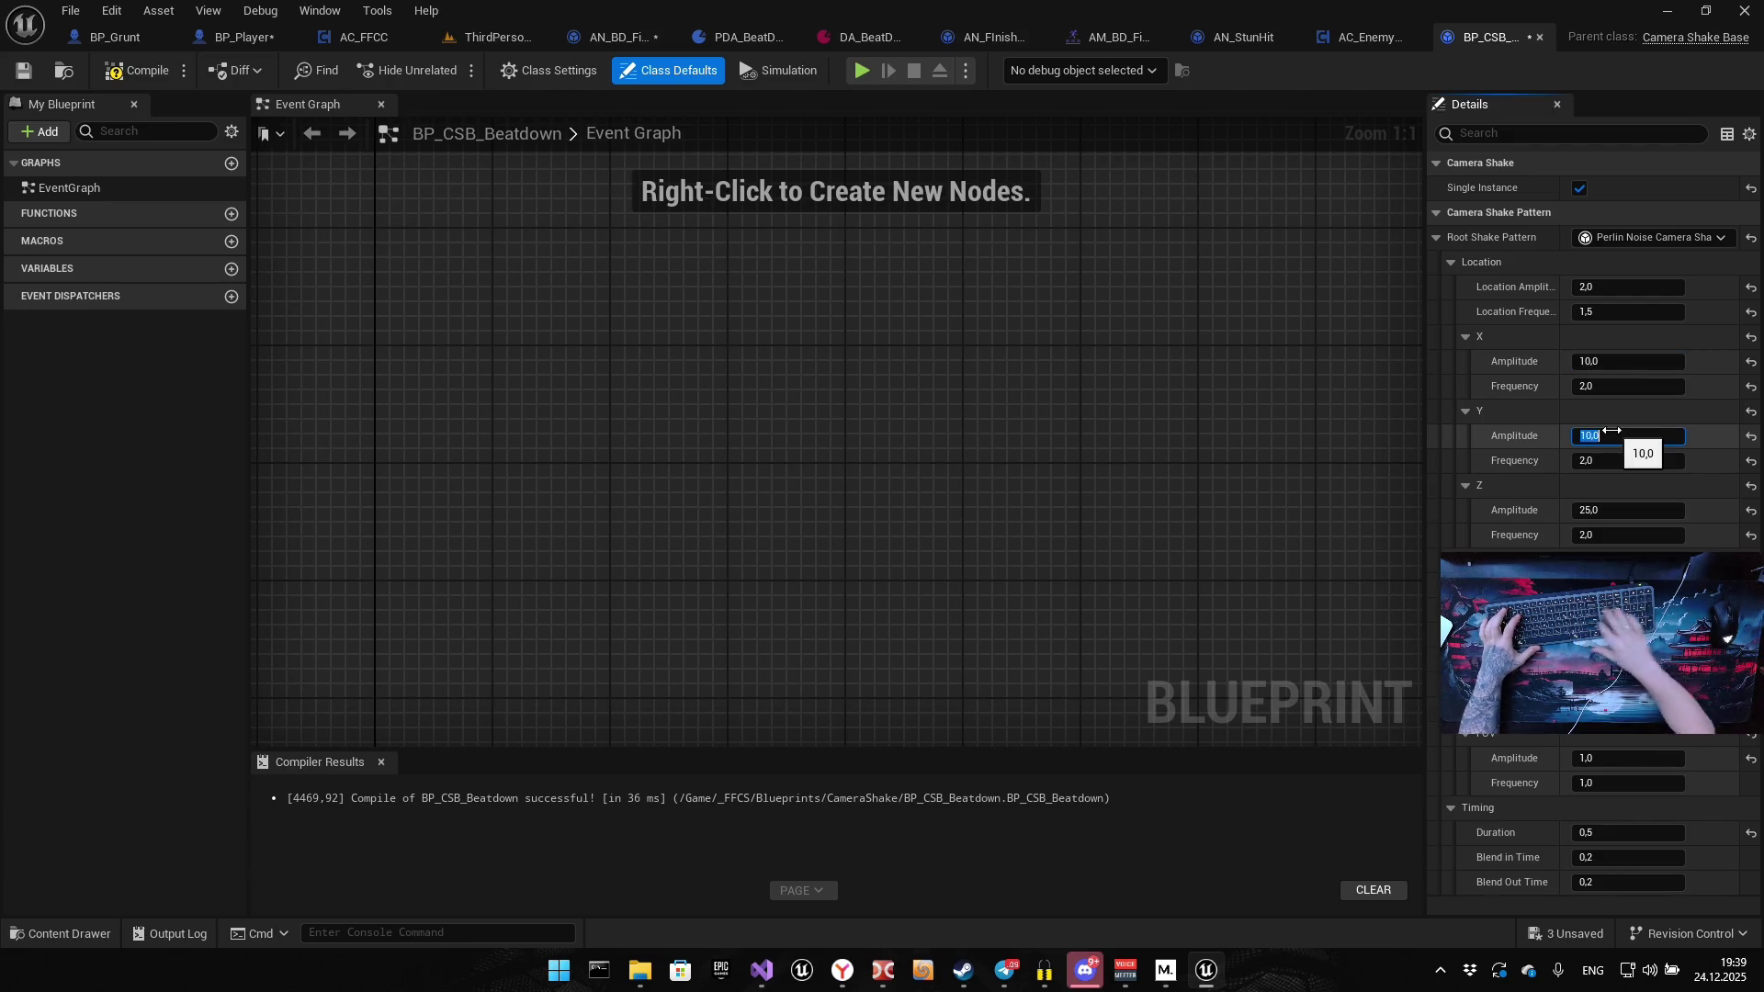
pyautogui.click(1602, 510)
pyautogui.write('10')
pyautogui.press('Return')
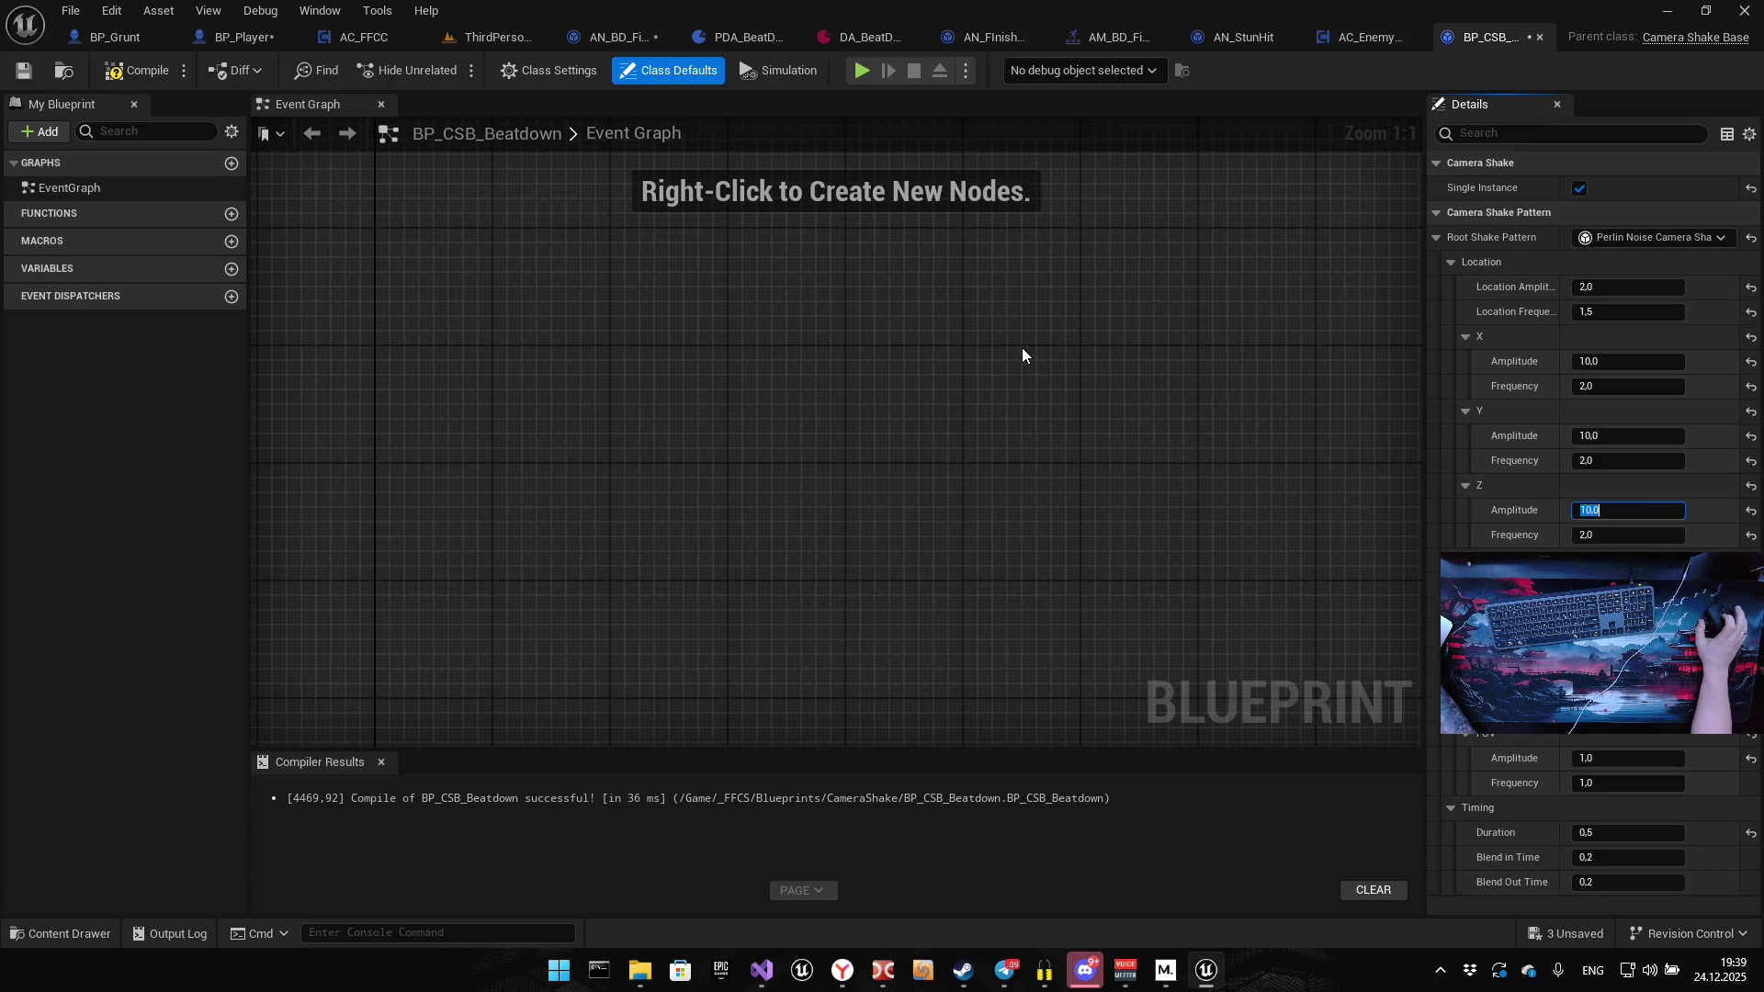
# Set X Frequency and Y Frequency to 3
pyautogui.click(1619, 387)
pyautogui.write('3')
pyautogui.click(1607, 460)
pyautogui.write('3')
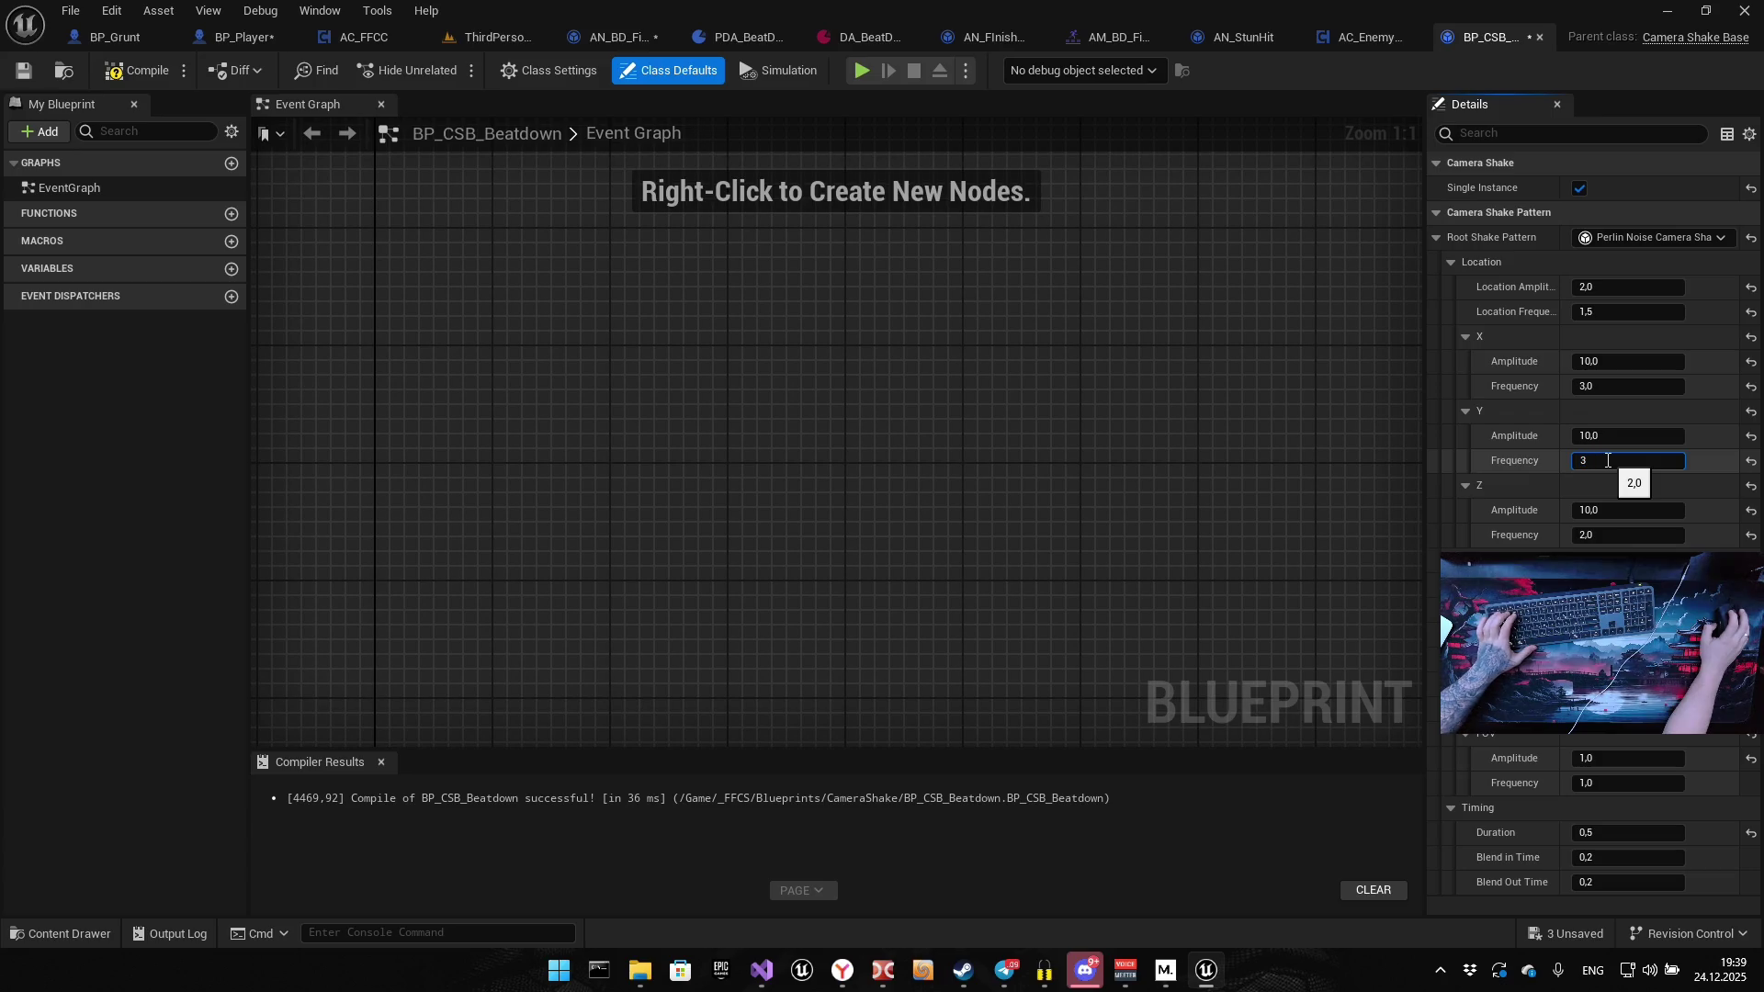
pyautogui.click(1556, 481)
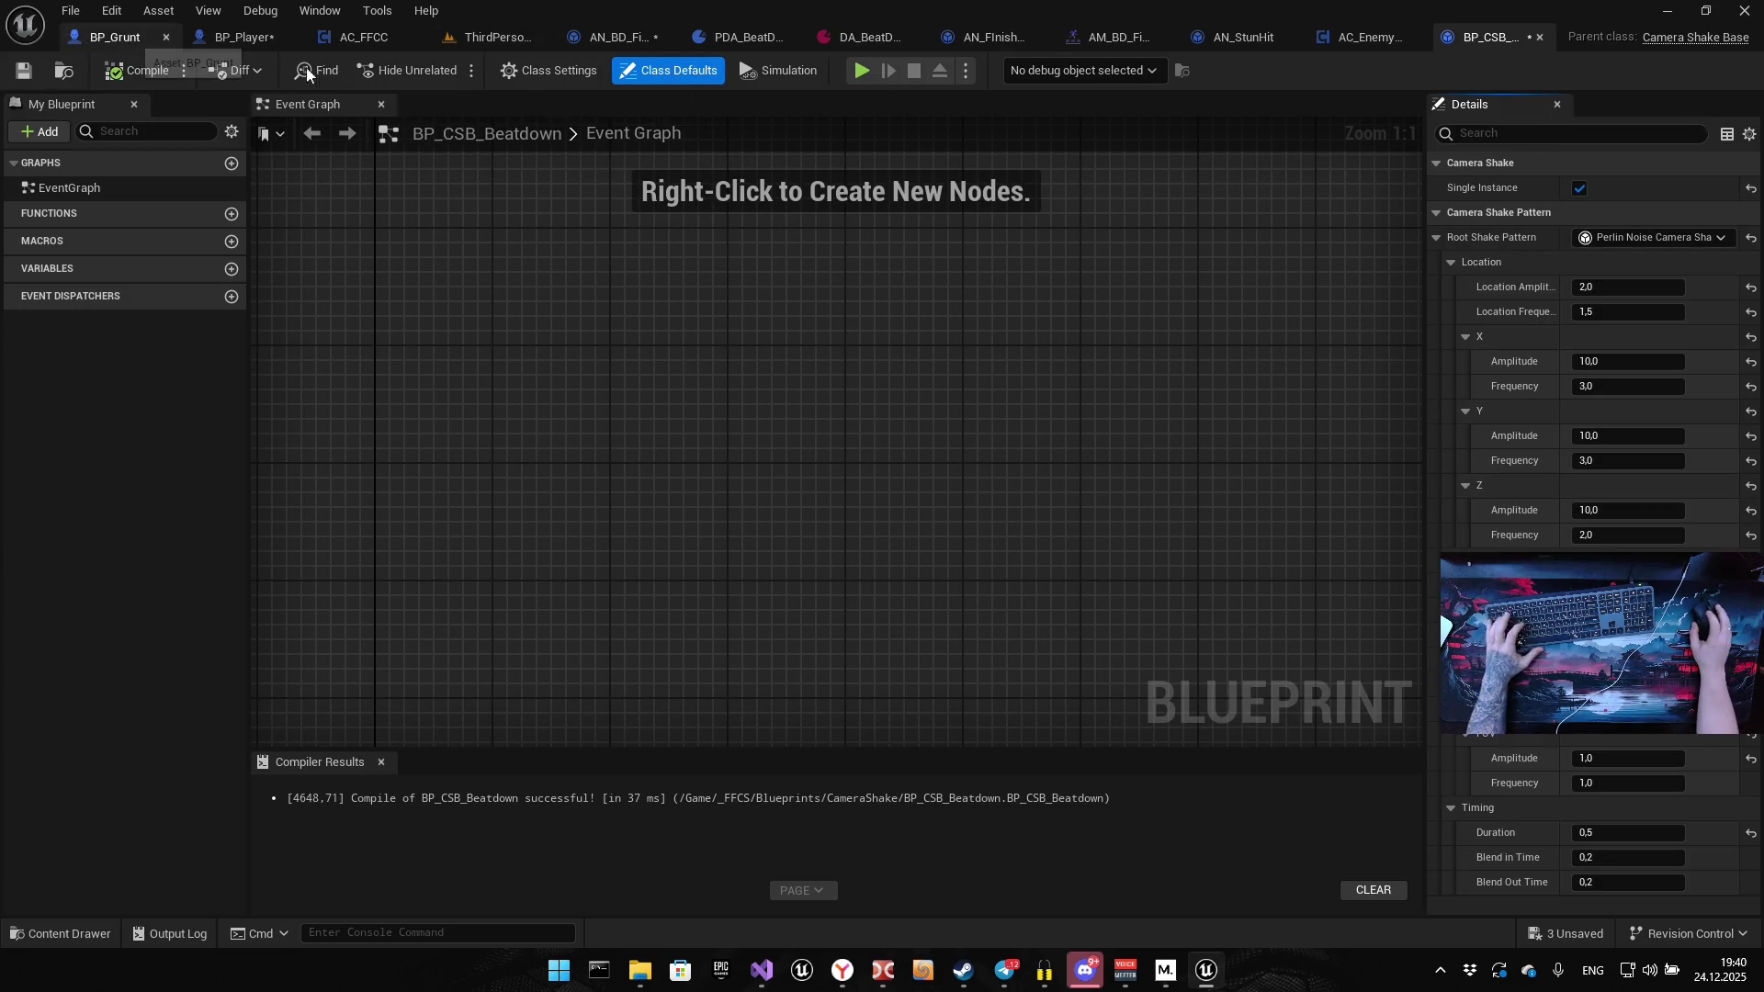
# Check the player's Client Start Camera Shake node, then return to ThirdPersonMap
pyautogui.click(115, 37)
pyautogui.click(142, 39)
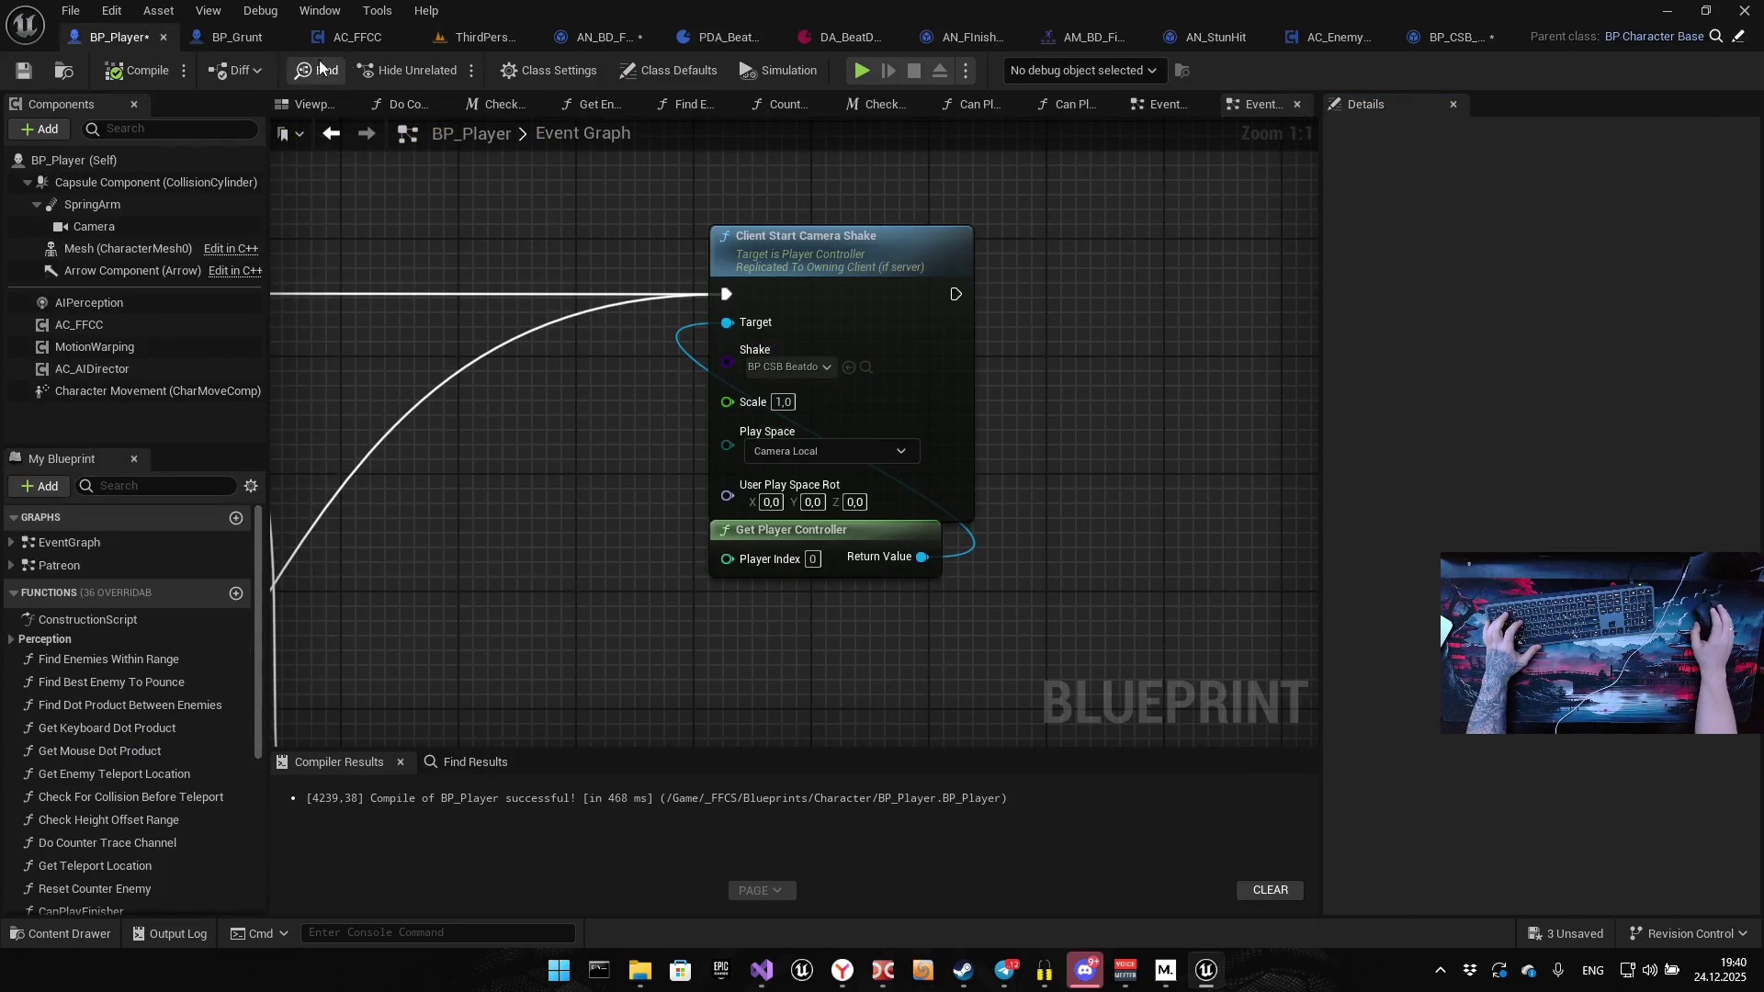
pyautogui.click(473, 37)
# Move PlayerStart2 from beside the blue cubes to the open arena floor near a grunt
pyautogui.moveTo(167, 25); pyautogui.dragTo(136, 41)
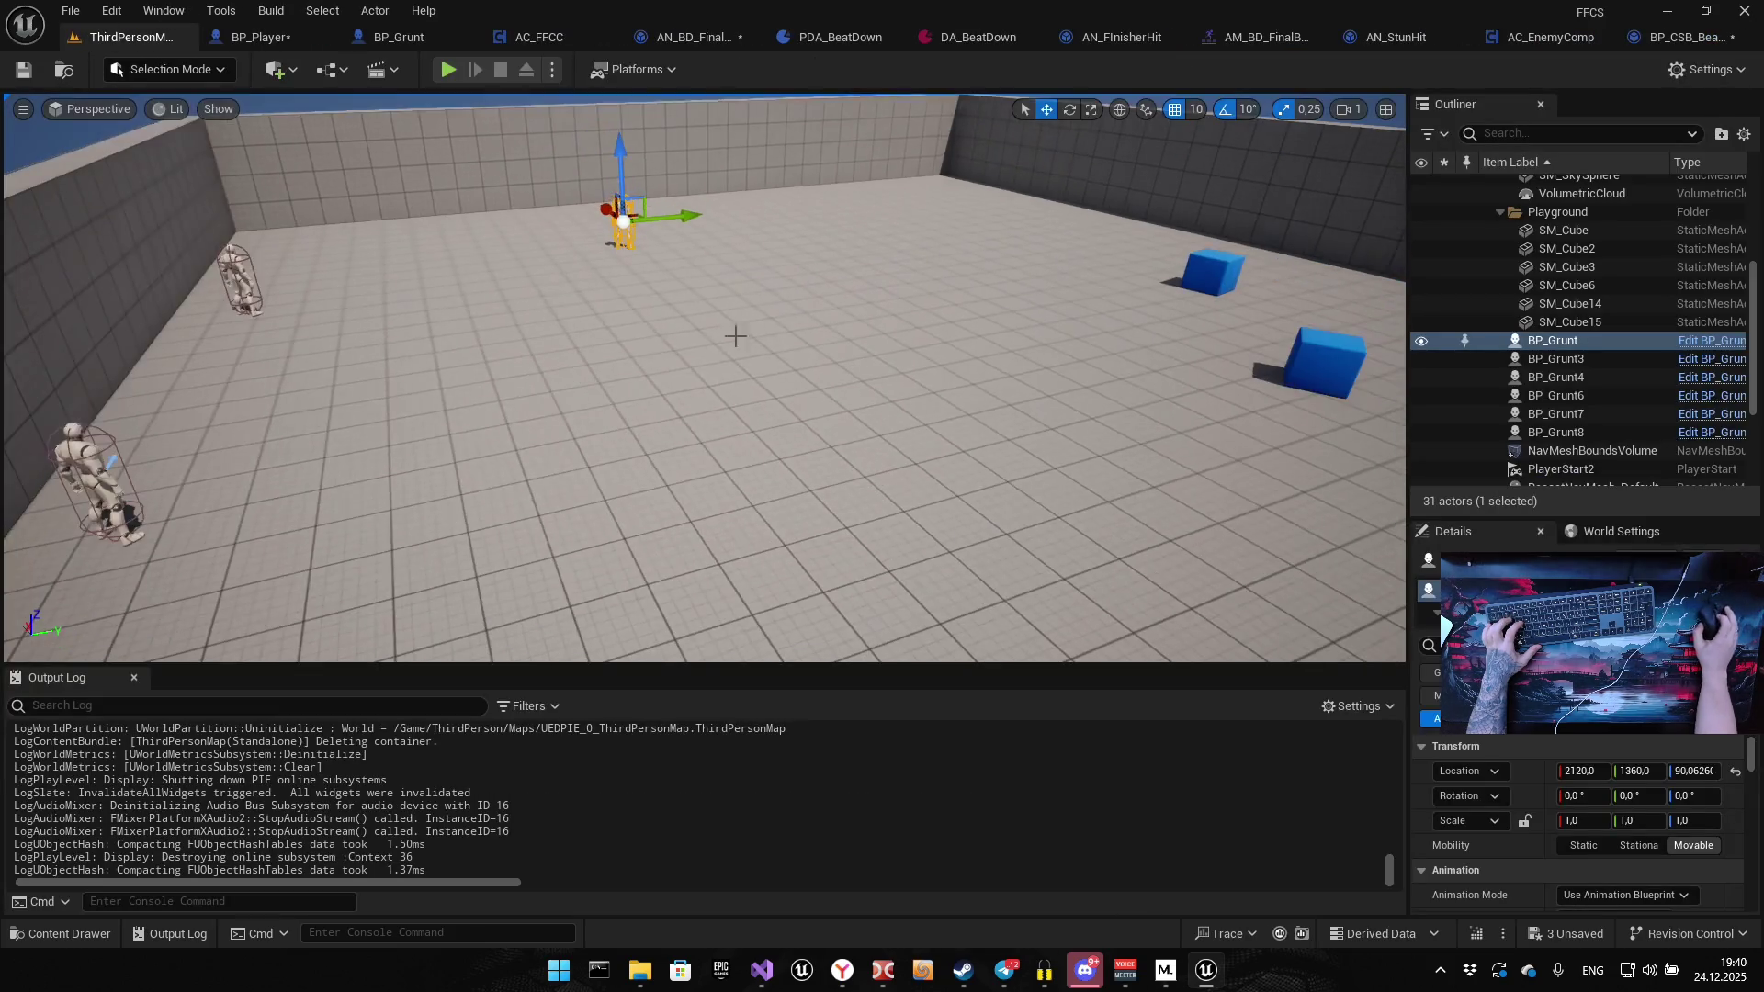
pyautogui.moveTo(956, 411); pyautogui.dragTo(956, 411)
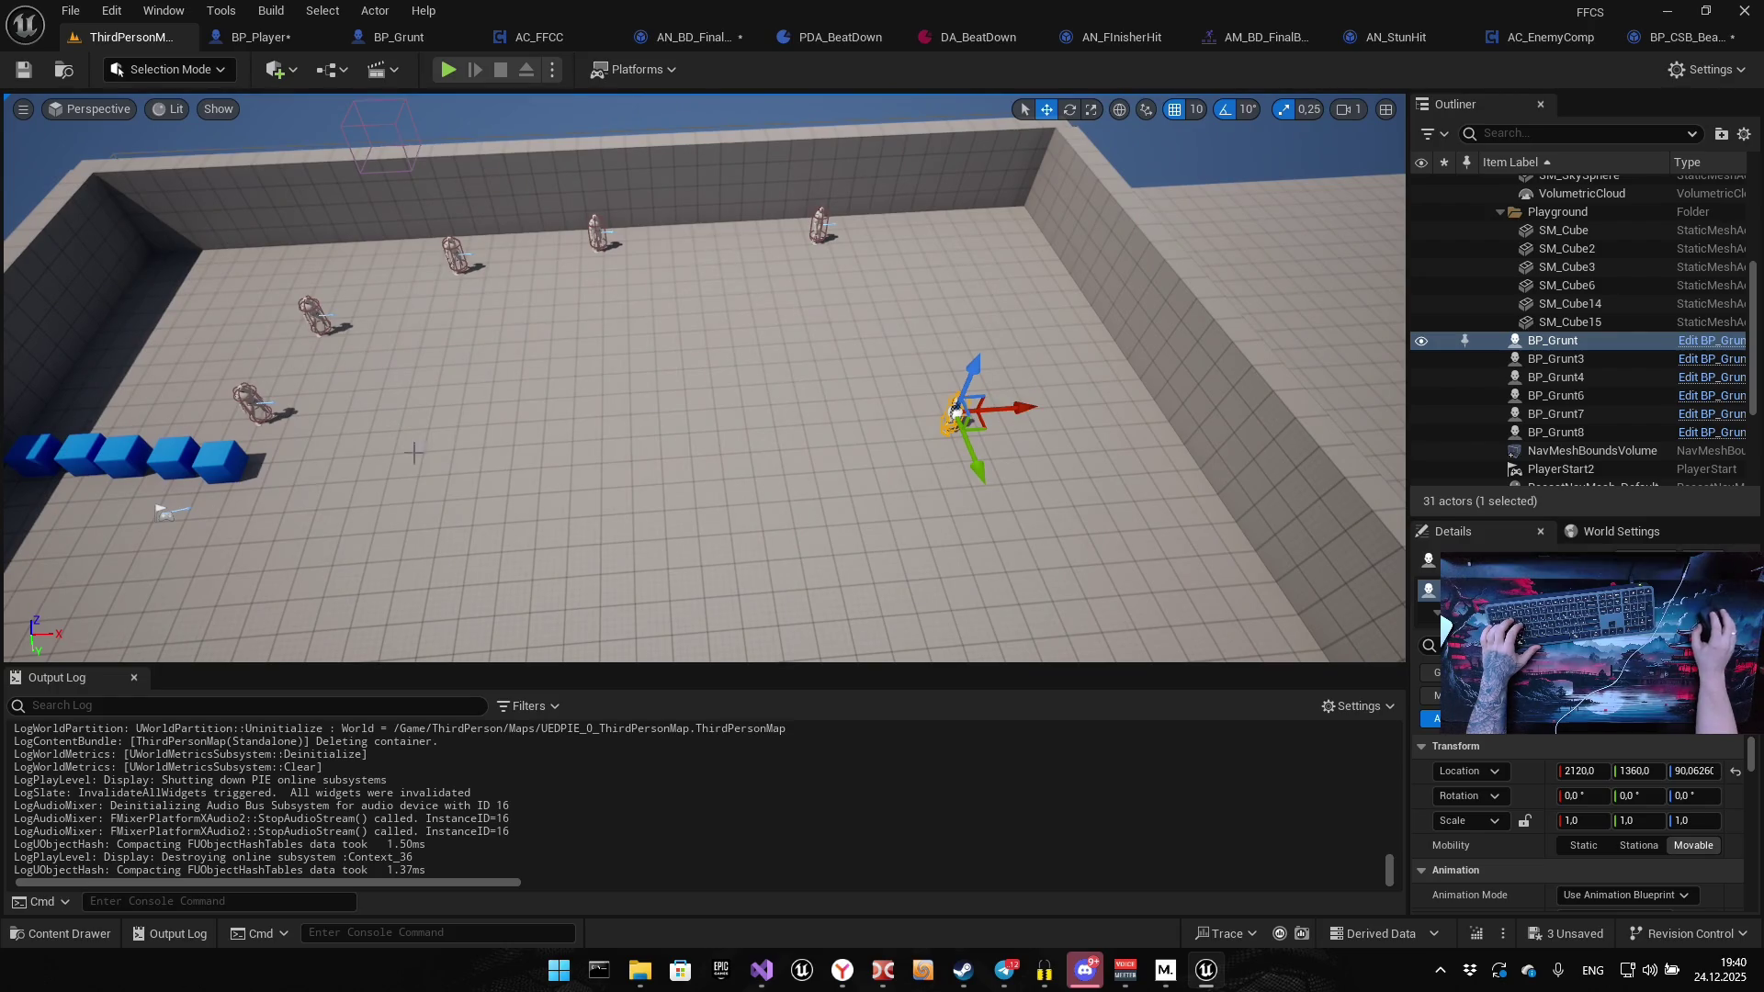
pyautogui.click(165, 512)
pyautogui.moveTo(165, 512); pyautogui.dragTo(824, 464)
pyautogui.click(1017, 424)
pyautogui.click(956, 411)
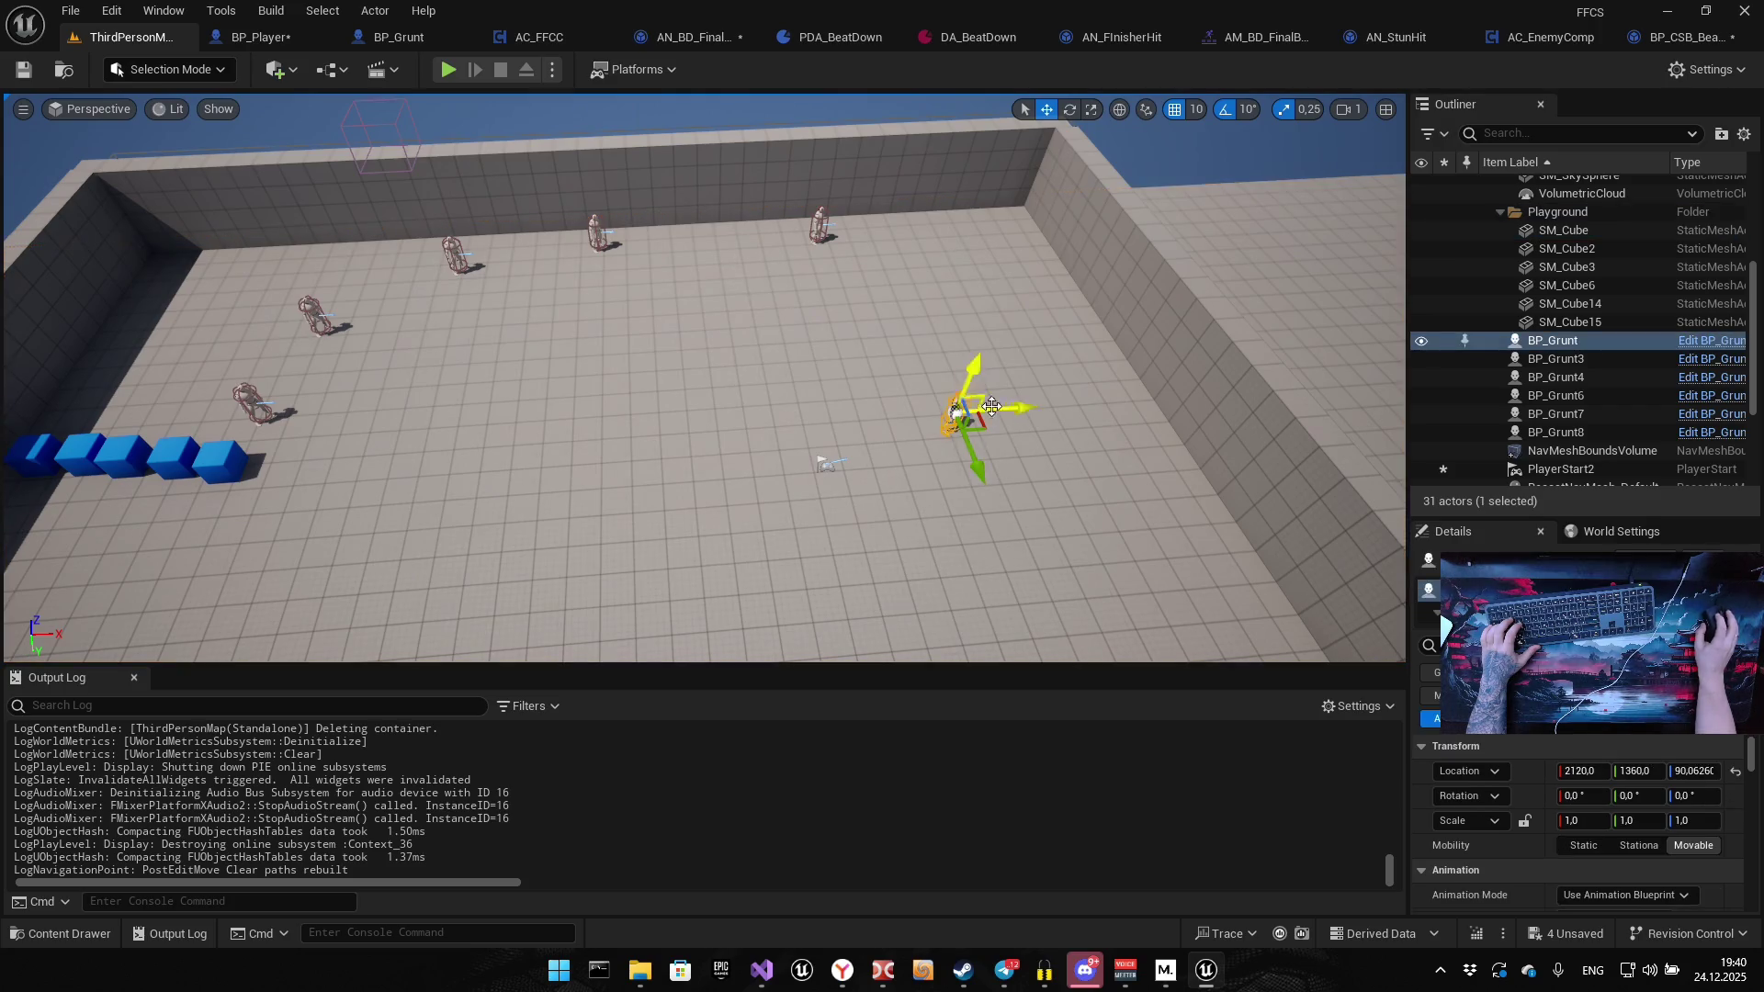